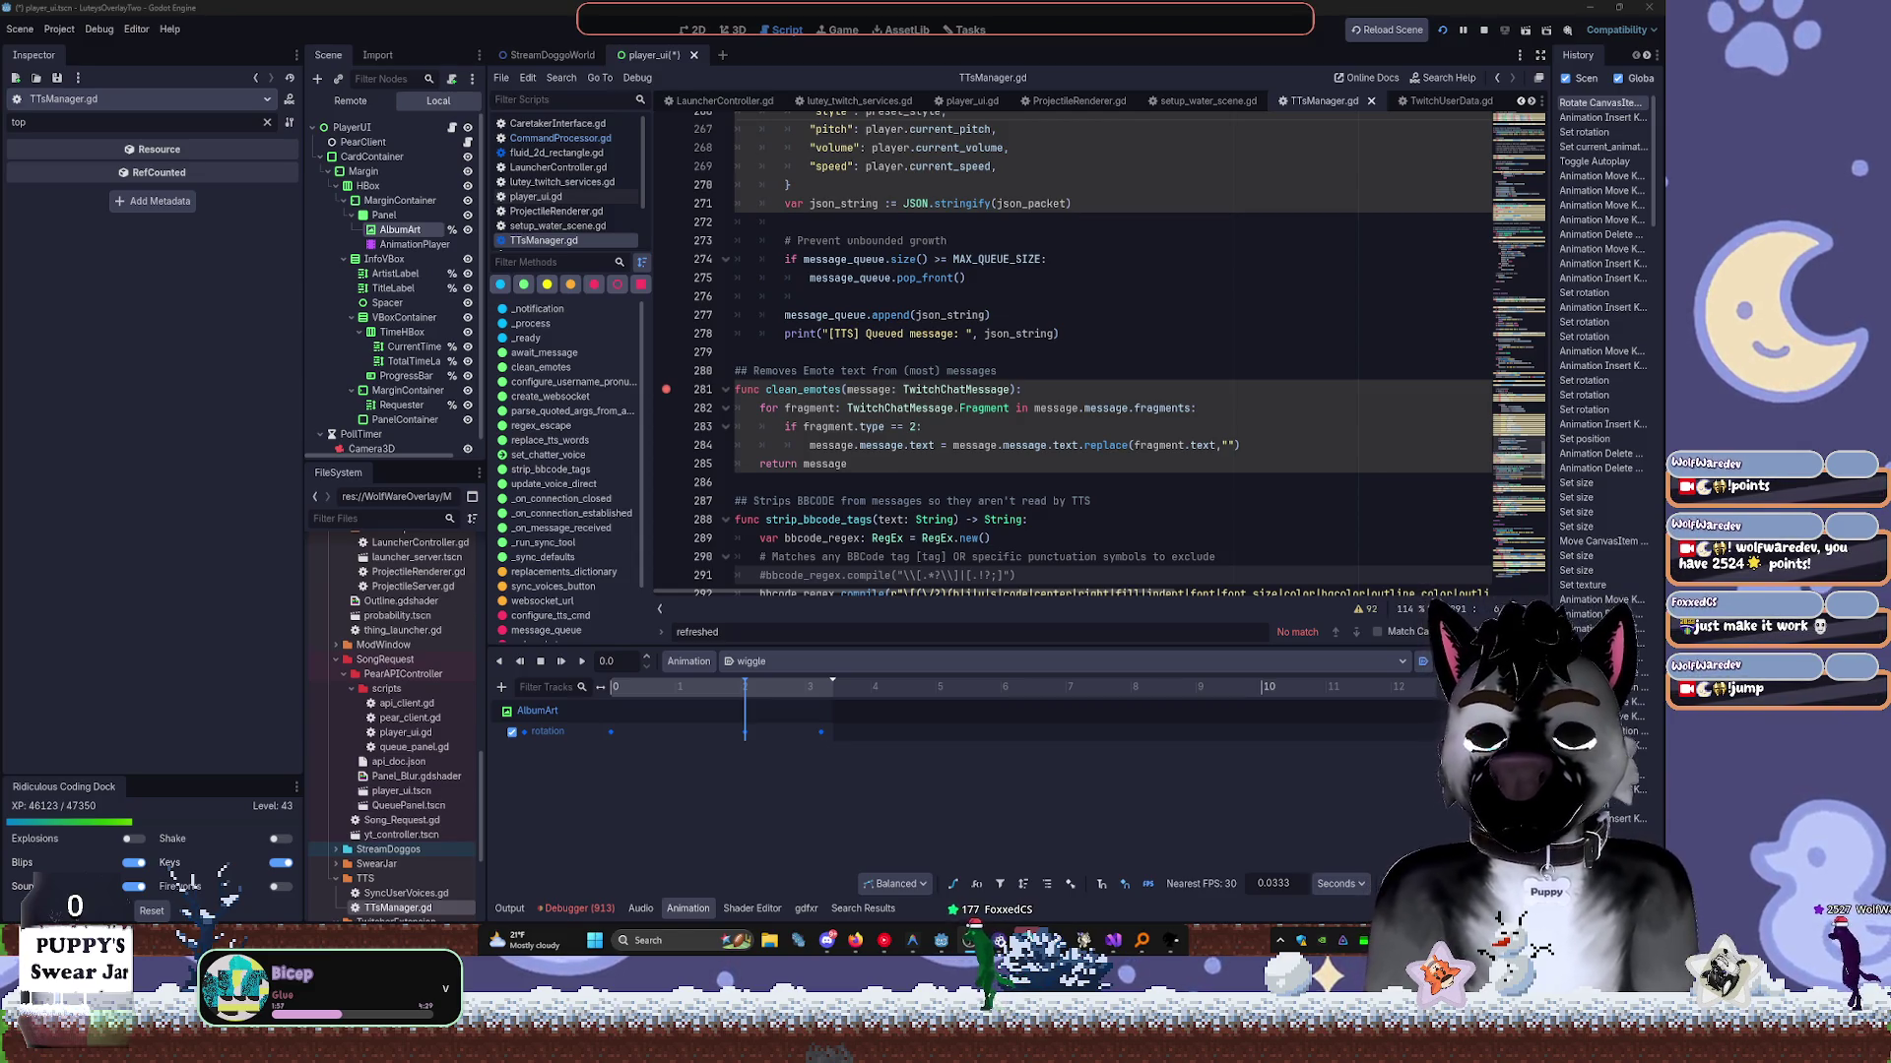
# Leave TTSManager.gd's JSON packet code and bring up the Tasks kanban board.
pyautogui.click(1083, 297)
pyautogui.scroll(4, 1128, 438)
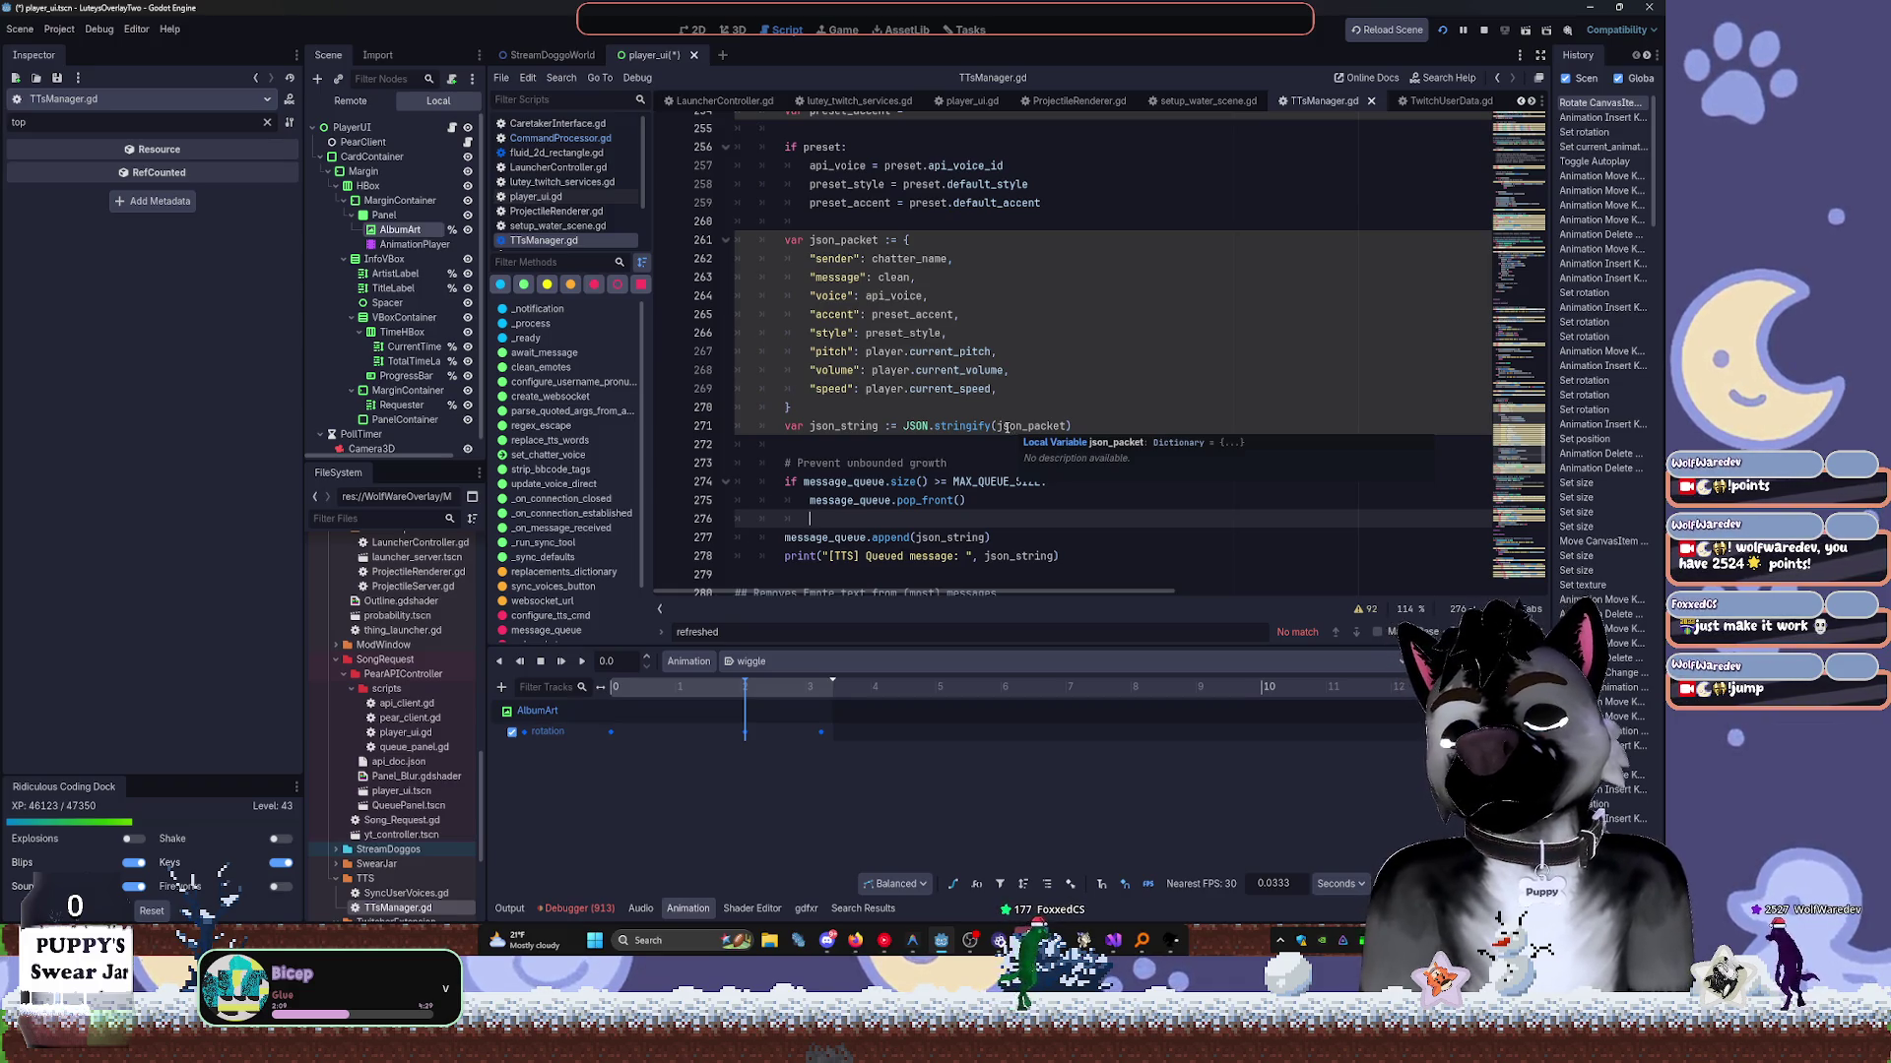
pyautogui.click(967, 30)
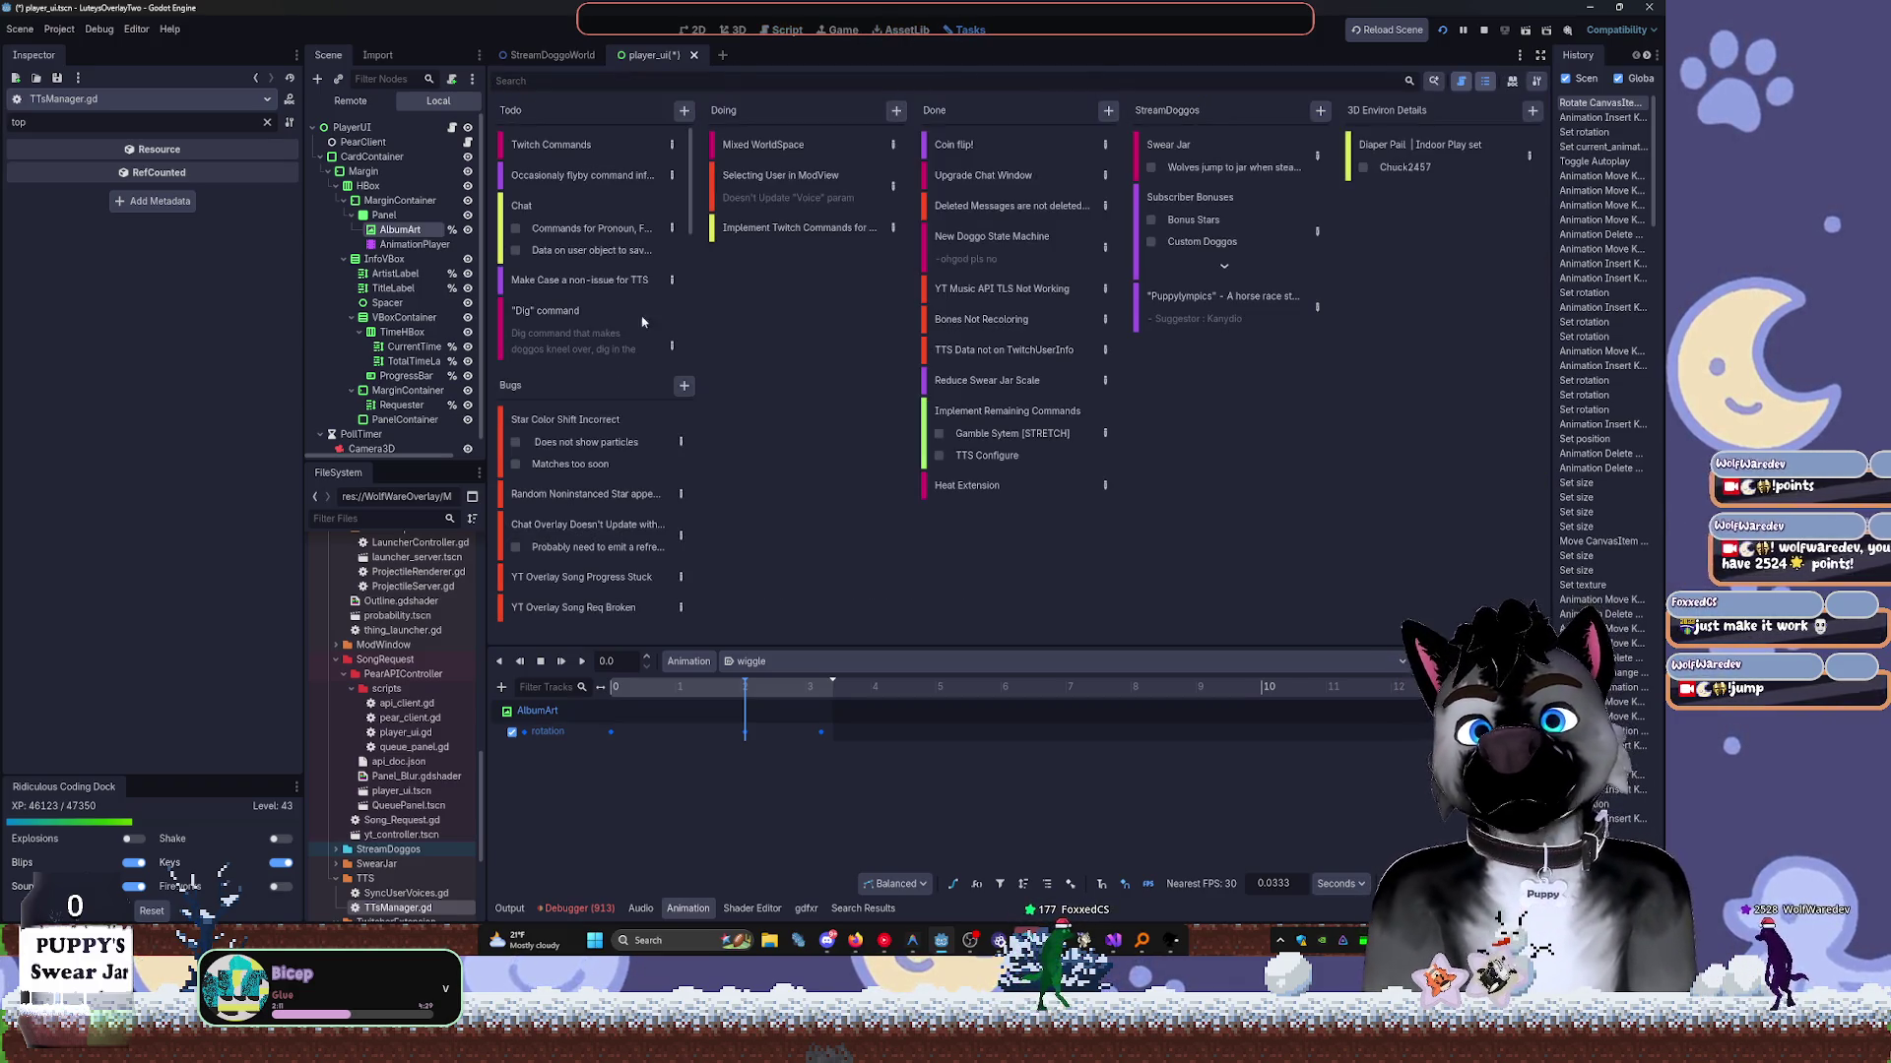
# Add a 'Resume YT Panel' task card to Todo, then return to the 2D player UI.
pyautogui.click(683, 109)
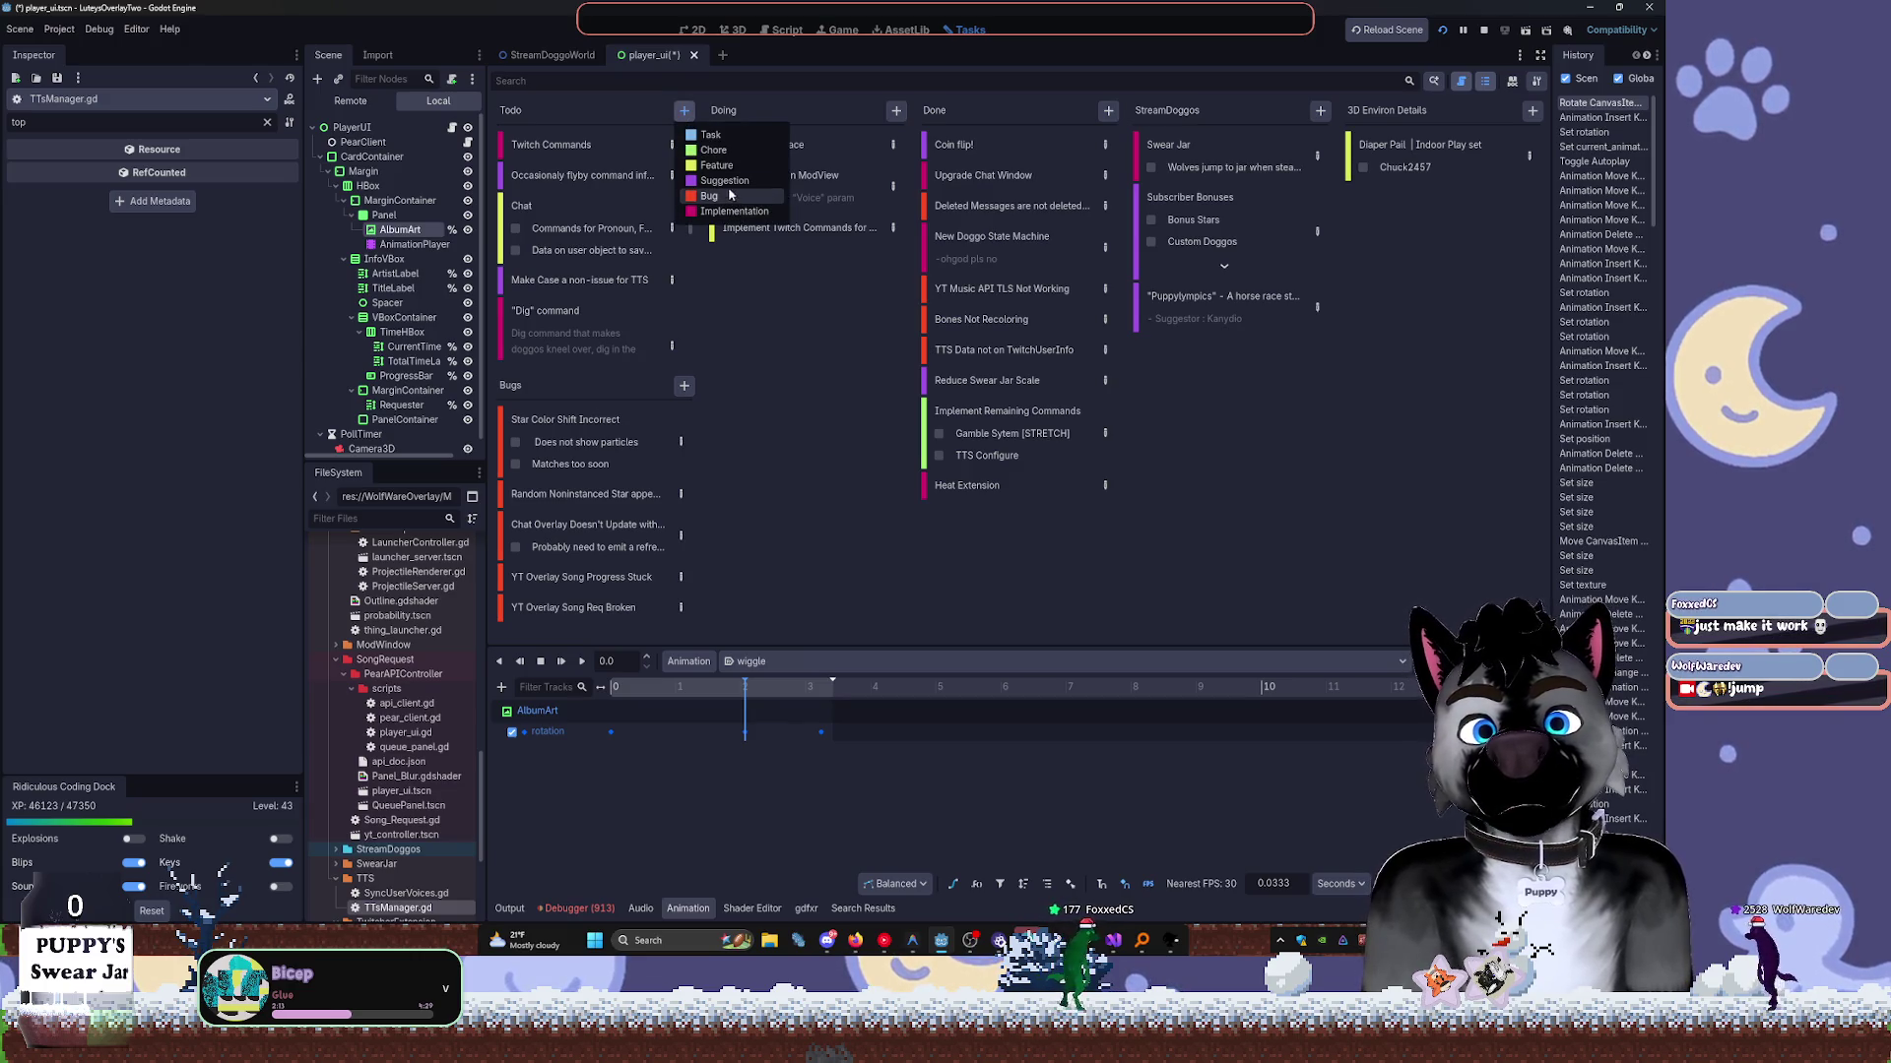
pyautogui.click(729, 157)
pyautogui.write('REsume')
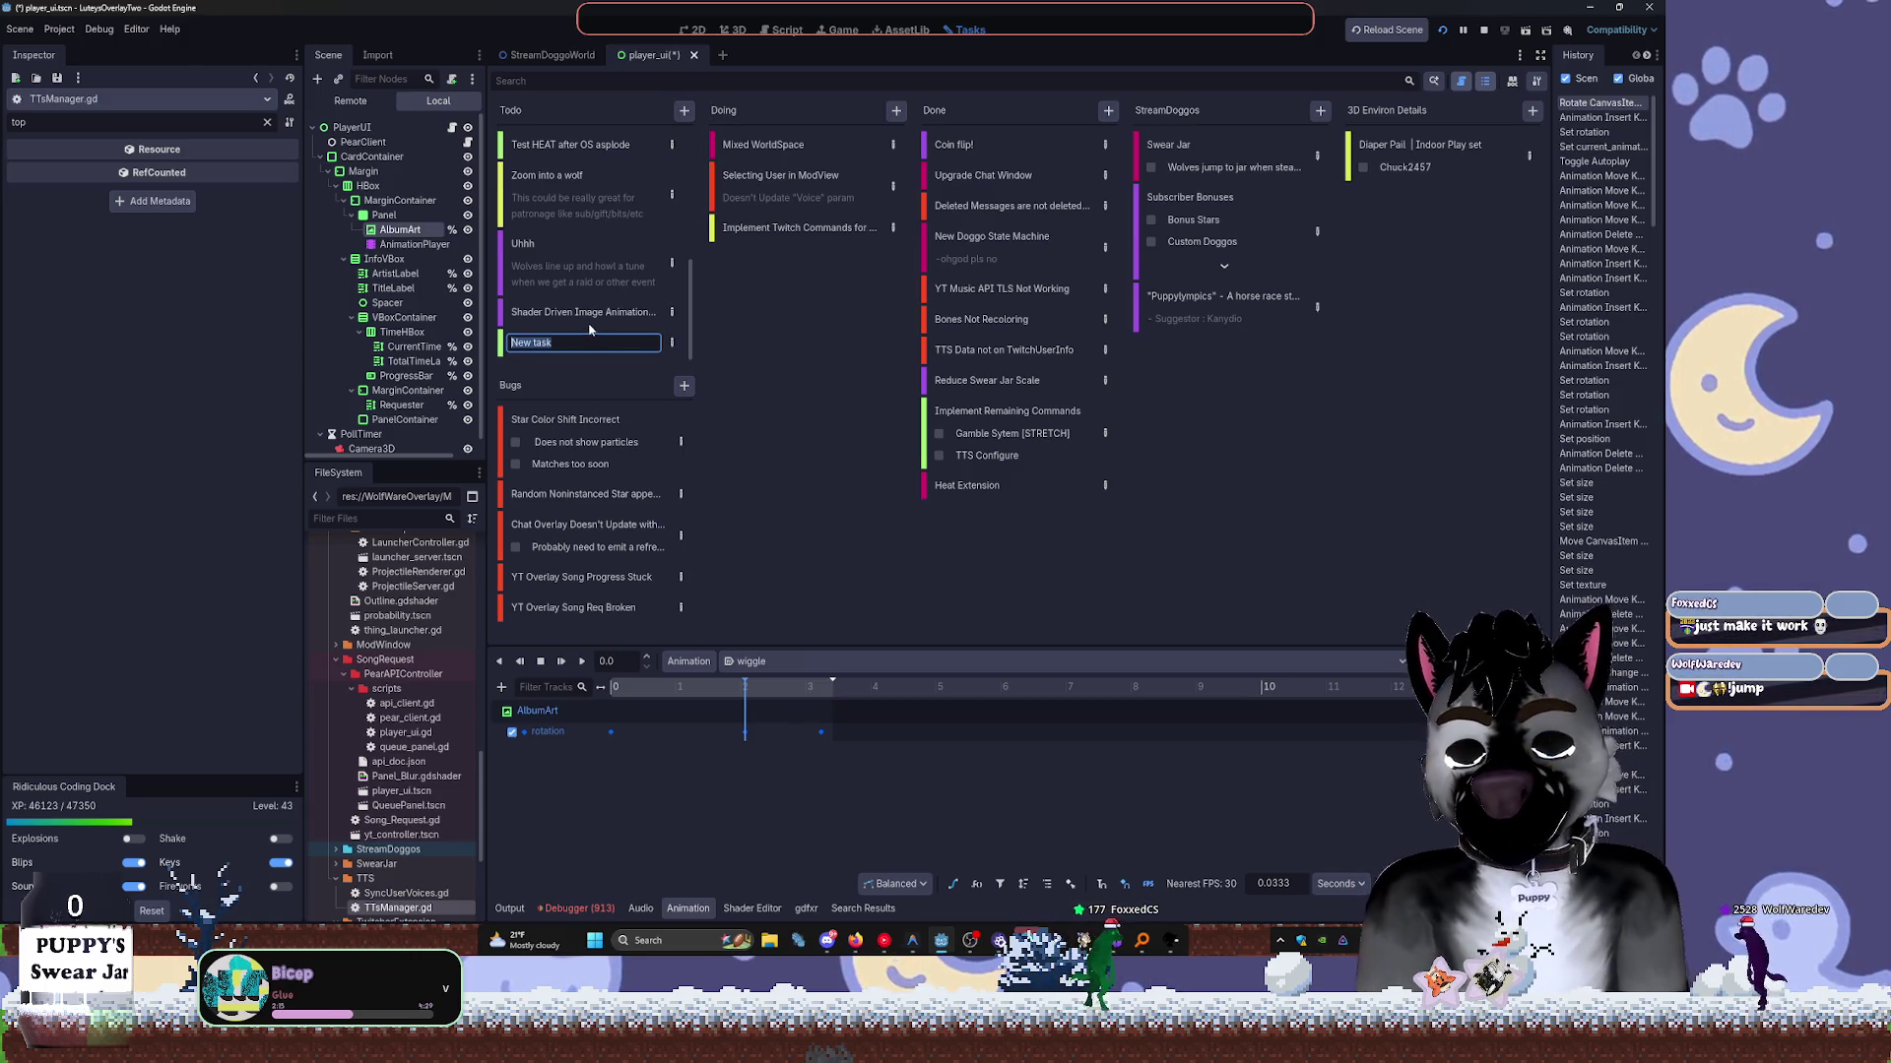
pyautogui.press('BackSpace')
pyautogui.press('BackSpace')
pyautogui.press('BackSpace')
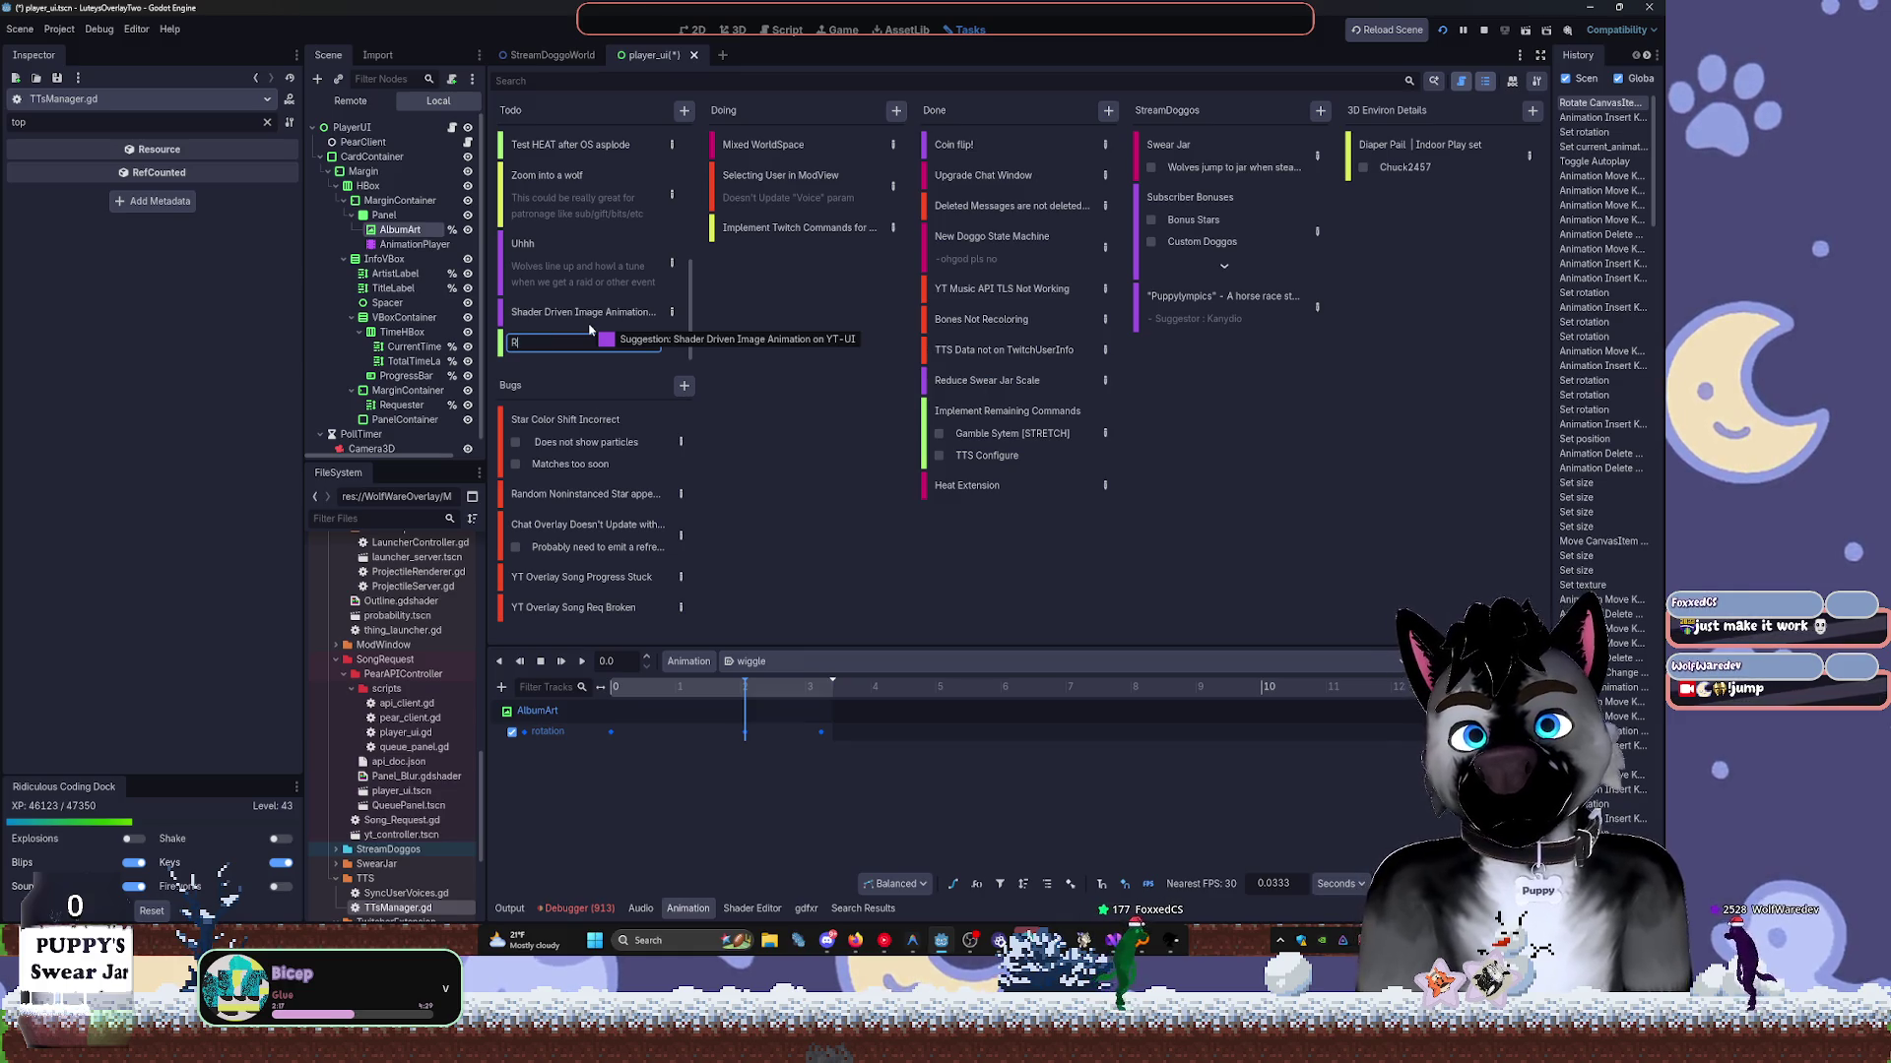
pyautogui.write('es')
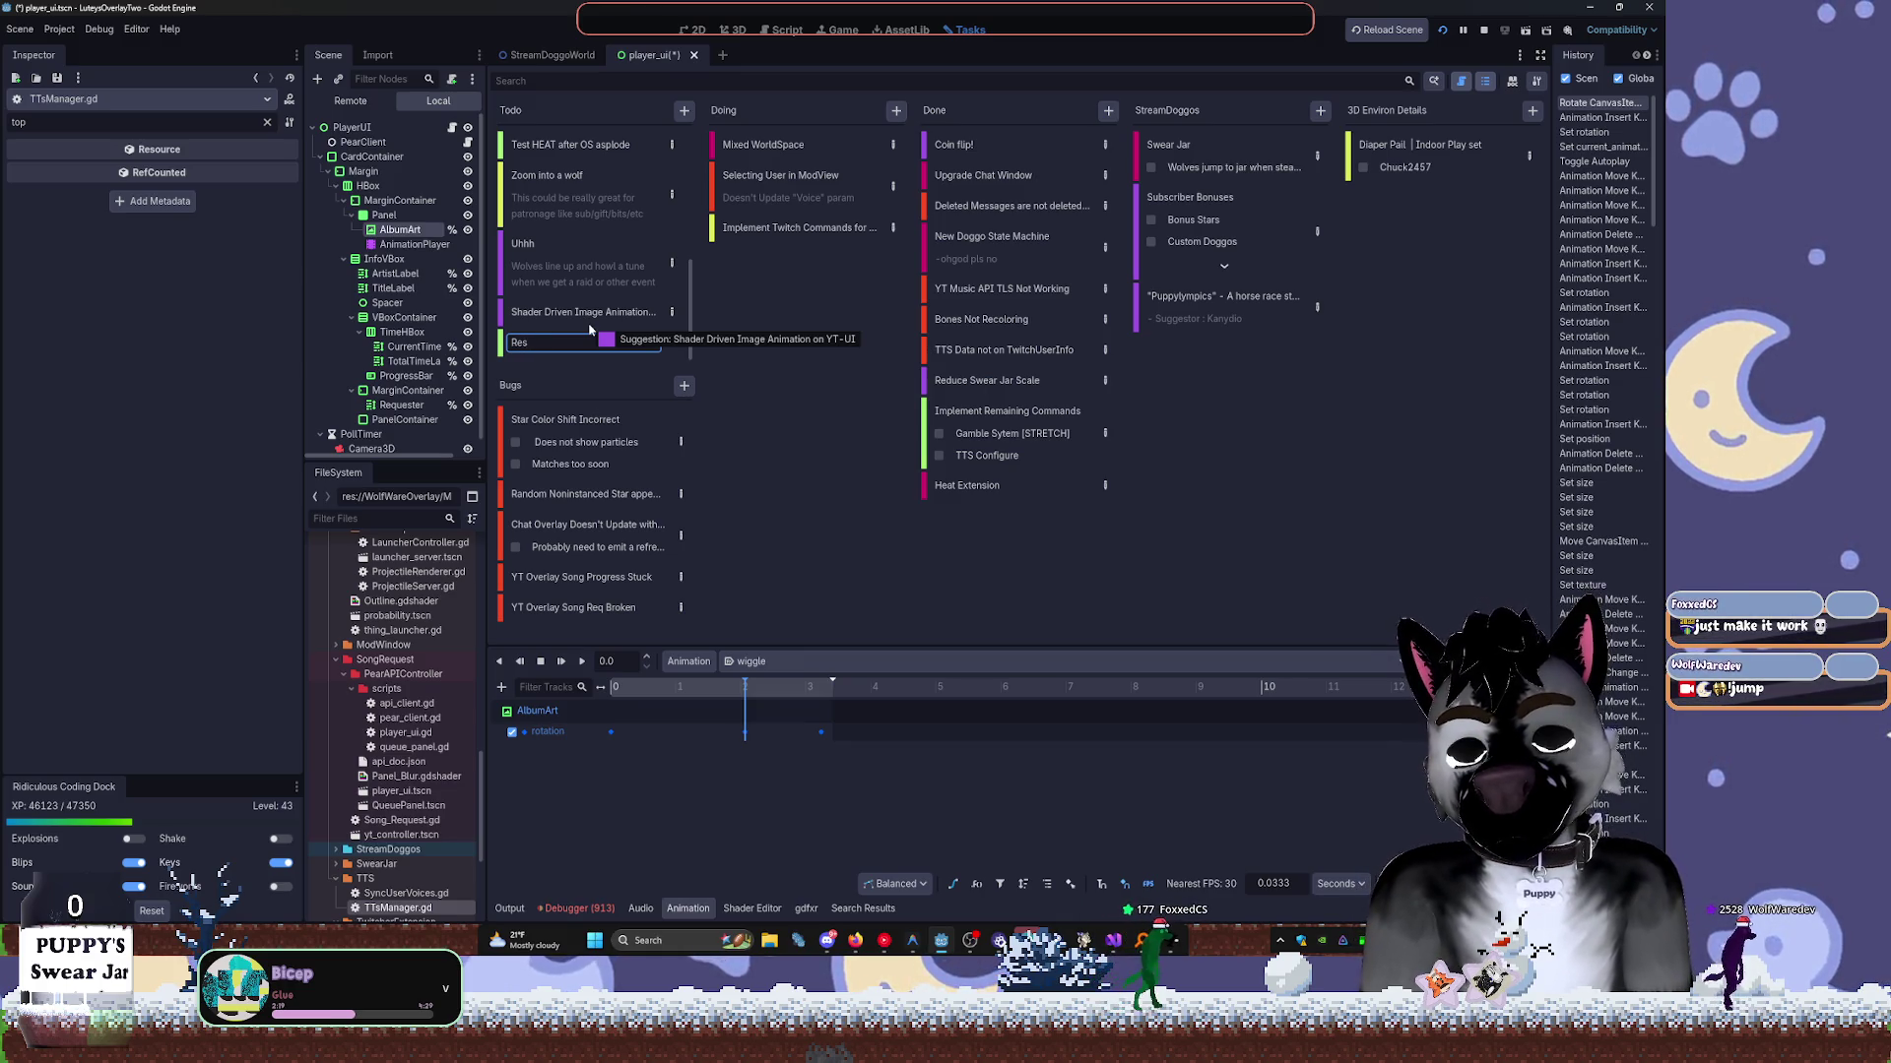
pyautogui.write('ume YT')
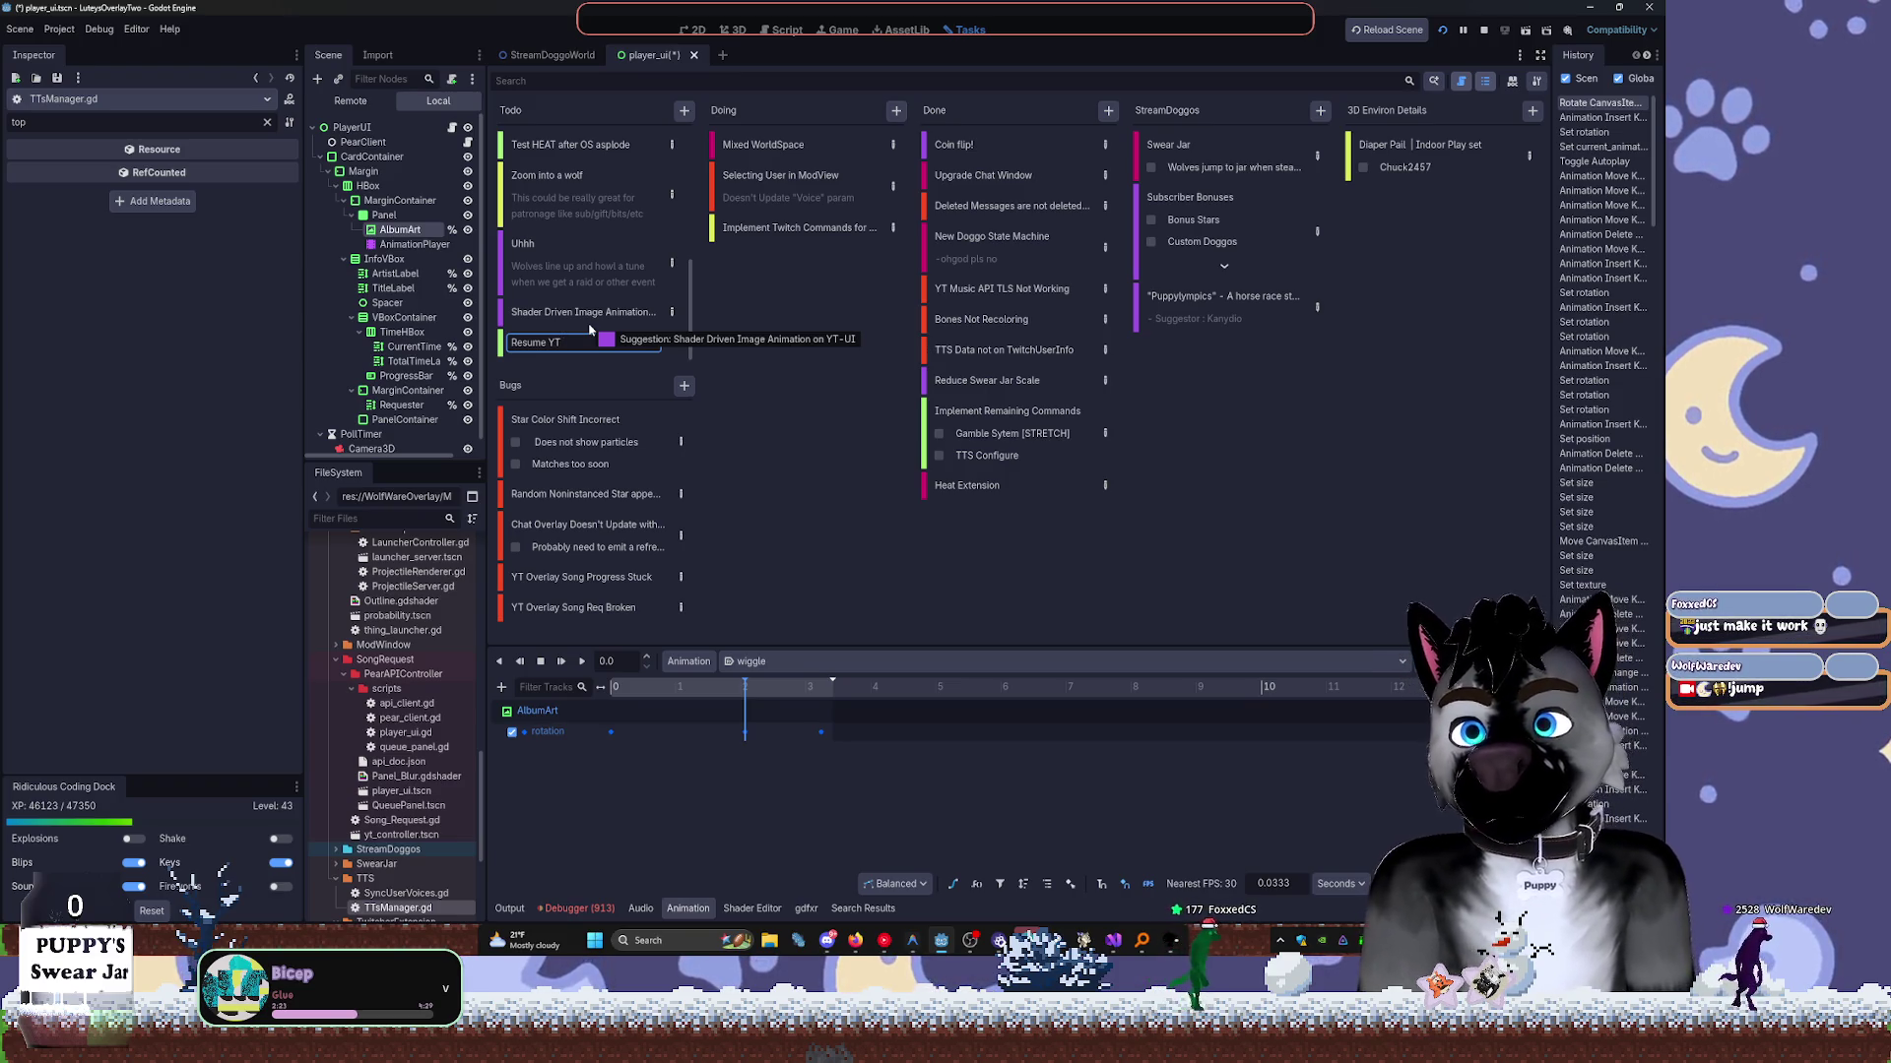
pyautogui.write(' Ta')
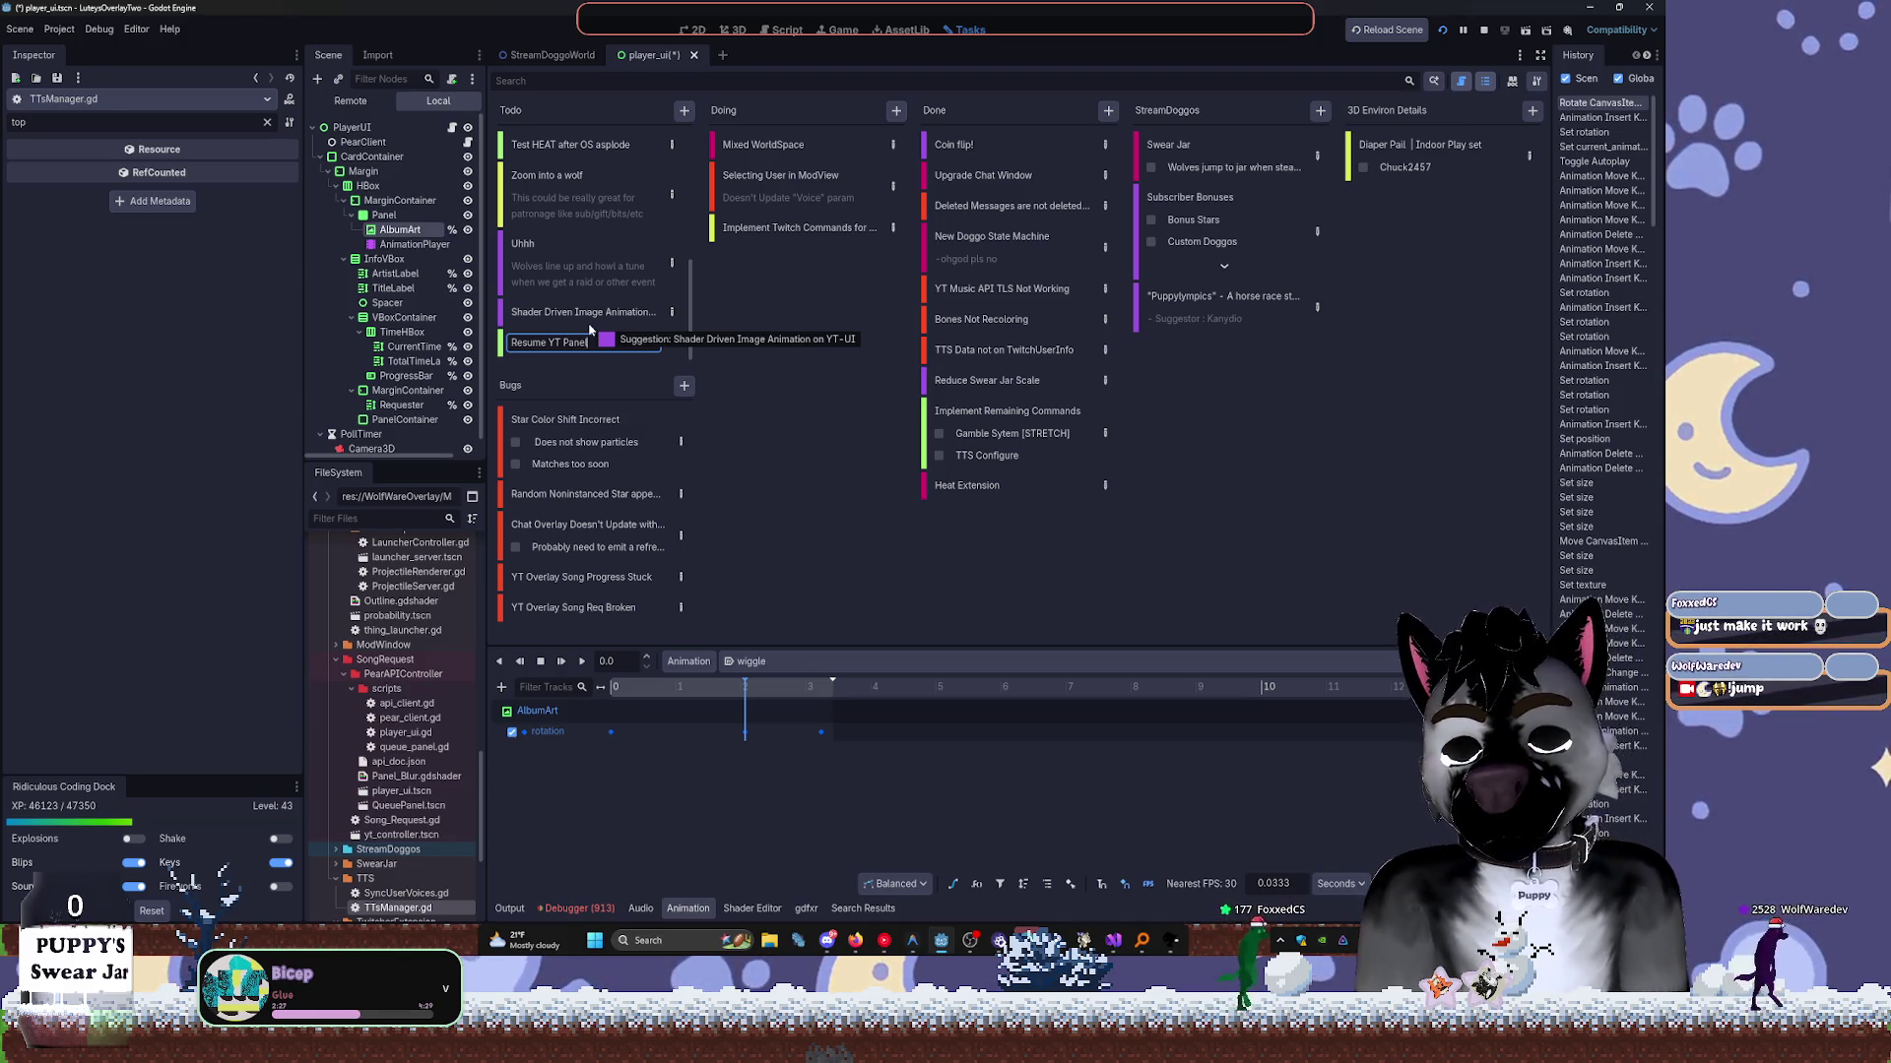
pyautogui.press('Return')
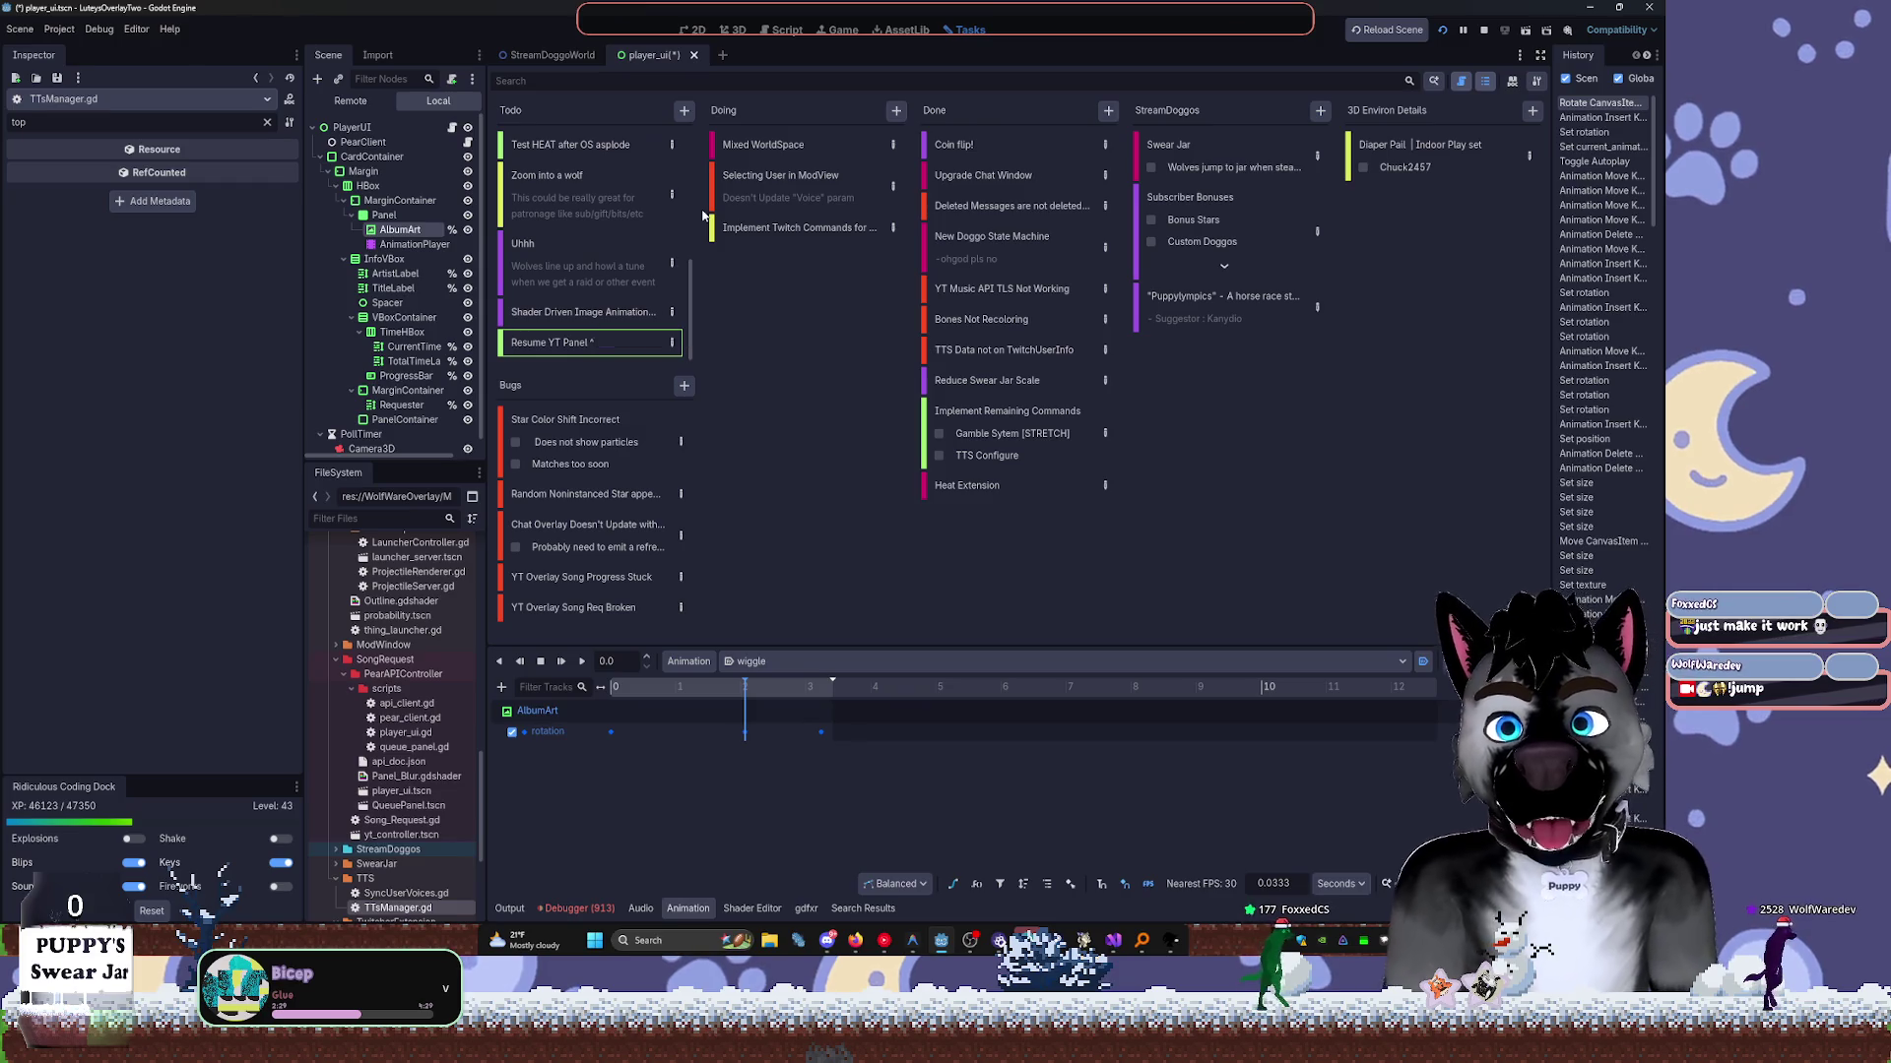
pyautogui.click(697, 33)
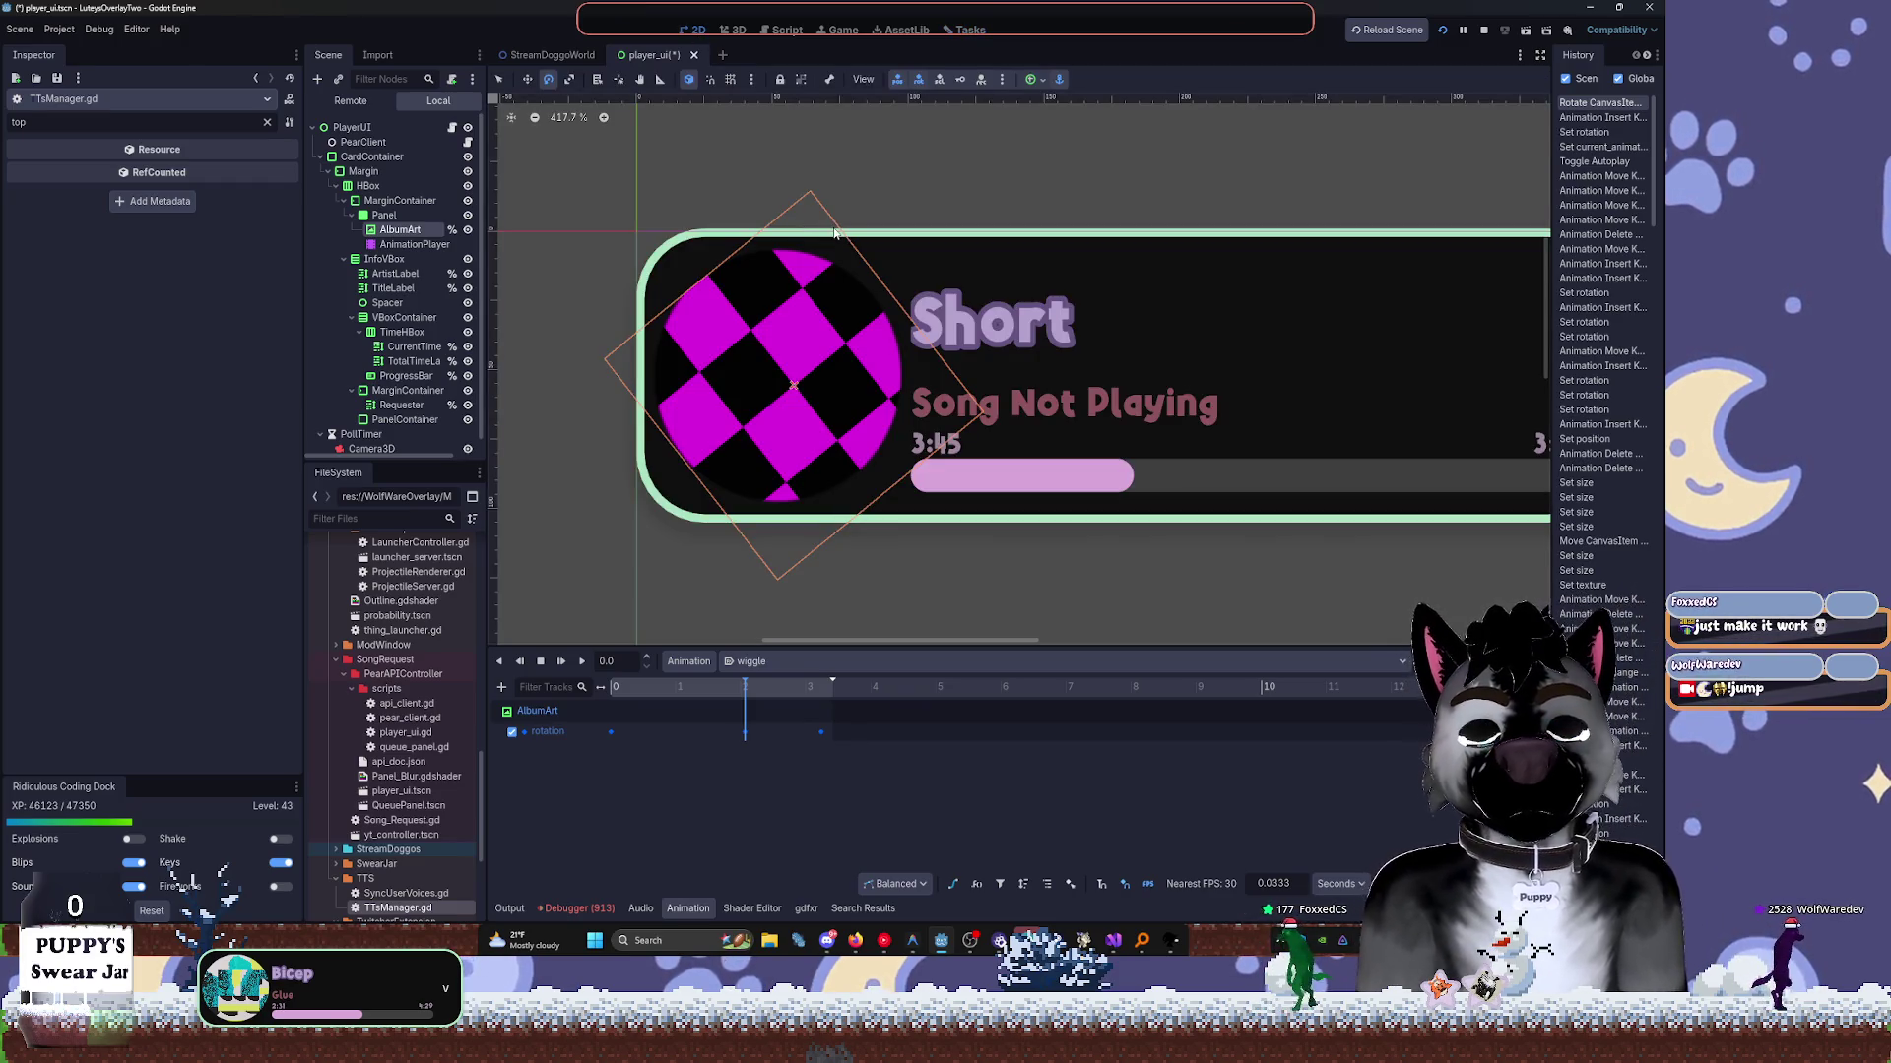
# Select the AlbumArt node and clear the Inspector property filter.
pyautogui.click(854, 944)
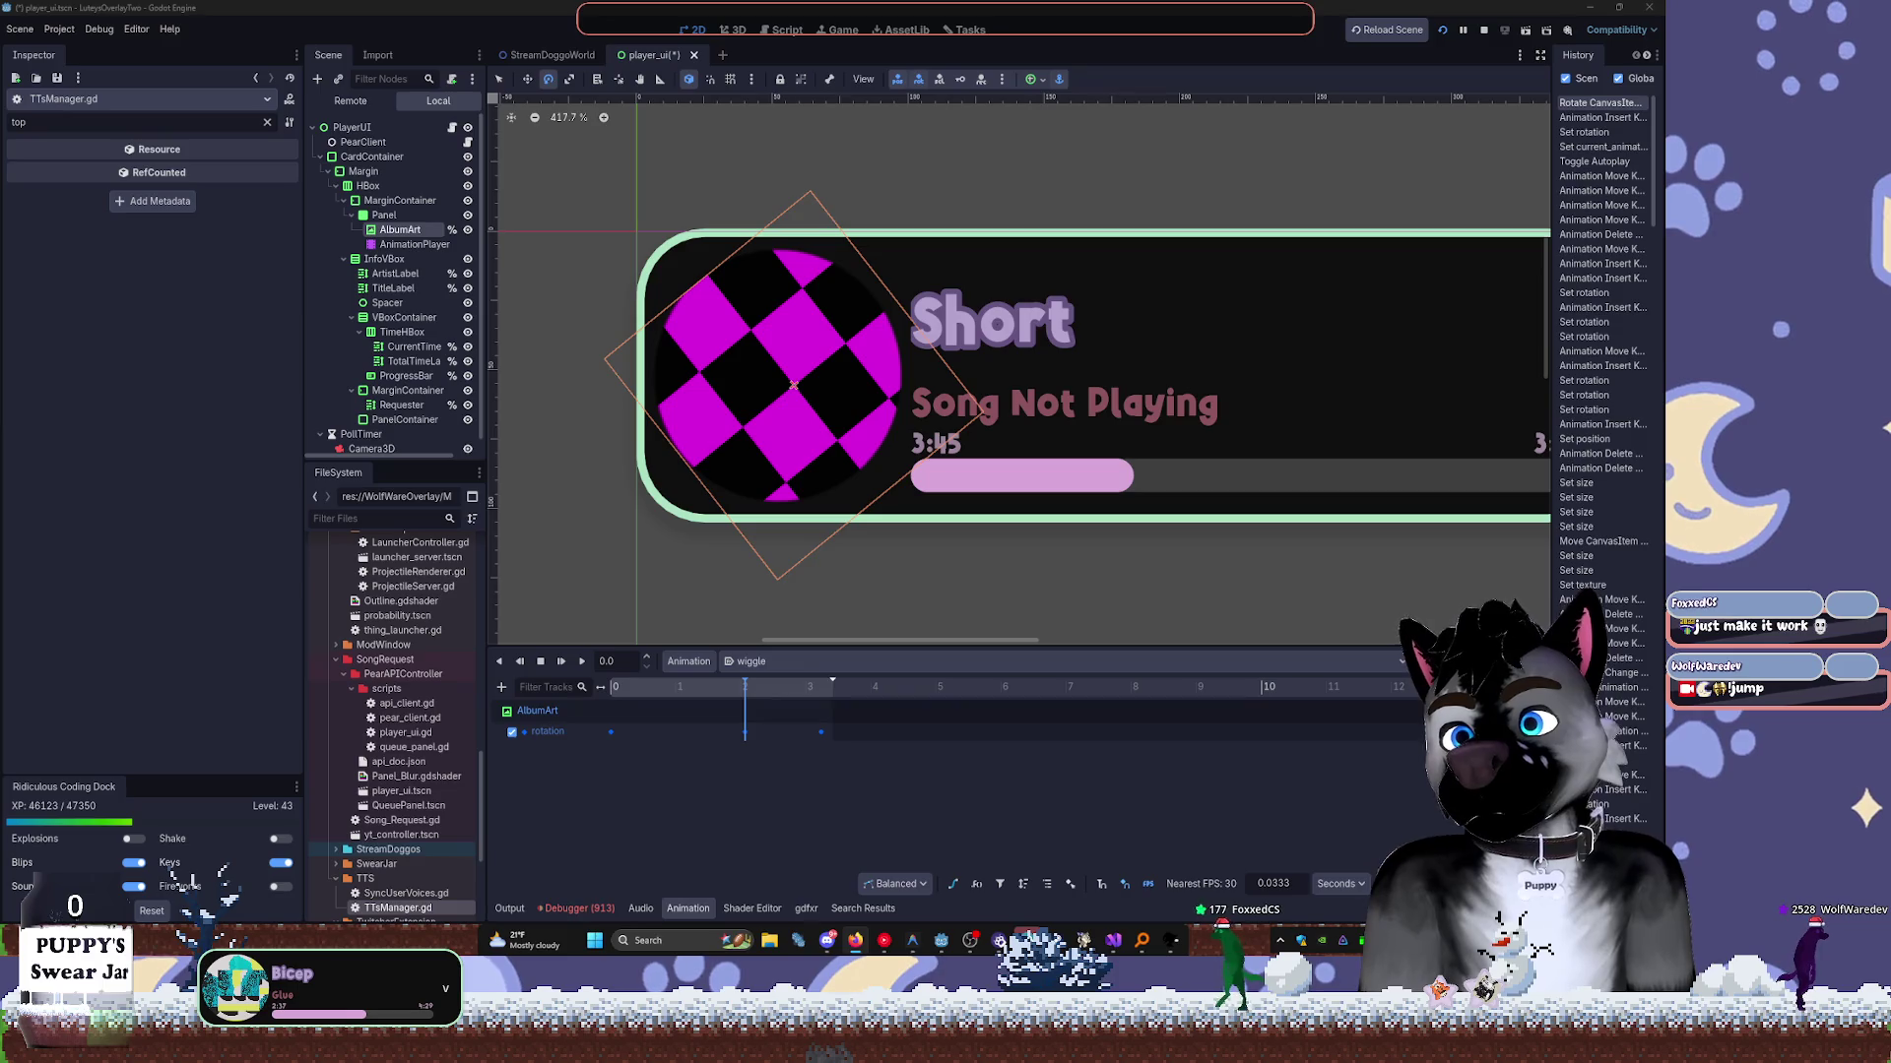
pyautogui.click(399, 229)
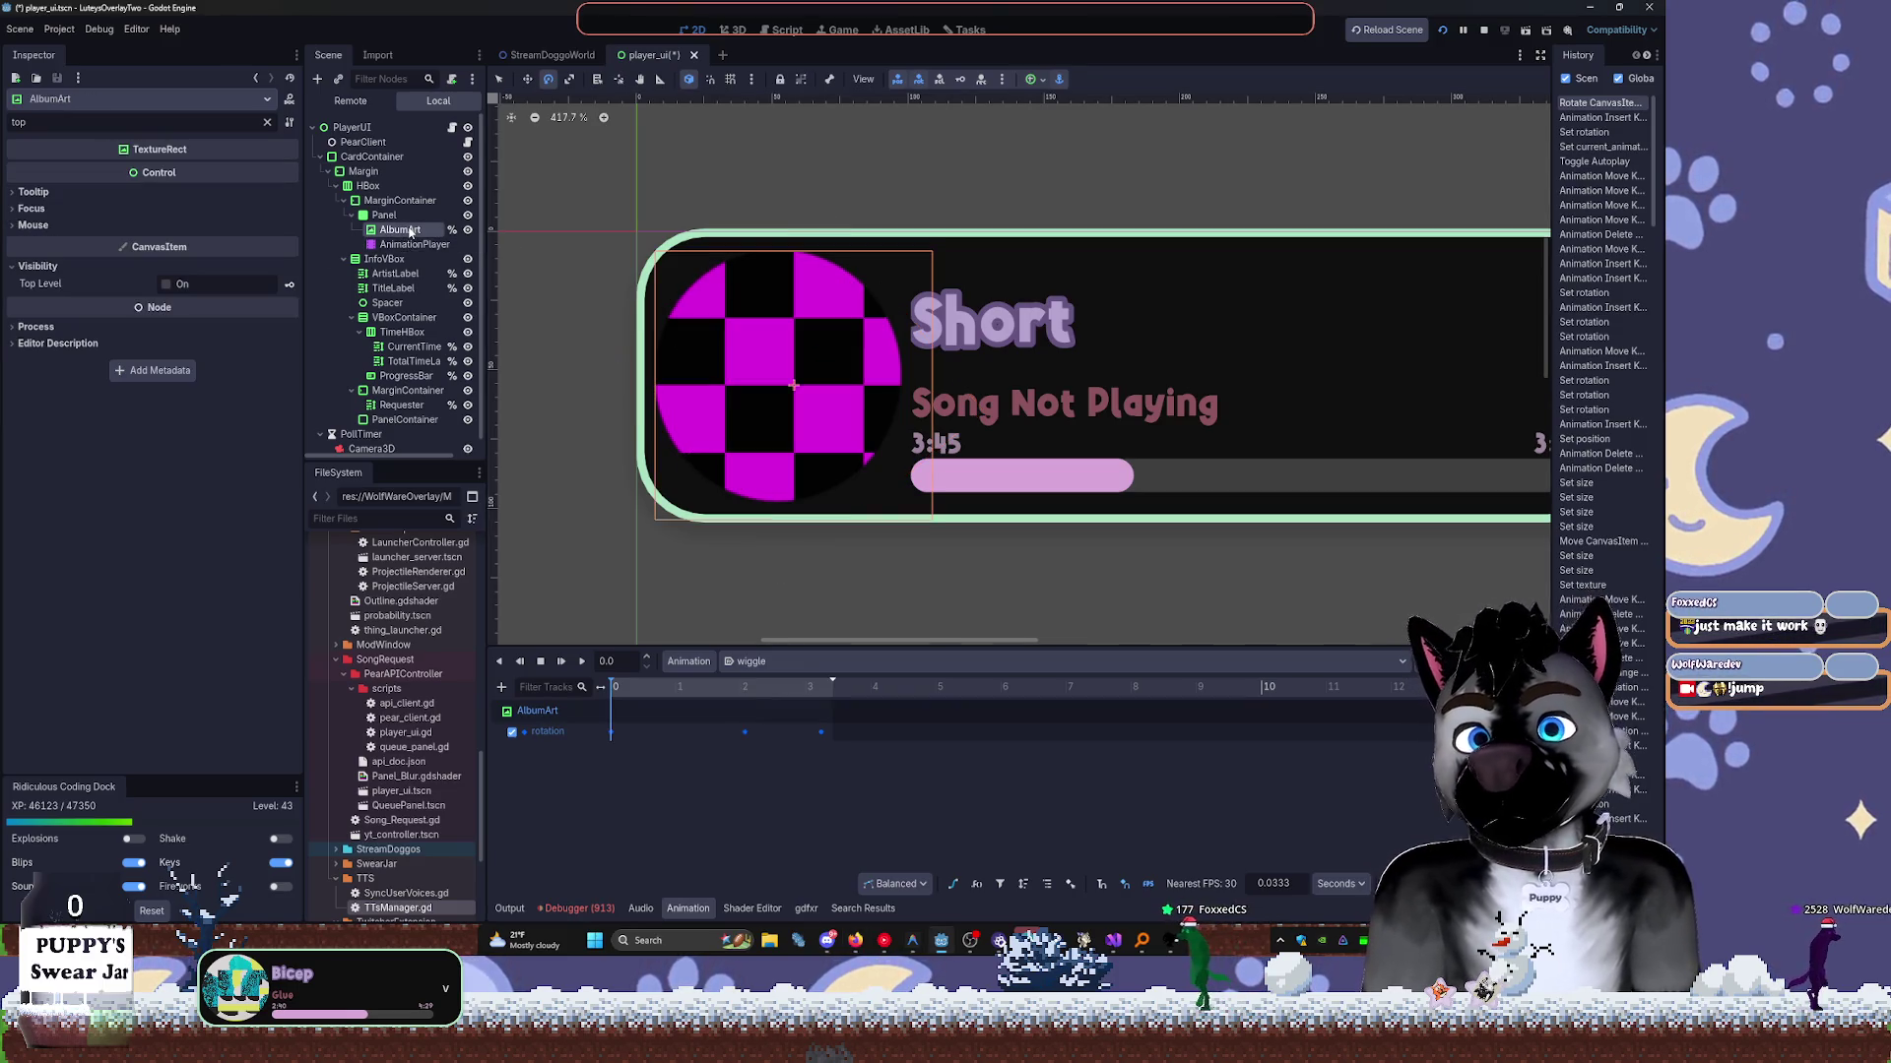
pyautogui.click(44, 225)
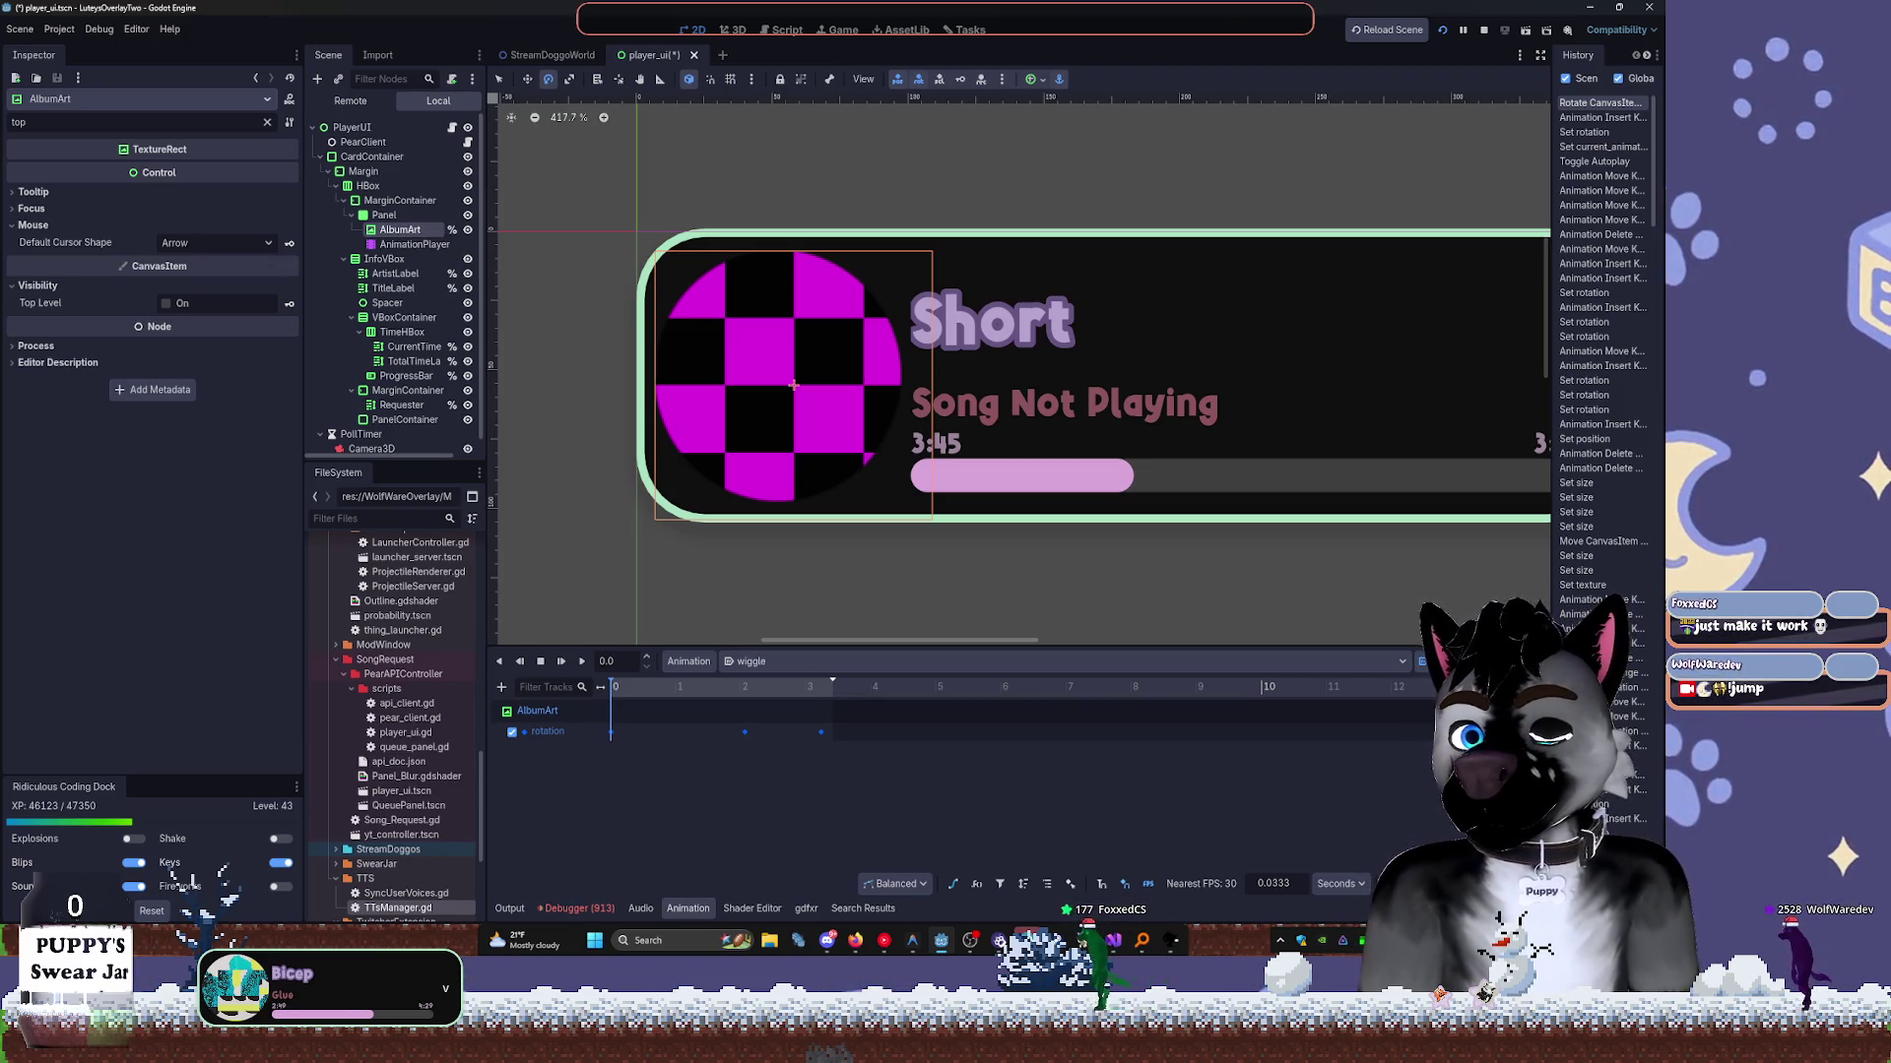
pyautogui.click(386, 215)
pyautogui.click(399, 229)
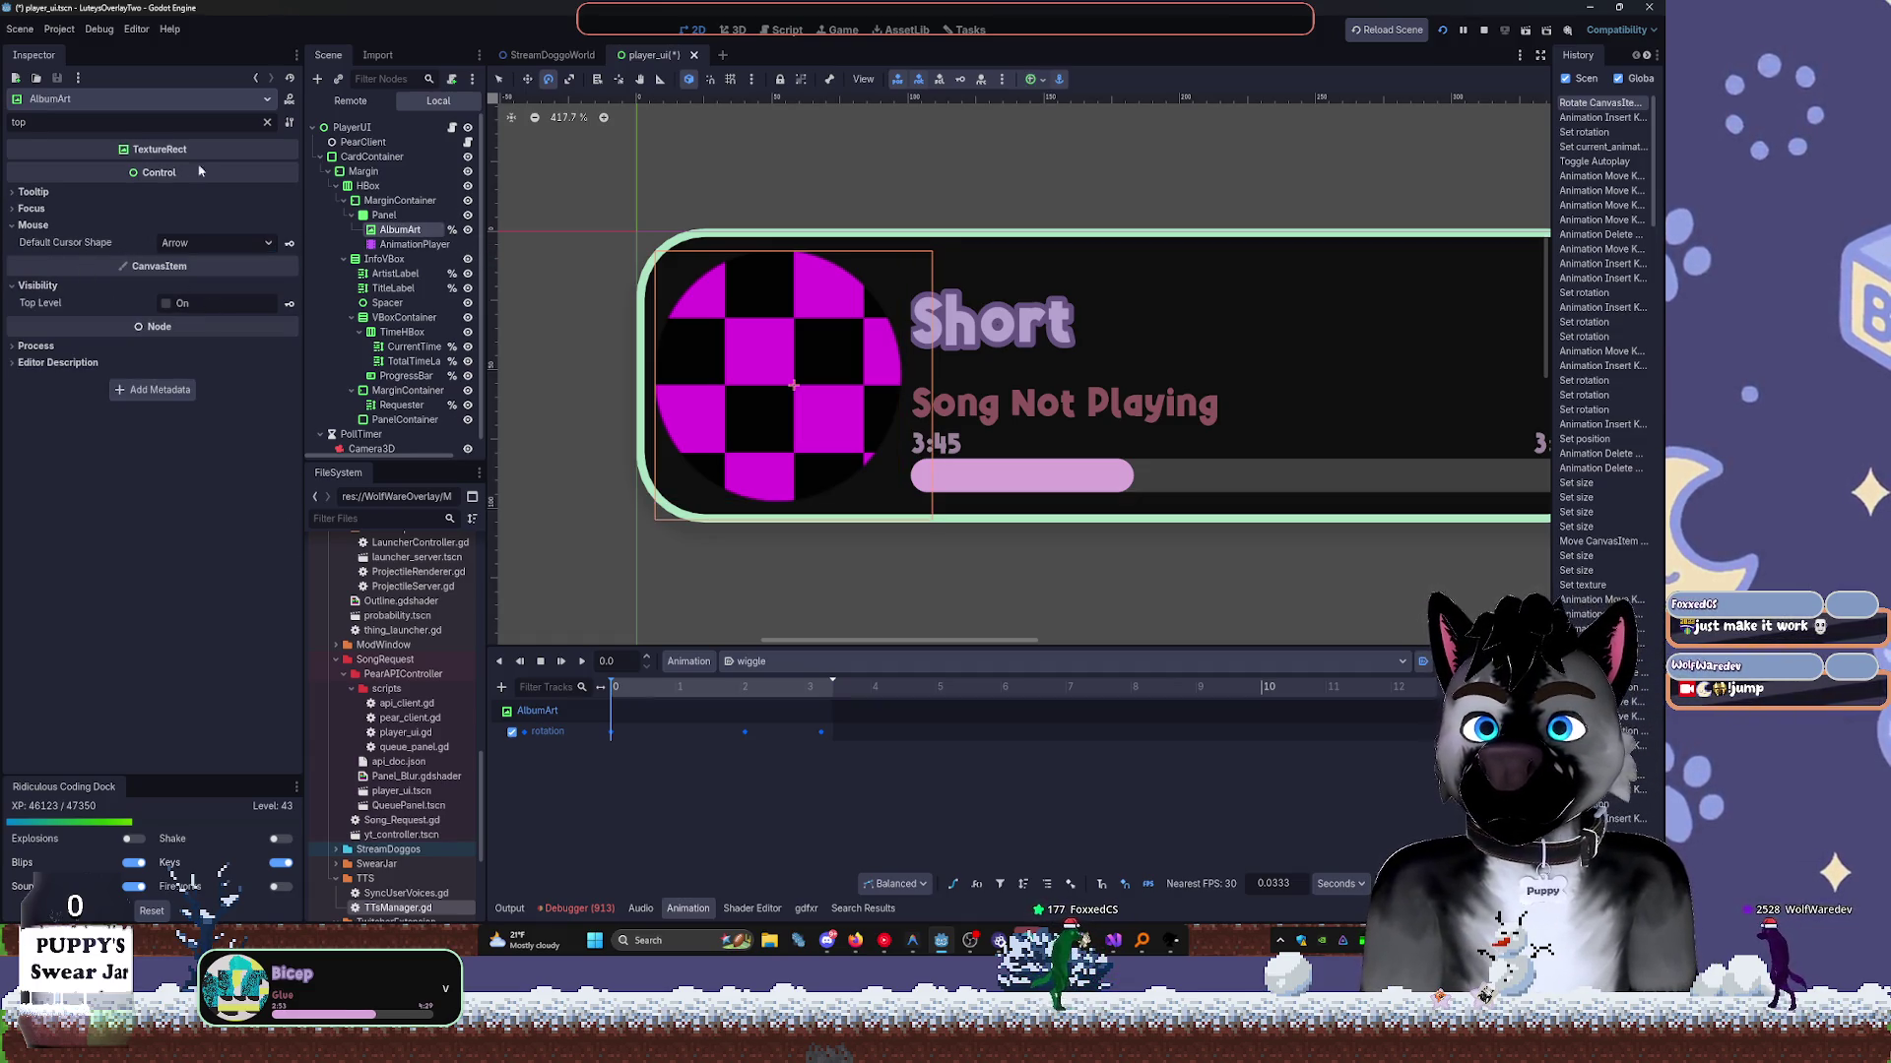
pyautogui.click(267, 122)
pyautogui.scroll(-5, 125, 519)
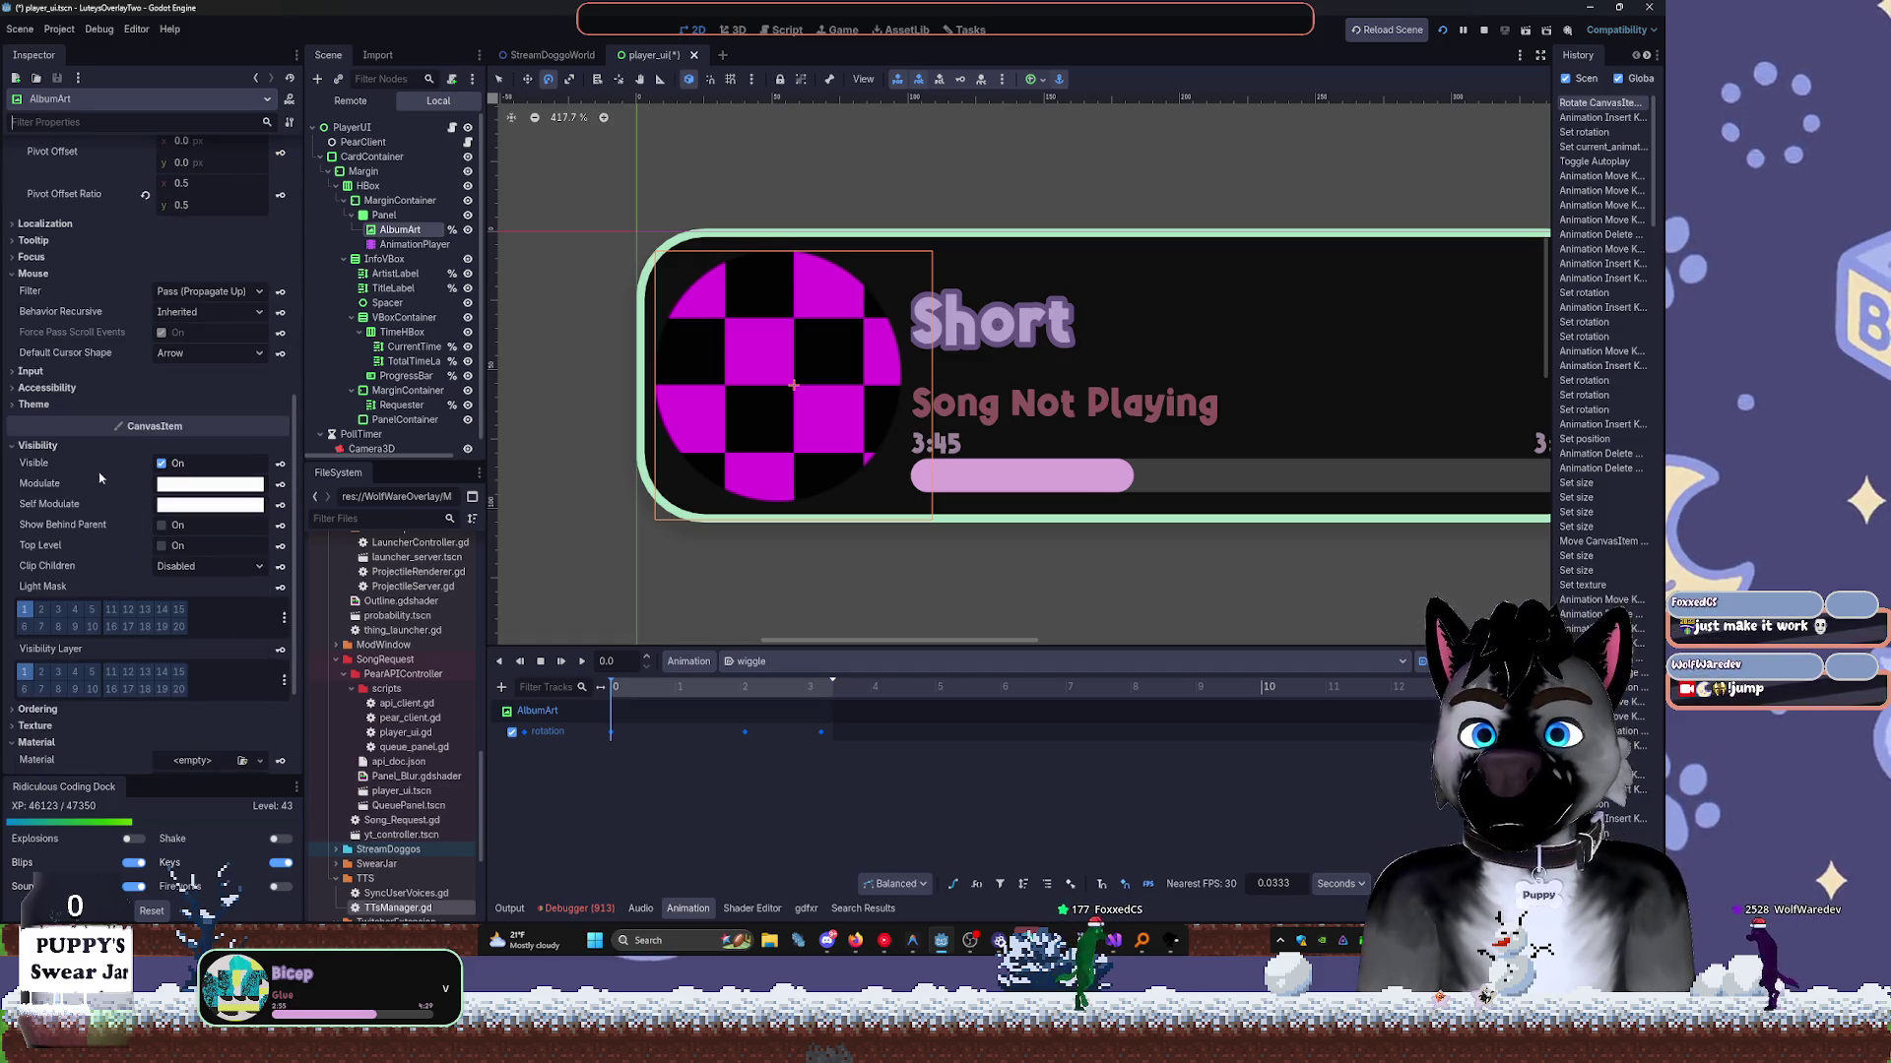
pyautogui.click(103, 445)
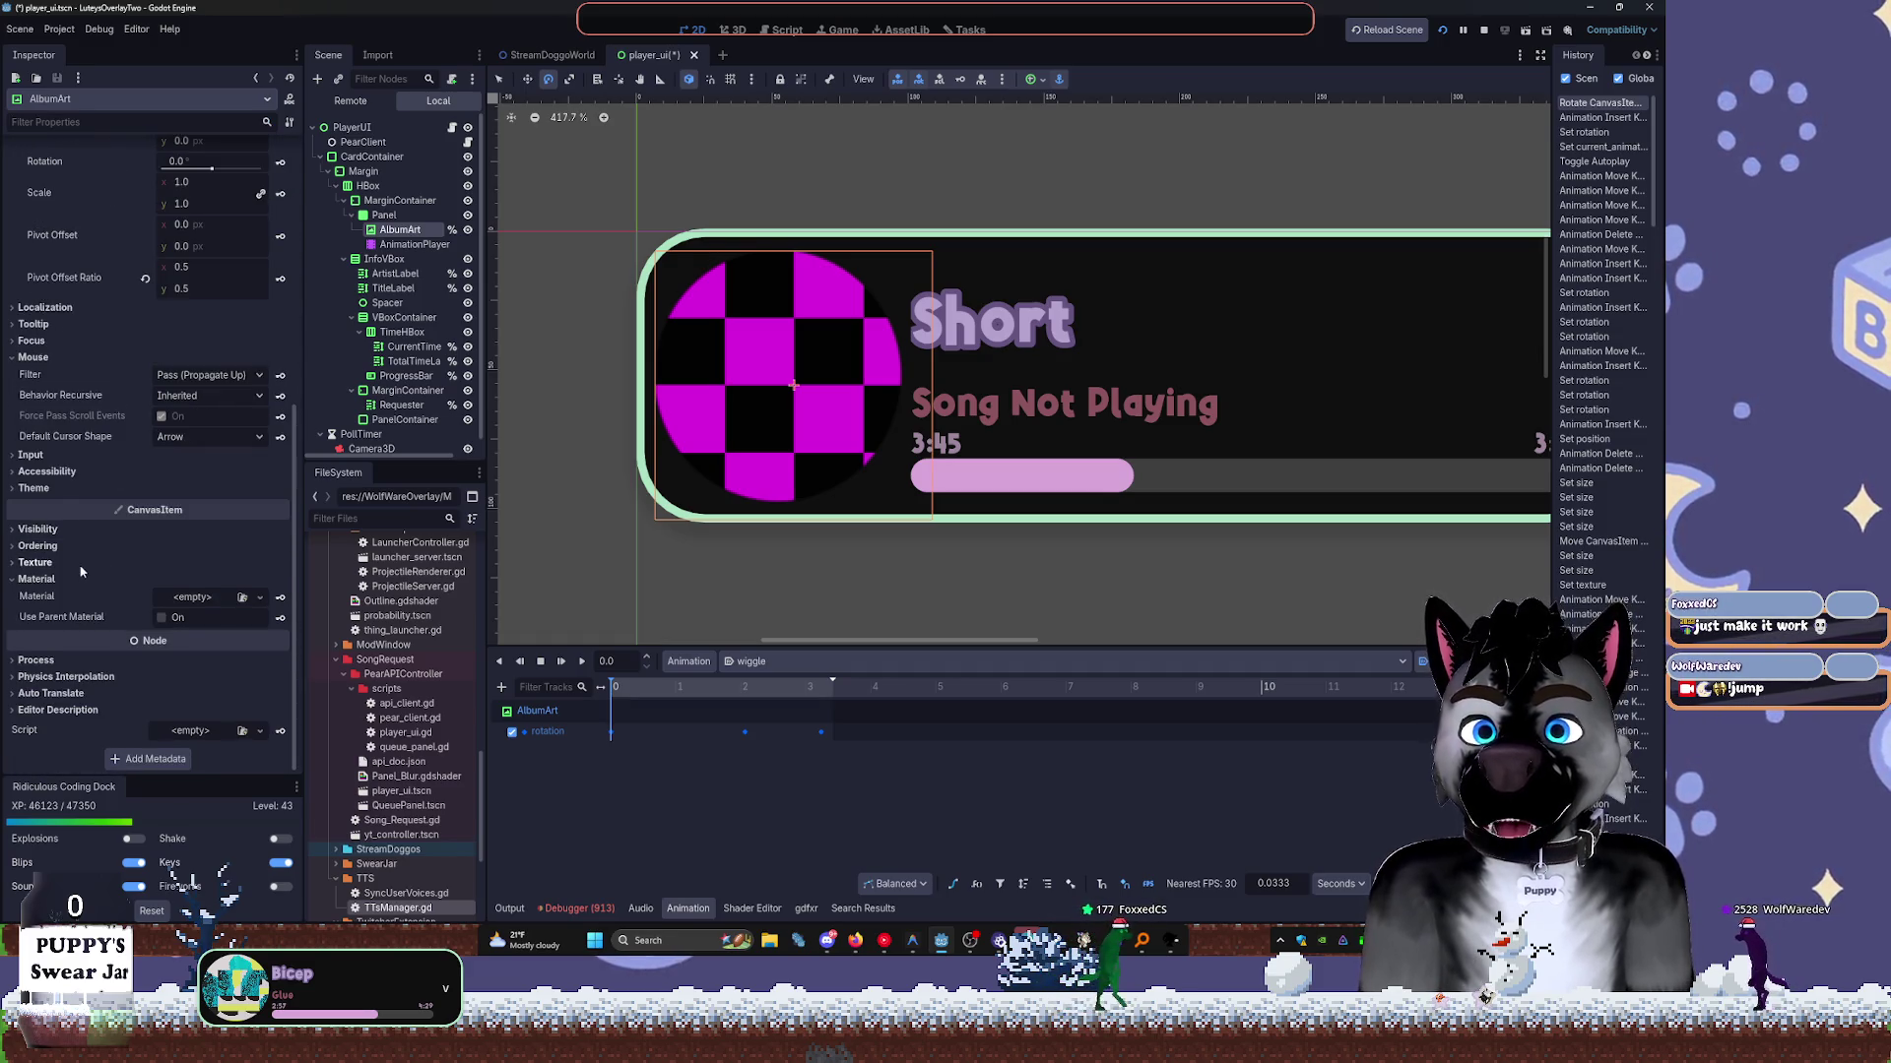
# Give AlbumArt a new ShaderMaterial using PowerHighlight.gdshader.
pyautogui.click(197, 598)
pyautogui.click(187, 650)
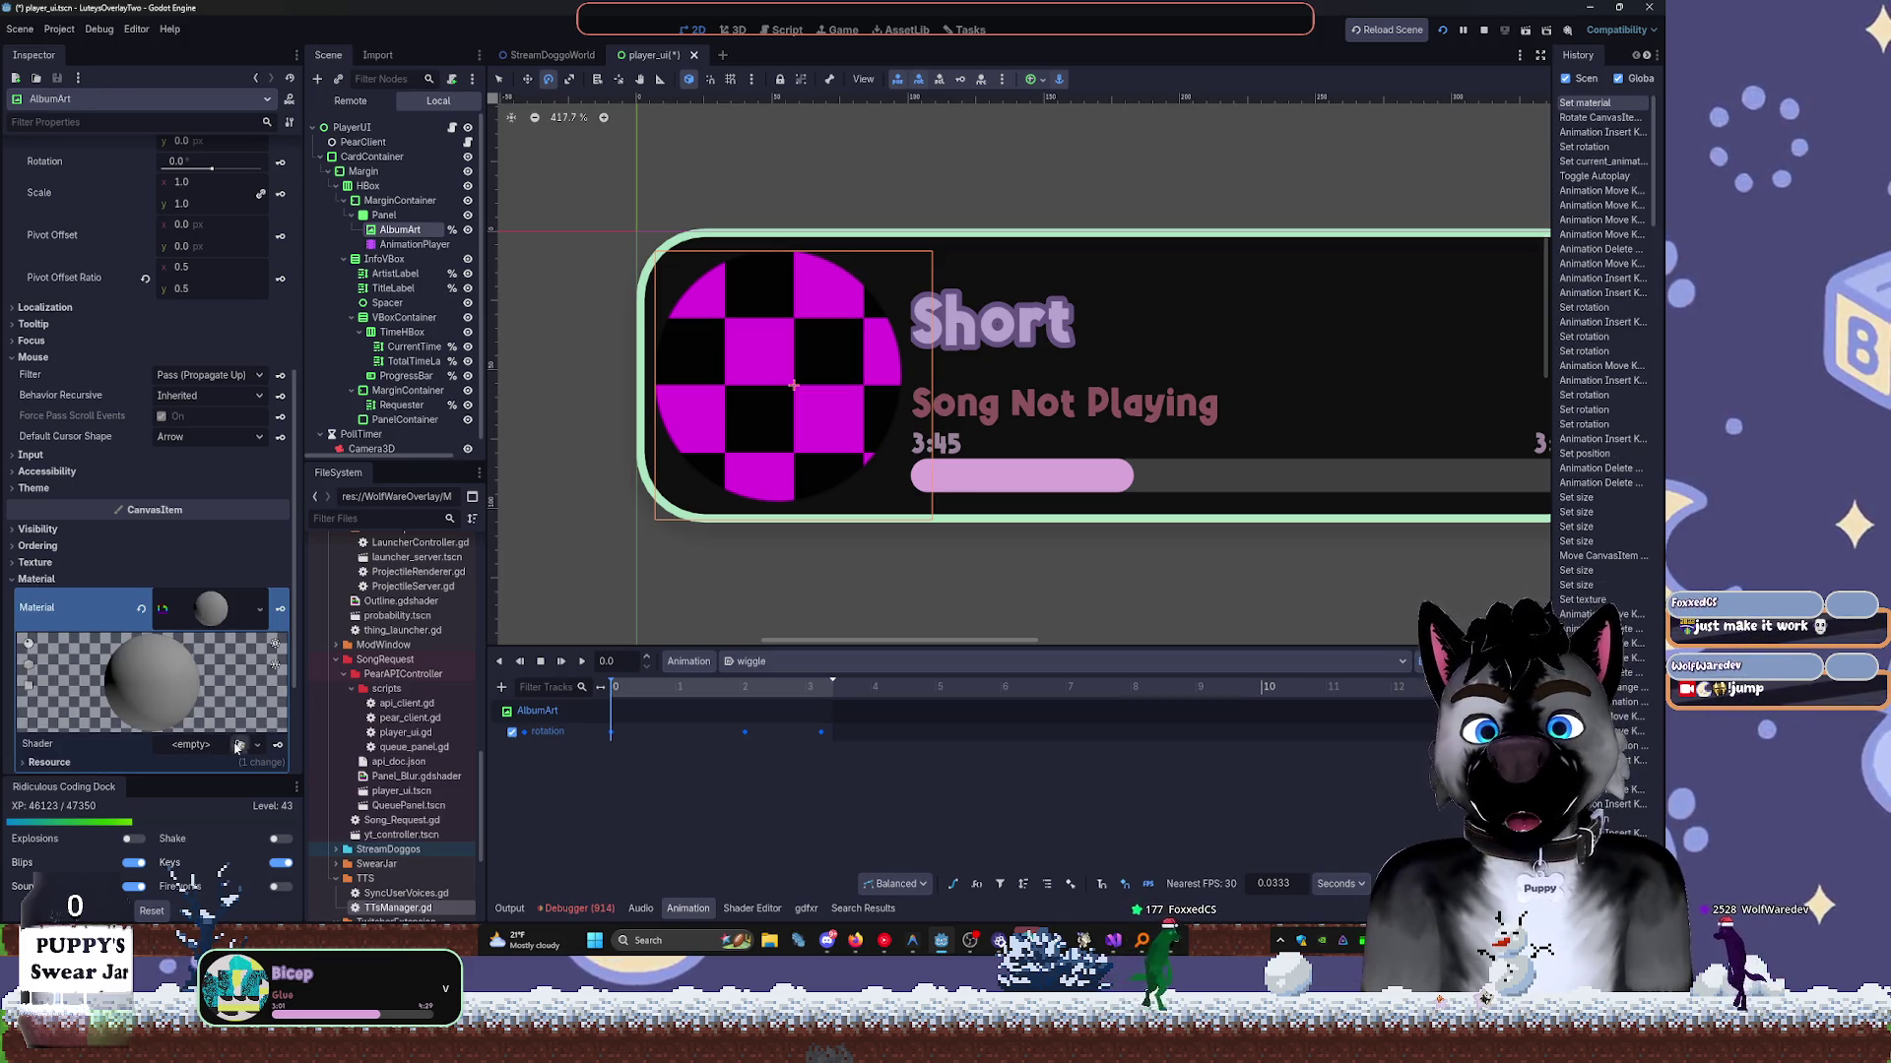
pyautogui.click(200, 747)
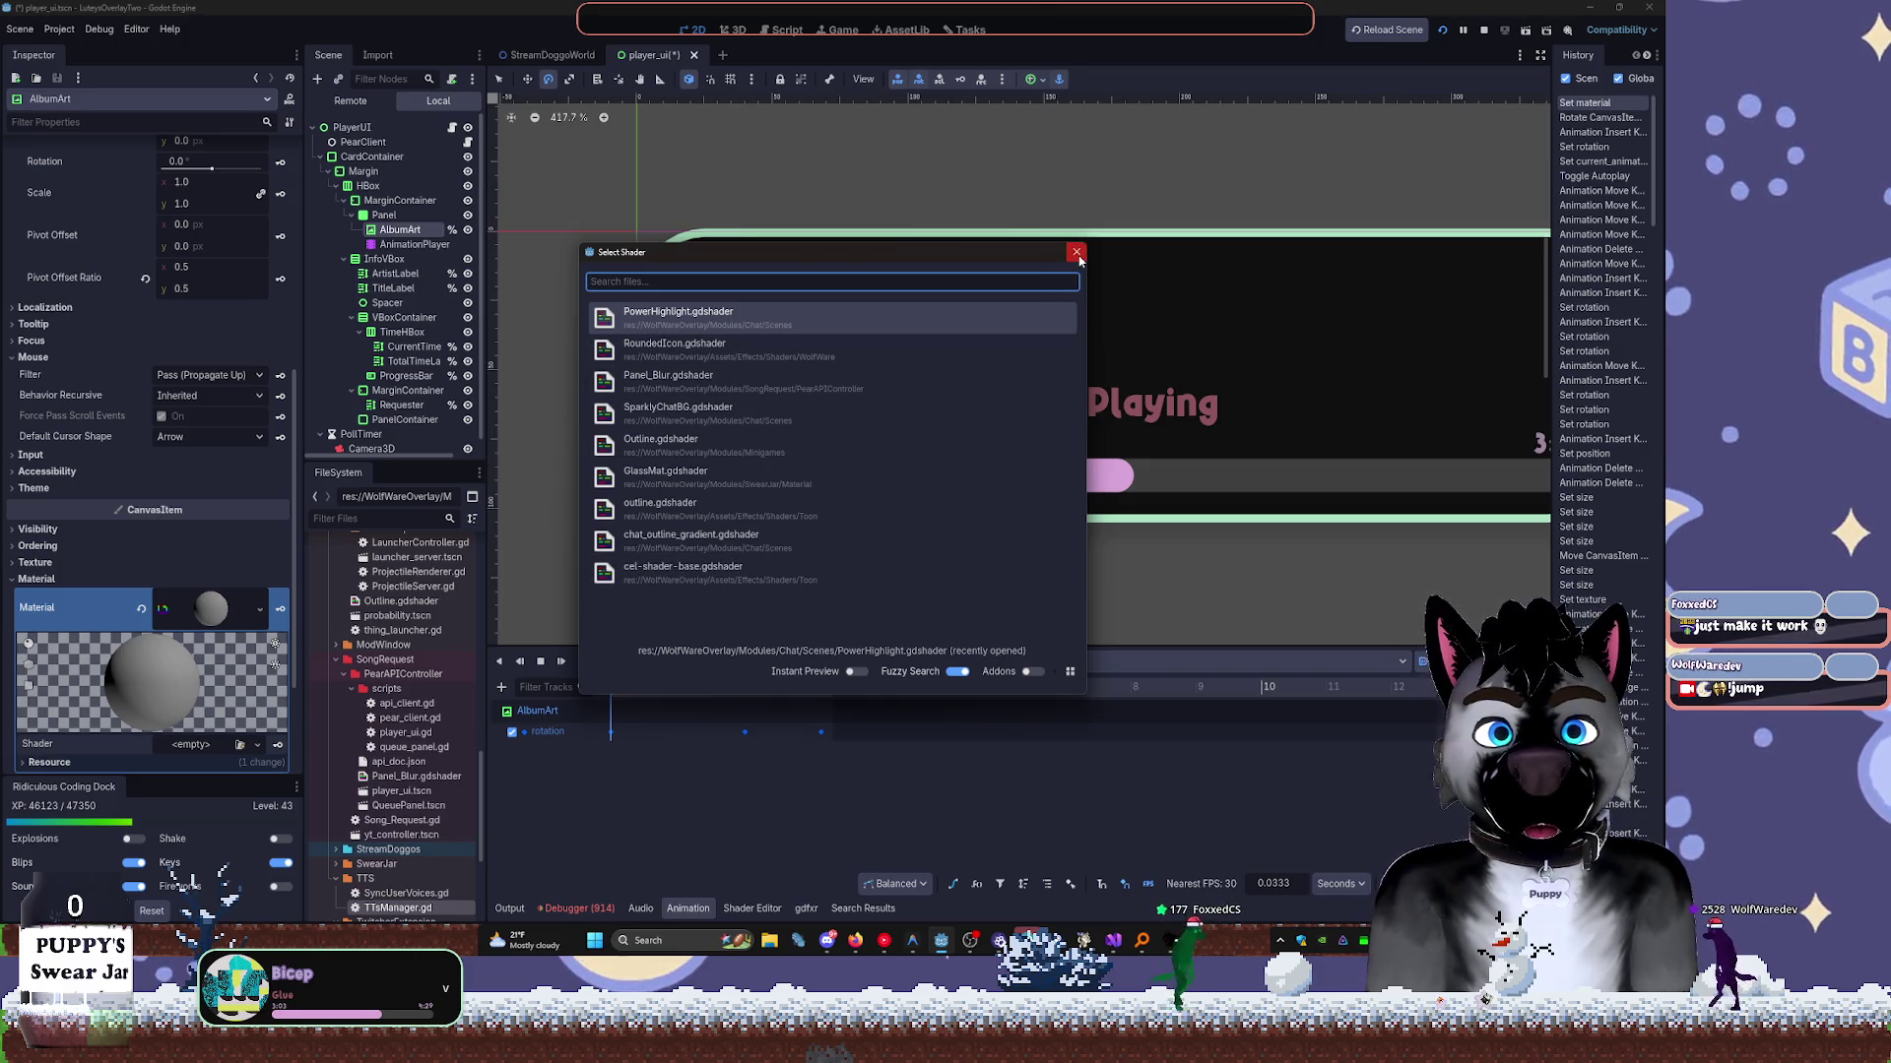
pyautogui.click(1033, 308)
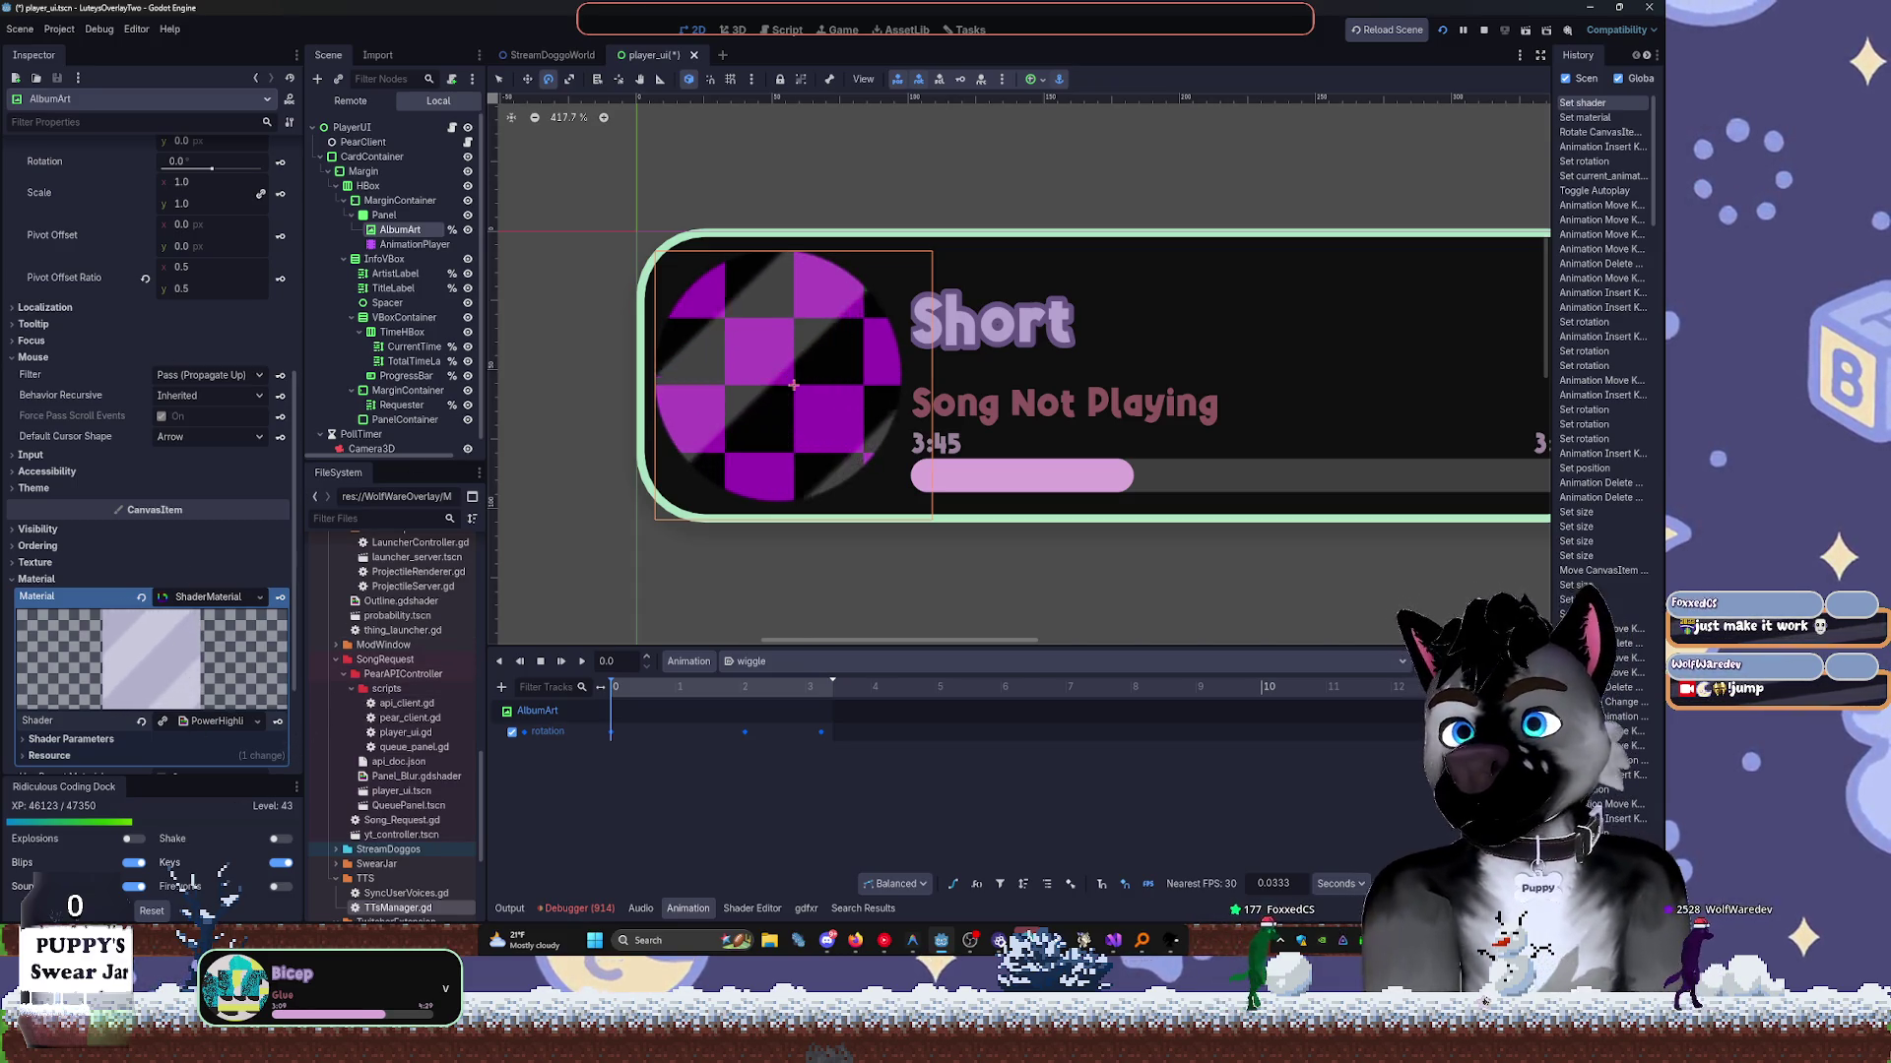
# In Shader Parameters, set Width to 4.7 and reset Speed to its default 0.6.
pyautogui.scroll(-3, 123, 451)
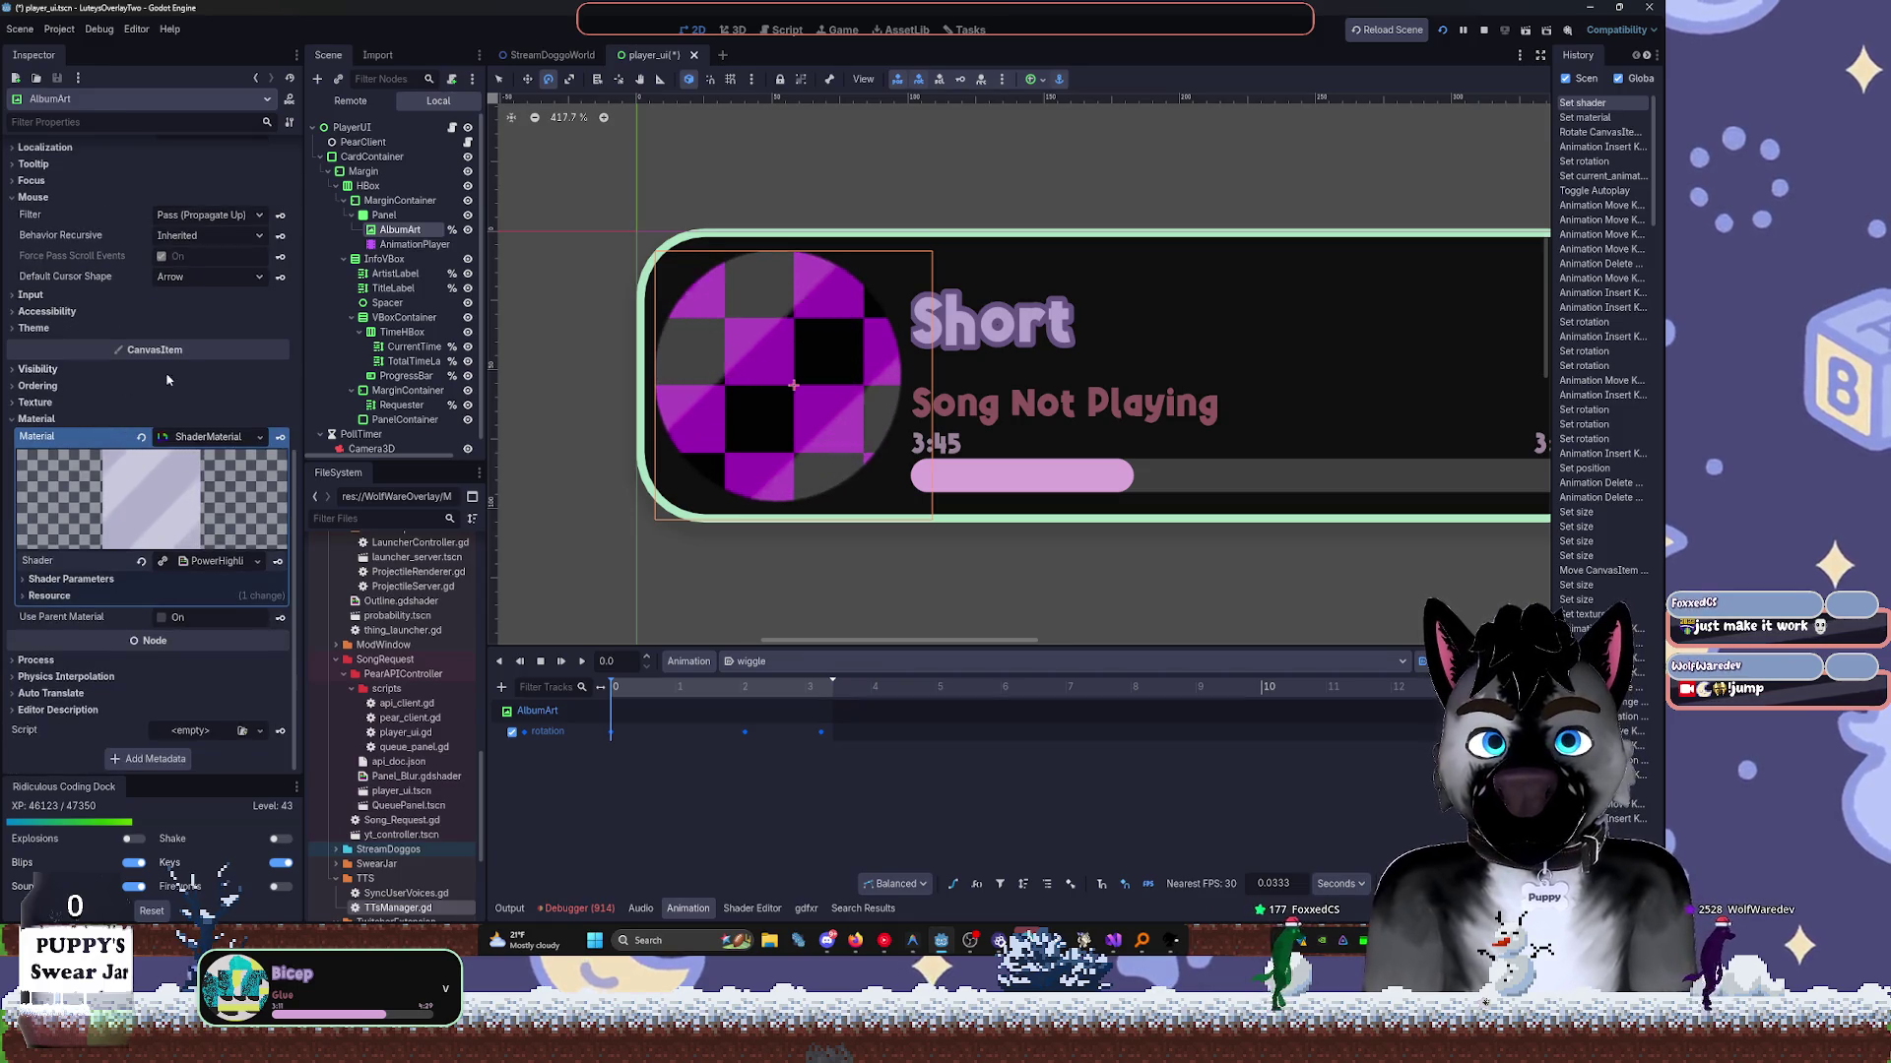
pyautogui.click(59, 579)
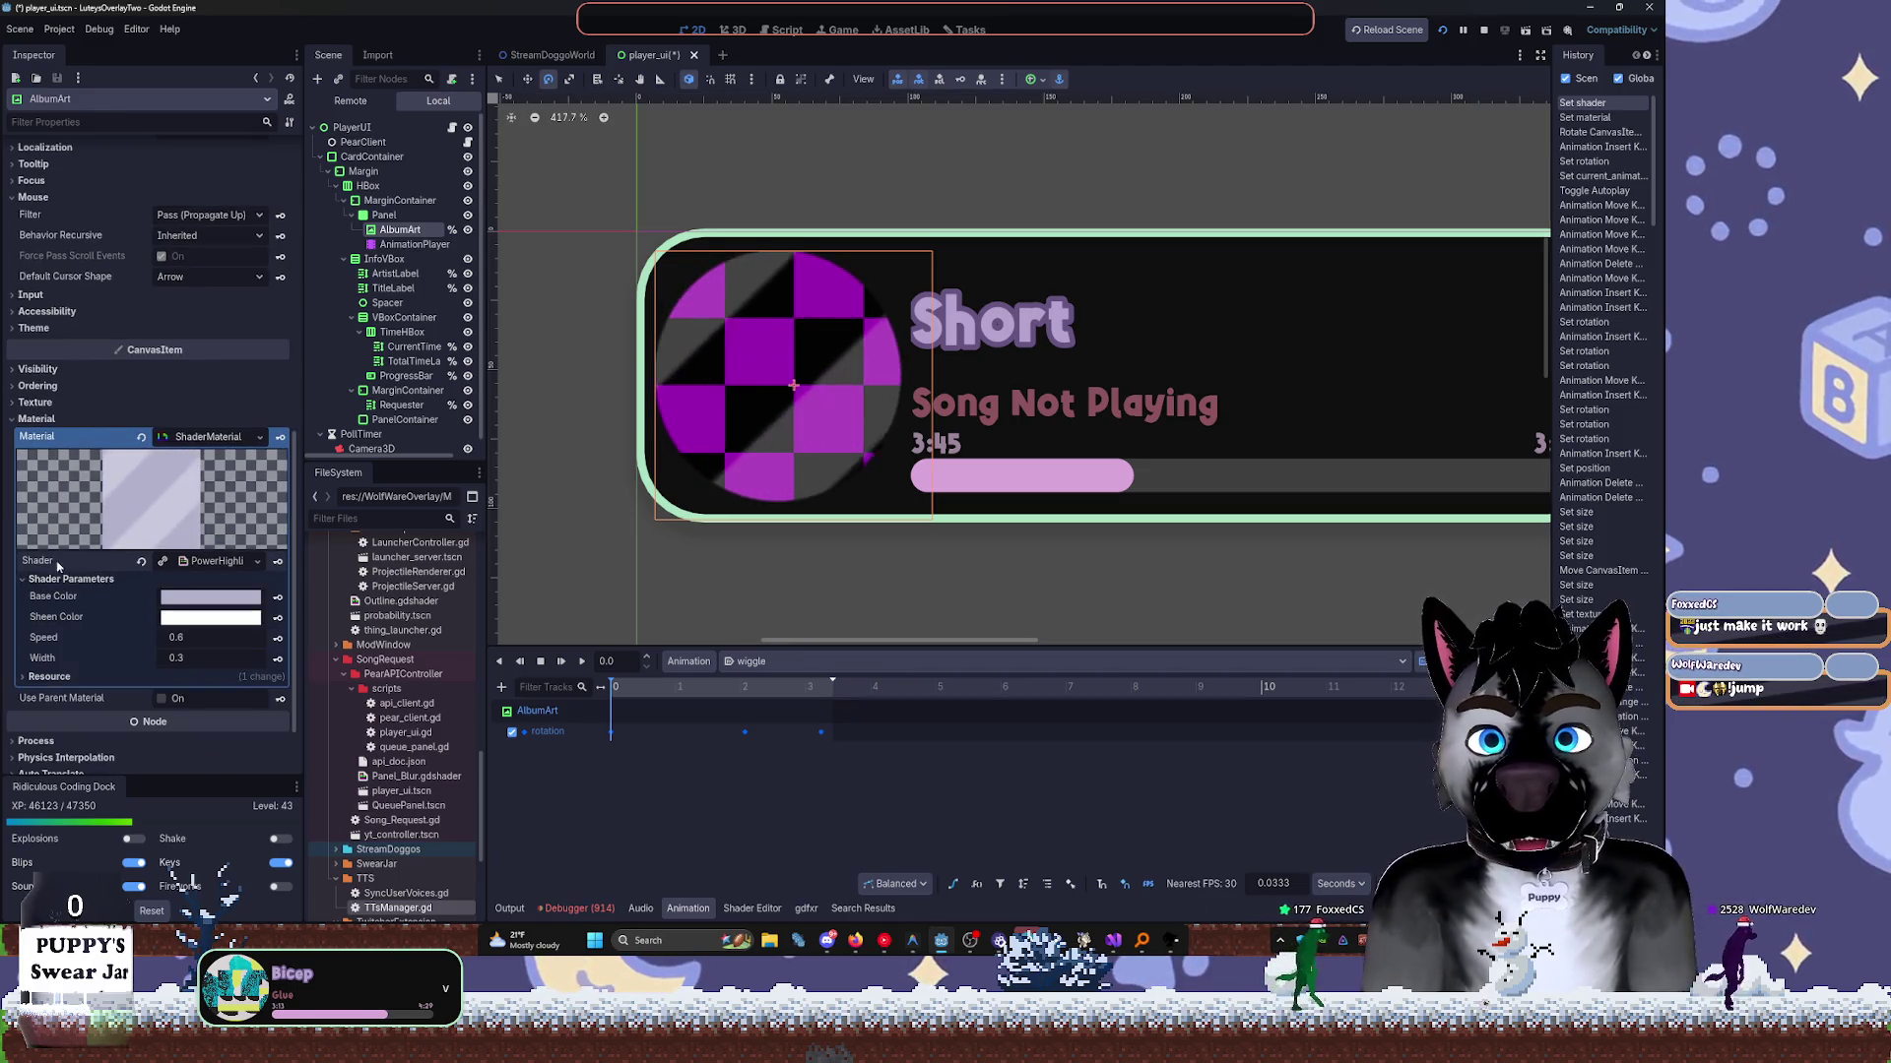
pyautogui.moveTo(177, 646); pyautogui.dragTo(169, 646)
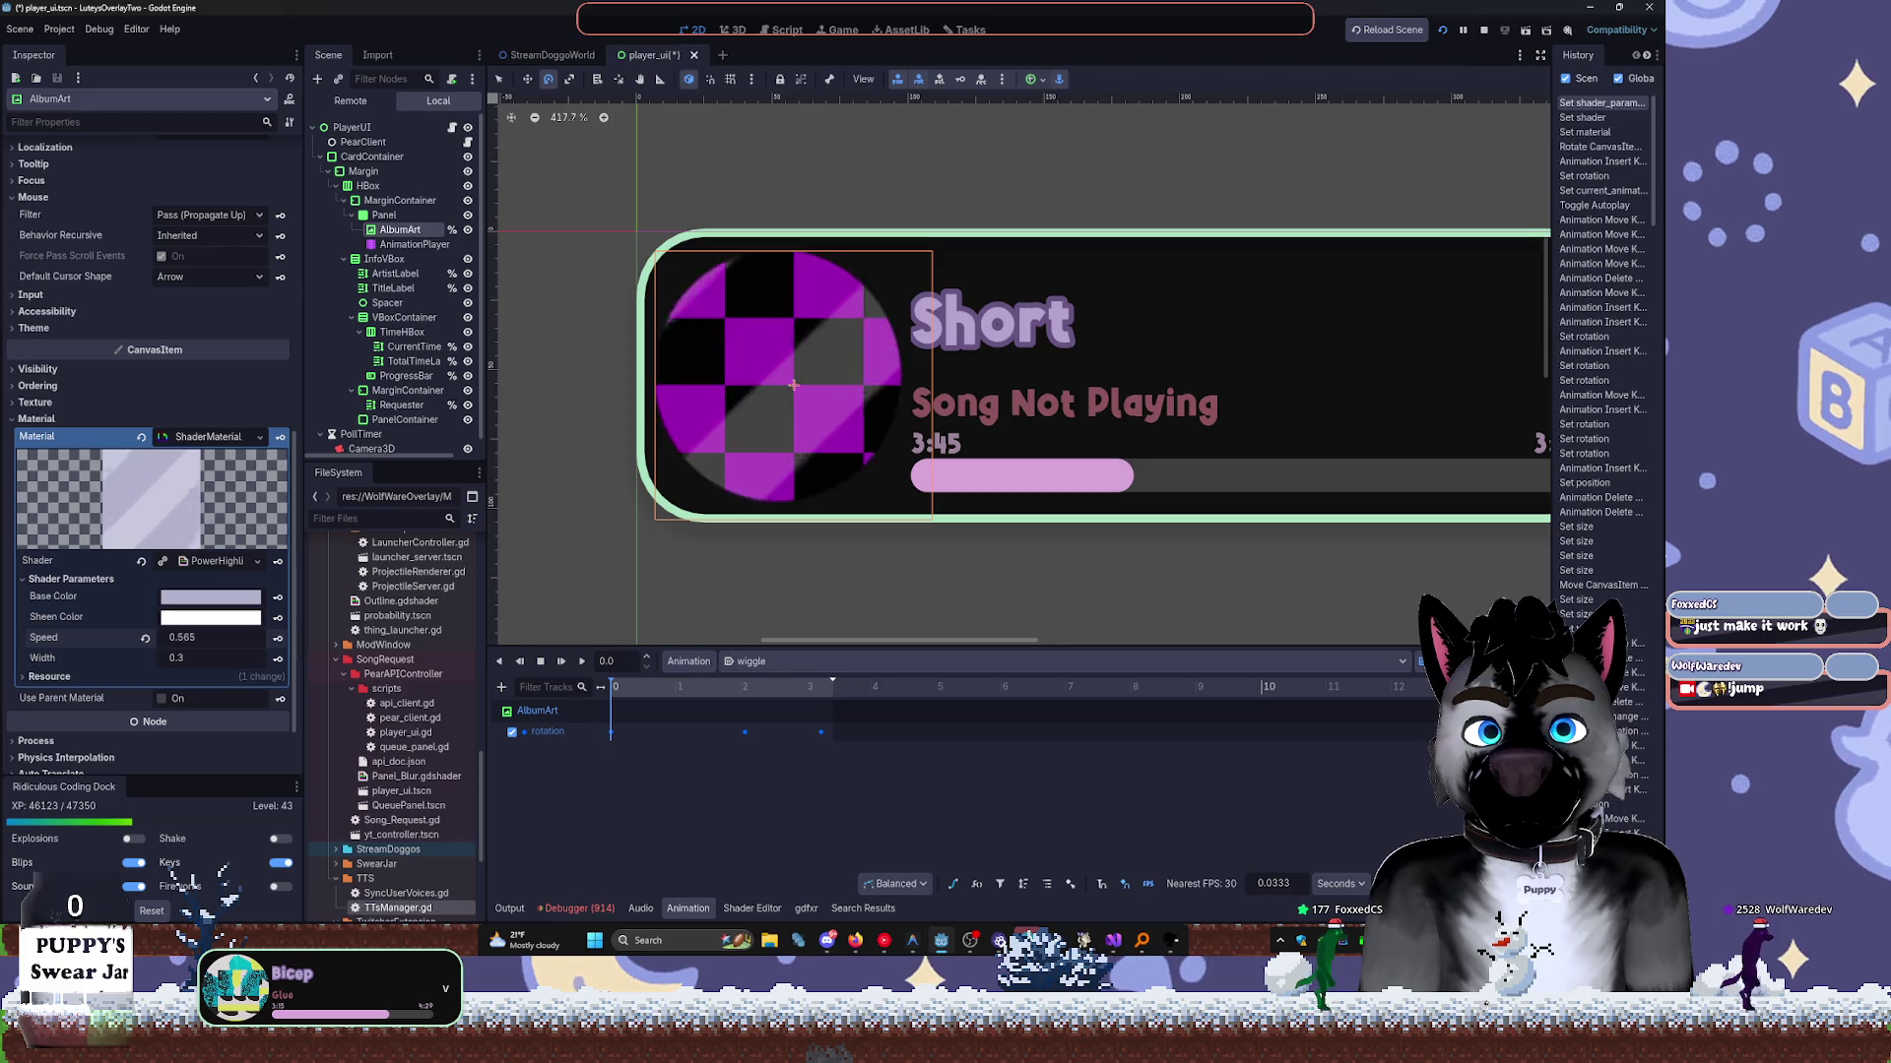
pyautogui.moveTo(177, 637); pyautogui.dragTo(189, 637)
pyautogui.click(177, 657)
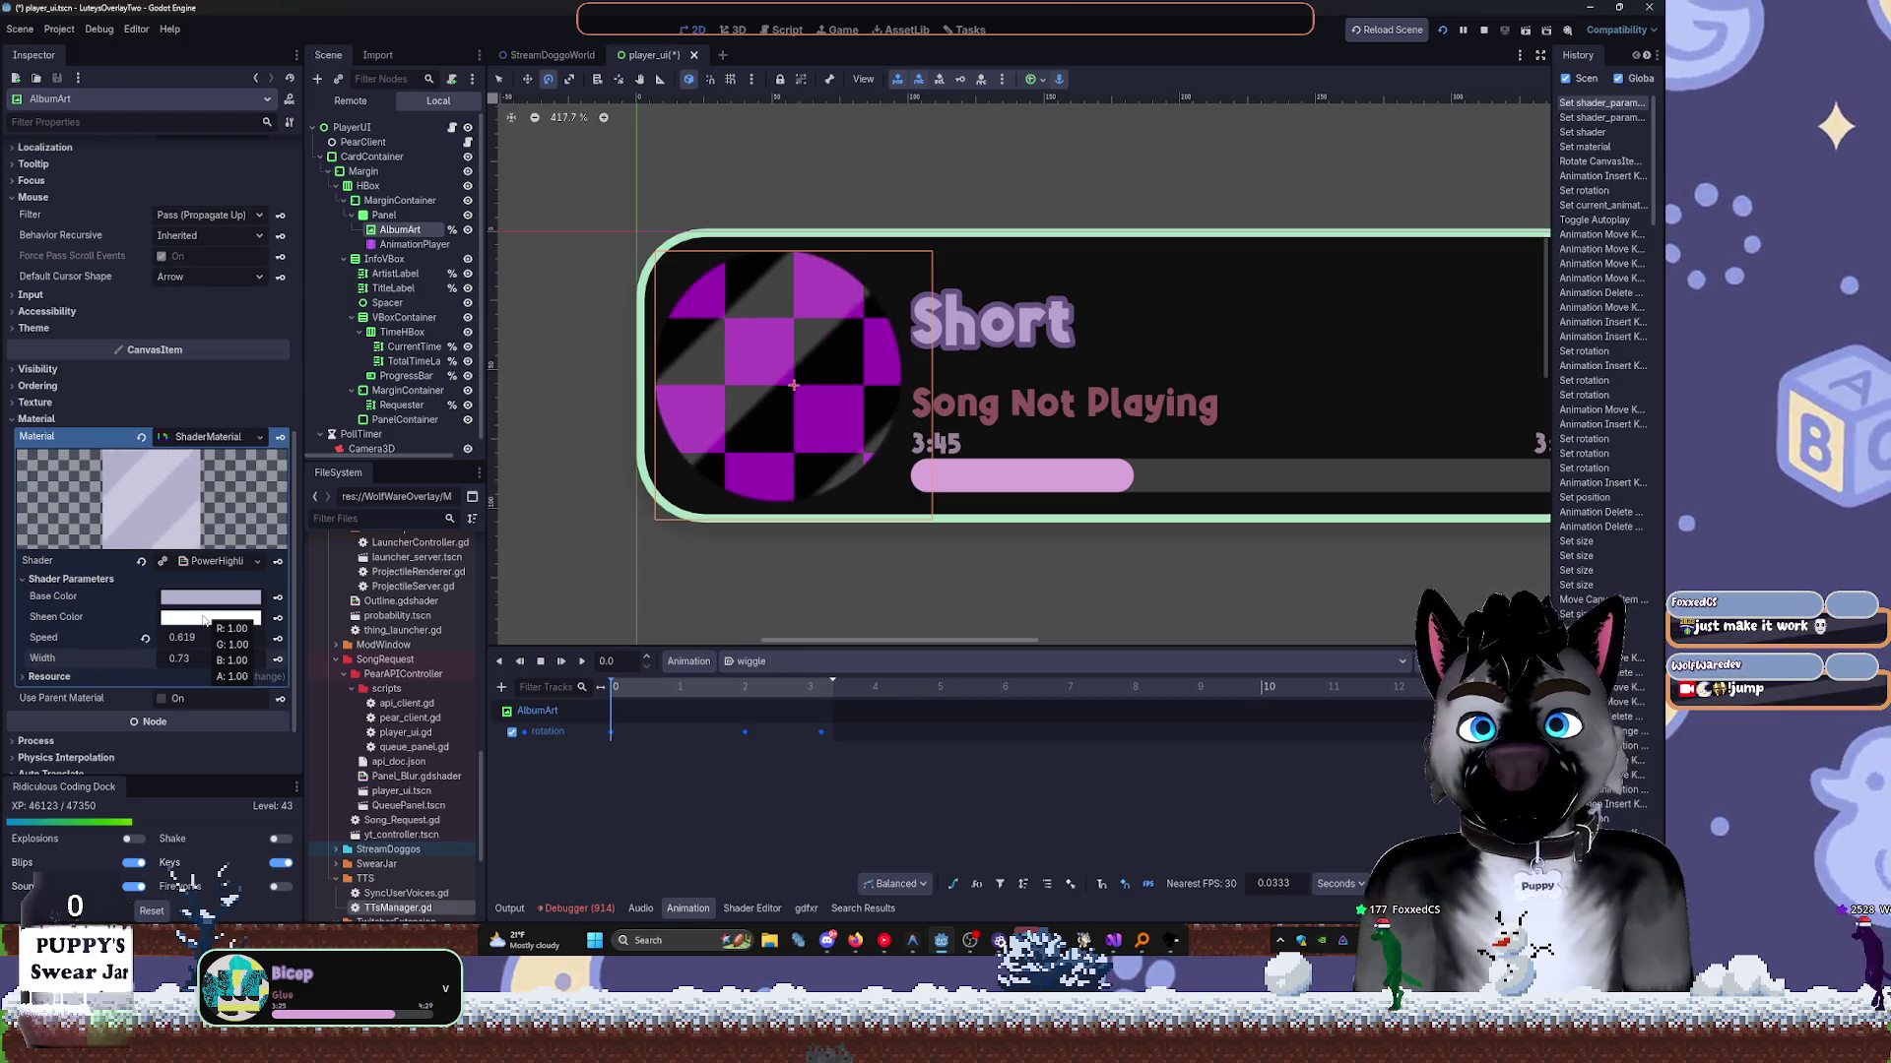
pyautogui.press('Return')
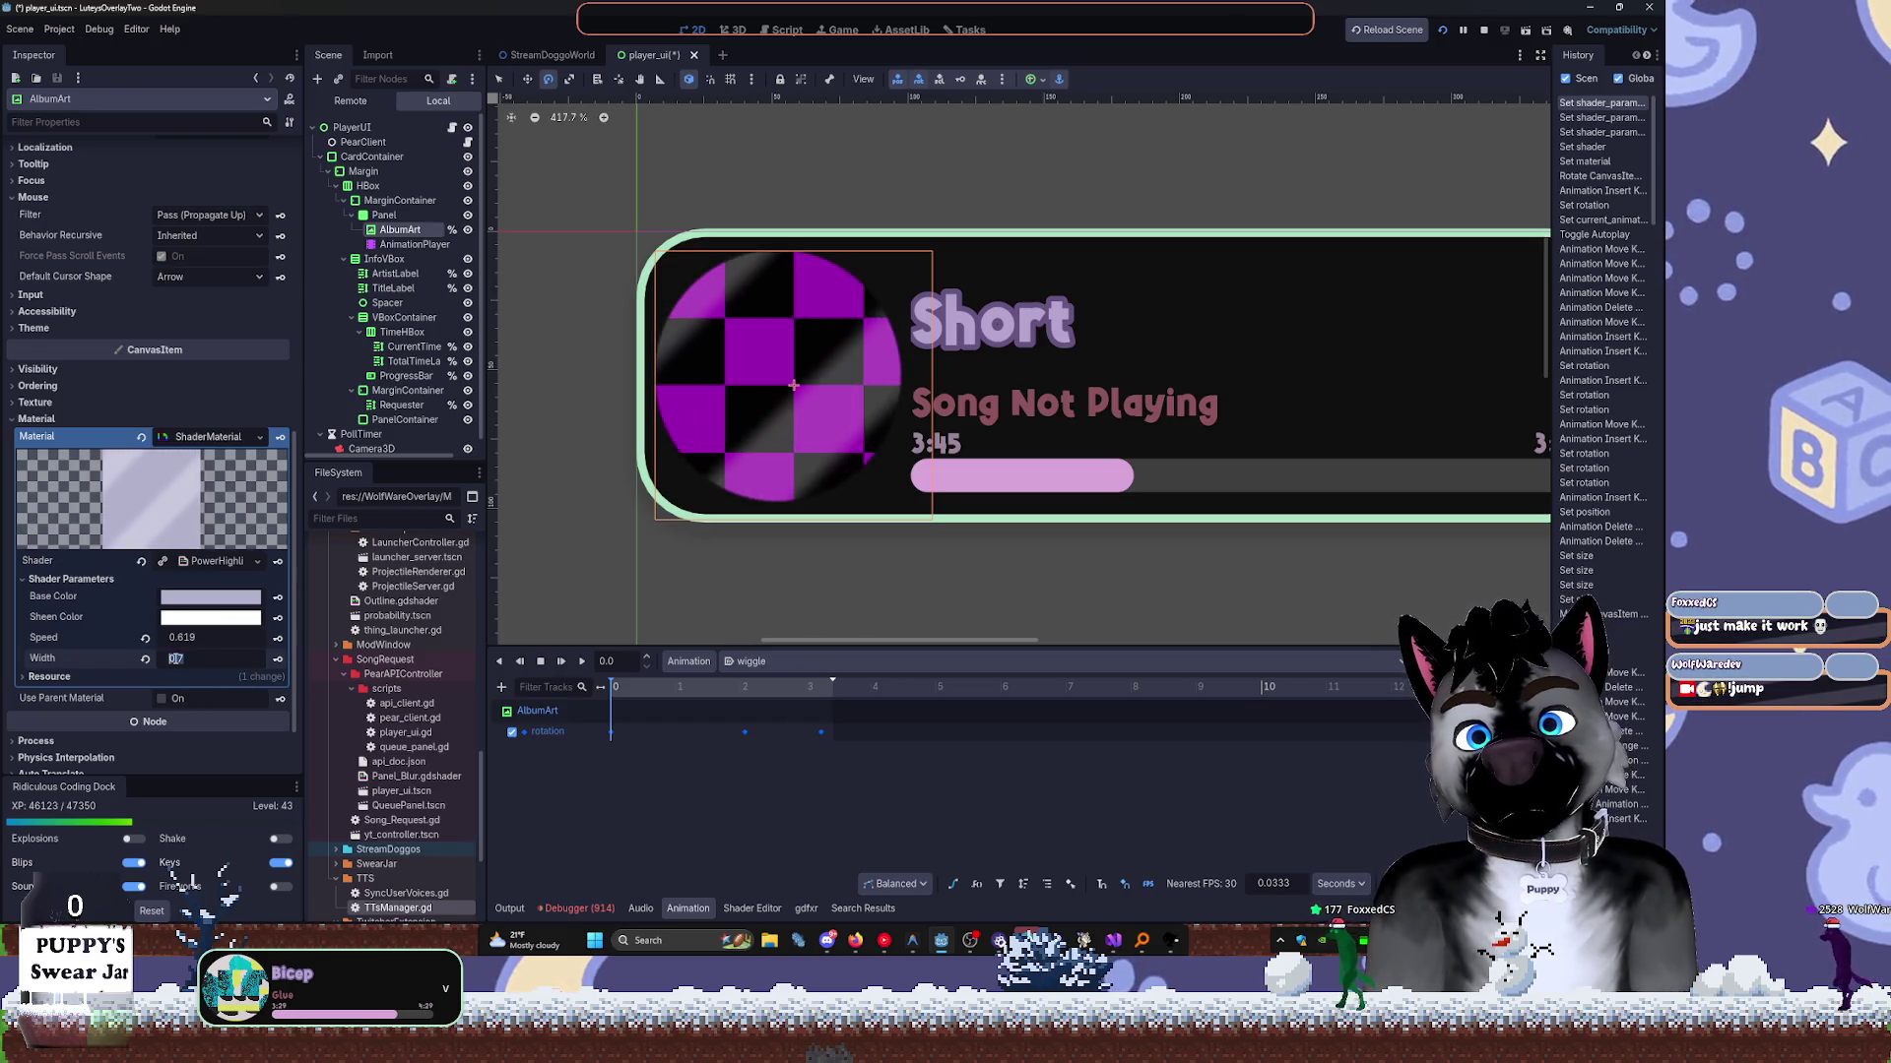
pyautogui.press('Delete')
pyautogui.write('47')
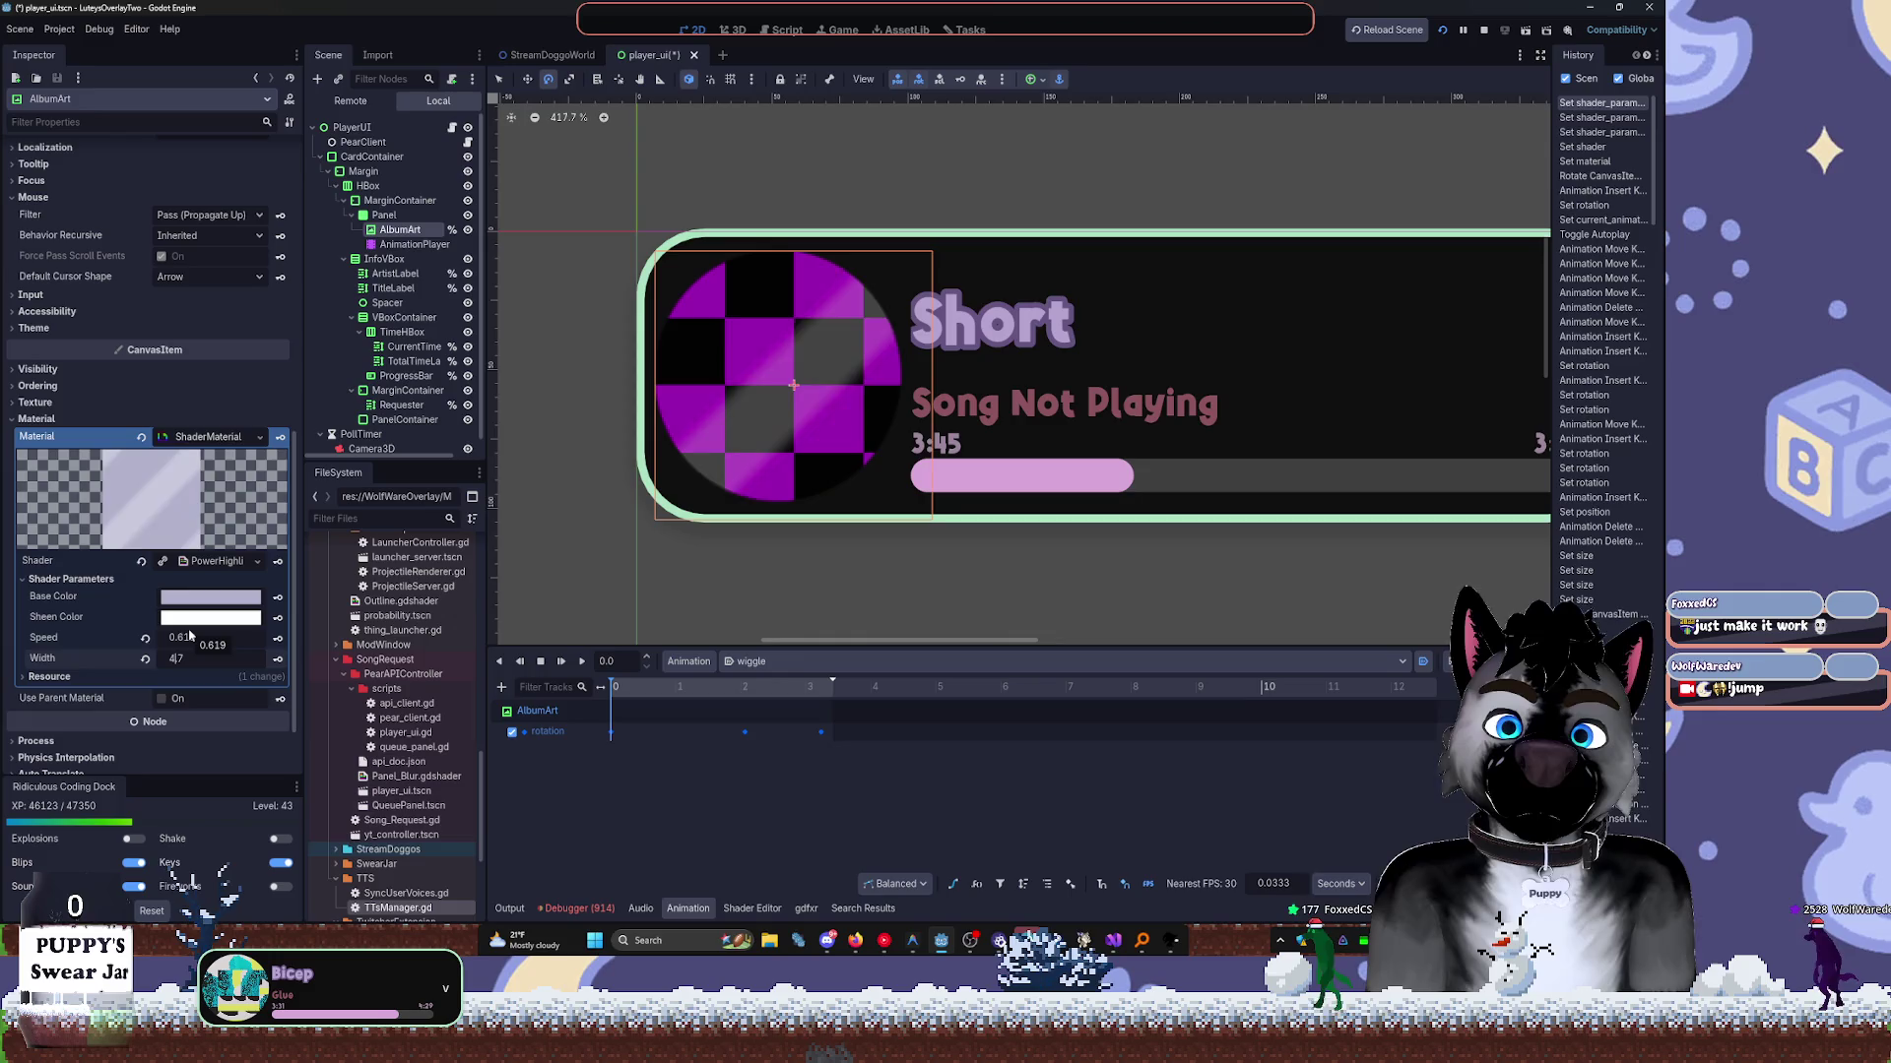
pyautogui.press('Tab')
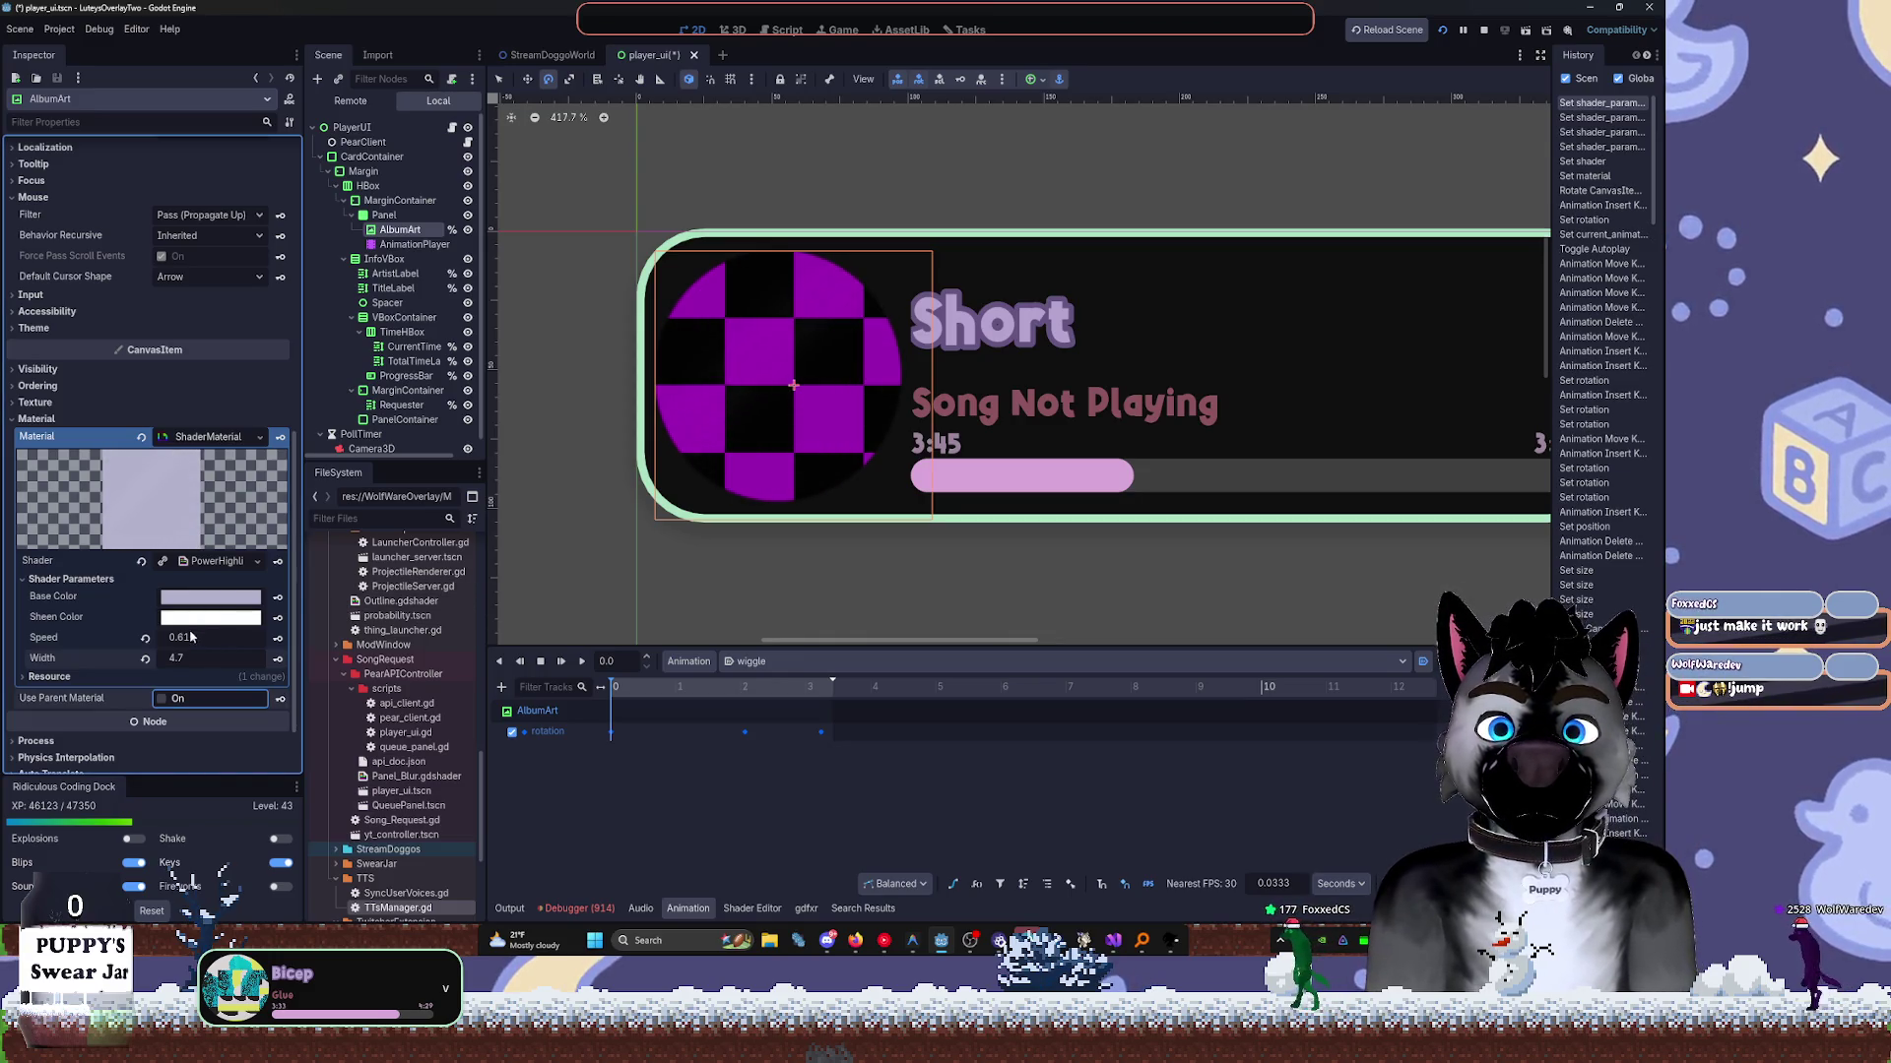
pyautogui.click(145, 638)
# Make the Base Color a mostly transparent light grey-blue.
pyautogui.click(211, 597)
pyautogui.moveTo(296, 212)
pyautogui.mouseDown()
pyautogui.moveTo(305, 332)
pyautogui.moveTo(305, 316)
pyautogui.mouseUp()
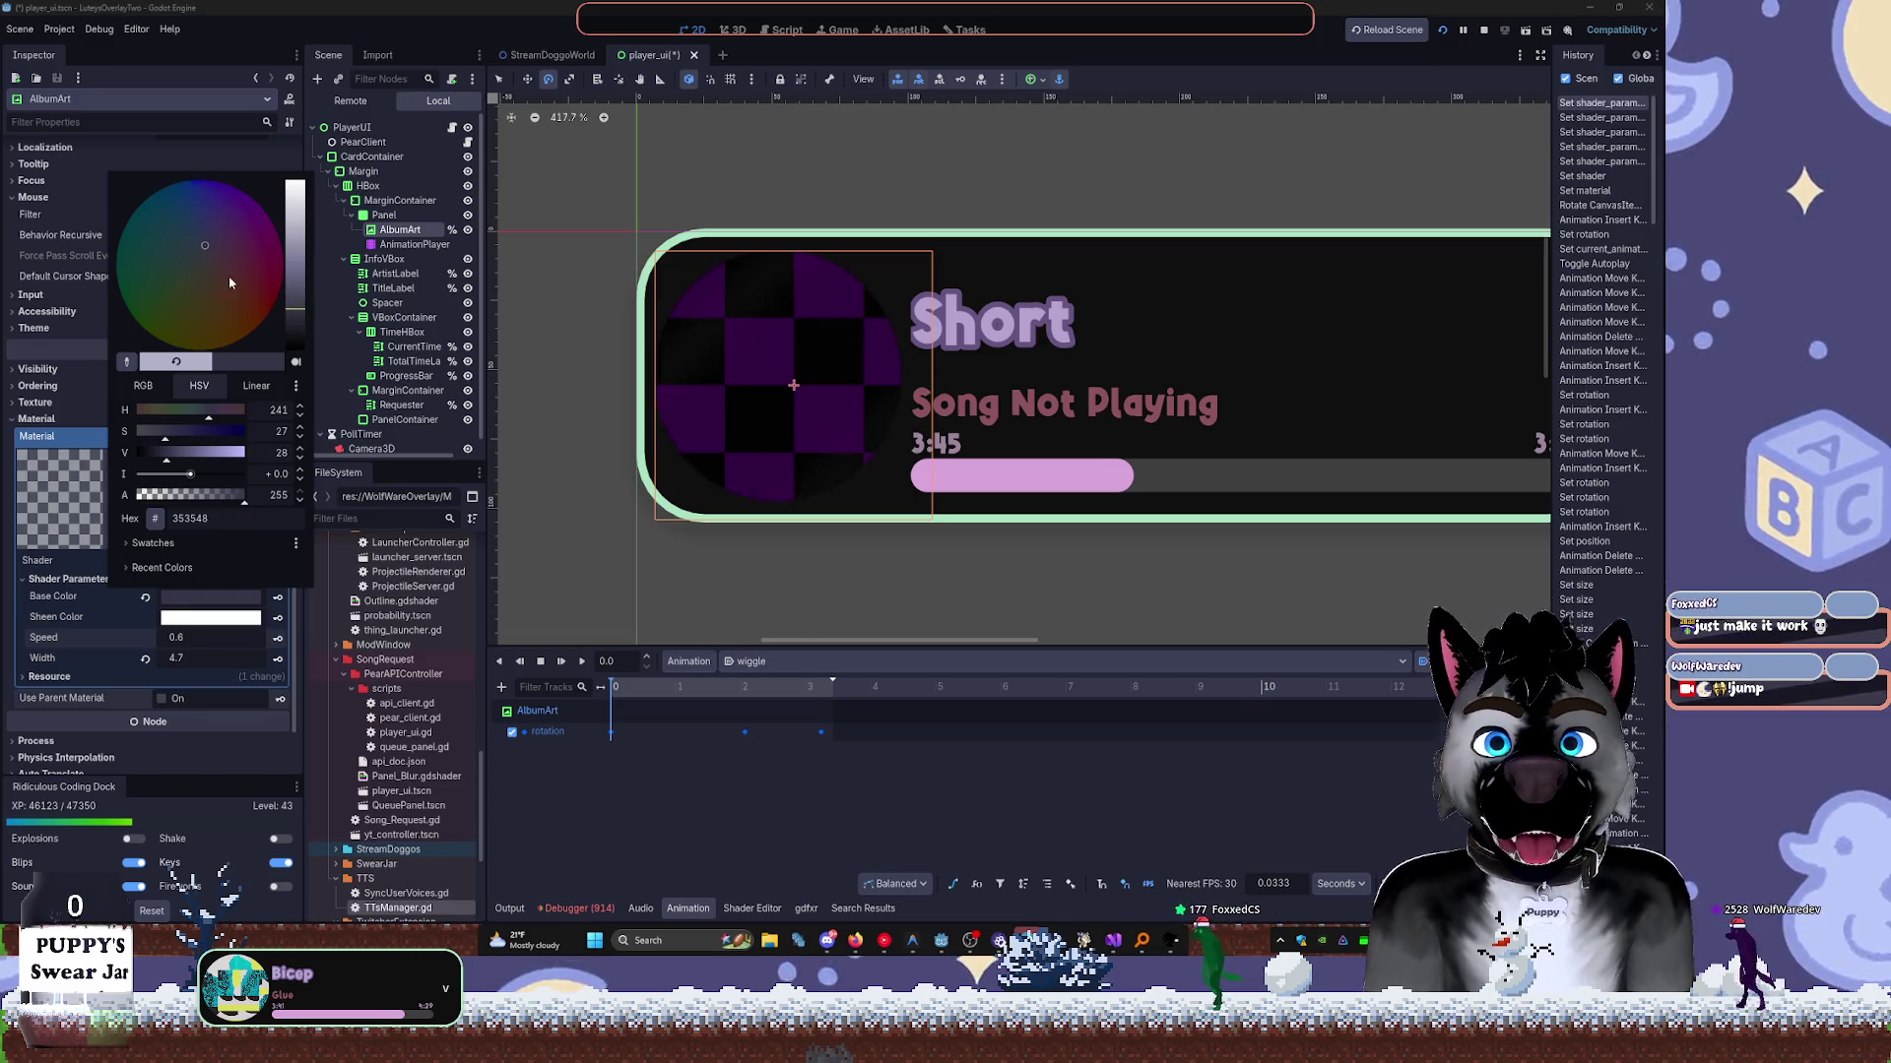
pyautogui.click(176, 362)
pyautogui.moveTo(216, 495)
pyautogui.mouseDown()
pyautogui.moveTo(180, 495)
pyautogui.moveTo(217, 495)
pyautogui.mouseUp()
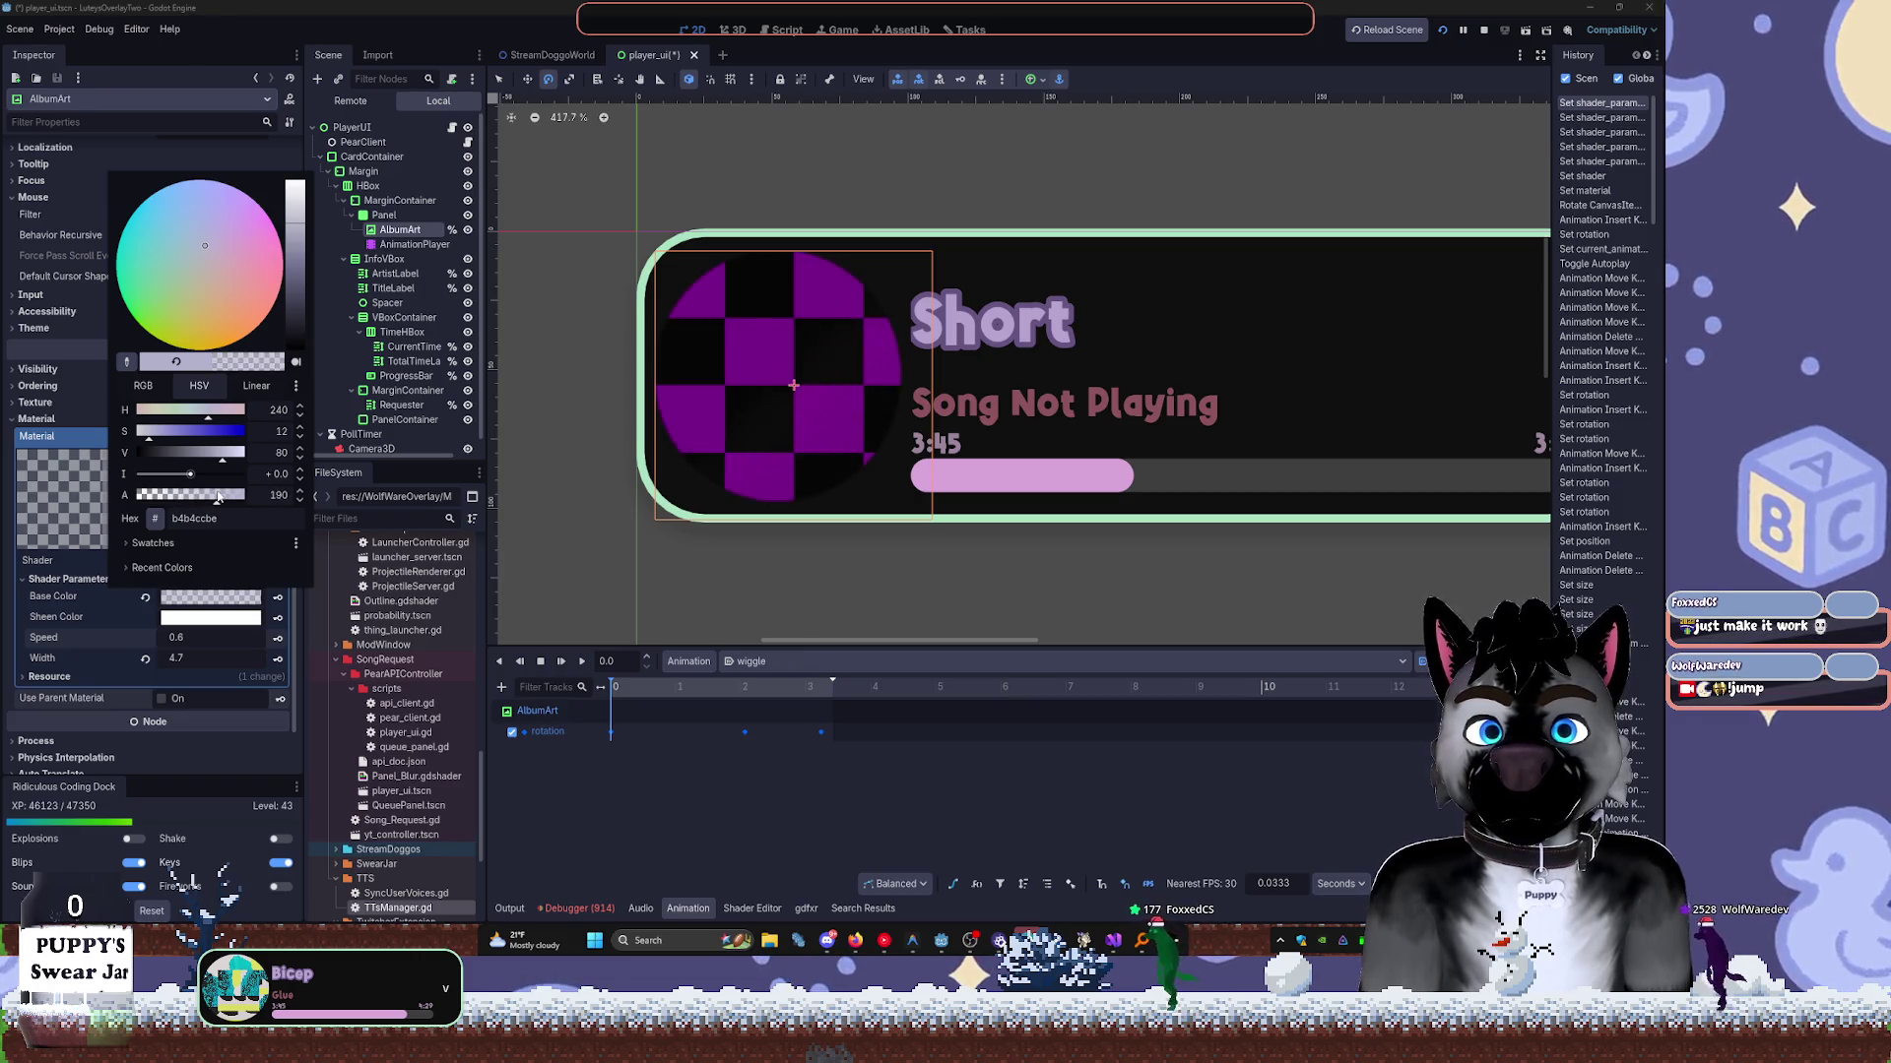
pyautogui.click(191, 612)
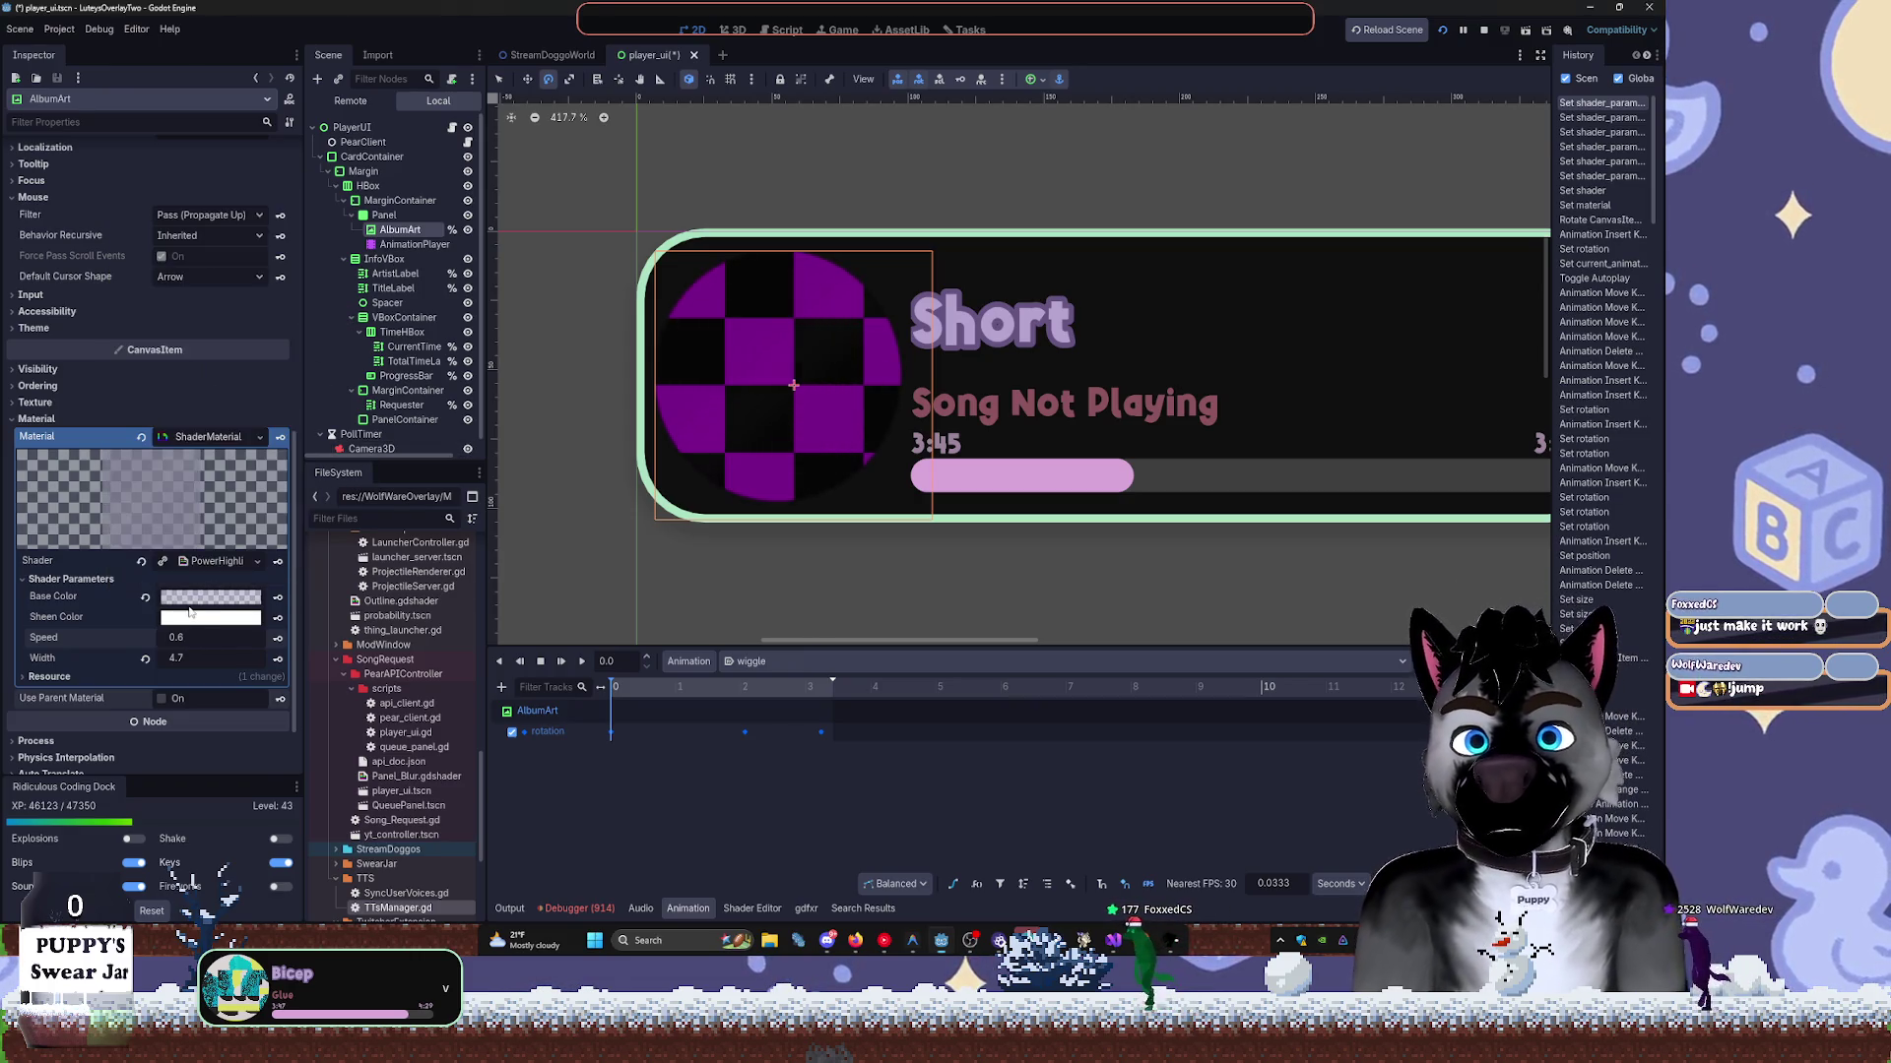
# Open the PowerHighlight shader code in an enlarged Shader Editor panel.
pyautogui.click(194, 620)
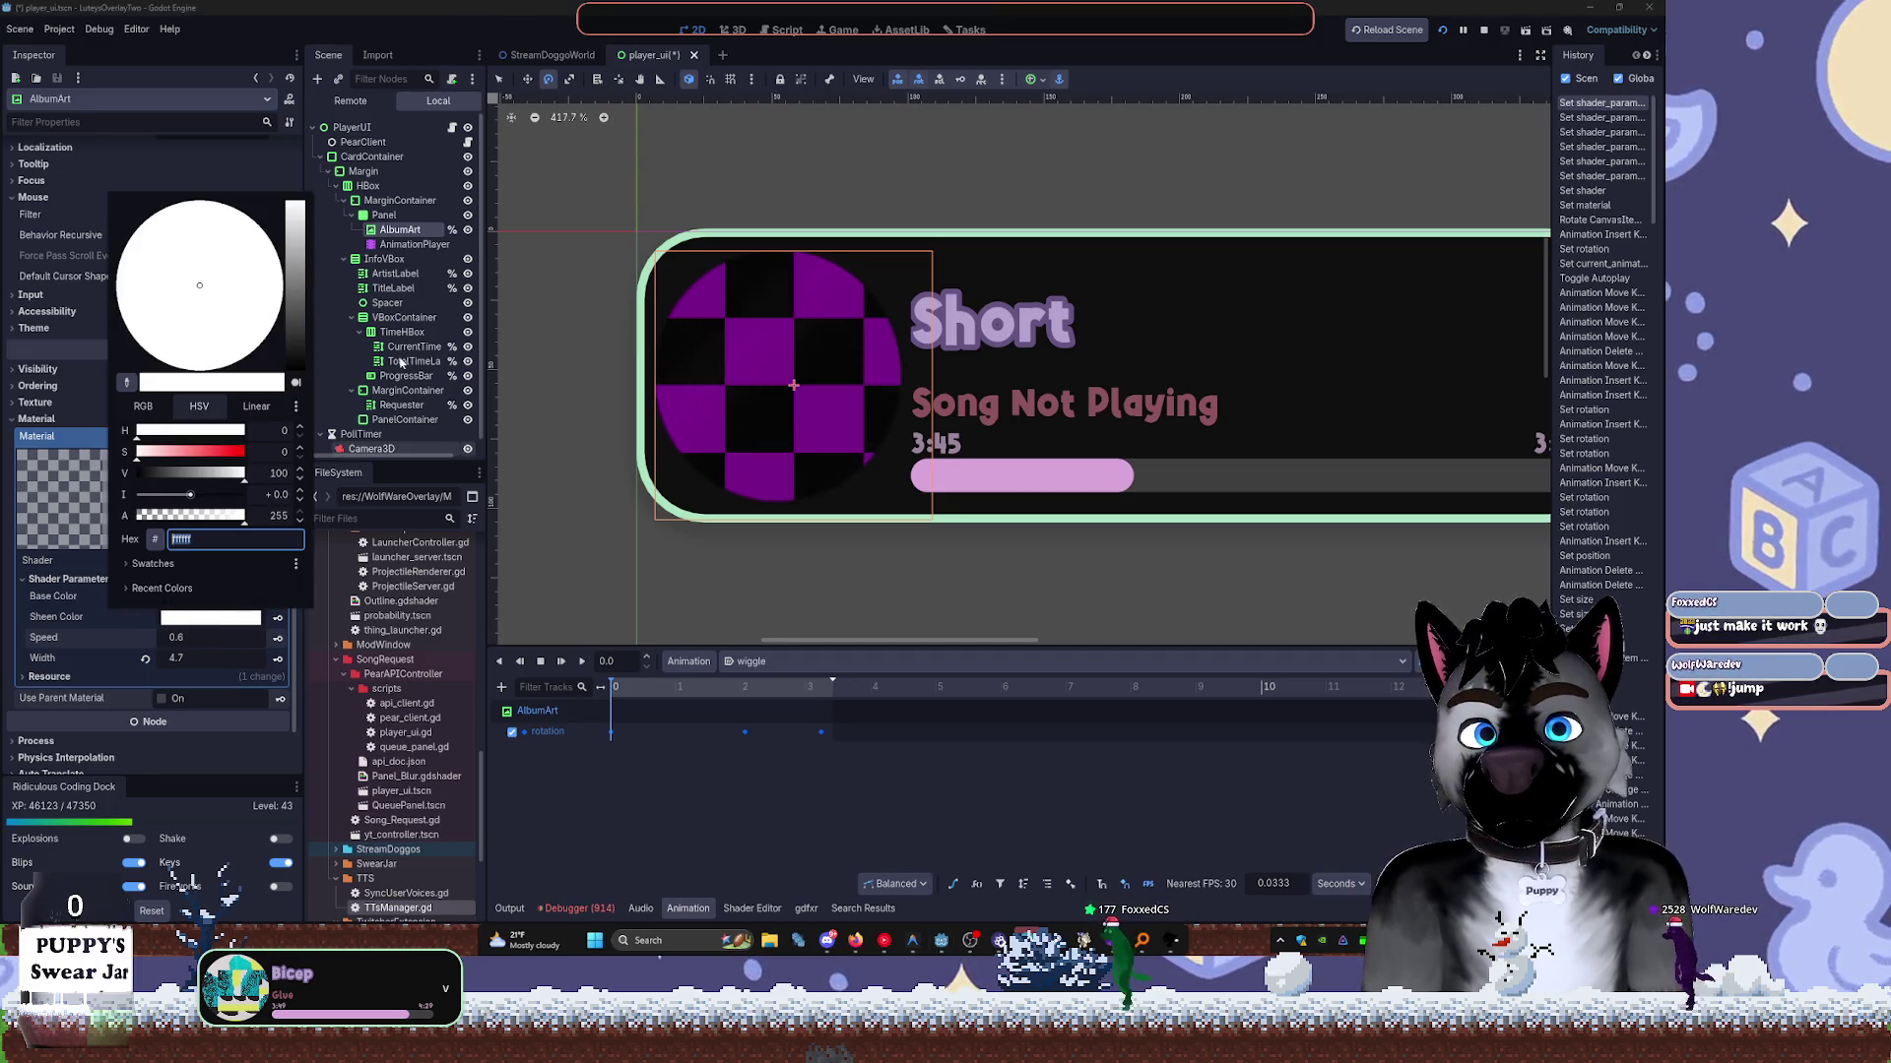
pyautogui.click(360, 327)
pyautogui.click(752, 908)
pyautogui.moveTo(835, 645); pyautogui.dragTo(832, 445)
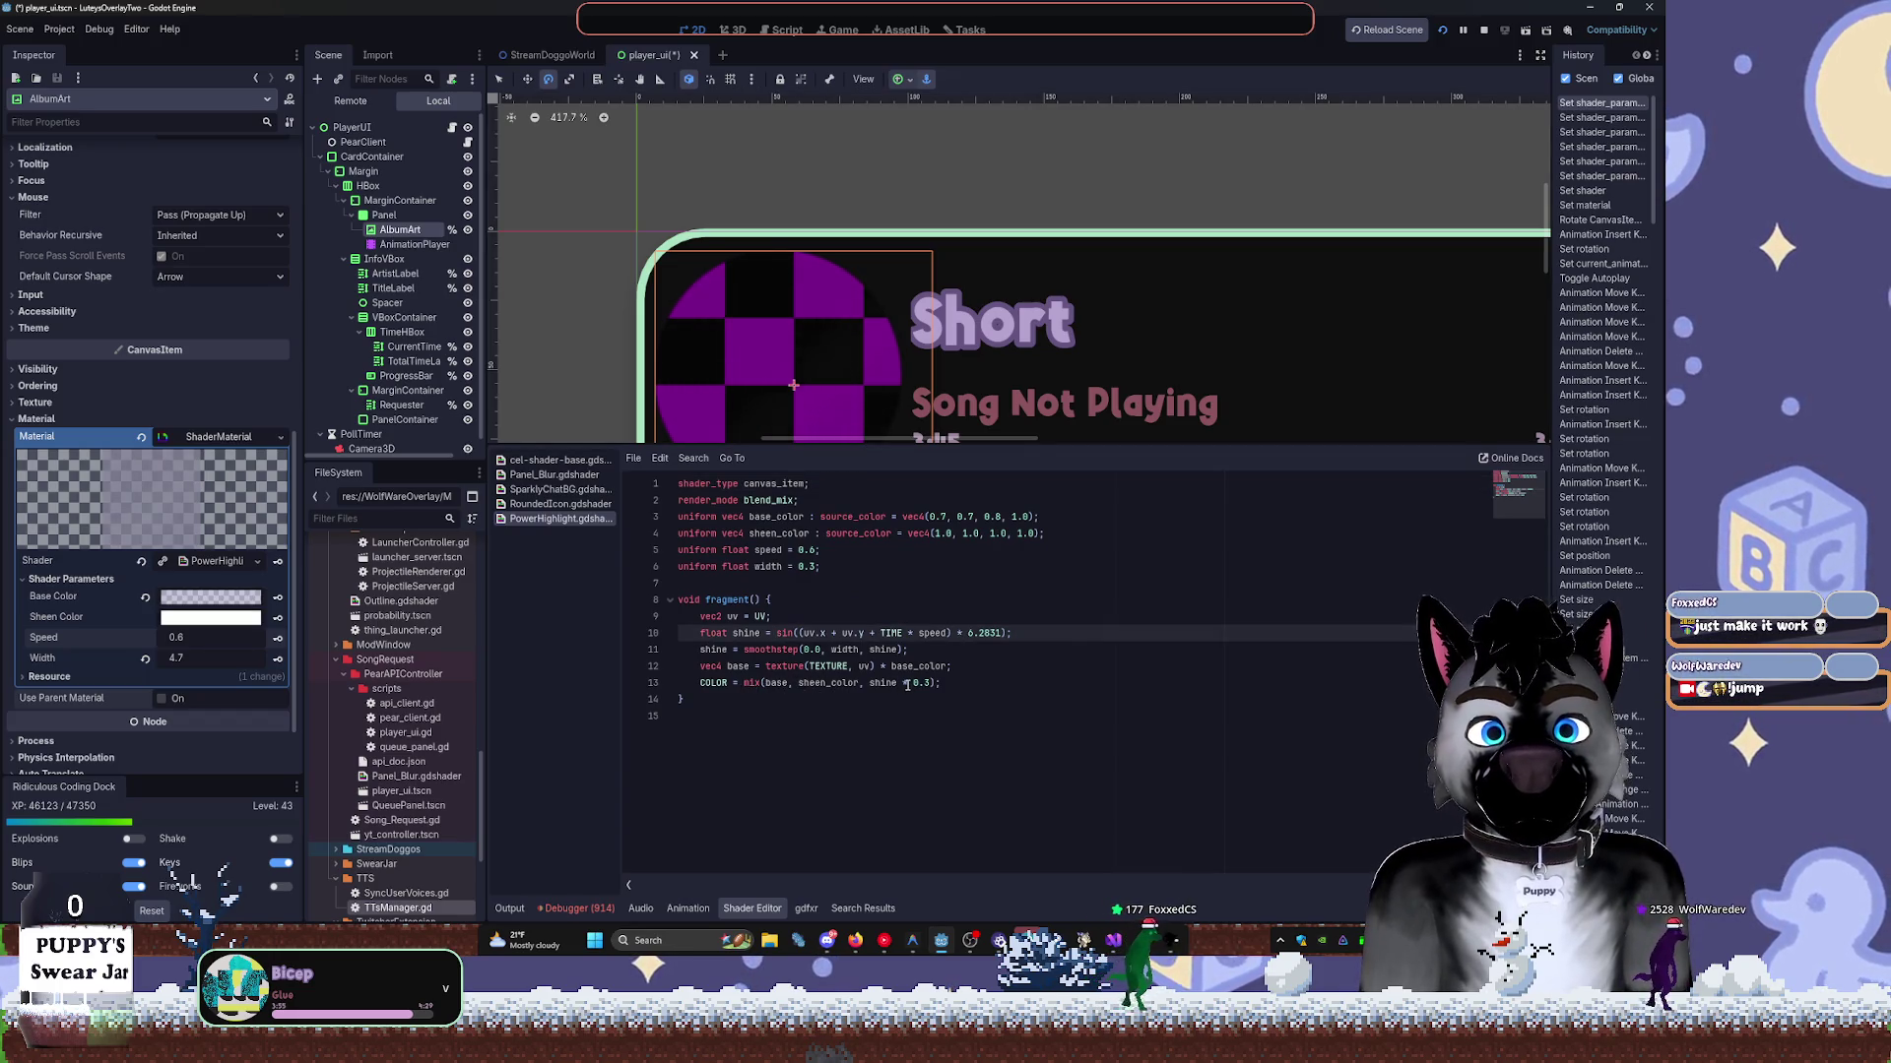
pyautogui.click(769, 685)
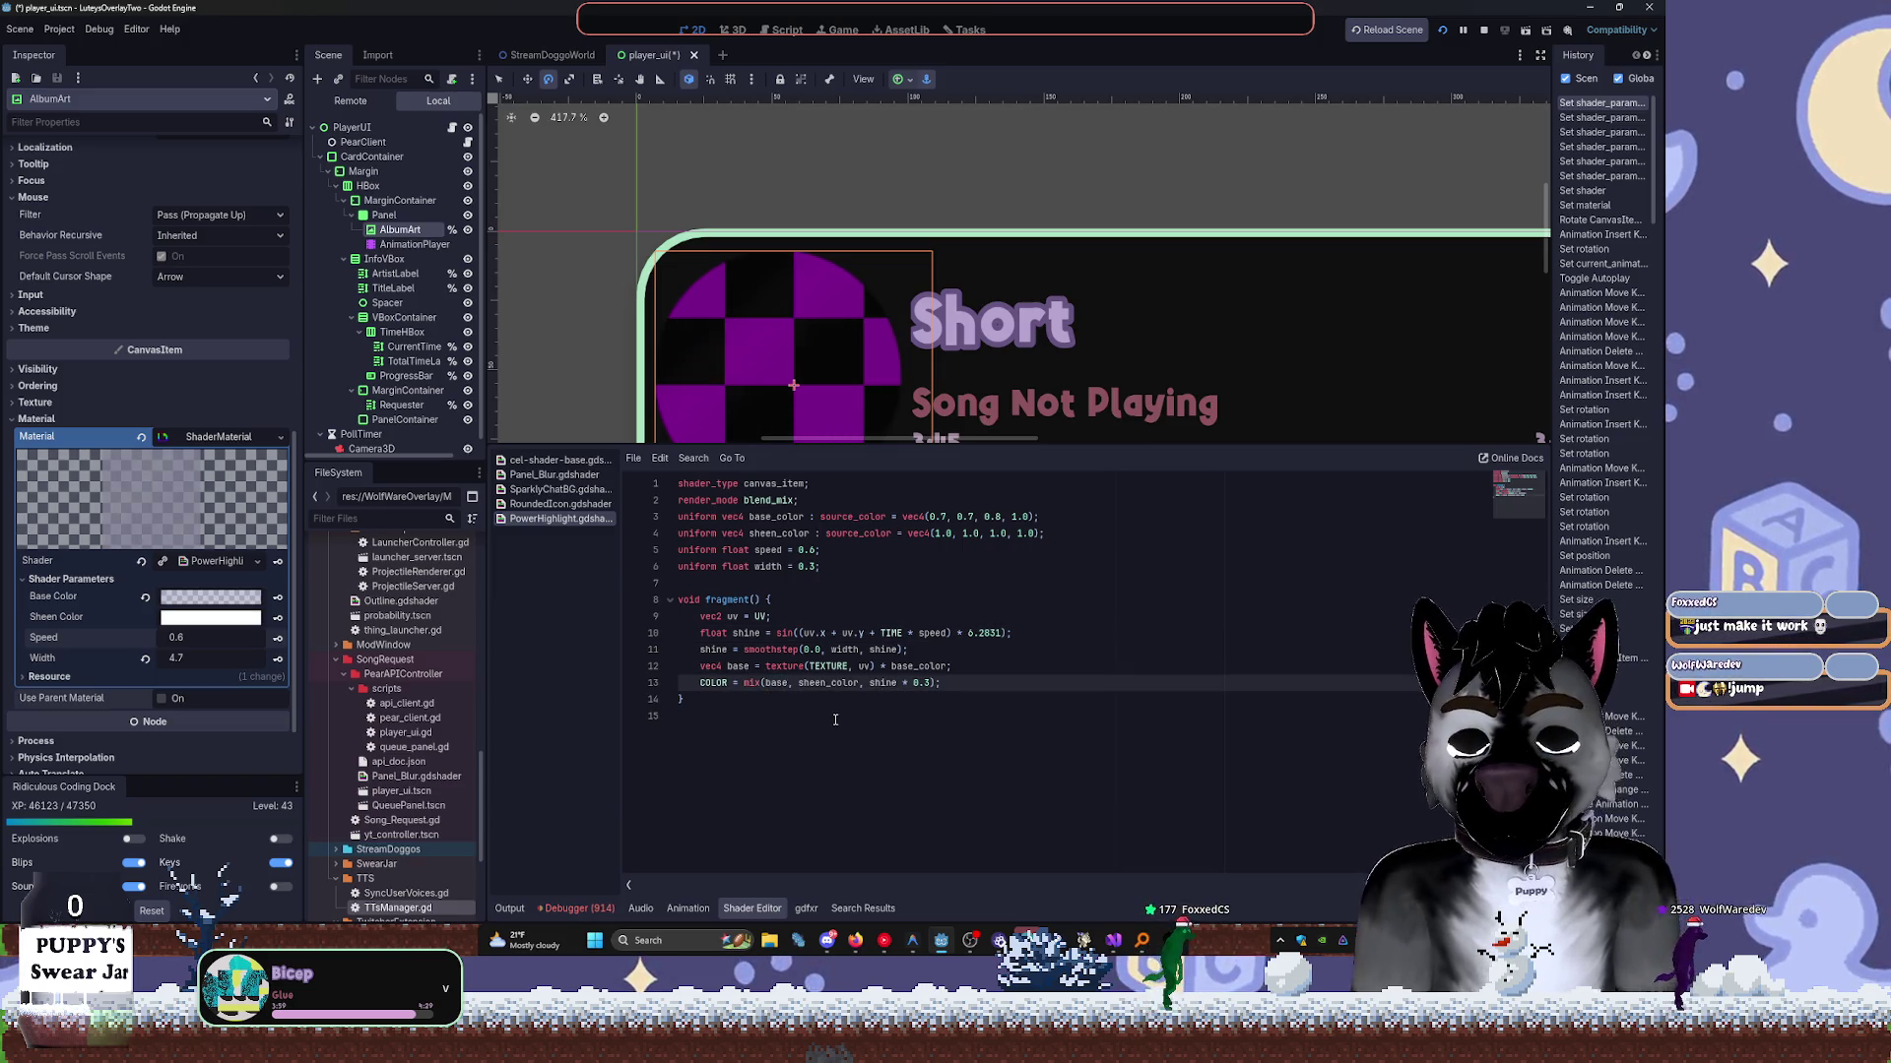
pyautogui.write('uv ')
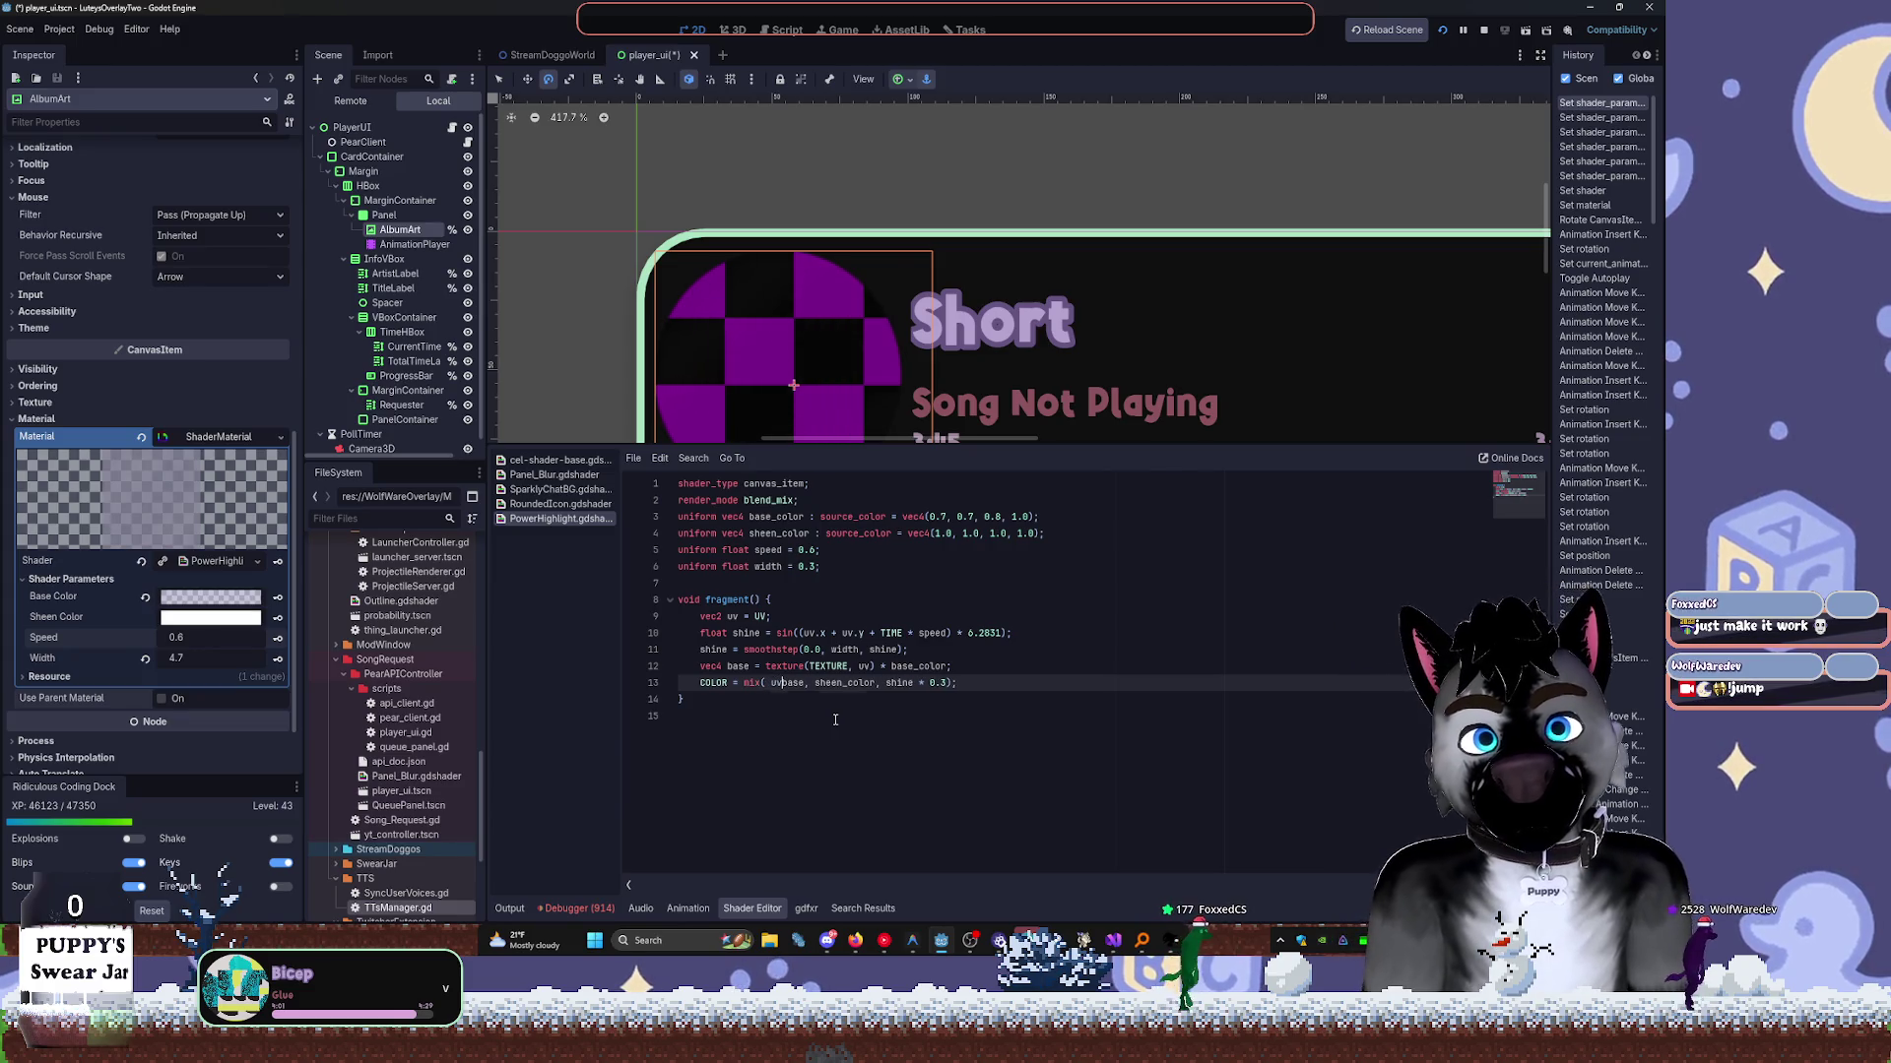
pyautogui.write('+')
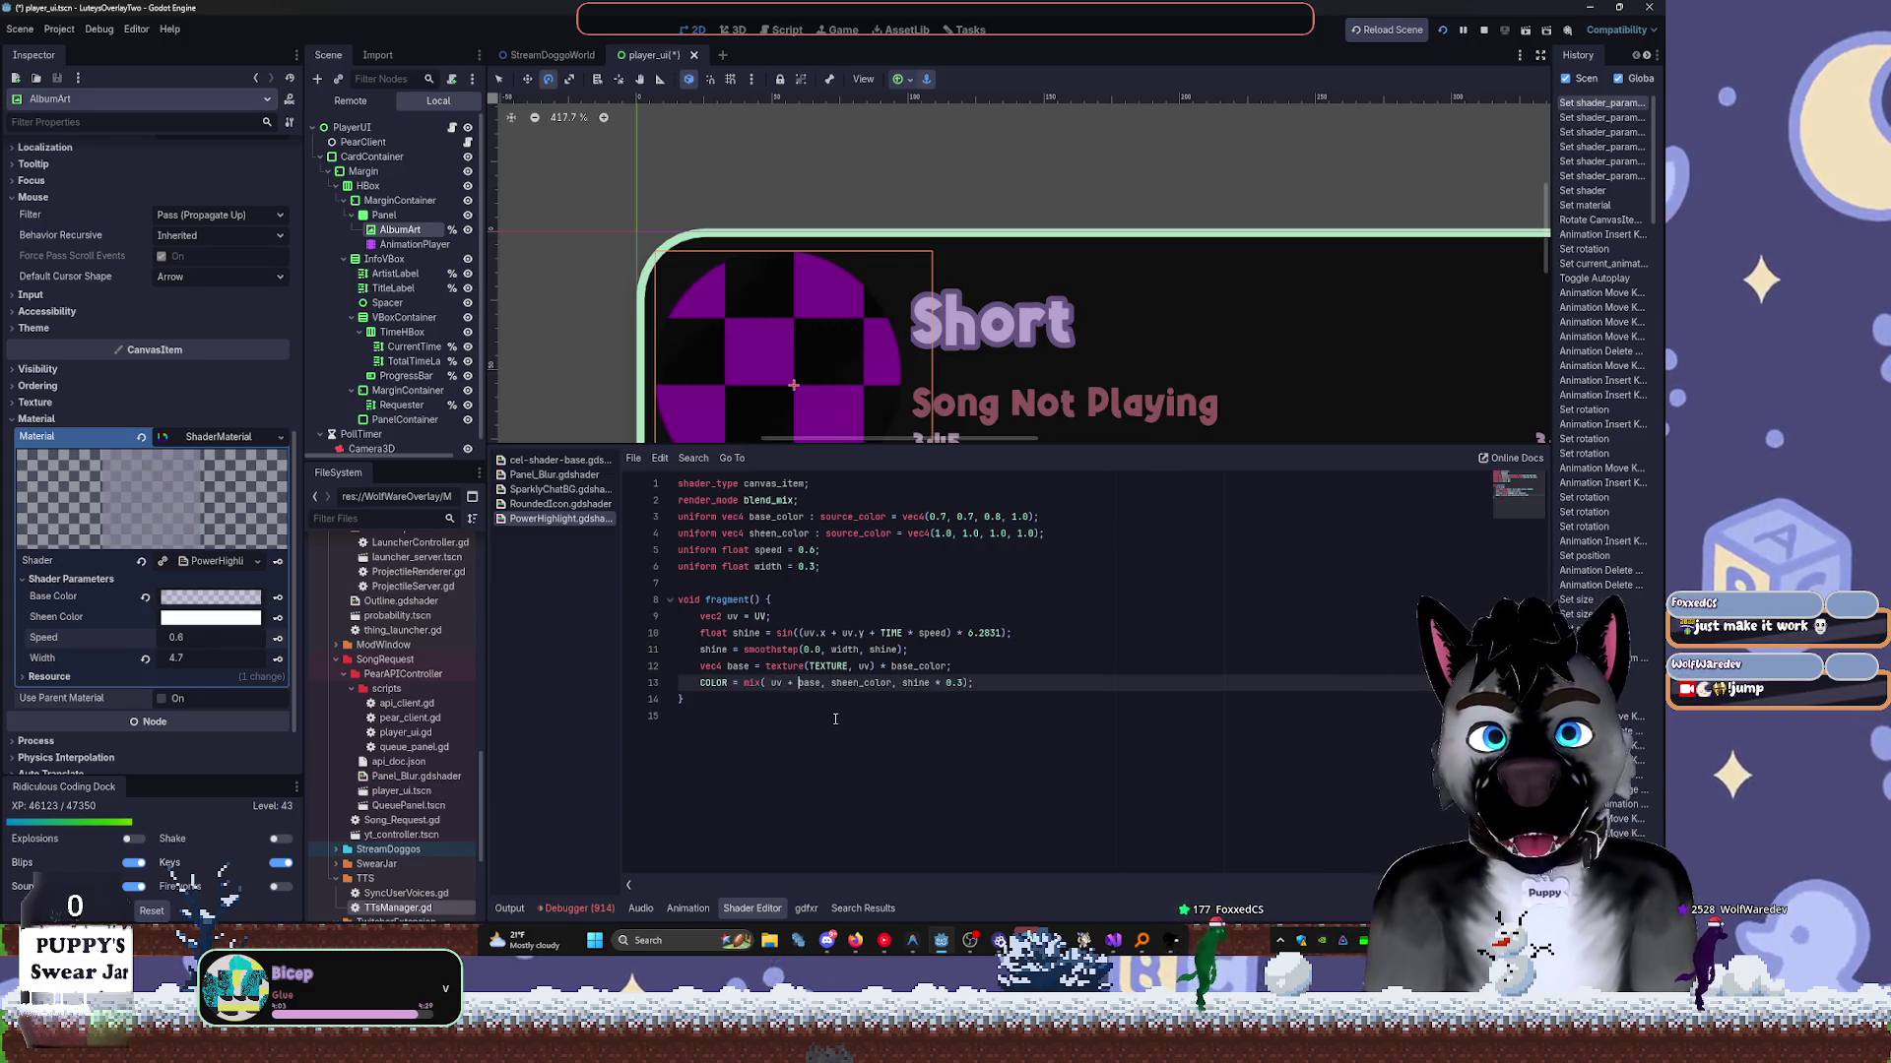
pyautogui.press('BackSpace')
pyautogui.press('BackSpace')
pyautogui.press('BackSpace')
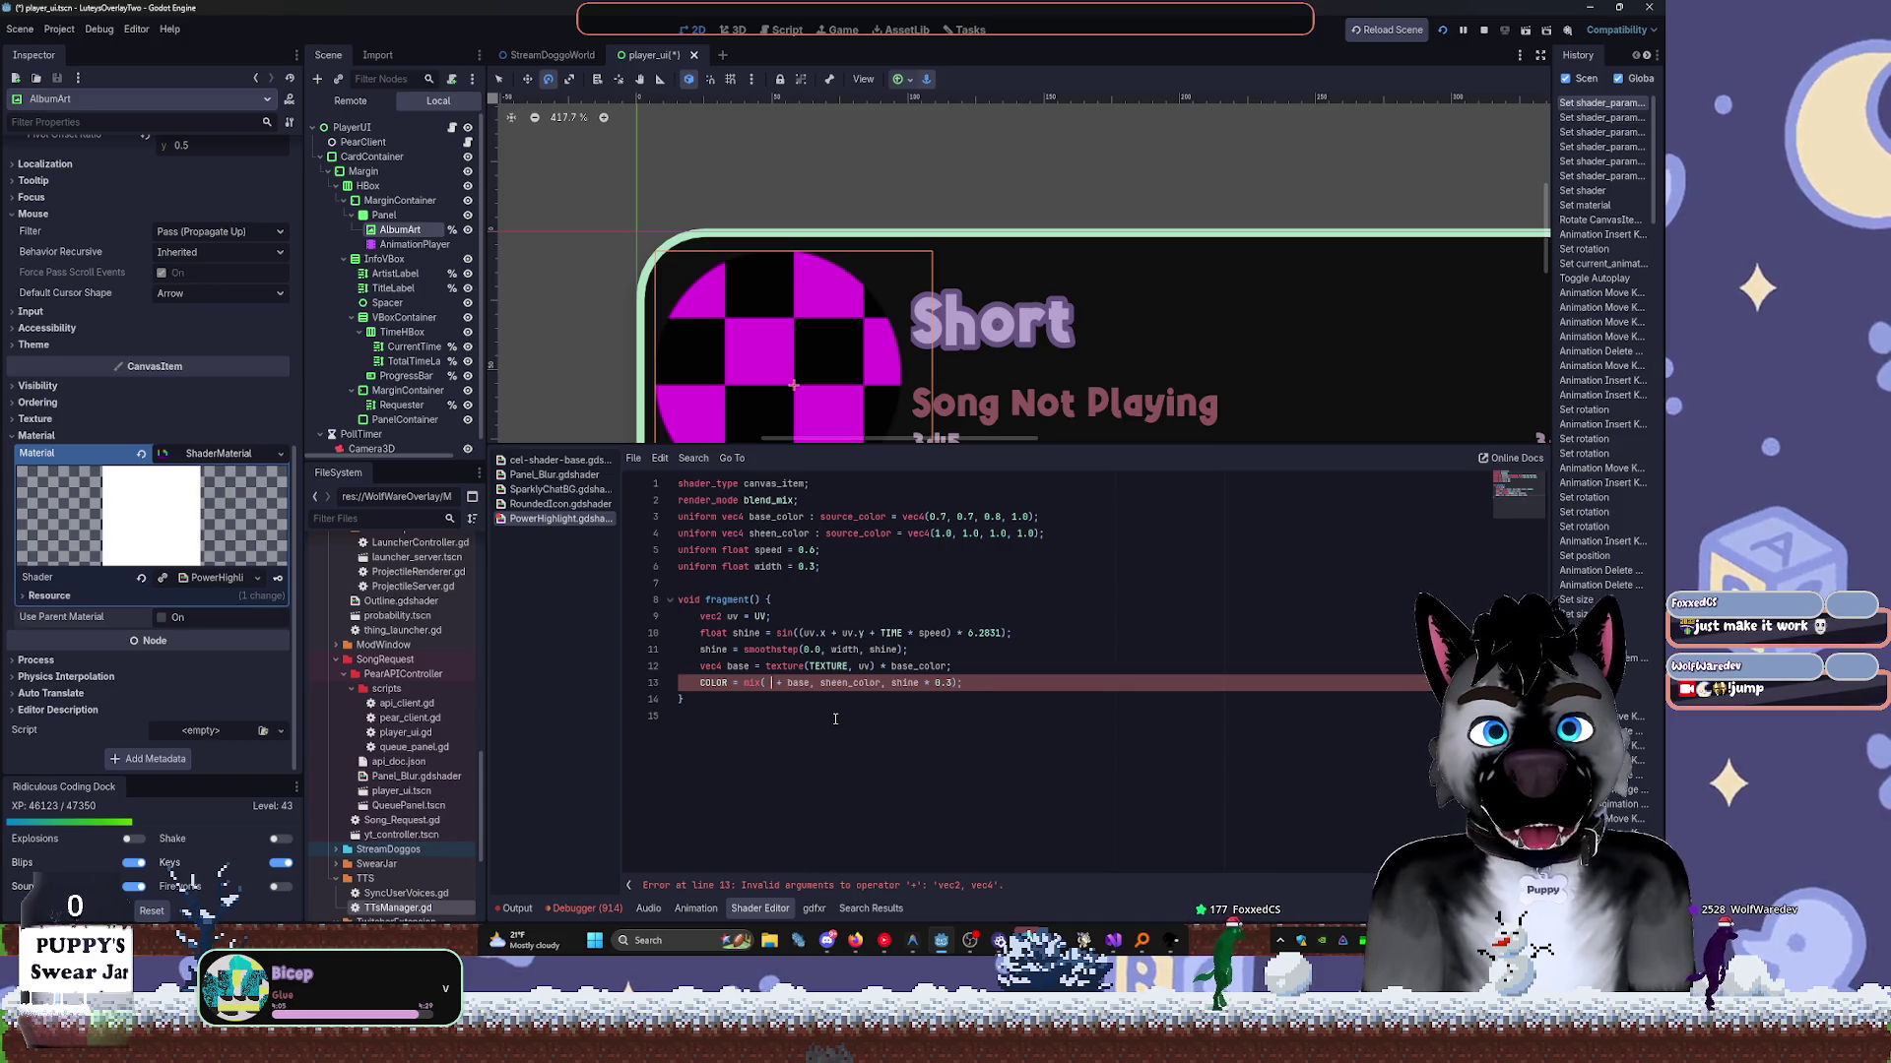
pyautogui.press('Delete')
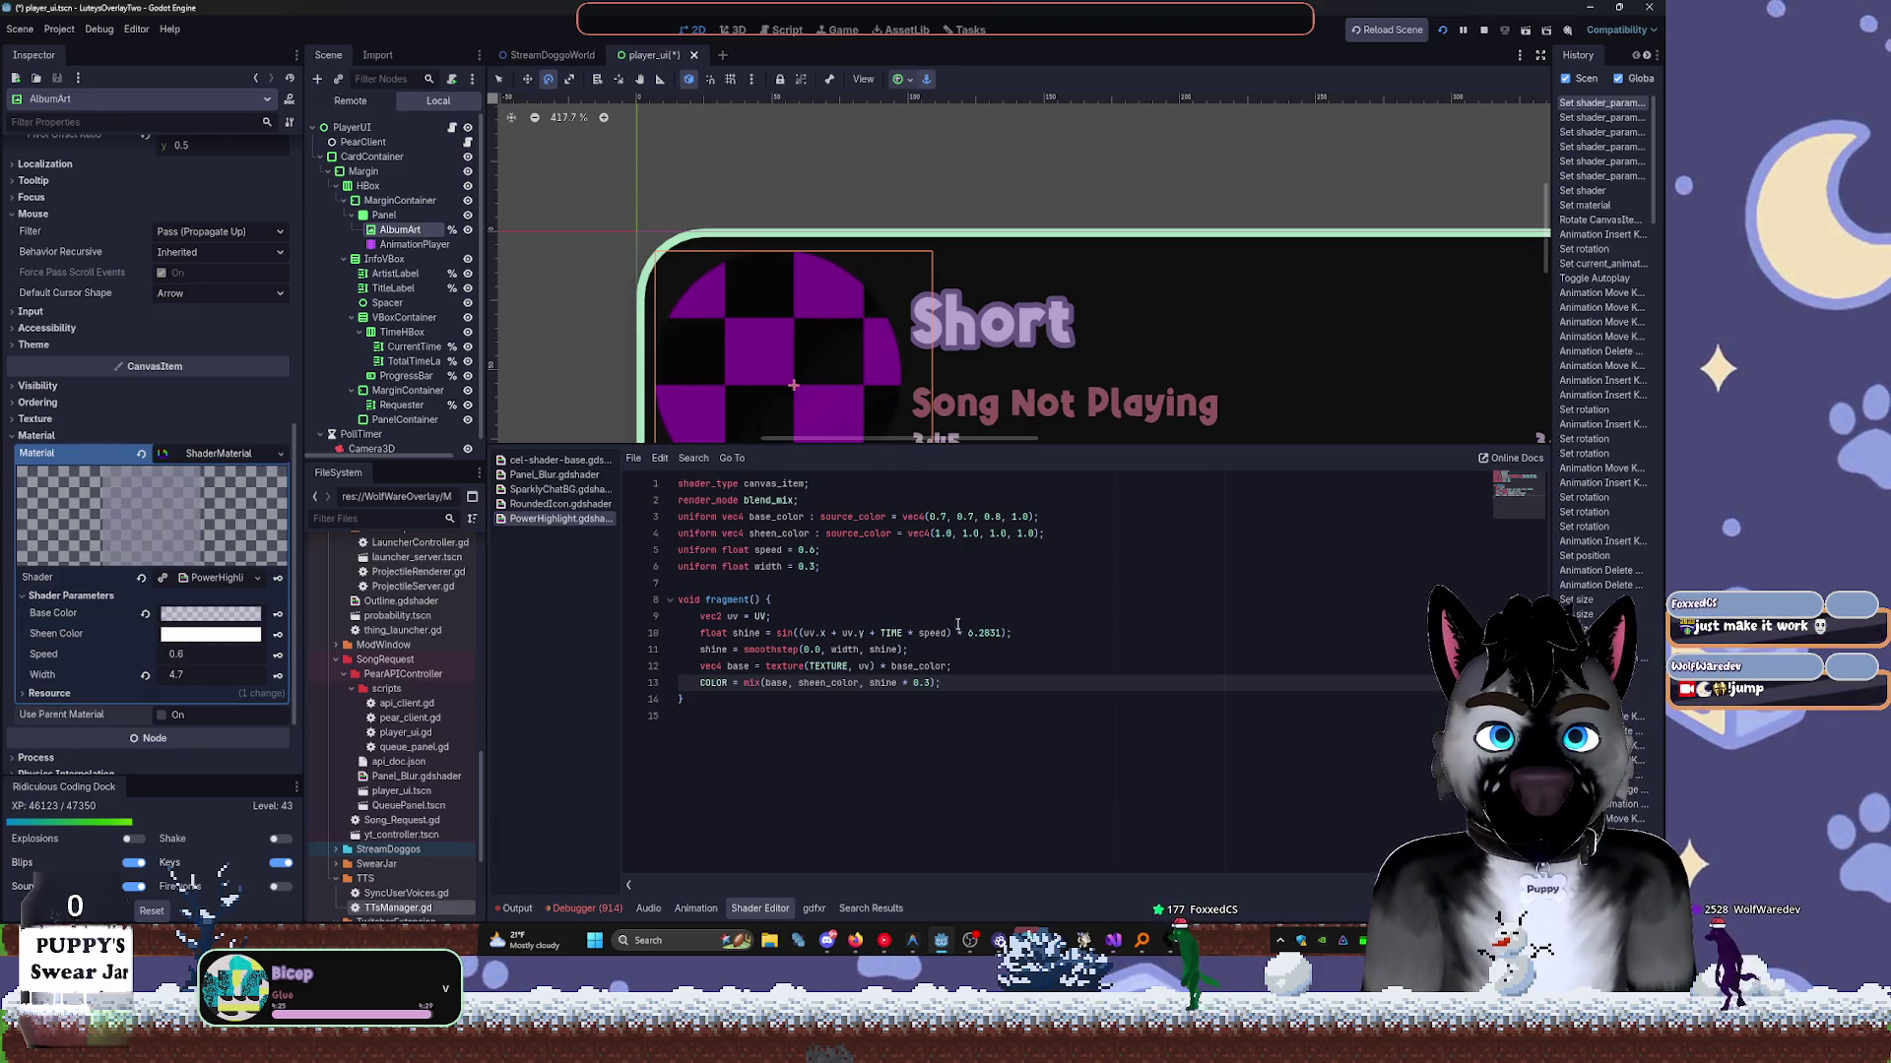
# Darken the base colour slightly, make the sheen colour near-white, and save player_ui.
pyautogui.click(179, 636)
pyautogui.moveTo(295, 271)
pyautogui.mouseDown()
pyautogui.moveTo(294, 295)
pyautogui.moveTo(288, 257)
pyautogui.mouseUp()
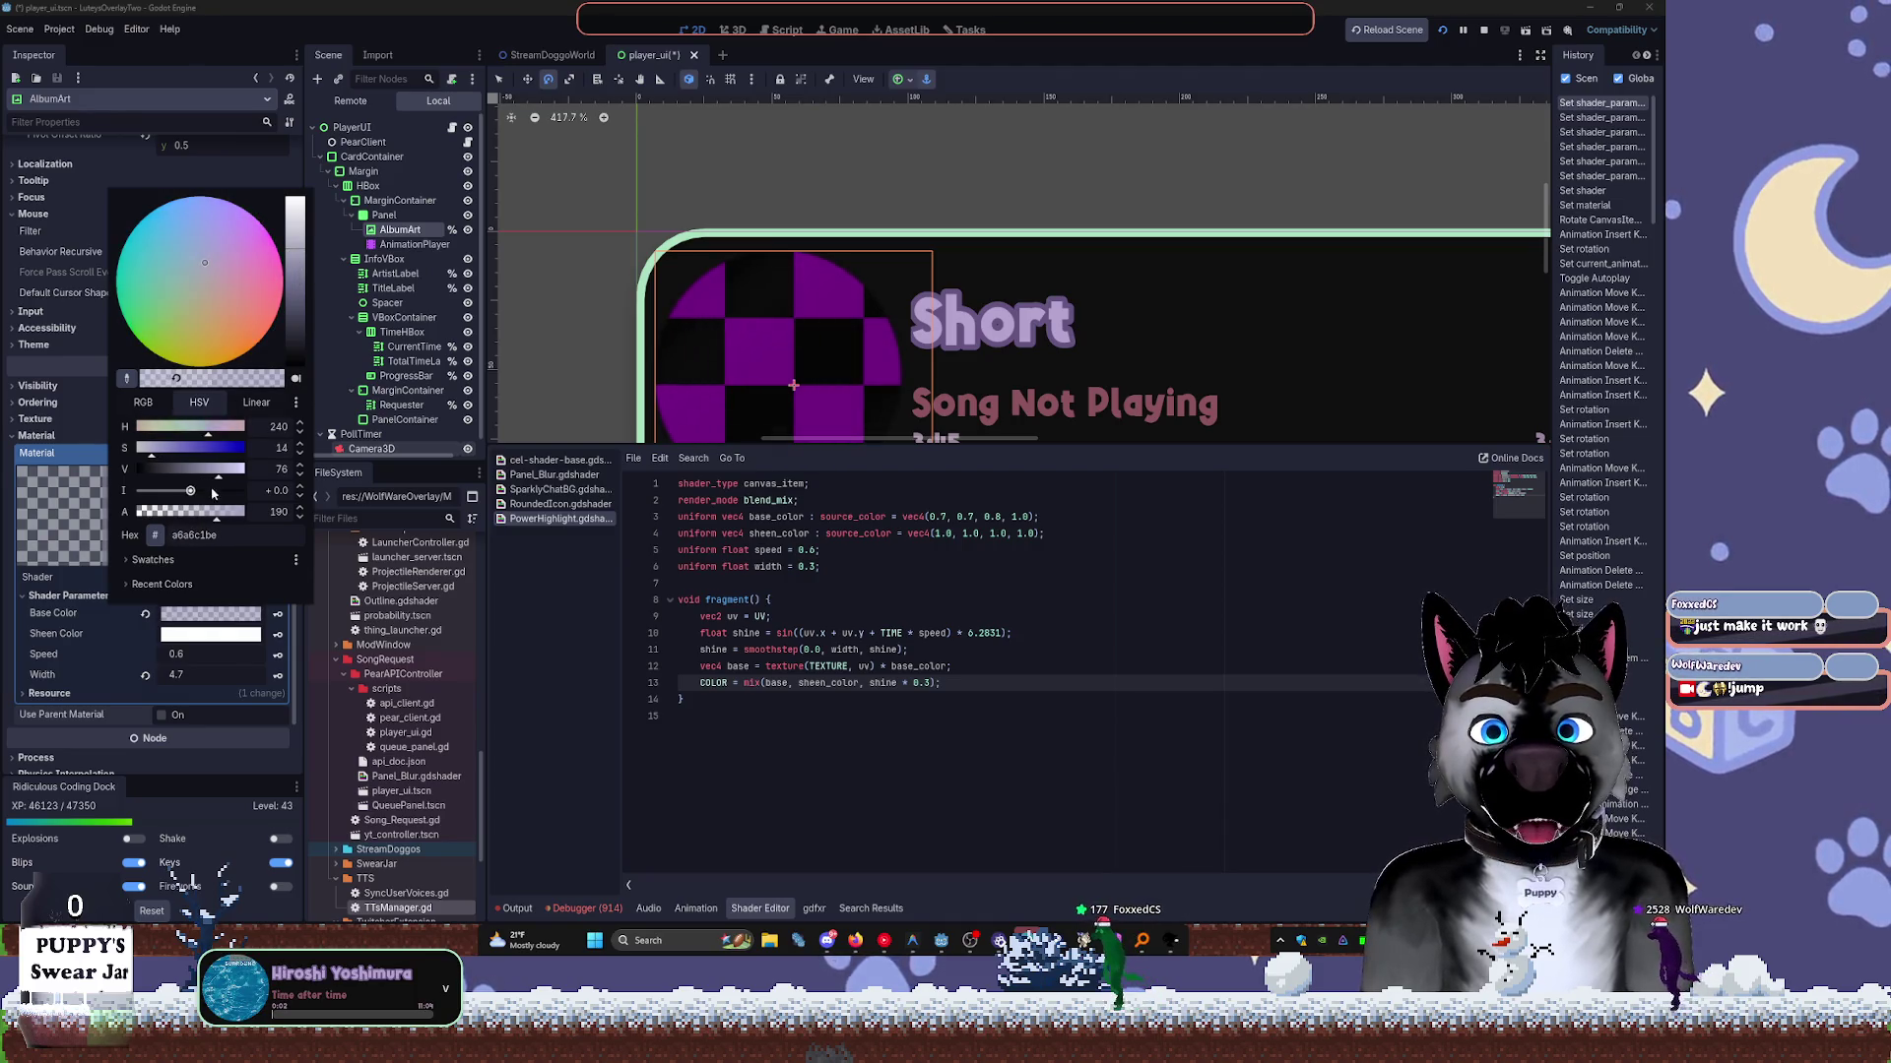
pyautogui.click(237, 623)
pyautogui.click(237, 635)
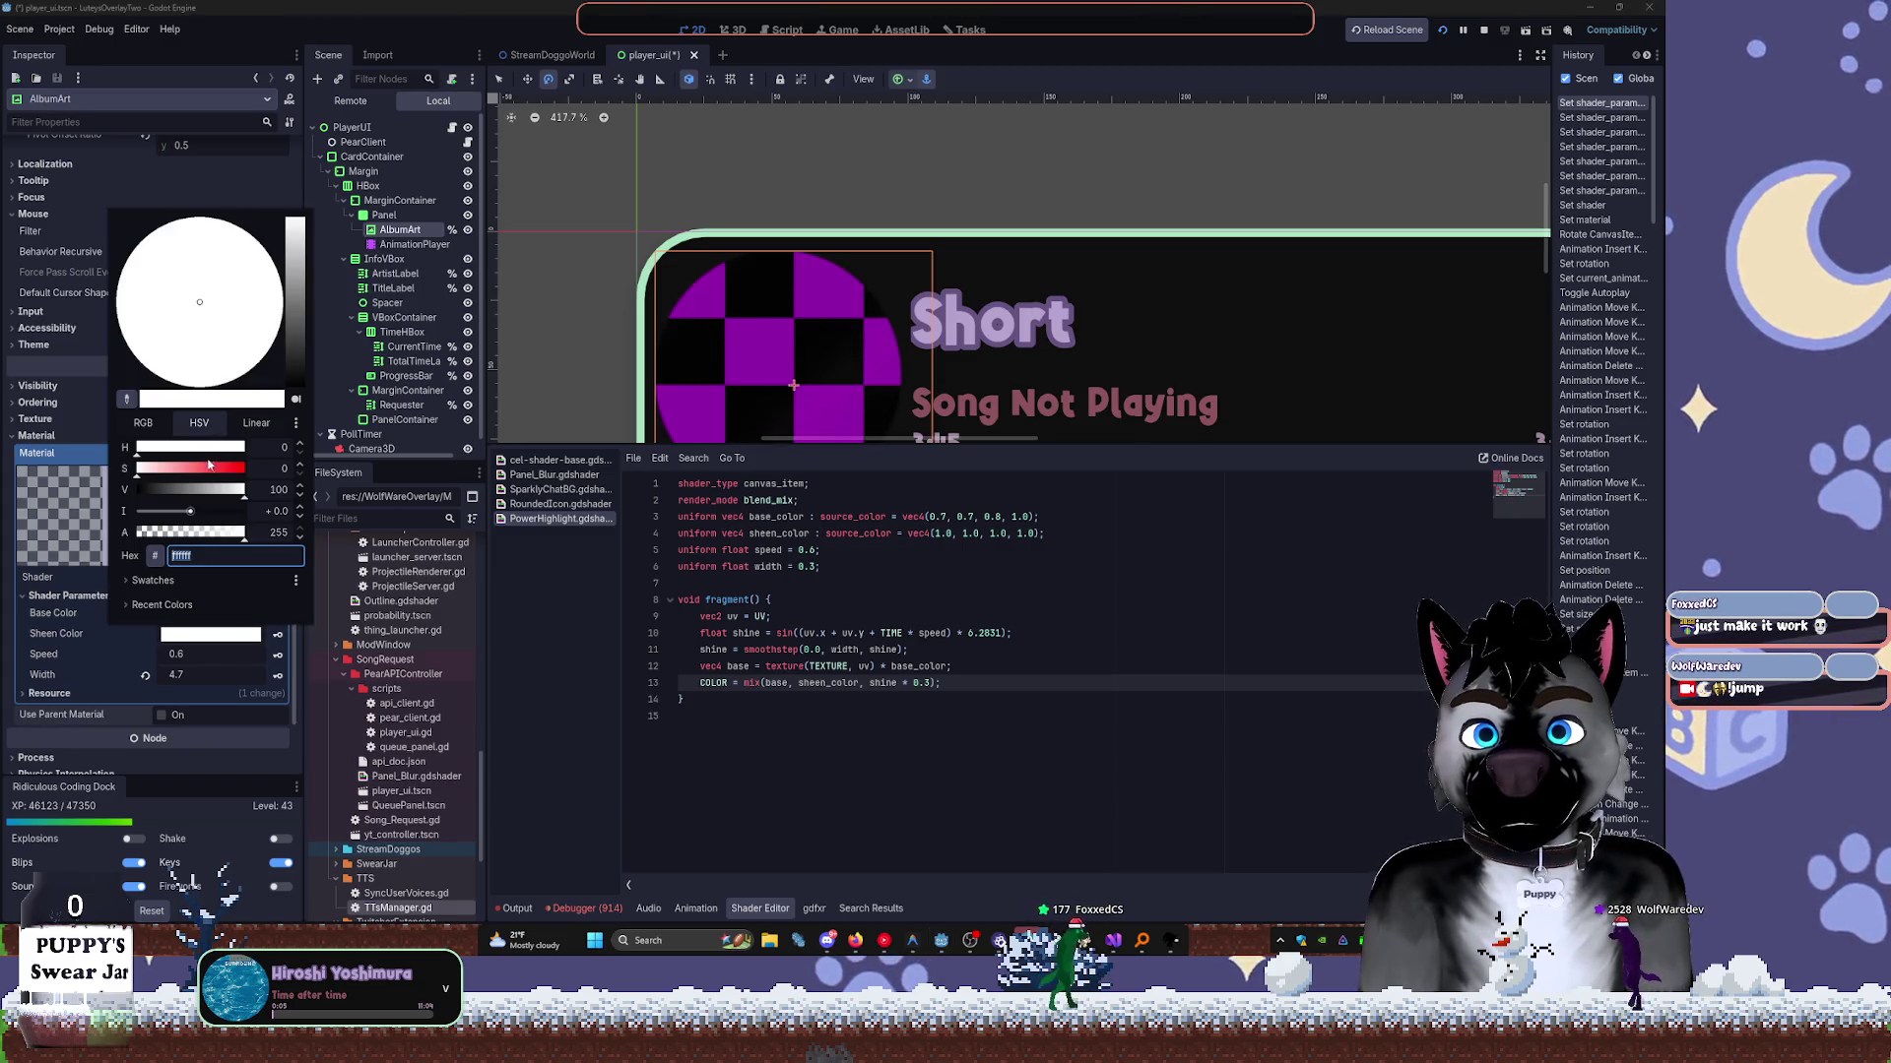
pyautogui.moveTo(209, 467); pyautogui.dragTo(181, 469)
pyautogui.moveTo(295, 275); pyautogui.dragTo(304, 232)
pyautogui.click(795, 717)
pyautogui.hotkey('ctrl', 's')
# Lower the shine Width to 2.985 and run the project with F5 to preview.
pyautogui.moveTo(194, 678)
pyautogui.mouseDown()
pyautogui.moveTo(157, 678)
pyautogui.moveTo(199, 676)
pyautogui.mouseUp()
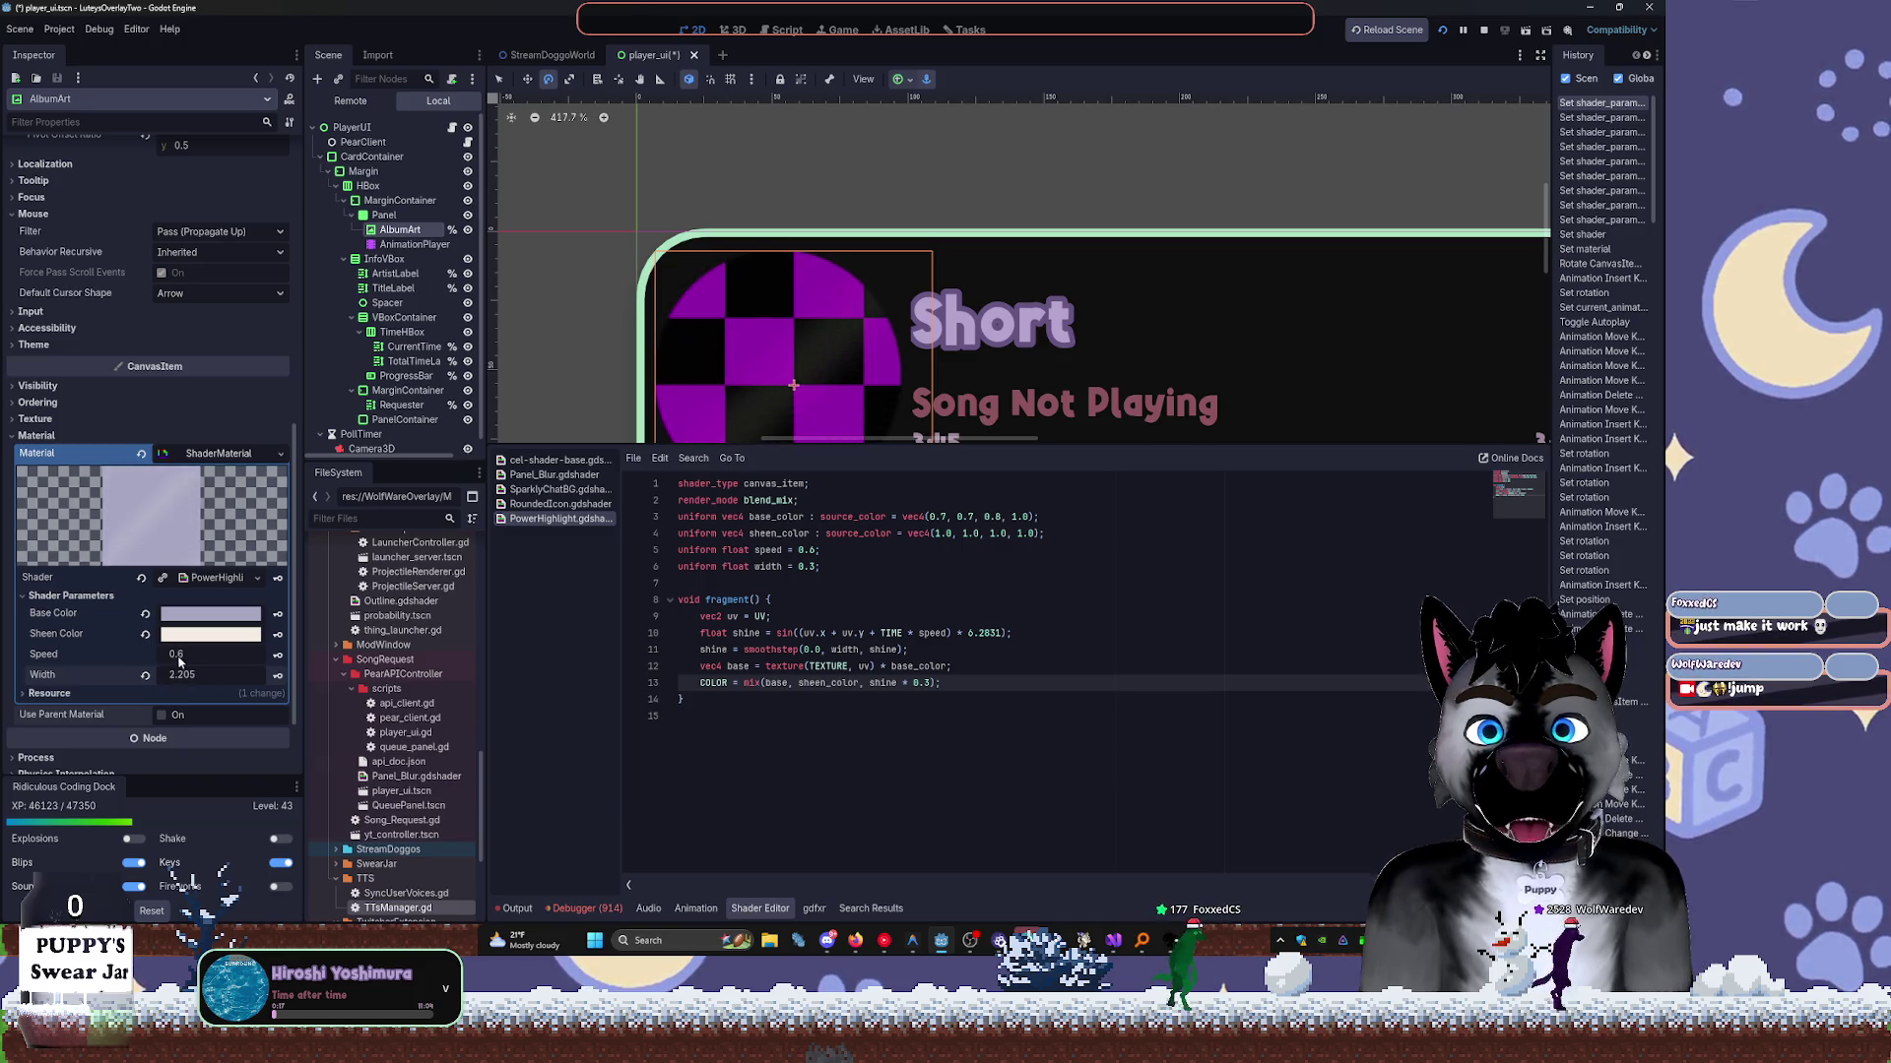
pyautogui.moveTo(192, 684)
pyautogui.mouseDown()
pyautogui.moveTo(182, 657)
pyautogui.moveTo(204, 661)
pyautogui.mouseUp()
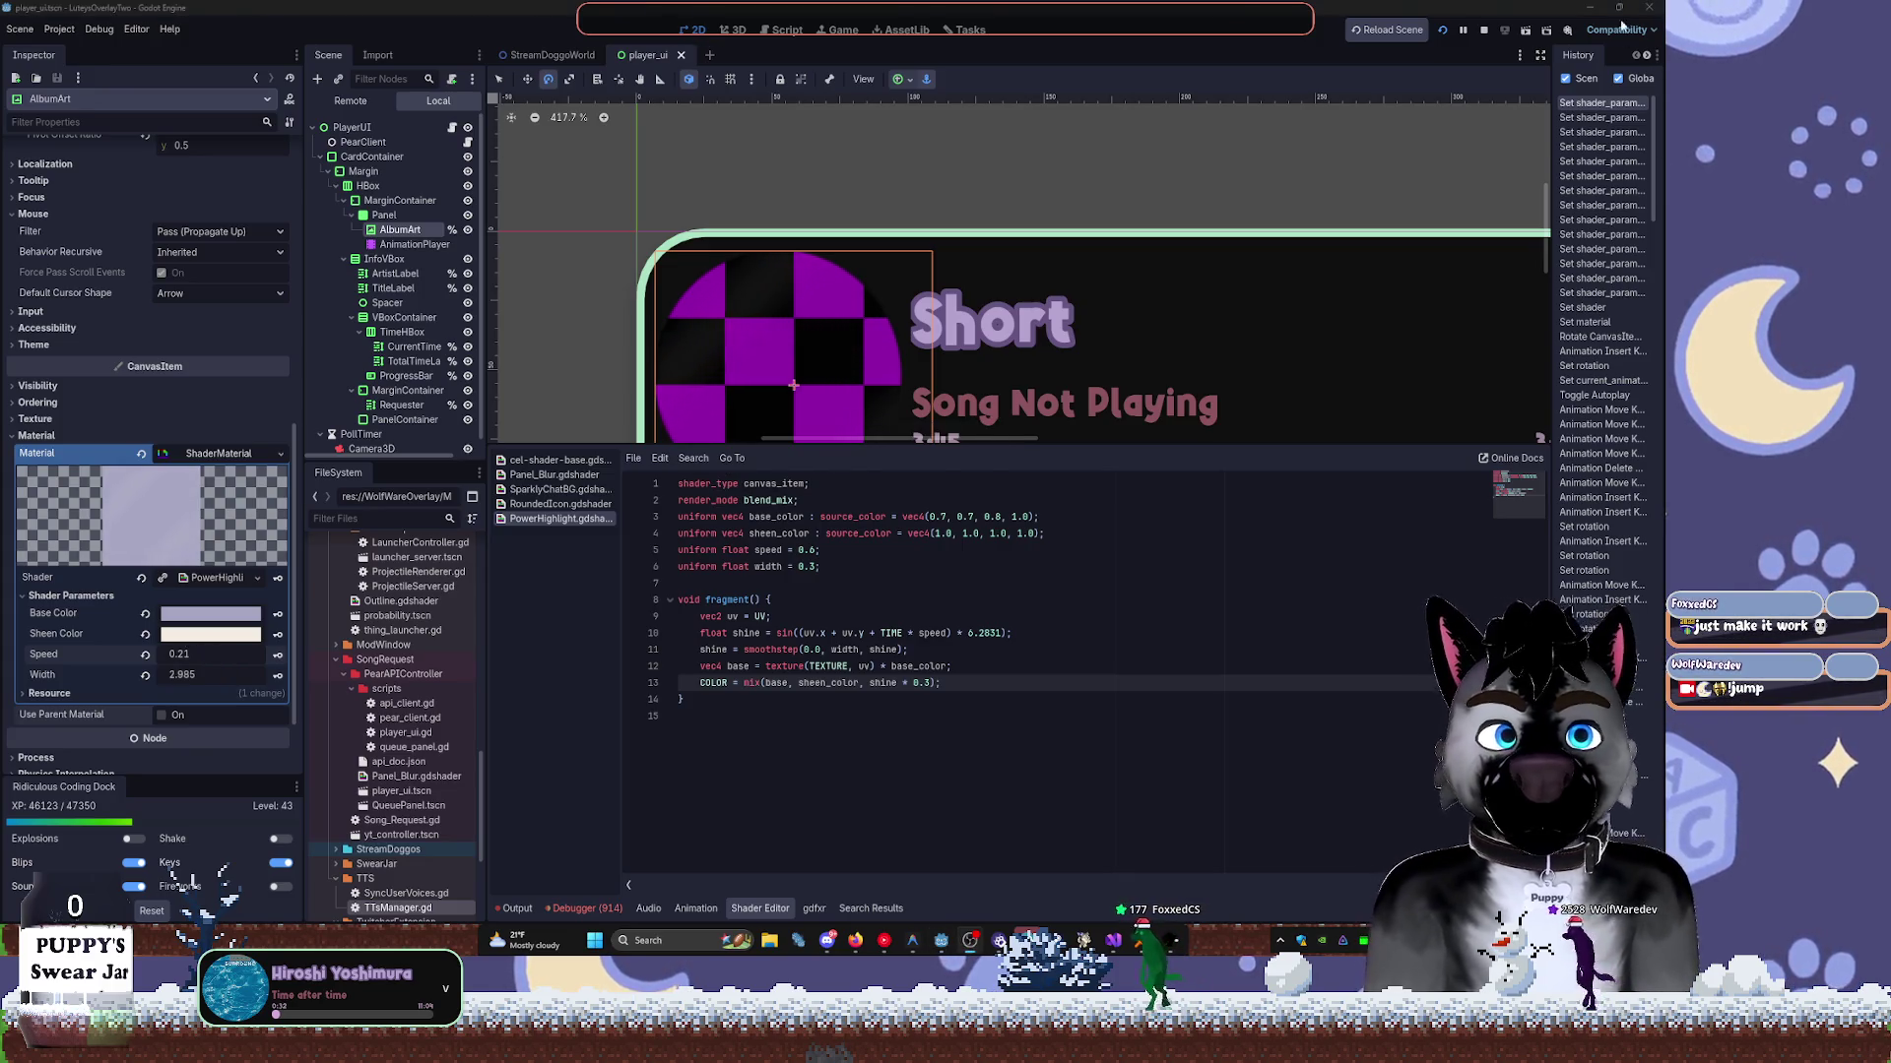
pyautogui.click(1486, 31)
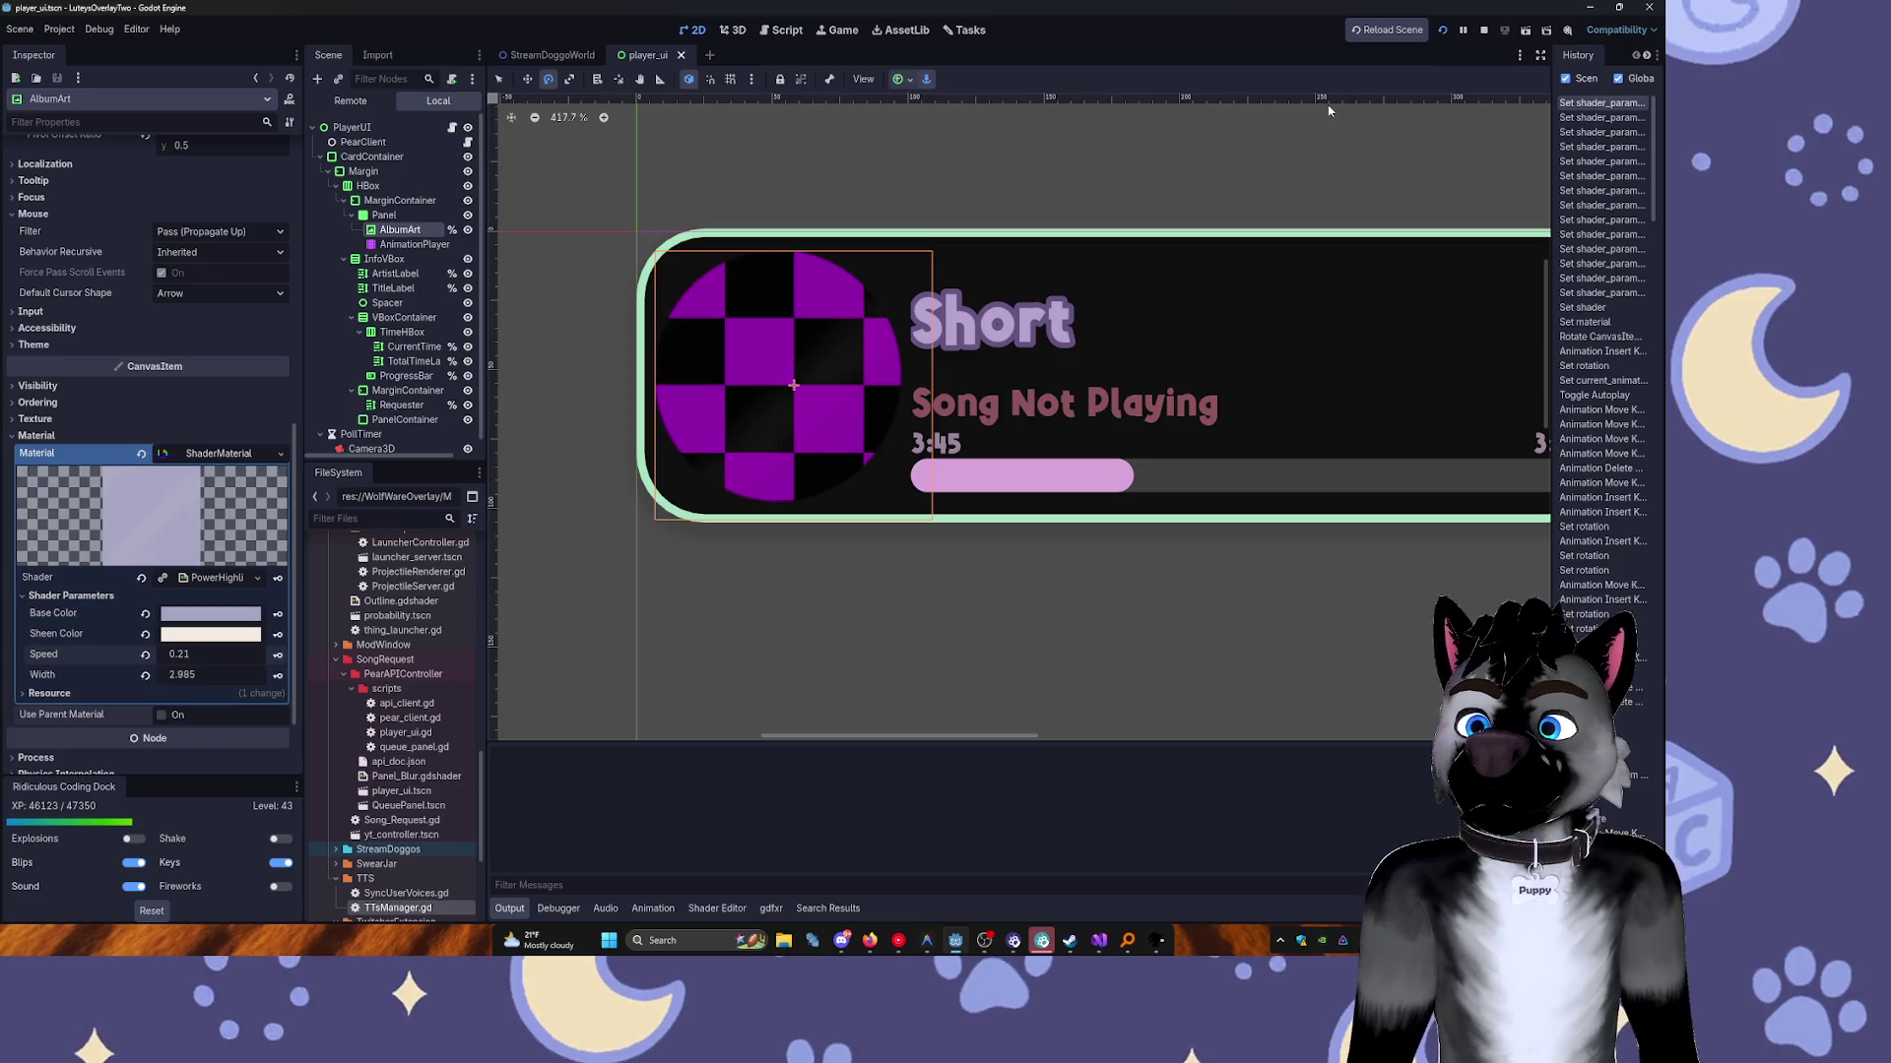
pyautogui.press('F5')
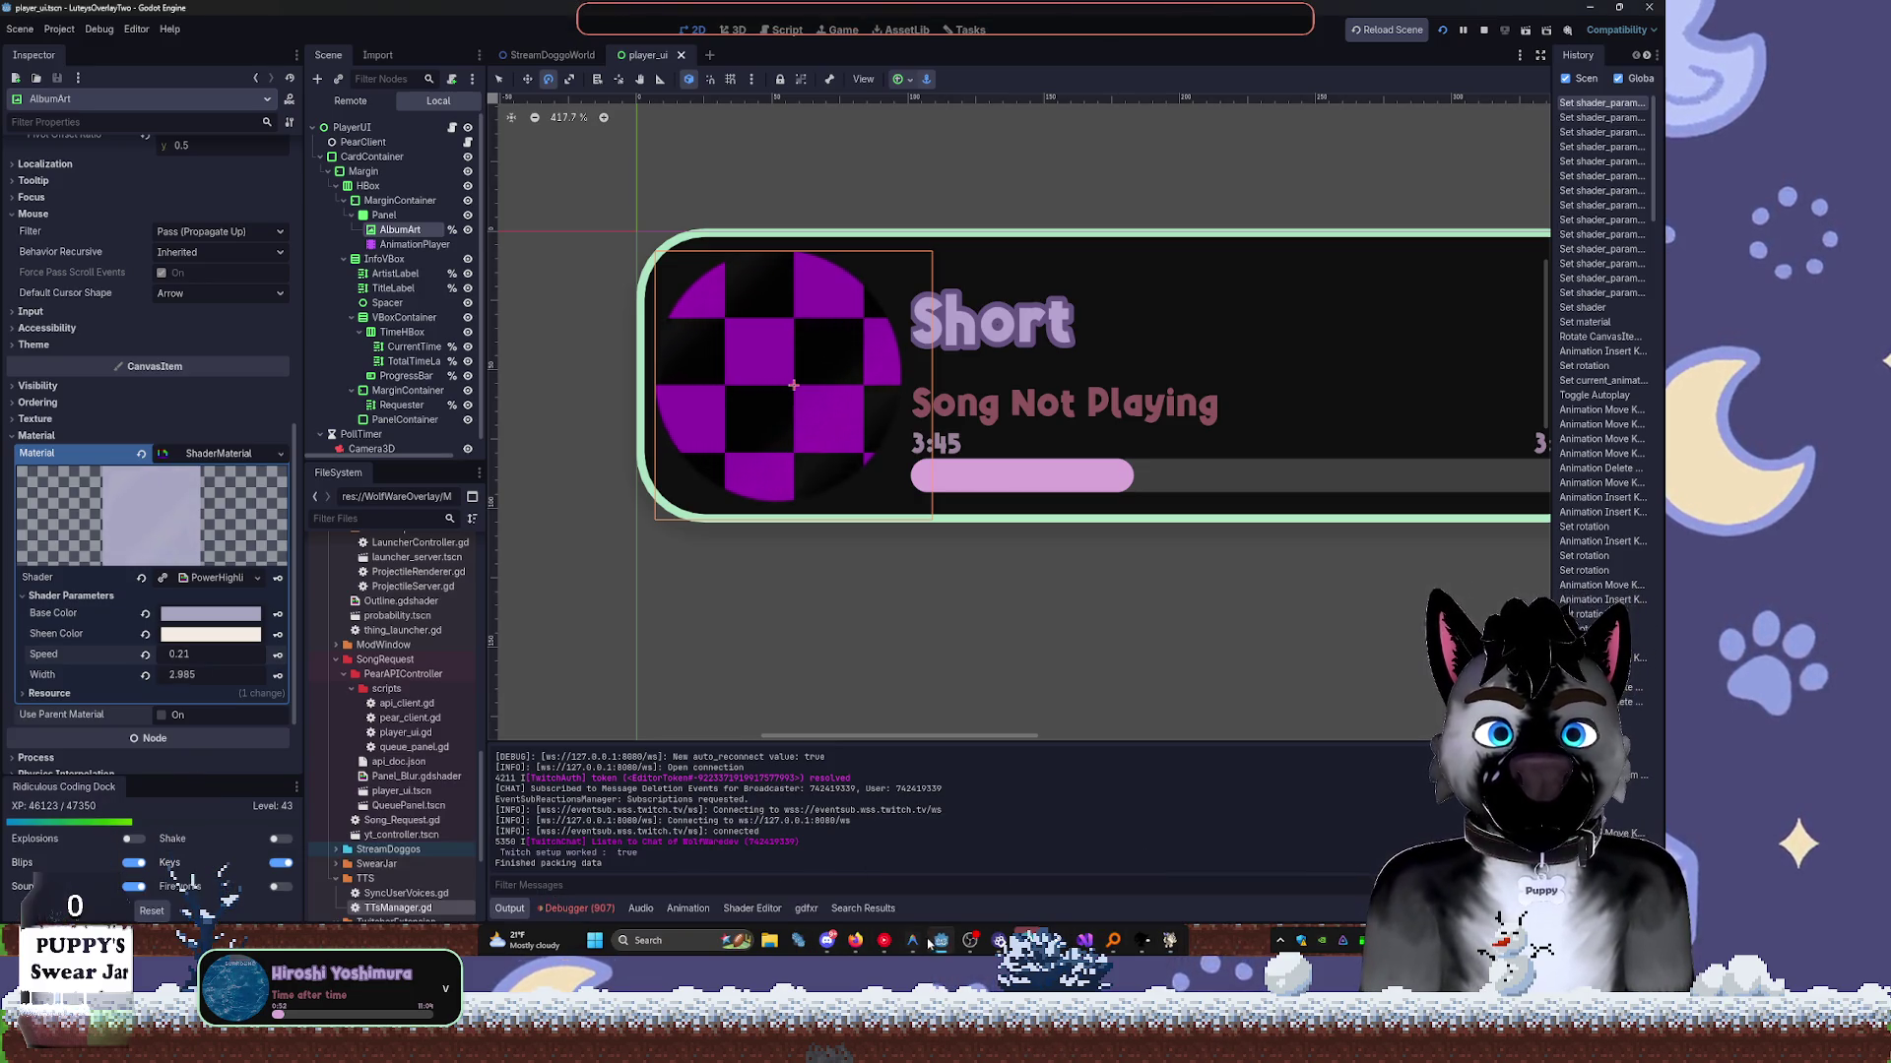
pyautogui.click(204, 618)
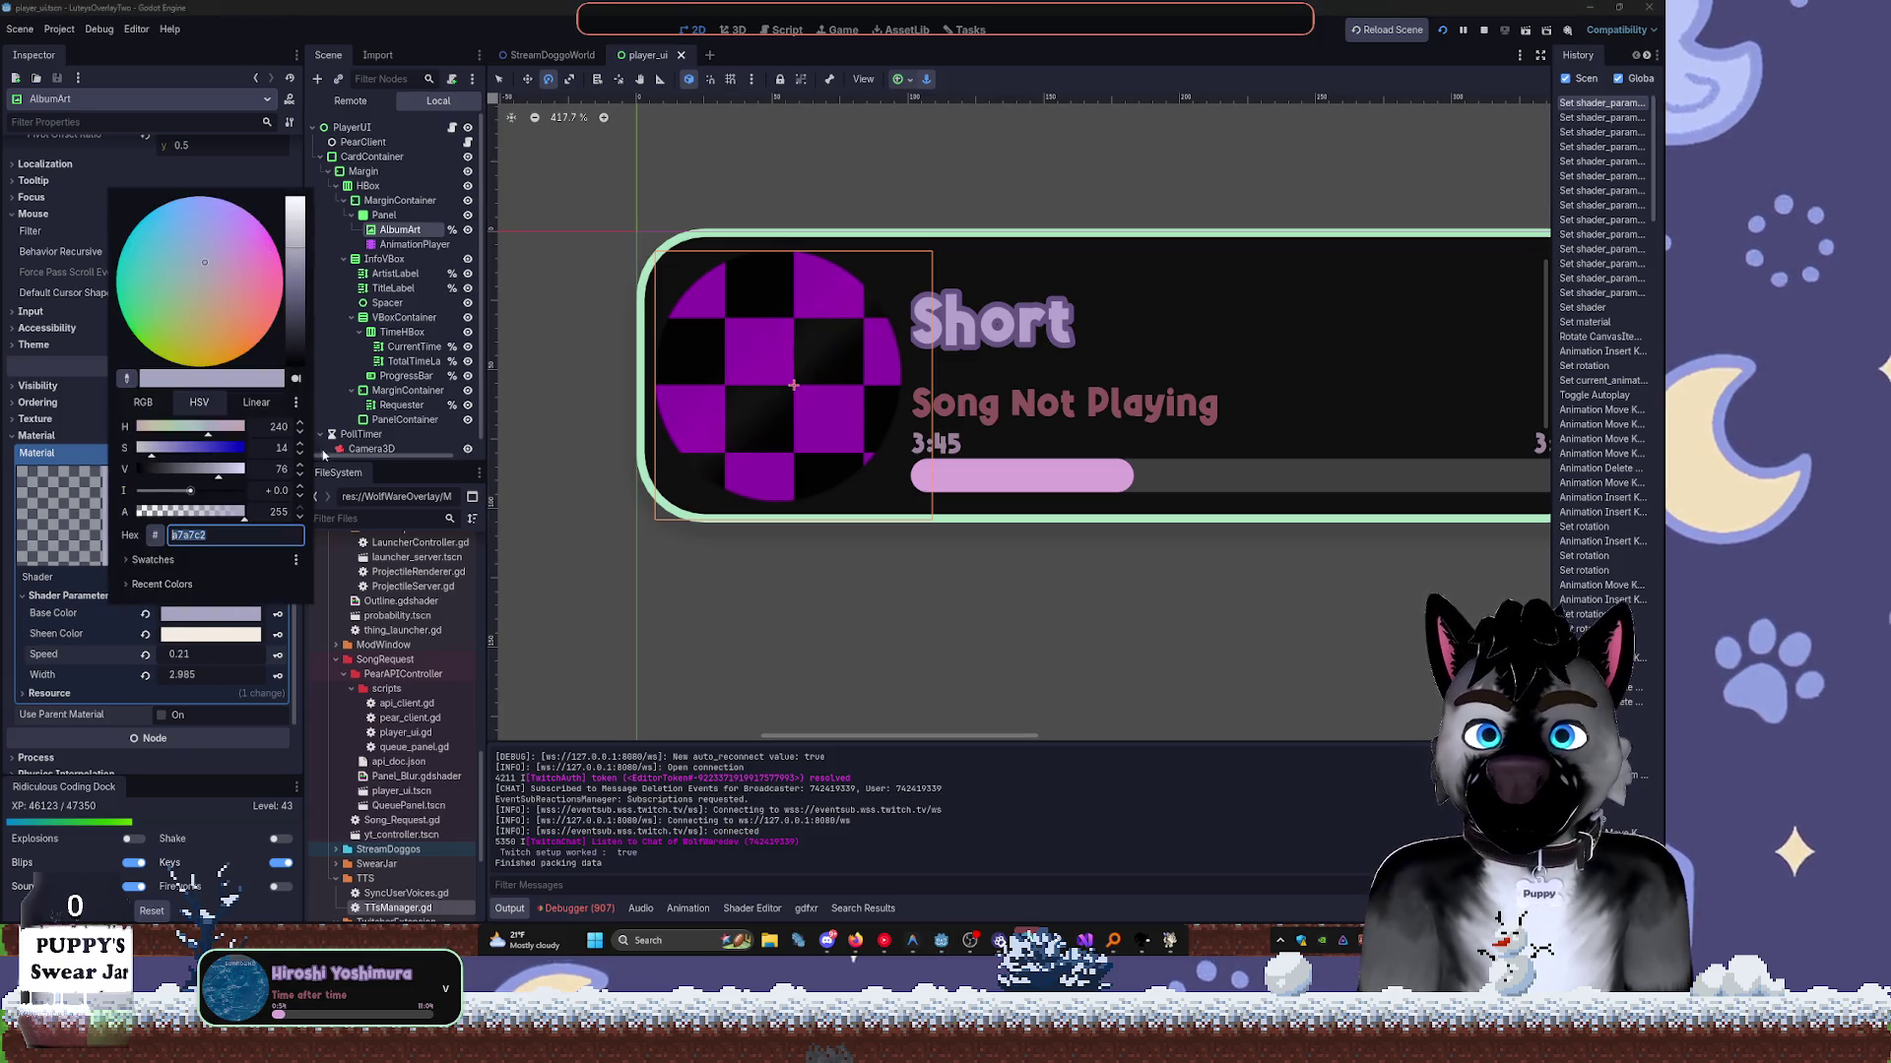
pyautogui.click(75, 645)
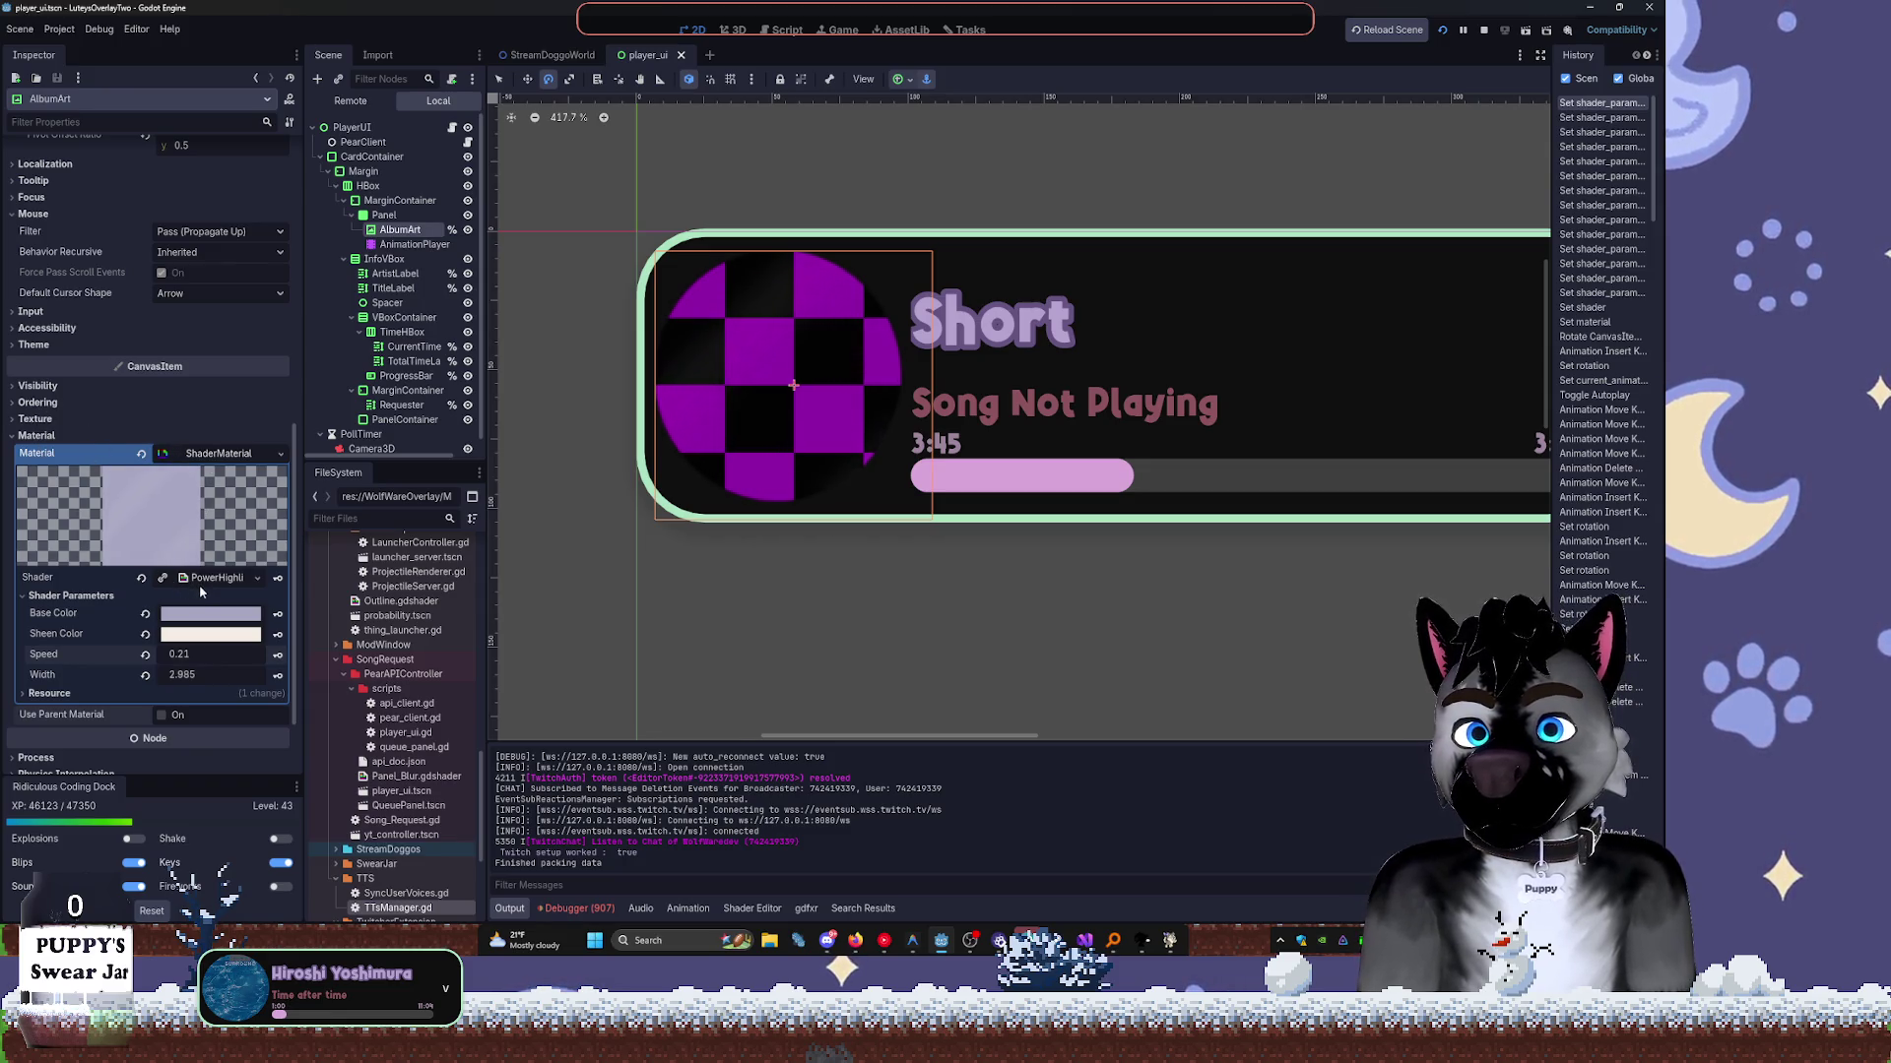
pyautogui.click(752, 908)
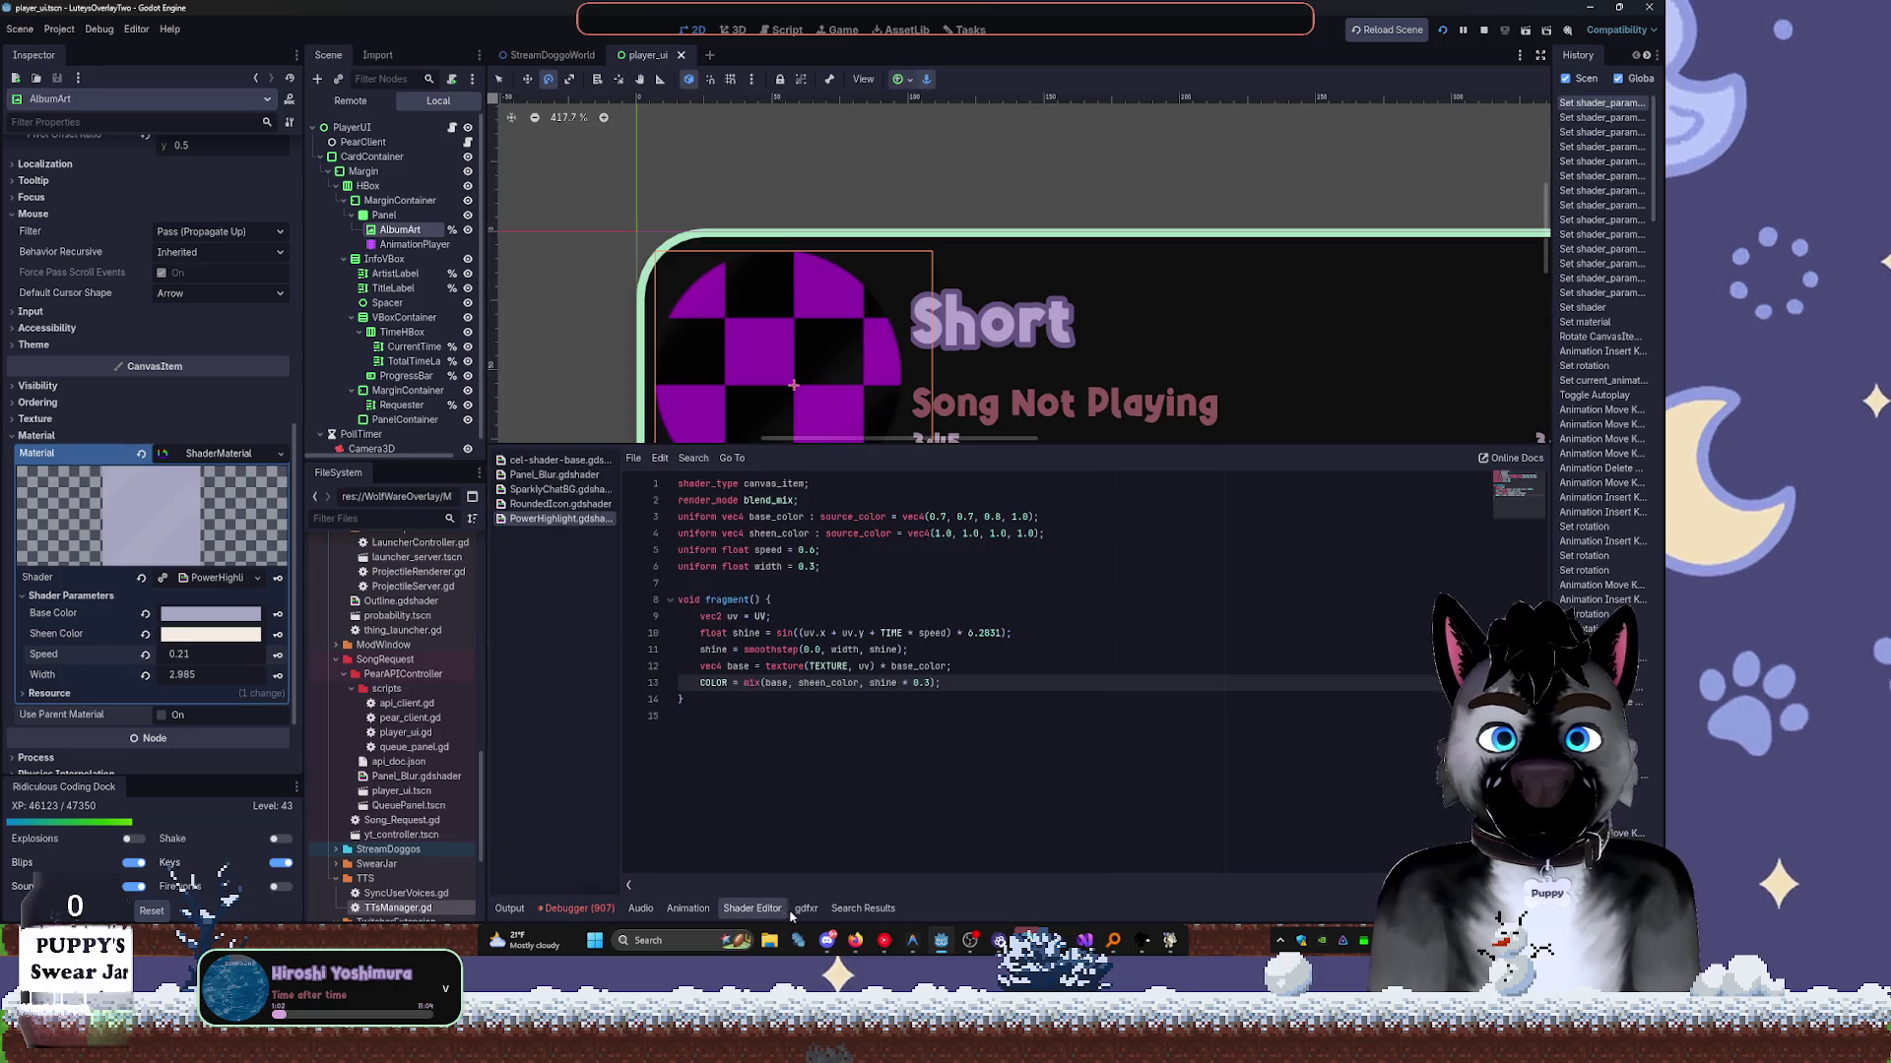
# Change the last line to COLOR = COLOR * mix(base, sheen_color, shine * 0.3) and brighten Base Color.
pyautogui.click(807, 908)
pyautogui.click(778, 912)
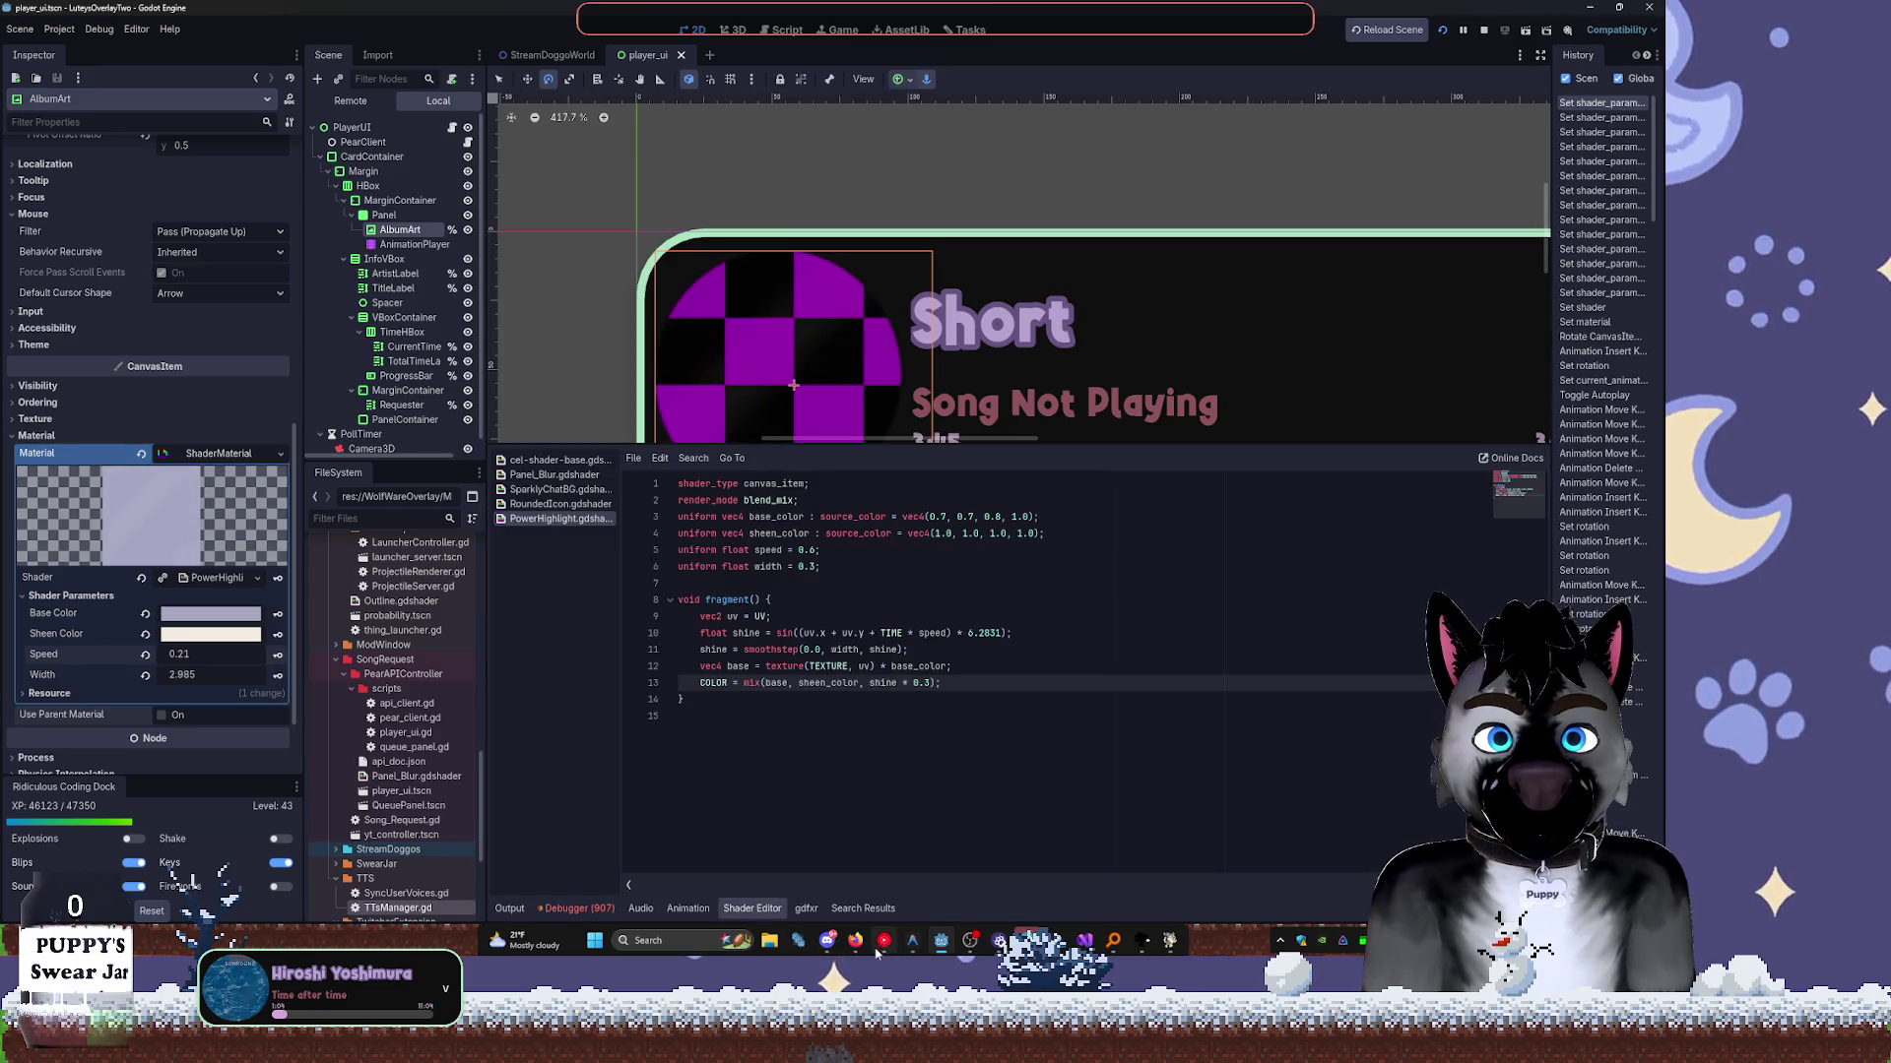
pyautogui.moveTo(862, 951)
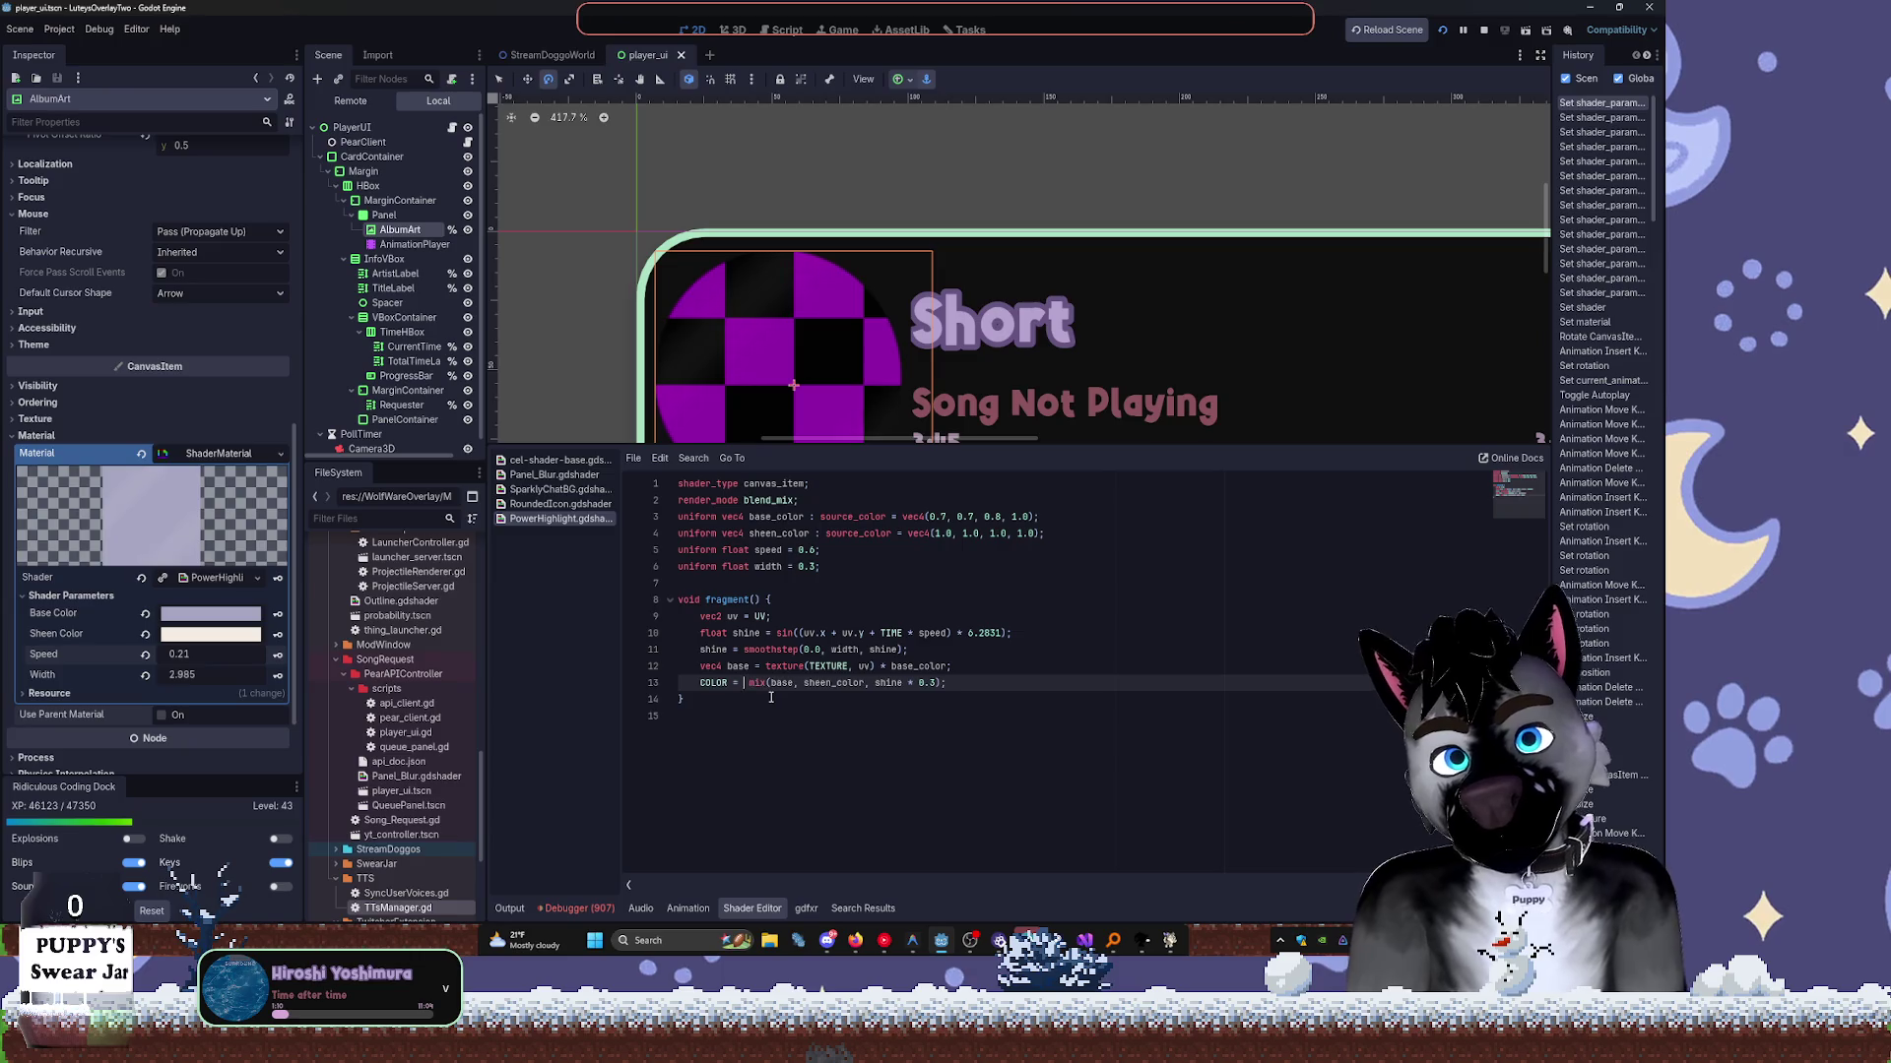
pyautogui.write('(COLO')
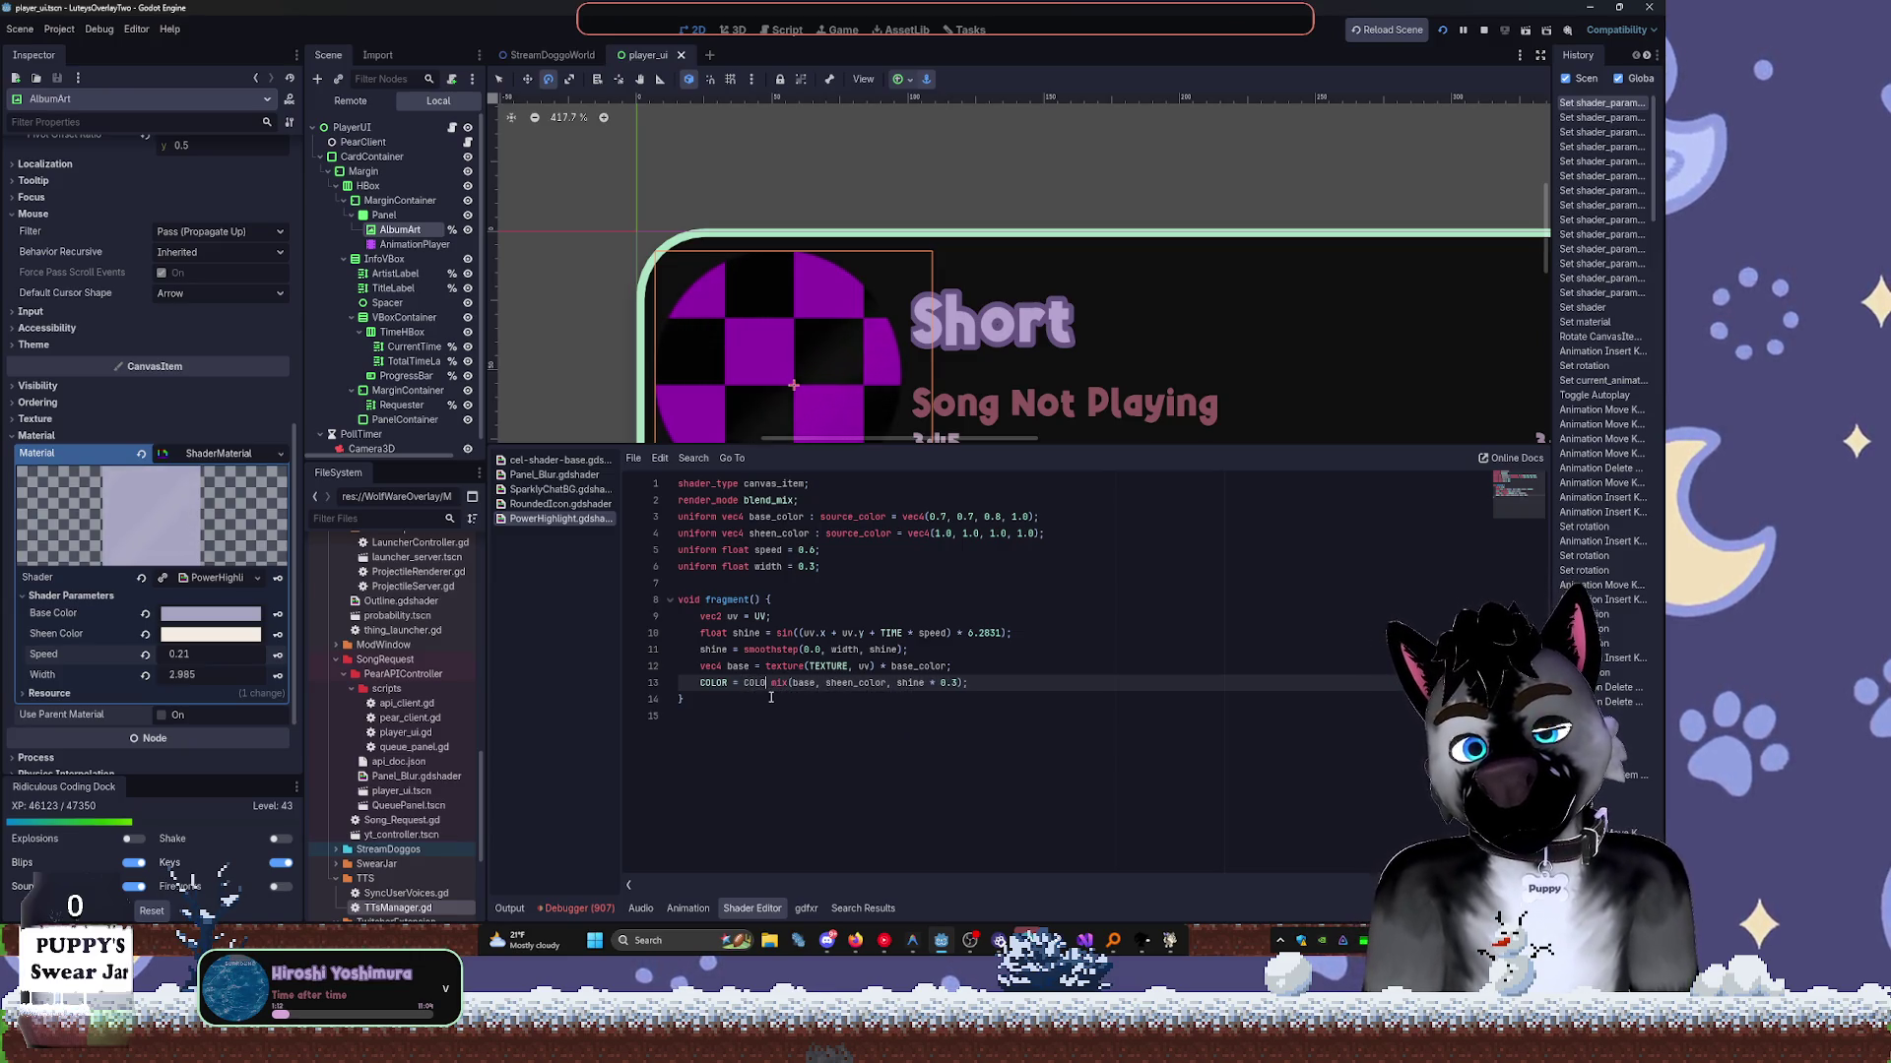
pyautogui.write(' *')
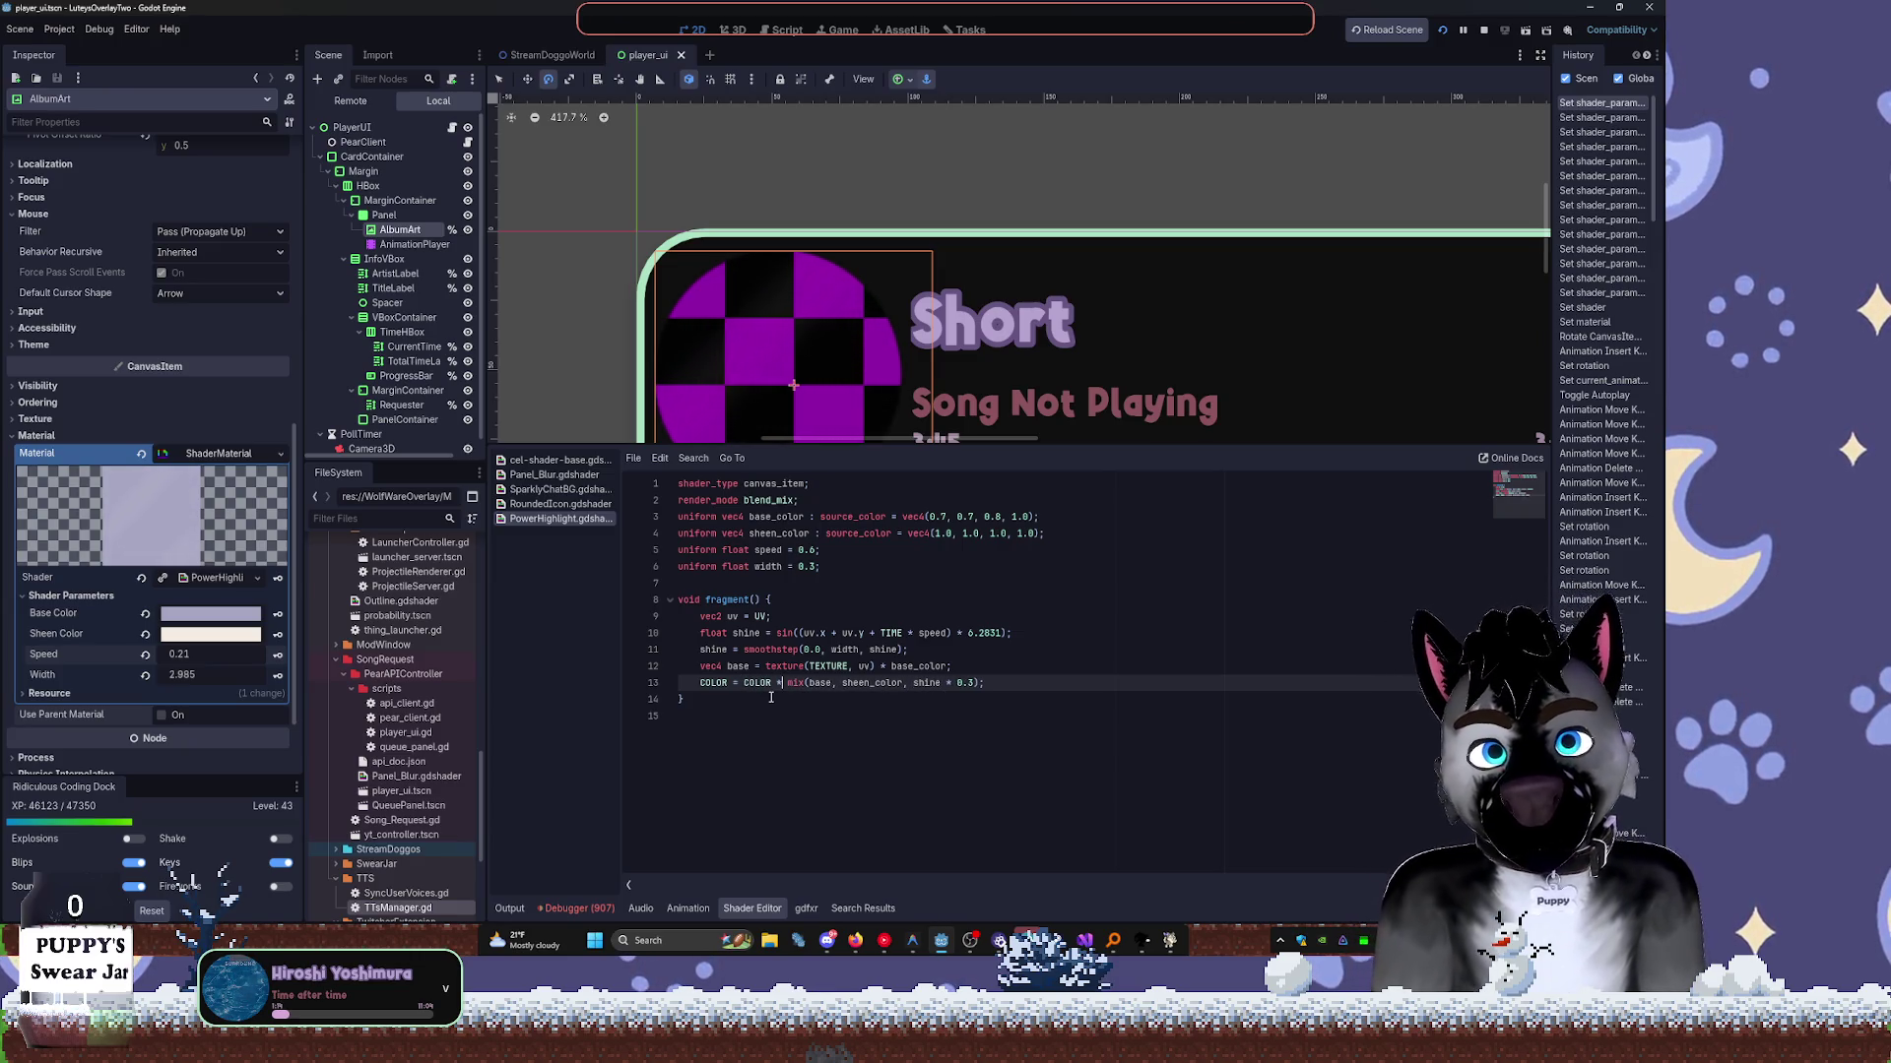
pyautogui.click(995, 681)
pyautogui.click(1098, 667)
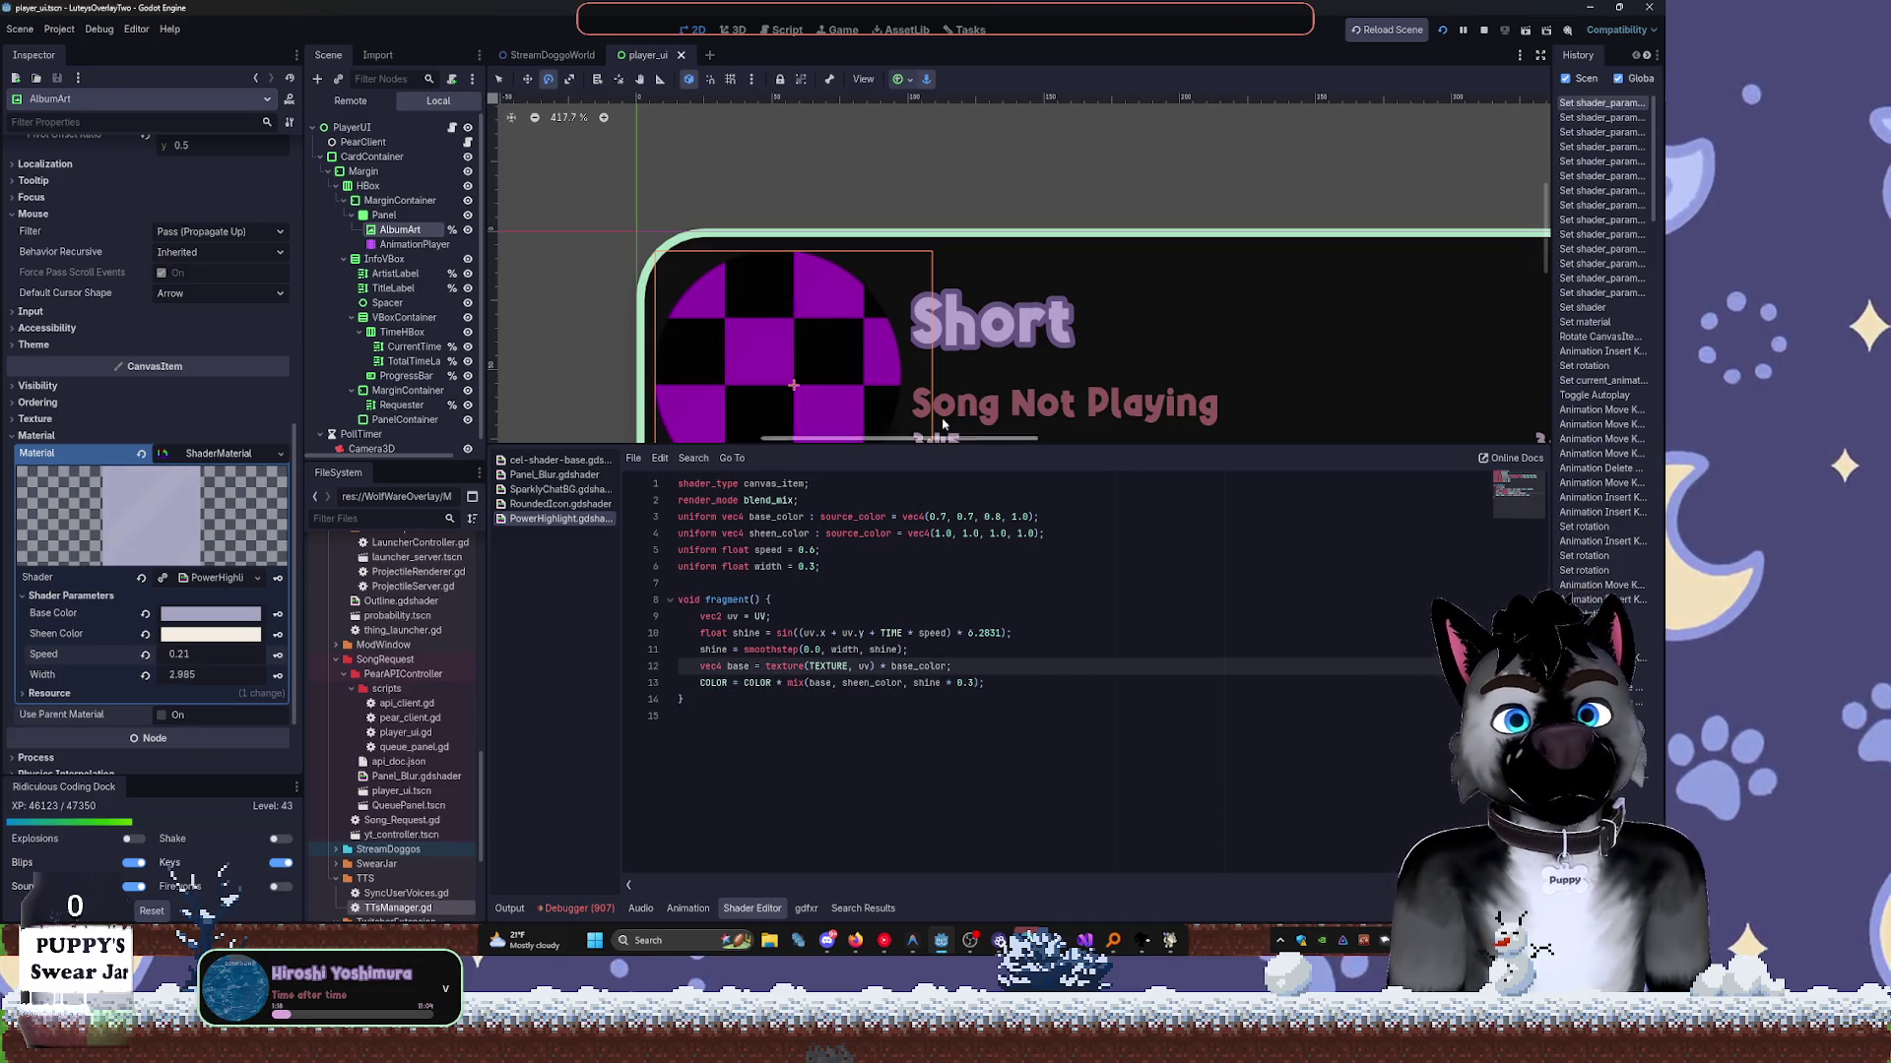
pyautogui.click(212, 614)
pyautogui.moveTo(299, 233); pyautogui.dragTo(295, 224)
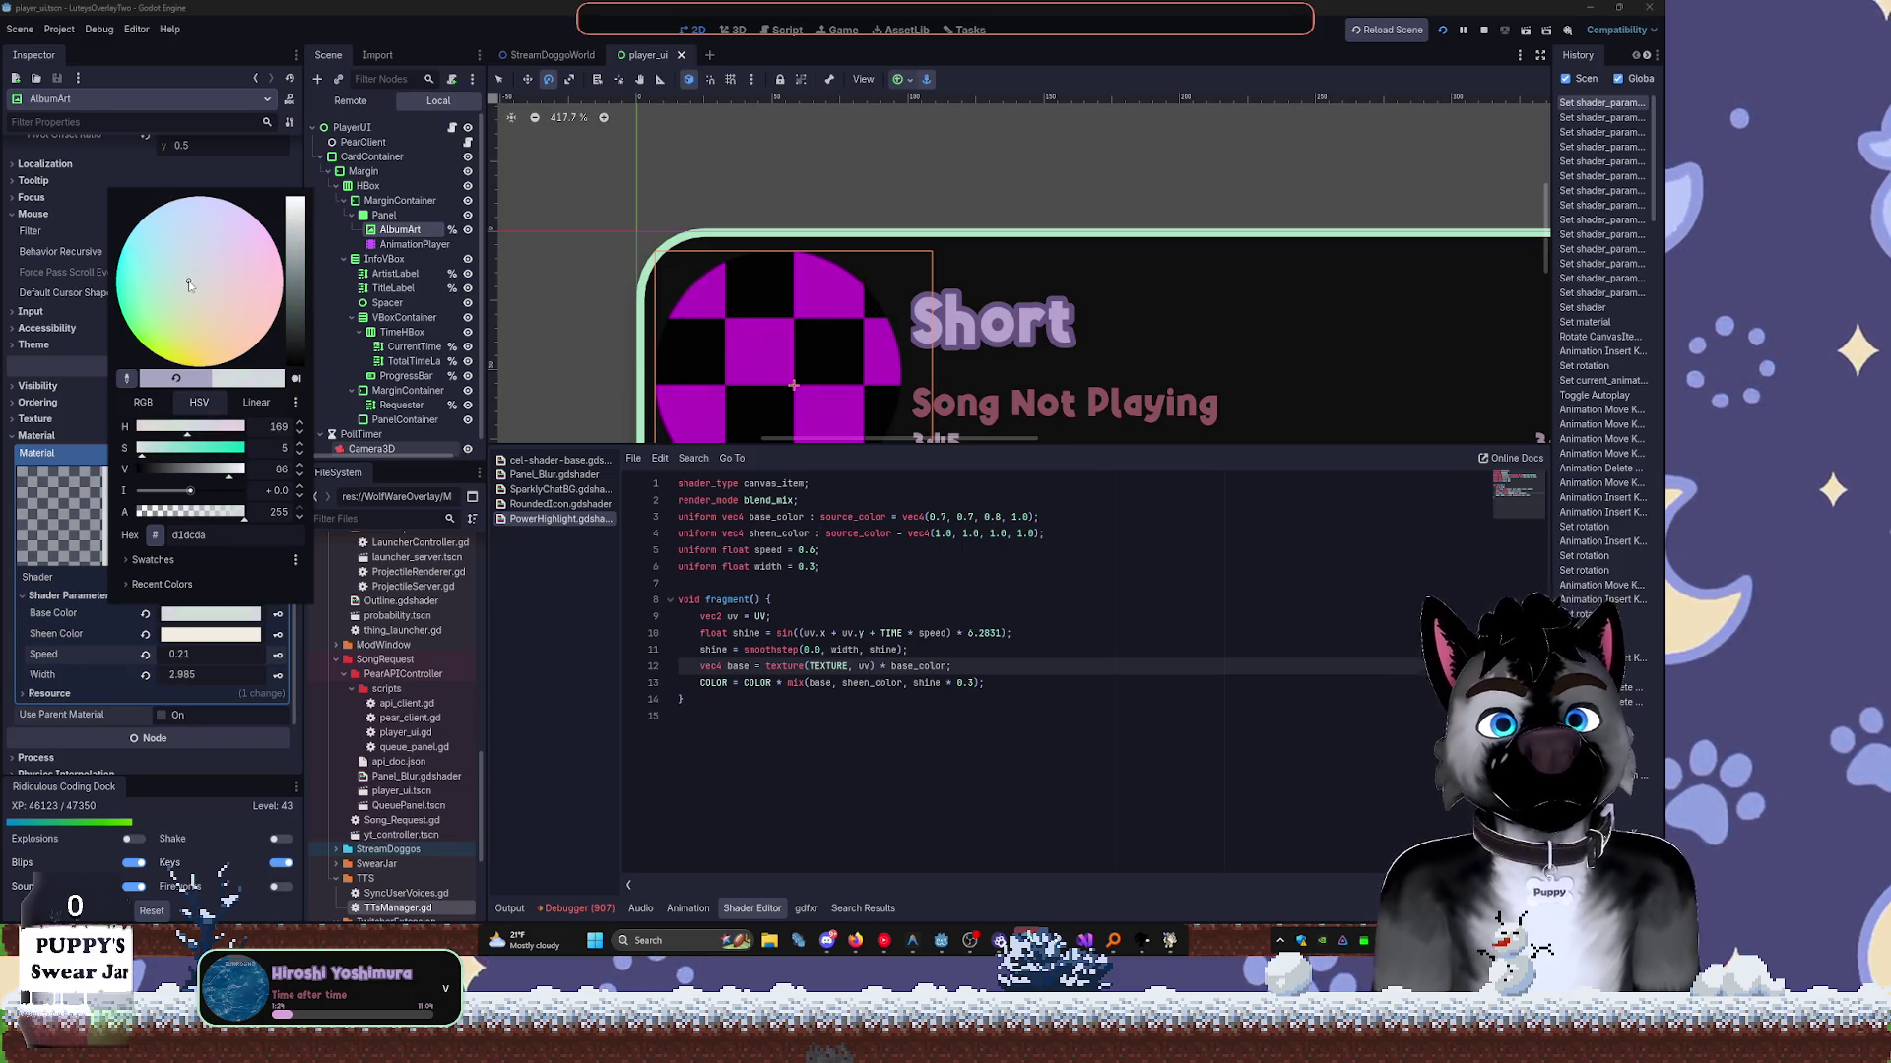
# Reset Width and Speed to defaults and darken the sheen, then undo those changes.
pyautogui.click(616, 737)
pyautogui.click(145, 675)
pyautogui.click(145, 654)
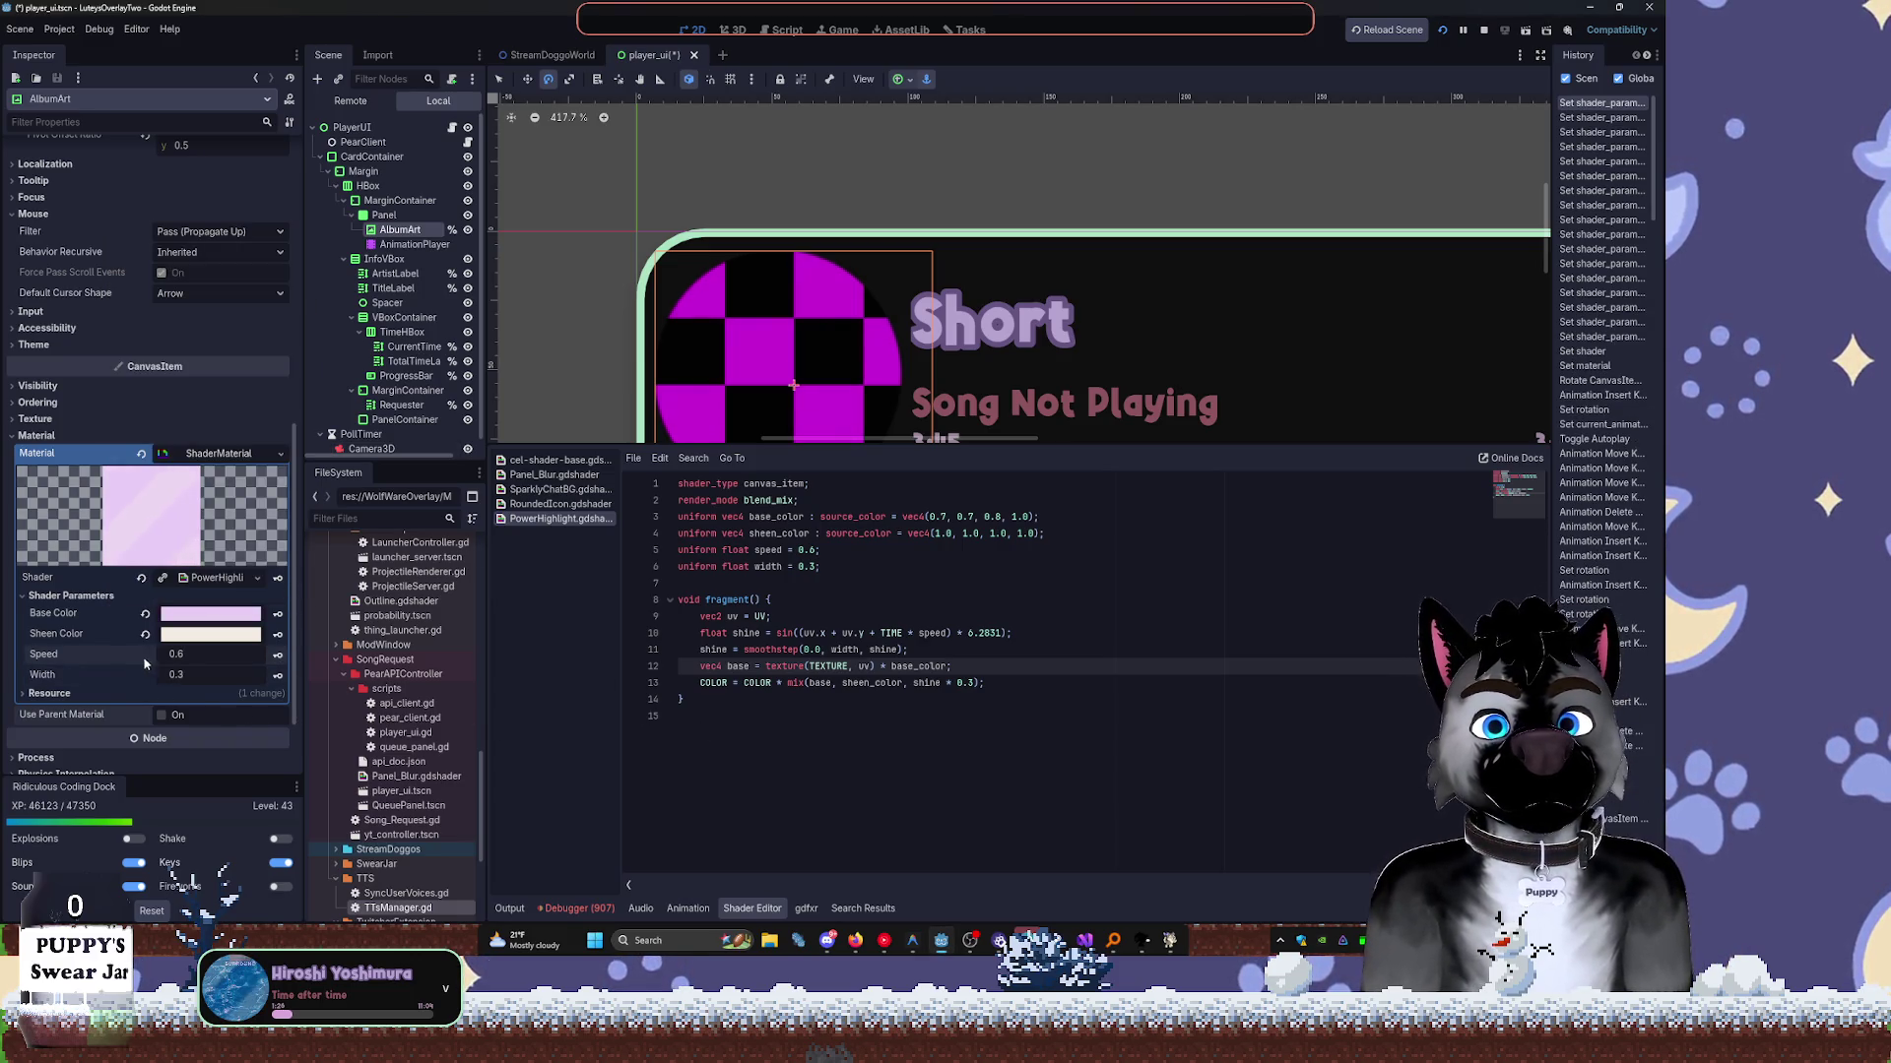
pyautogui.click(189, 636)
pyautogui.moveTo(295, 222); pyautogui.dragTo(295, 366)
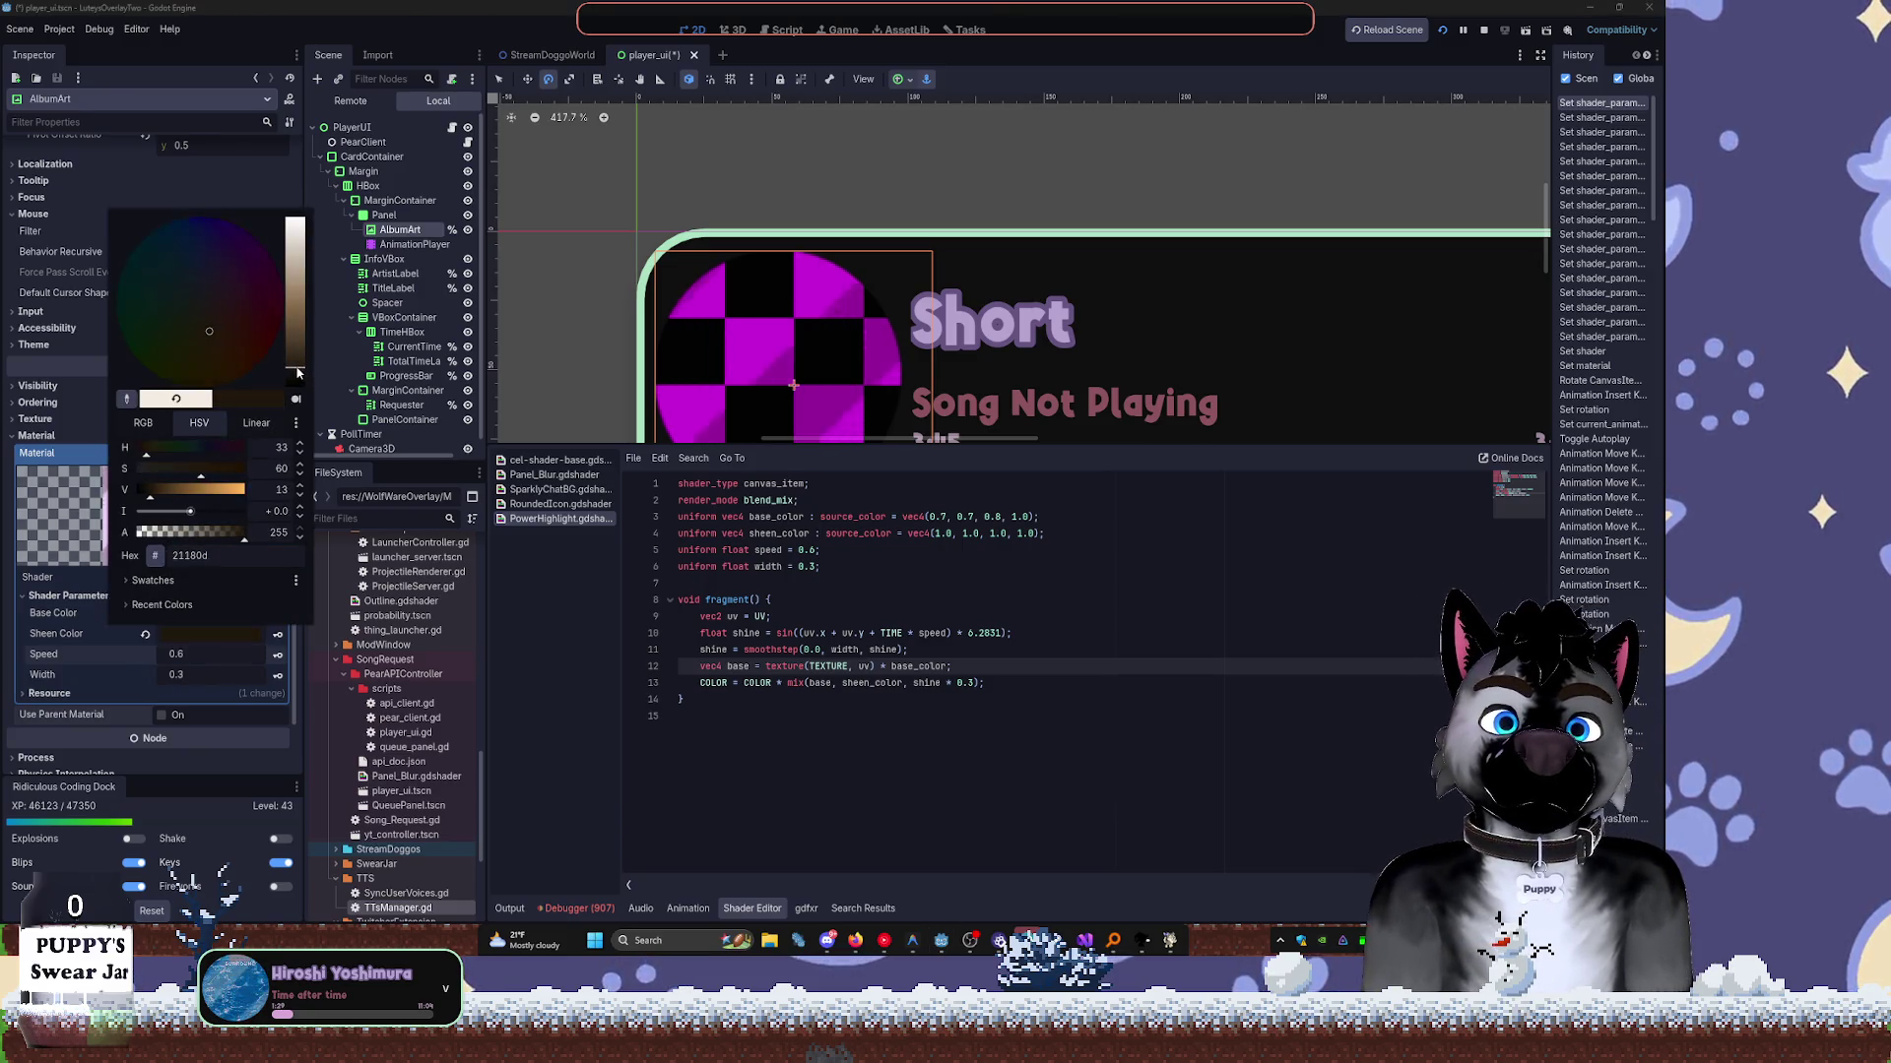
pyautogui.click(911, 763)
pyautogui.hotkey('ctrl', 'z')
pyautogui.hotkey('ctrl', 'z')
pyautogui.hotkey('ctrl', 'z')
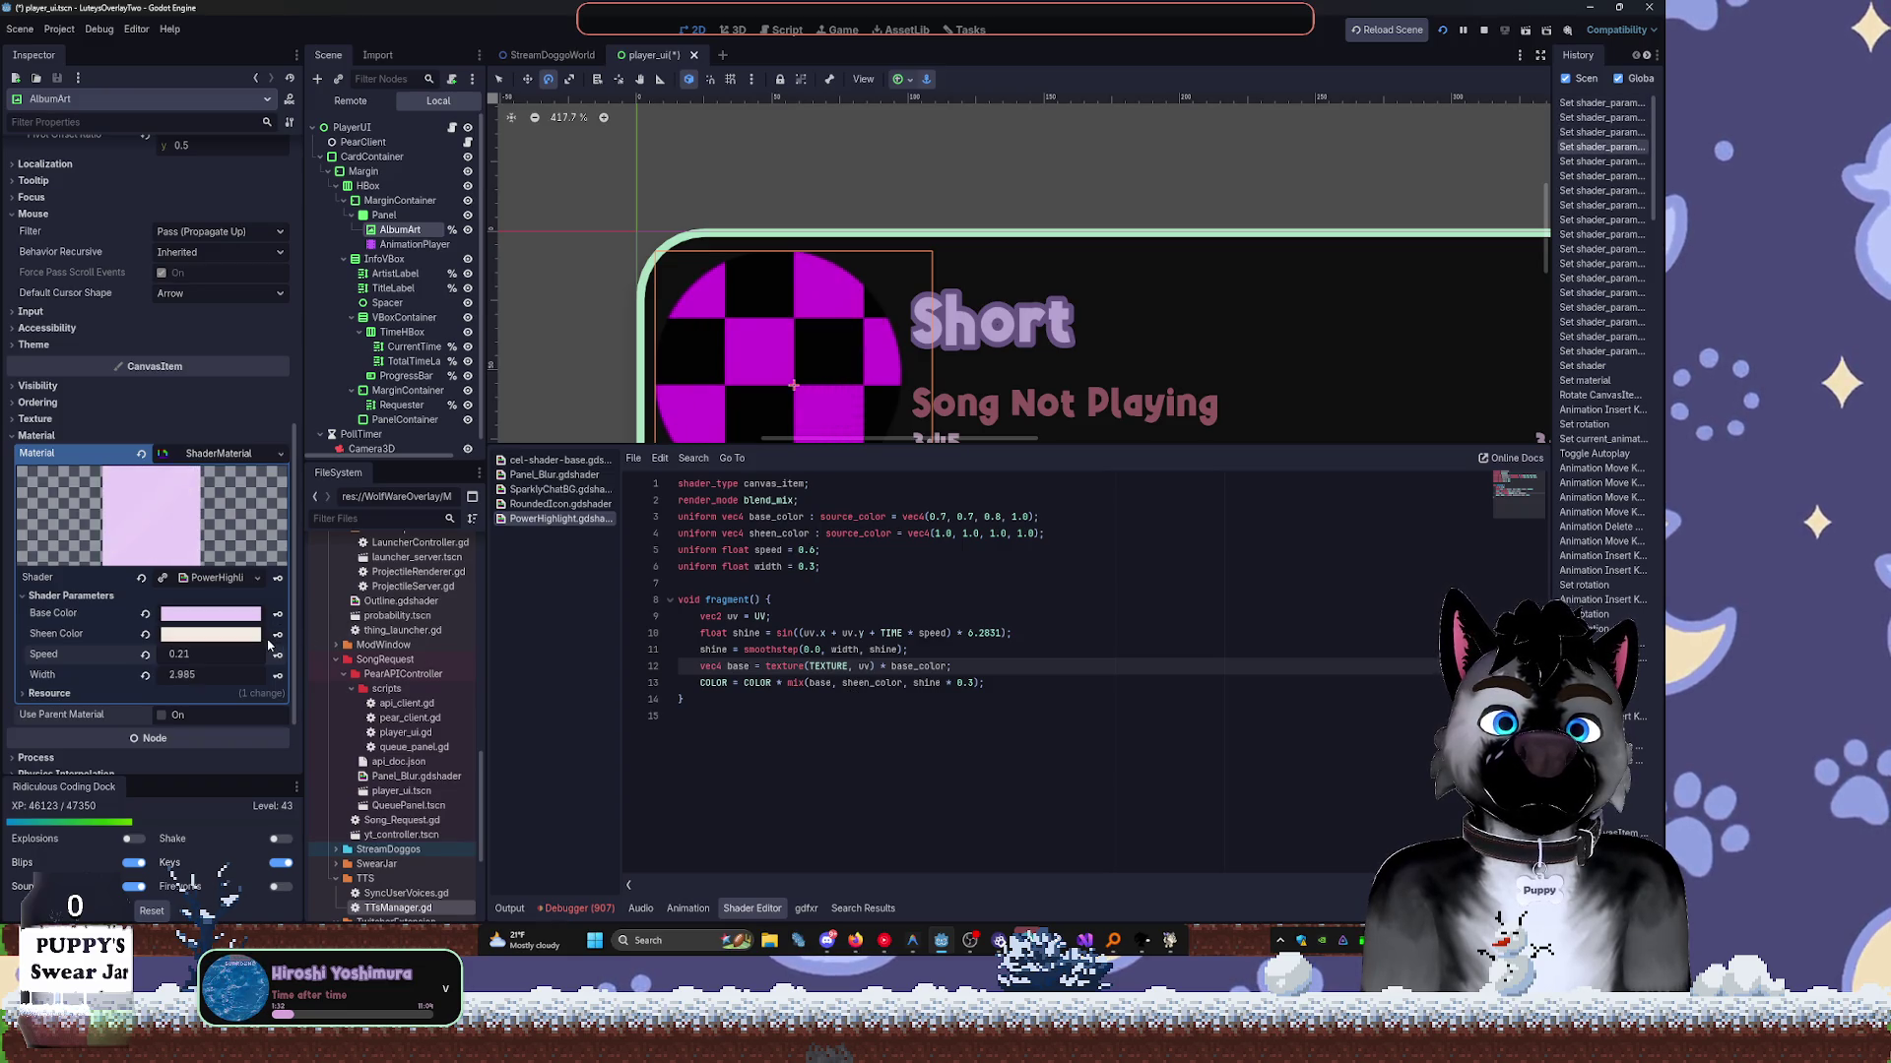
# Set the Base Color to pure white and the Sheen Color to near black.
pyautogui.click(211, 634)
pyautogui.moveTo(295, 219)
pyautogui.mouseDown()
pyautogui.moveTo(301, 394)
pyautogui.moveTo(296, 359)
pyautogui.mouseUp()
pyautogui.click(755, 799)
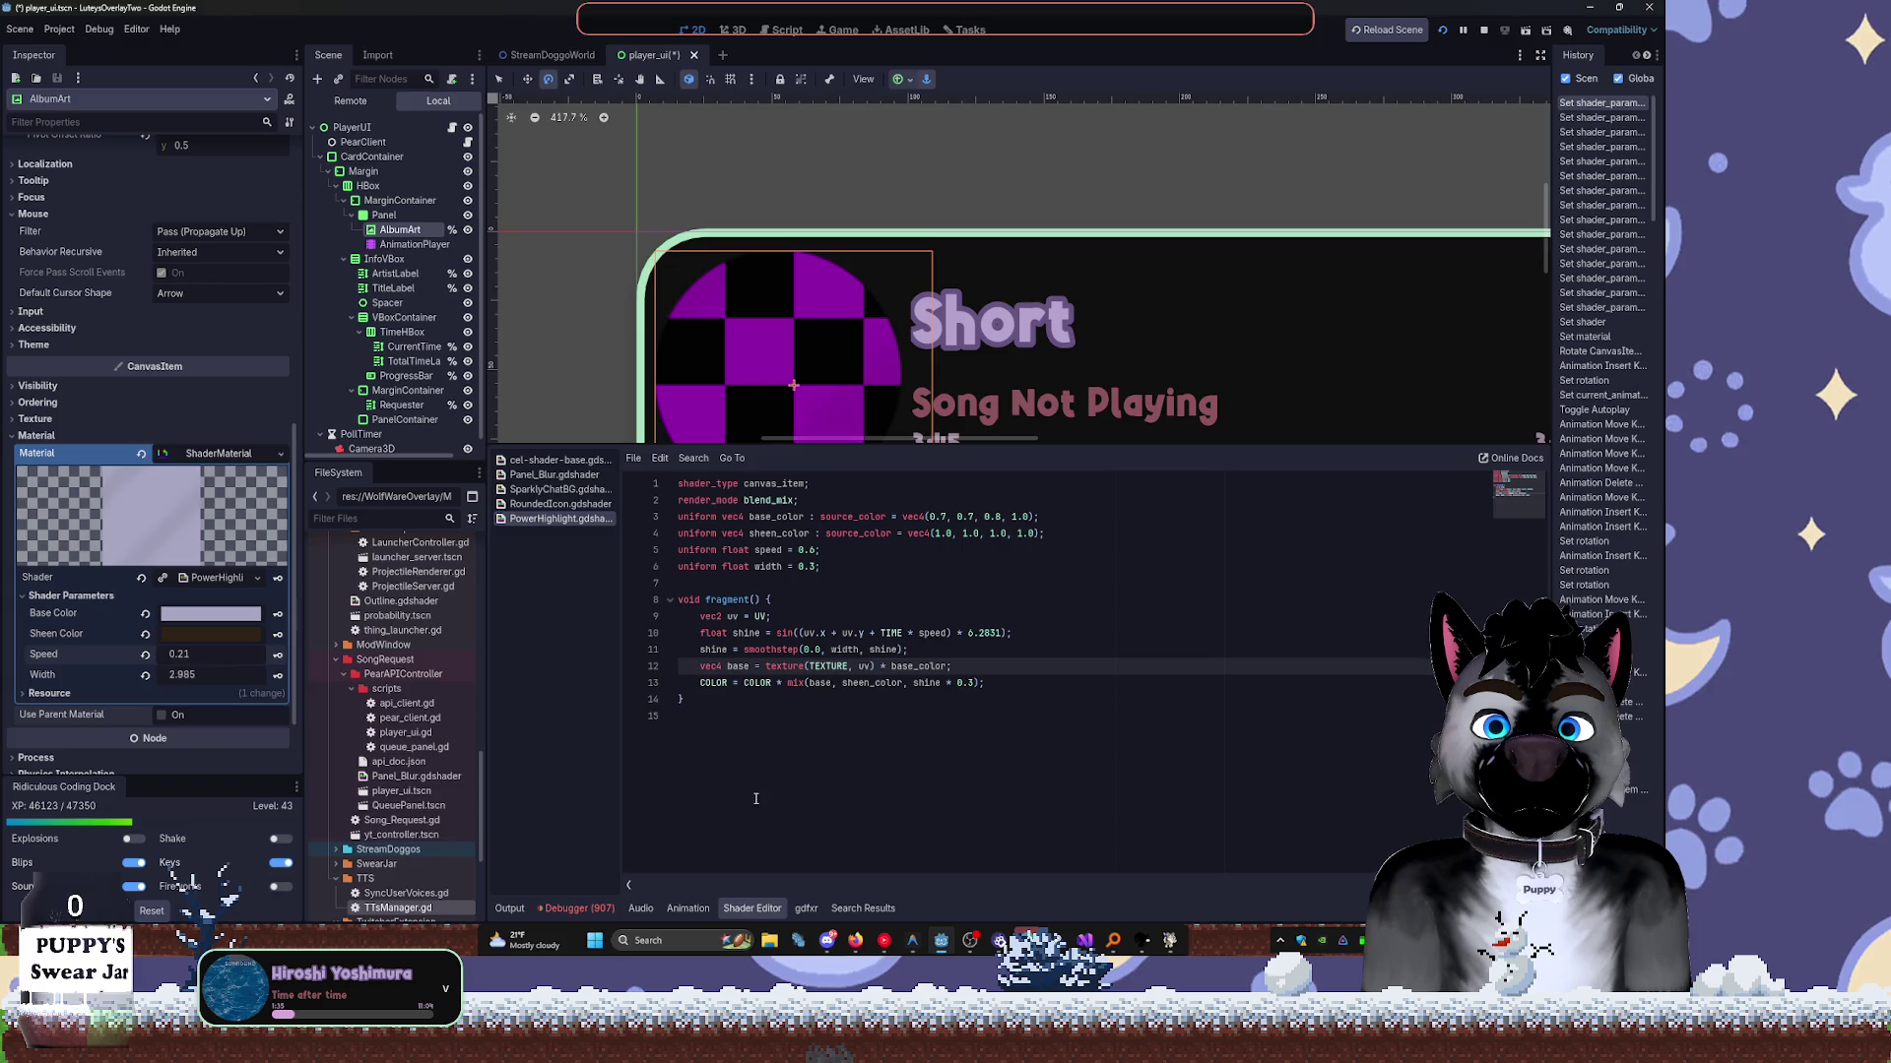
pyautogui.click(175, 615)
pyautogui.moveTo(296, 266); pyautogui.dragTo(295, 197)
pyautogui.click(523, 672)
pyautogui.click(178, 635)
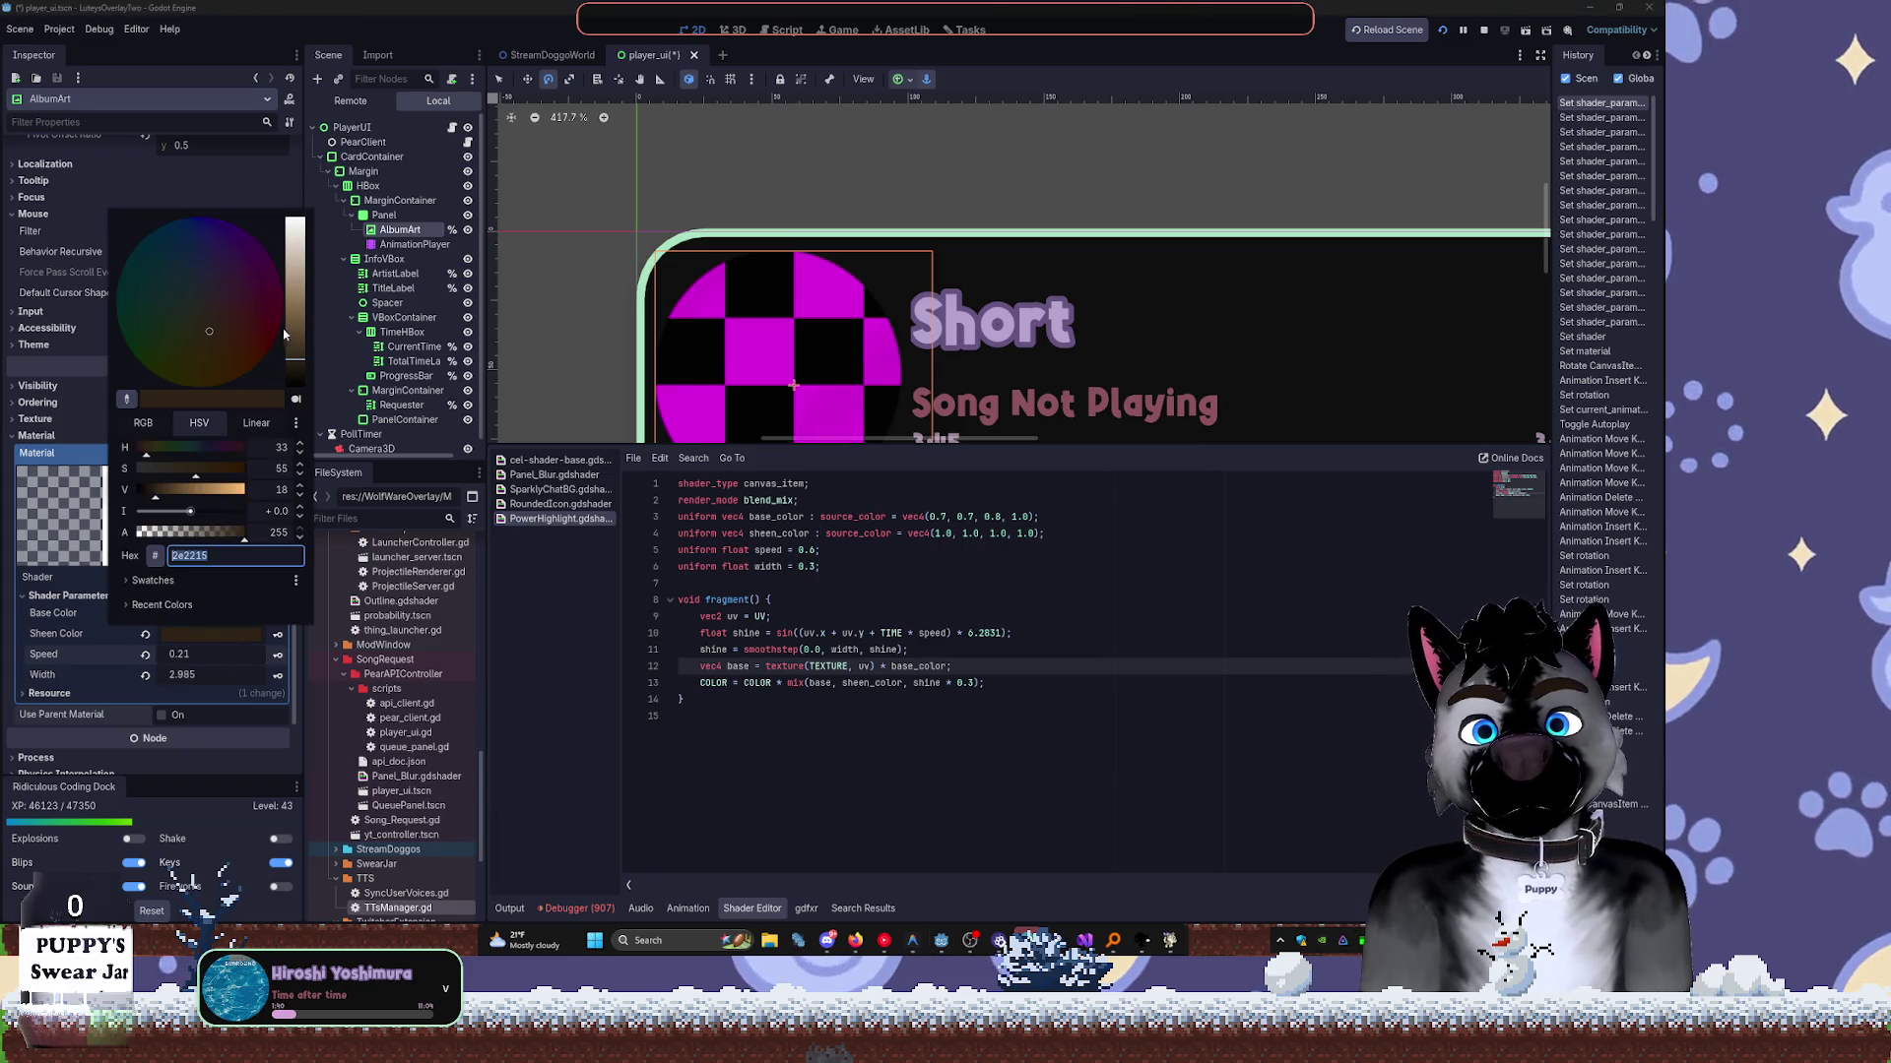
pyautogui.moveTo(282, 365); pyautogui.dragTo(293, 386)
pyautogui.click(753, 752)
# Raise Speed to 0.42 and narrow the shine Width to 0.876.
pyautogui.moveTo(175, 655); pyautogui.dragTo(216, 655)
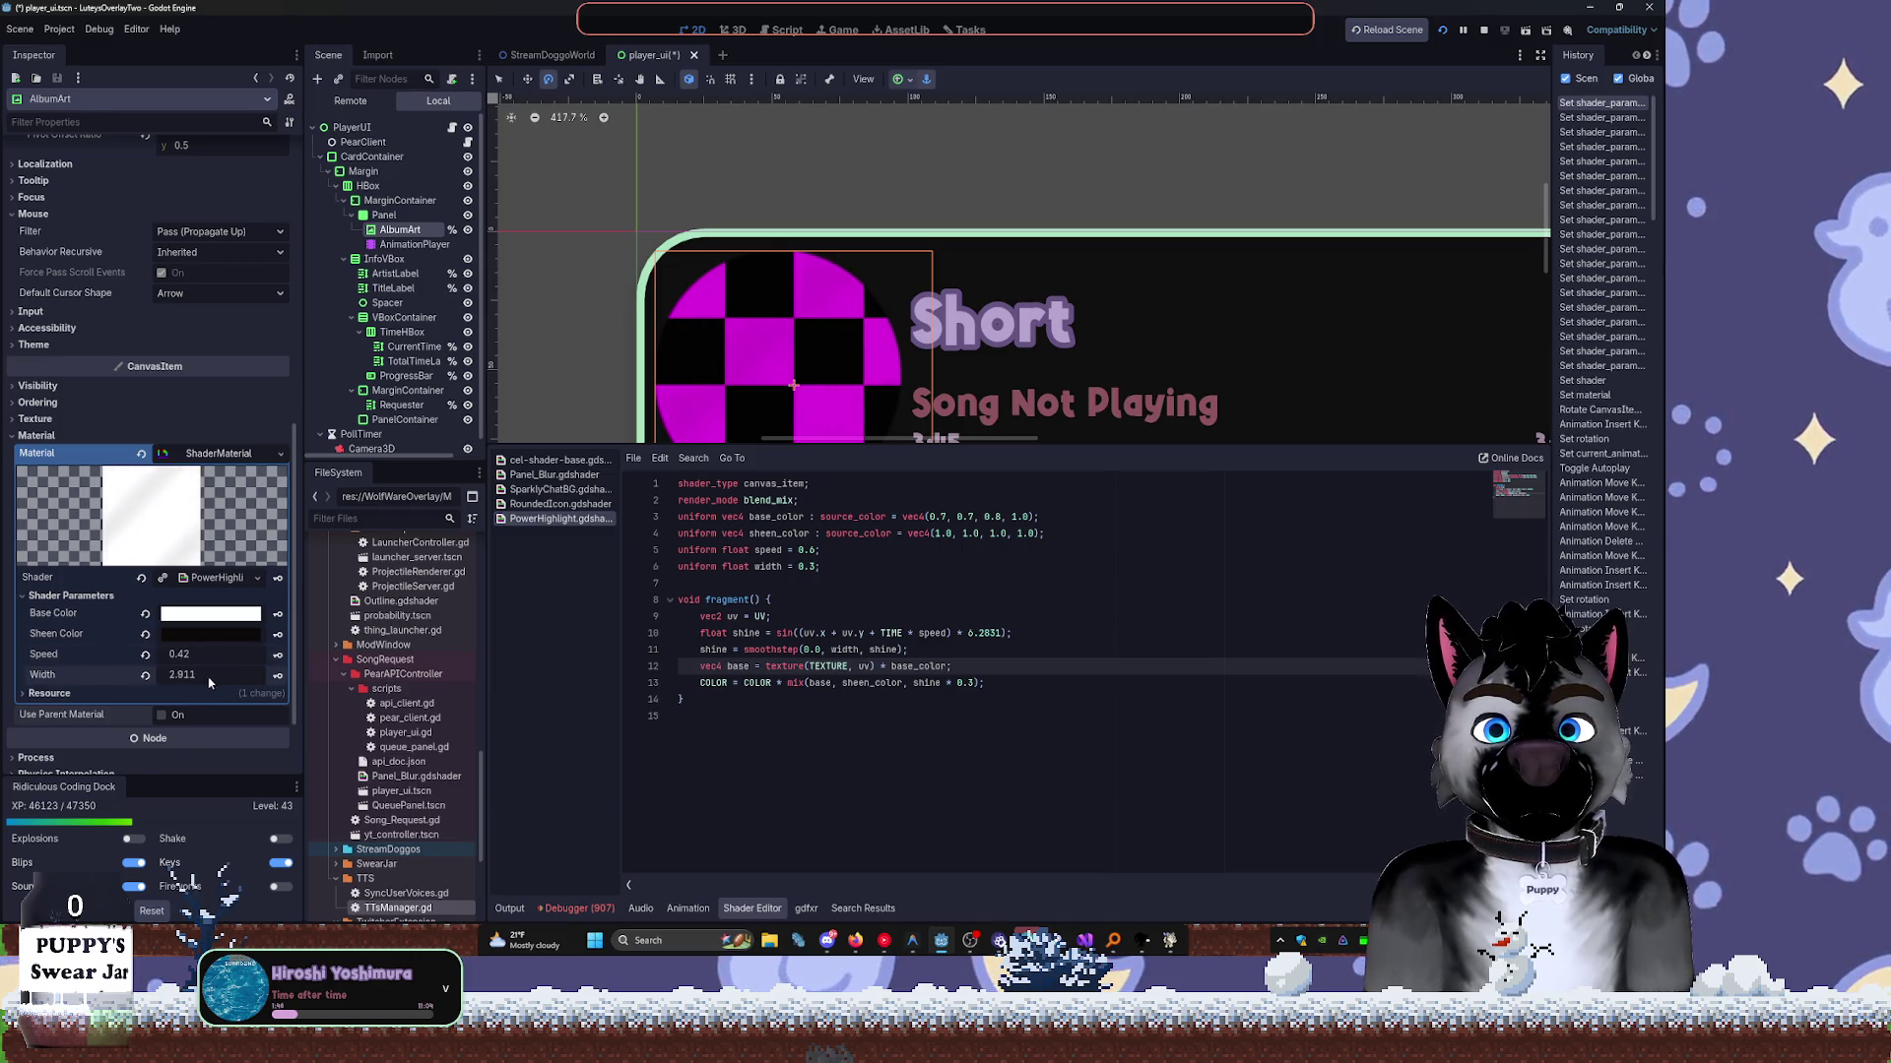
pyautogui.moveTo(211, 675)
pyautogui.mouseDown()
pyautogui.moveTo(177, 674)
pyautogui.moveTo(226, 674)
pyautogui.mouseUp()
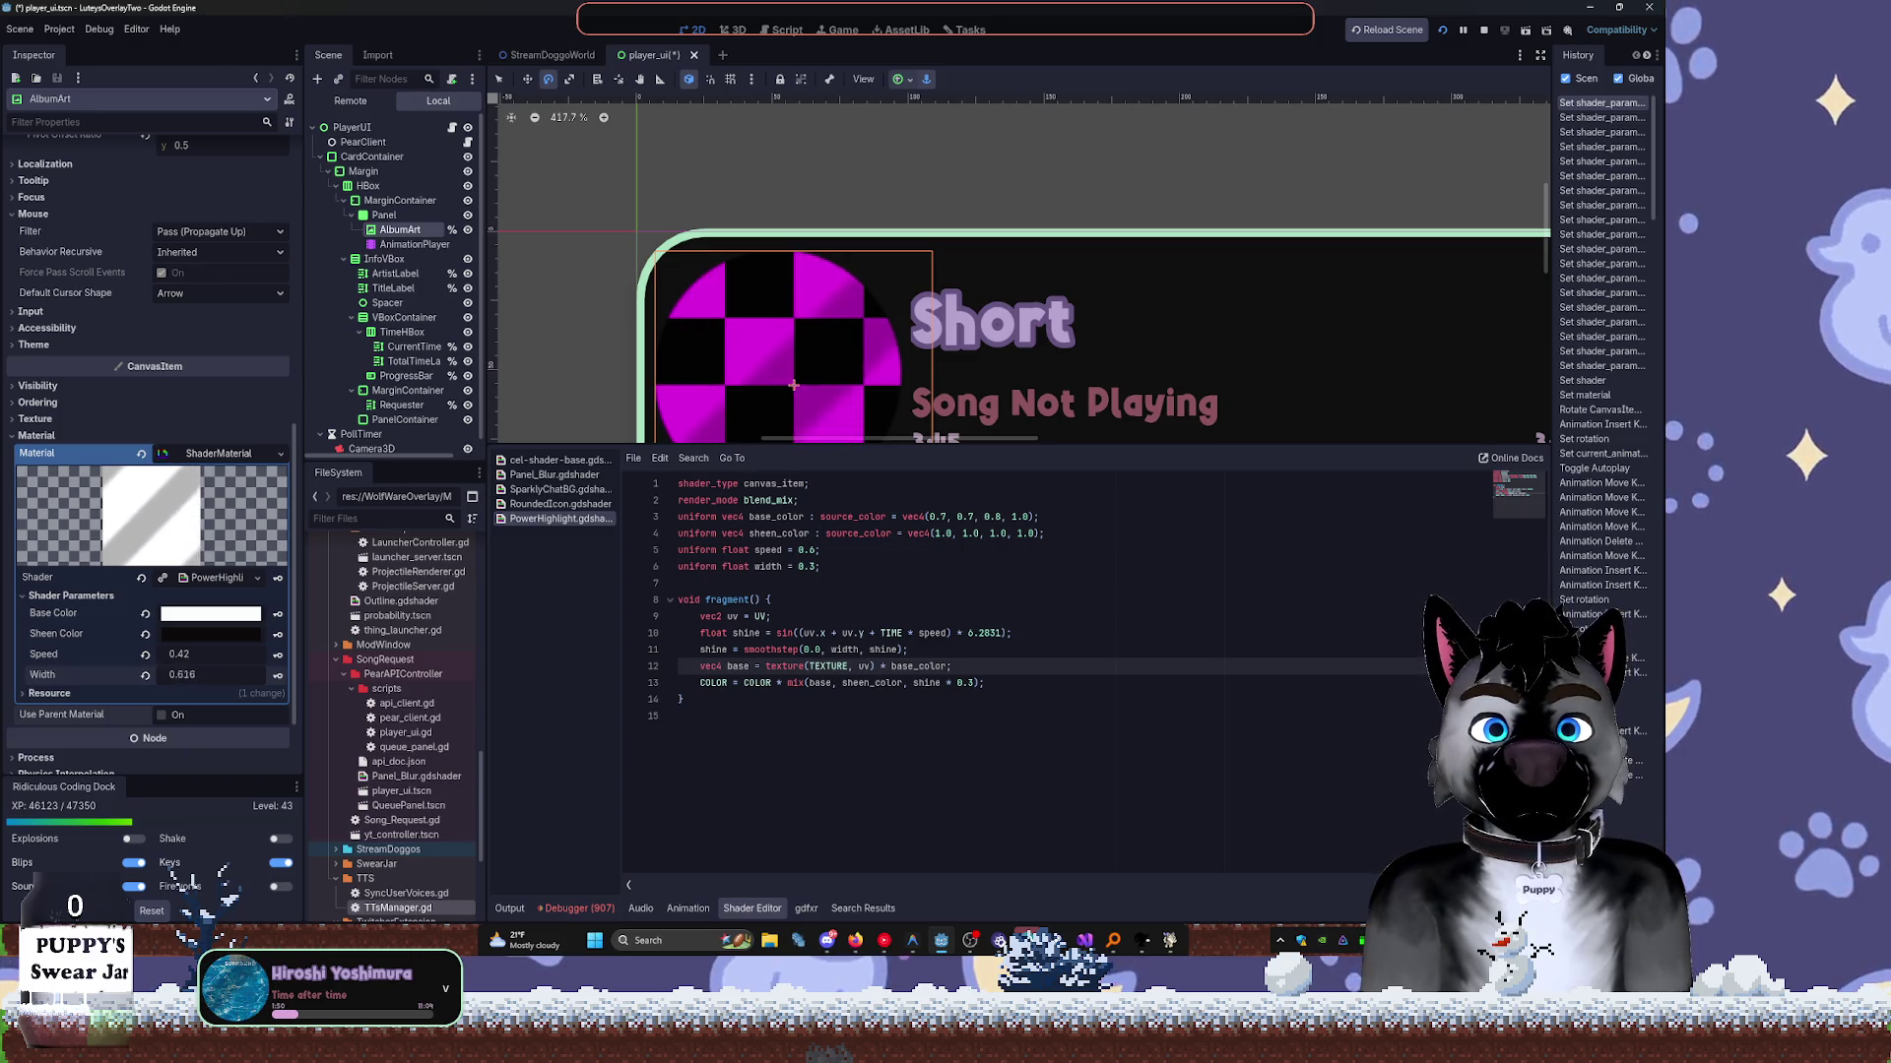
pyautogui.click(837, 617)
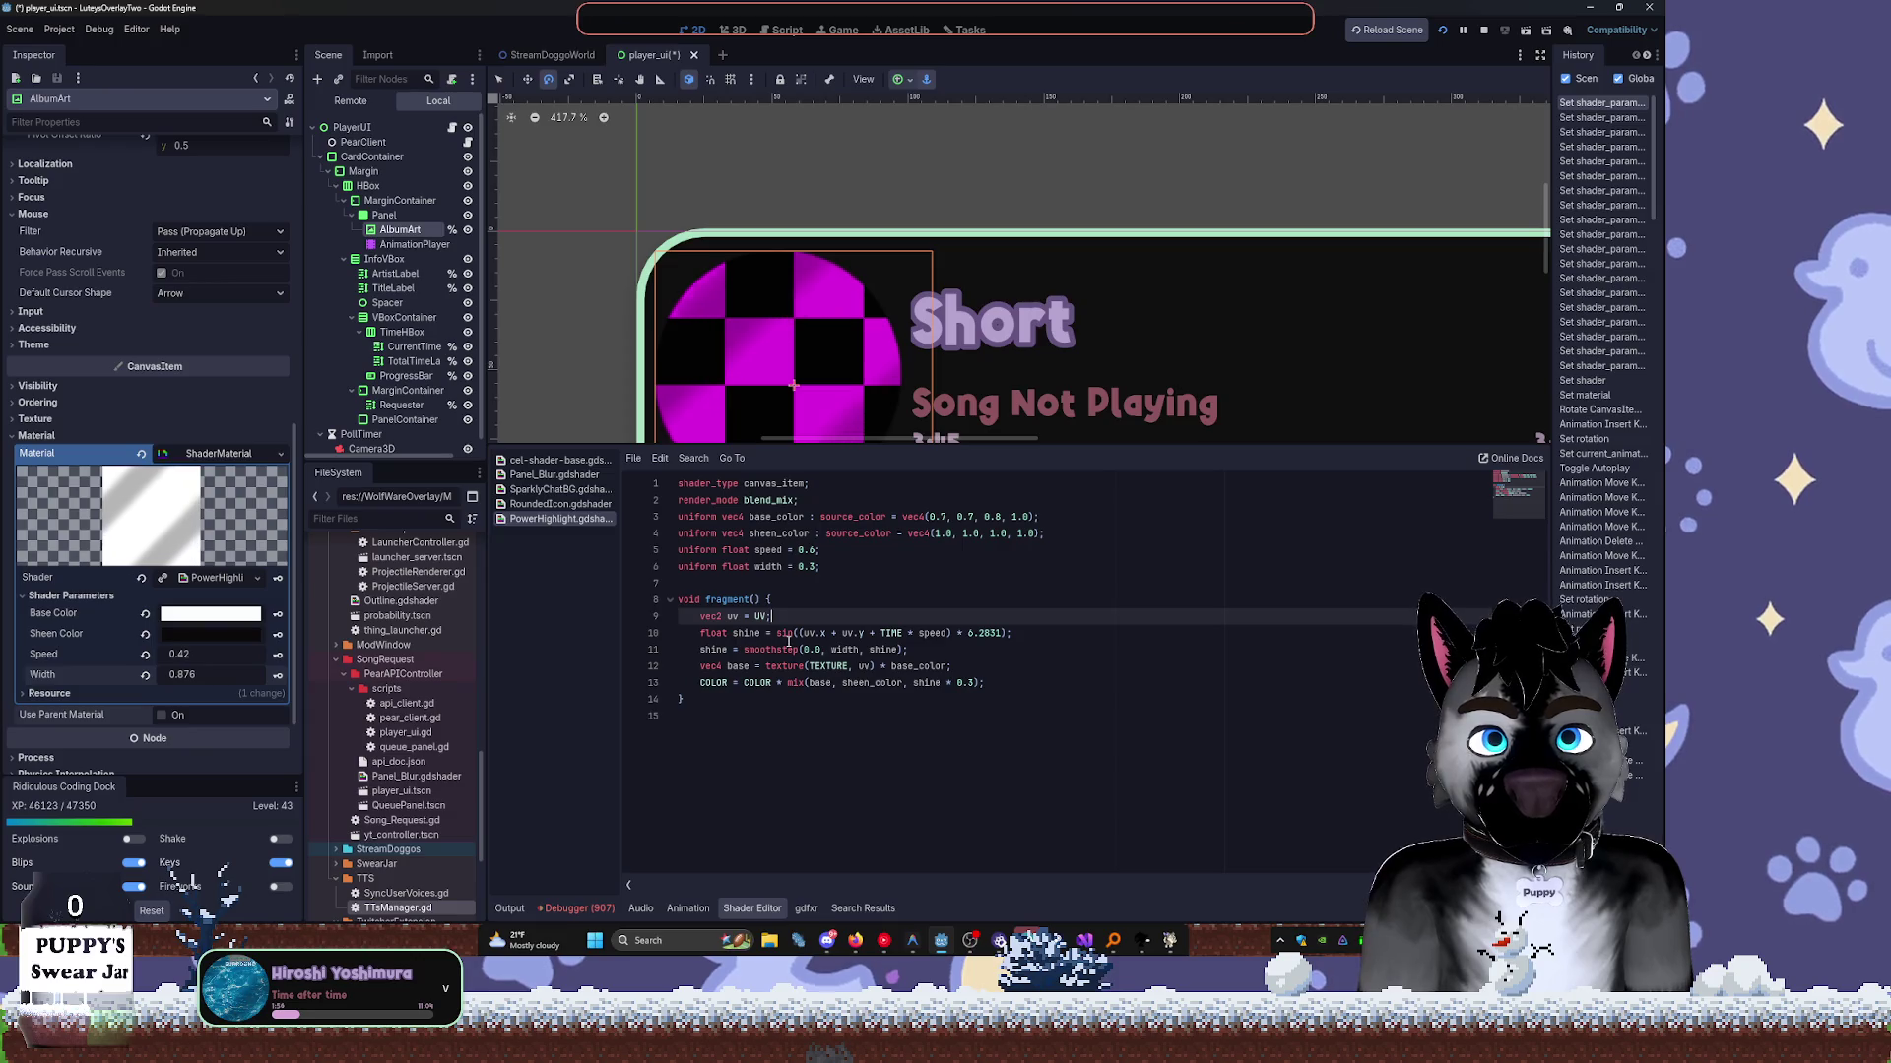
# Rework line 10's sin call, trying the PI constant in place of 6.2831 /2.
pyautogui.click(800, 633)
pyautogui.write('(')
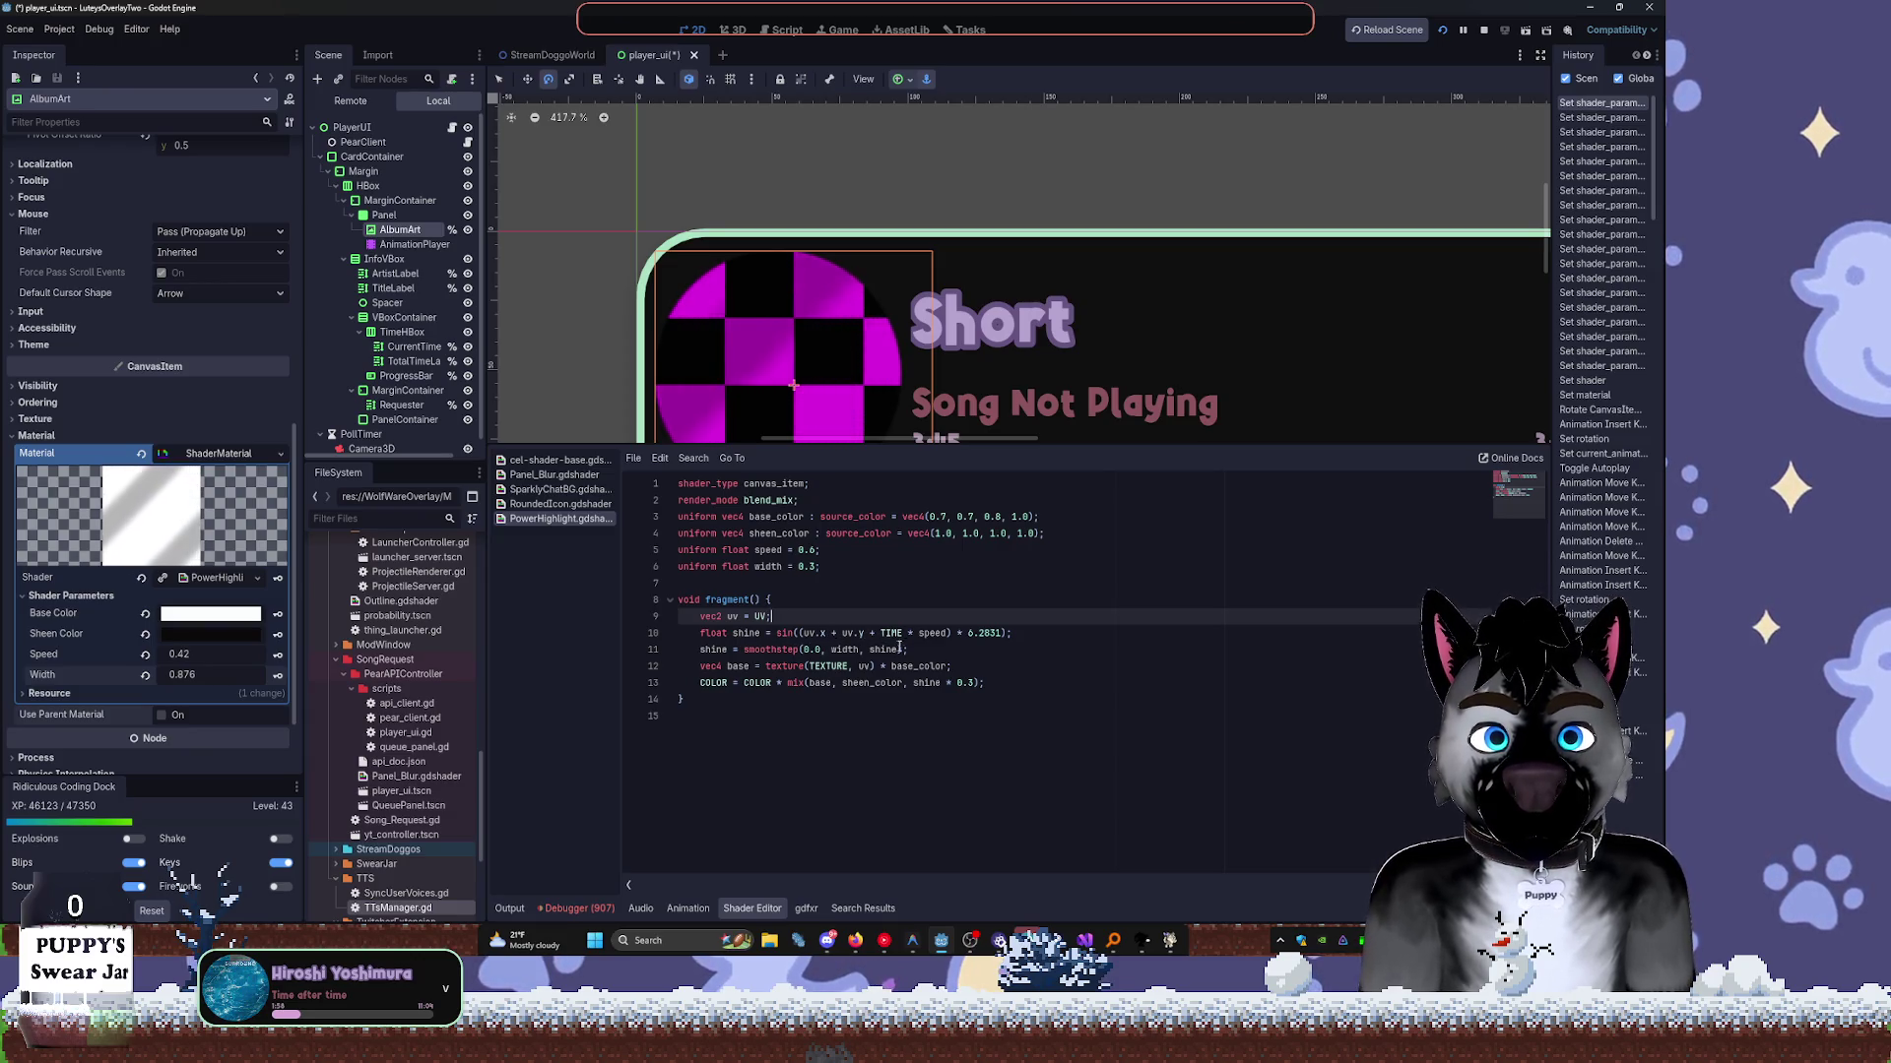
pyautogui.moveTo(968, 633); pyautogui.dragTo(998, 633)
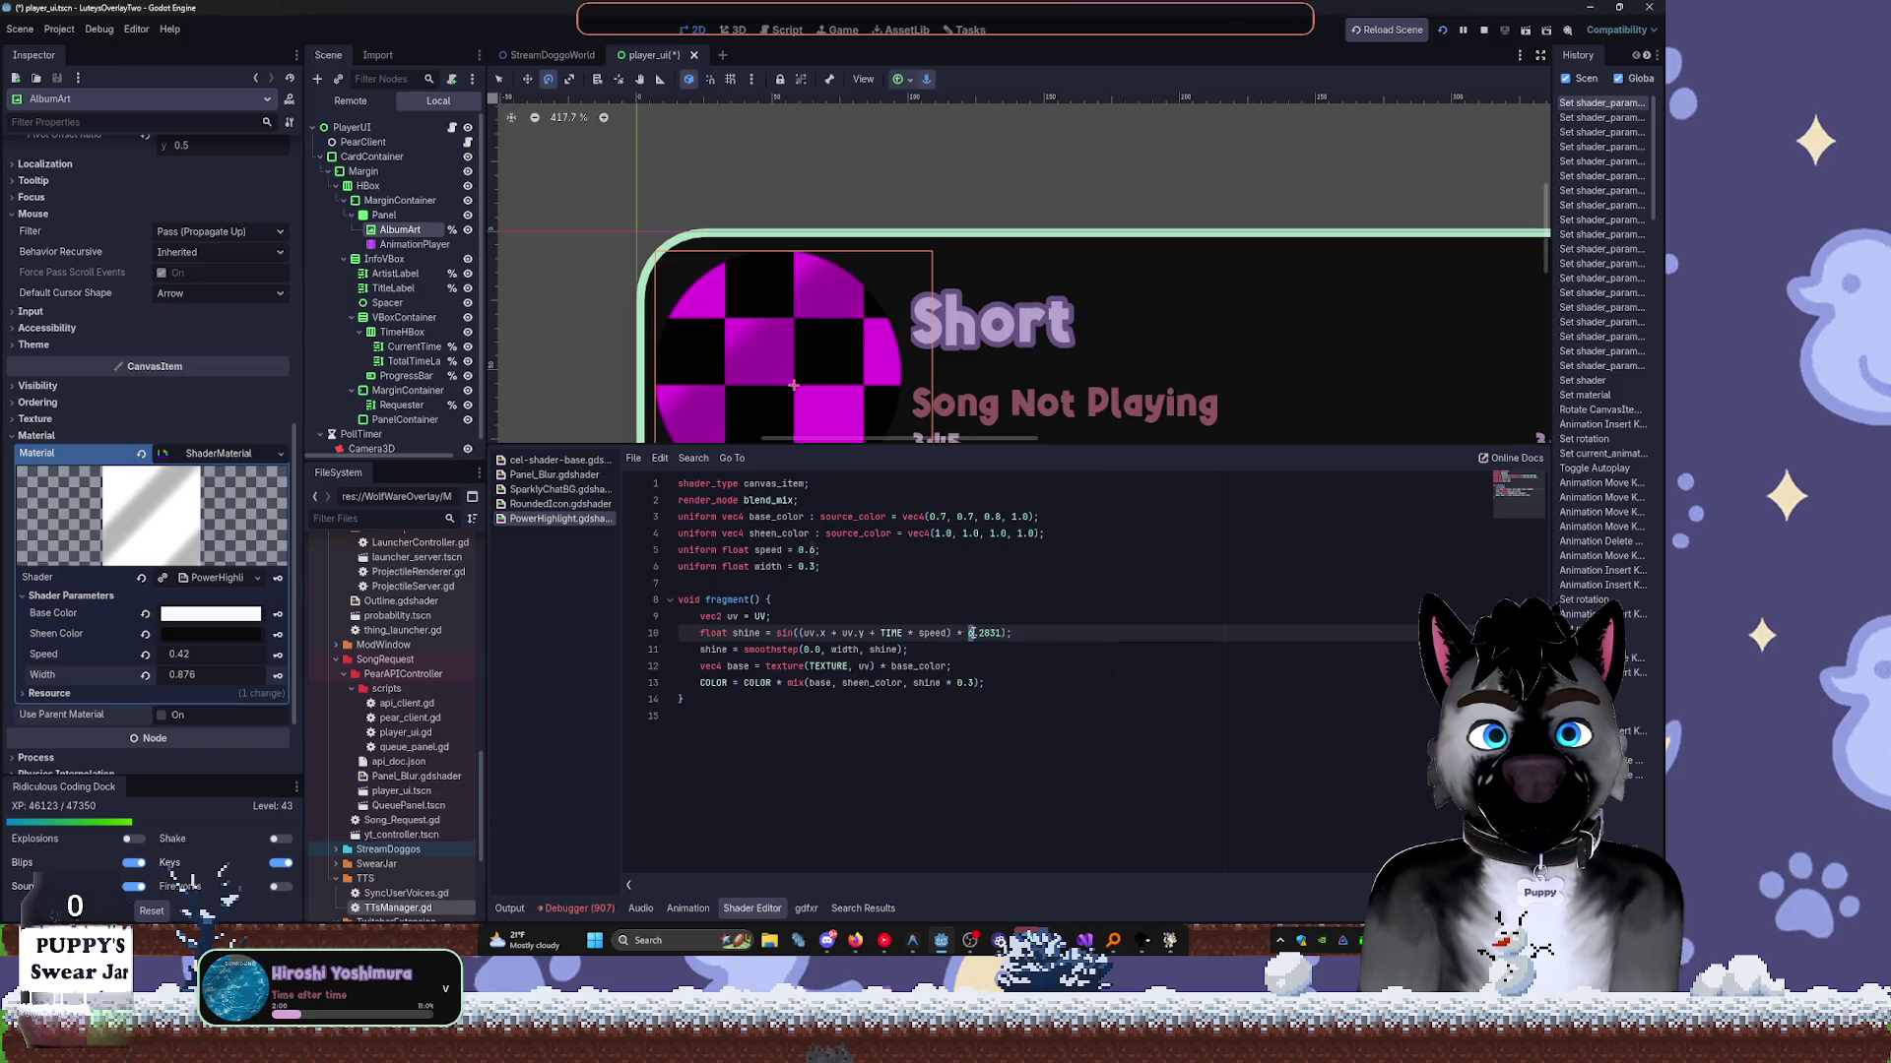
pyautogui.click(998, 633)
pyautogui.write('/2')
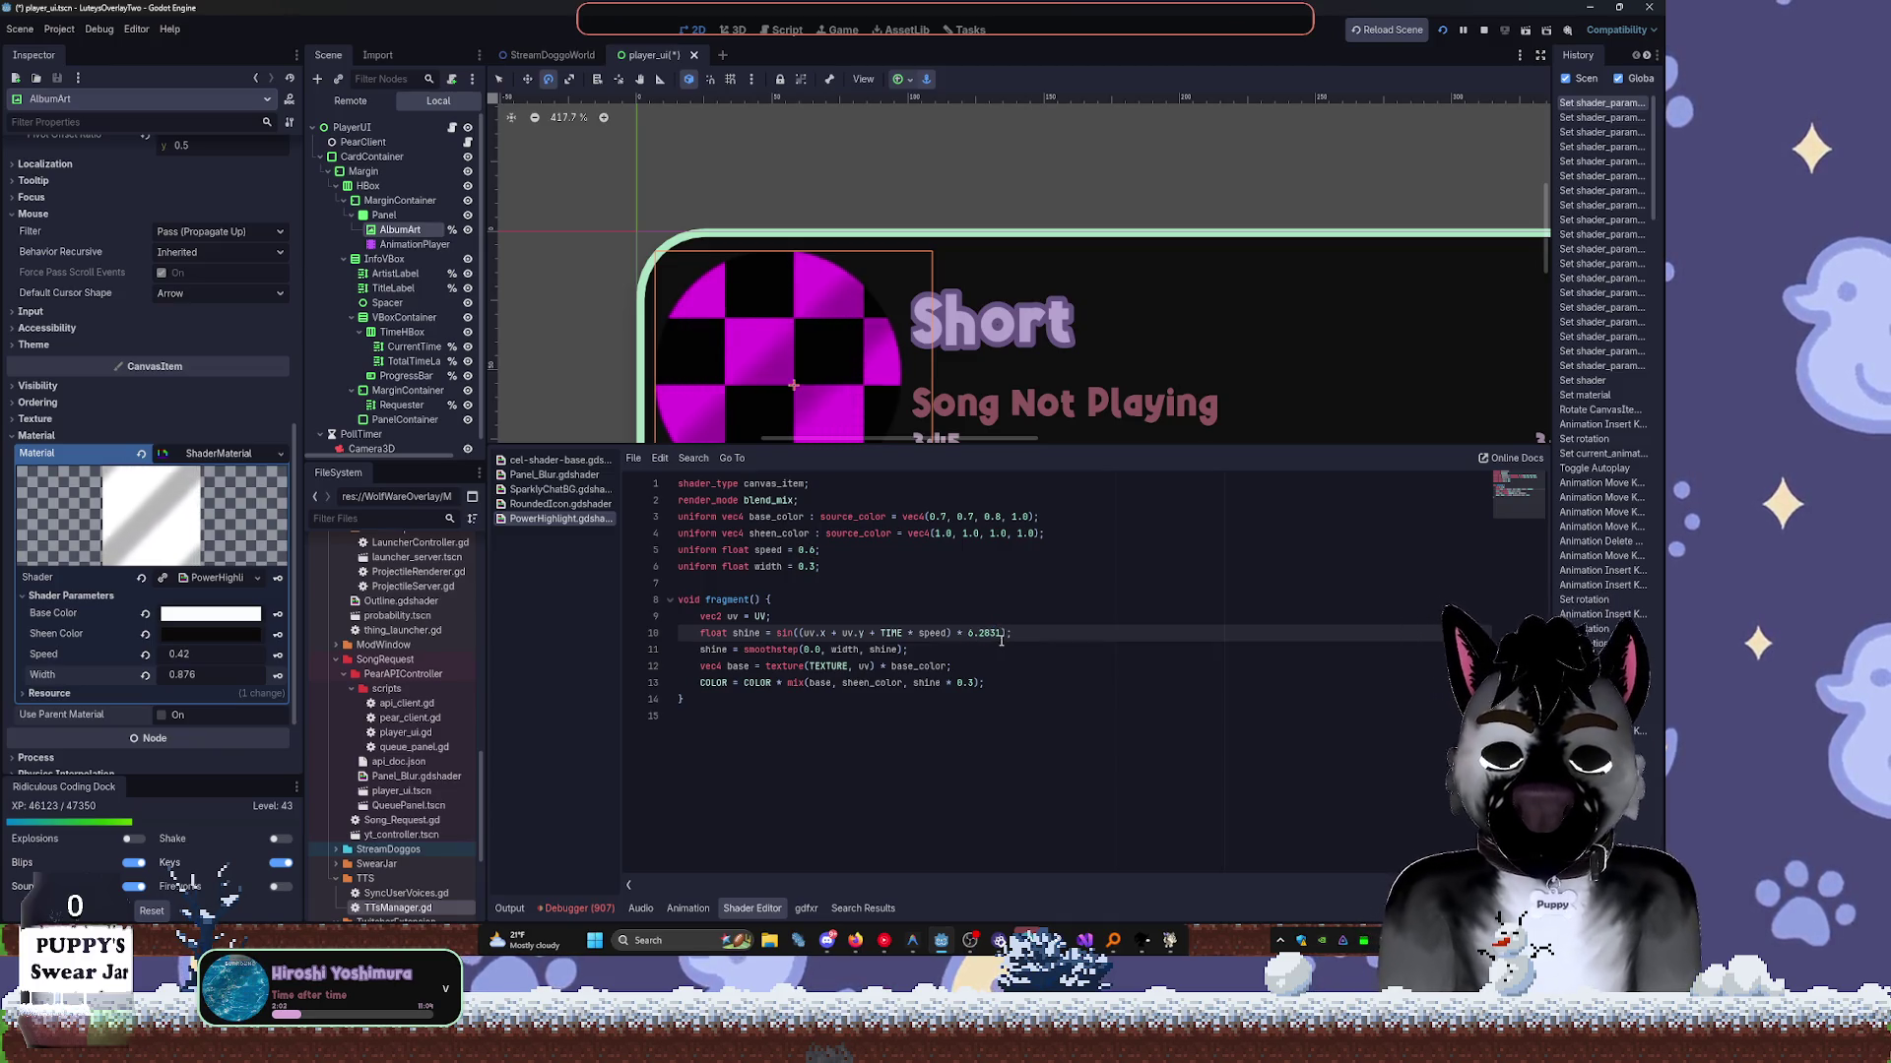
pyautogui.click(1001, 641)
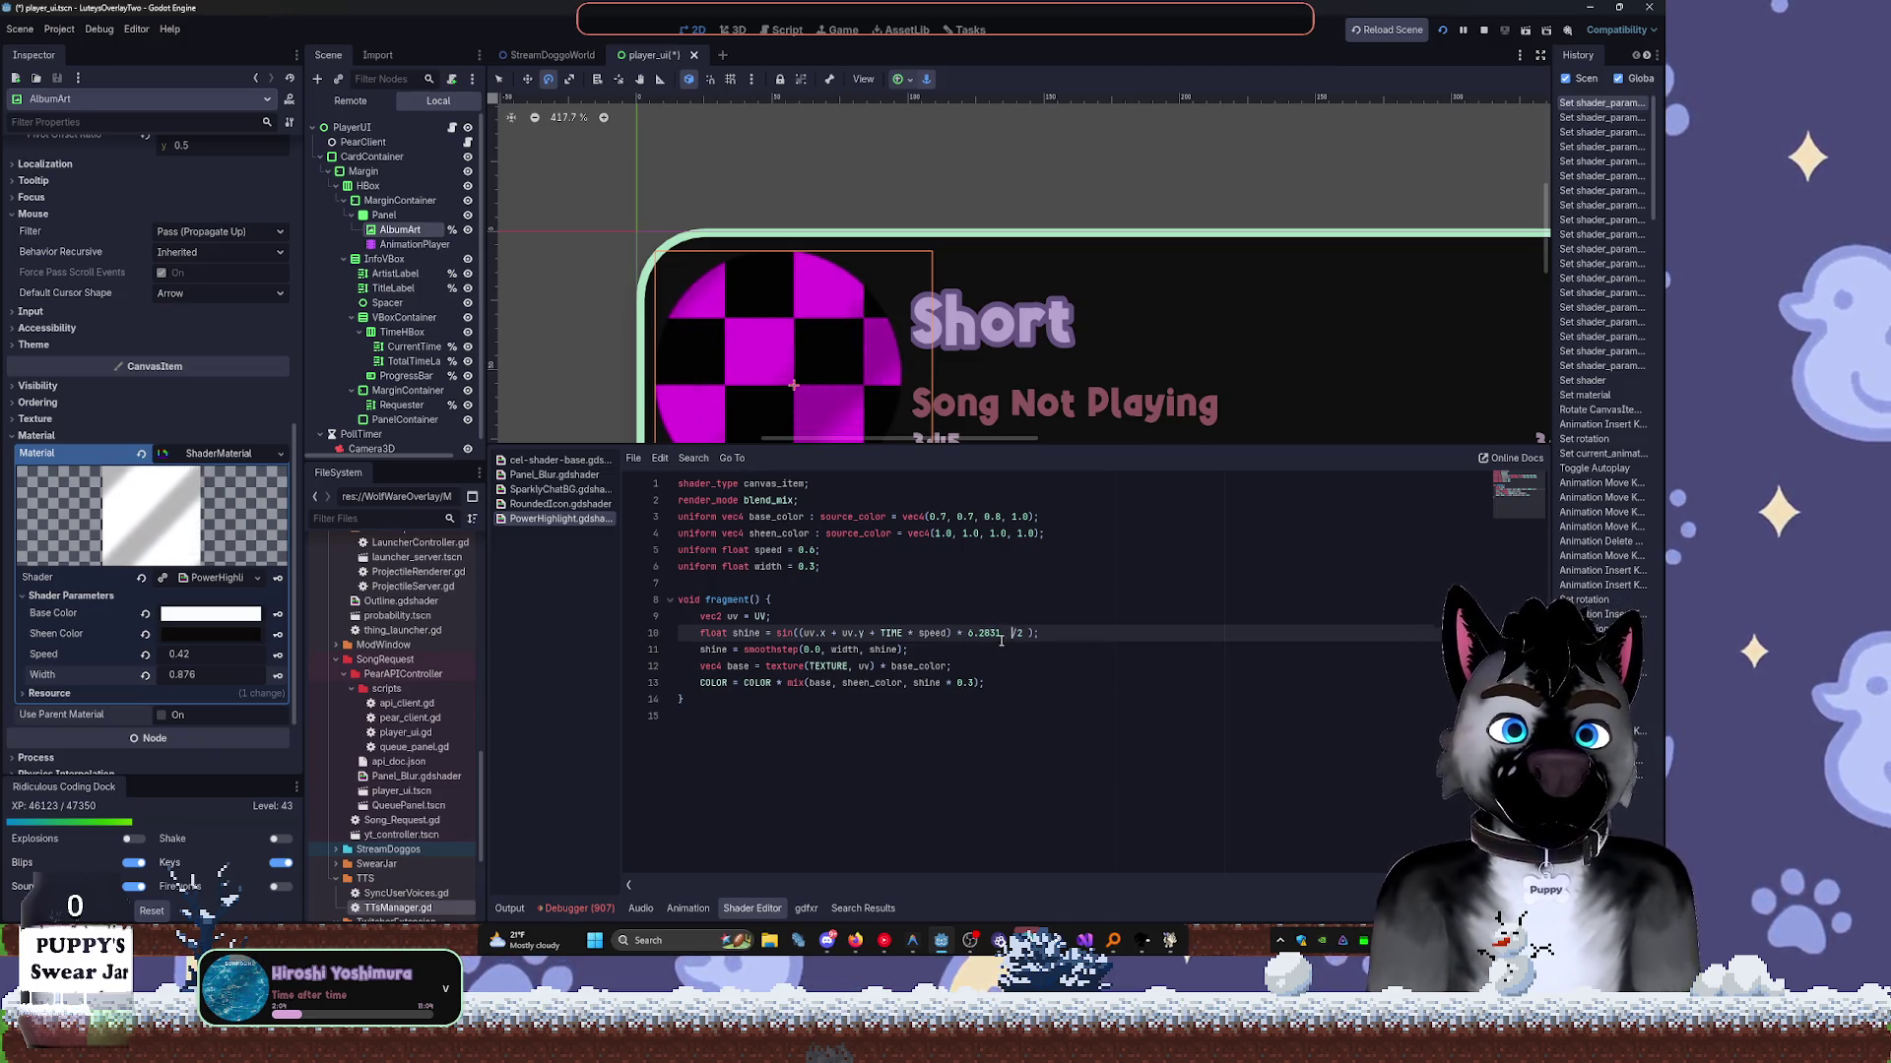
pyautogui.press('BackSpace')
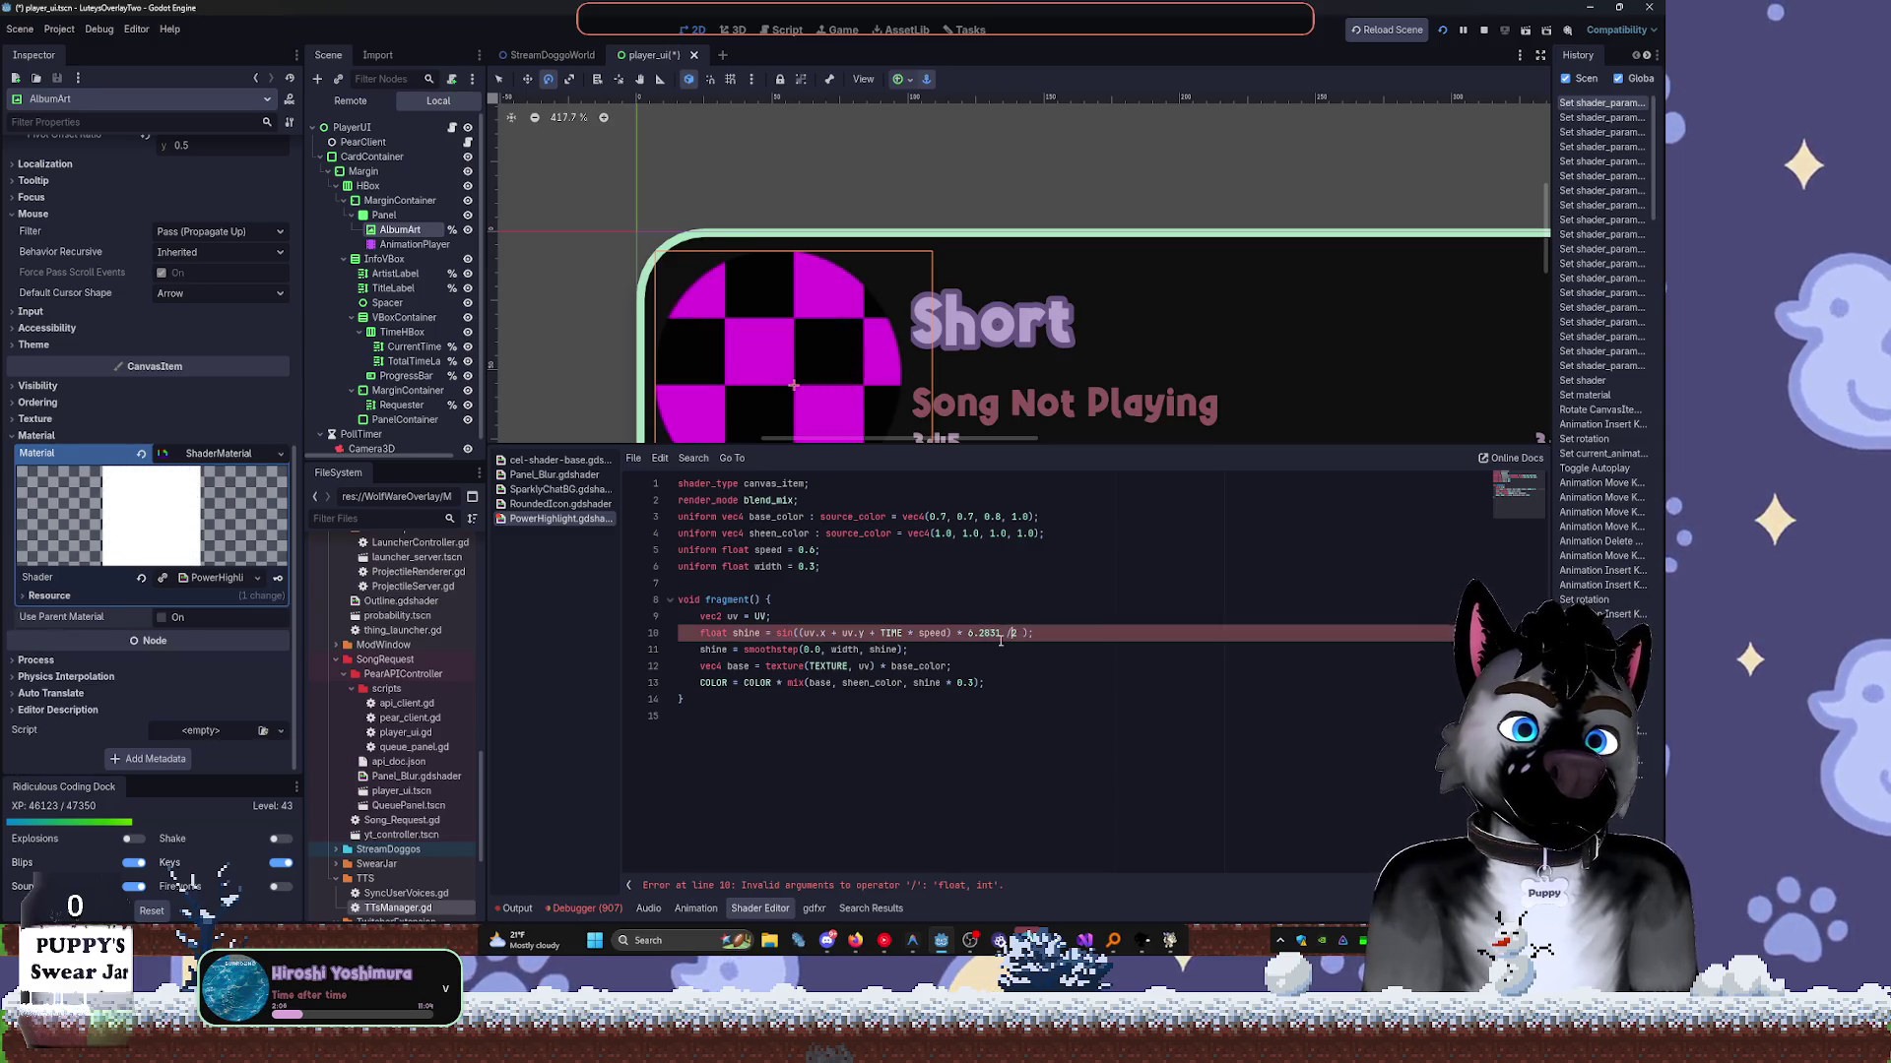
pyautogui.press('BackSpace')
pyautogui.press('BackSpace')
pyautogui.press('BackSpace')
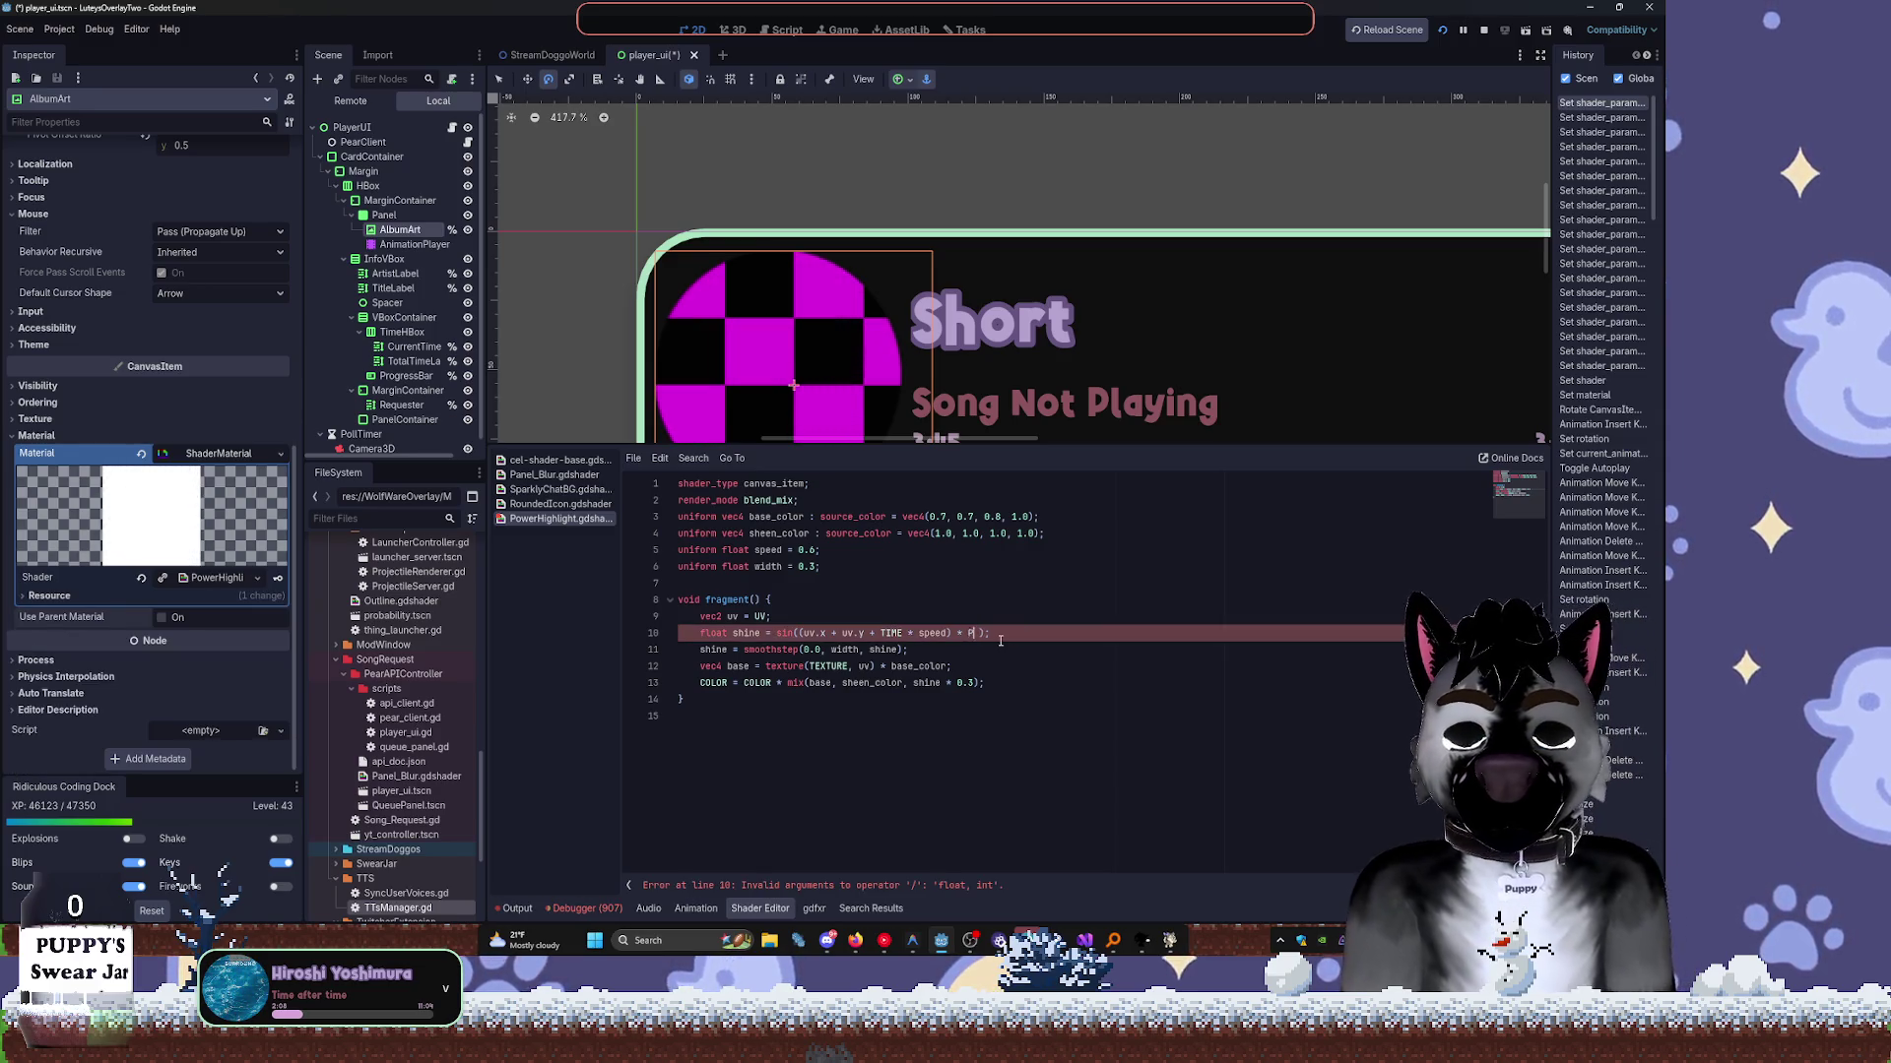
pyautogui.write('PI')
pyautogui.press('Escape')
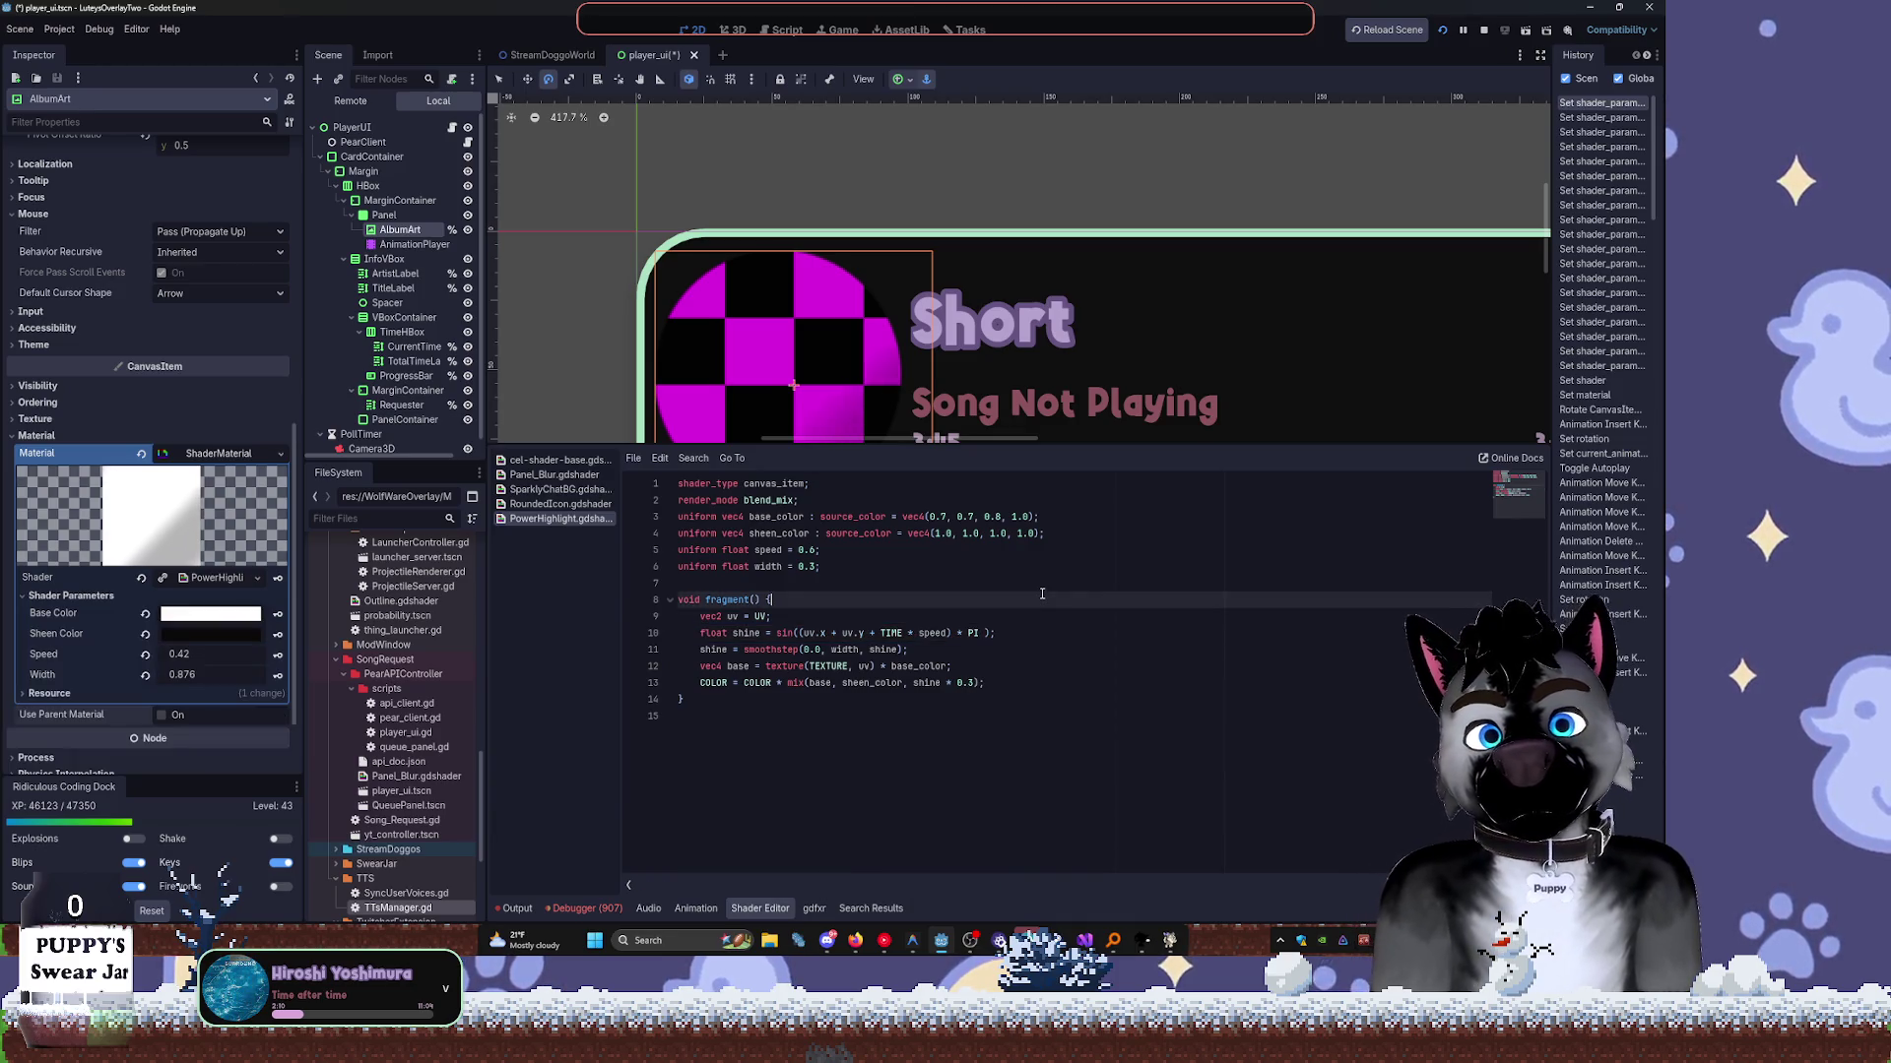
# Finish line 10 as sin((uv.x + uv.y + TIME * speed) * width * 2.0) and recompile.
pyautogui.click(974, 635)
pyautogui.write('+')
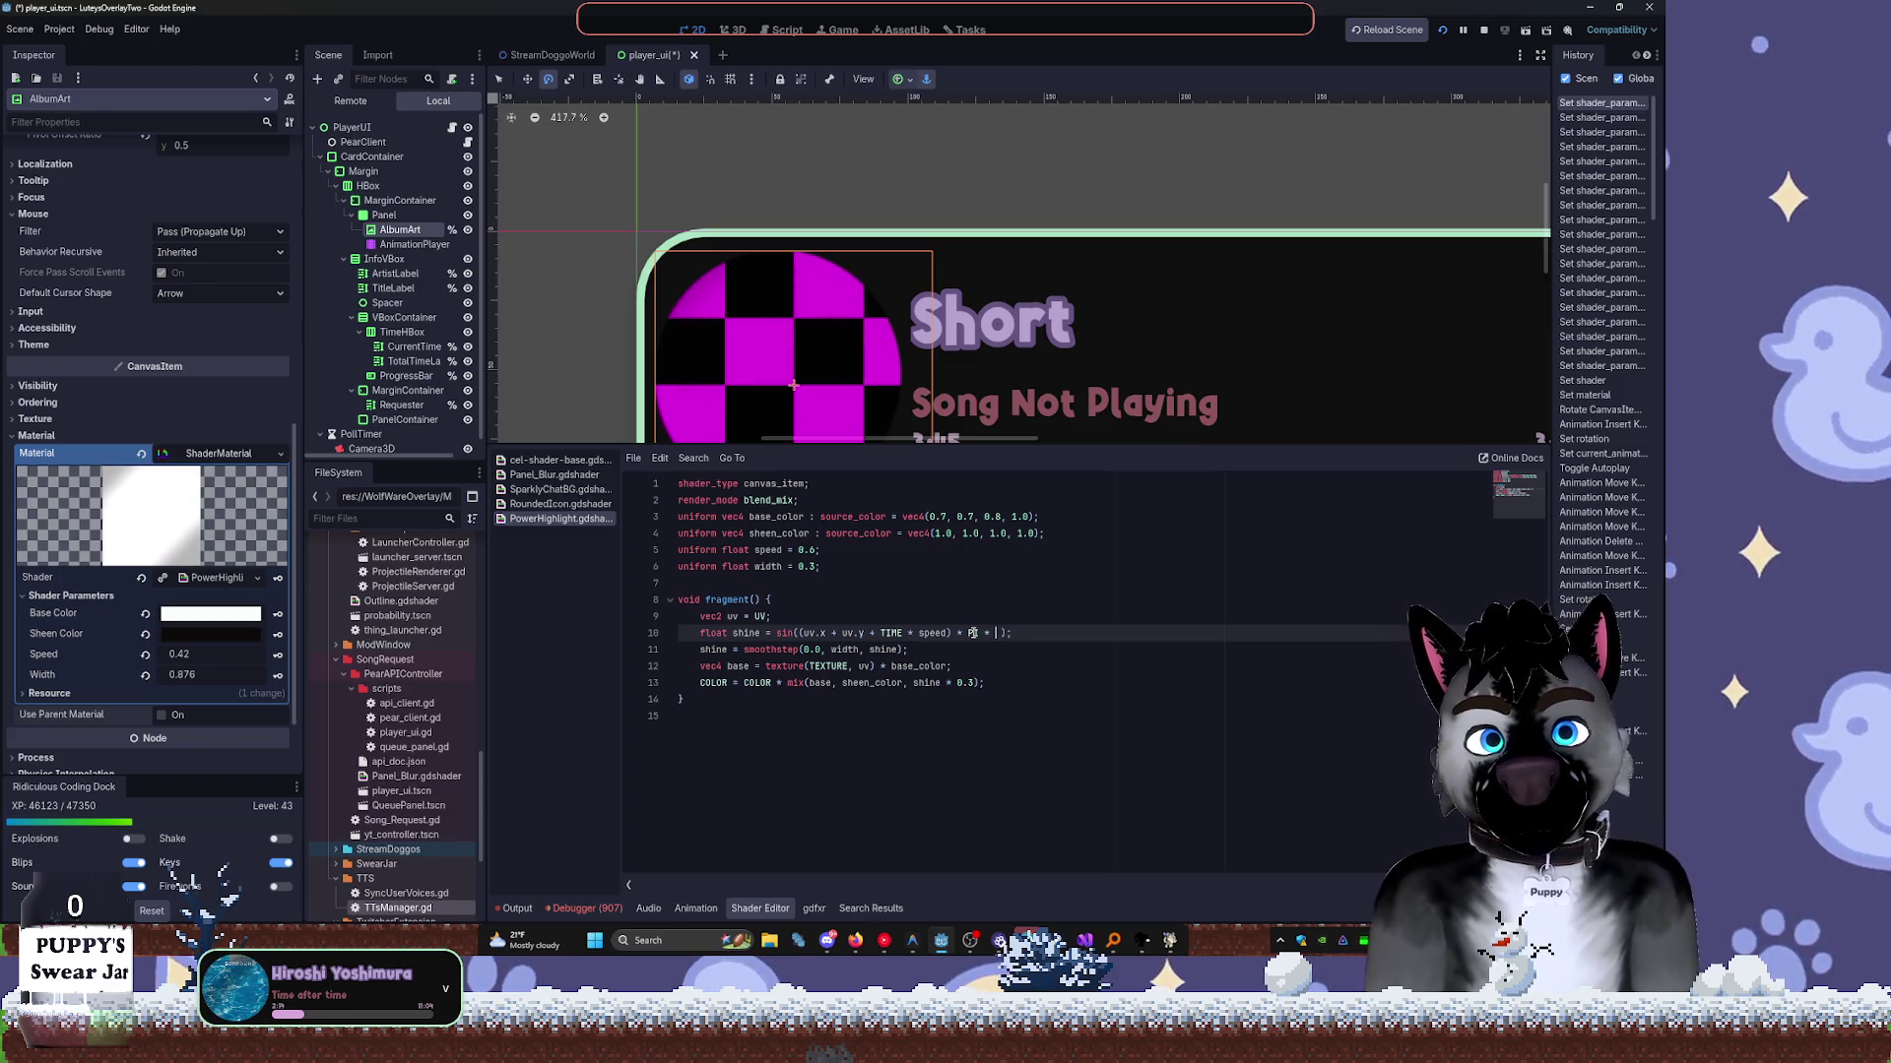
pyautogui.press('BackSpace')
pyautogui.write('* ')
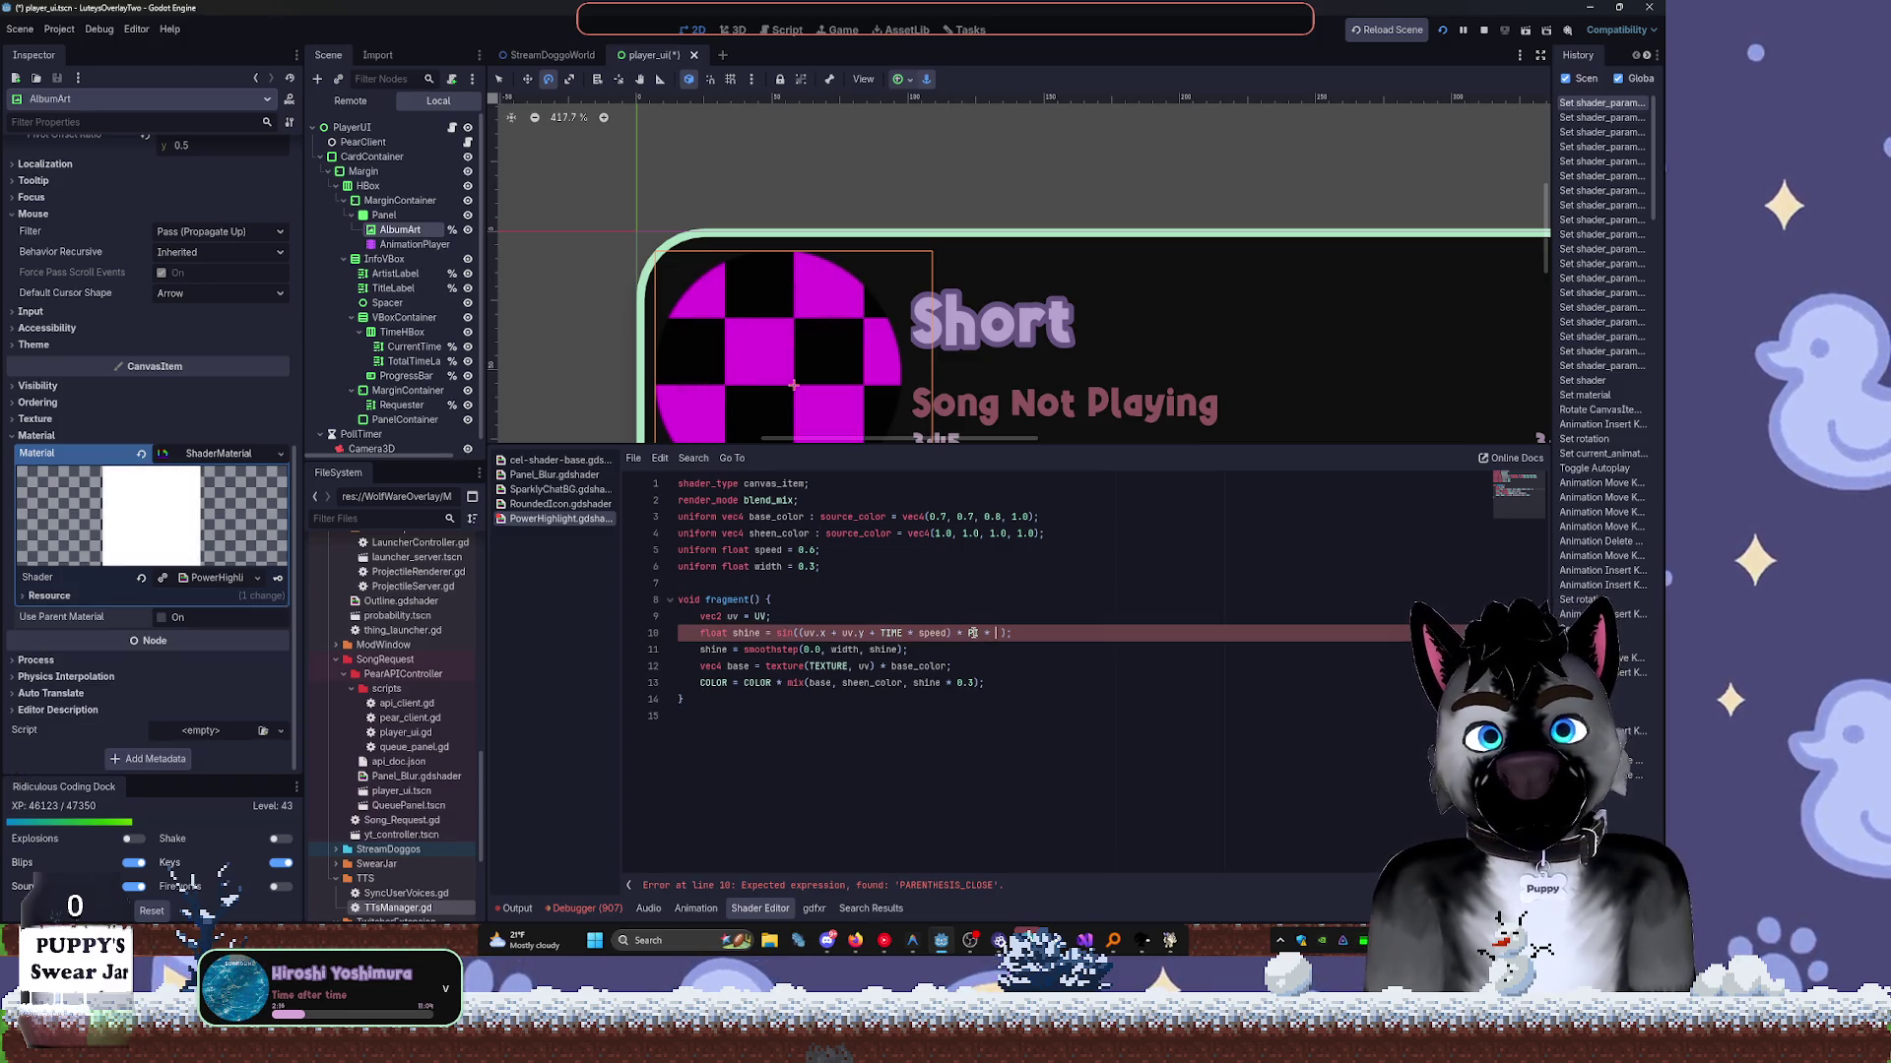
pyautogui.write('width')
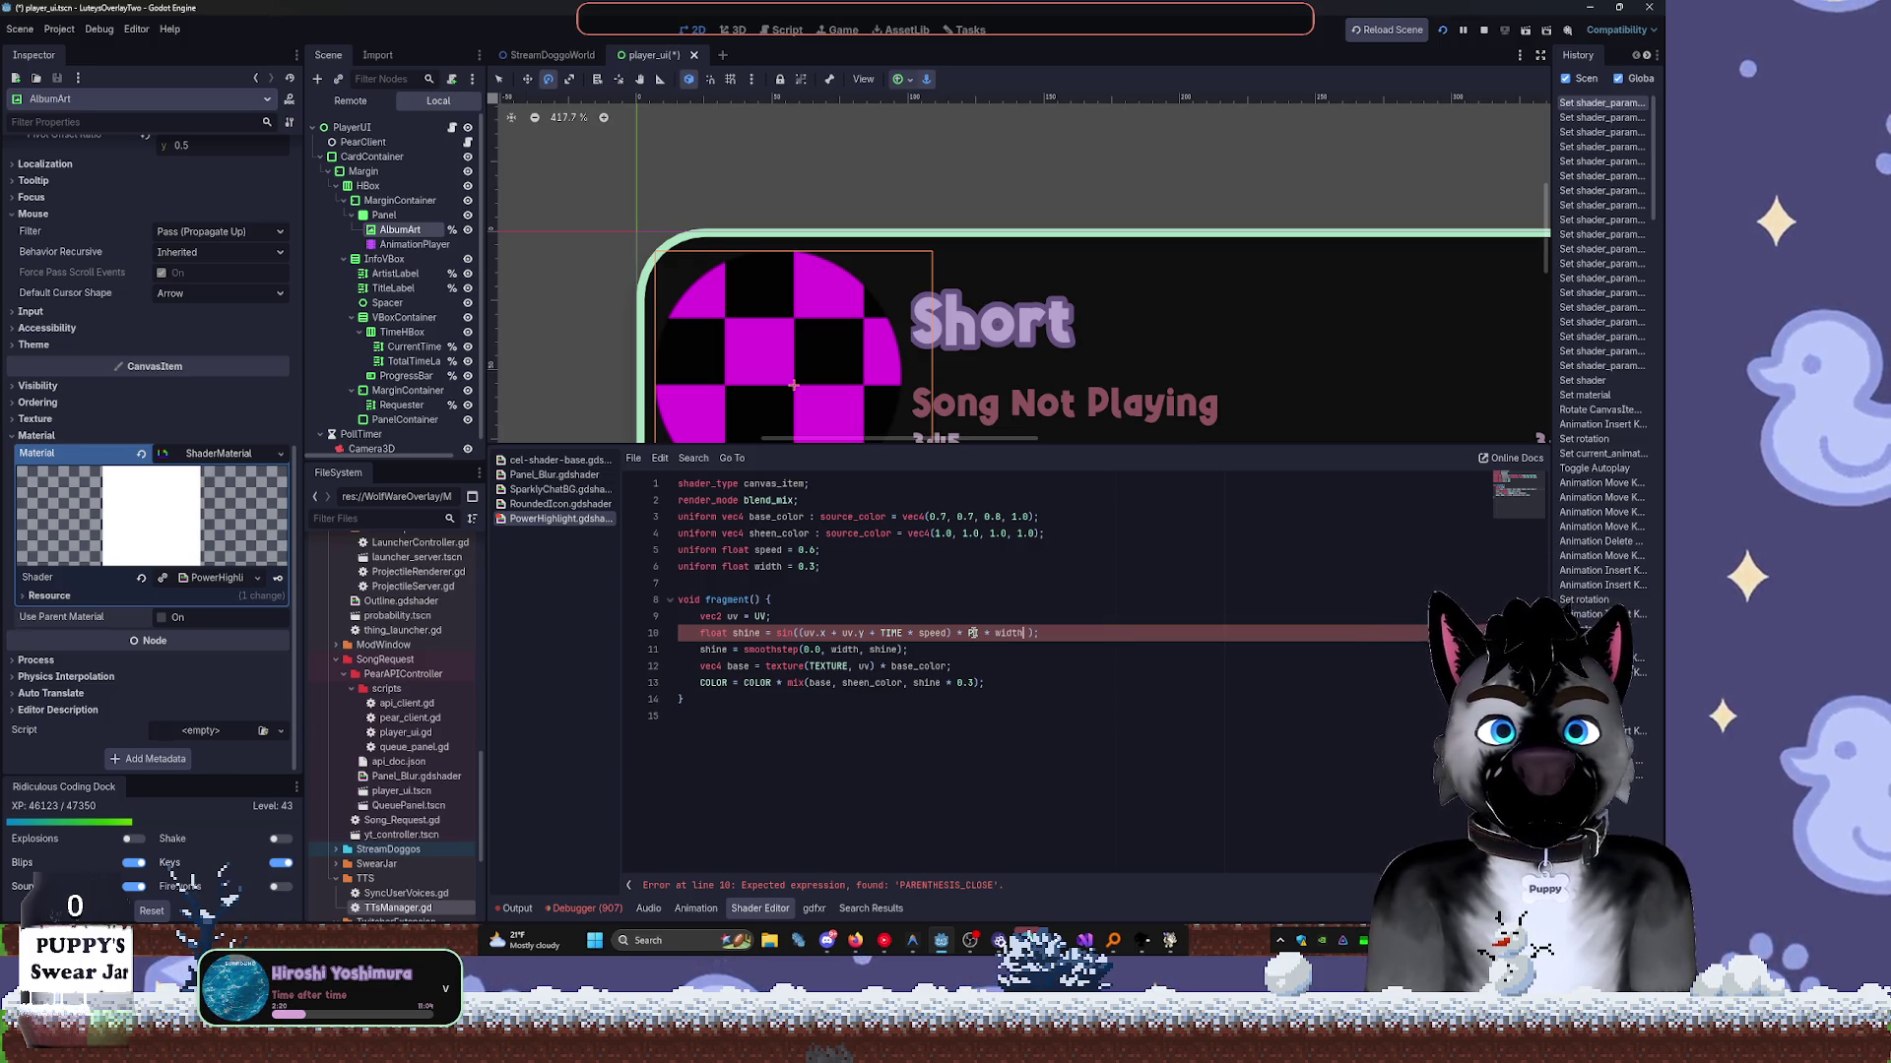
pyautogui.write(' *2 ')
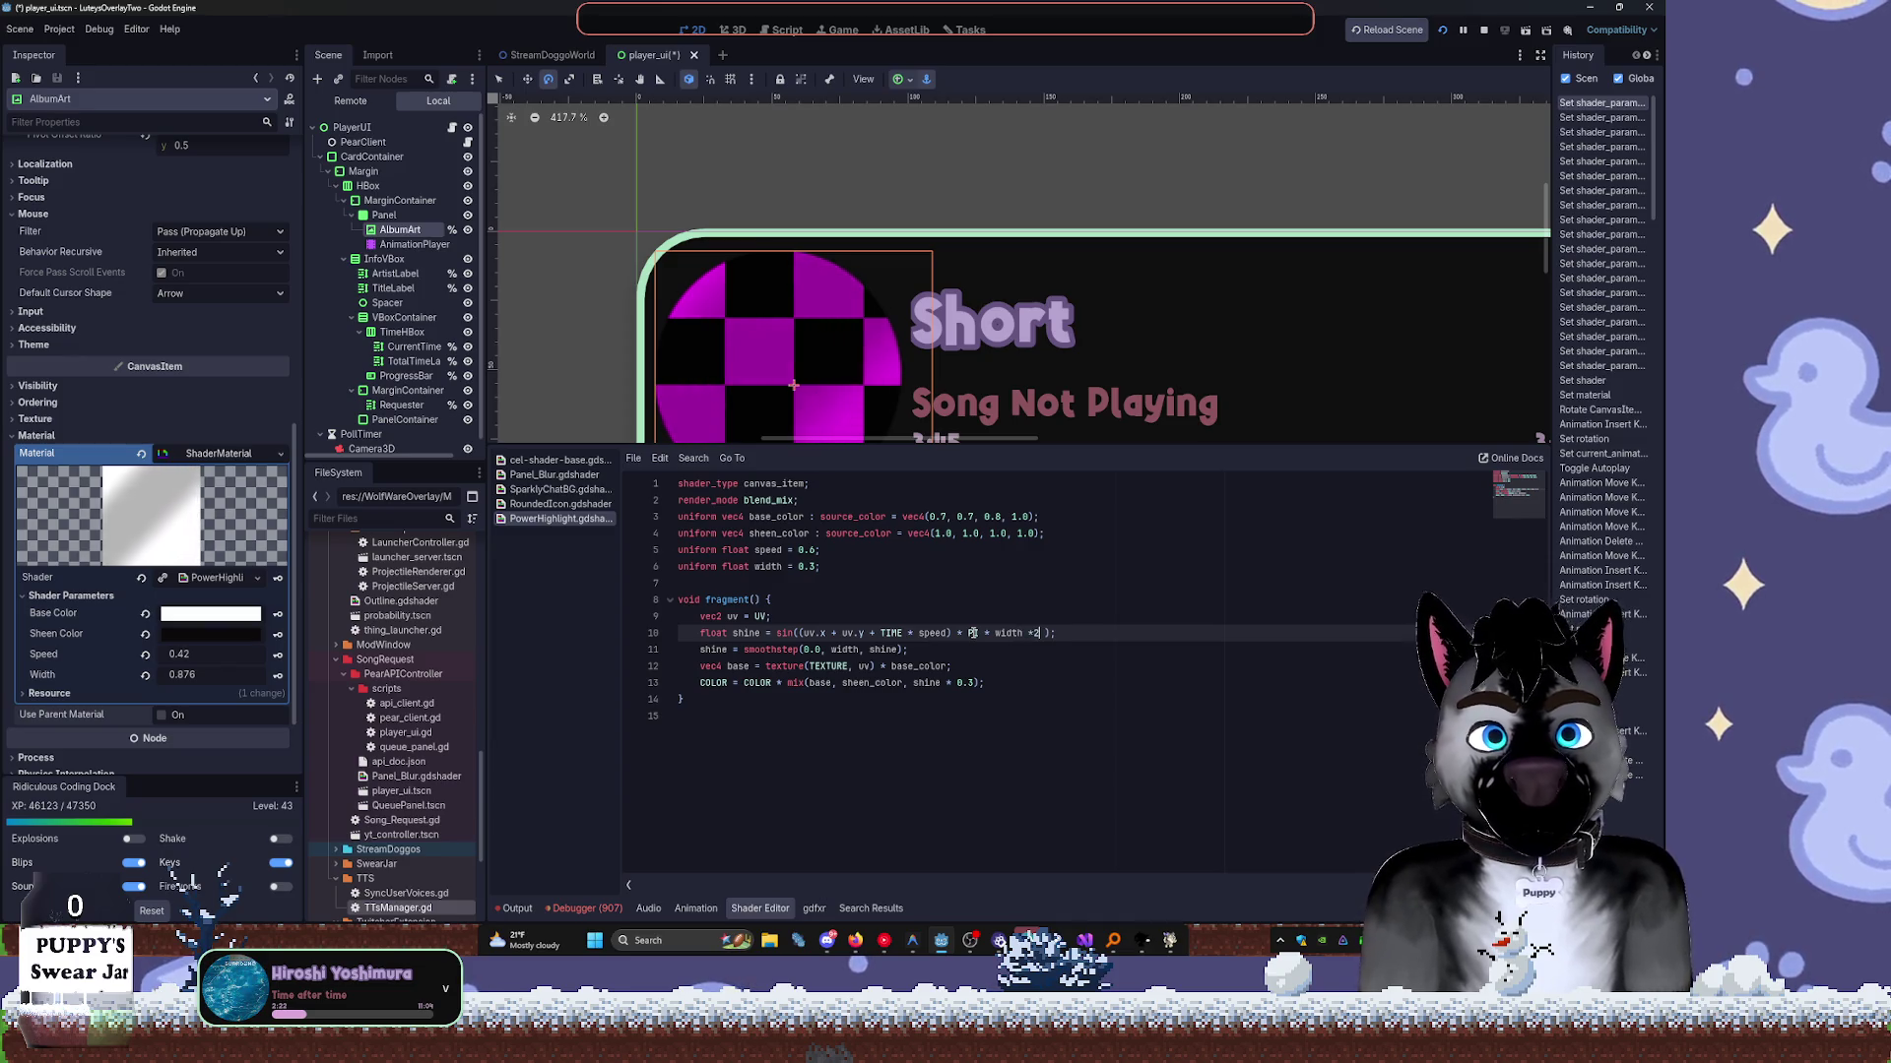
pyautogui.write(')')
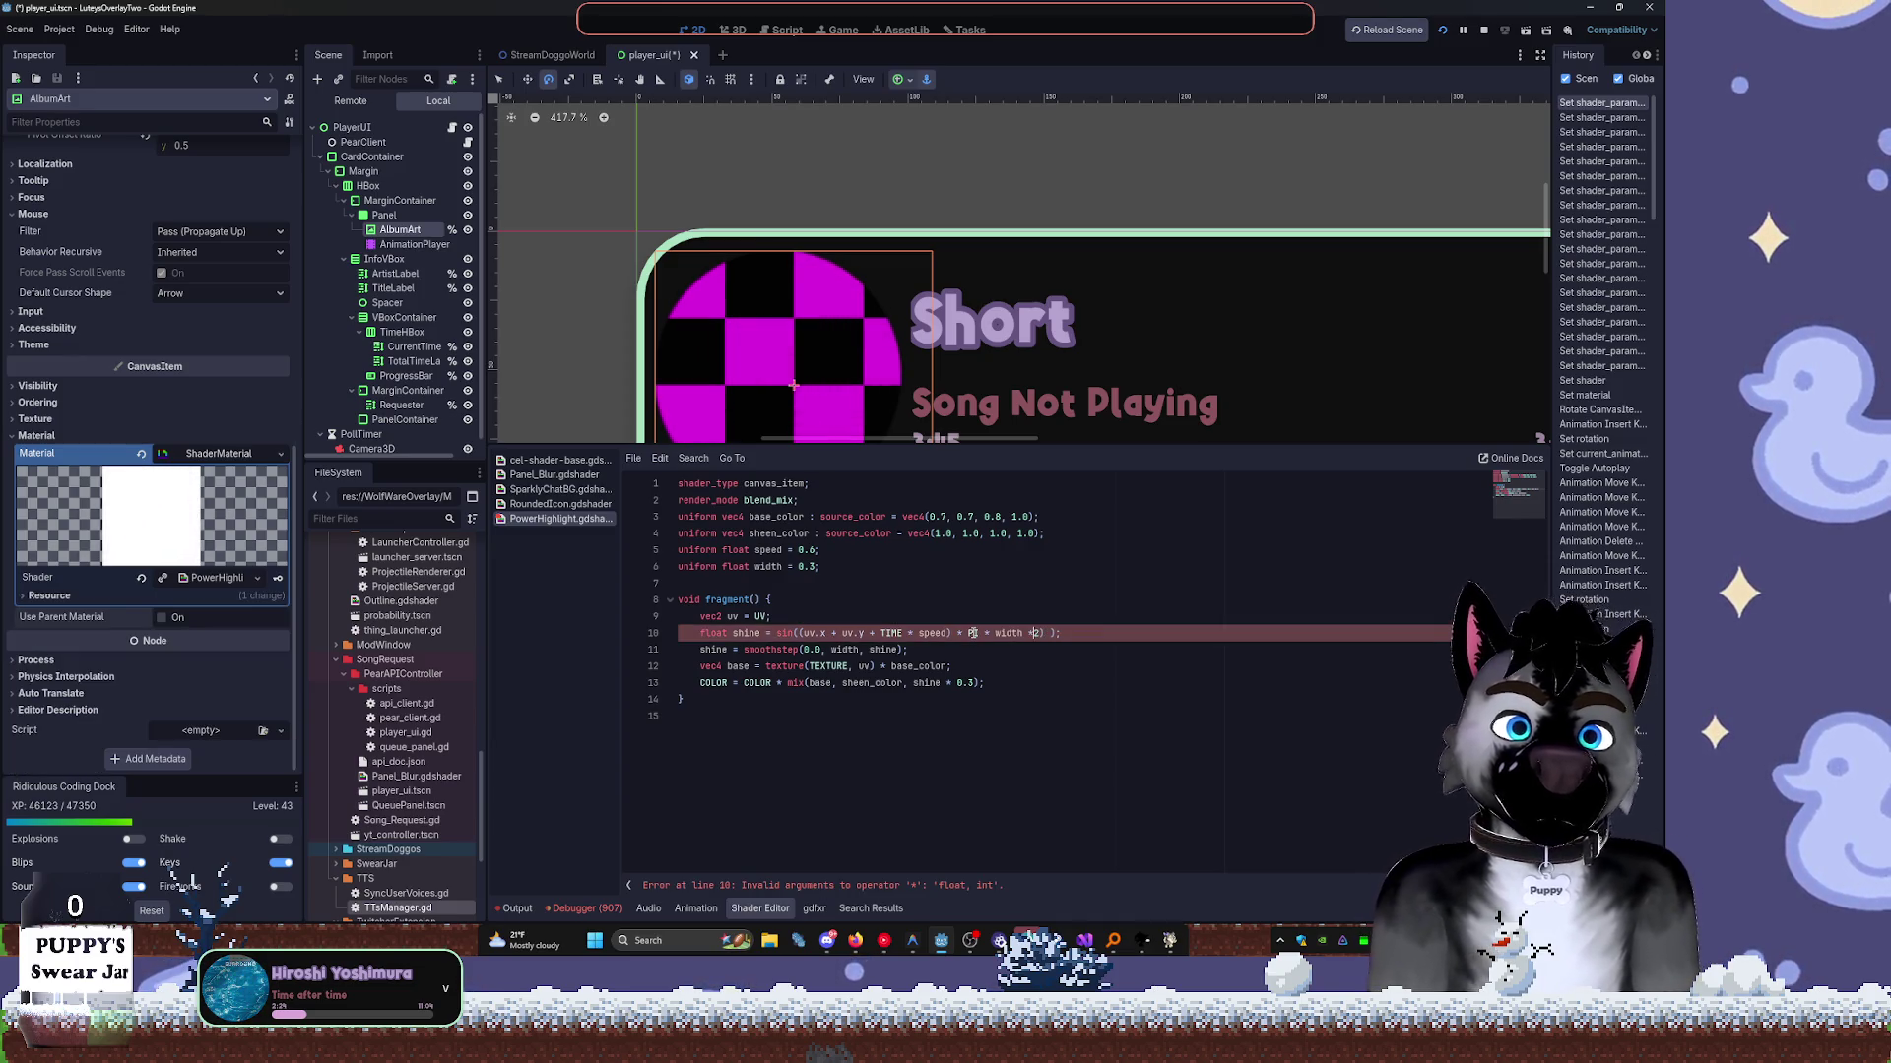
pyautogui.hotkey('ctrl', 'Left')
pyautogui.hotkey('ctrl', 'Left')
pyautogui.hotkey('ctrl', 'Left')
pyautogui.write('(')
pyautogui.press('Right')
pyautogui.press('Right')
pyautogui.press('Right')
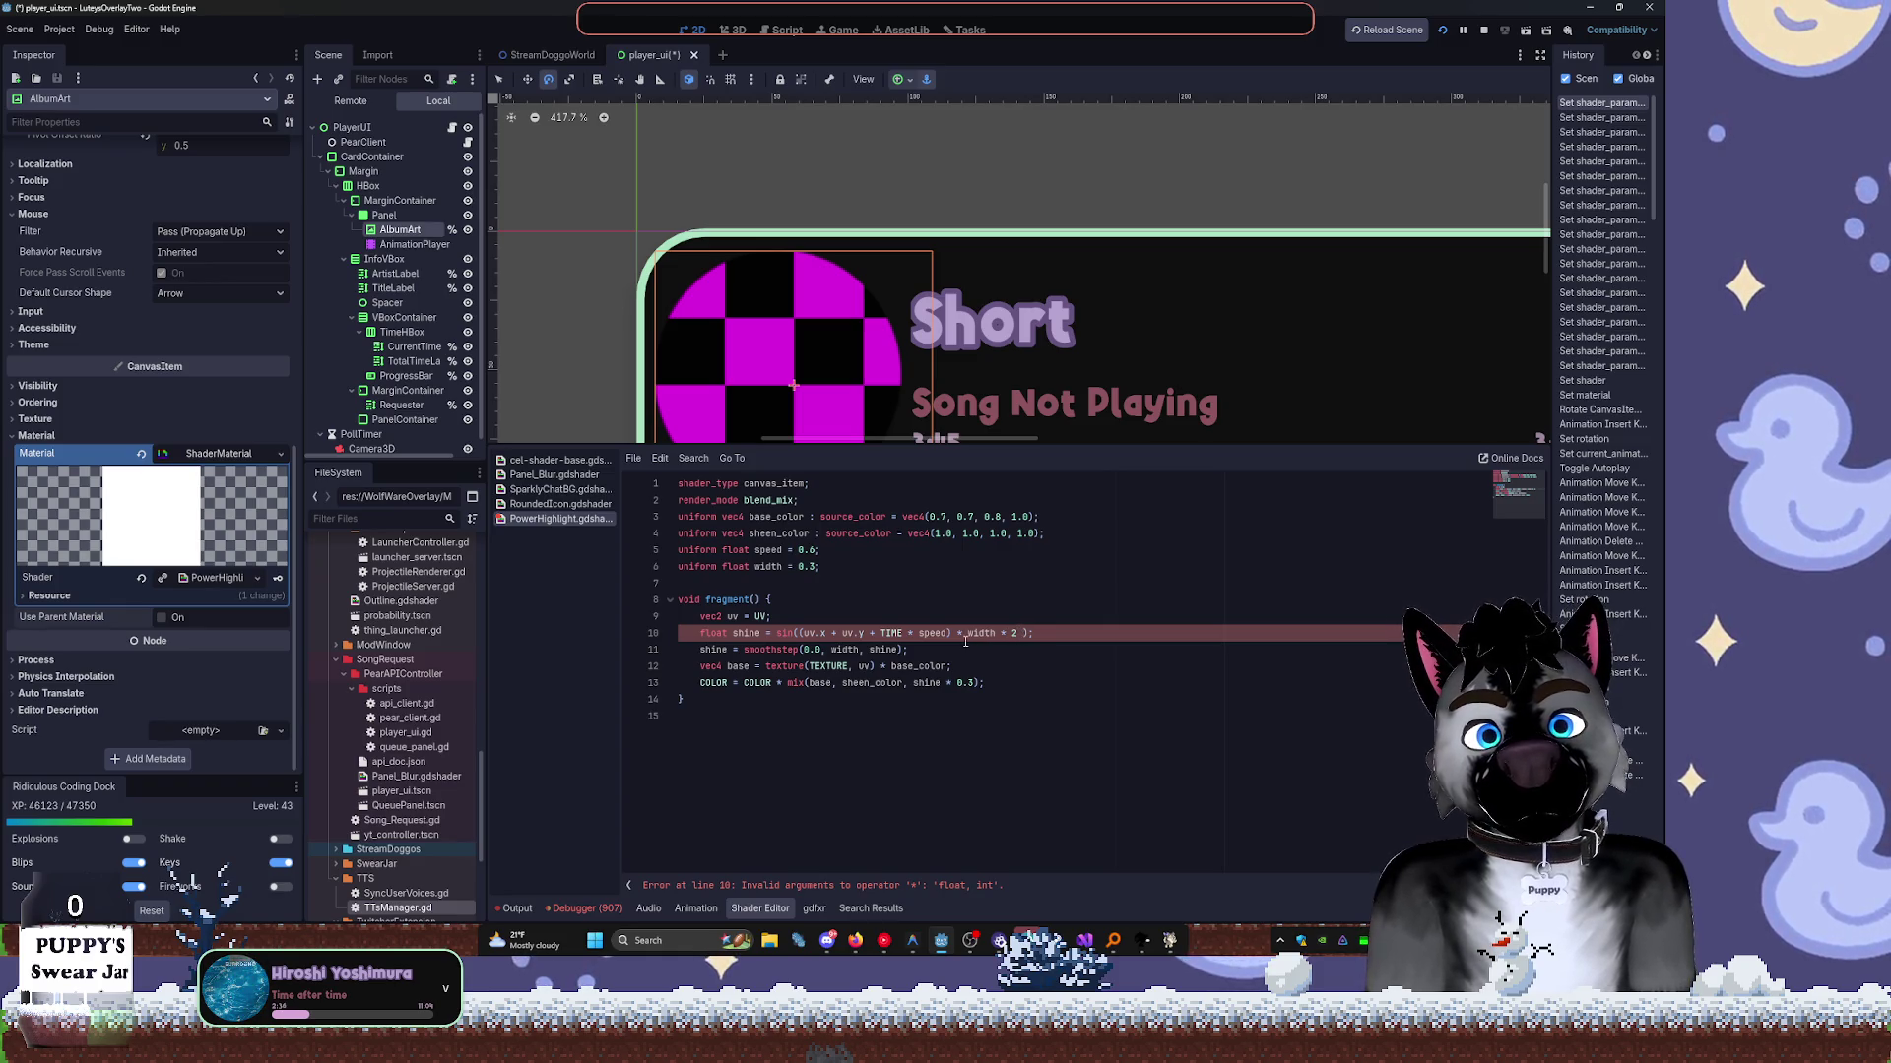
pyautogui.write('.0')
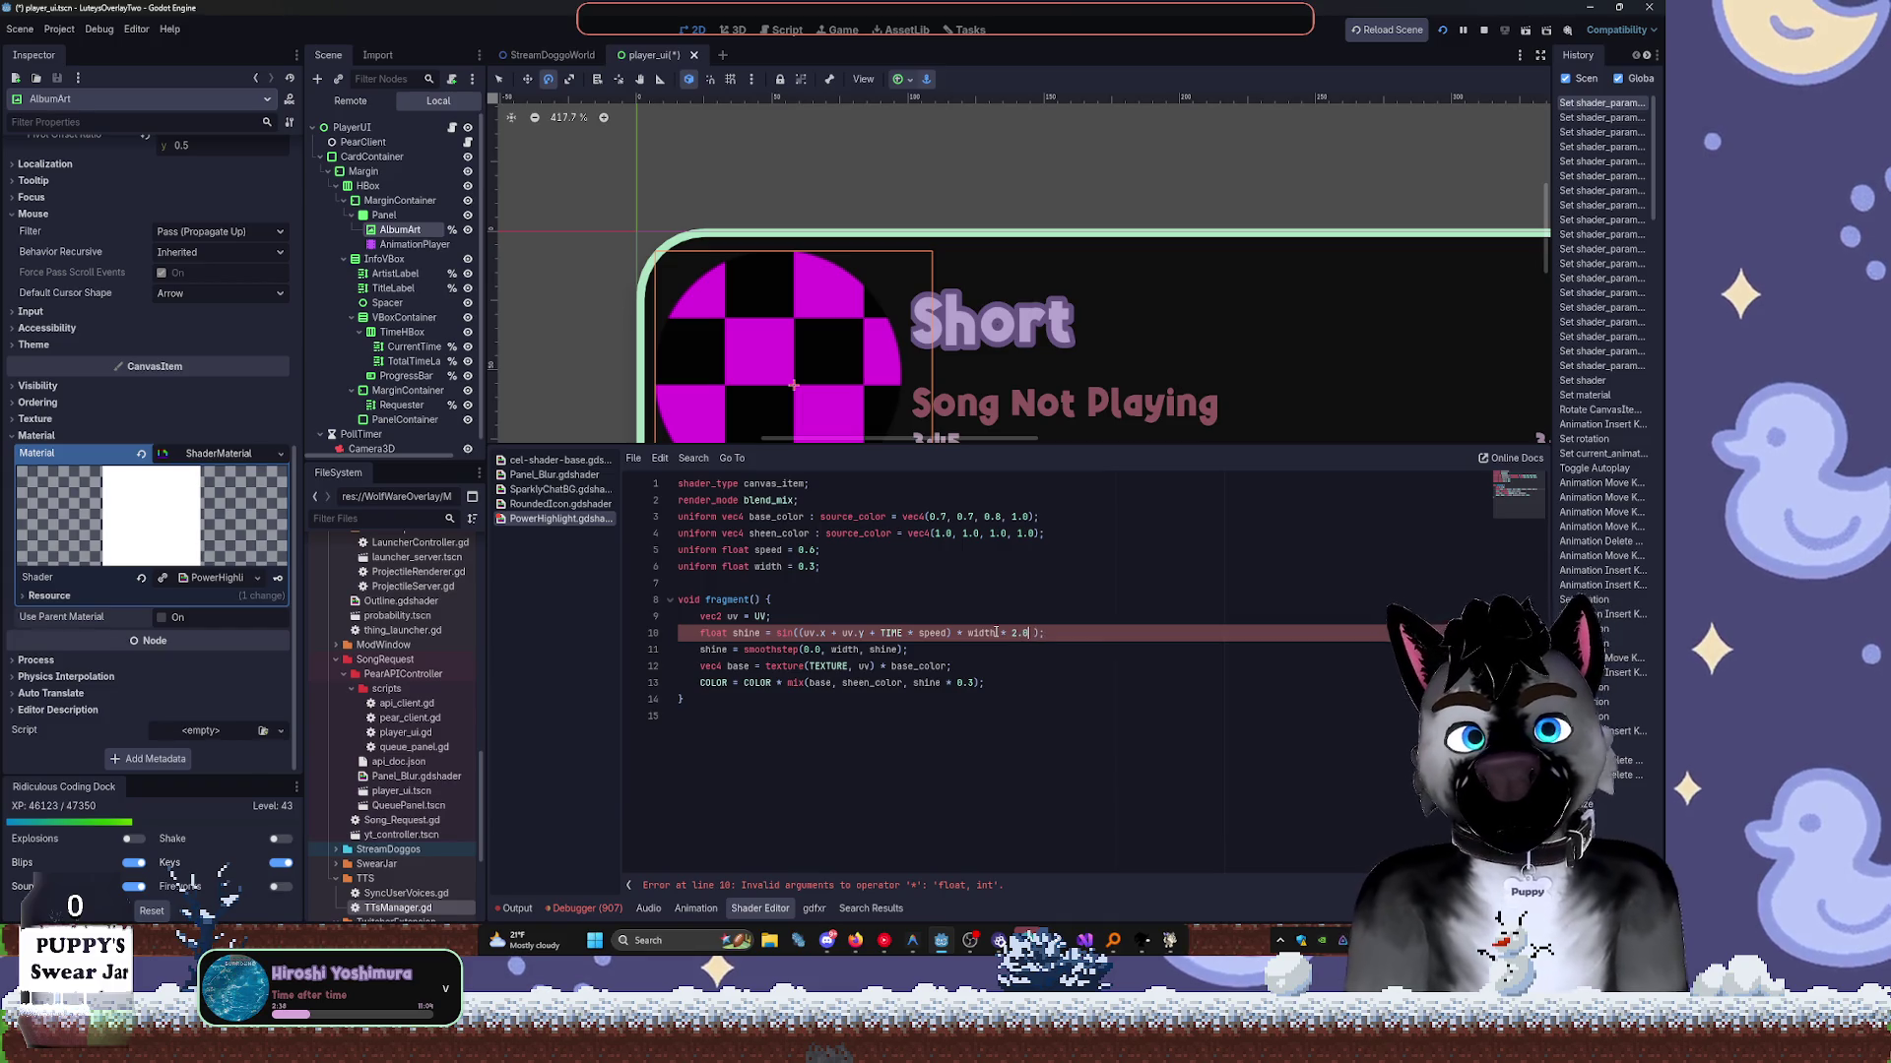
pyautogui.click(1034, 683)
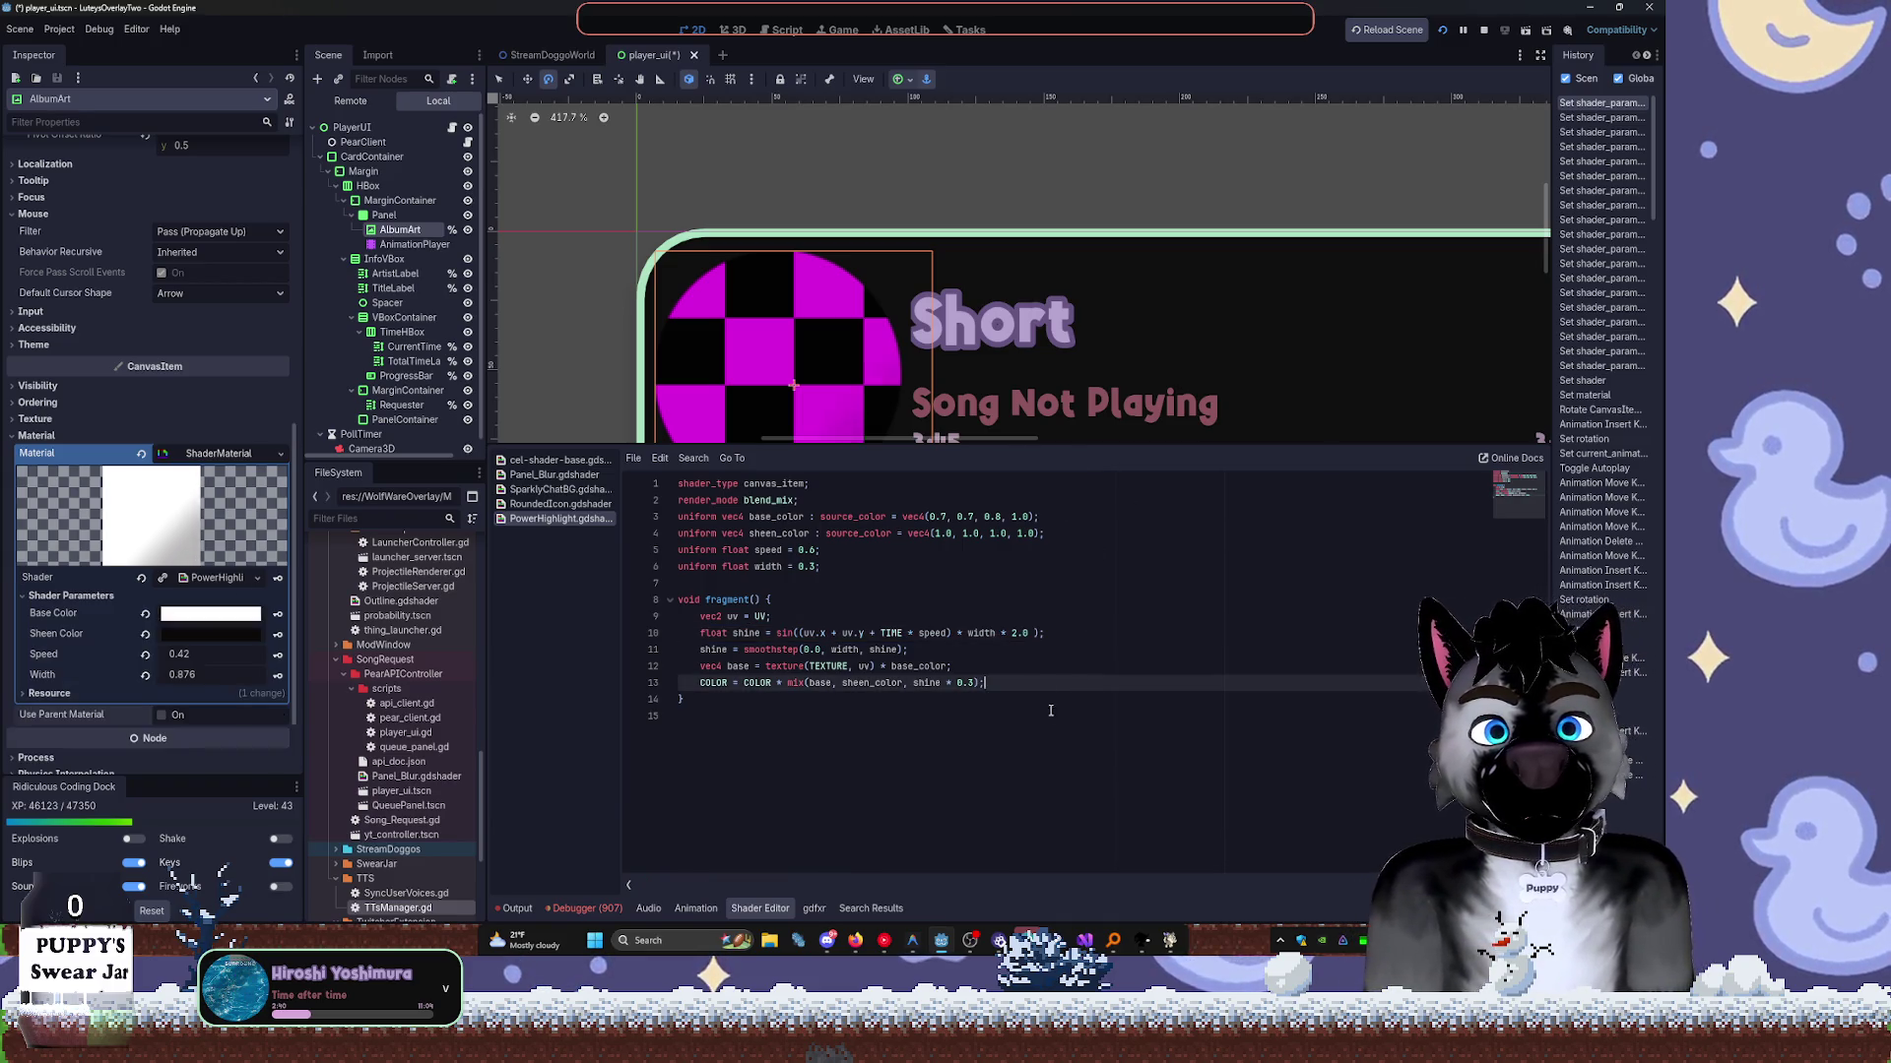
# Wrap line 10's width term as PI * (width * 2.0) and tweak Speed.
pyautogui.click(968, 633)
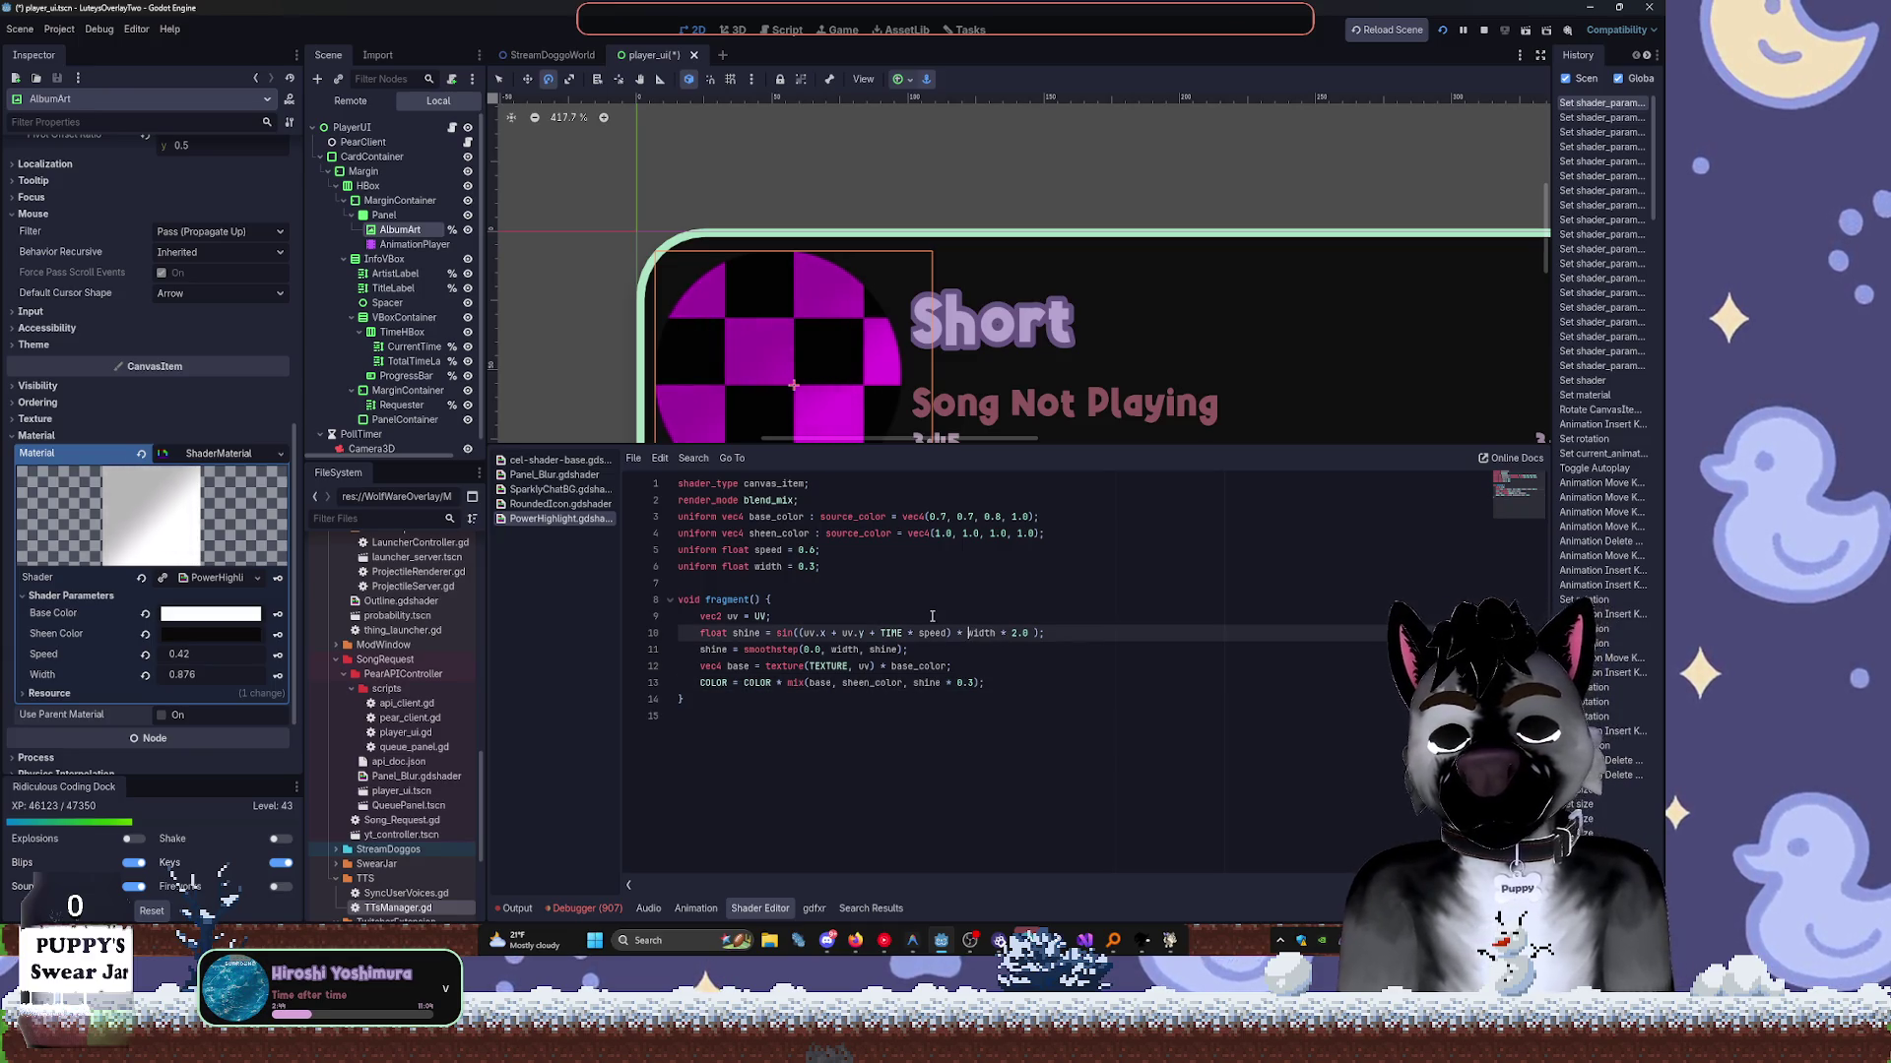
pyautogui.write('(PI * (')
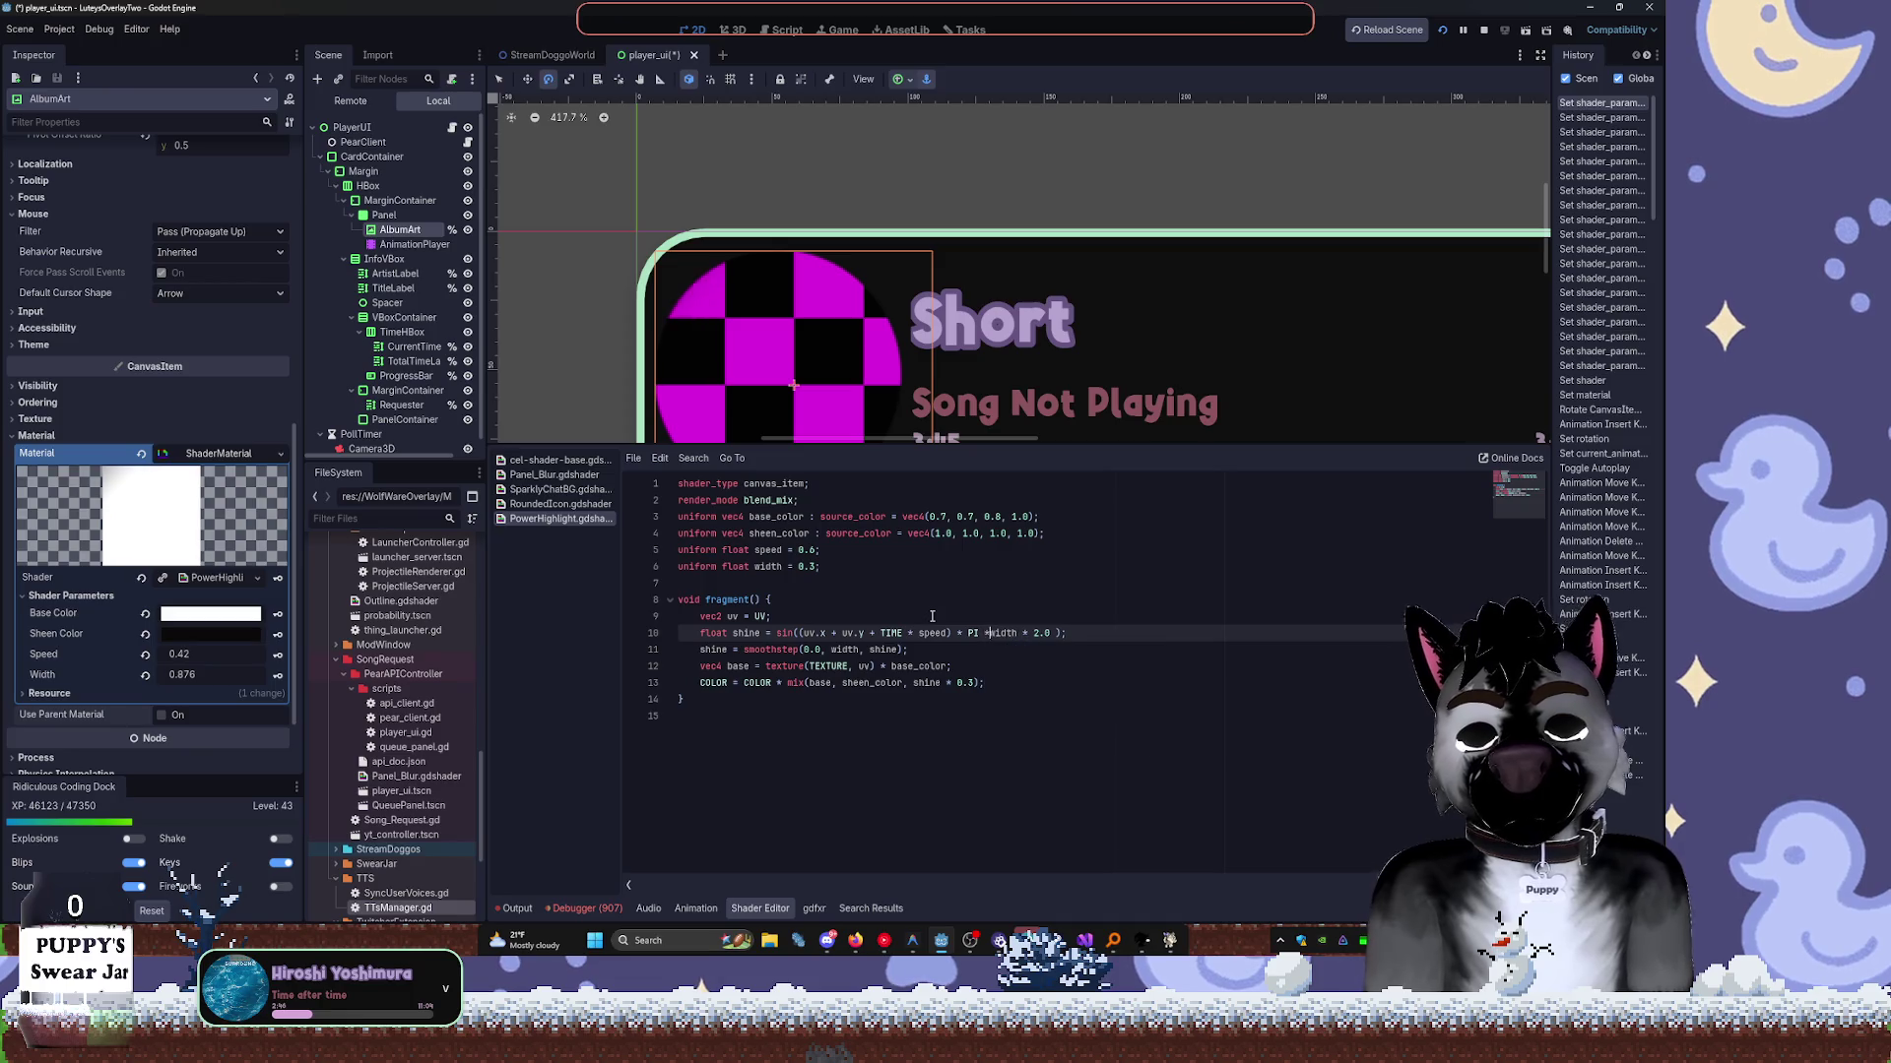
pyautogui.press('End')
pyautogui.press('Left')
pyautogui.press('Left')
pyautogui.press('Left')
pyautogui.write(')')
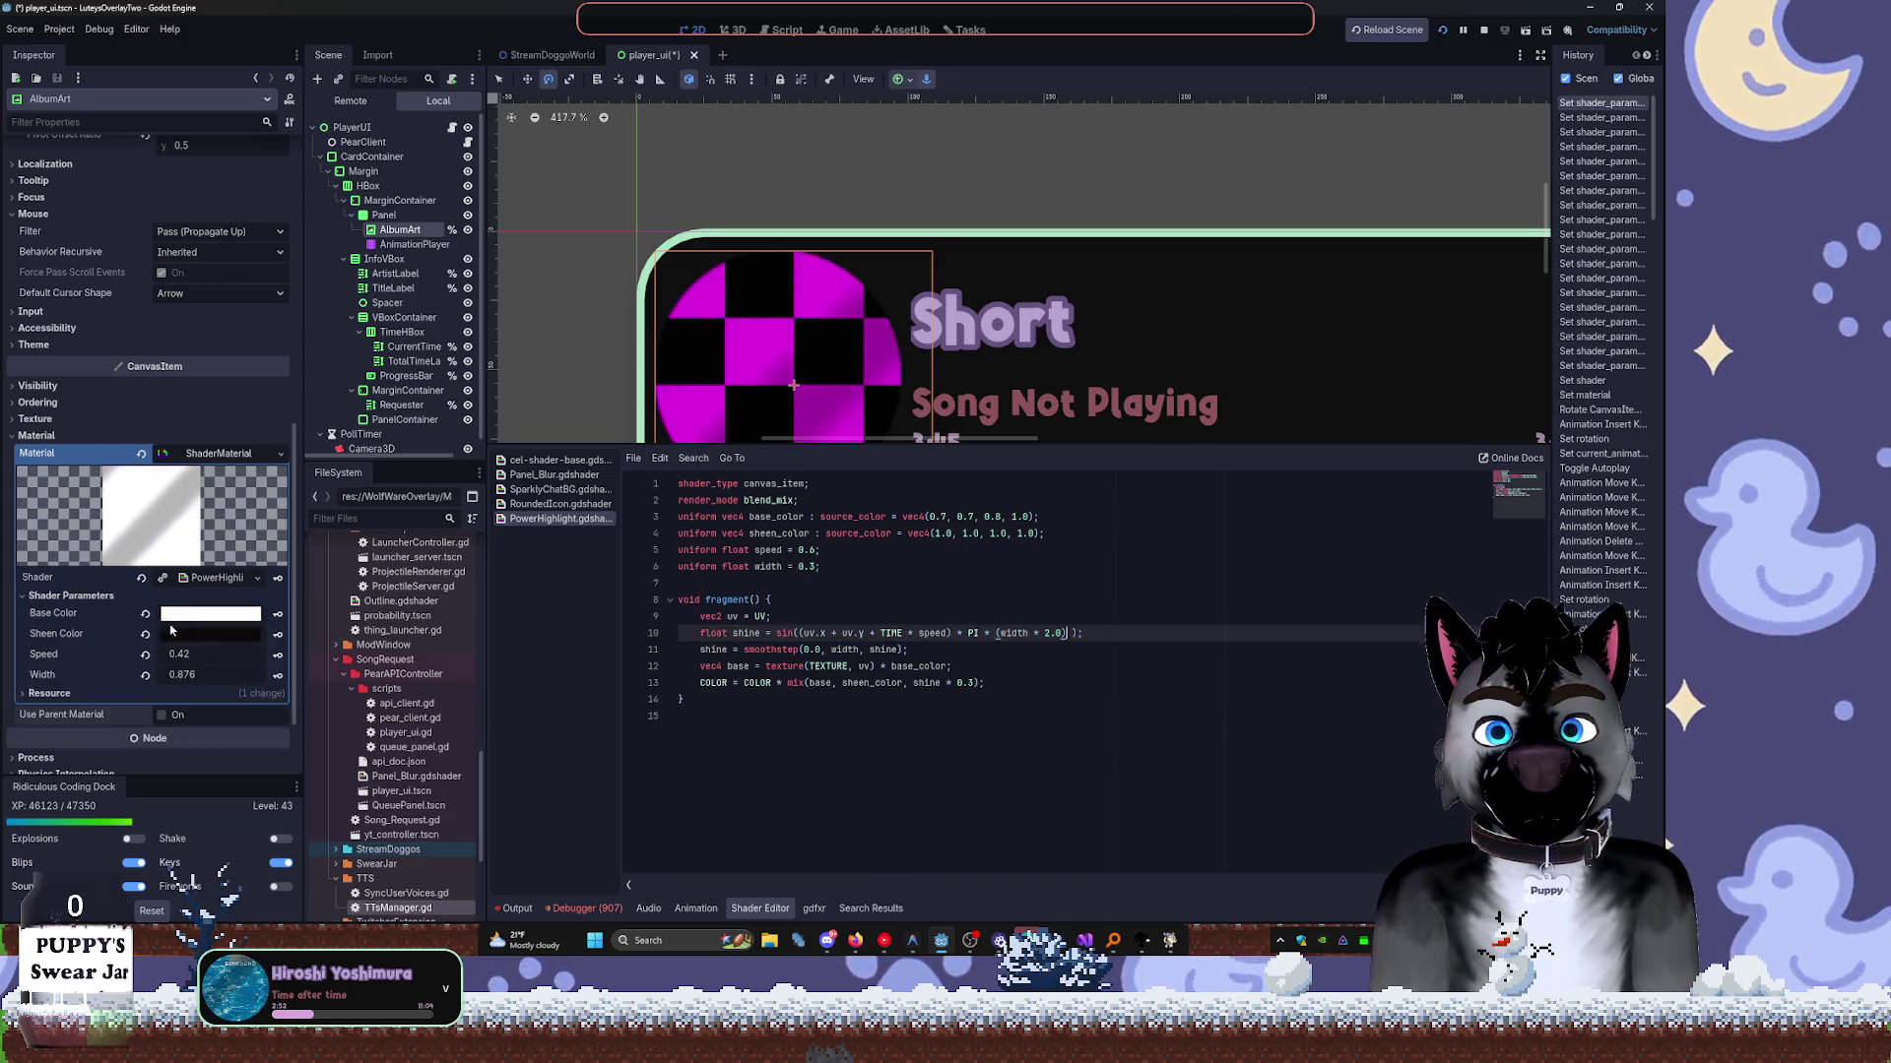
pyautogui.moveTo(211, 654); pyautogui.dragTo(193, 654)
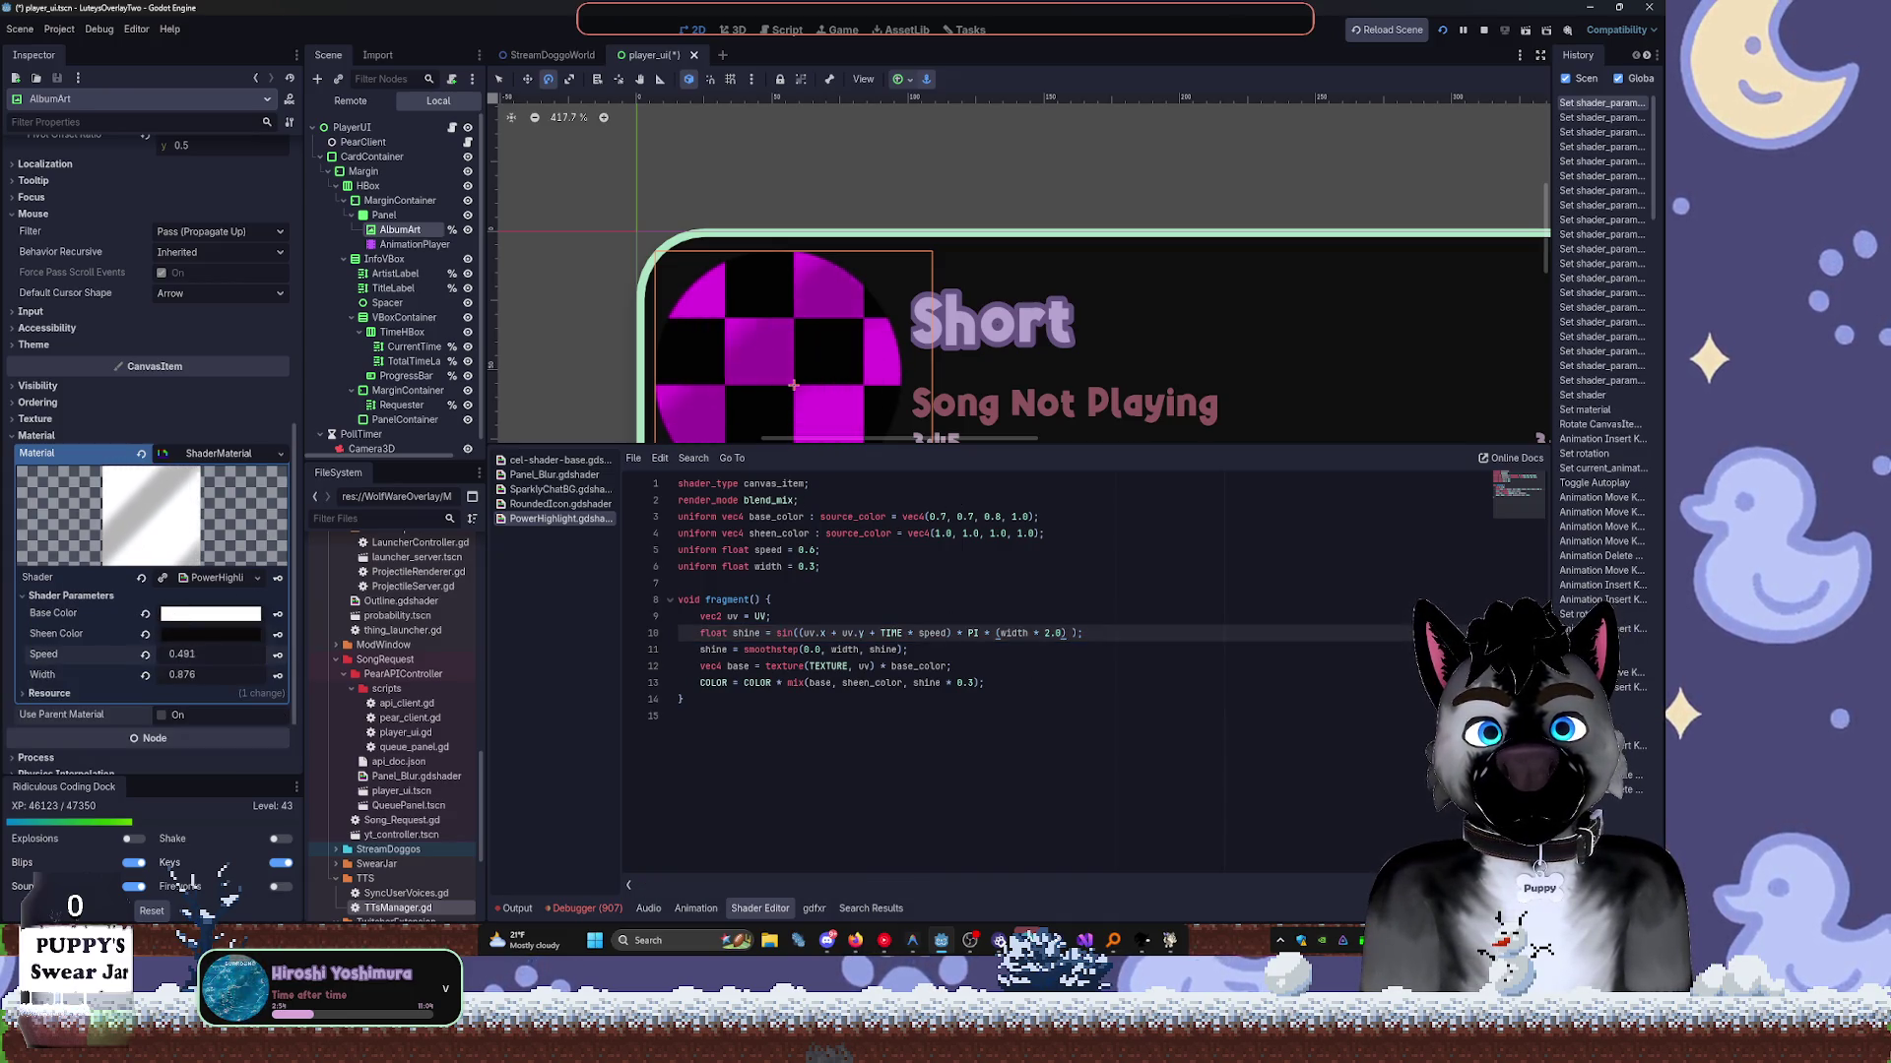
pyautogui.click(183, 675)
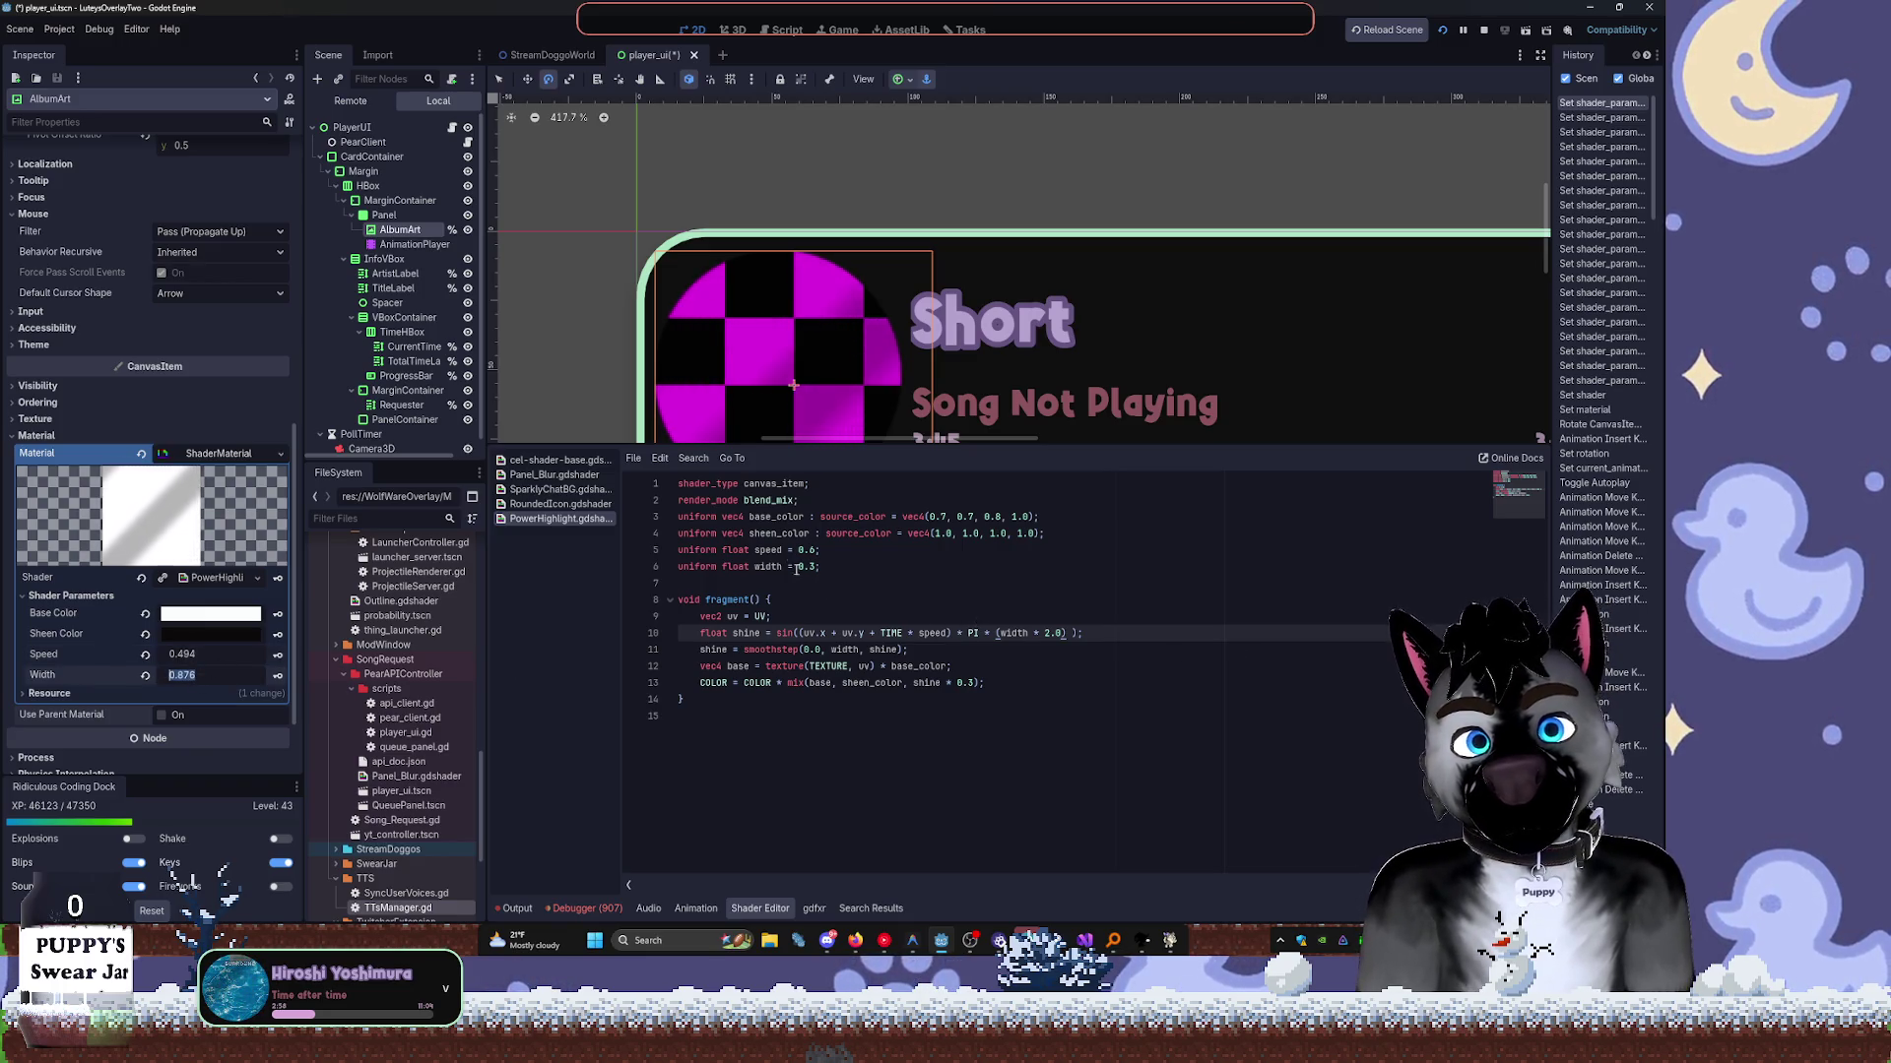
# Change the factor to PI / speed and drag Speed to test, reaching Speed 0.689.
pyautogui.doubleClick(768, 549)
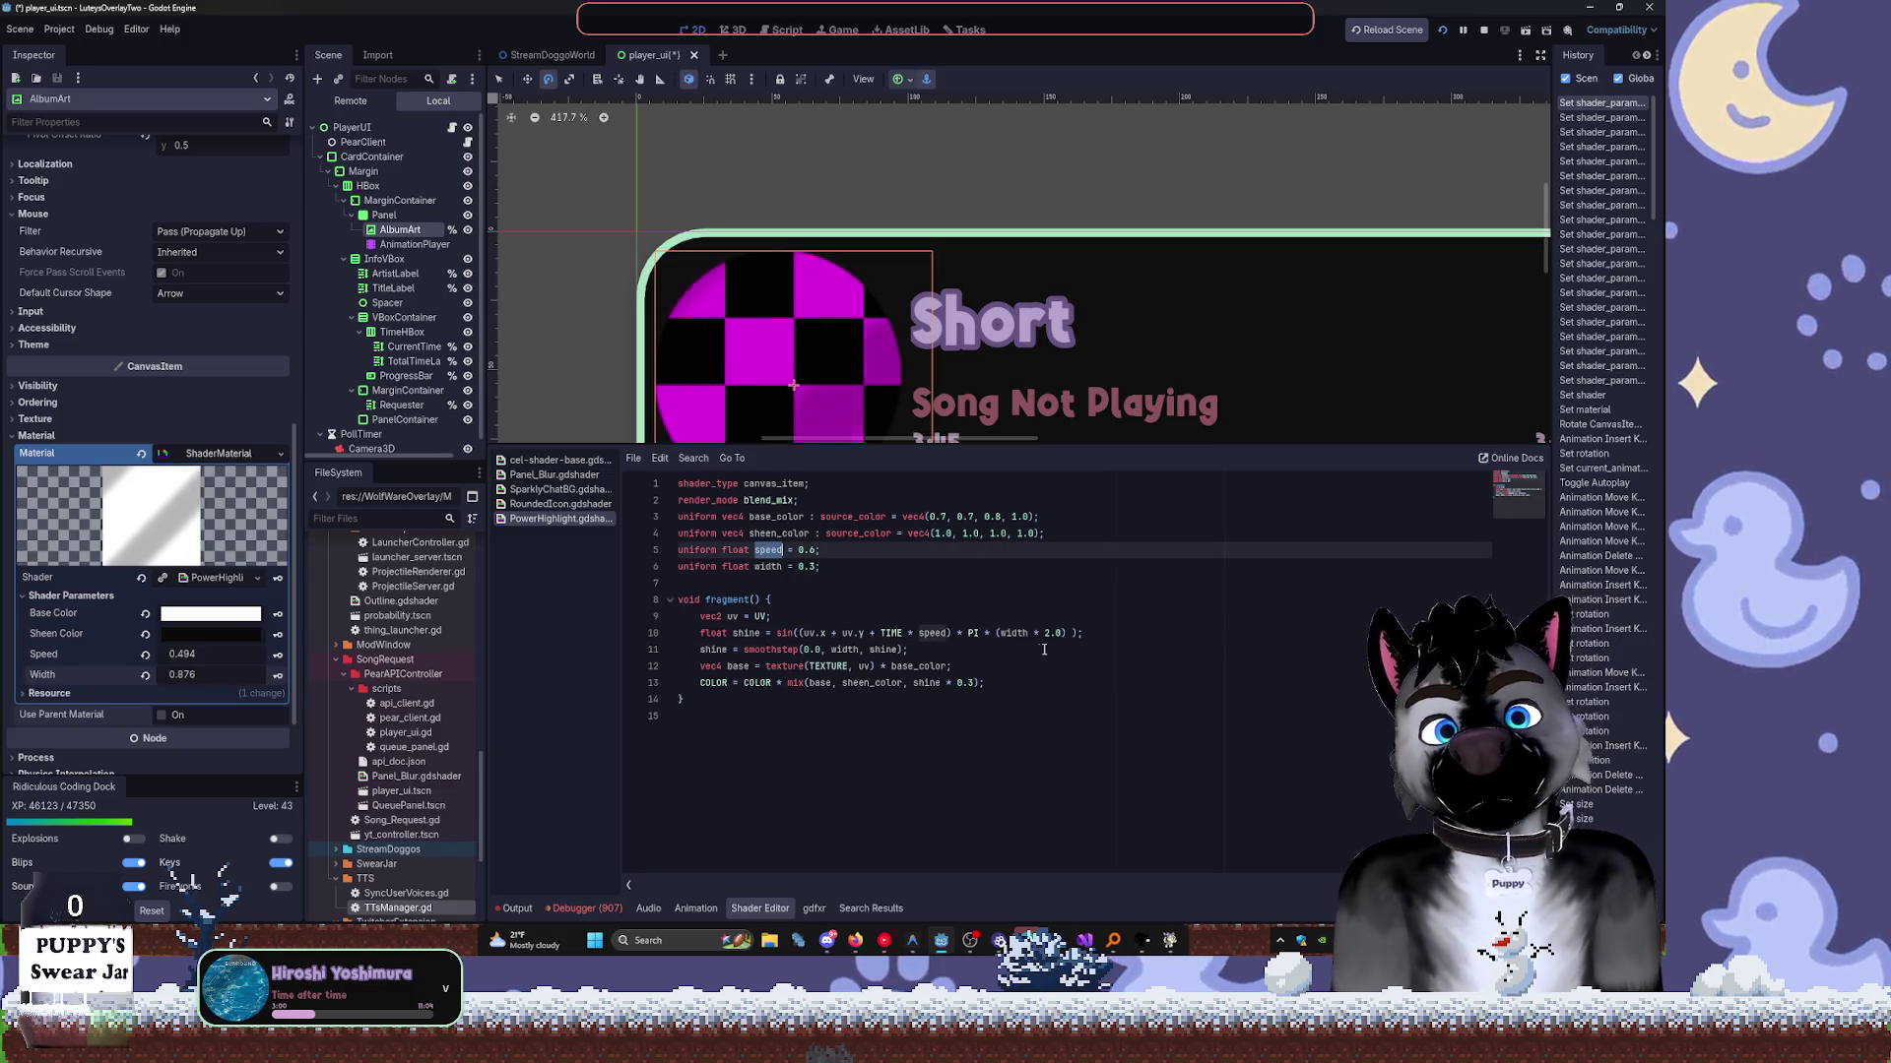
pyautogui.click(979, 634)
pyautogui.write('/2speed')
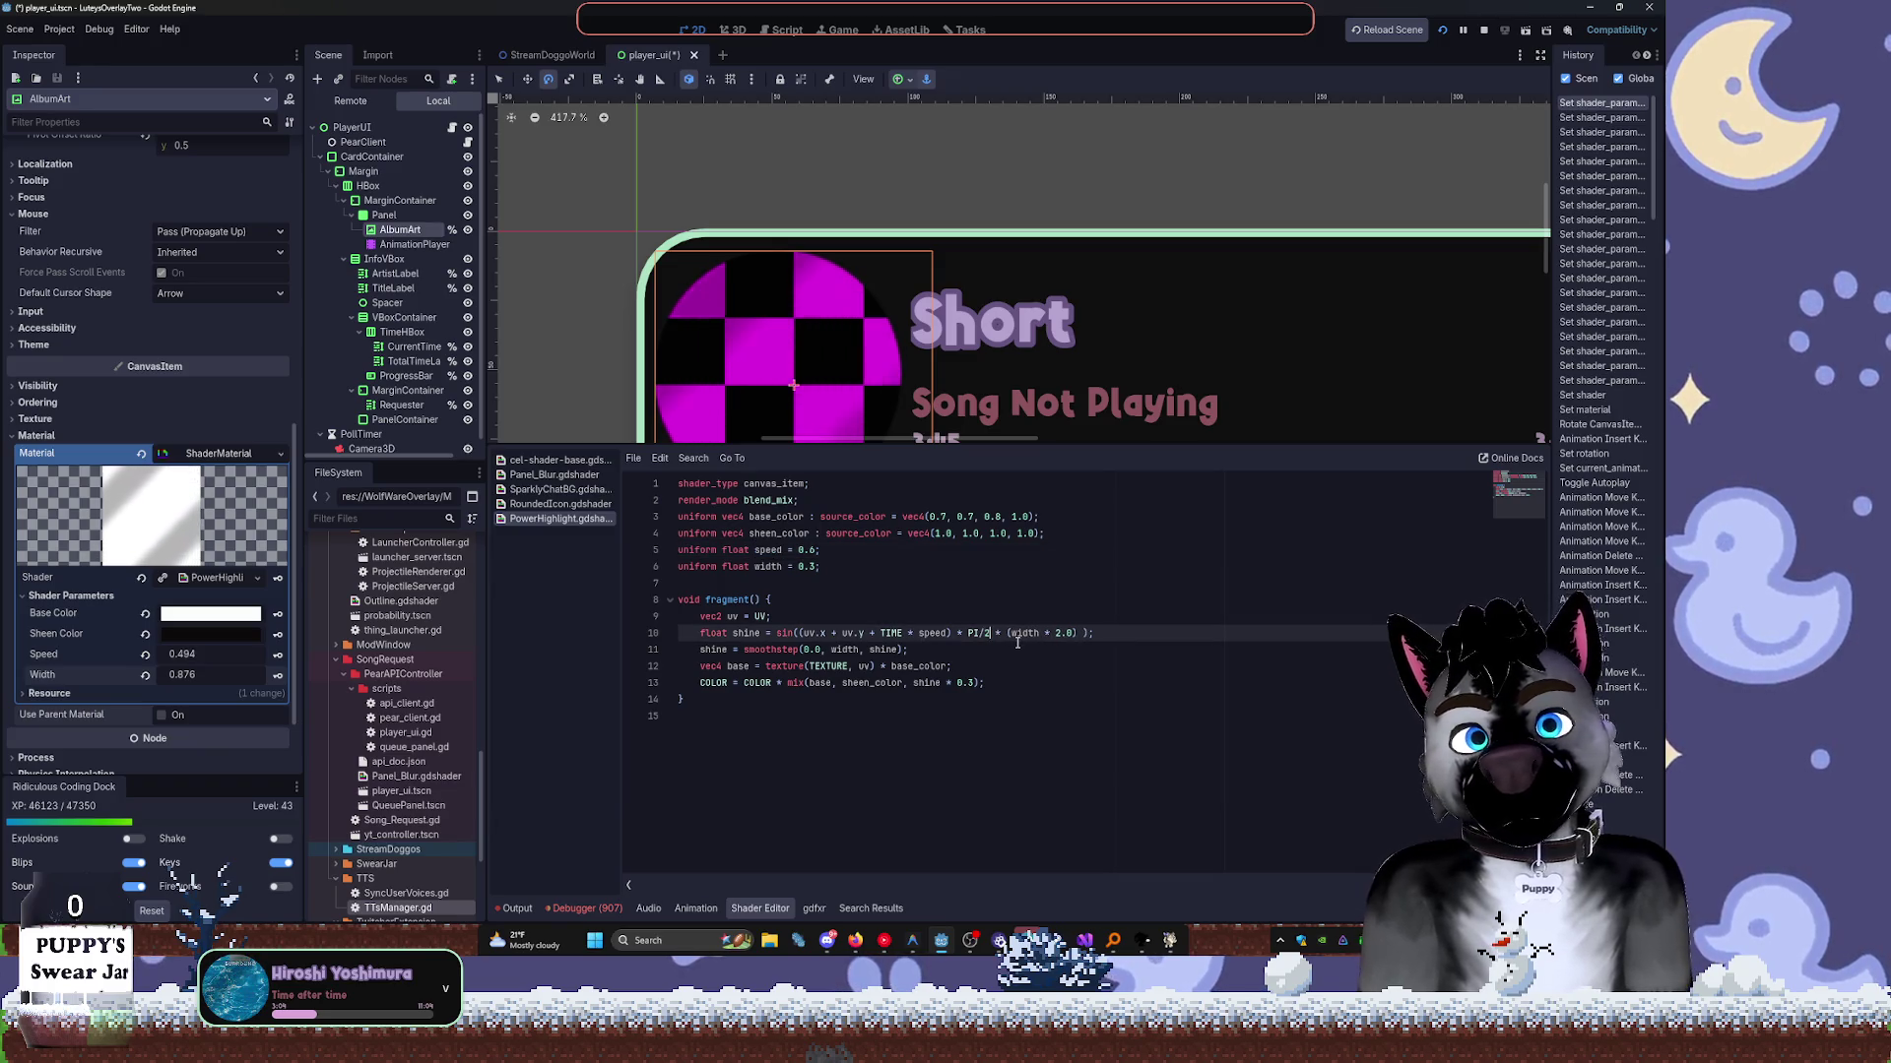
pyautogui.press('Delete')
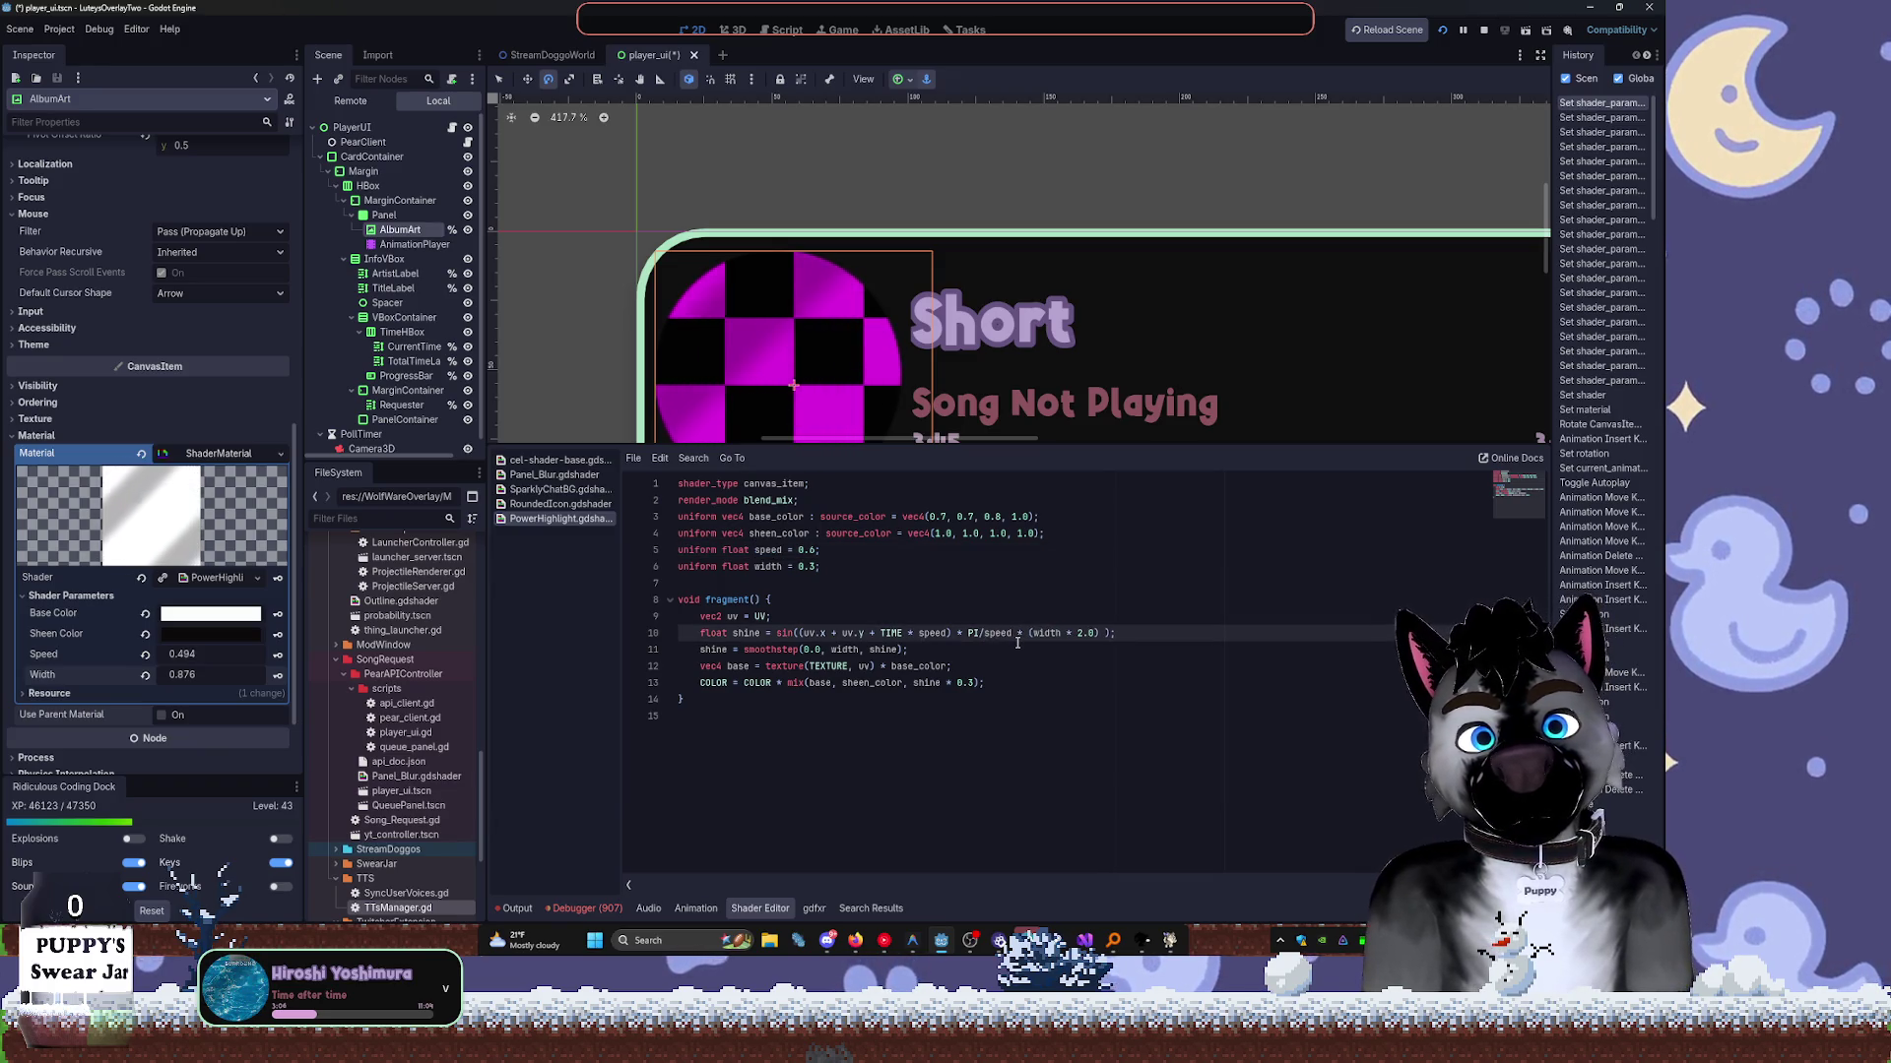
pyautogui.press('BackSpace')
pyautogui.write('/')
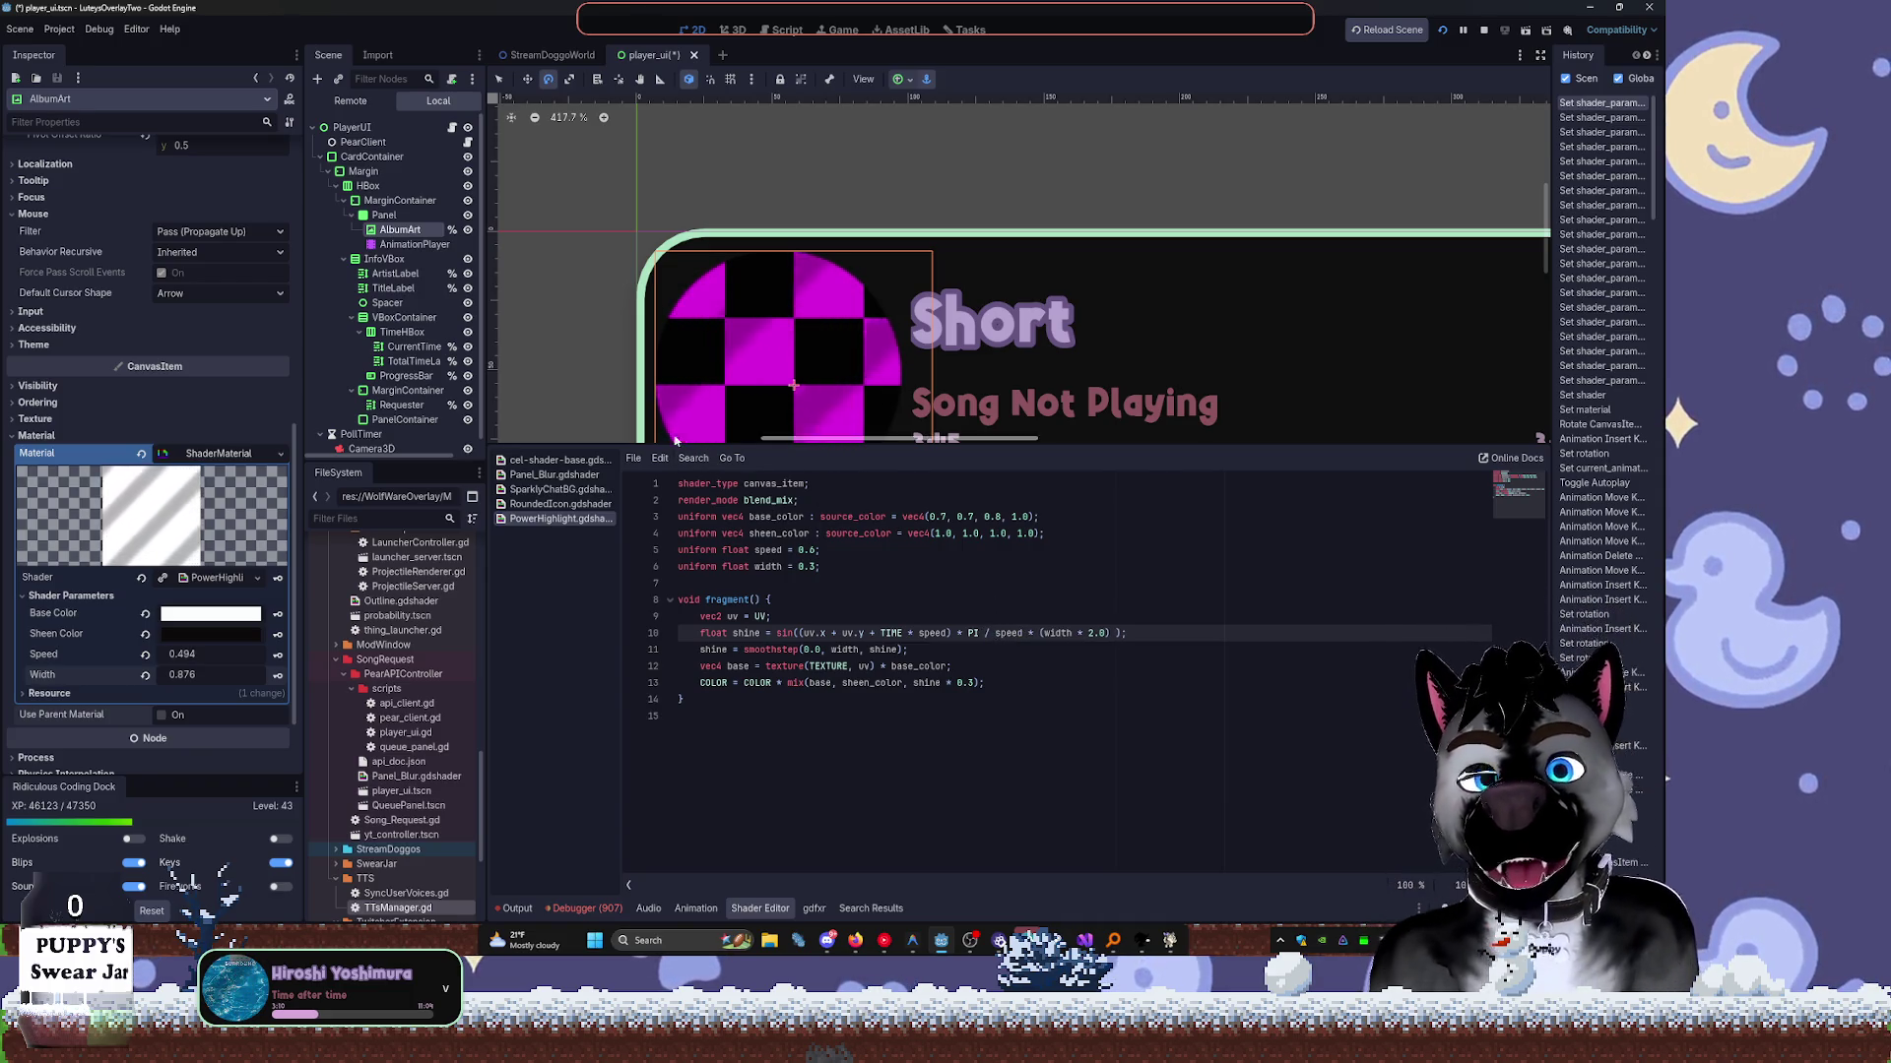
pyautogui.moveTo(197, 654)
pyautogui.mouseDown()
pyautogui.moveTo(226, 654)
pyautogui.moveTo(59, 657)
pyautogui.moveTo(246, 675)
pyautogui.mouseUp()
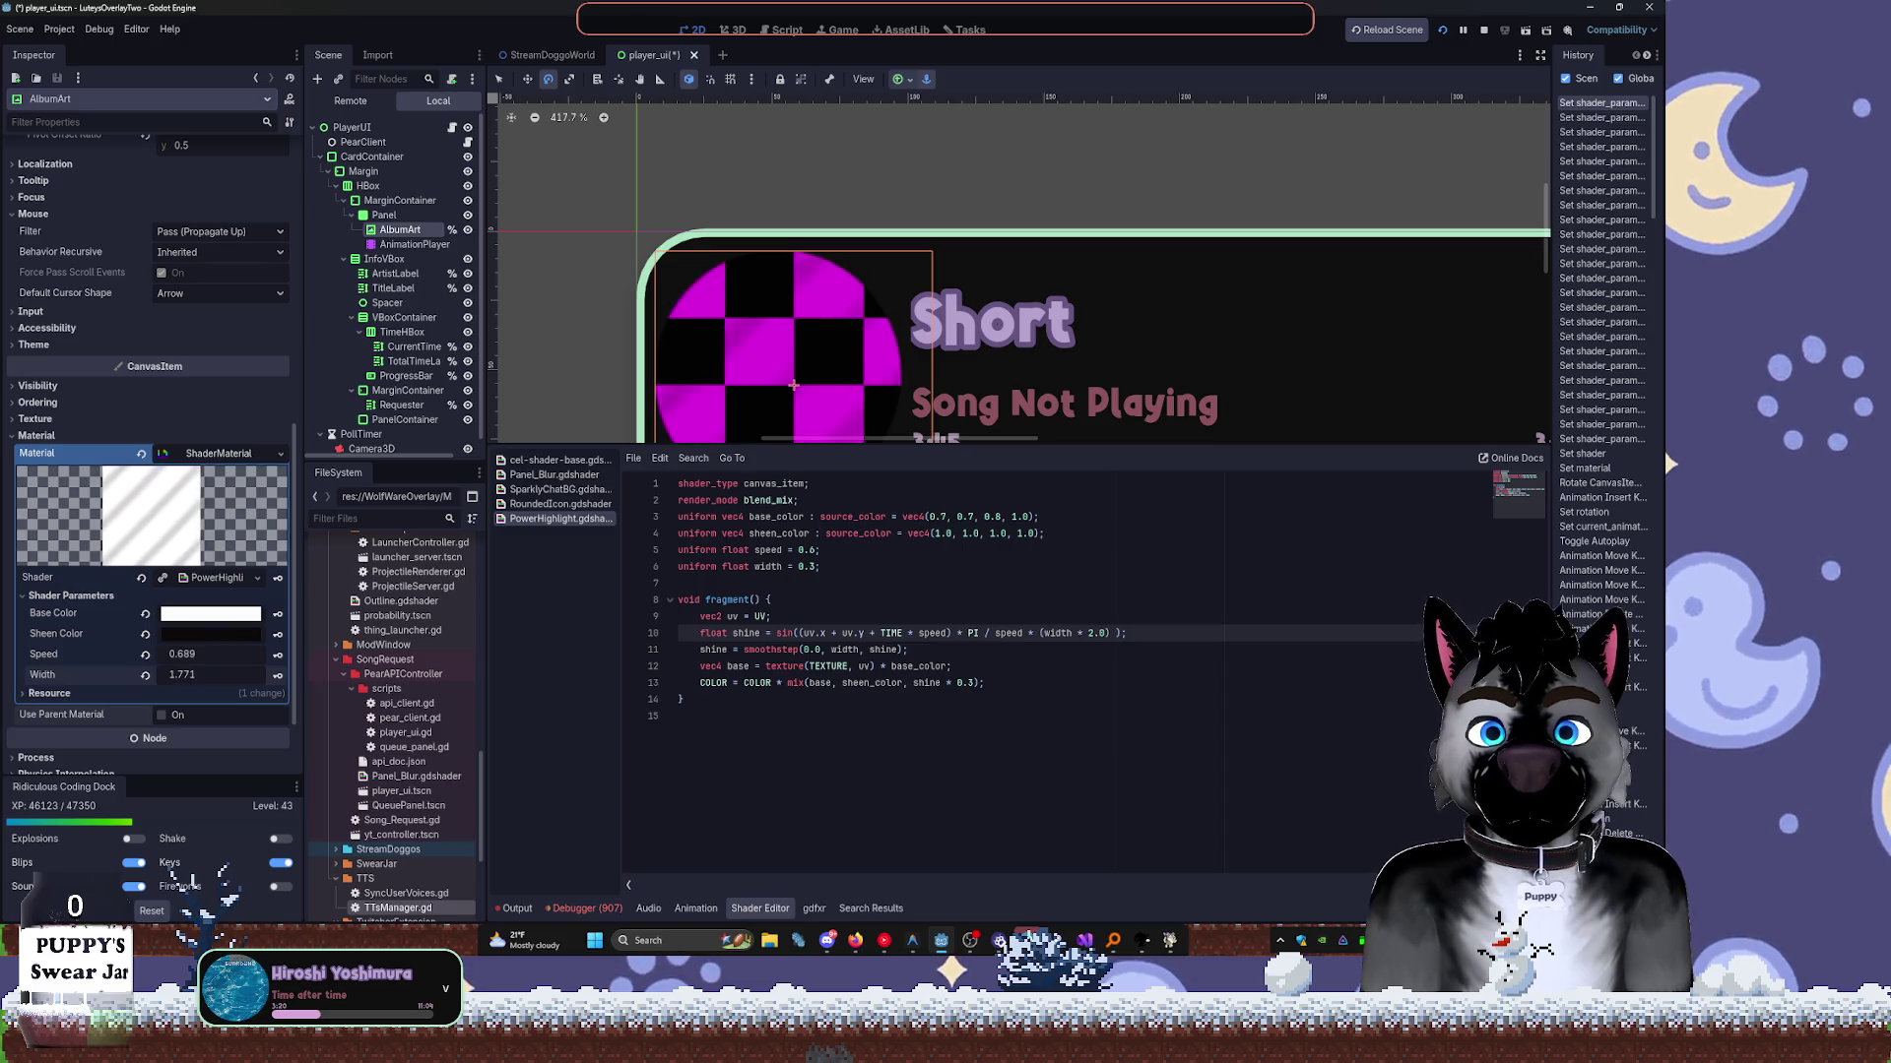
pyautogui.click(771, 566)
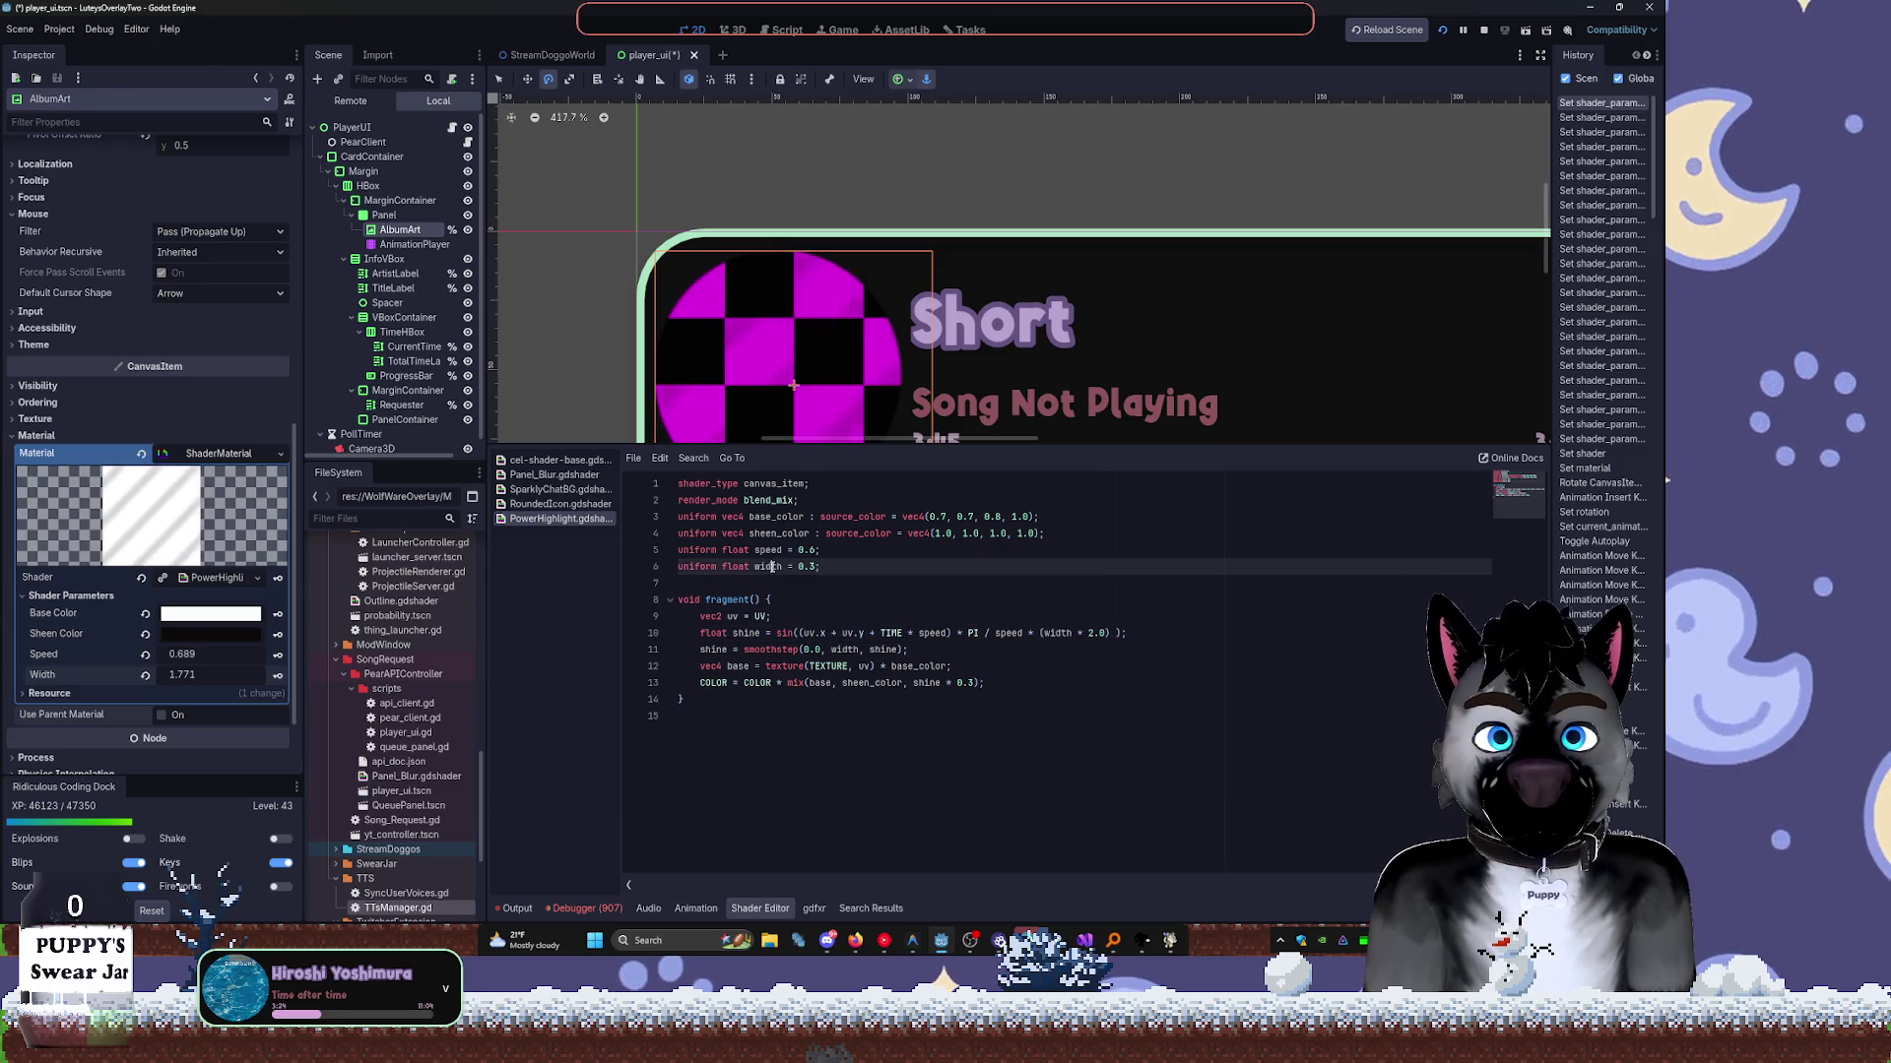
# Change line 11 to smoothstep(0.0, width * 4.0, shine) and save with Ctrl+S.
pyautogui.click(858, 650)
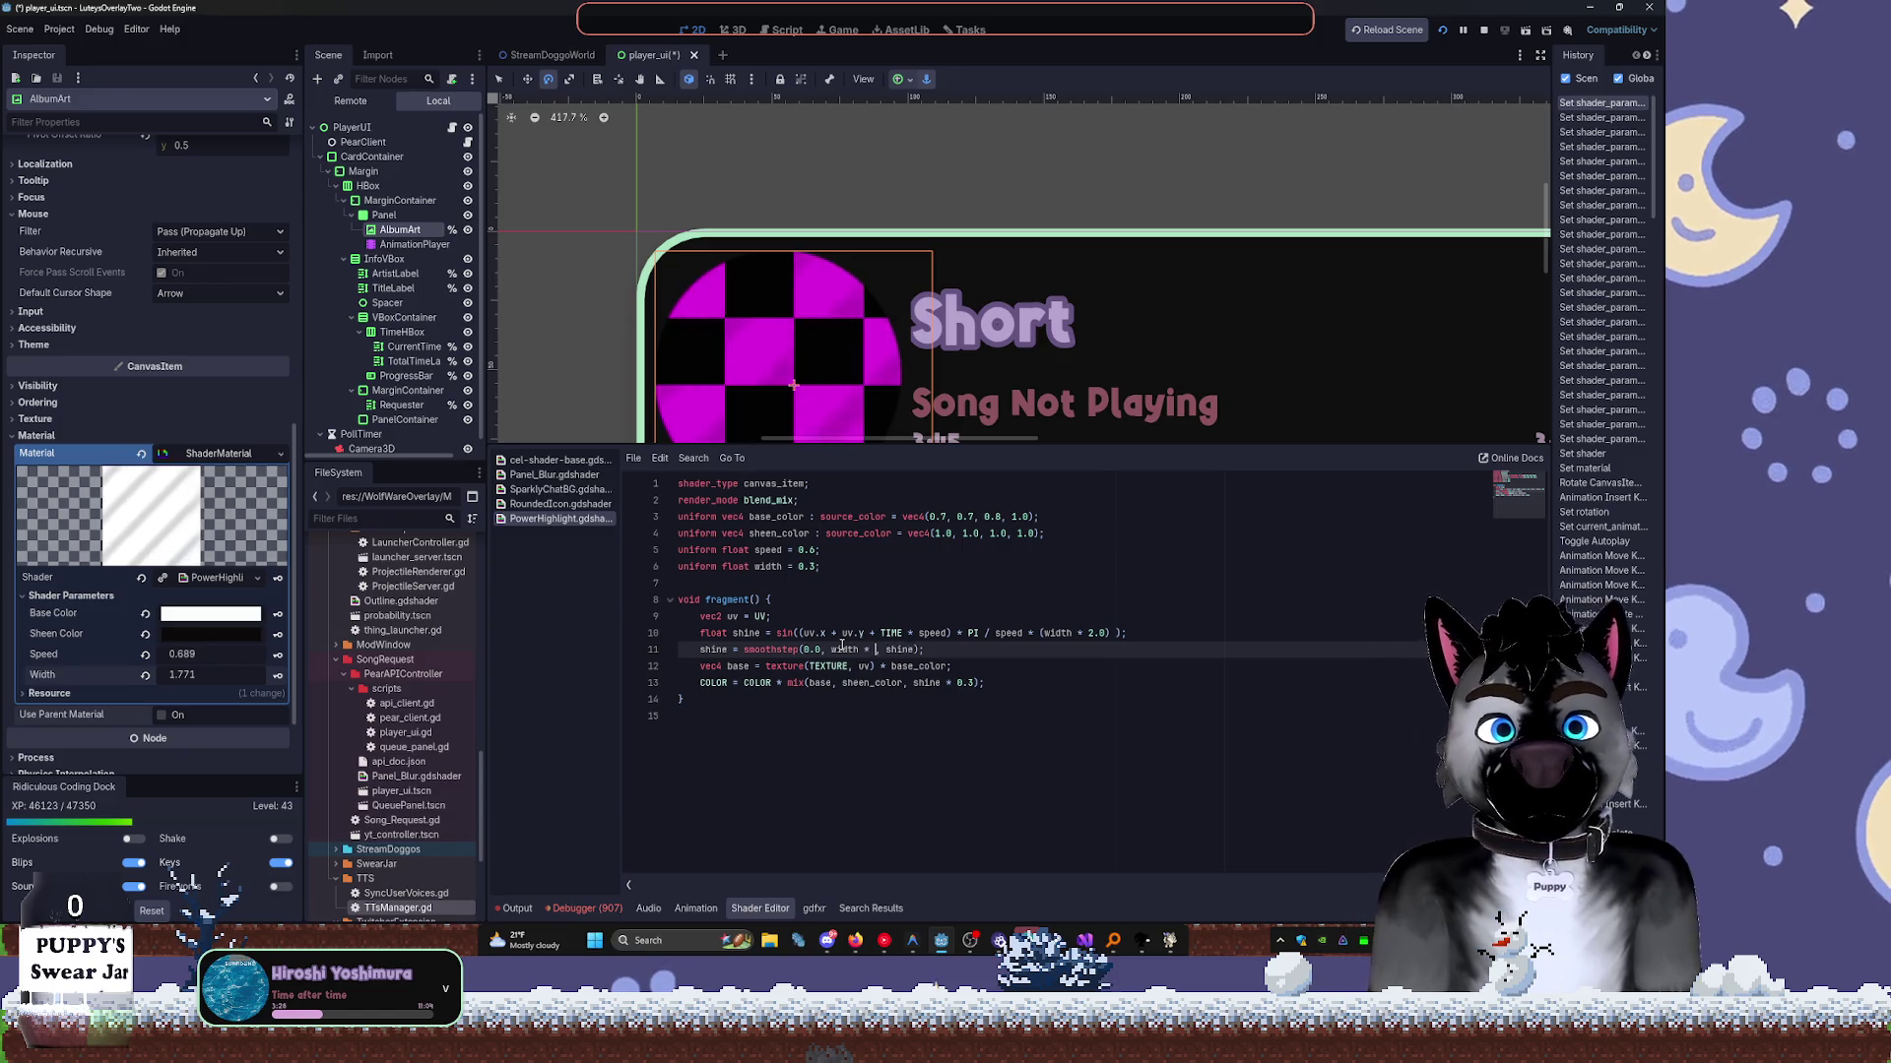
pyautogui.write('4')
pyautogui.click(1175, 739)
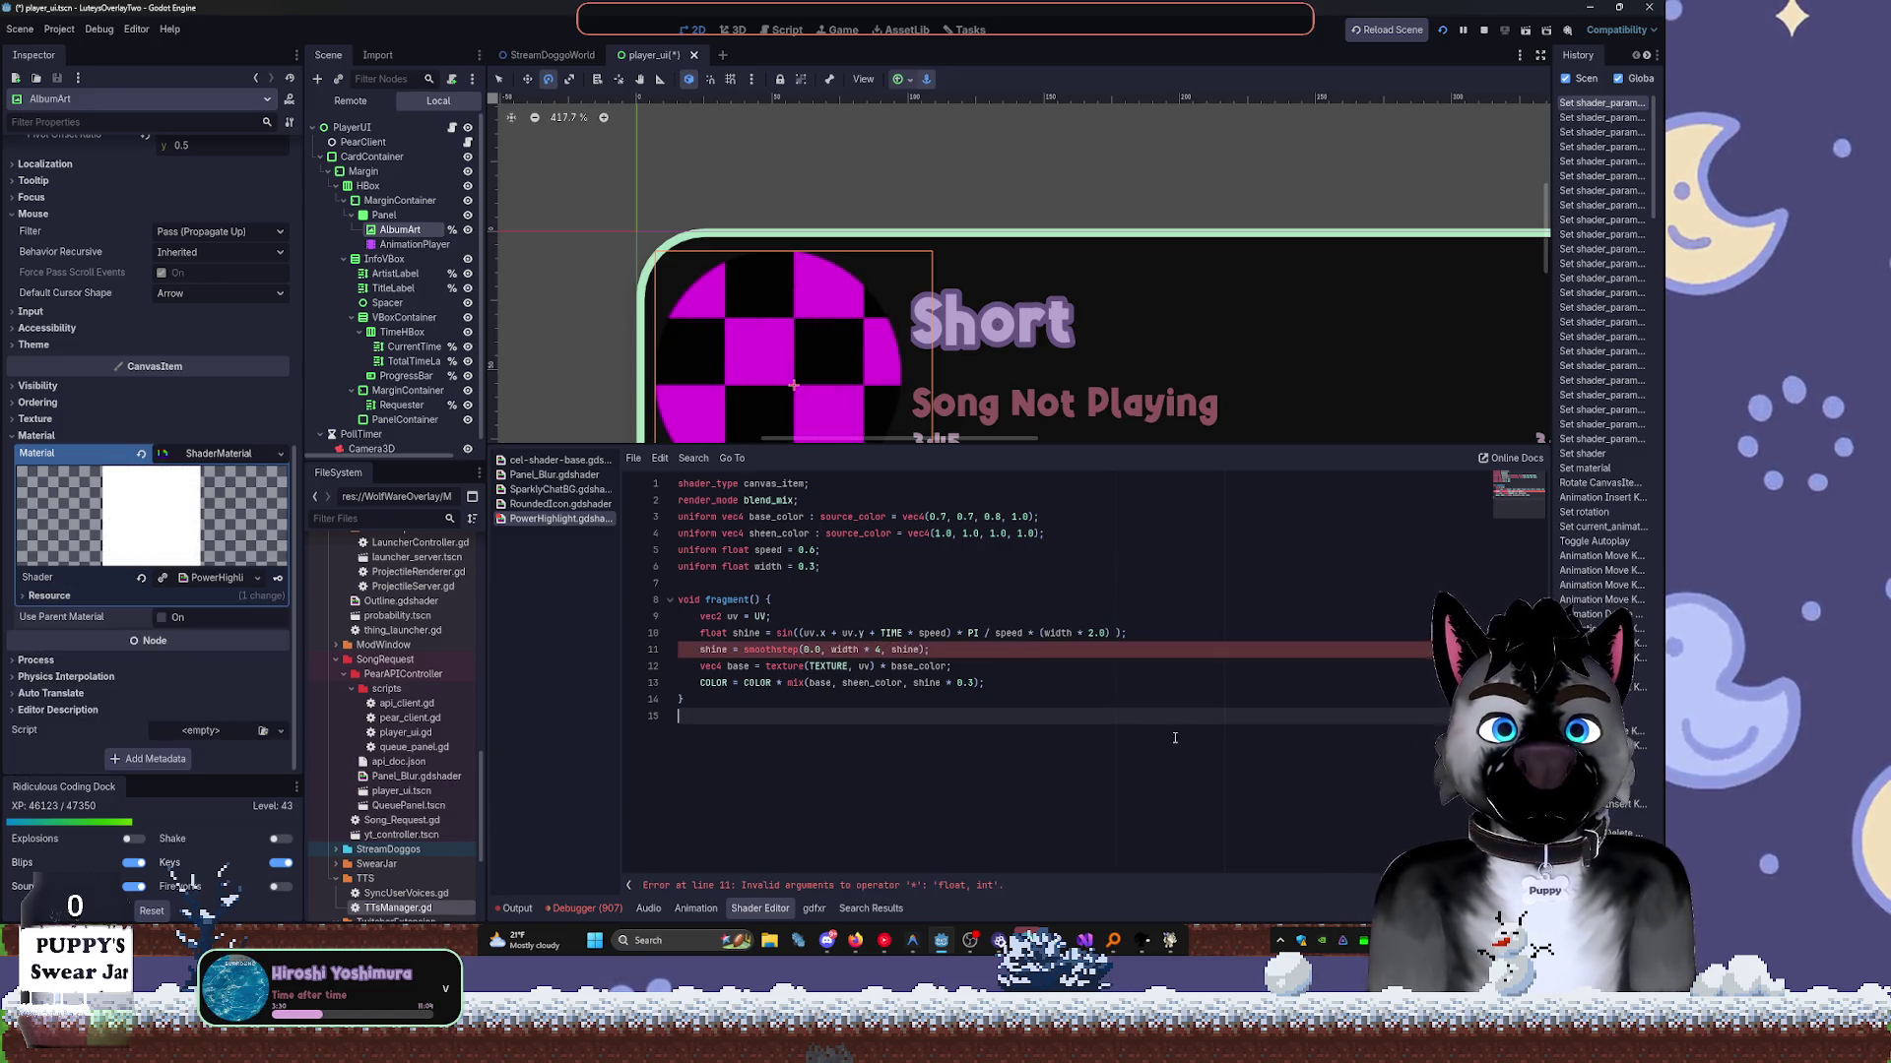
pyautogui.click(883, 651)
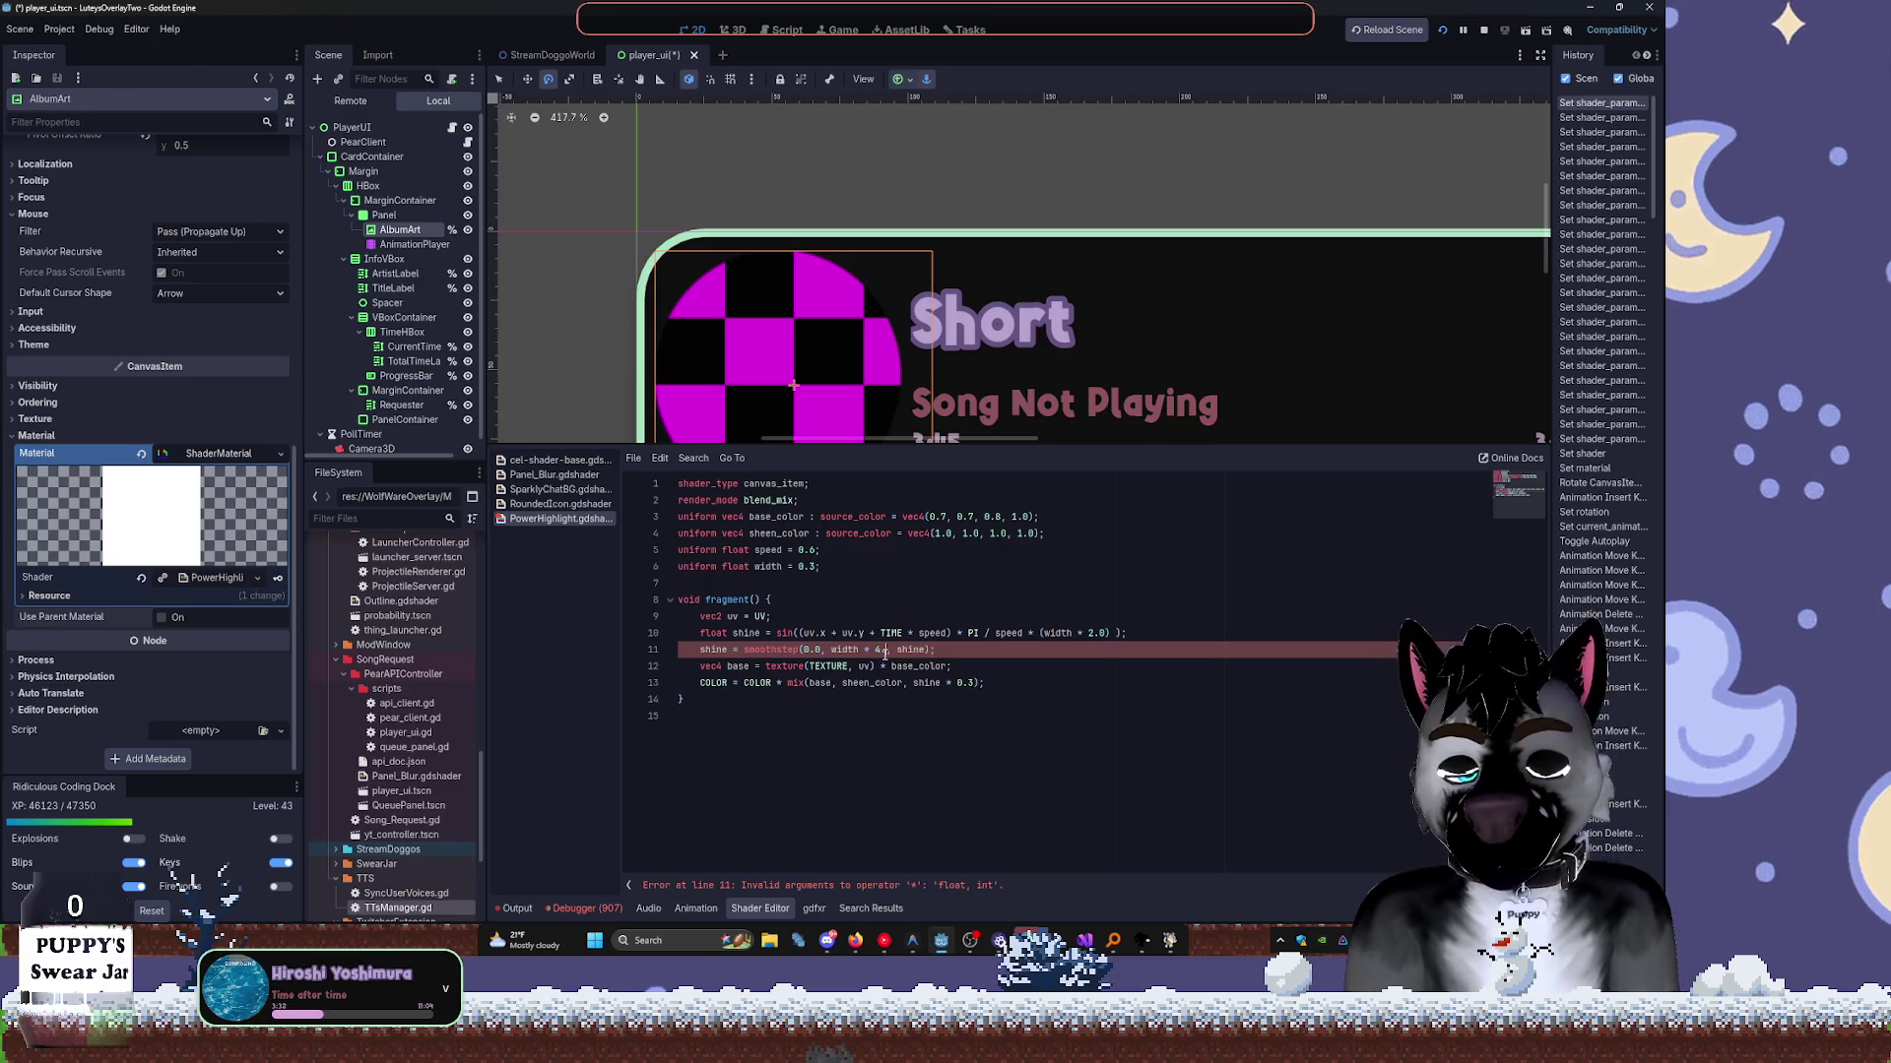
pyautogui.hotkey('ctrl', 's')
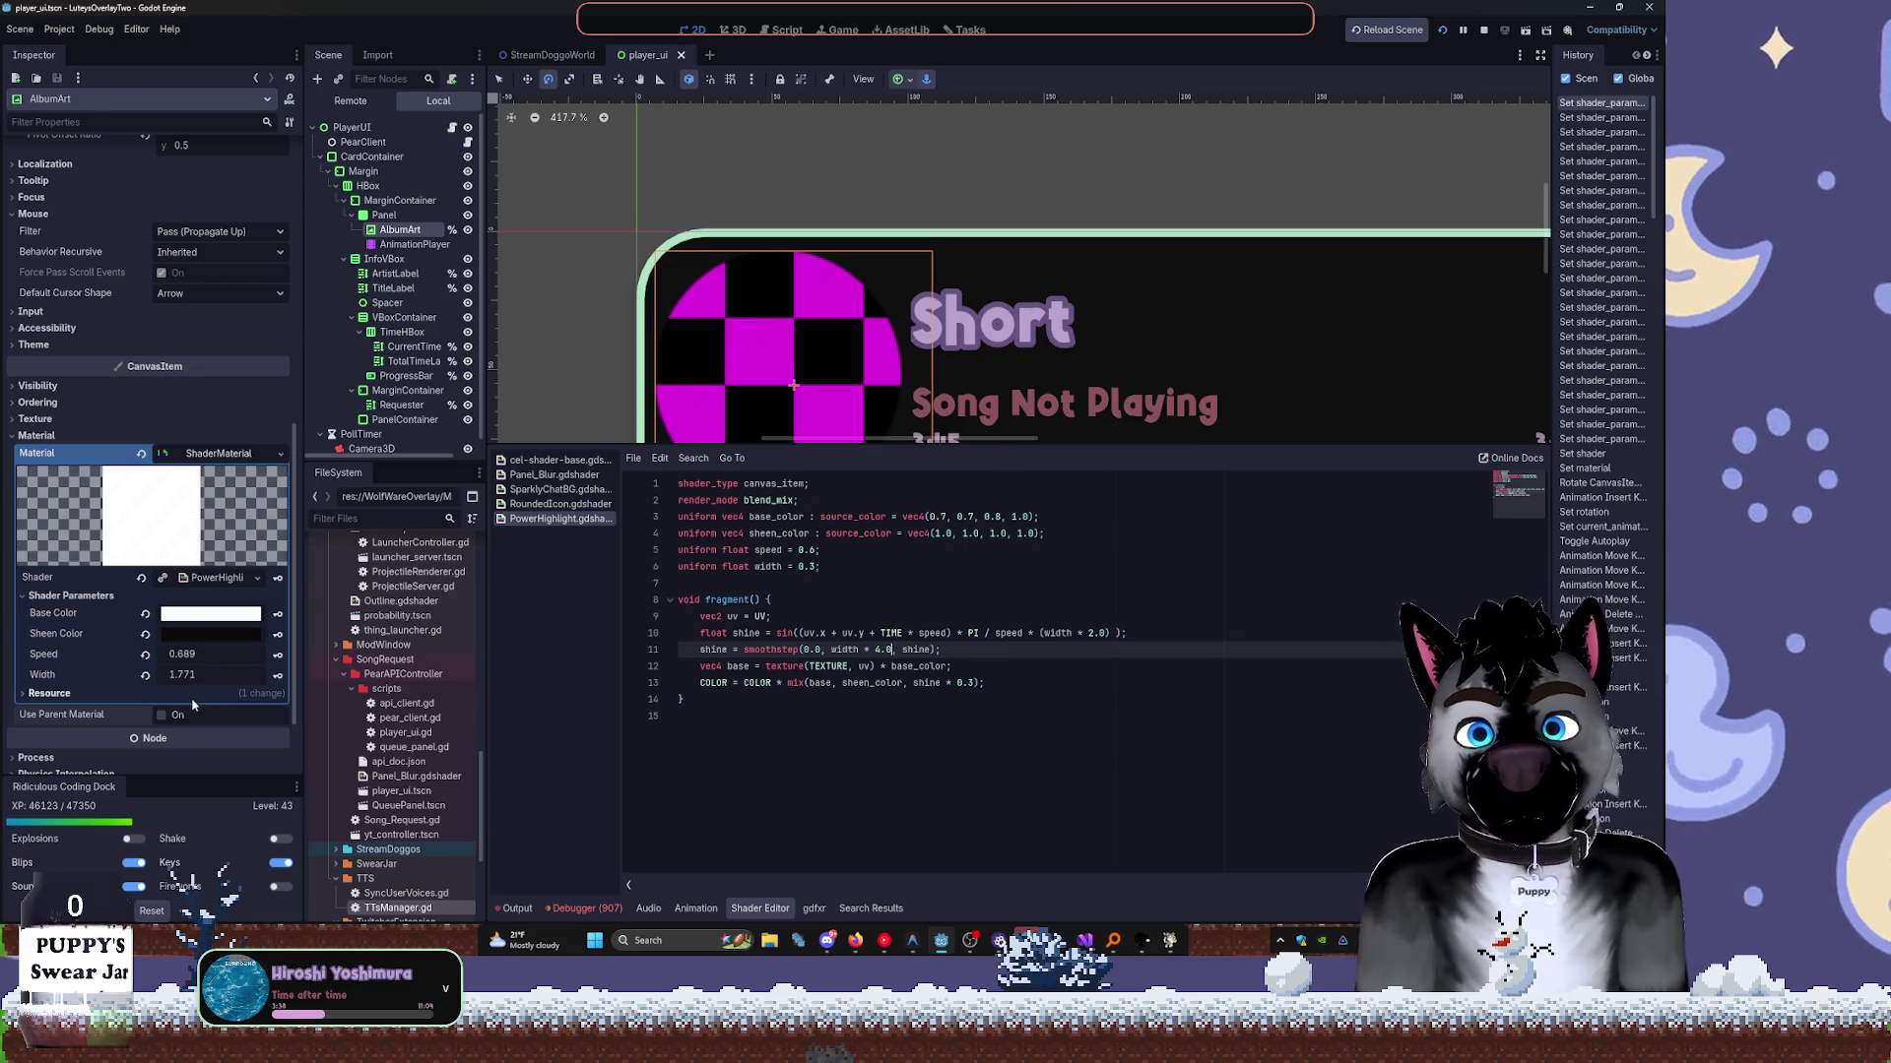
# Lower the Width parameter to 0.296, leaving Speed at 0.799.
pyautogui.moveTo(197, 675); pyautogui.dragTo(168, 675)
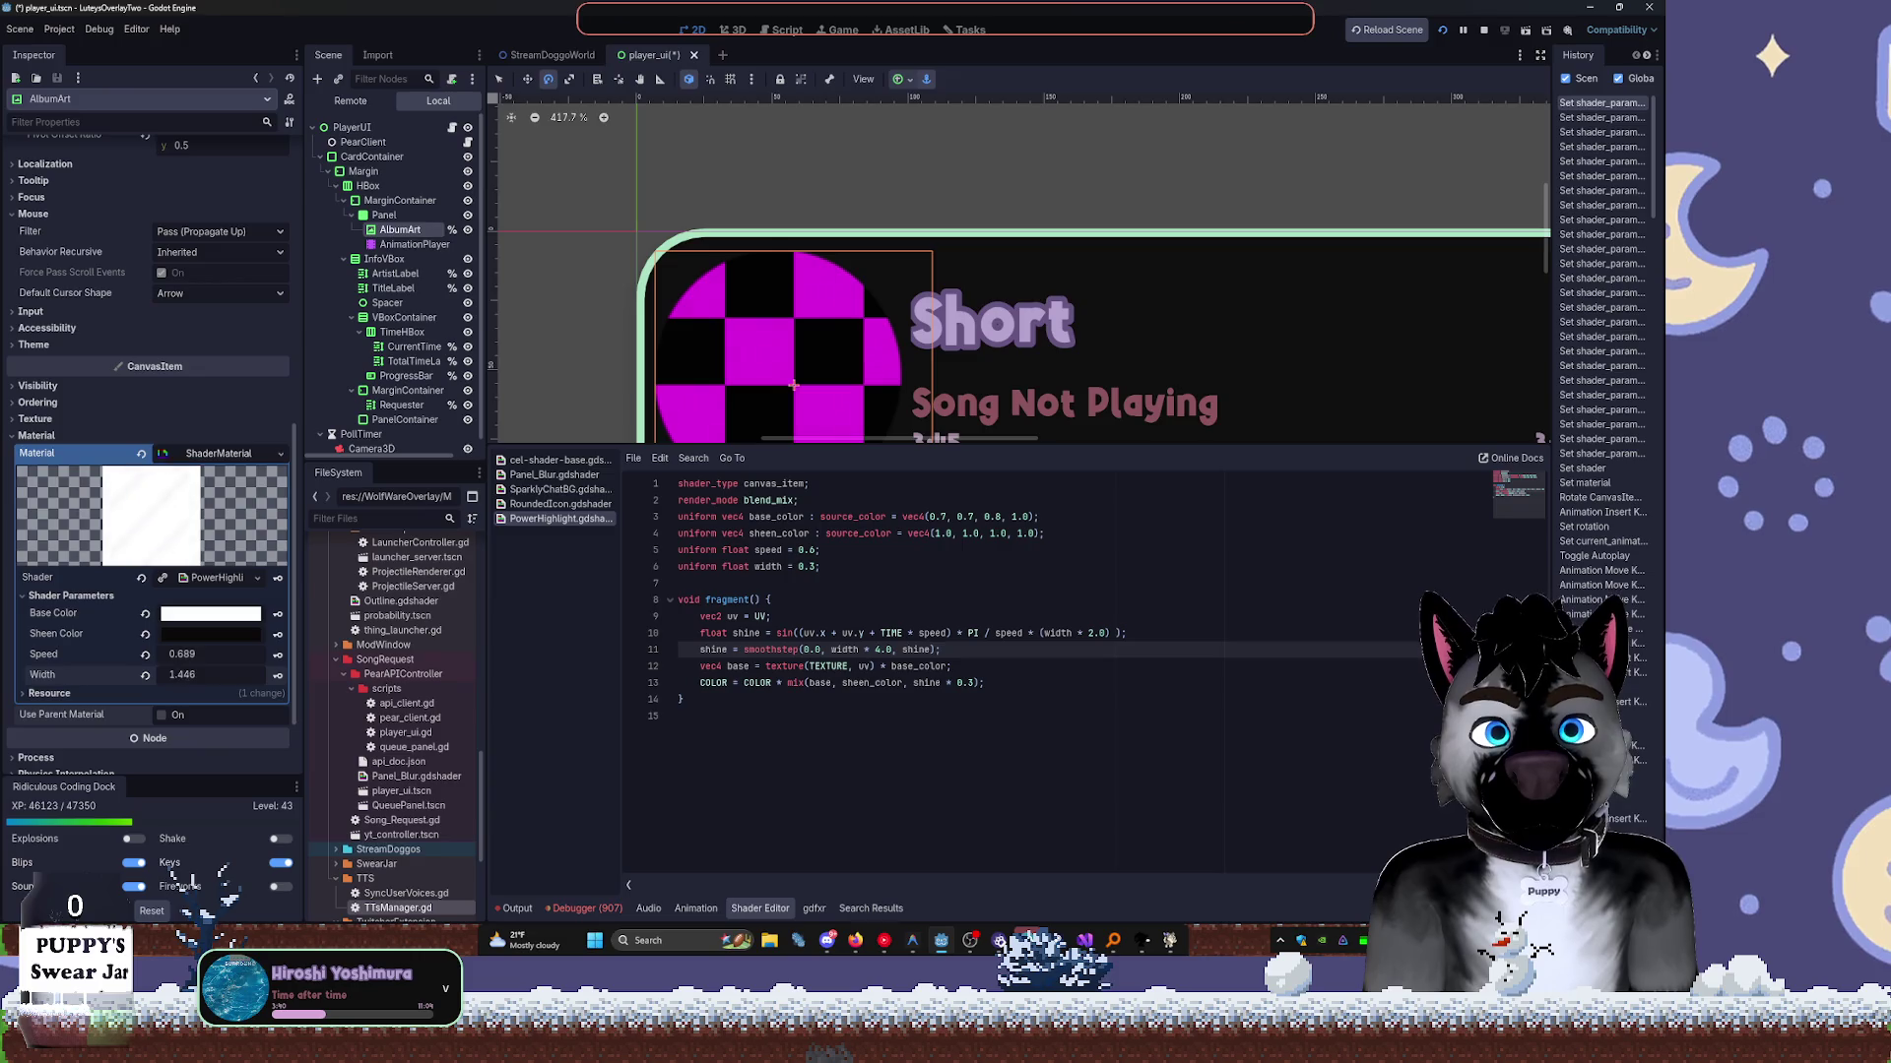
pyautogui.click(828, 479)
pyautogui.moveTo(182, 675)
pyautogui.mouseDown()
pyautogui.moveTo(88, 675)
pyautogui.moveTo(162, 674)
pyautogui.mouseUp()
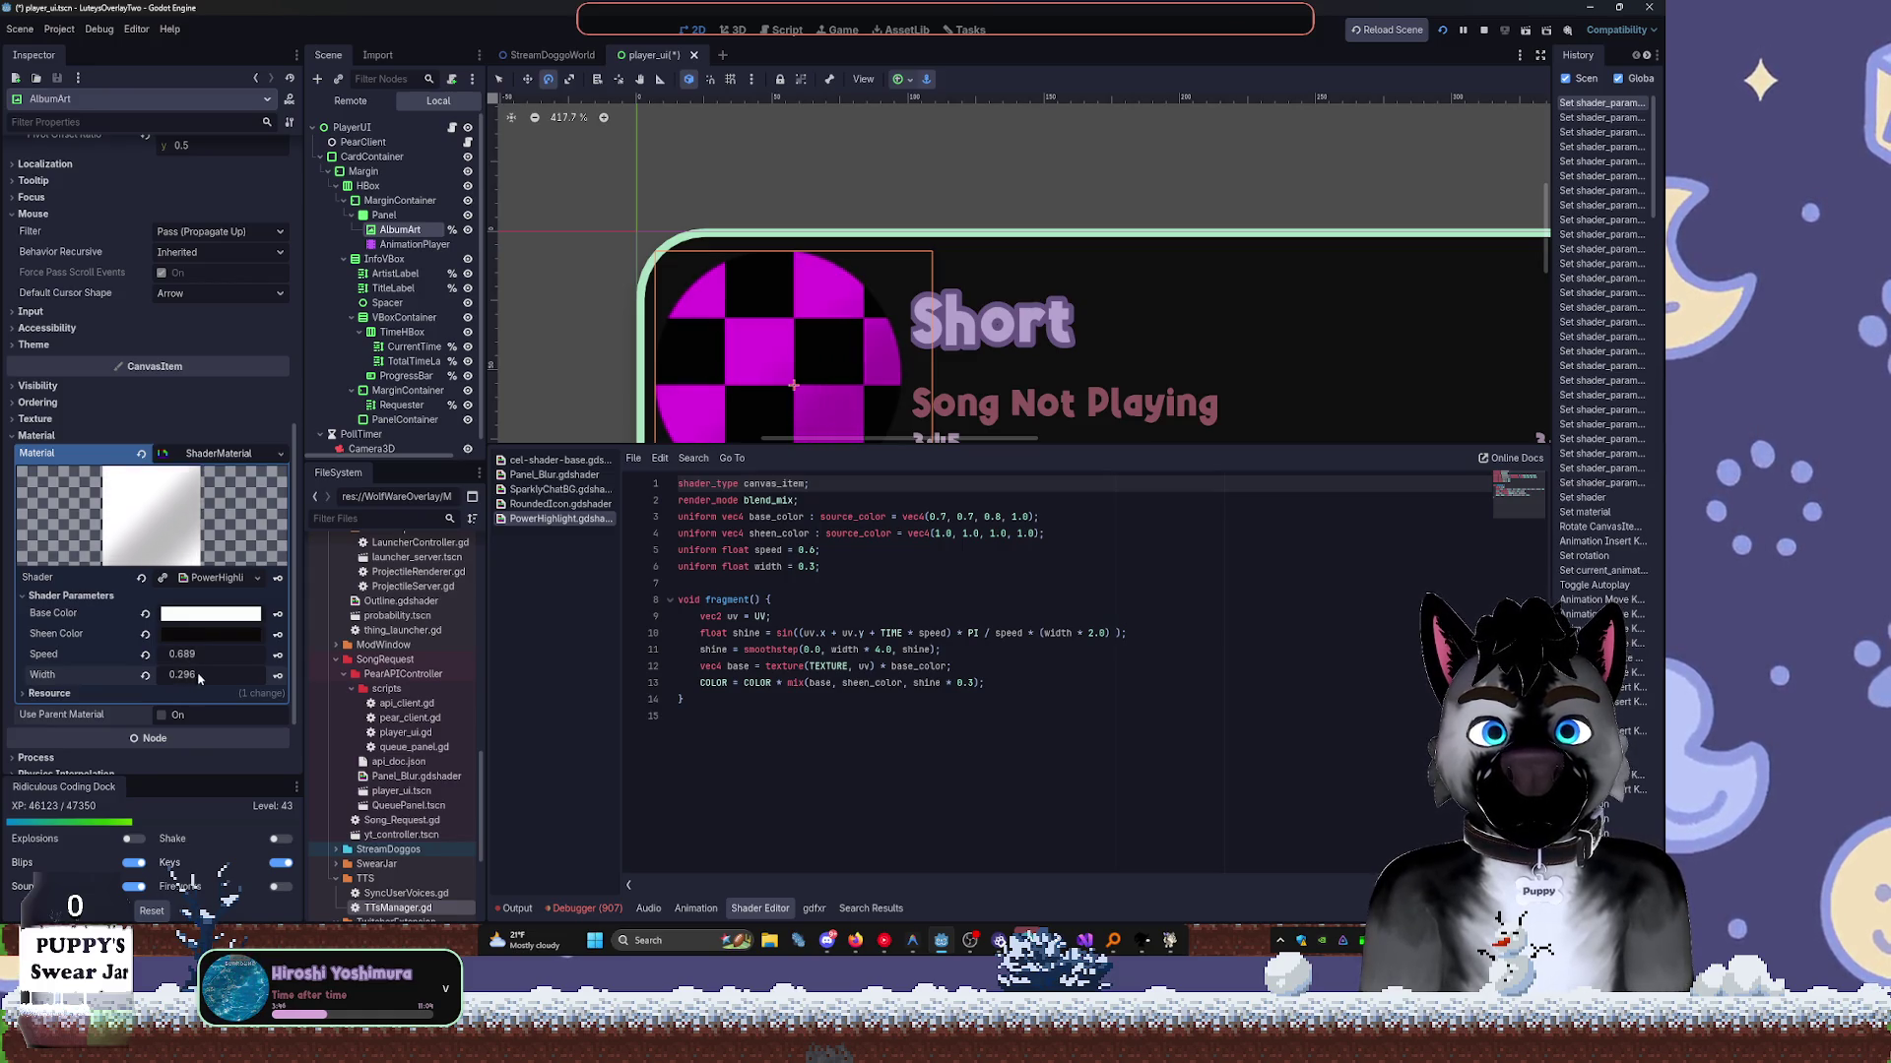
pyautogui.moveTo(182, 654)
pyautogui.mouseDown()
pyautogui.moveTo(212, 654)
pyautogui.moveTo(180, 638)
pyautogui.mouseUp()
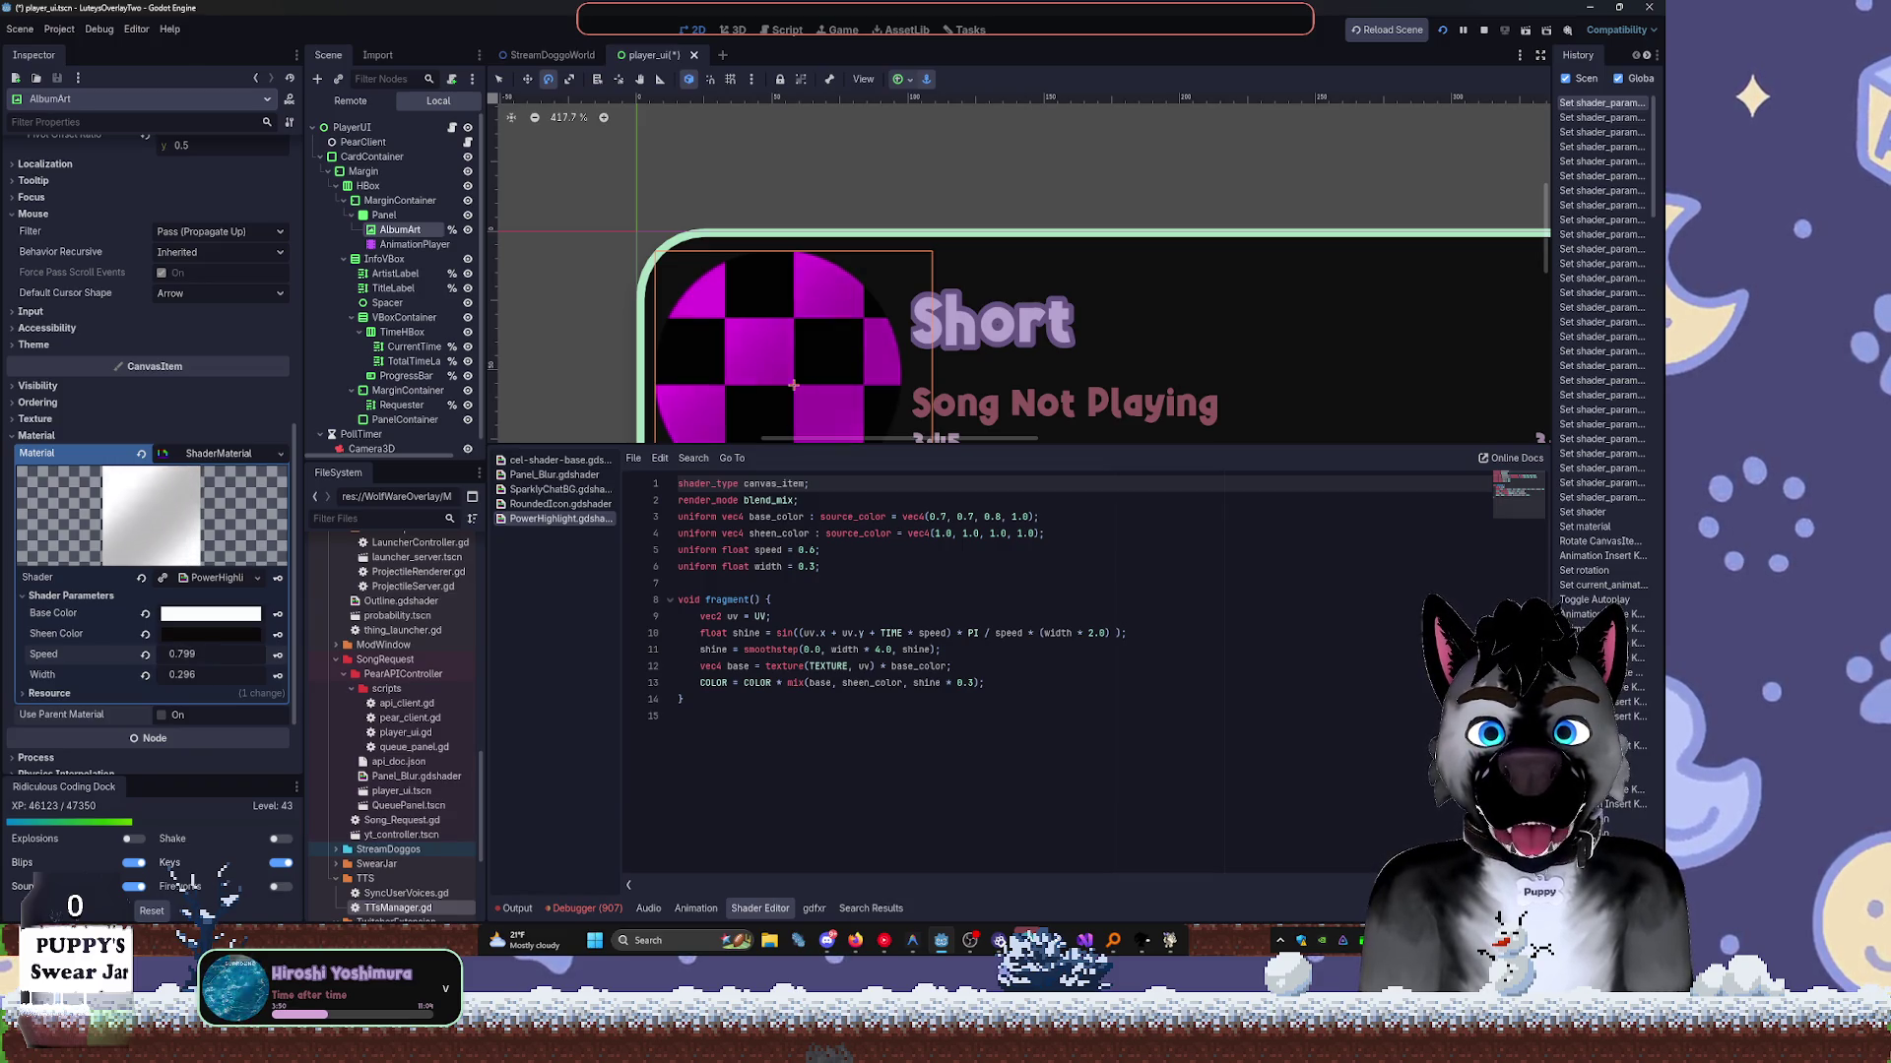
# Set the Sheen Color to white and darken the Base Color to mid grey.
pyautogui.click(180, 633)
pyautogui.moveTo(296, 384); pyautogui.dragTo(295, 219)
pyautogui.click(412, 576)
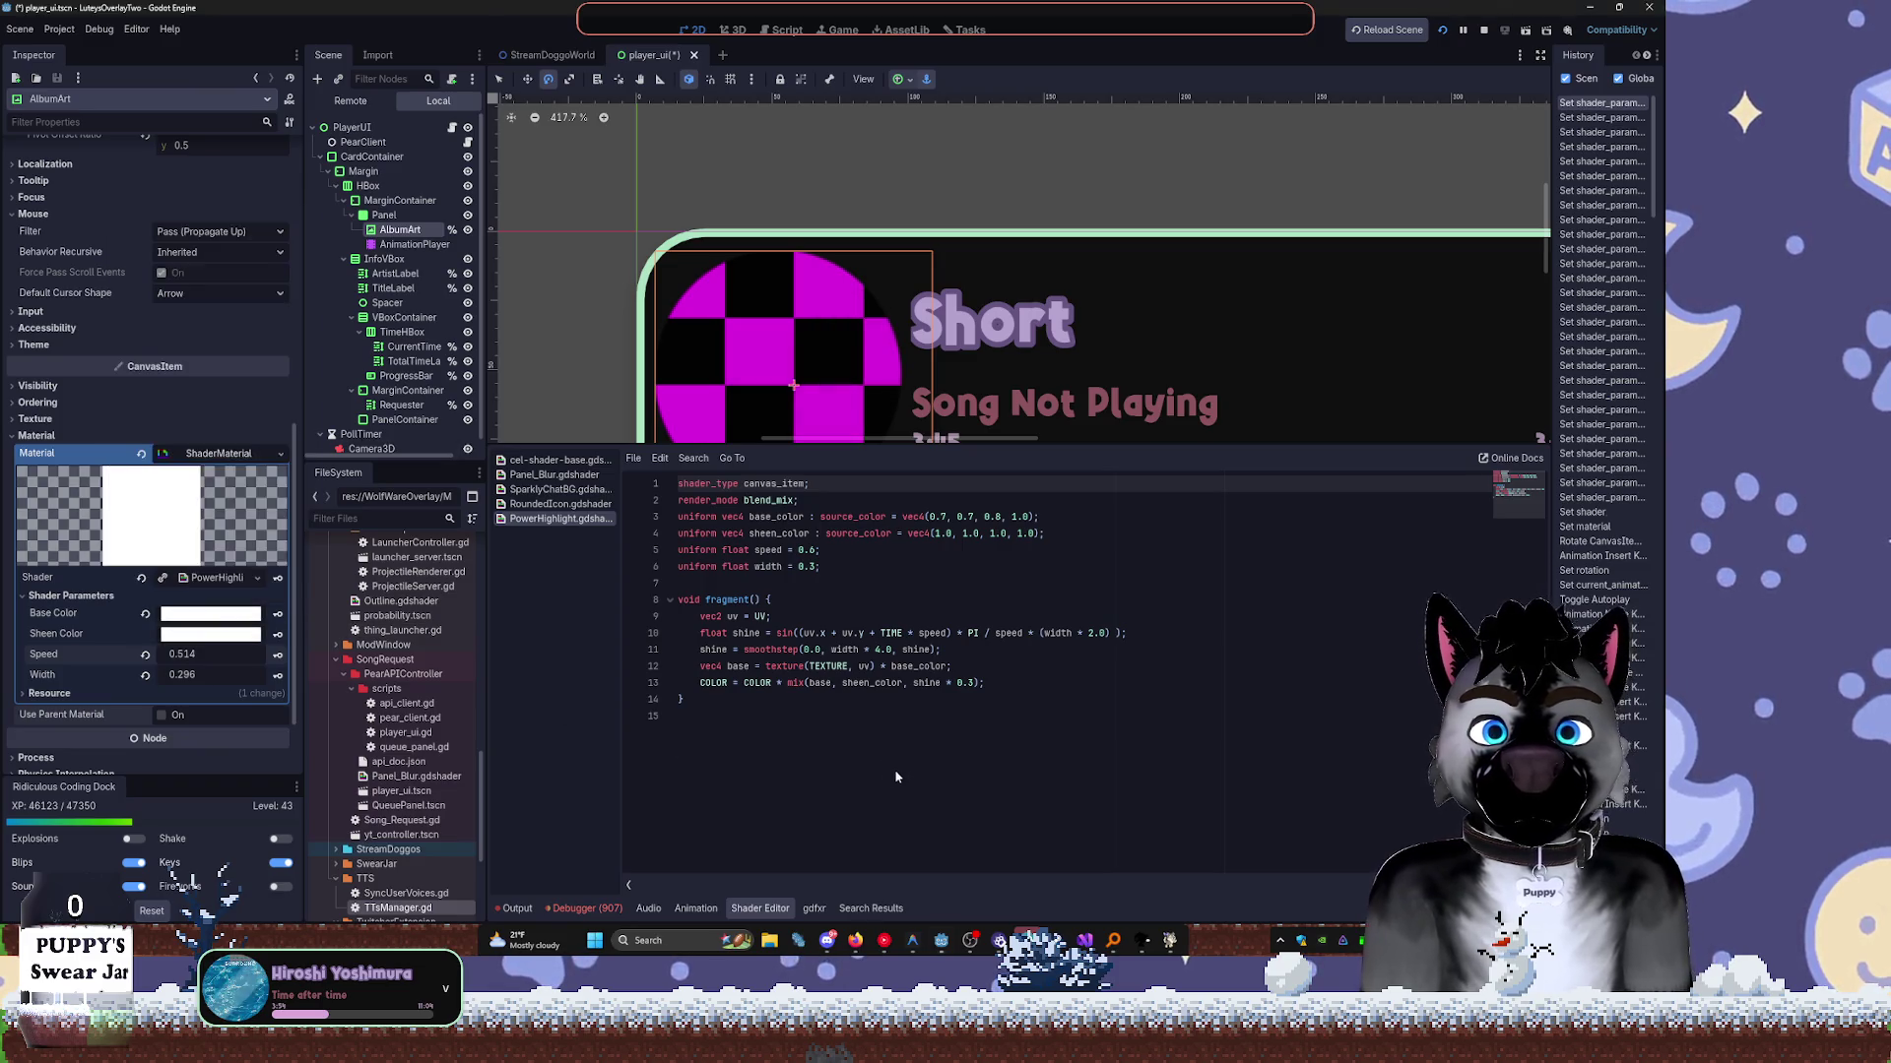
pyautogui.click(210, 613)
pyautogui.click(294, 222)
pyautogui.moveTo(294, 222); pyautogui.dragTo(295, 293)
# Make the Base Color mostly transparent.
pyautogui.click(698, 747)
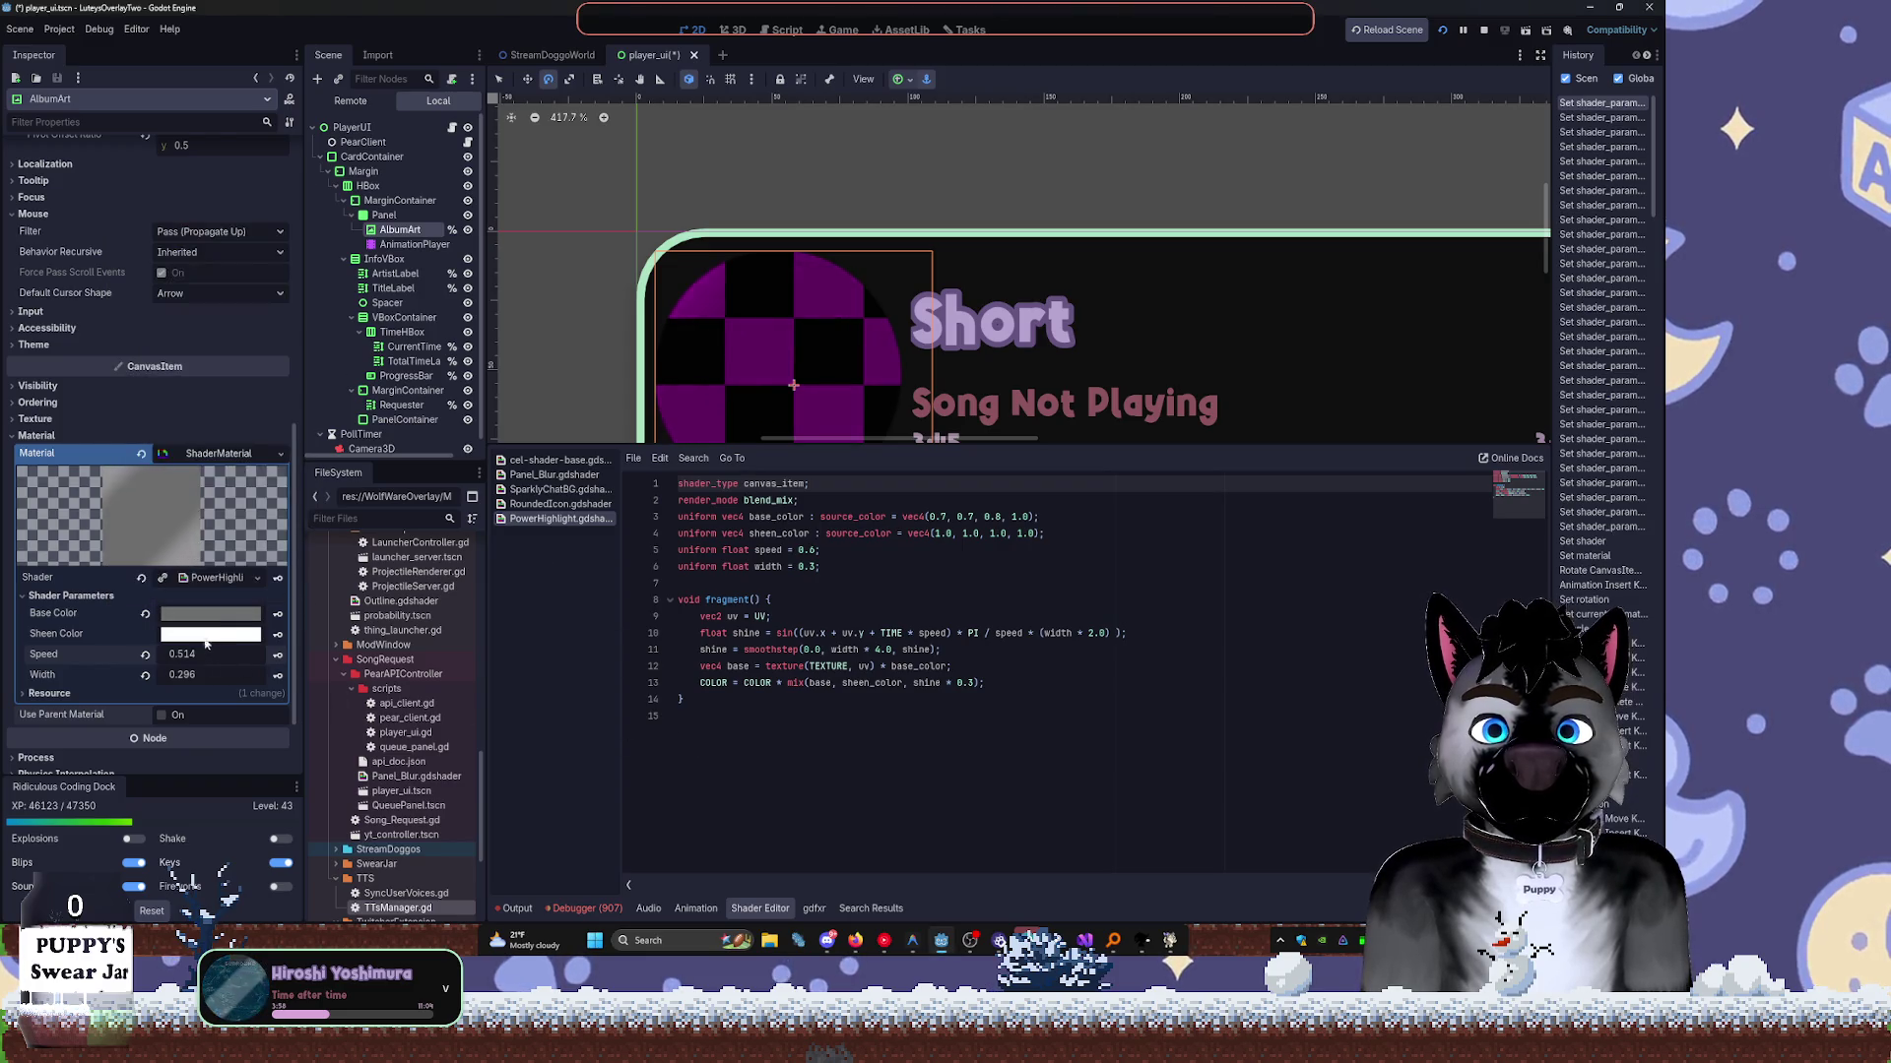
pyautogui.click(207, 640)
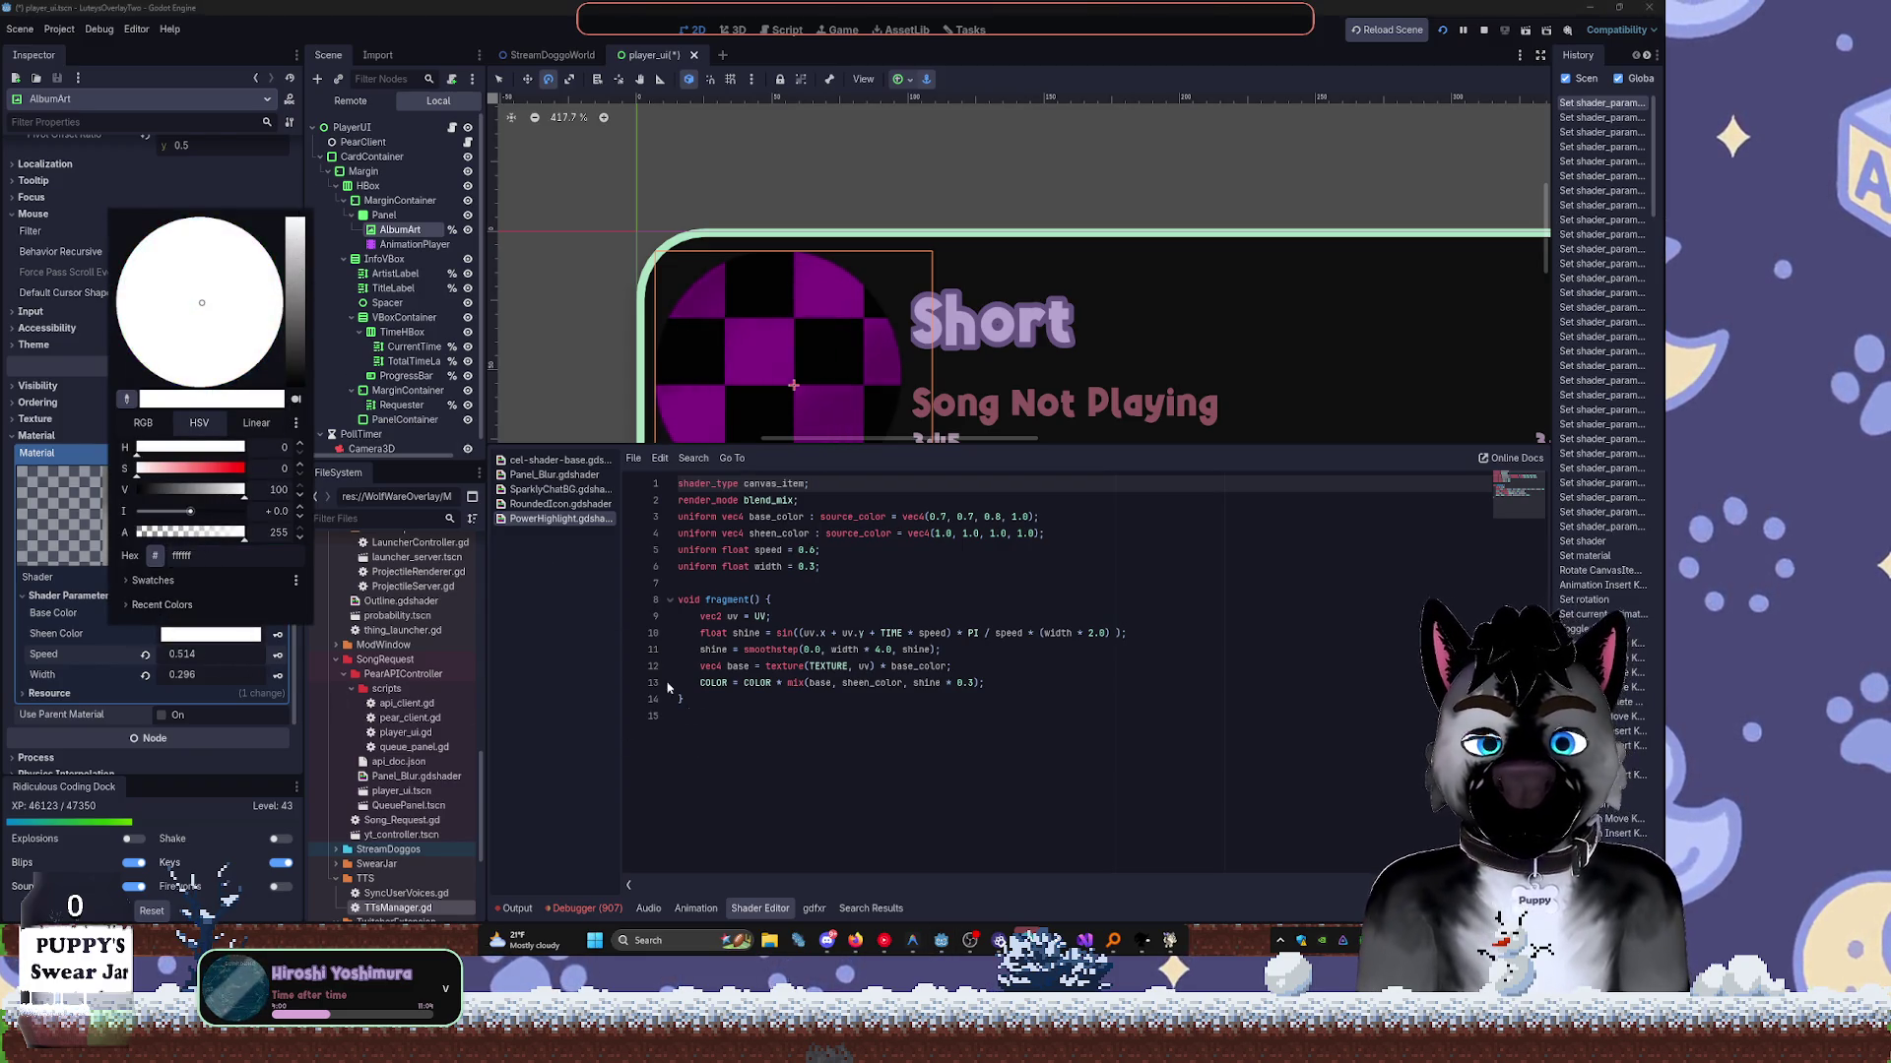
pyautogui.click(640, 659)
pyautogui.click(217, 615)
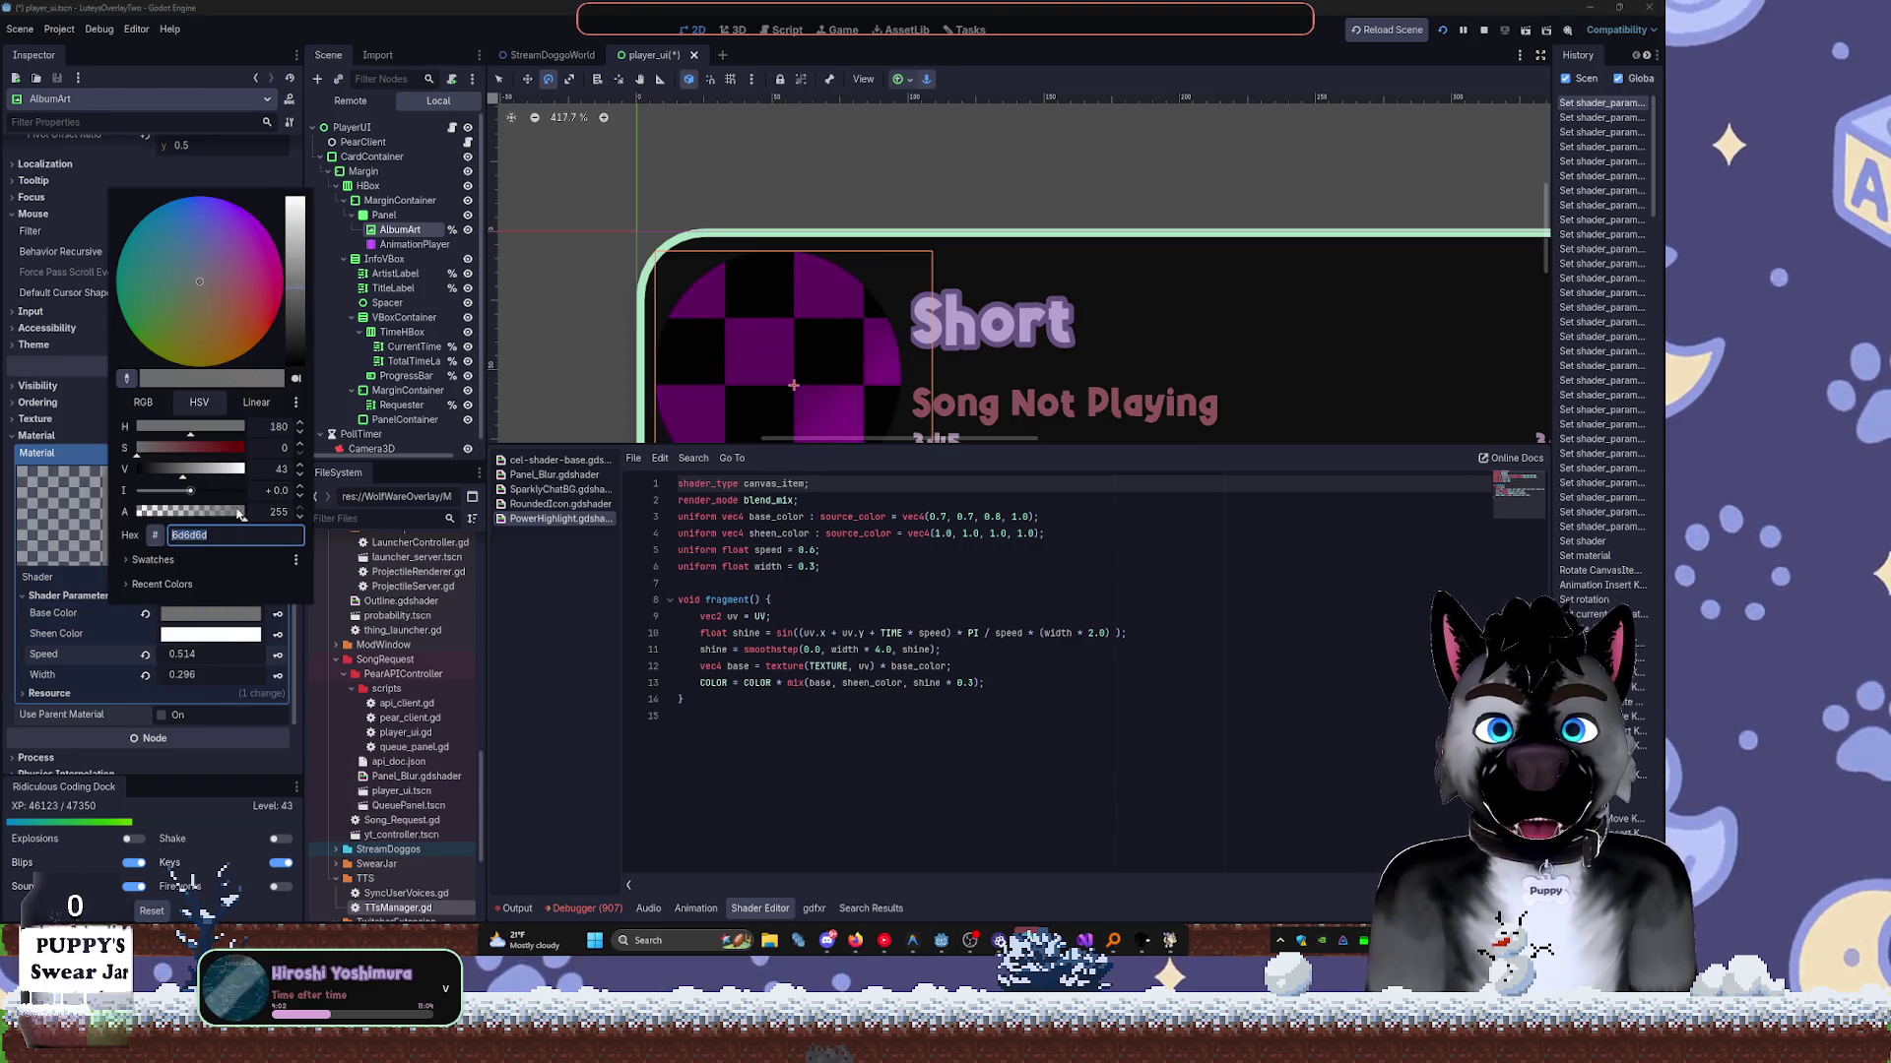
pyautogui.moveTo(239, 512); pyautogui.dragTo(175, 525)
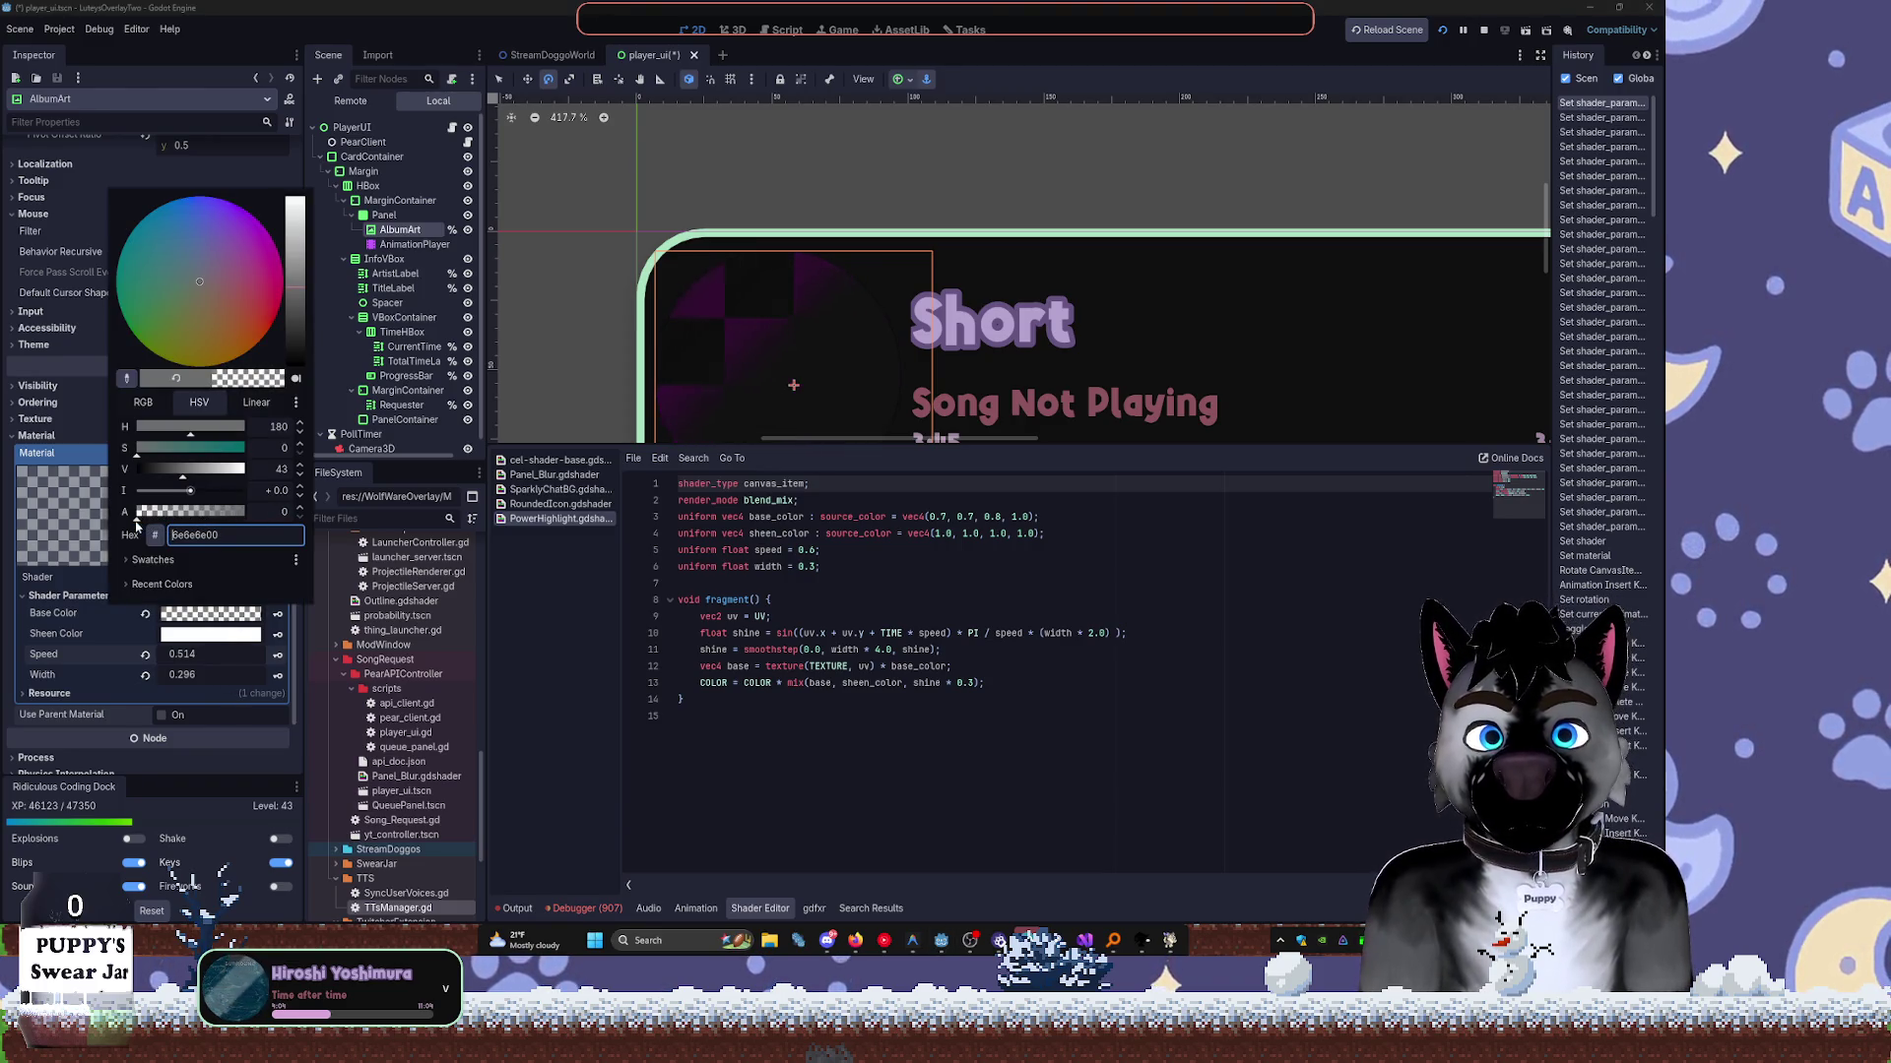
pyautogui.press('Escape')
# Turn the Sheen Color into a translucent grey with a reddish tint.
pyautogui.click(210, 614)
pyautogui.click(564, 737)
pyautogui.click(211, 633)
pyautogui.moveTo(197, 463); pyautogui.dragTo(59, 462)
pyautogui.click(802, 701)
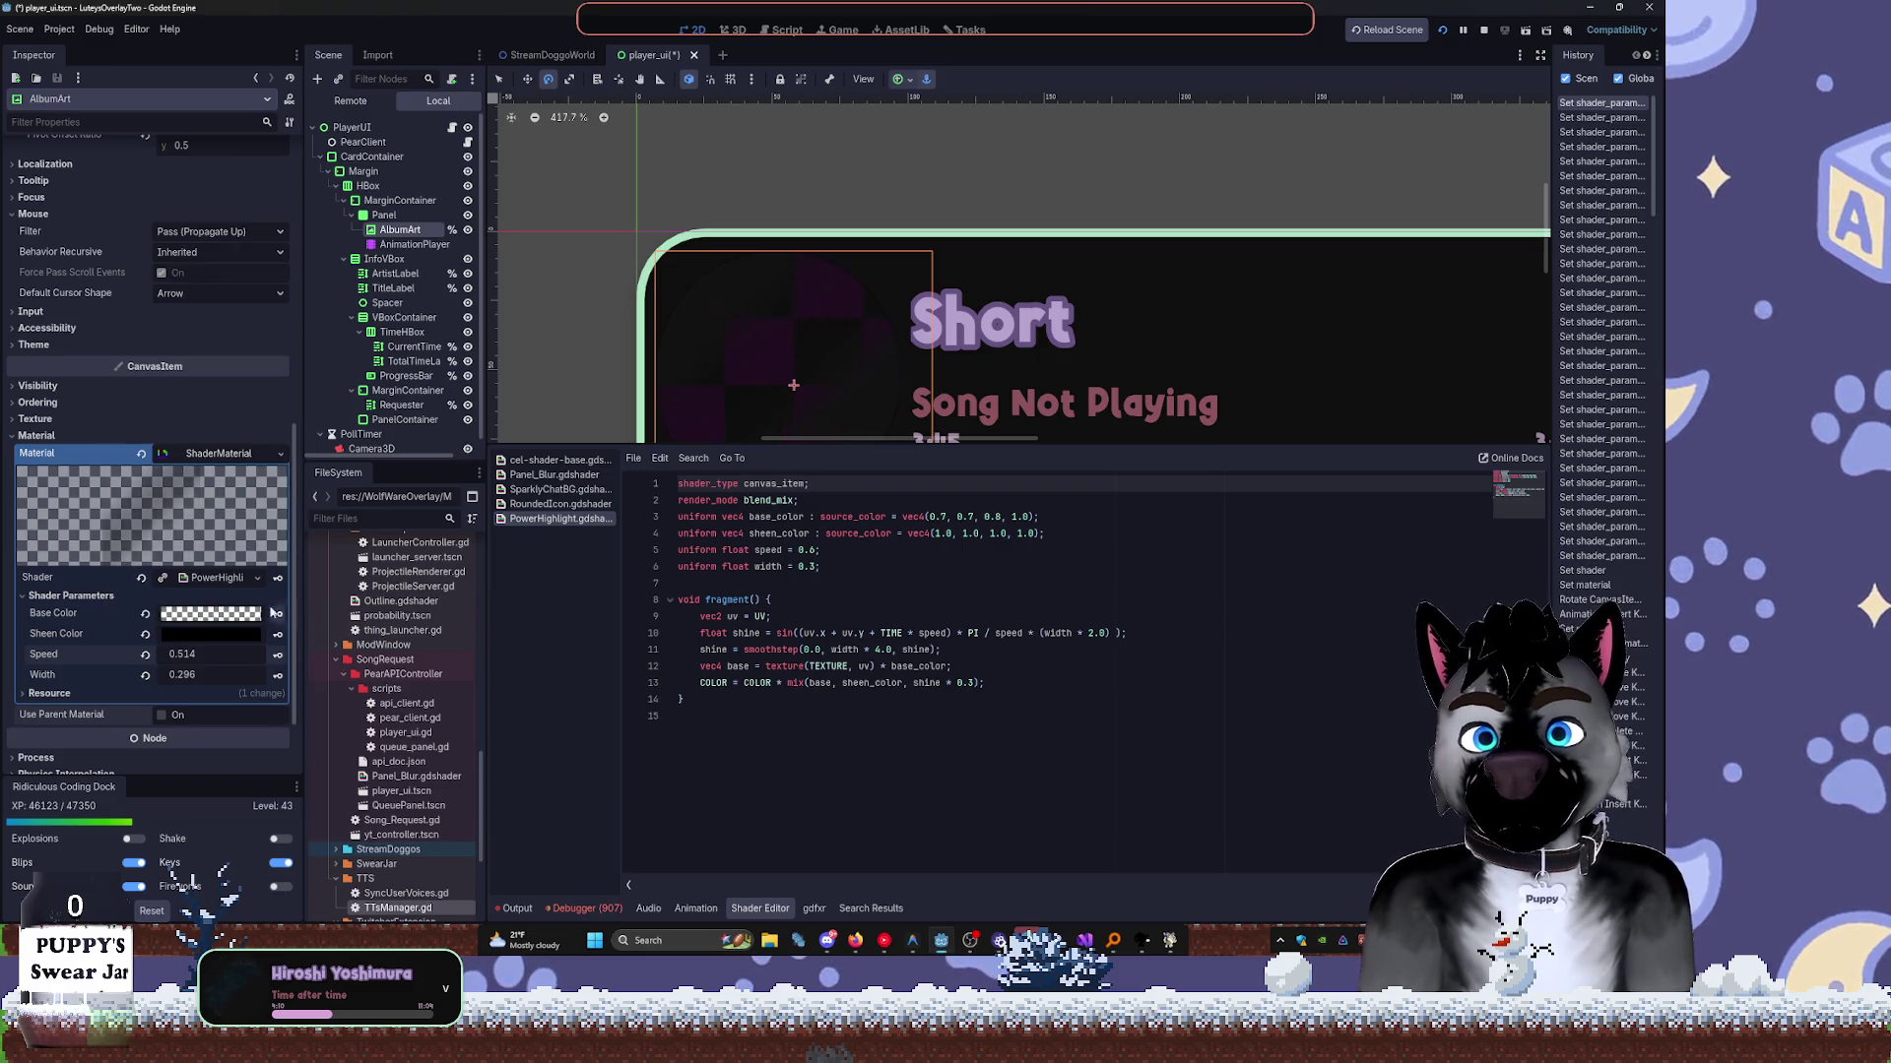
pyautogui.click(210, 633)
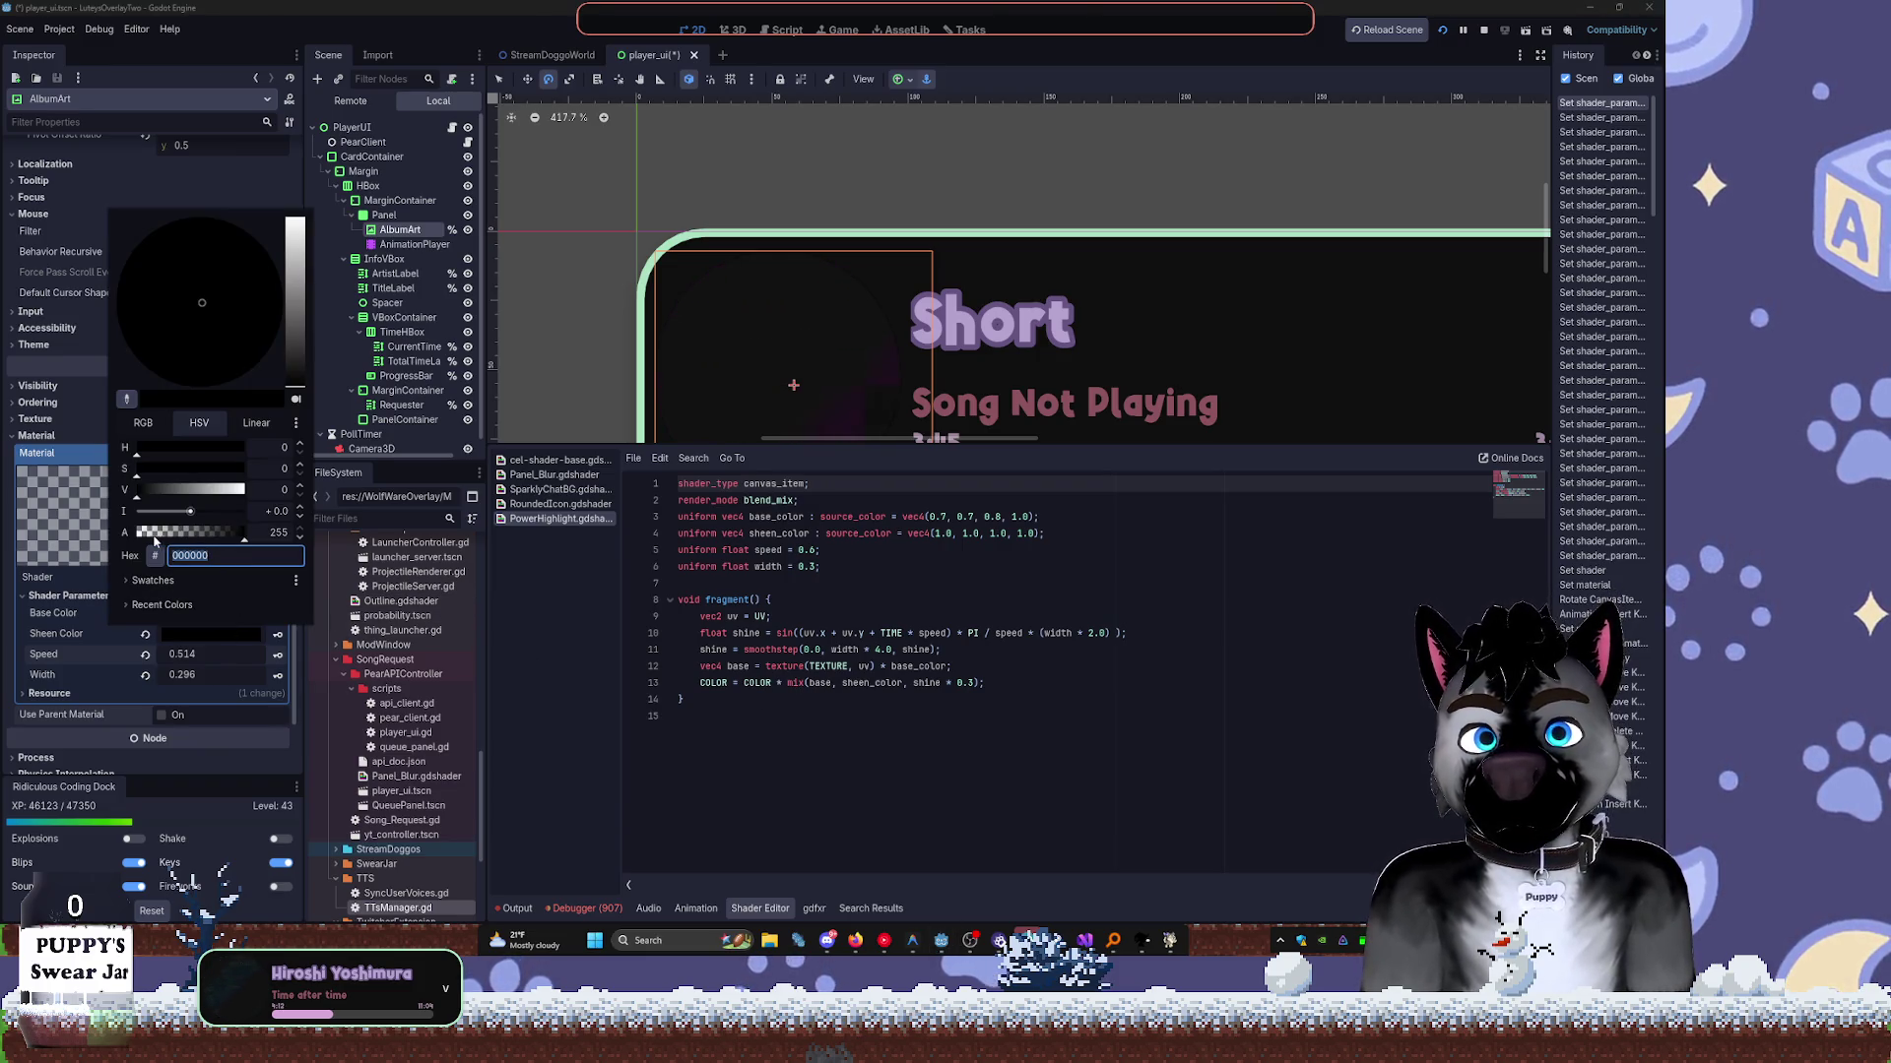
pyautogui.moveTo(157, 535); pyautogui.dragTo(138, 534)
pyautogui.click(292, 297)
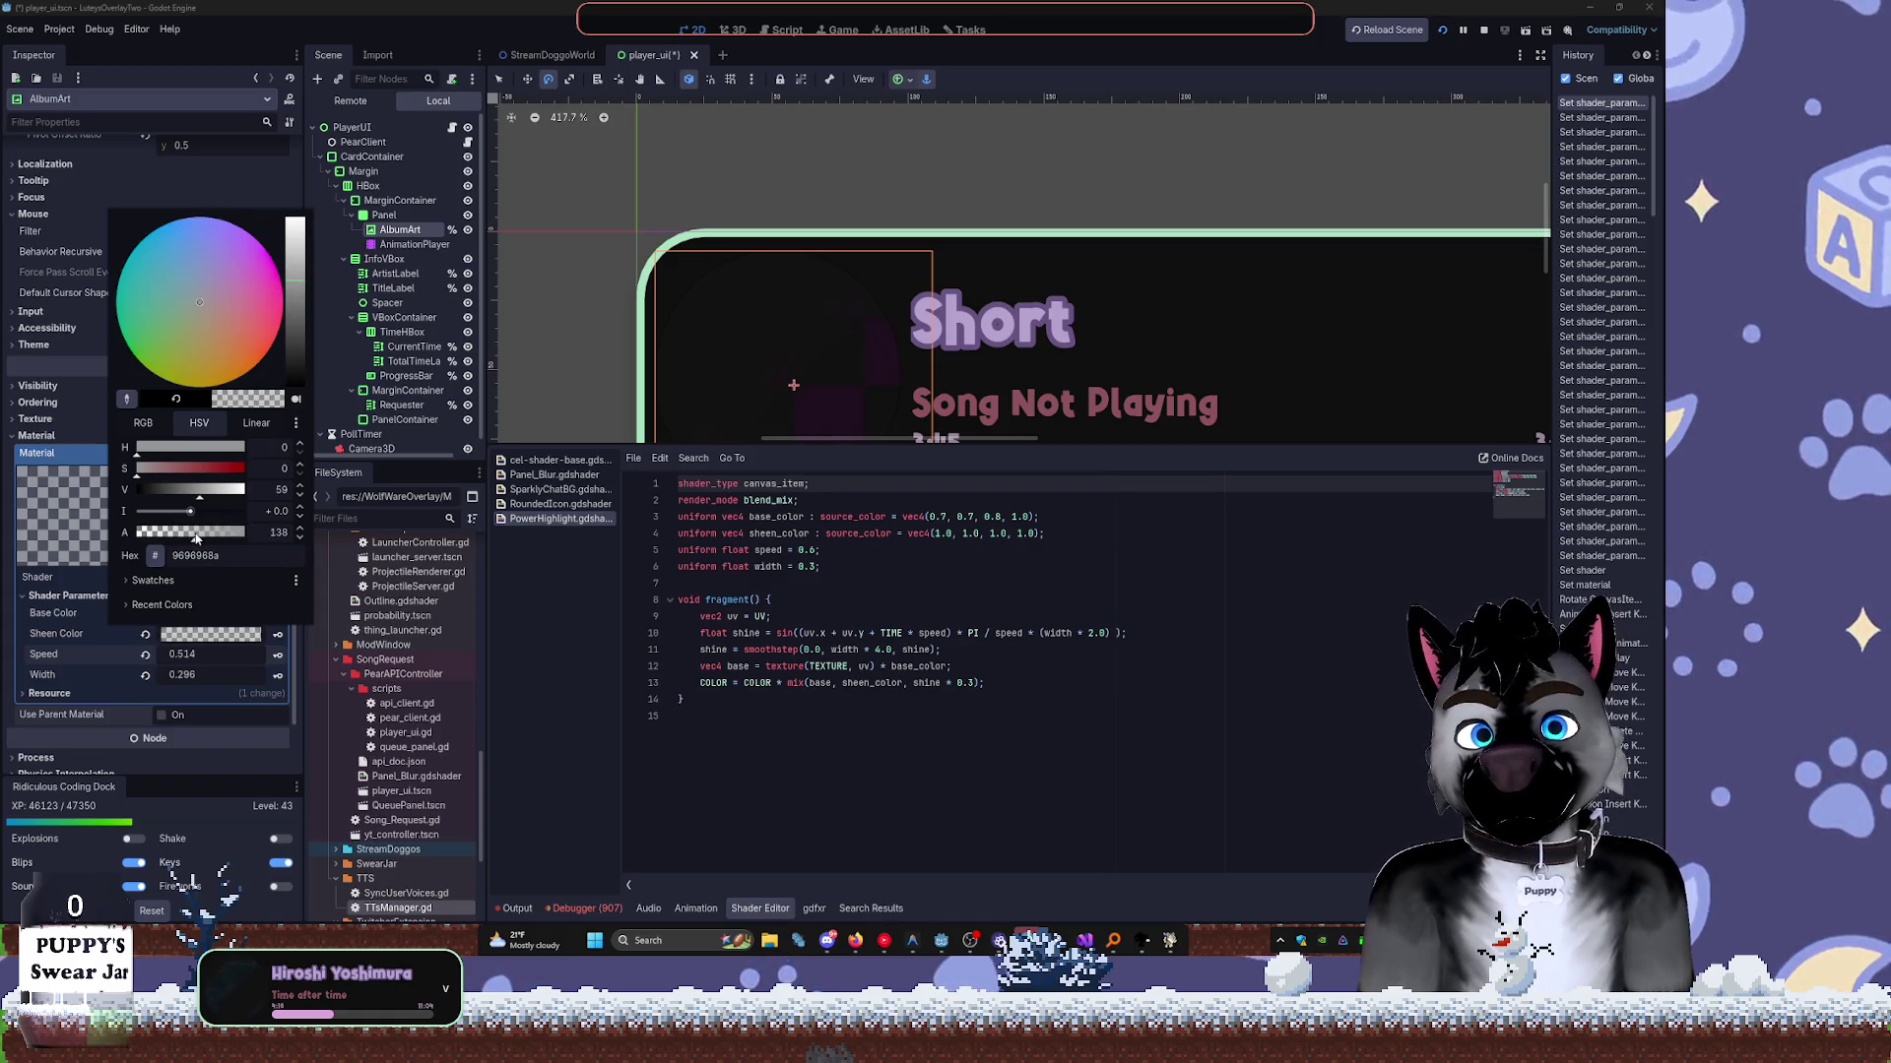
pyautogui.click(205, 467)
# Tint the Base Color teal and raise its opacity to 112.
pyautogui.click(217, 613)
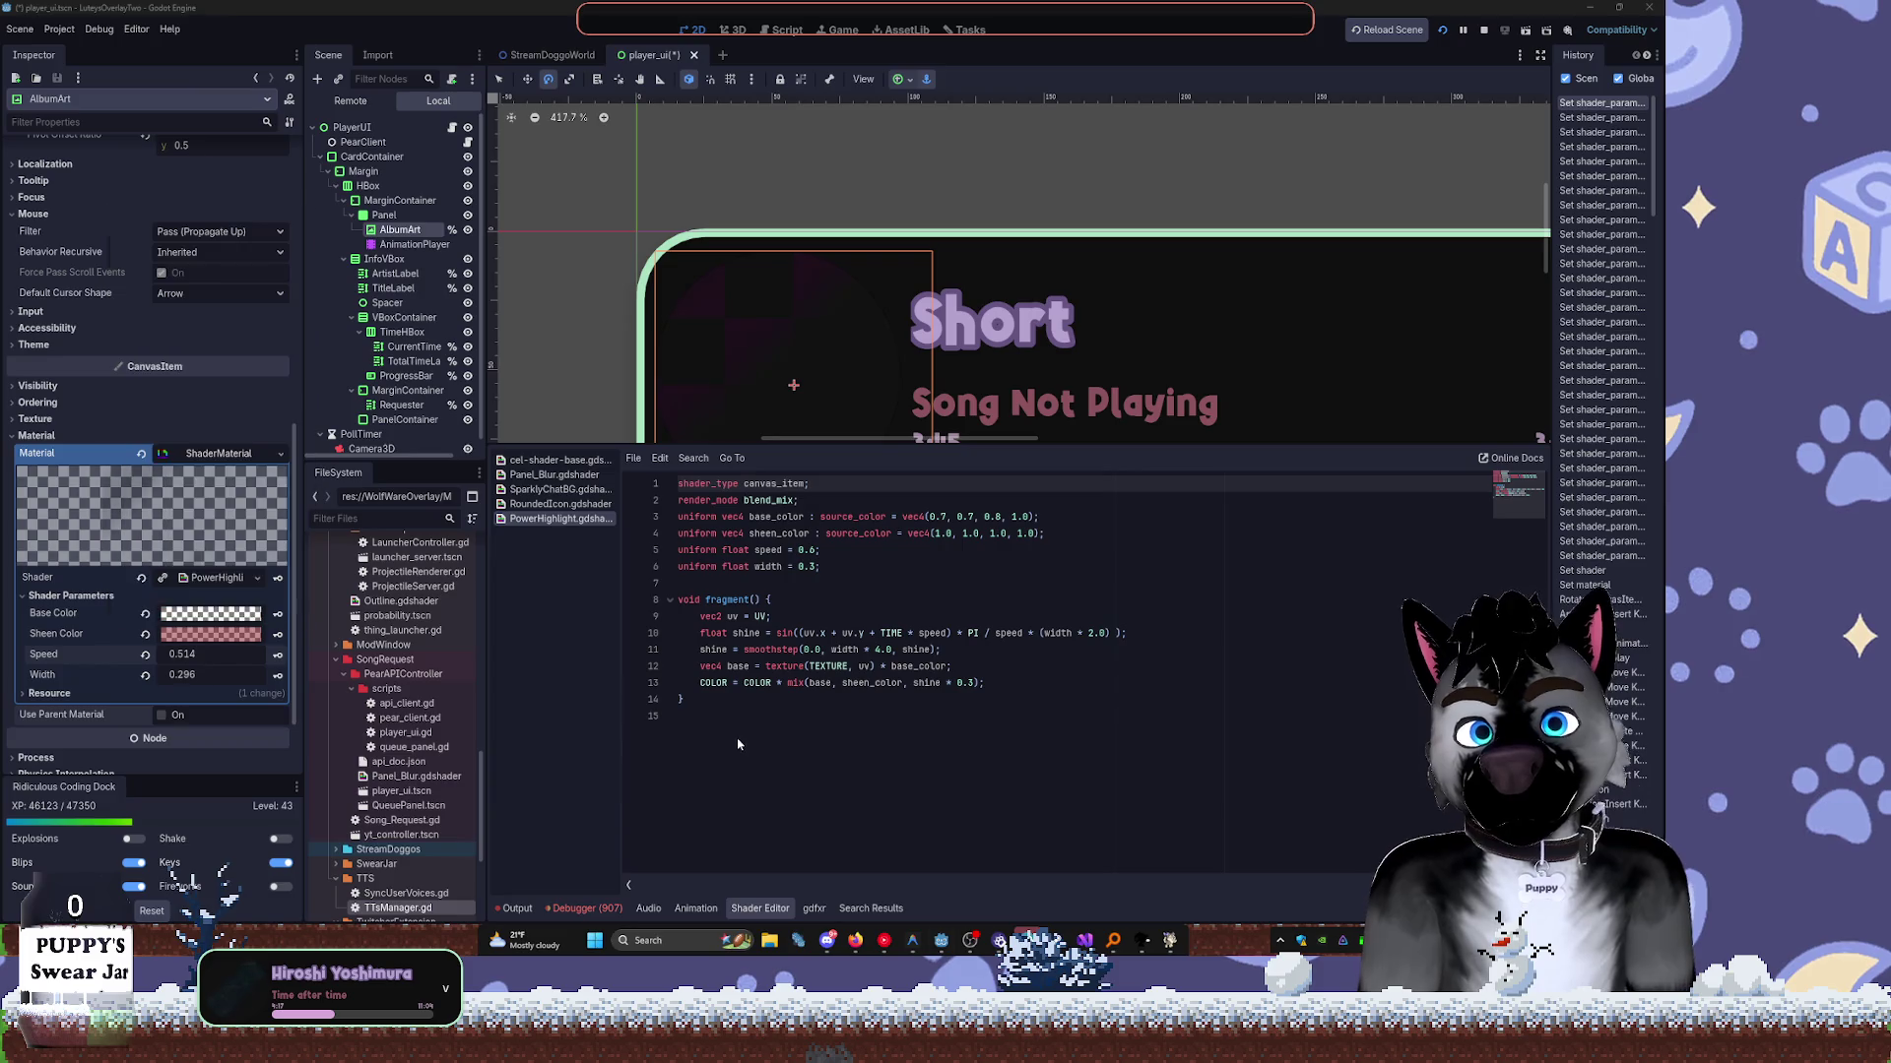
pyautogui.click(218, 608)
pyautogui.click(186, 510)
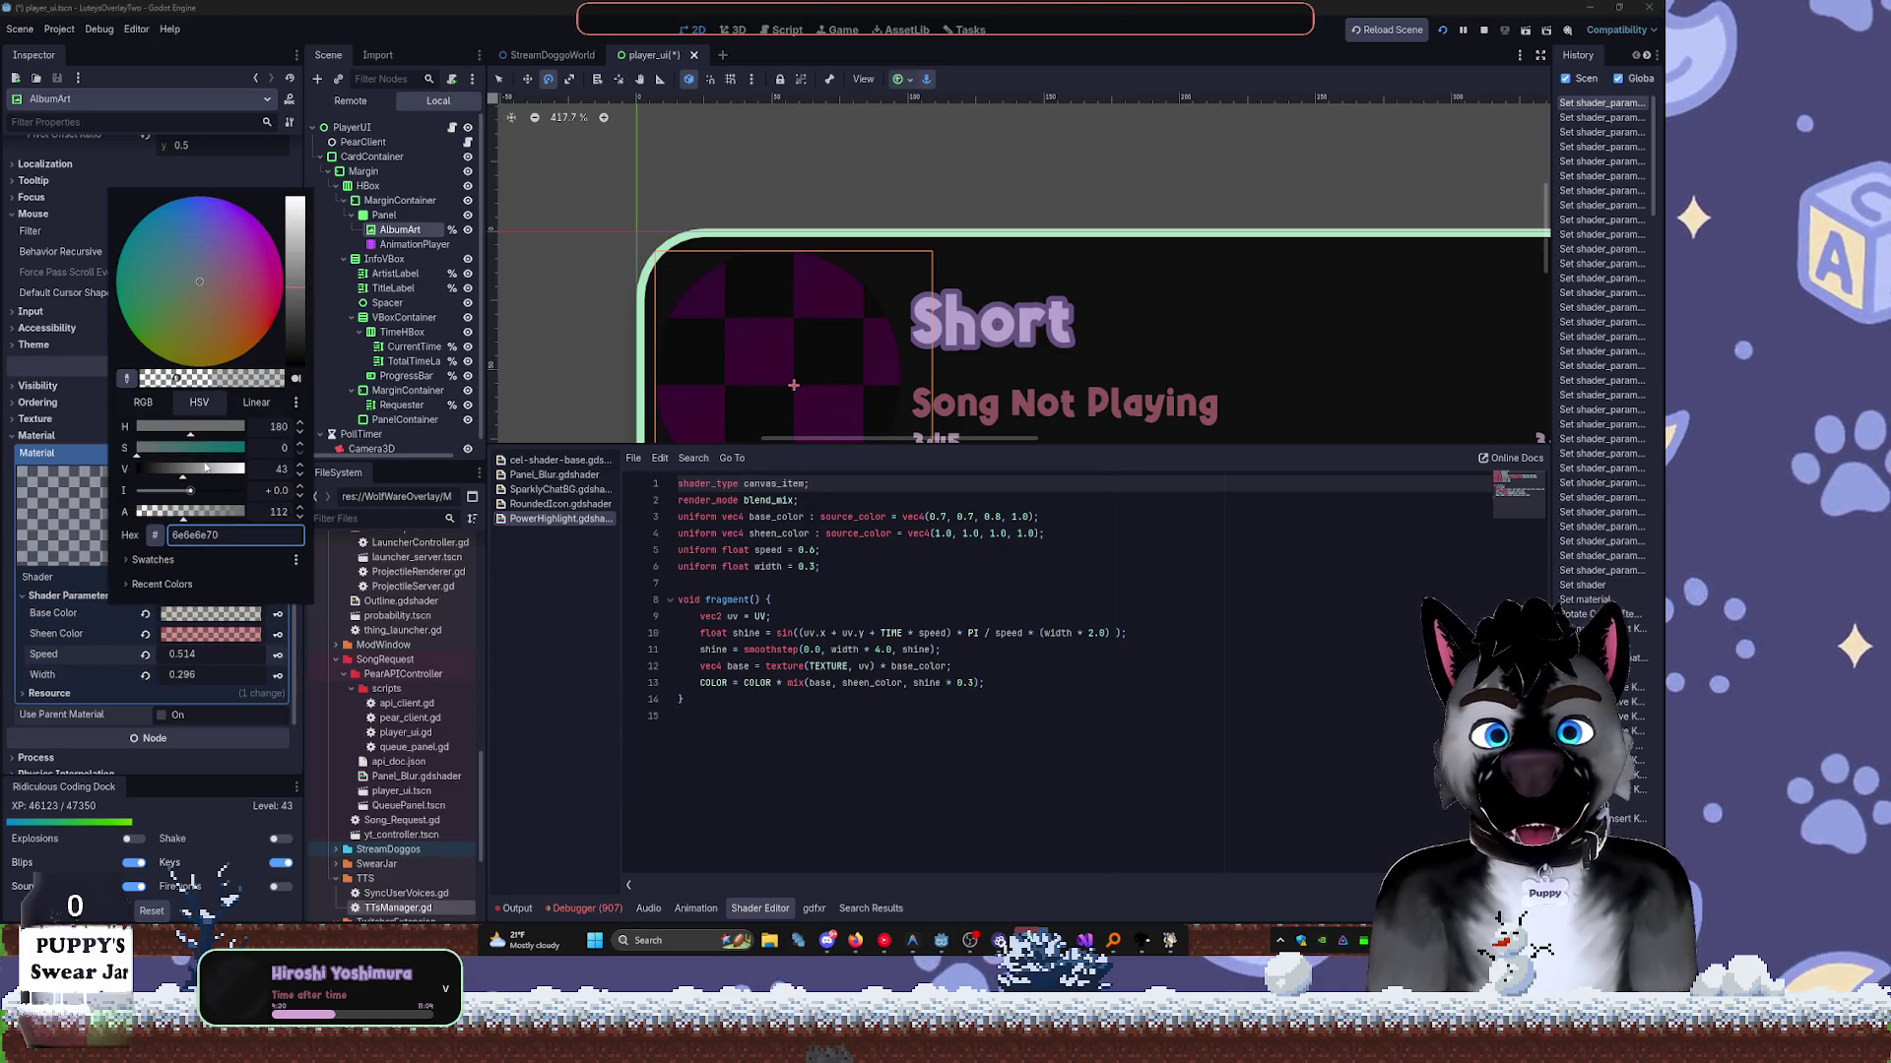
pyautogui.click(185, 453)
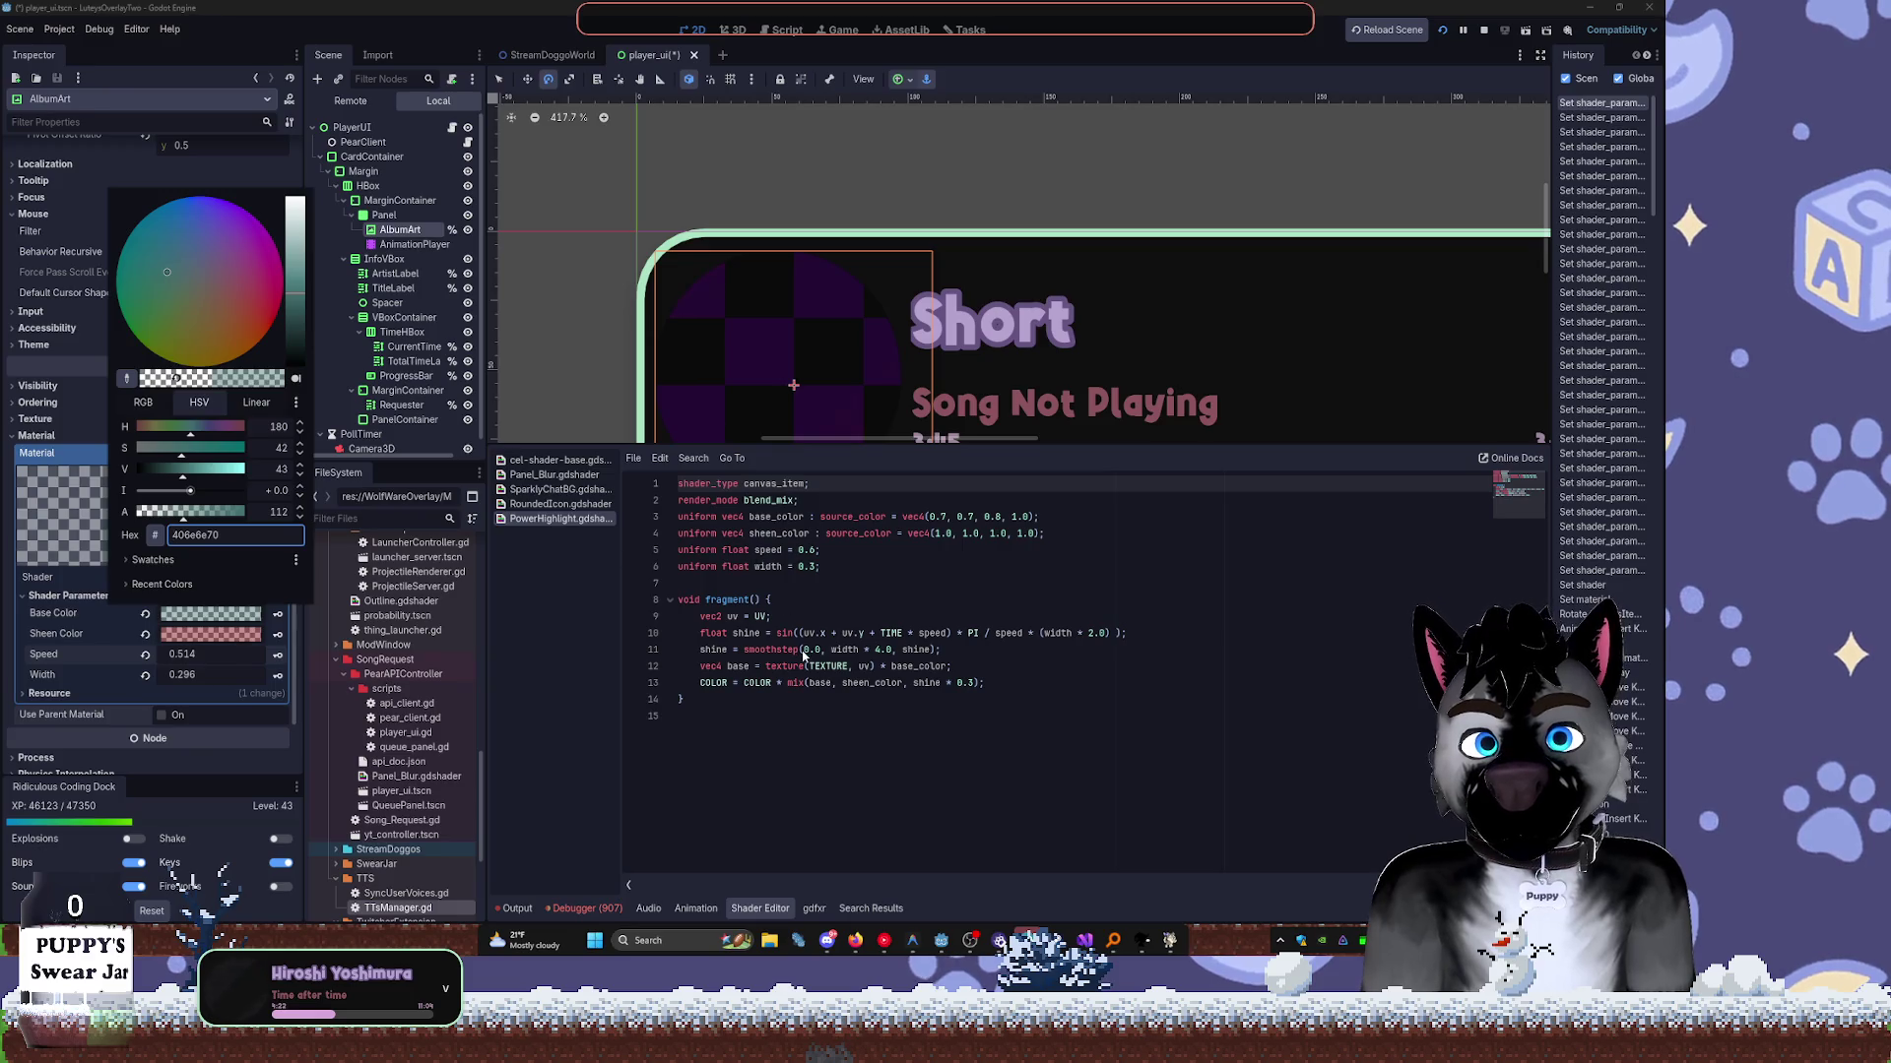
pyautogui.click(761, 701)
pyautogui.click(853, 683)
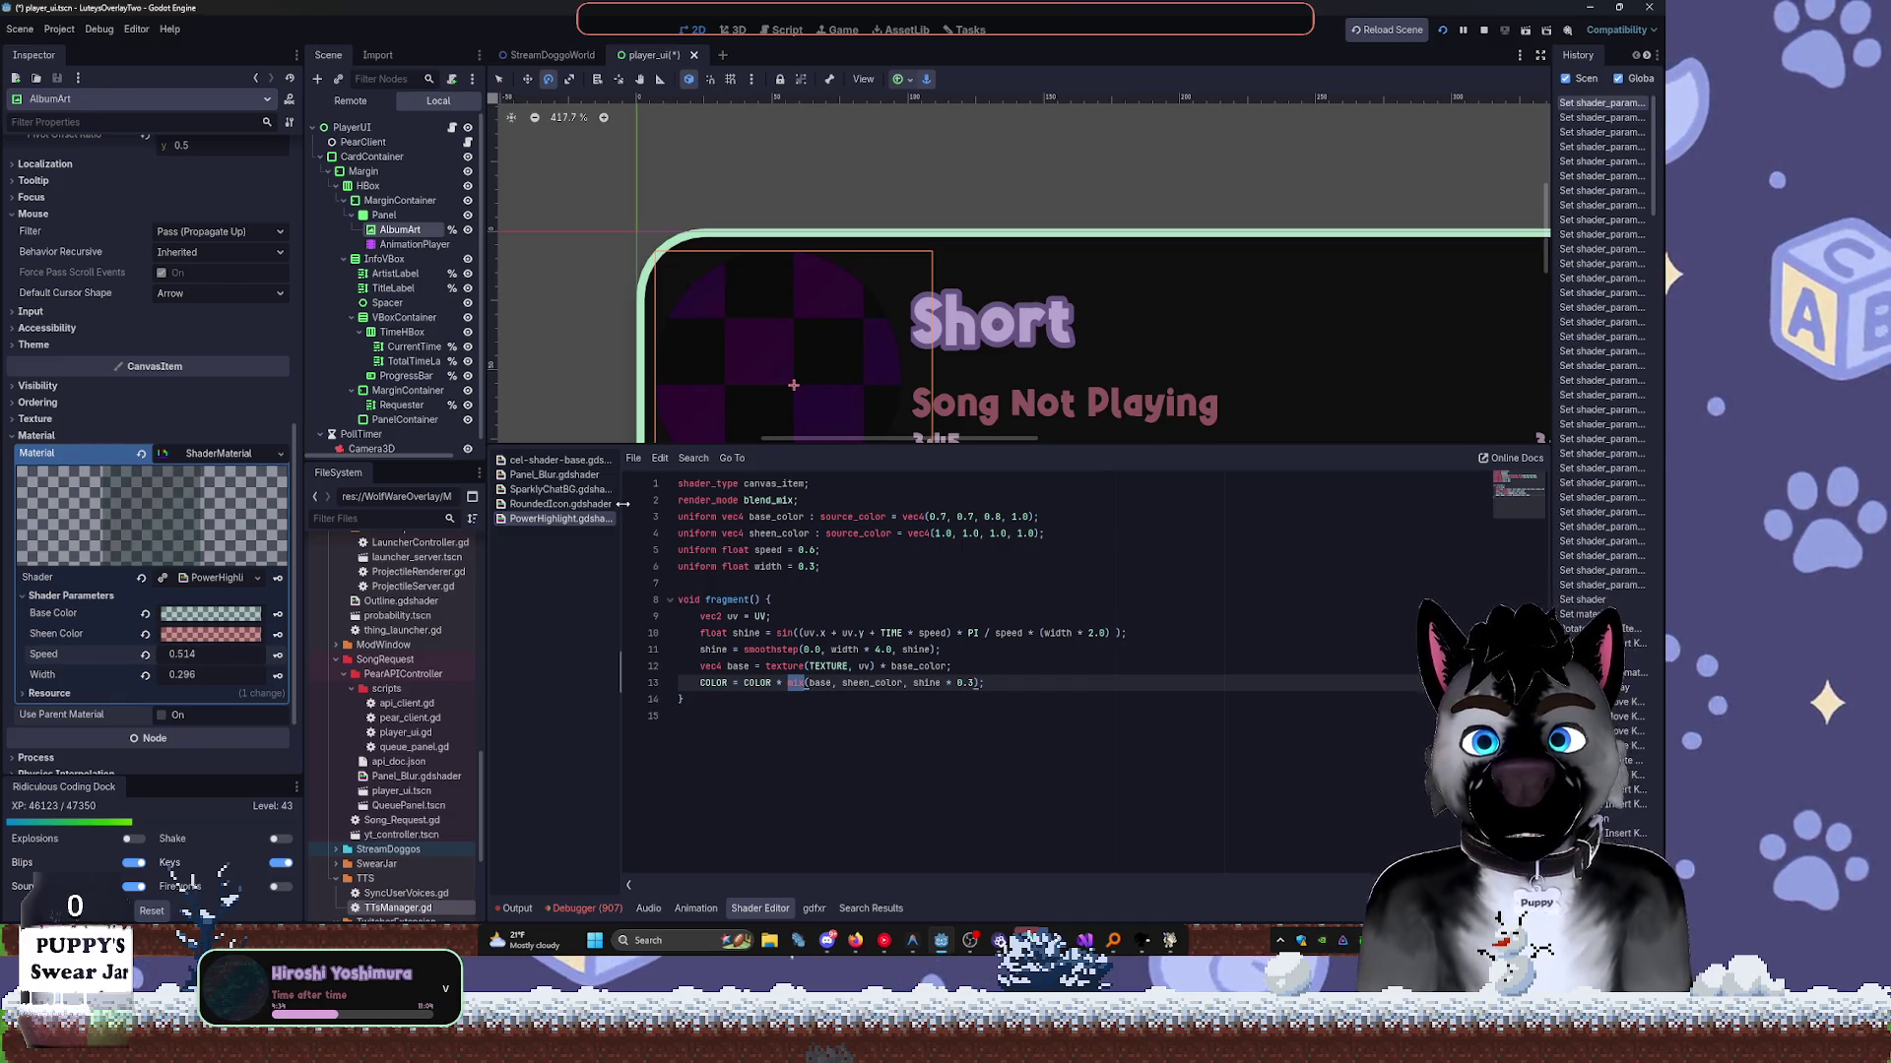
# Append ' + uv.x' after sheen_color on line 13 of the shader.
pyautogui.click(903, 684)
pyautogui.write('+ UV')
pyautogui.press('Escape')
pyautogui.write('v.x')
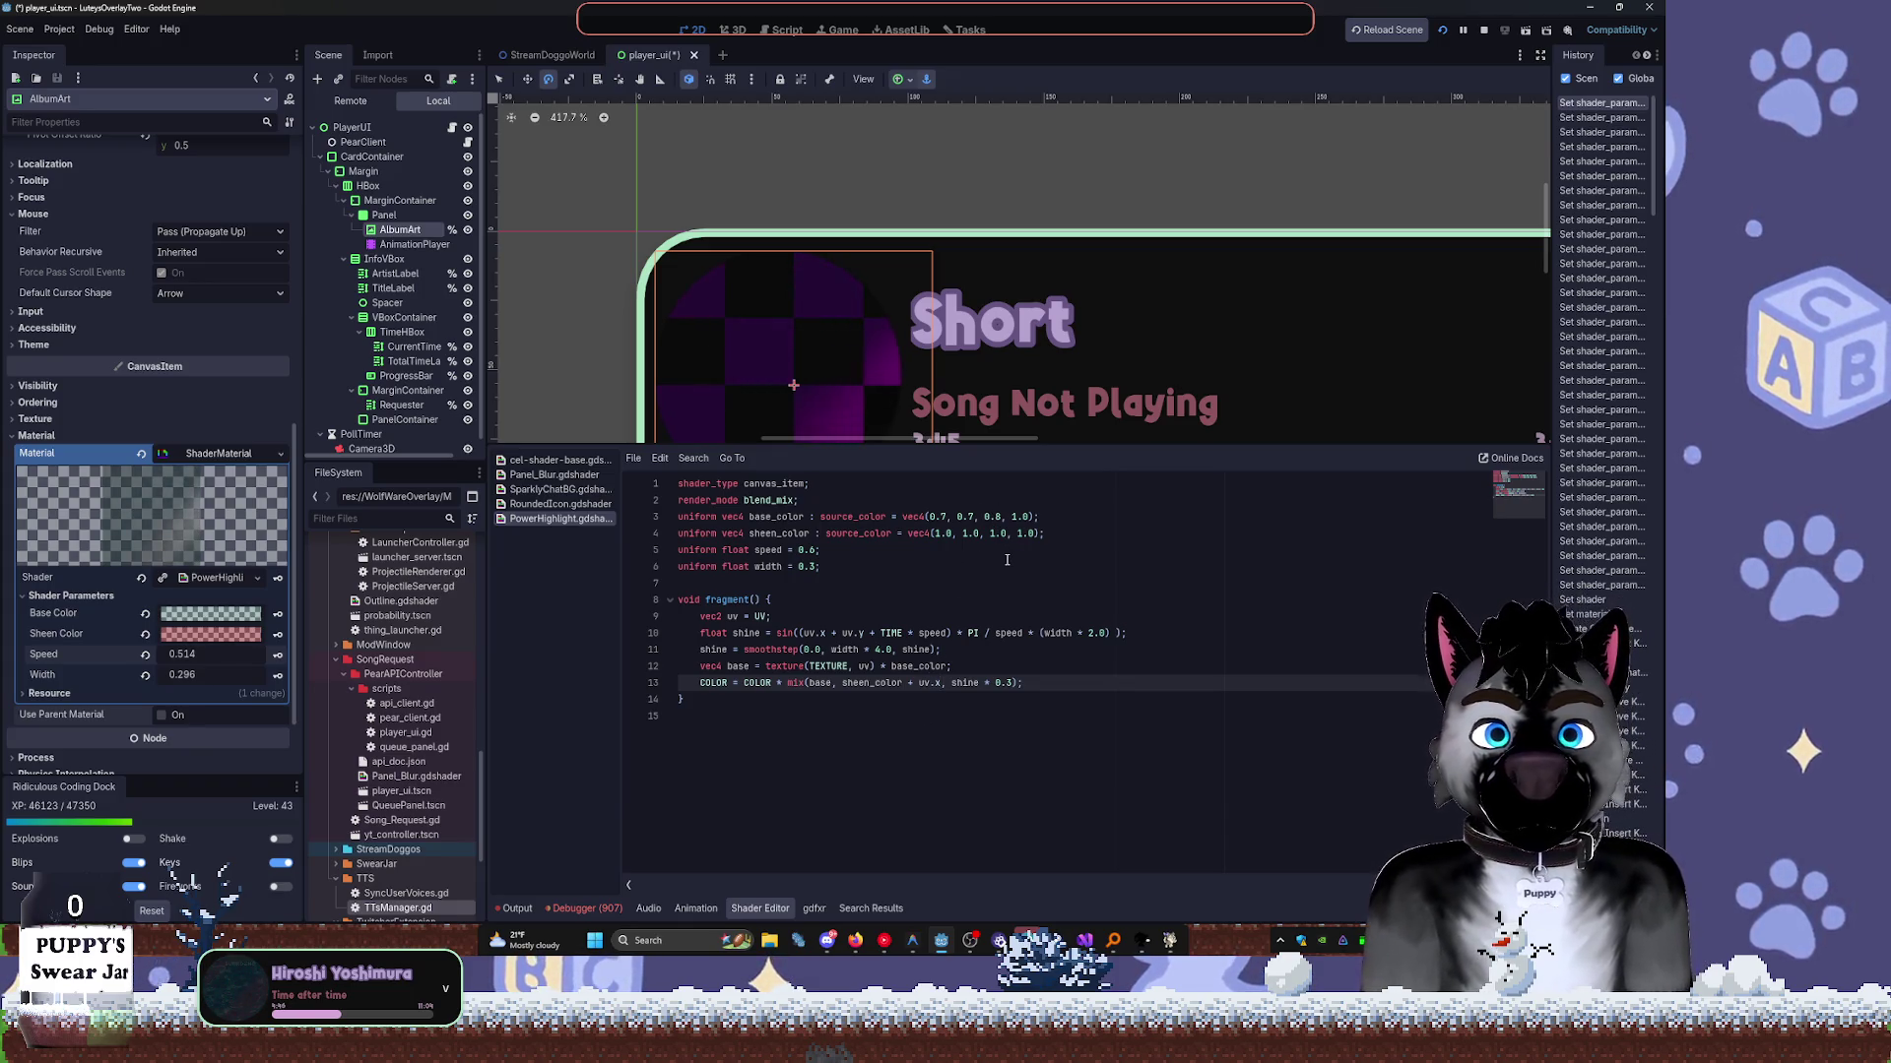
pyautogui.moveTo(961, 371); pyautogui.dragTo(943, 284)
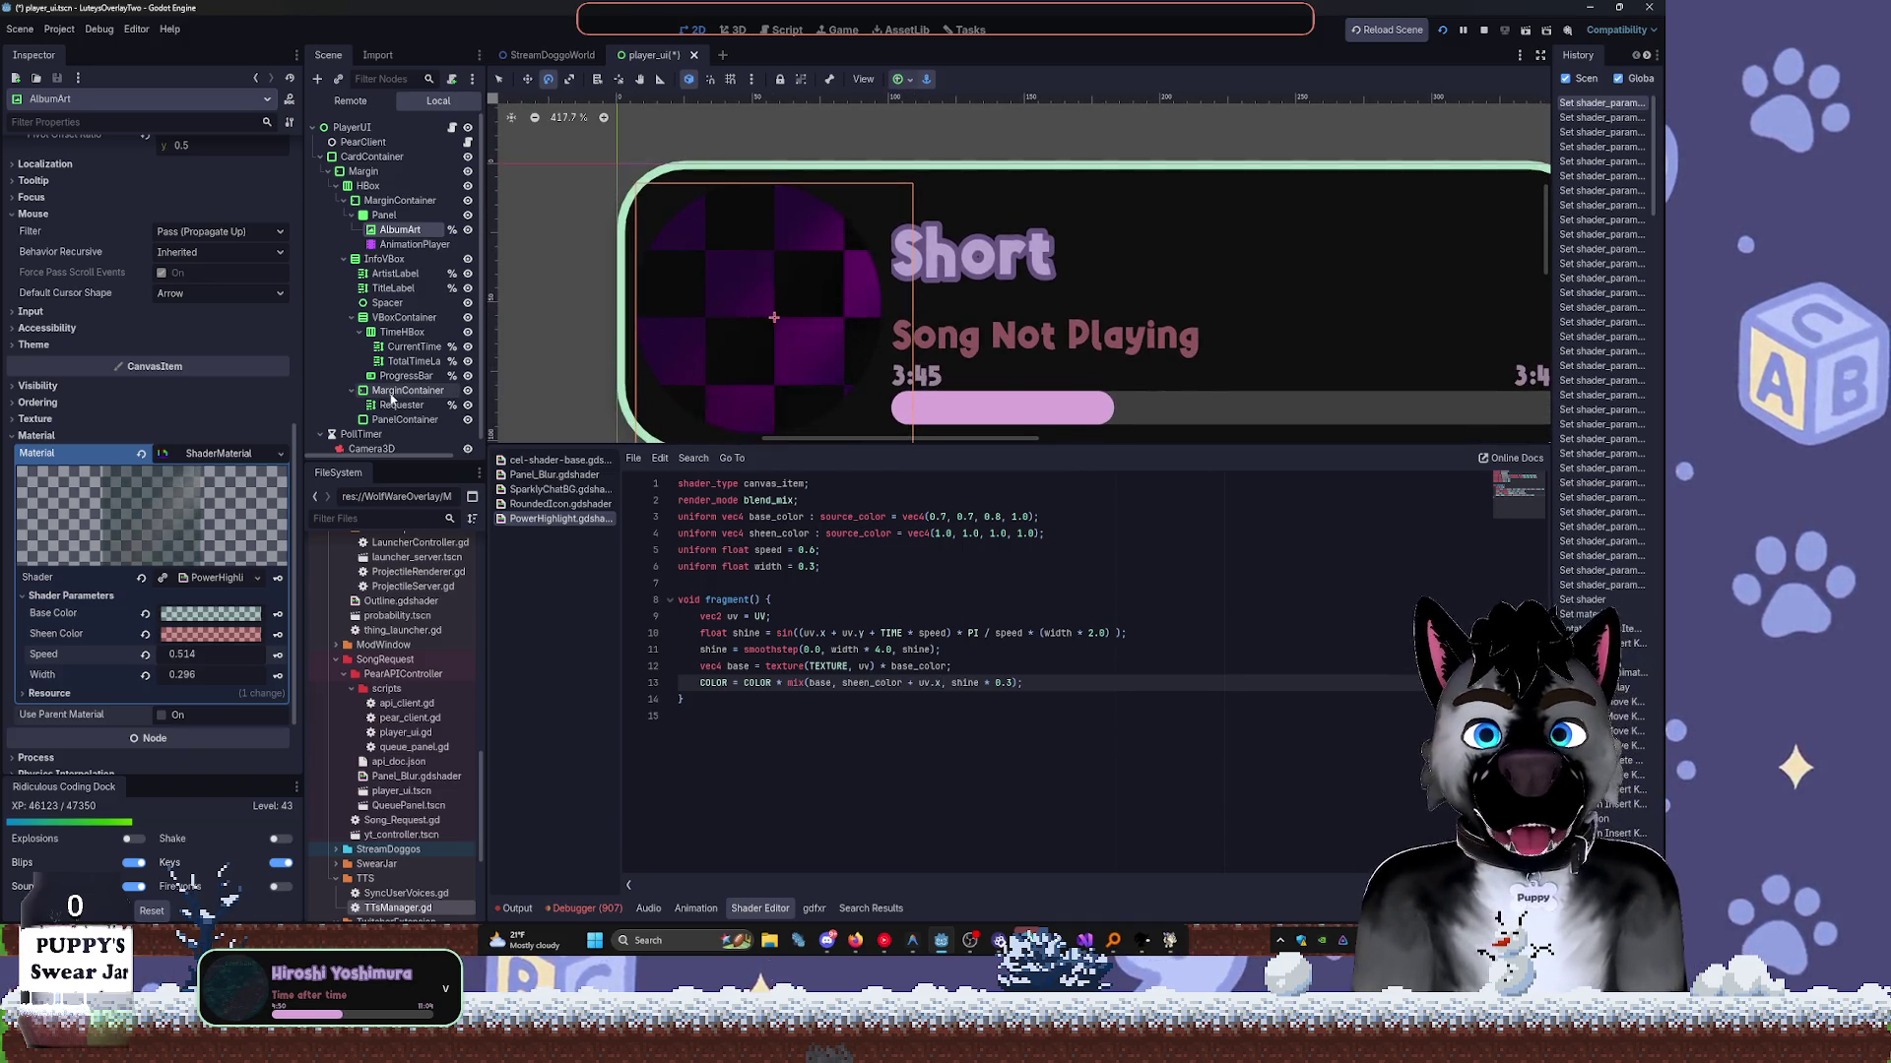
# Confirm the teal Base Color, brighten the Sheen Color, and widen the Inspector dock.
pyautogui.click(217, 617)
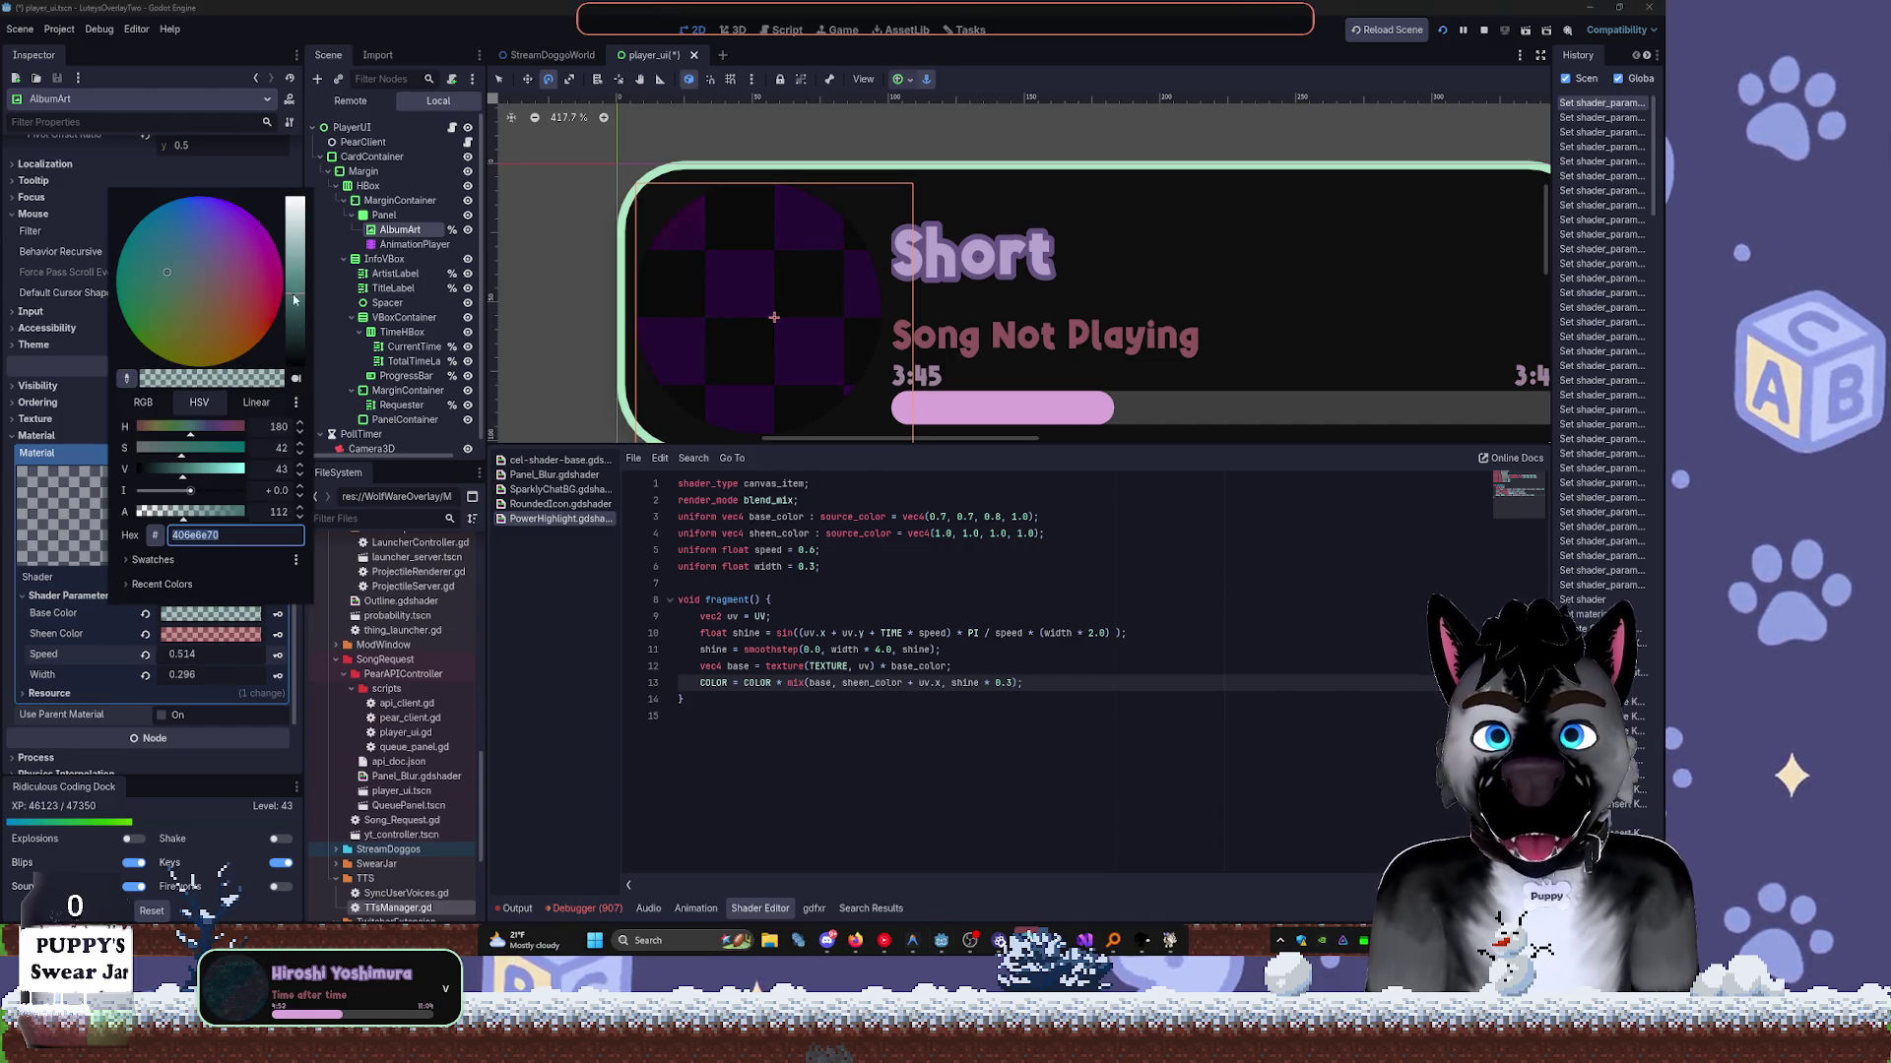
pyautogui.click(215, 618)
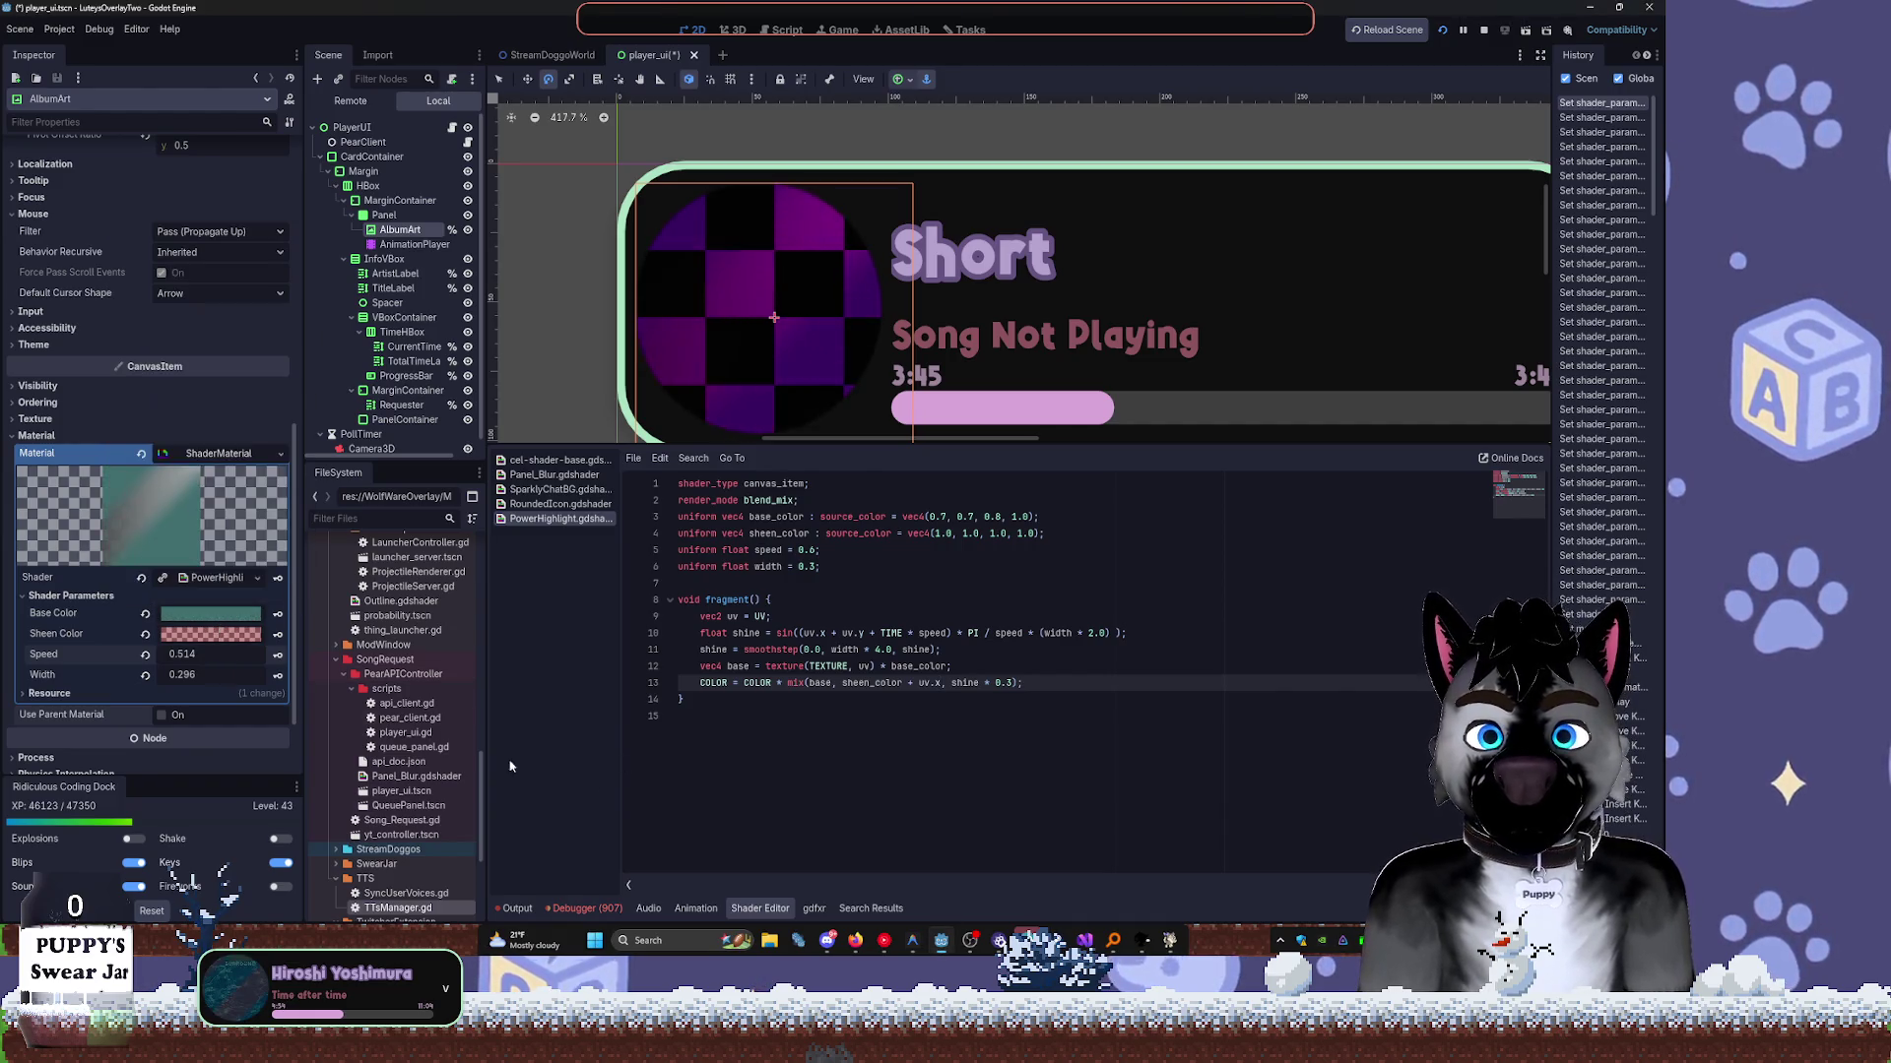
pyautogui.click(211, 634)
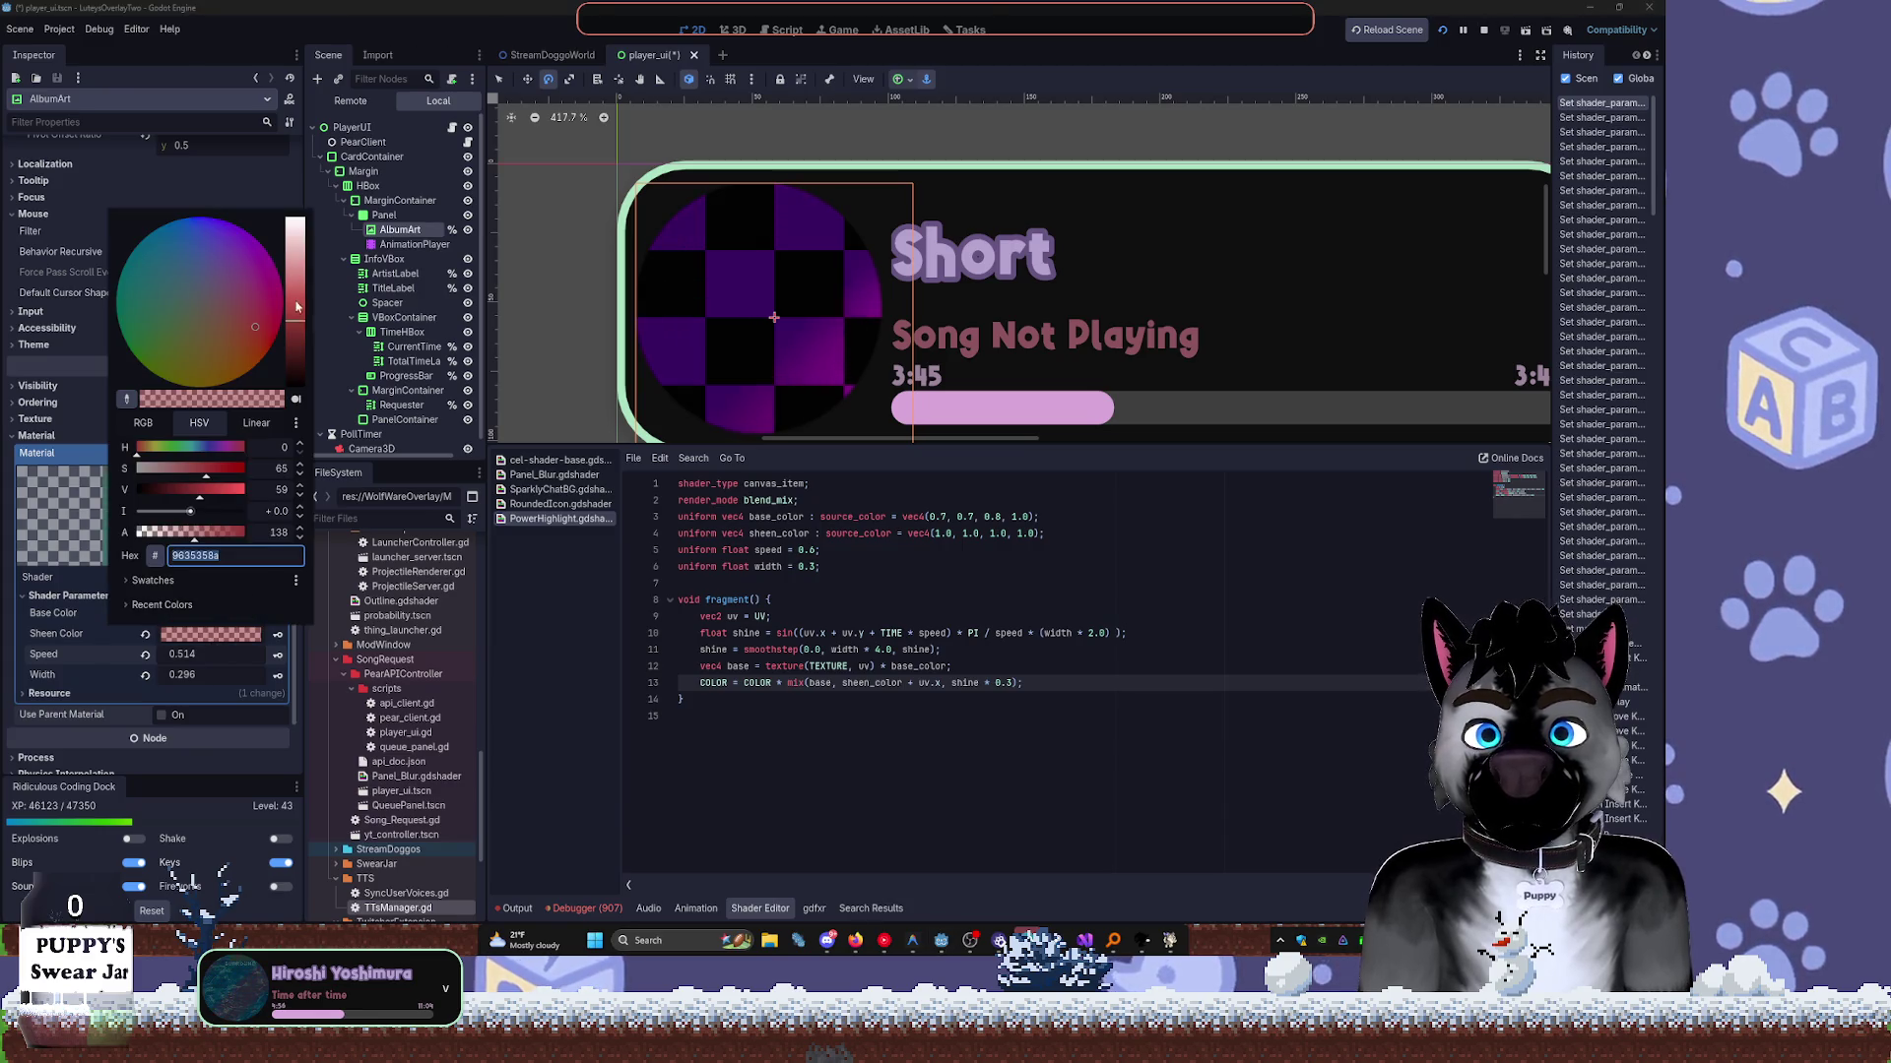
pyautogui.moveTo(292, 325); pyautogui.dragTo(292, 265)
pyautogui.press('Escape')
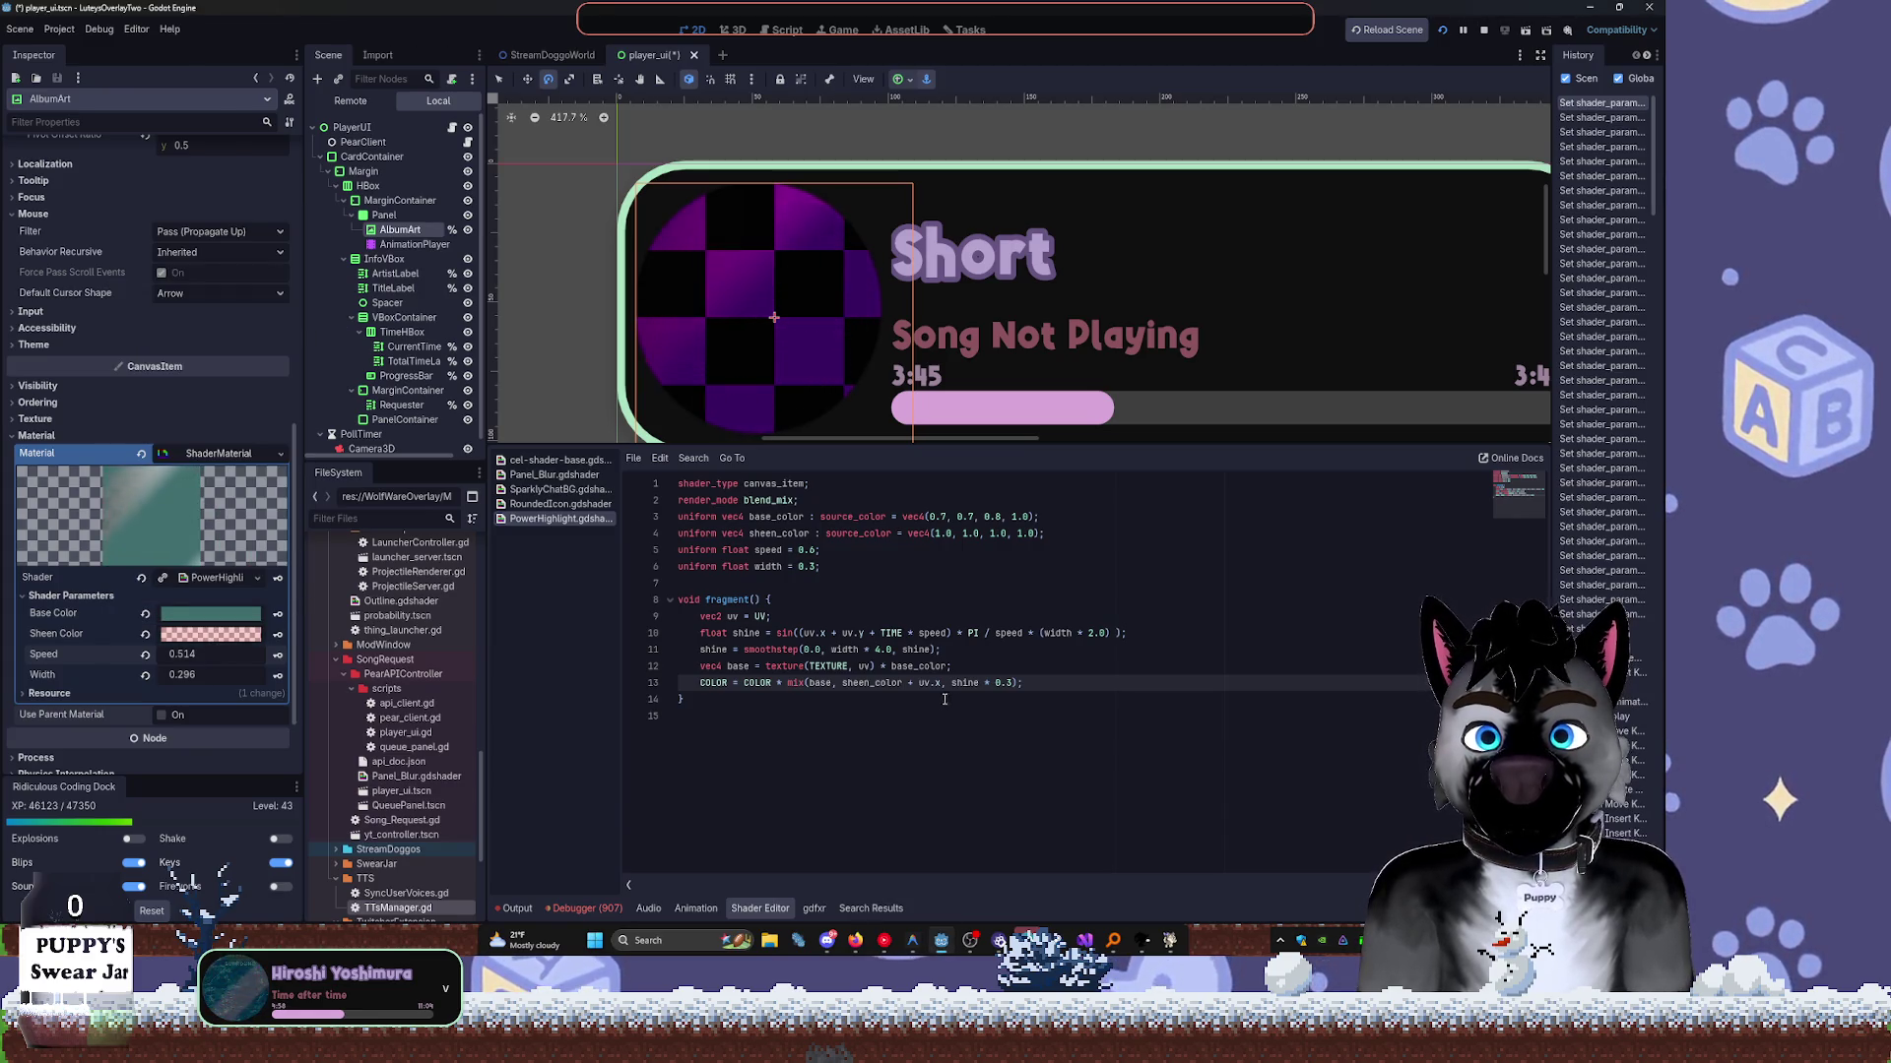
pyautogui.moveTo(300, 620); pyautogui.dragTo(459, 620)
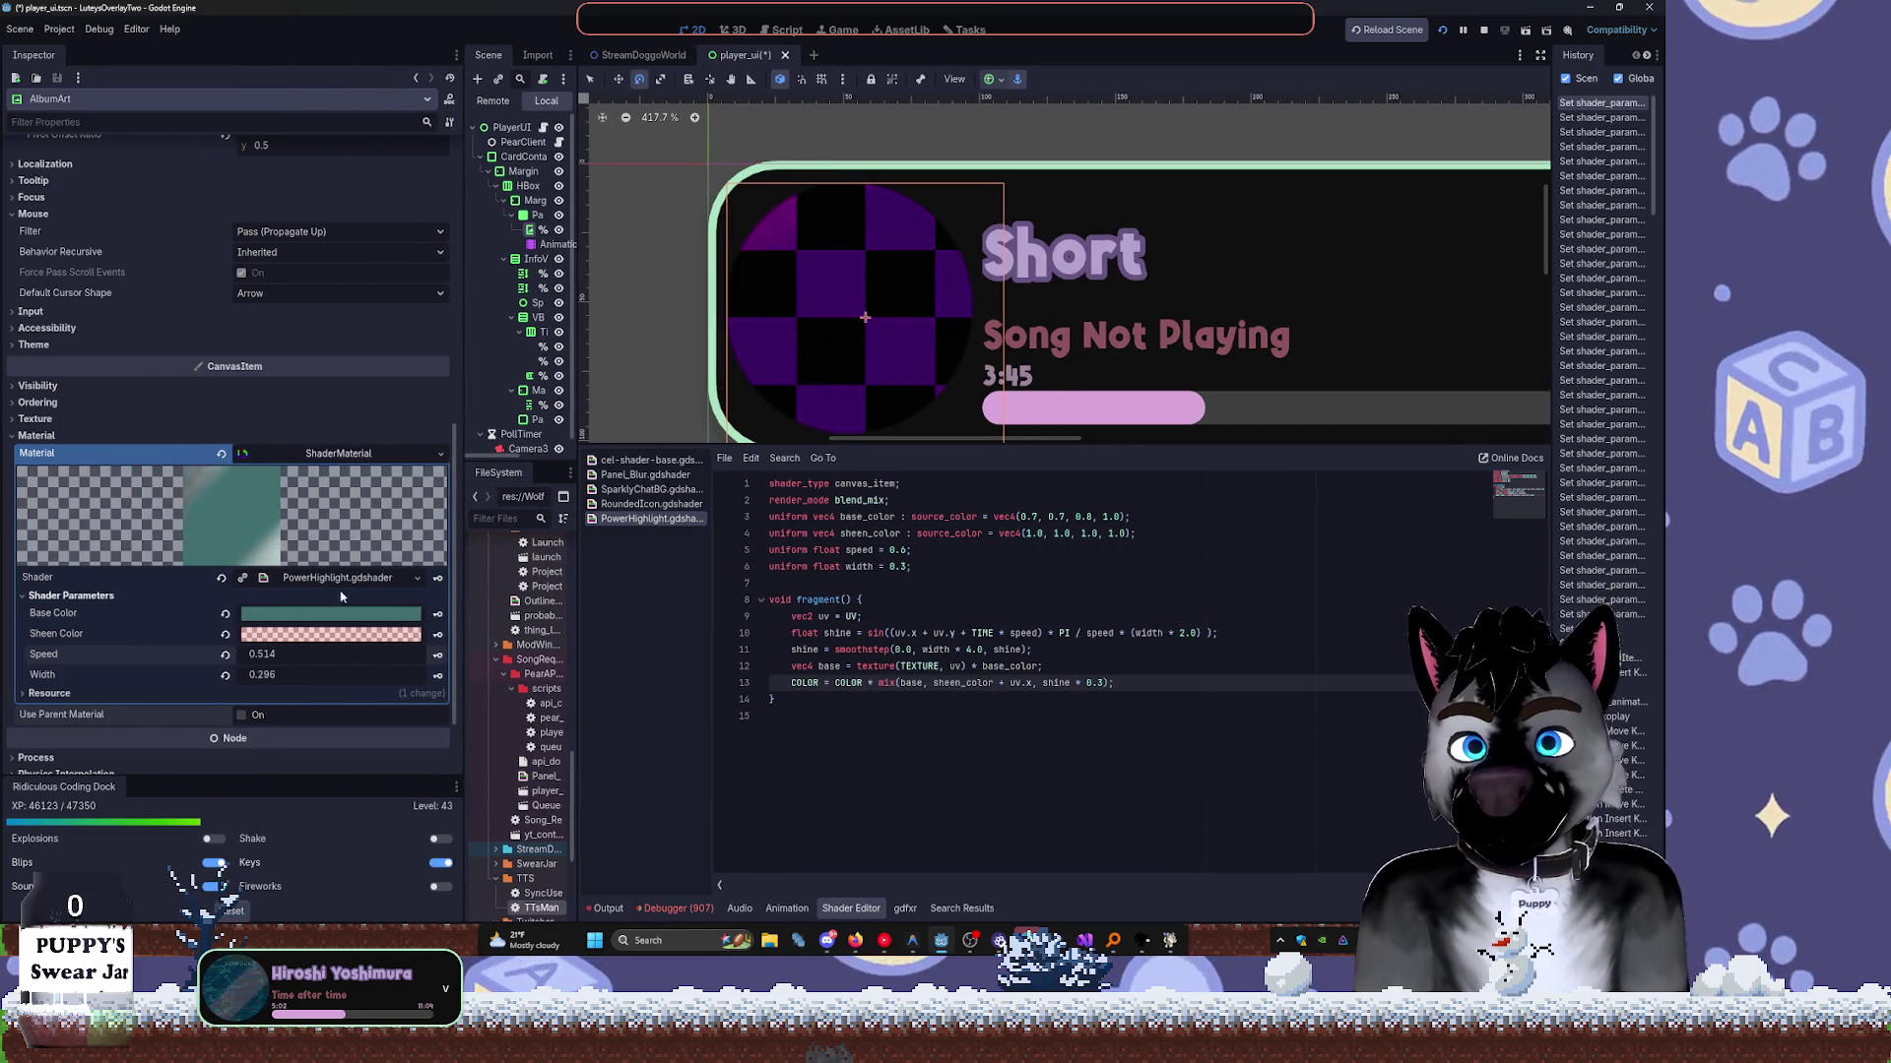
# Adjust the Sheen Color, ending on white.
pyautogui.click(331, 633)
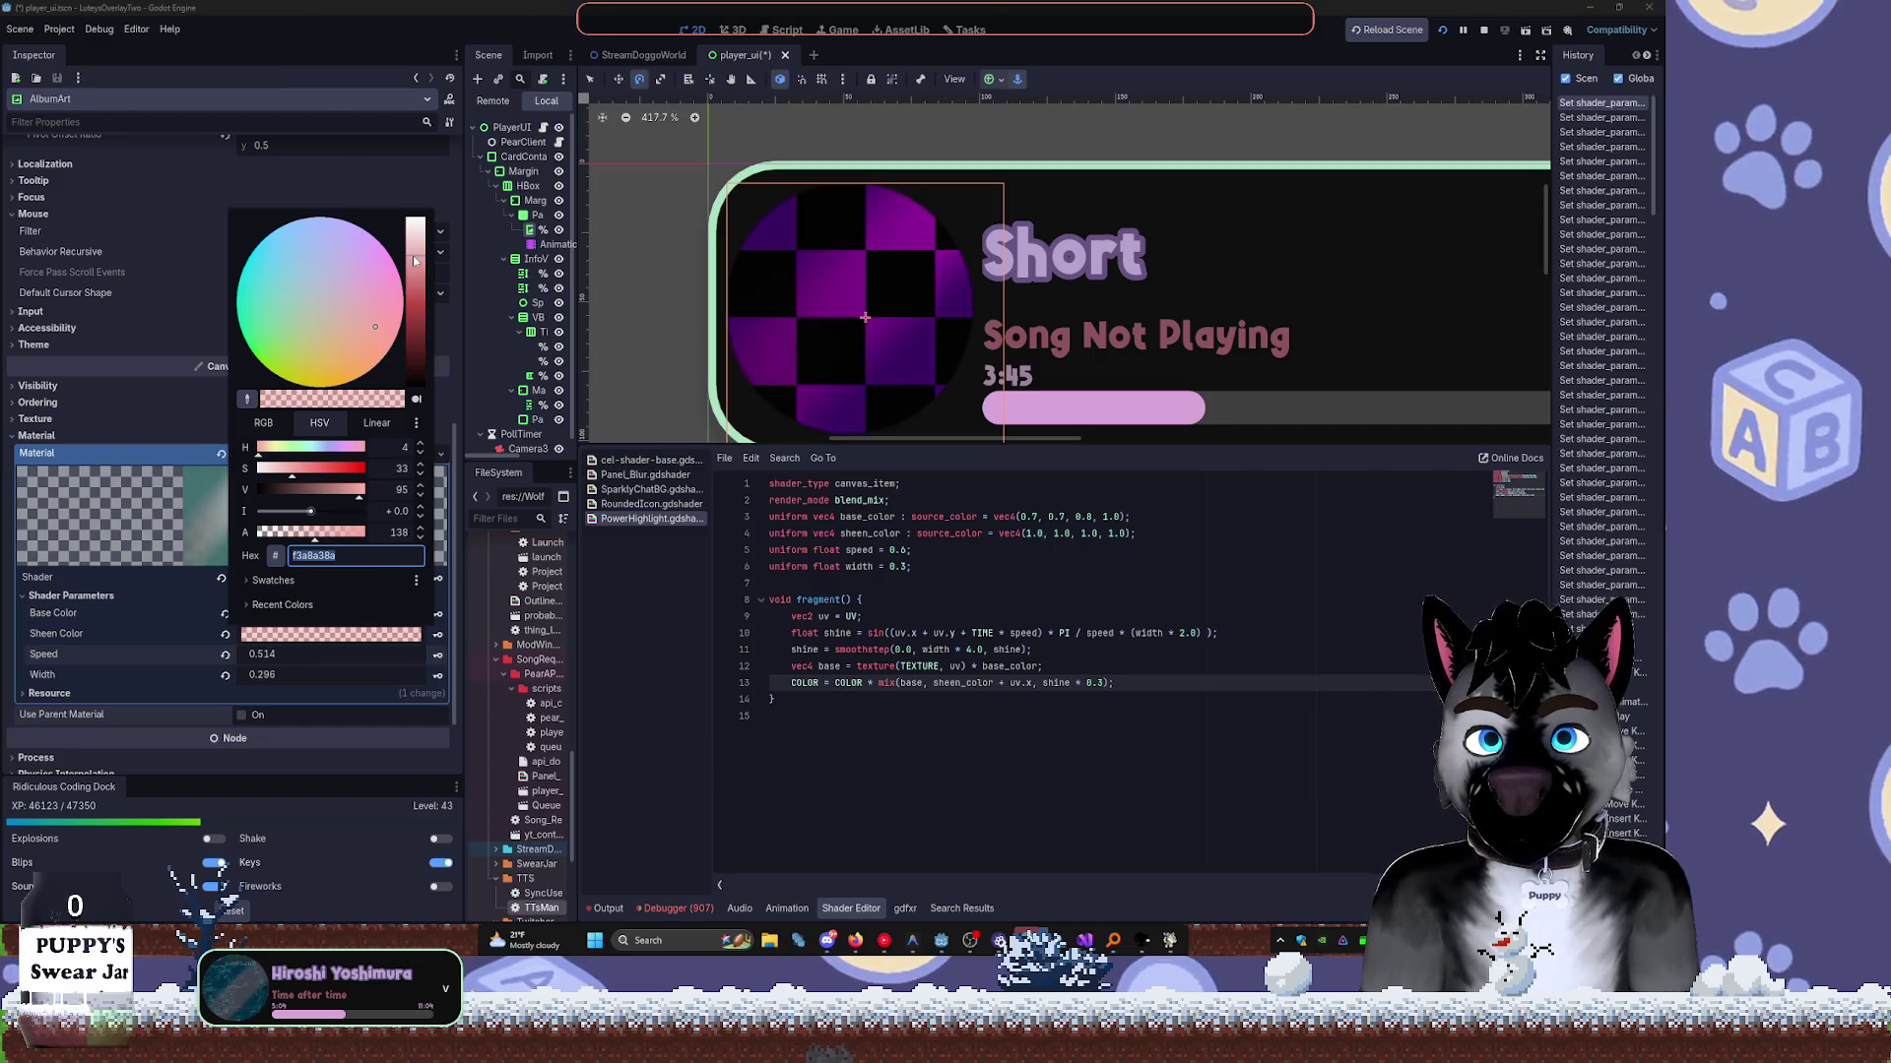
pyautogui.moveTo(418, 288); pyautogui.dragTo(419, 294)
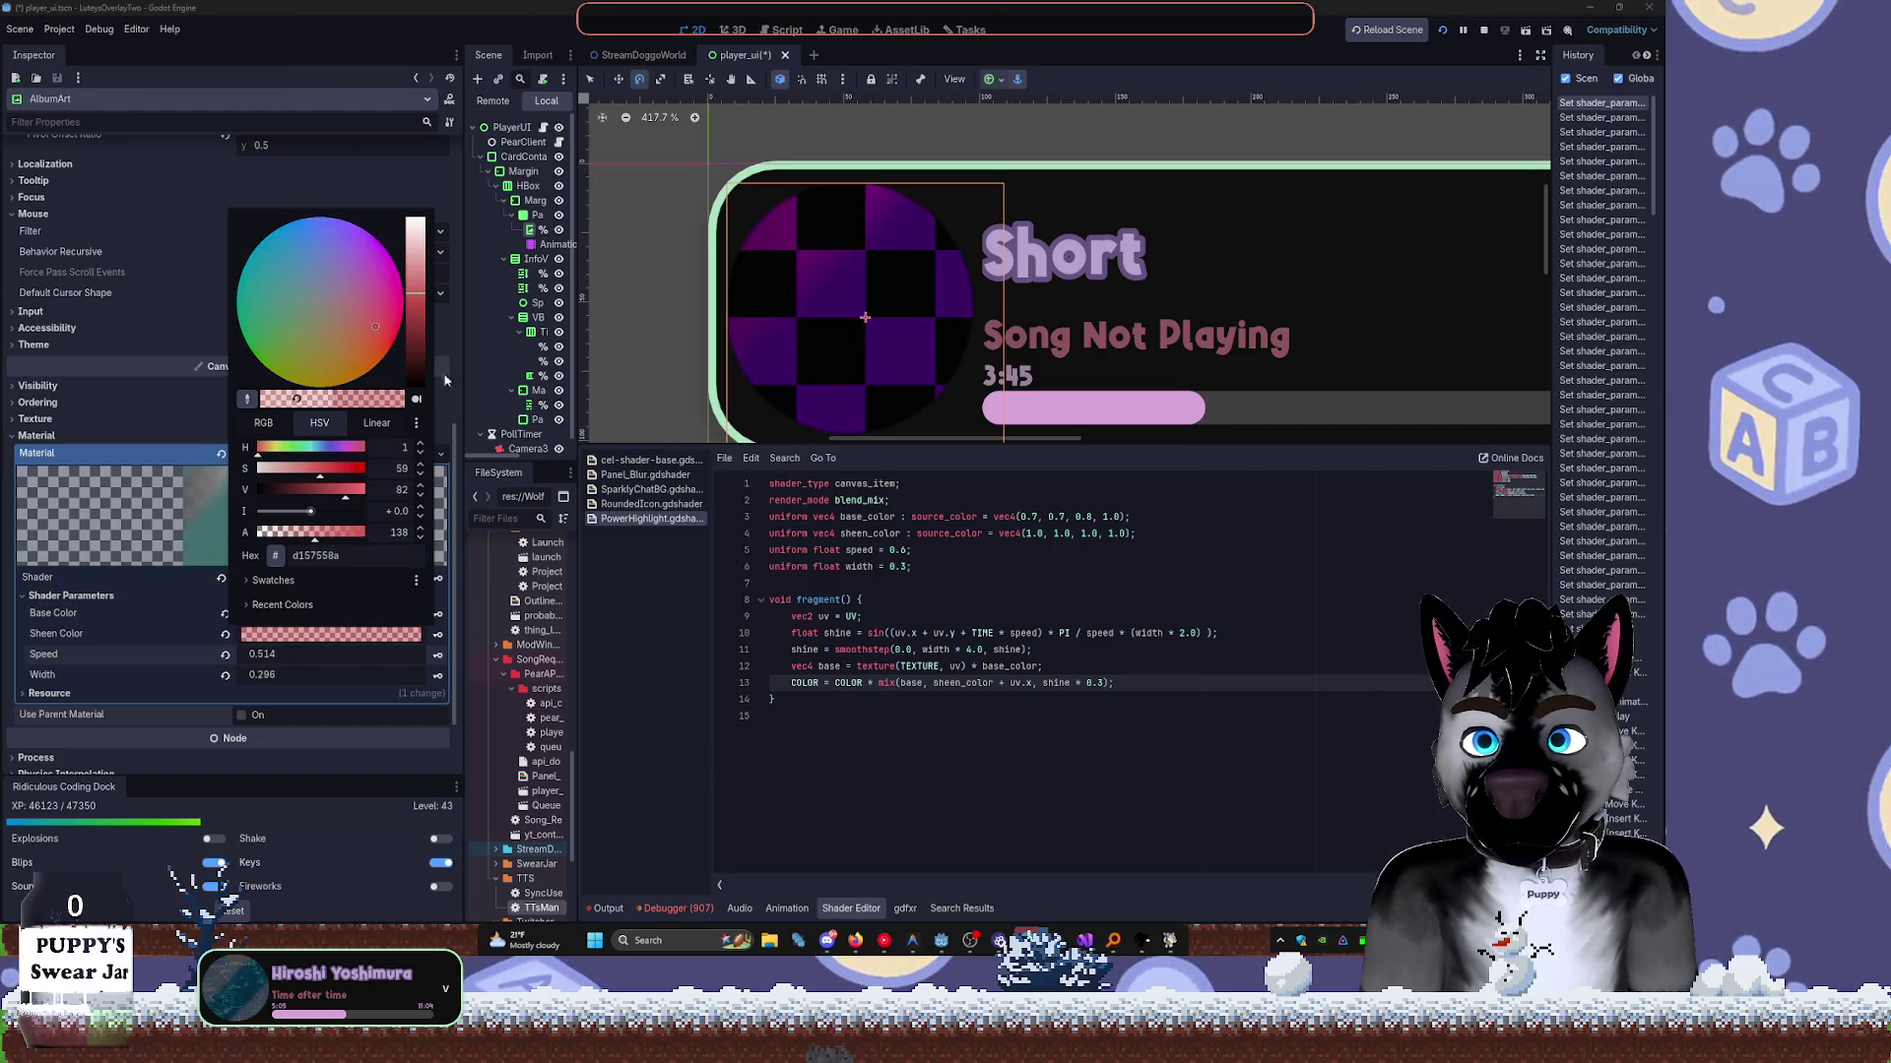
pyautogui.click(748, 611)
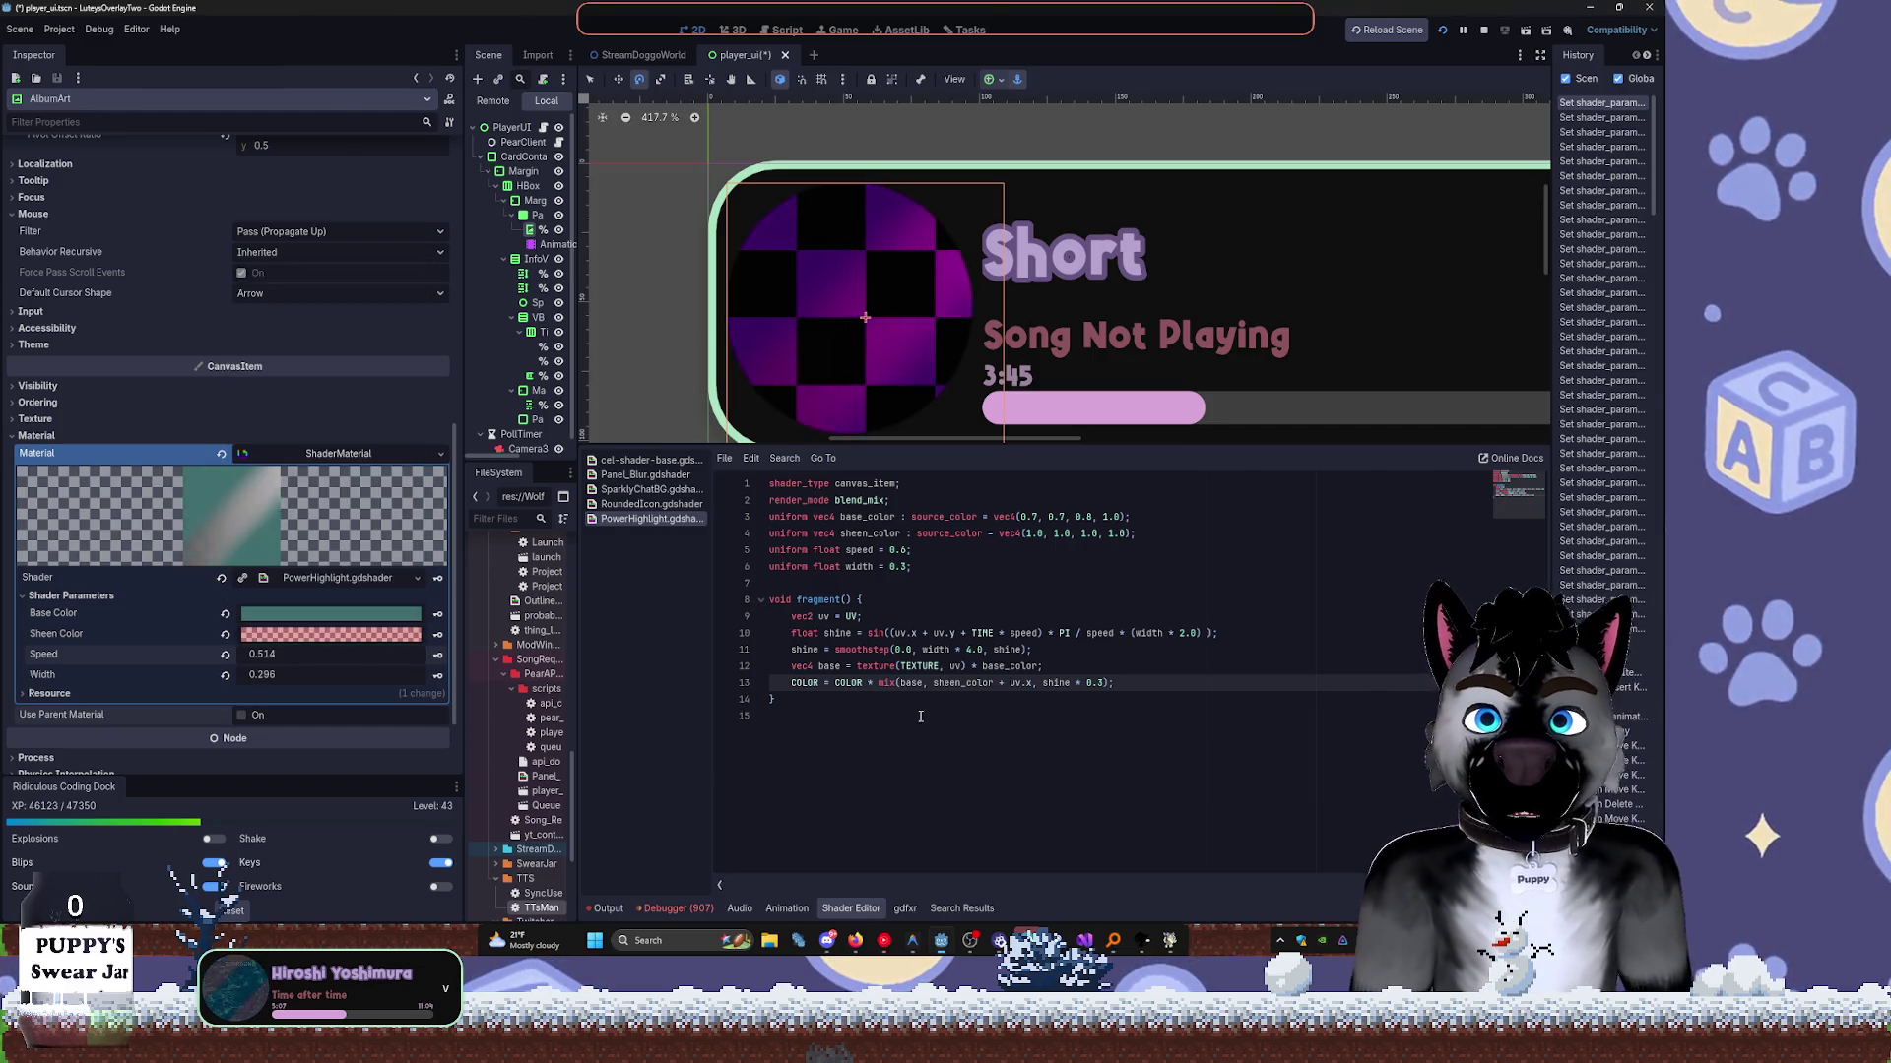
pyautogui.click(331, 634)
pyautogui.moveTo(415, 352)
pyautogui.mouseDown()
pyautogui.moveTo(414, 219)
pyautogui.moveTo(410, 348)
pyautogui.mouseUp()
pyautogui.click(372, 614)
# Try several Base Color shades, settling on a dark grey.
pyautogui.click(372, 613)
pyautogui.click(321, 291)
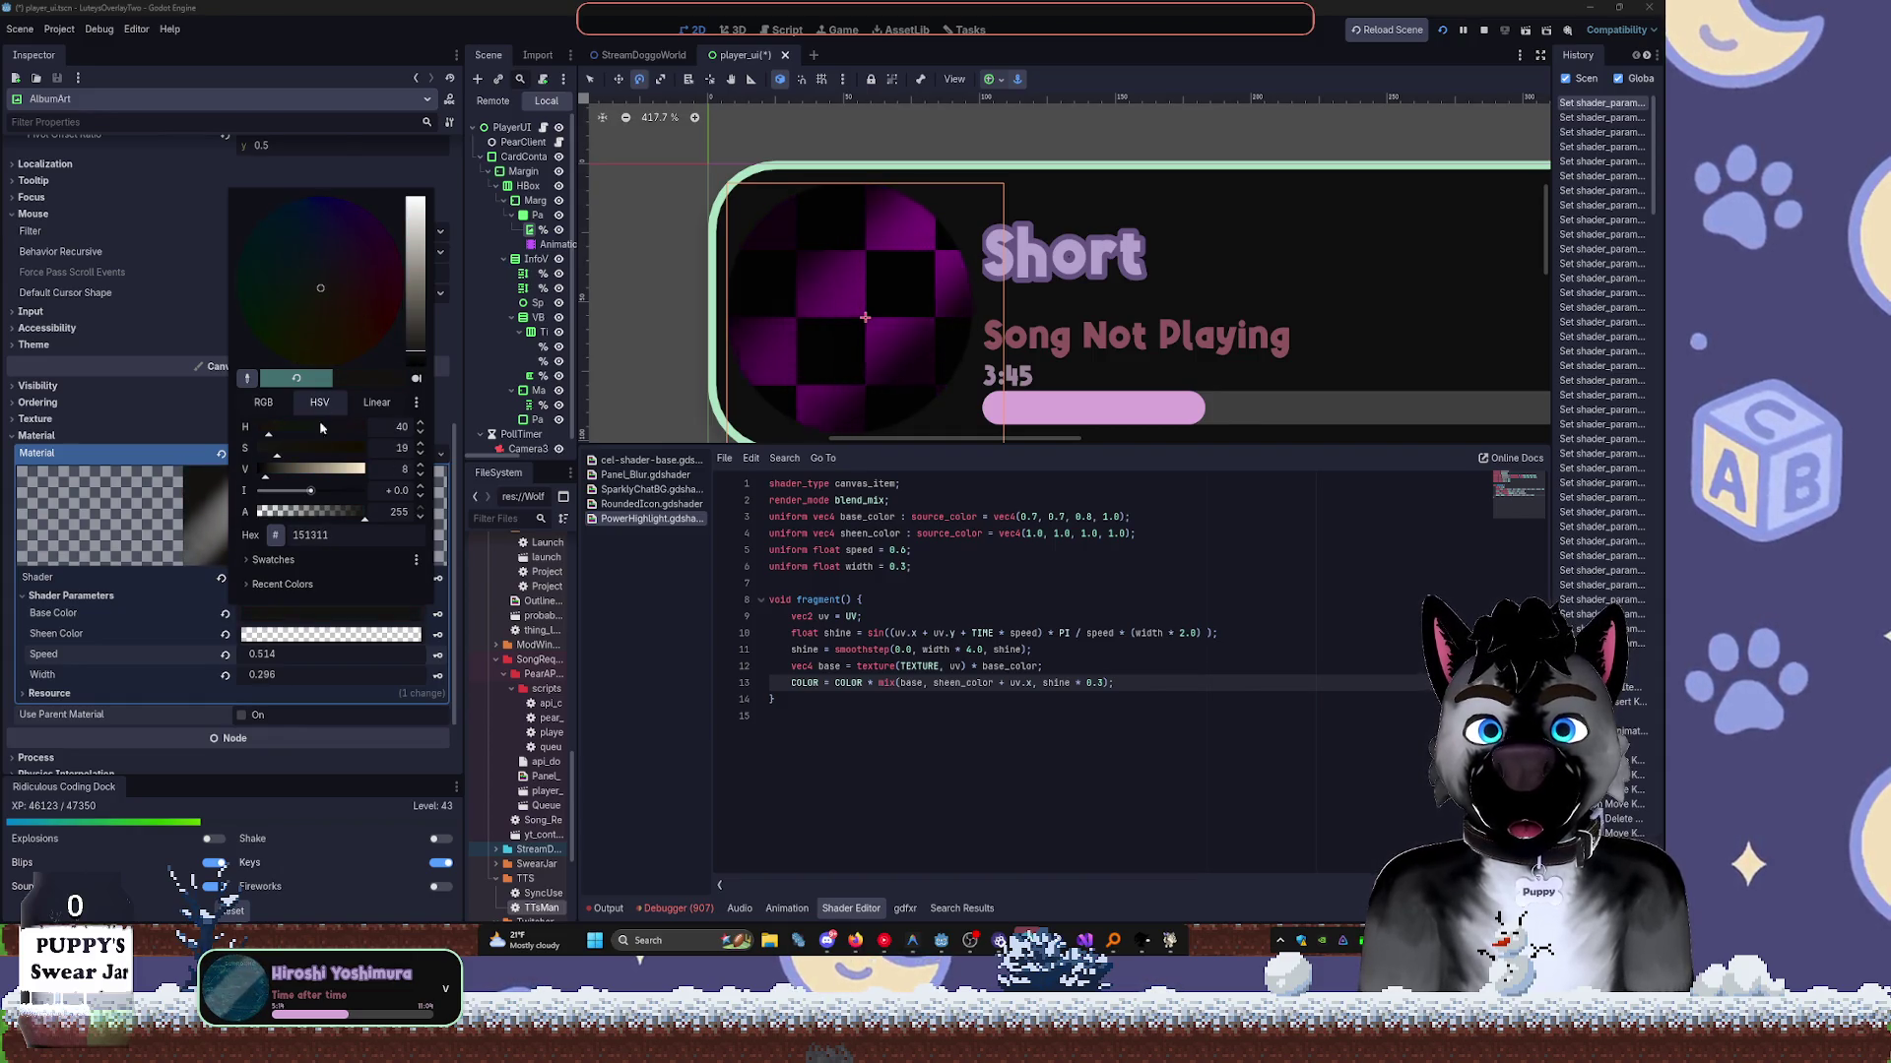
pyautogui.click(283, 471)
pyautogui.moveTo(284, 471); pyautogui.dragTo(254, 470)
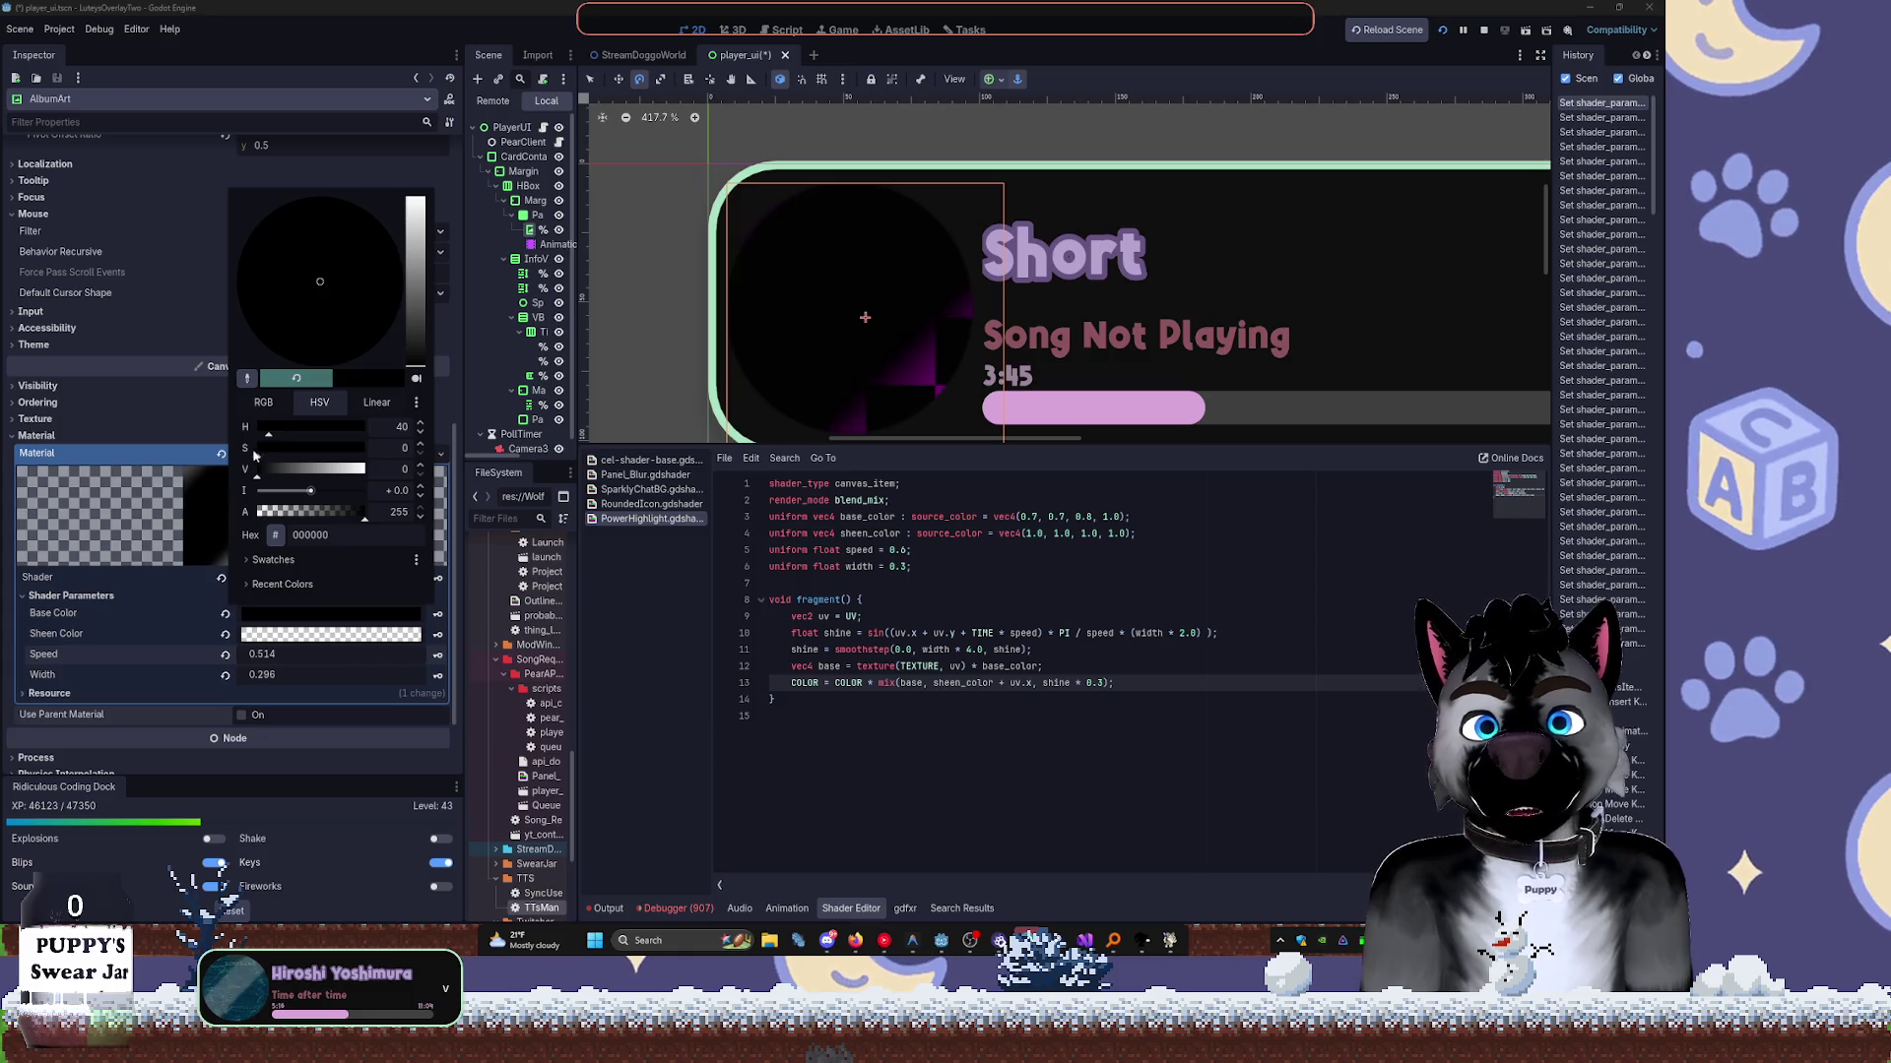
pyautogui.click(338, 478)
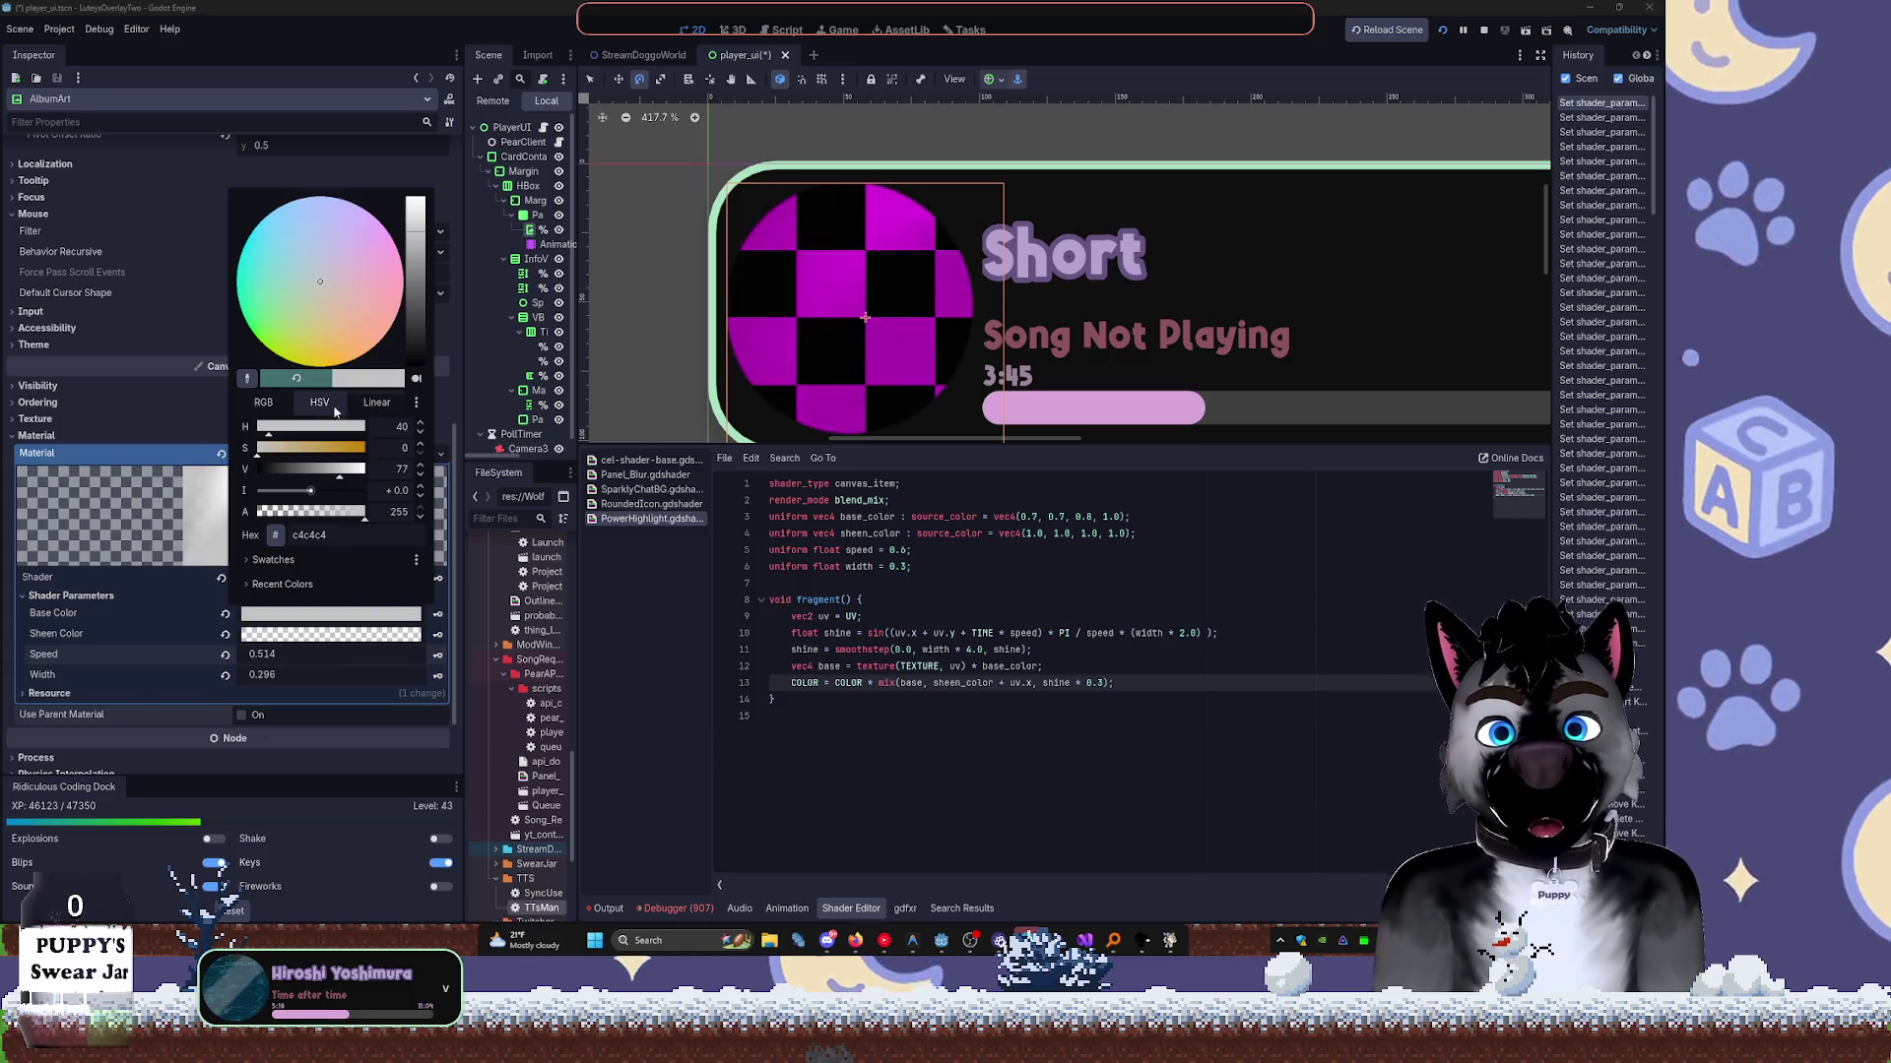
pyautogui.moveTo(270, 431); pyautogui.dragTo(255, 431)
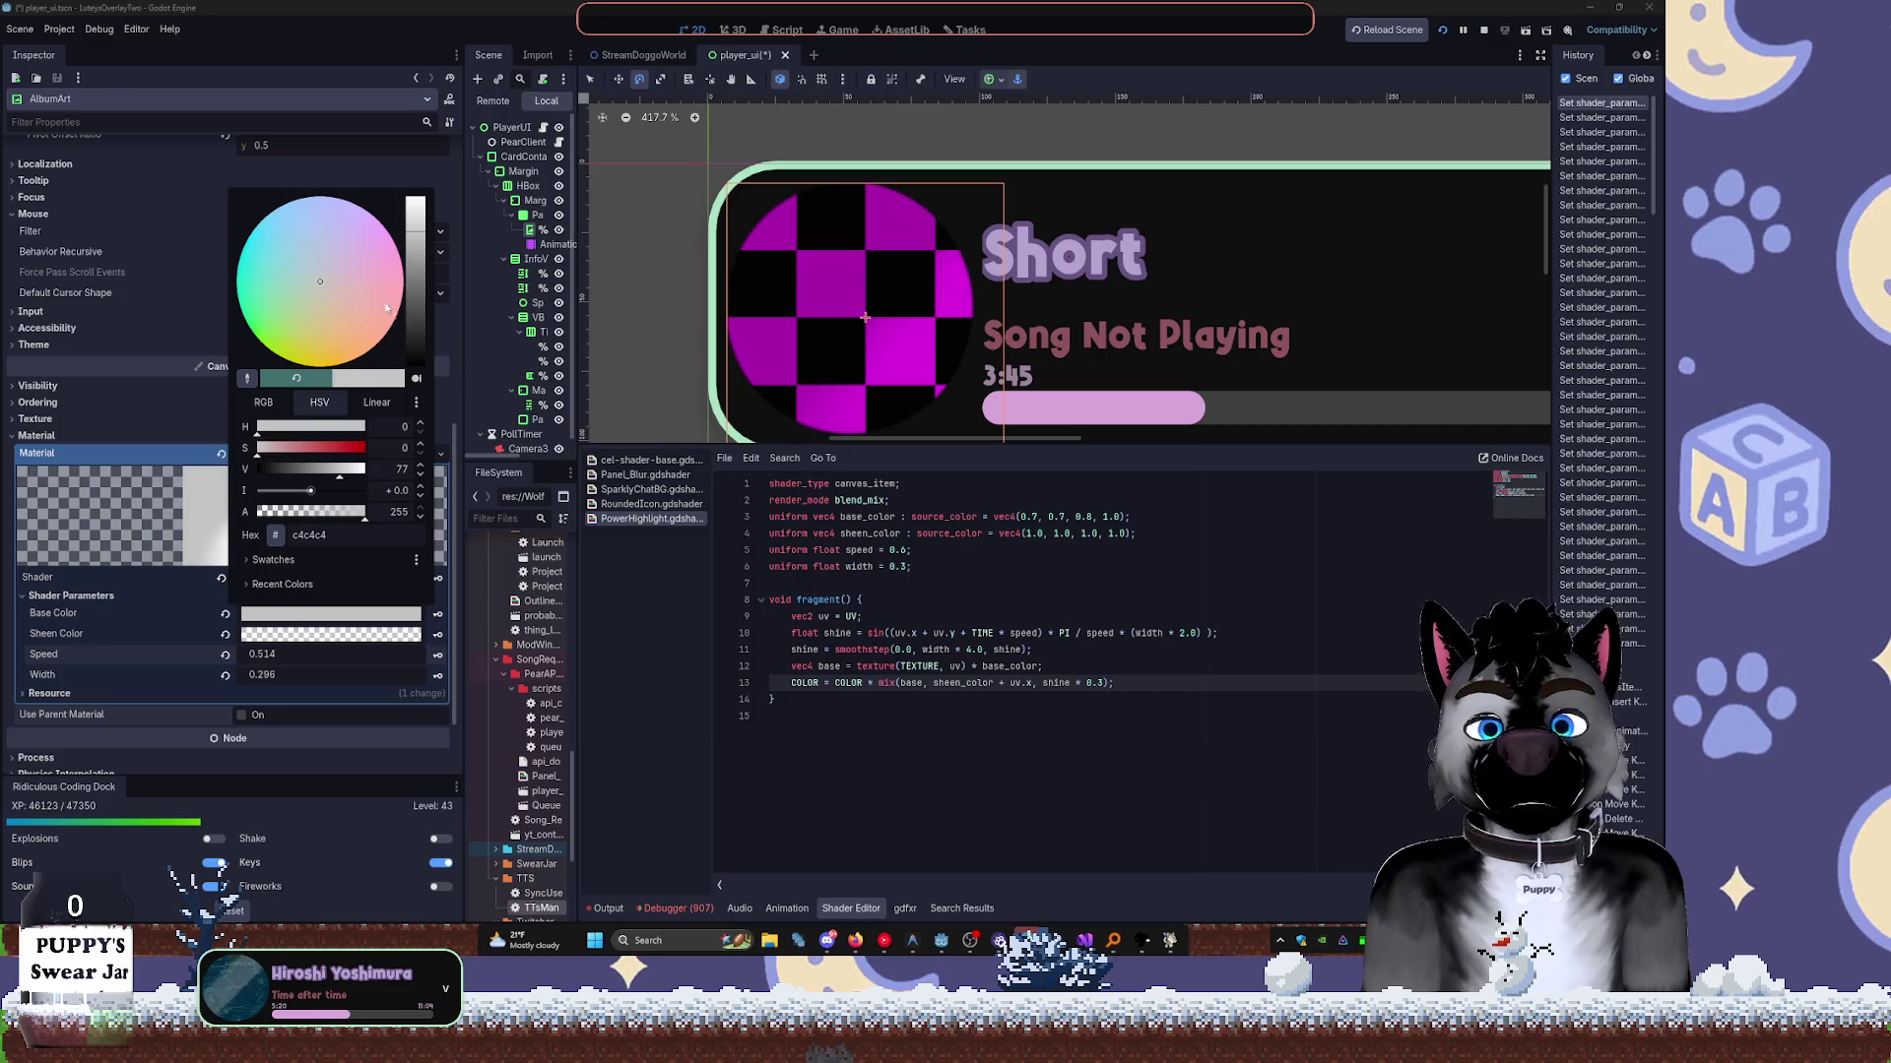
pyautogui.moveTo(414, 285); pyautogui.dragTo(415, 326)
pyautogui.press('Escape')
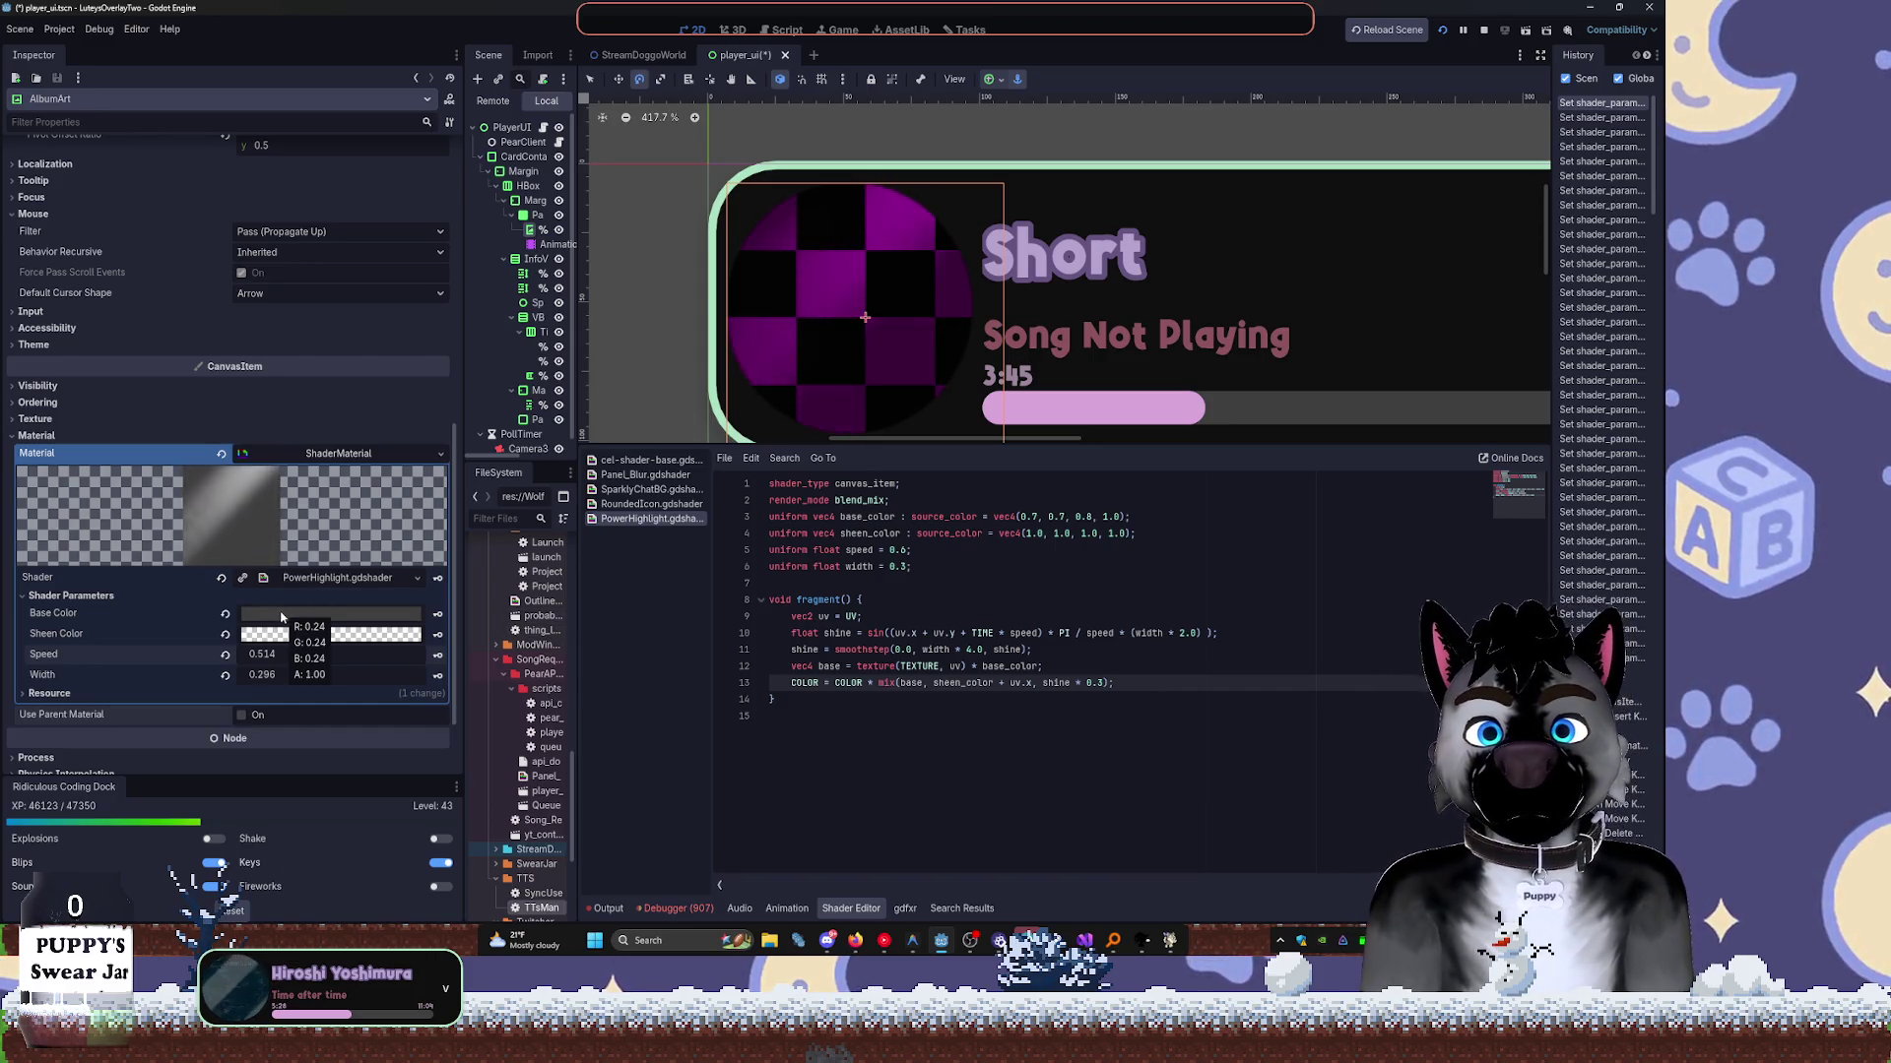
# Make the Sheen Color solid white, lower Speed to 0.389, and set Base Color white.
pyautogui.click(281, 635)
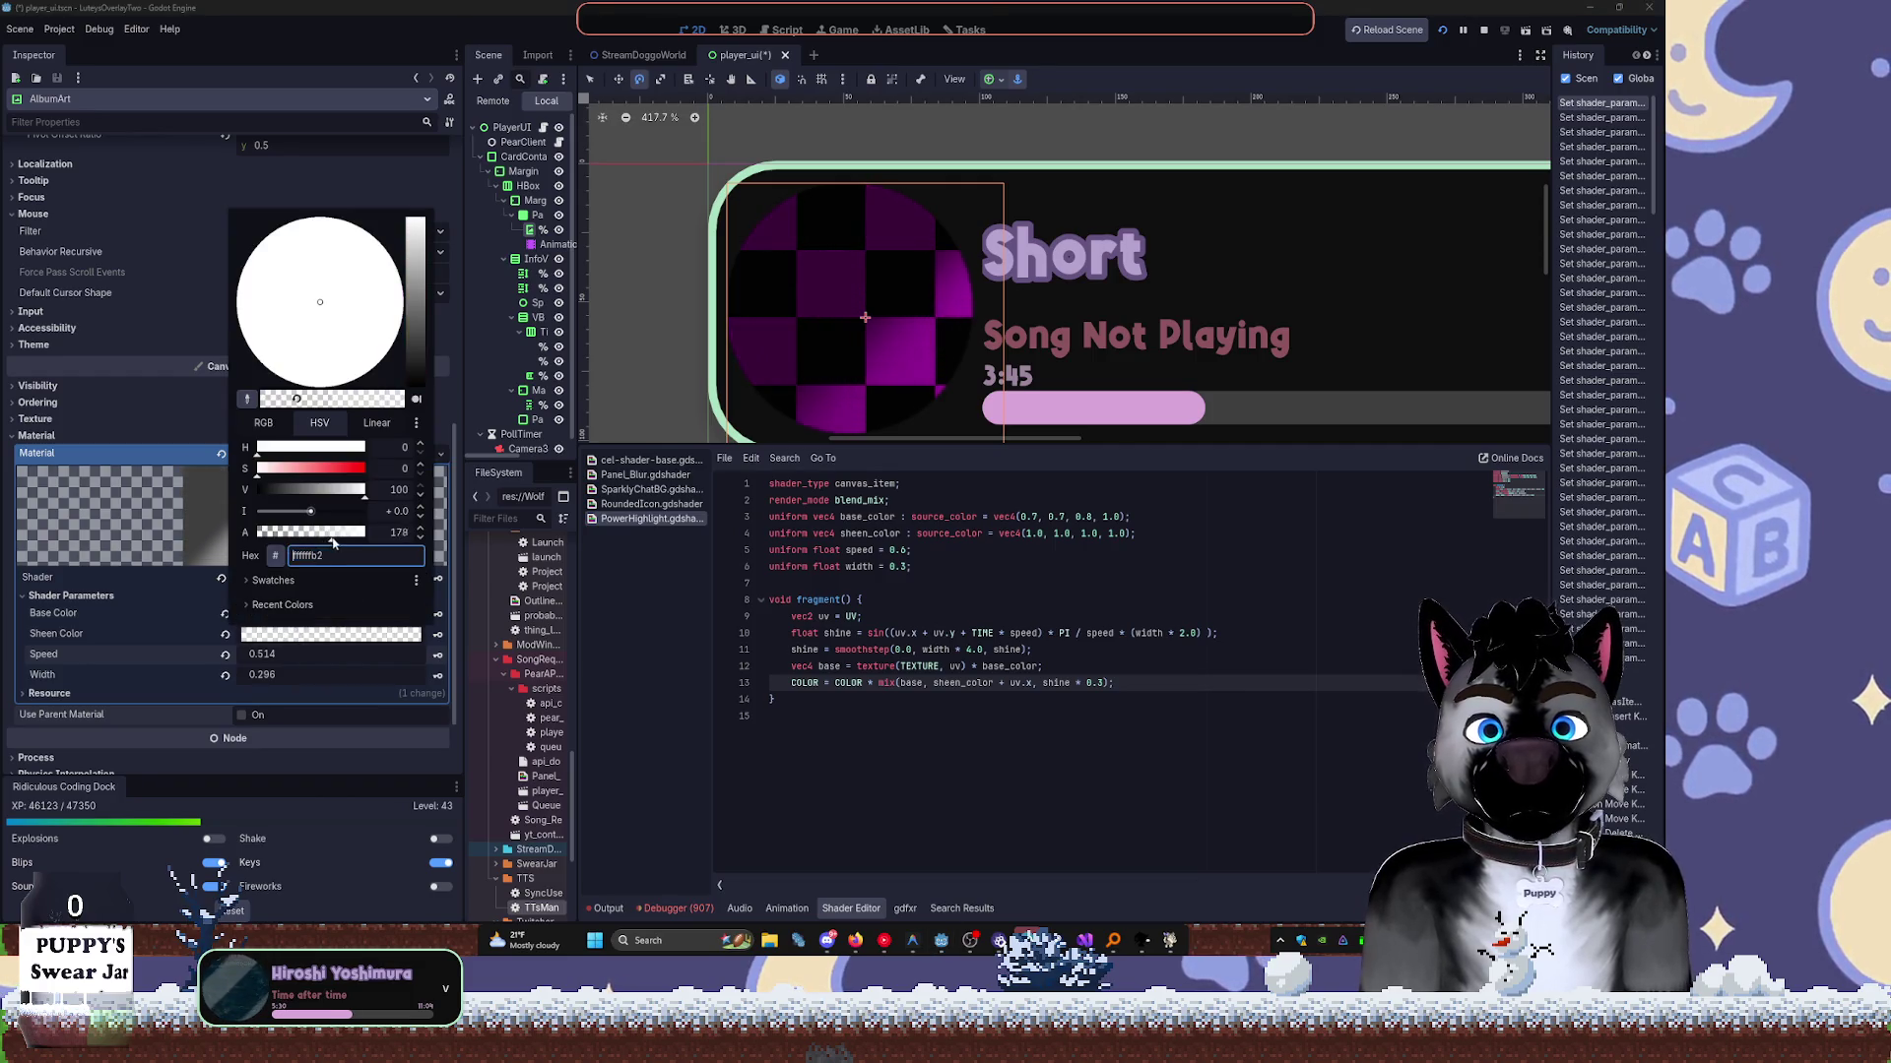
pyautogui.moveTo(345, 537); pyautogui.dragTo(366, 533)
pyautogui.click(1011, 633)
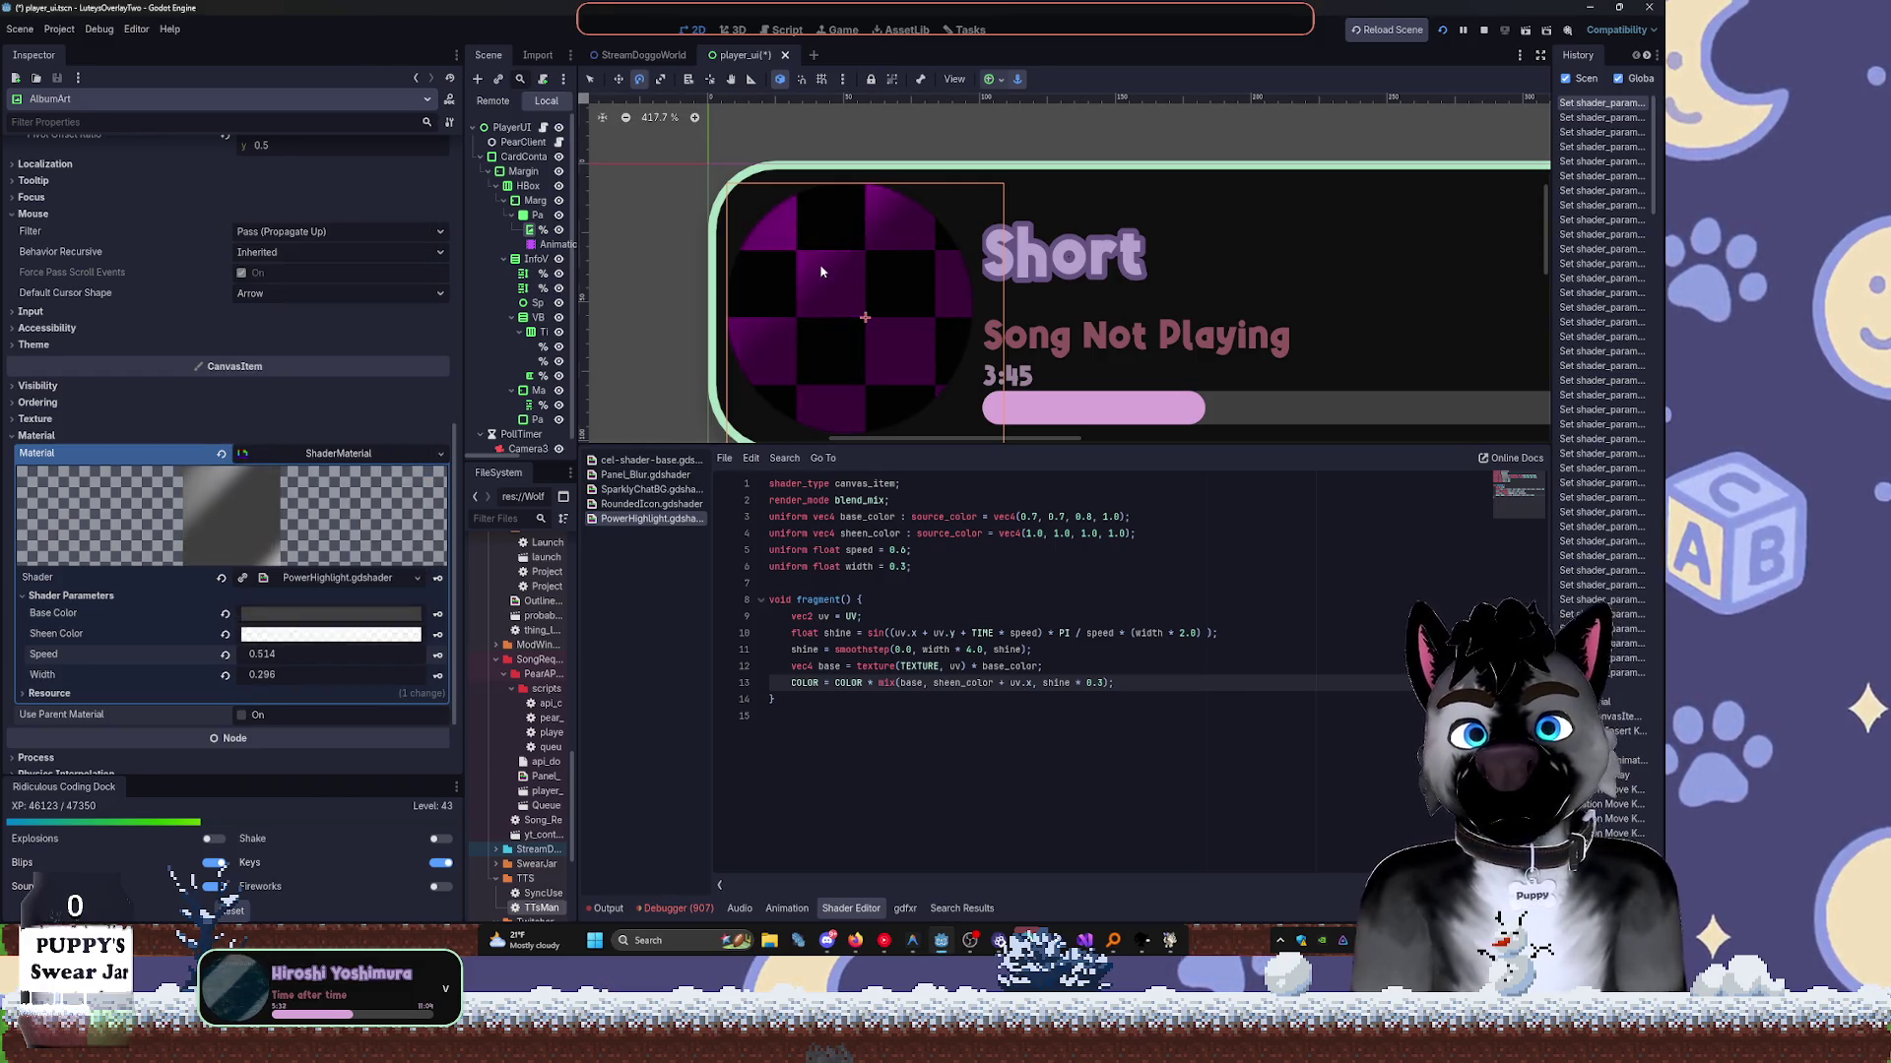
pyautogui.moveTo(295, 654); pyautogui.dragTo(273, 656)
pyautogui.click(277, 612)
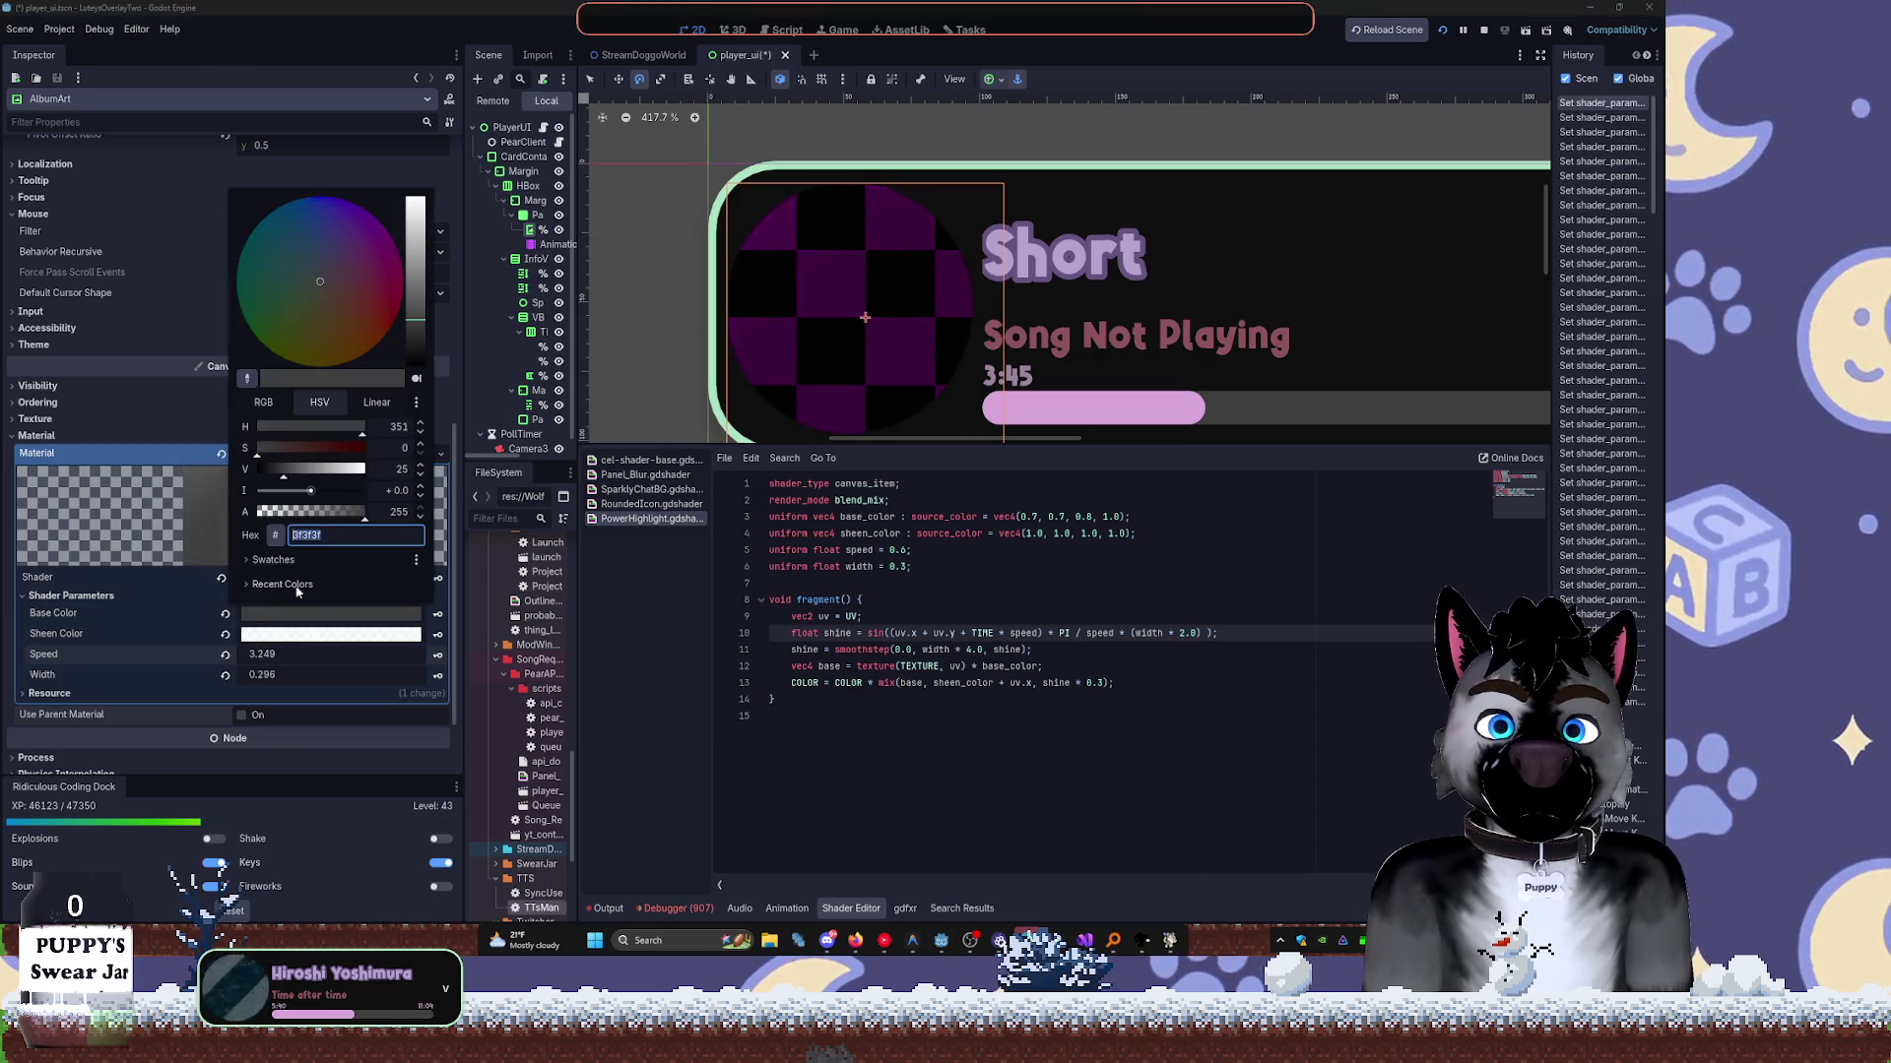
pyautogui.click(281, 584)
pyautogui.click(252, 605)
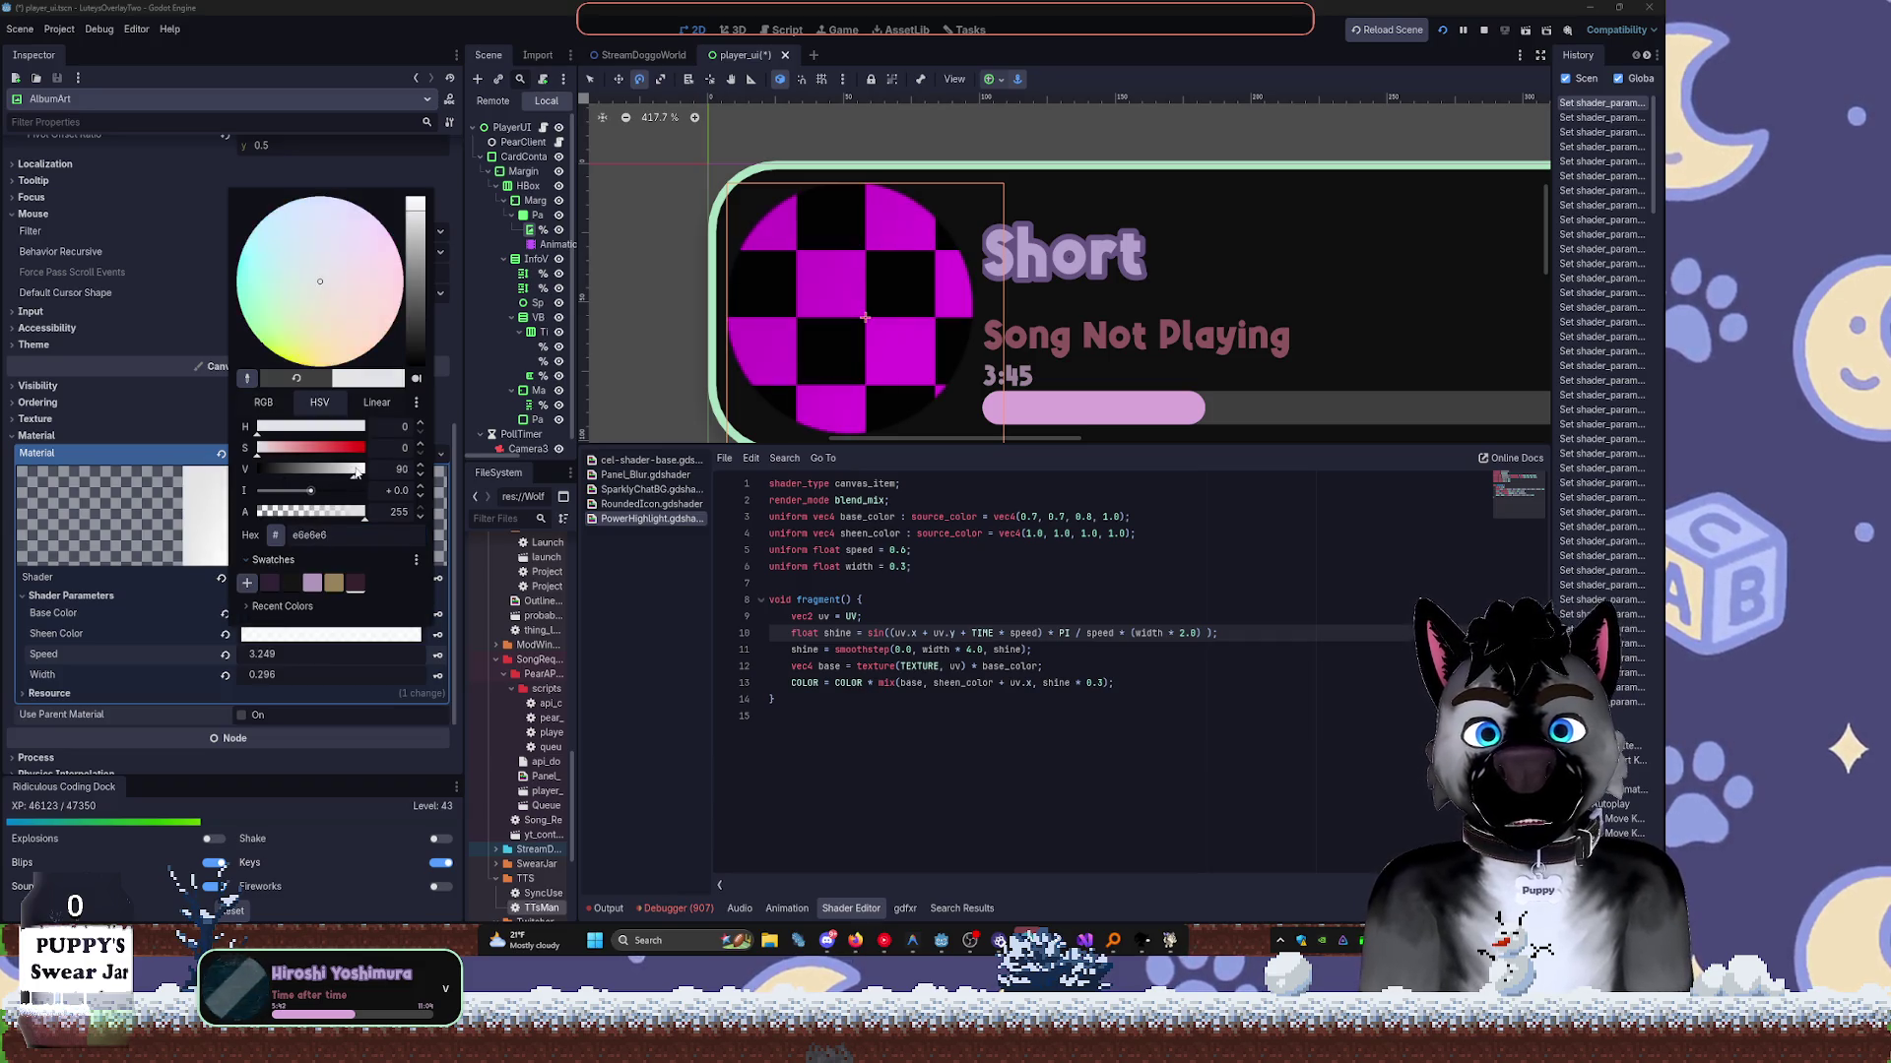
pyautogui.click(701, 733)
# Give the Sheen Color a translucent near-black, then set Width -0.344 and Speed 5.214.
pyautogui.click(296, 633)
pyautogui.moveTo(415, 224)
pyautogui.mouseDown()
pyautogui.moveTo(418, 394)
pyautogui.moveTo(417, 378)
pyautogui.mouseUp()
pyautogui.click(317, 302)
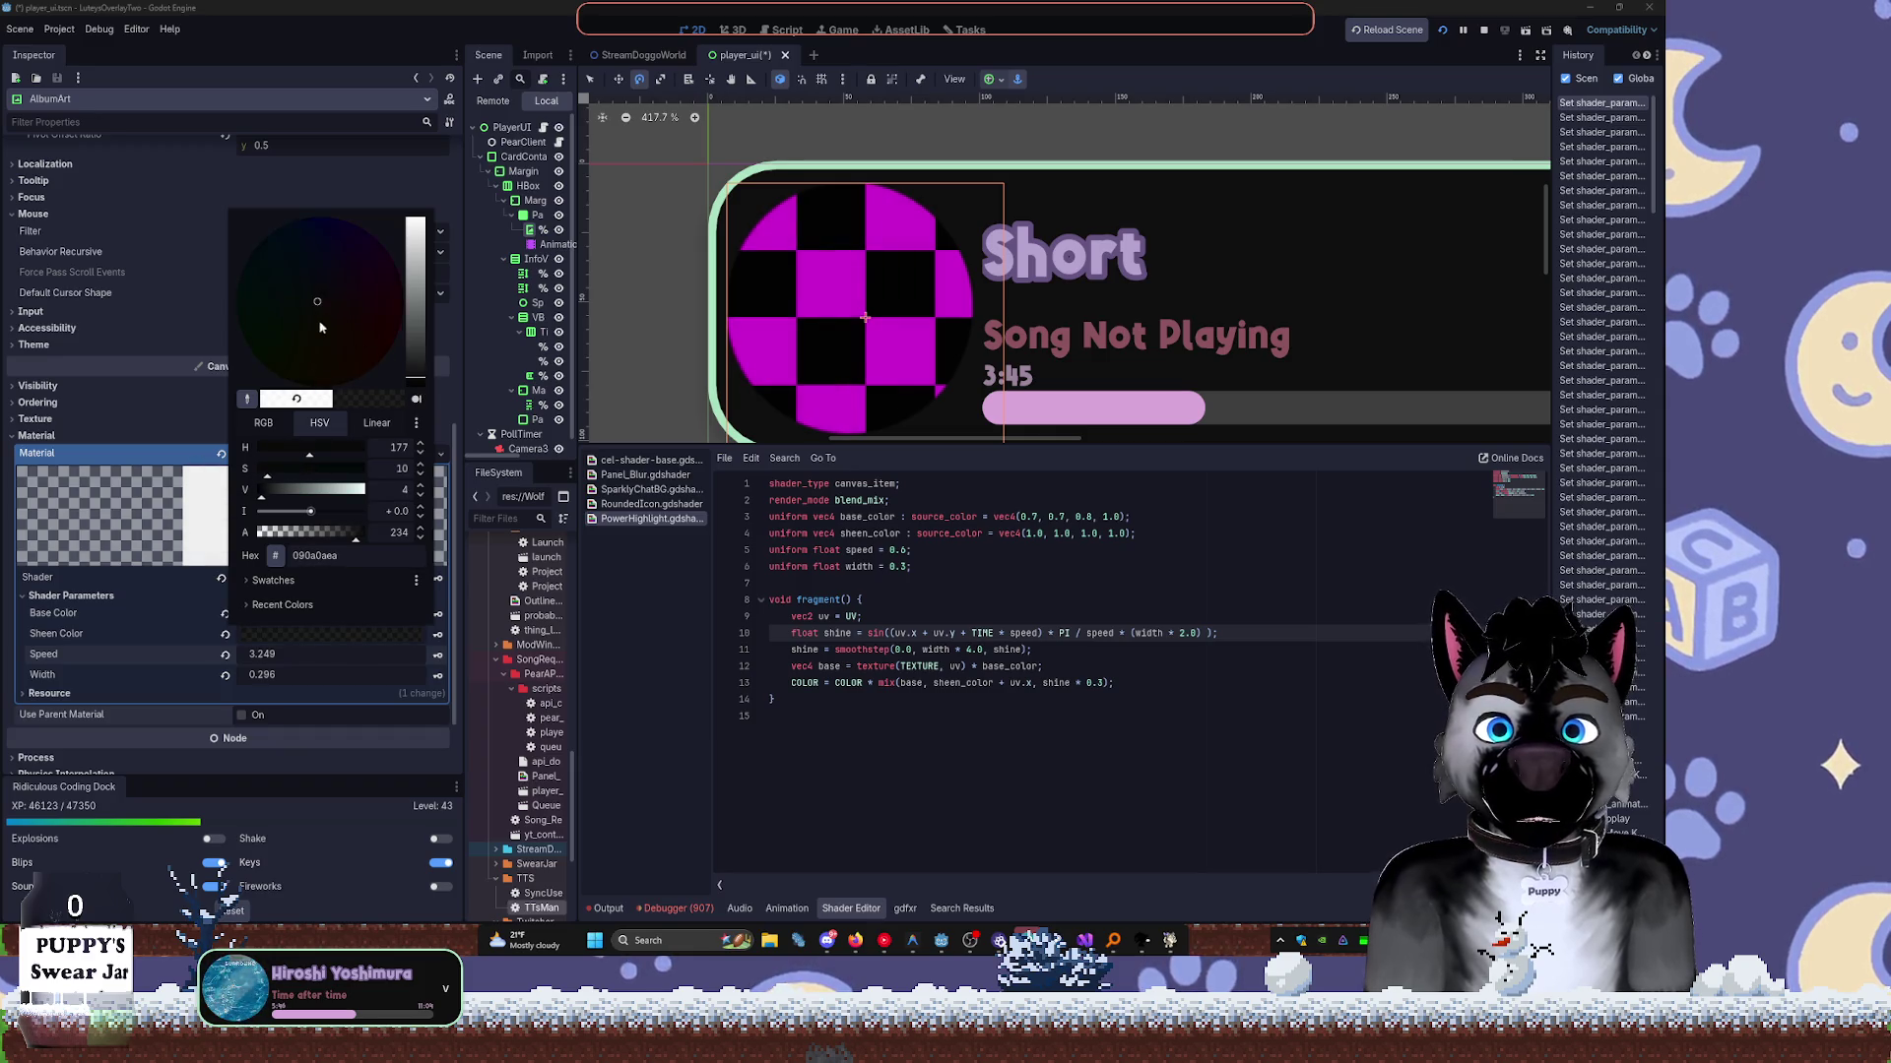
pyautogui.moveTo(328, 532); pyautogui.dragTo(316, 540)
pyautogui.click(332, 654)
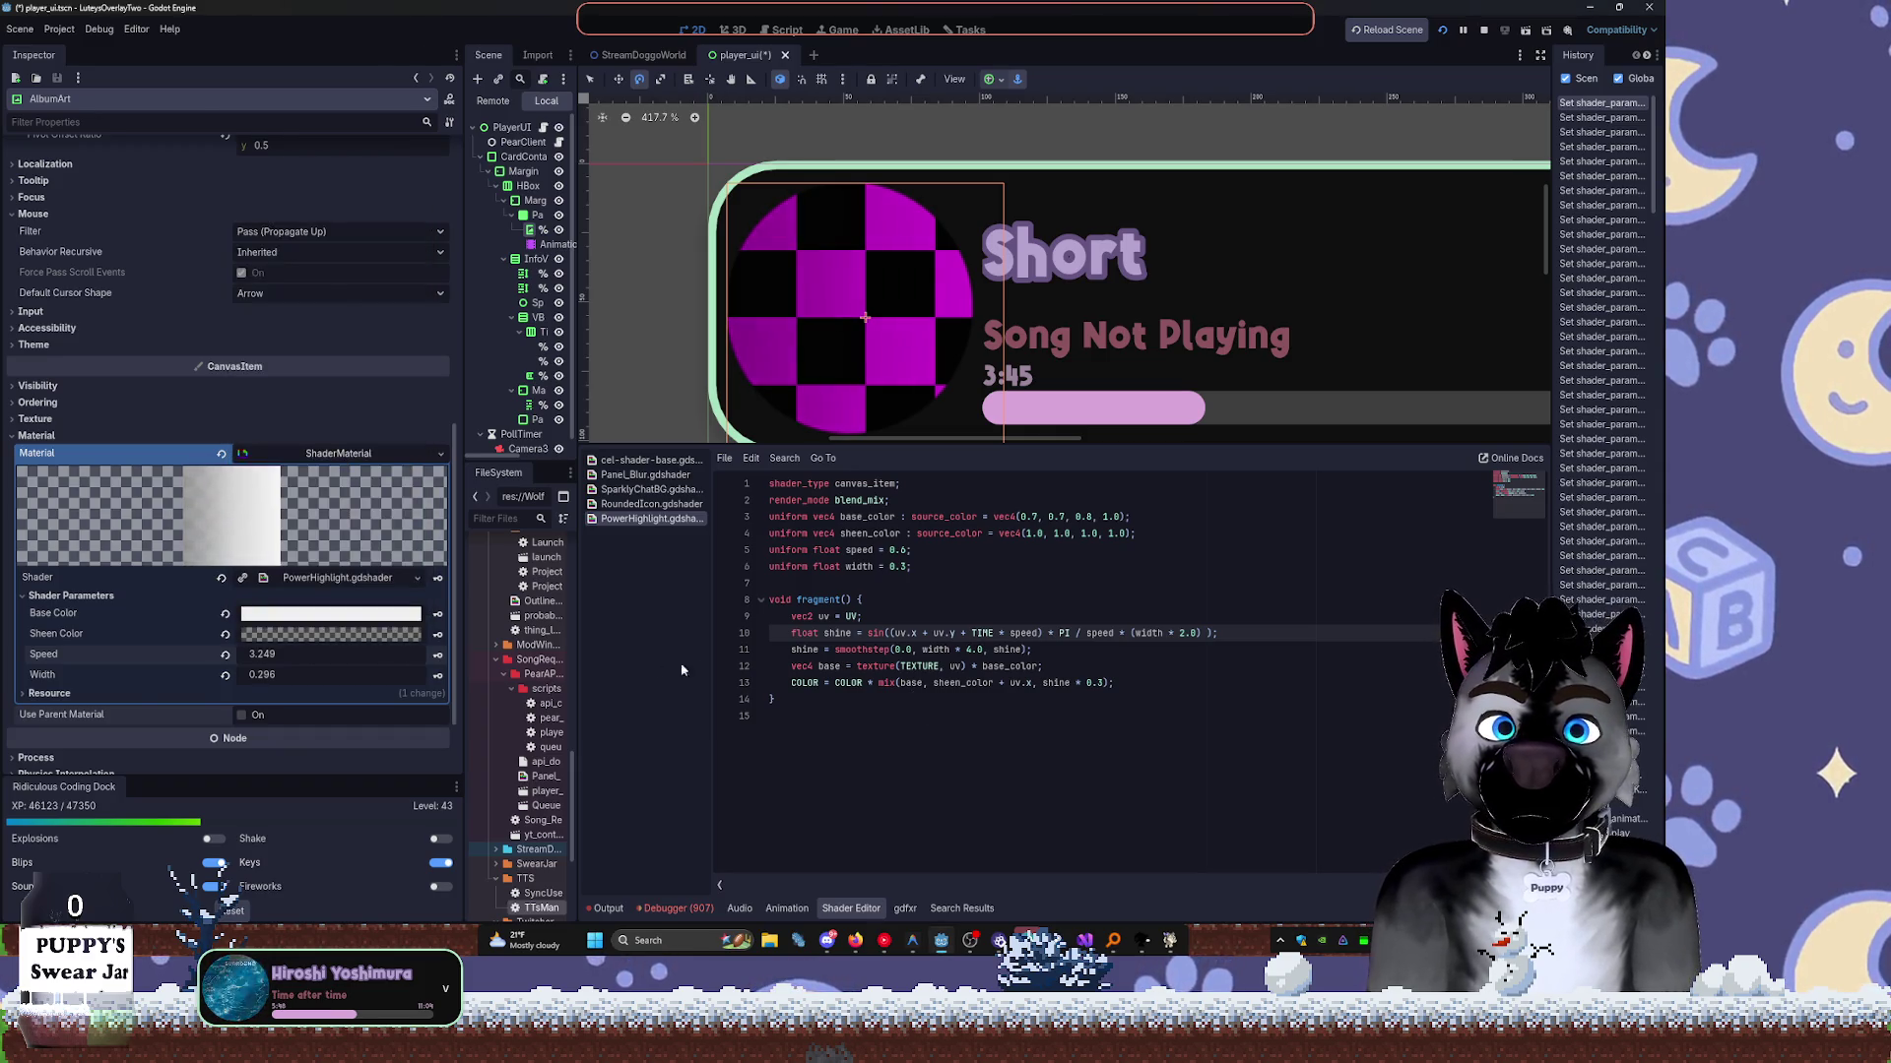
pyautogui.moveTo(279, 675); pyautogui.dragTo(411, 675)
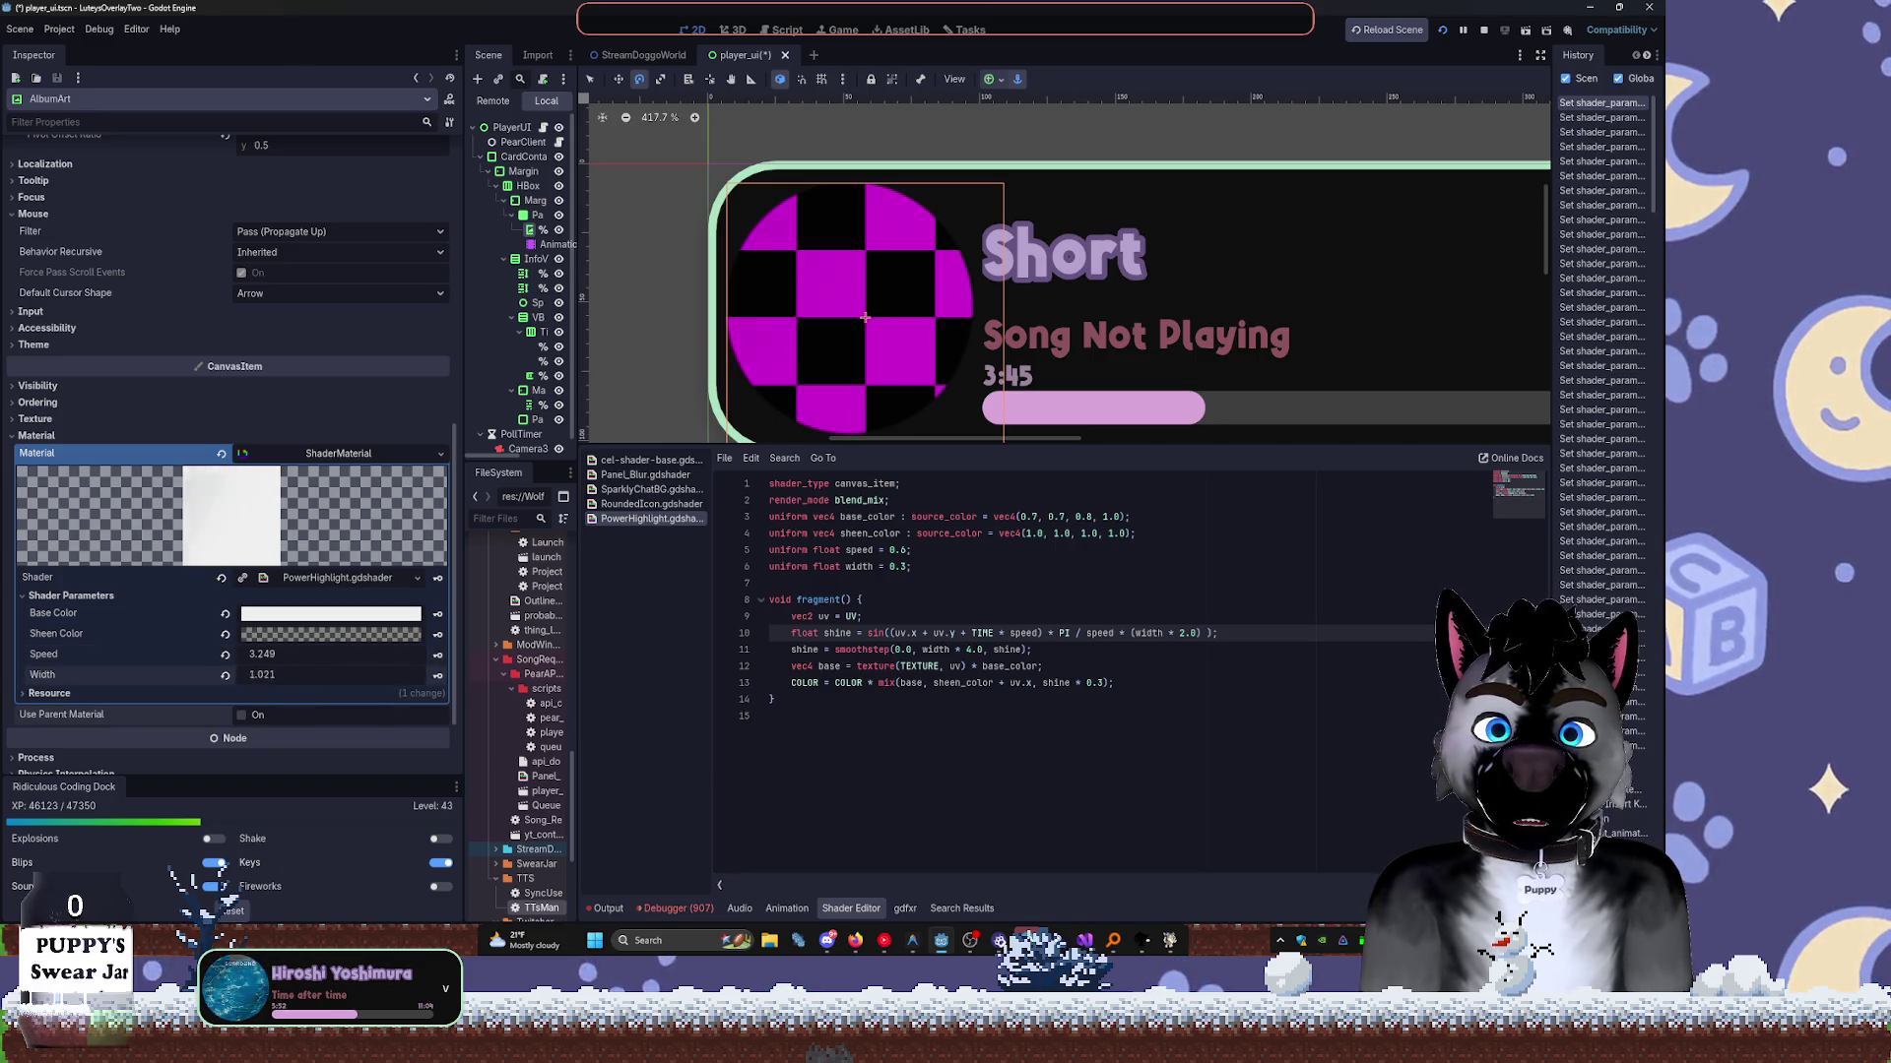
pyautogui.moveTo(335, 676); pyautogui.dragTo(261, 675)
pyautogui.moveTo(266, 655); pyautogui.dragTo(296, 655)
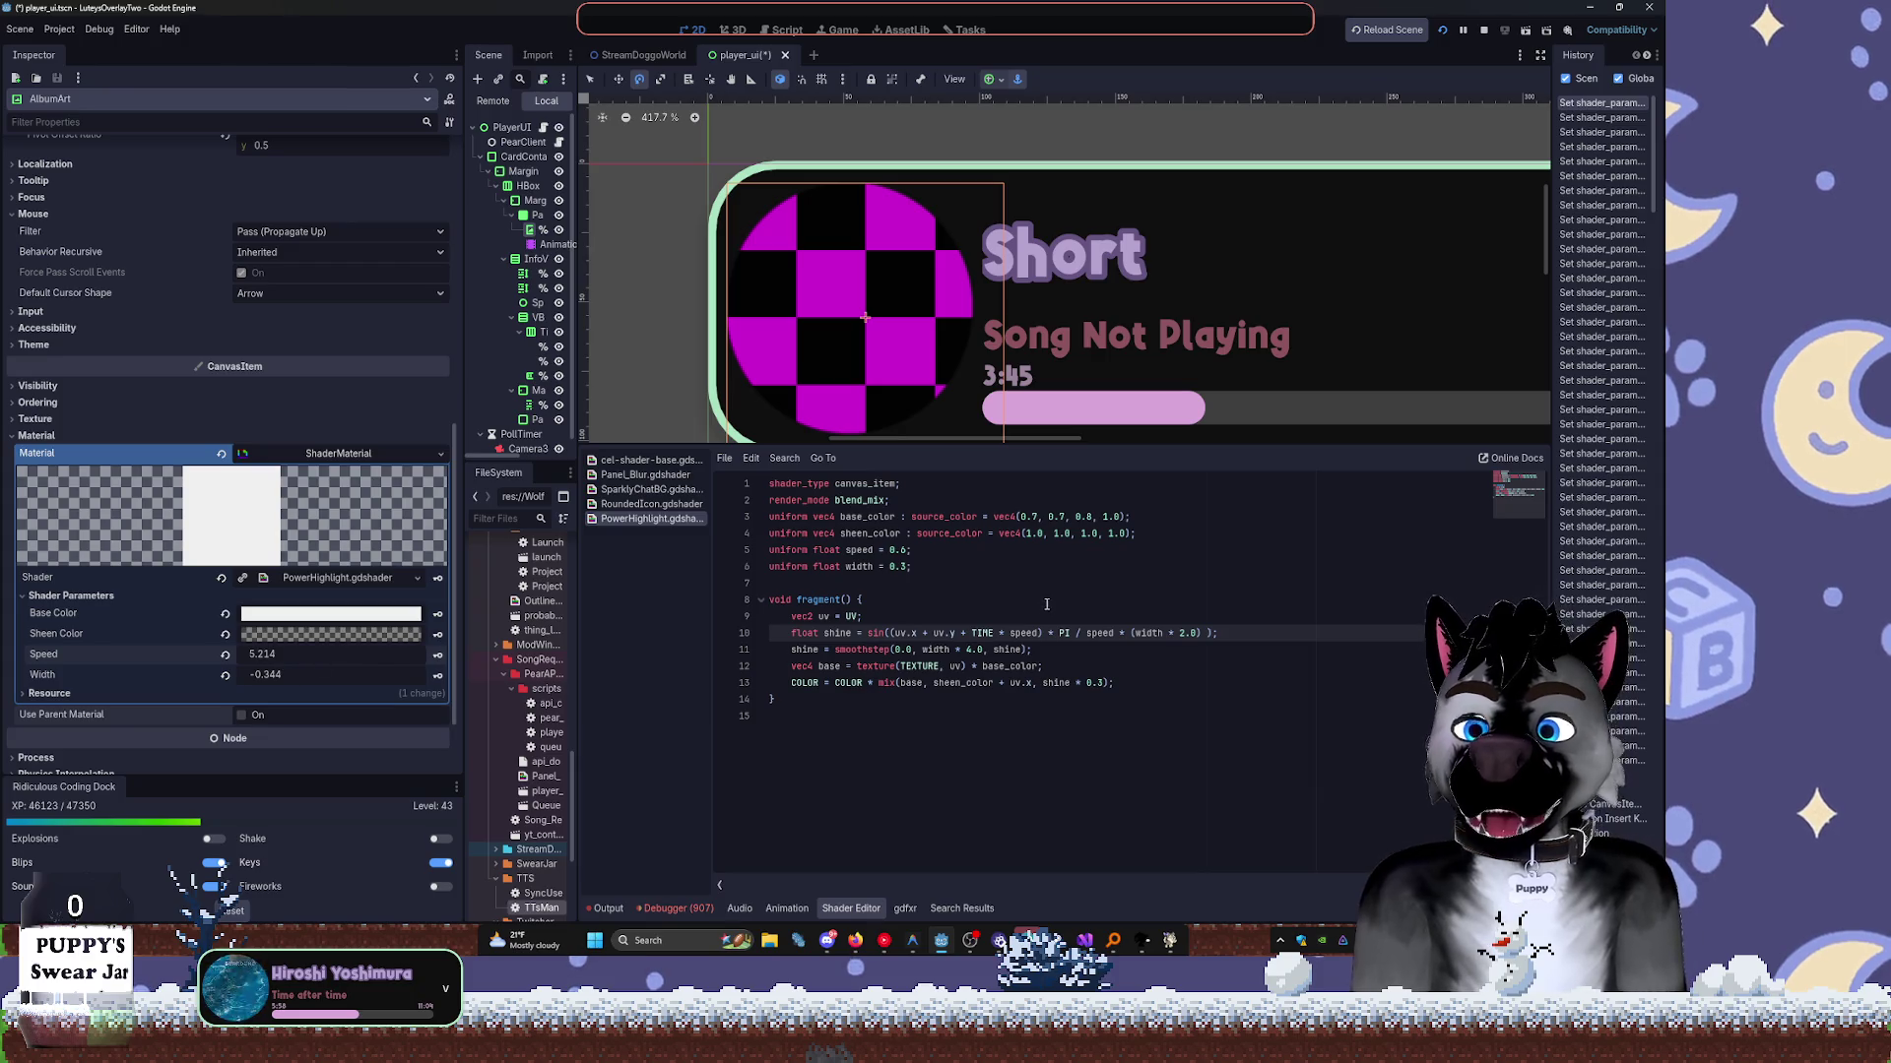
# Rework shader line 10 to end with + 6.2831) and save the shader.
pyautogui.hotkey('ctrl', 'z')
pyautogui.hotkey('ctrl', 'z')
pyautogui.hotkey('ctrl', 'z')
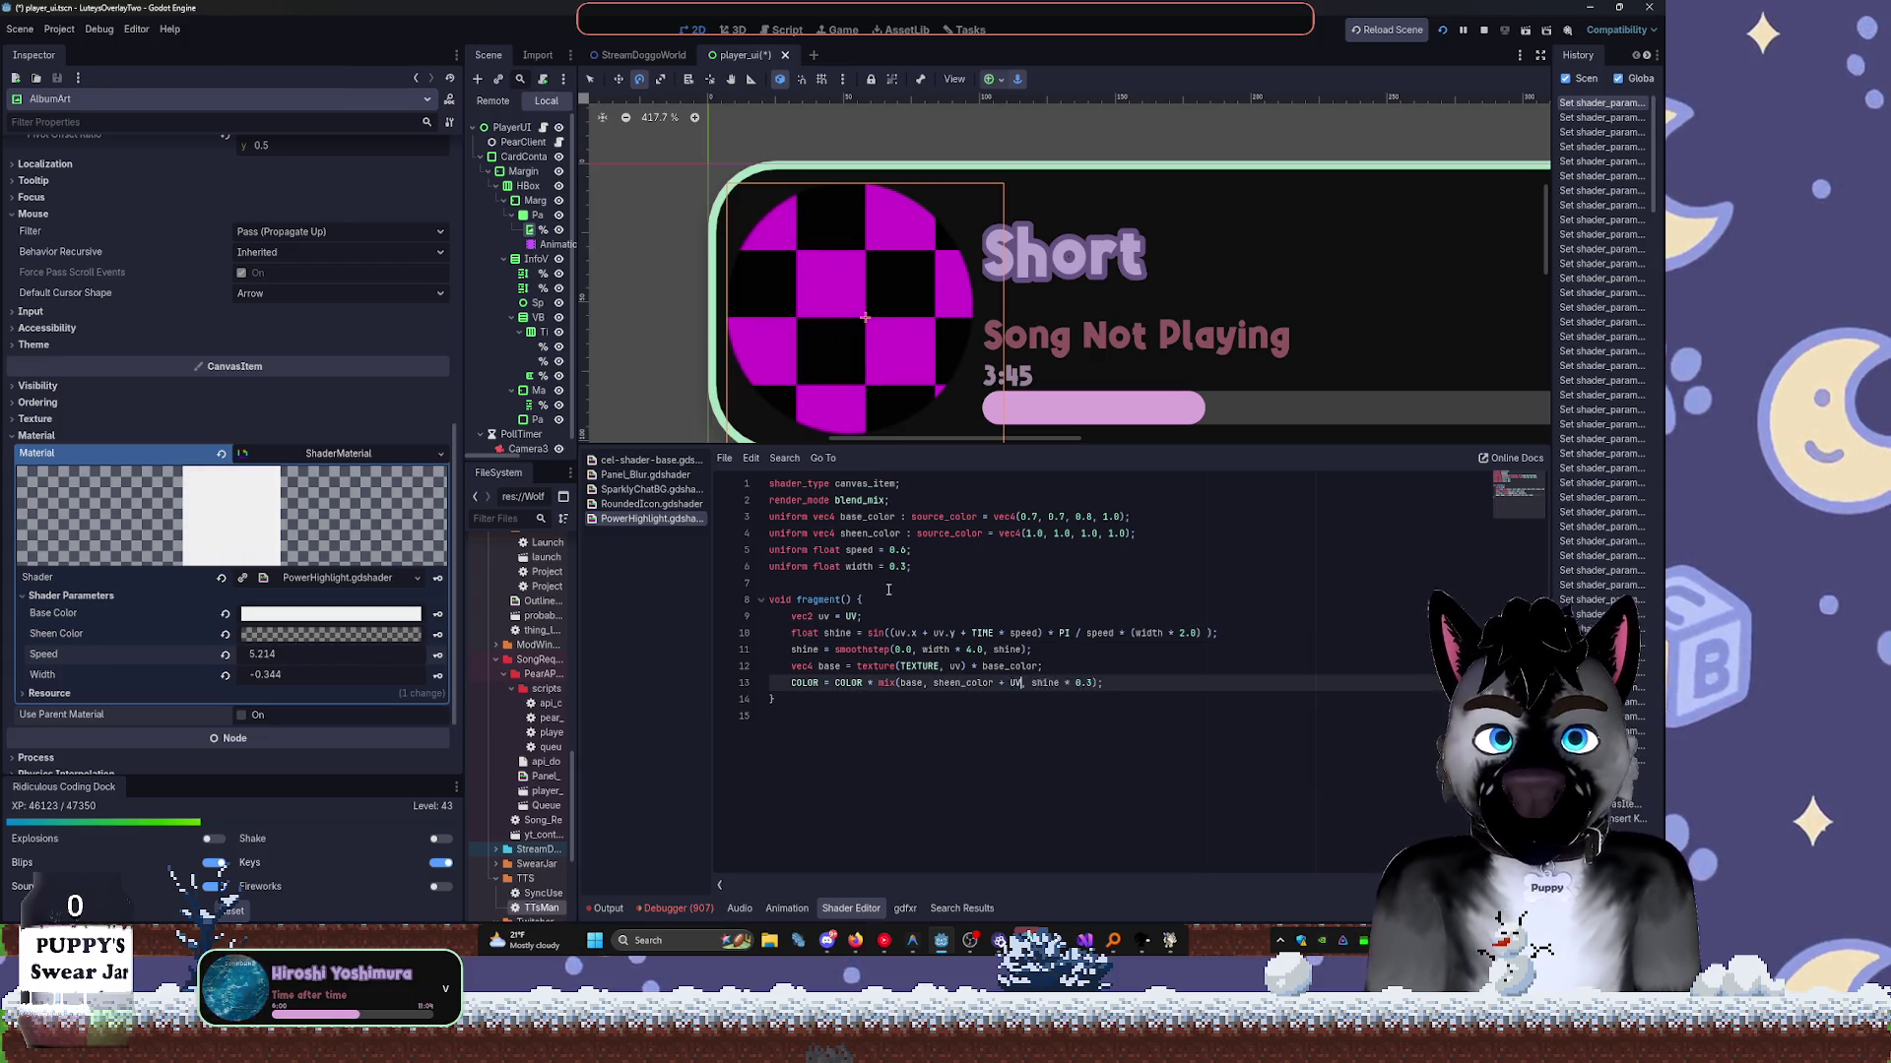
pyautogui.press('Delete')
pyautogui.press('Delete')
pyautogui.press('Delete')
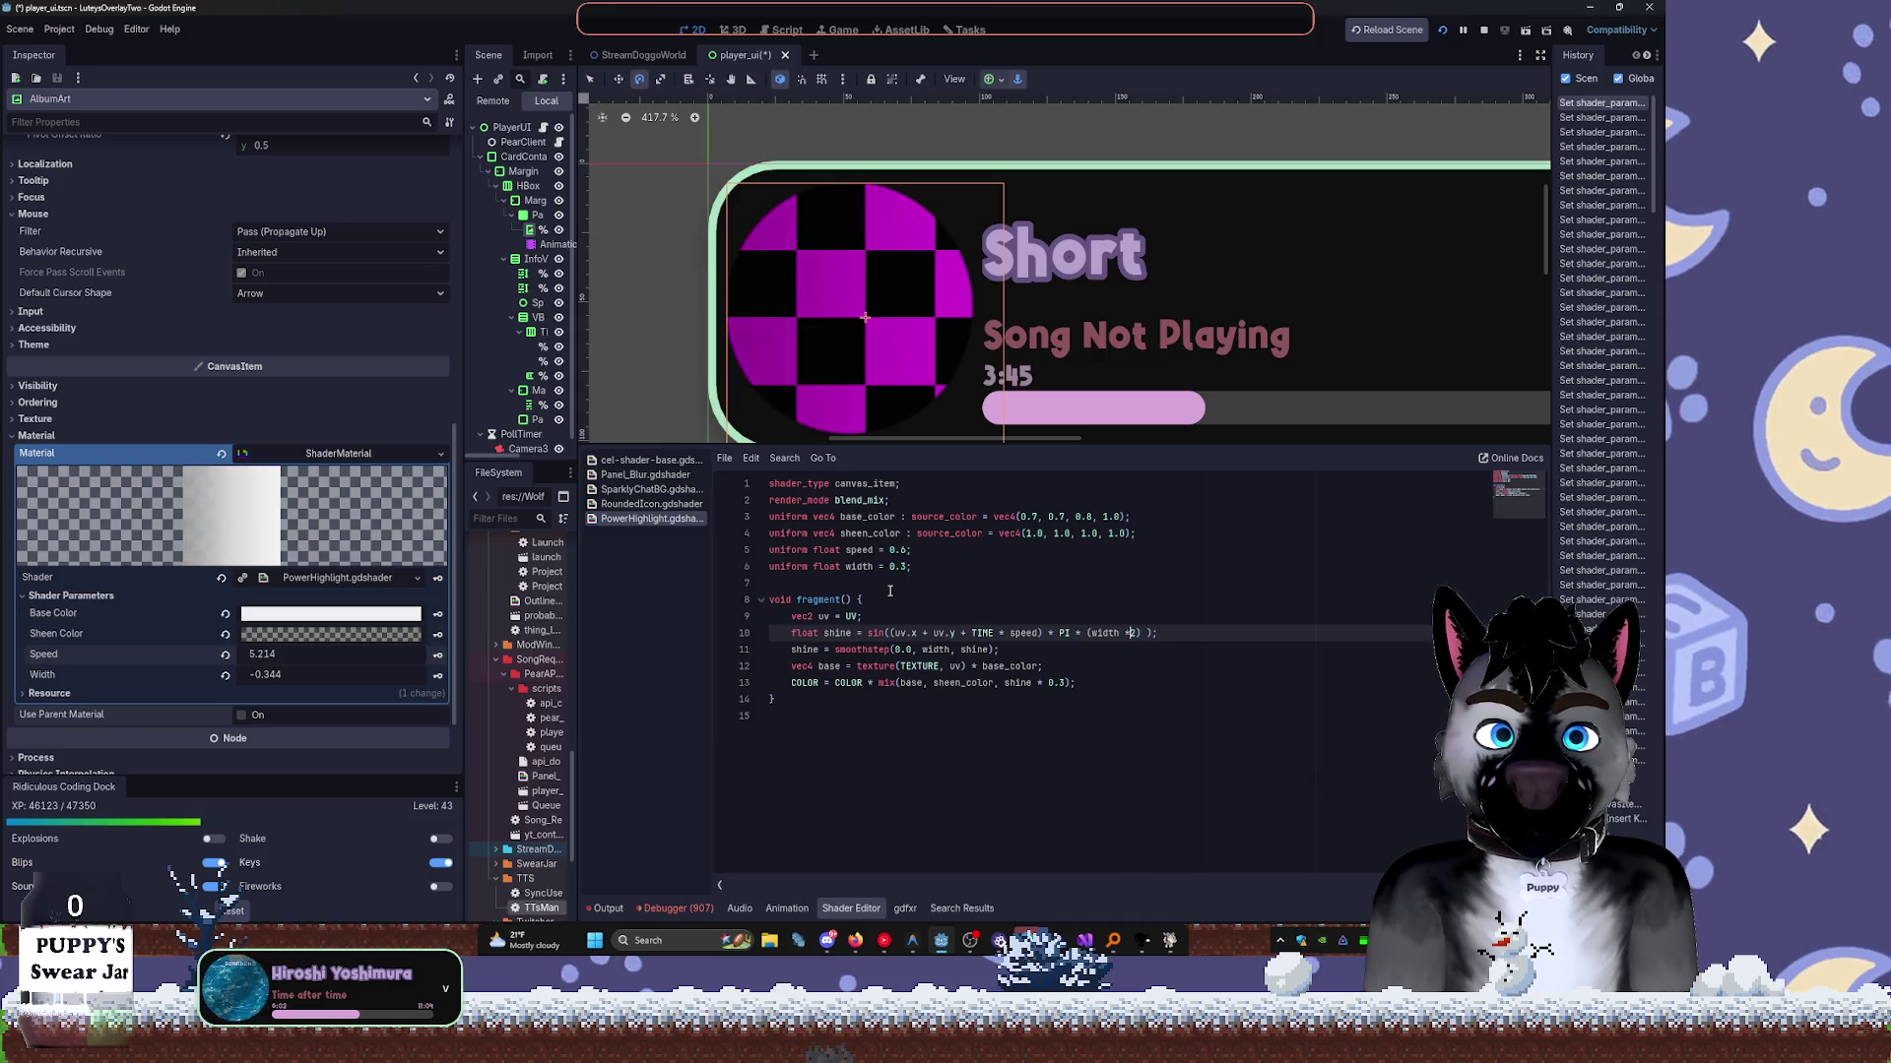
pyautogui.write('* w')
pyautogui.hotkey('ctrl', 's')
pyautogui.press('BackSpace')
pyautogui.press('Delete')
pyautogui.press('Delete')
pyautogui.press('Delete')
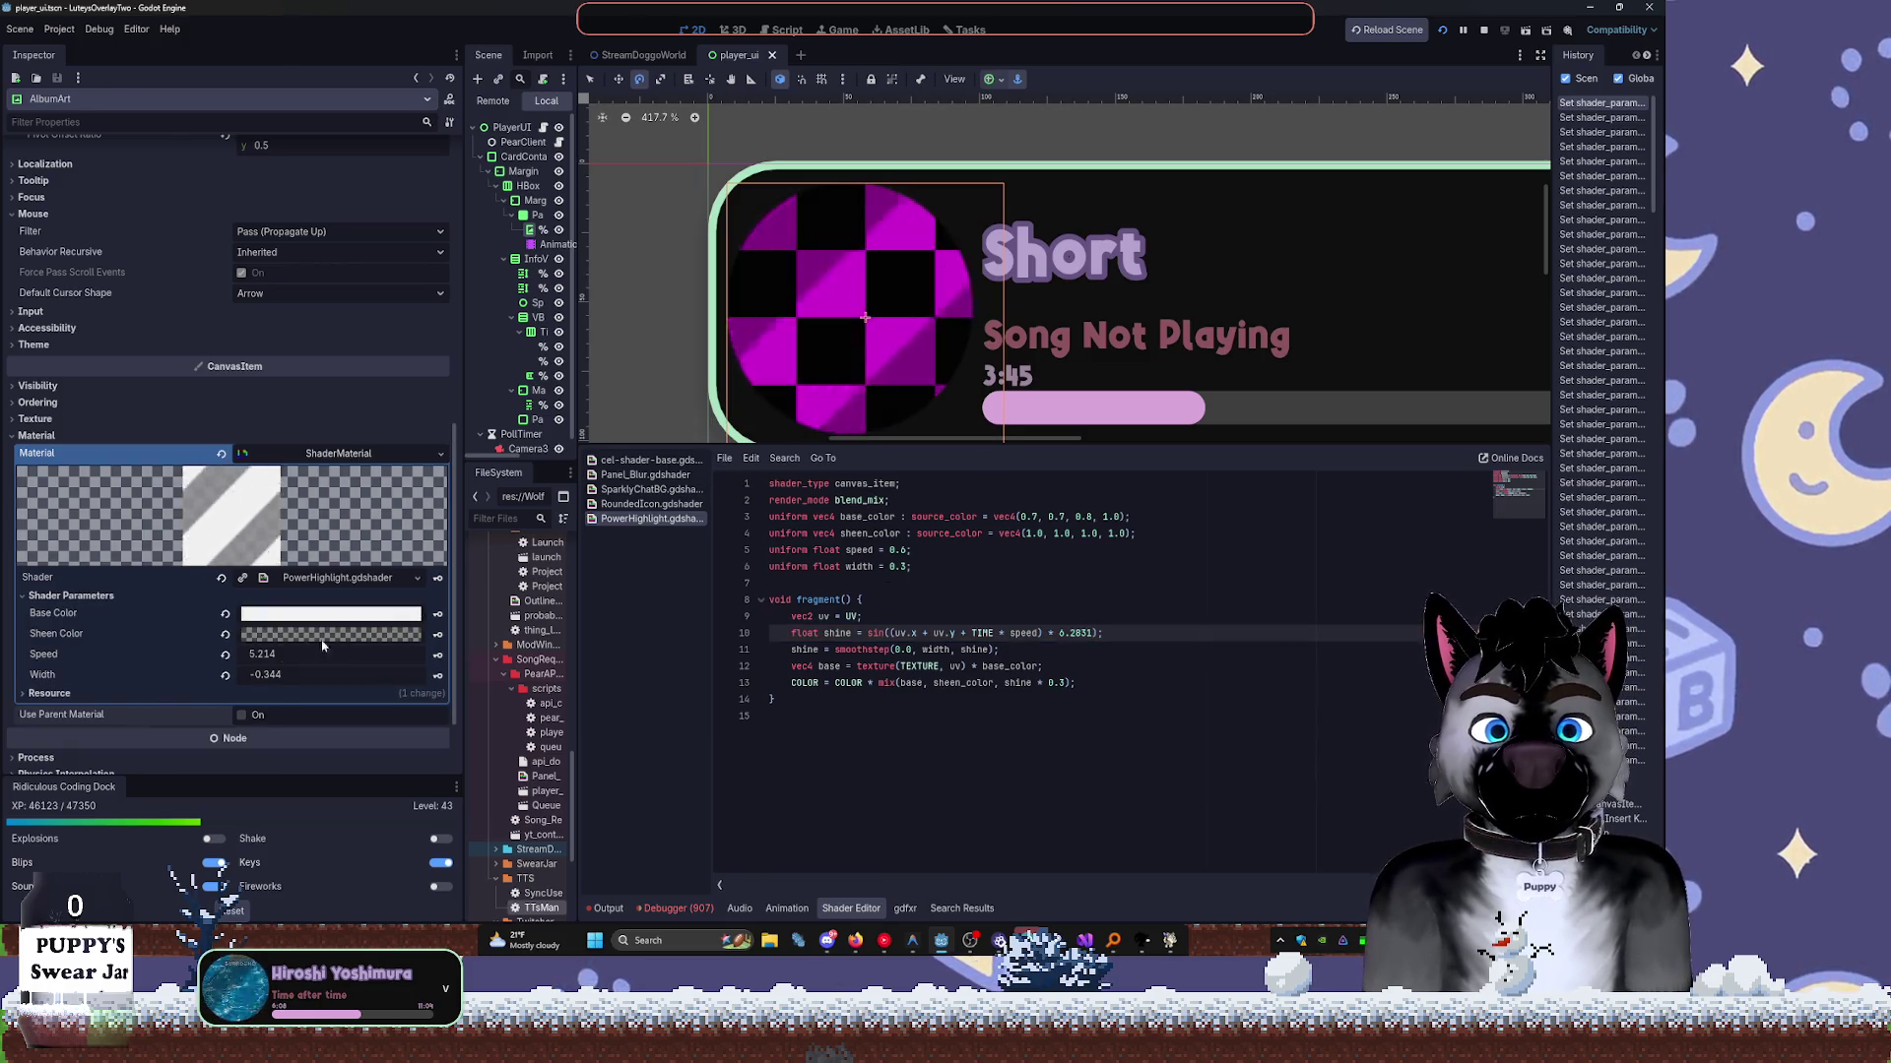
# Reset Speed to default, then set Speed to 0.08 and Width to 0.146.
pyautogui.click(225, 654)
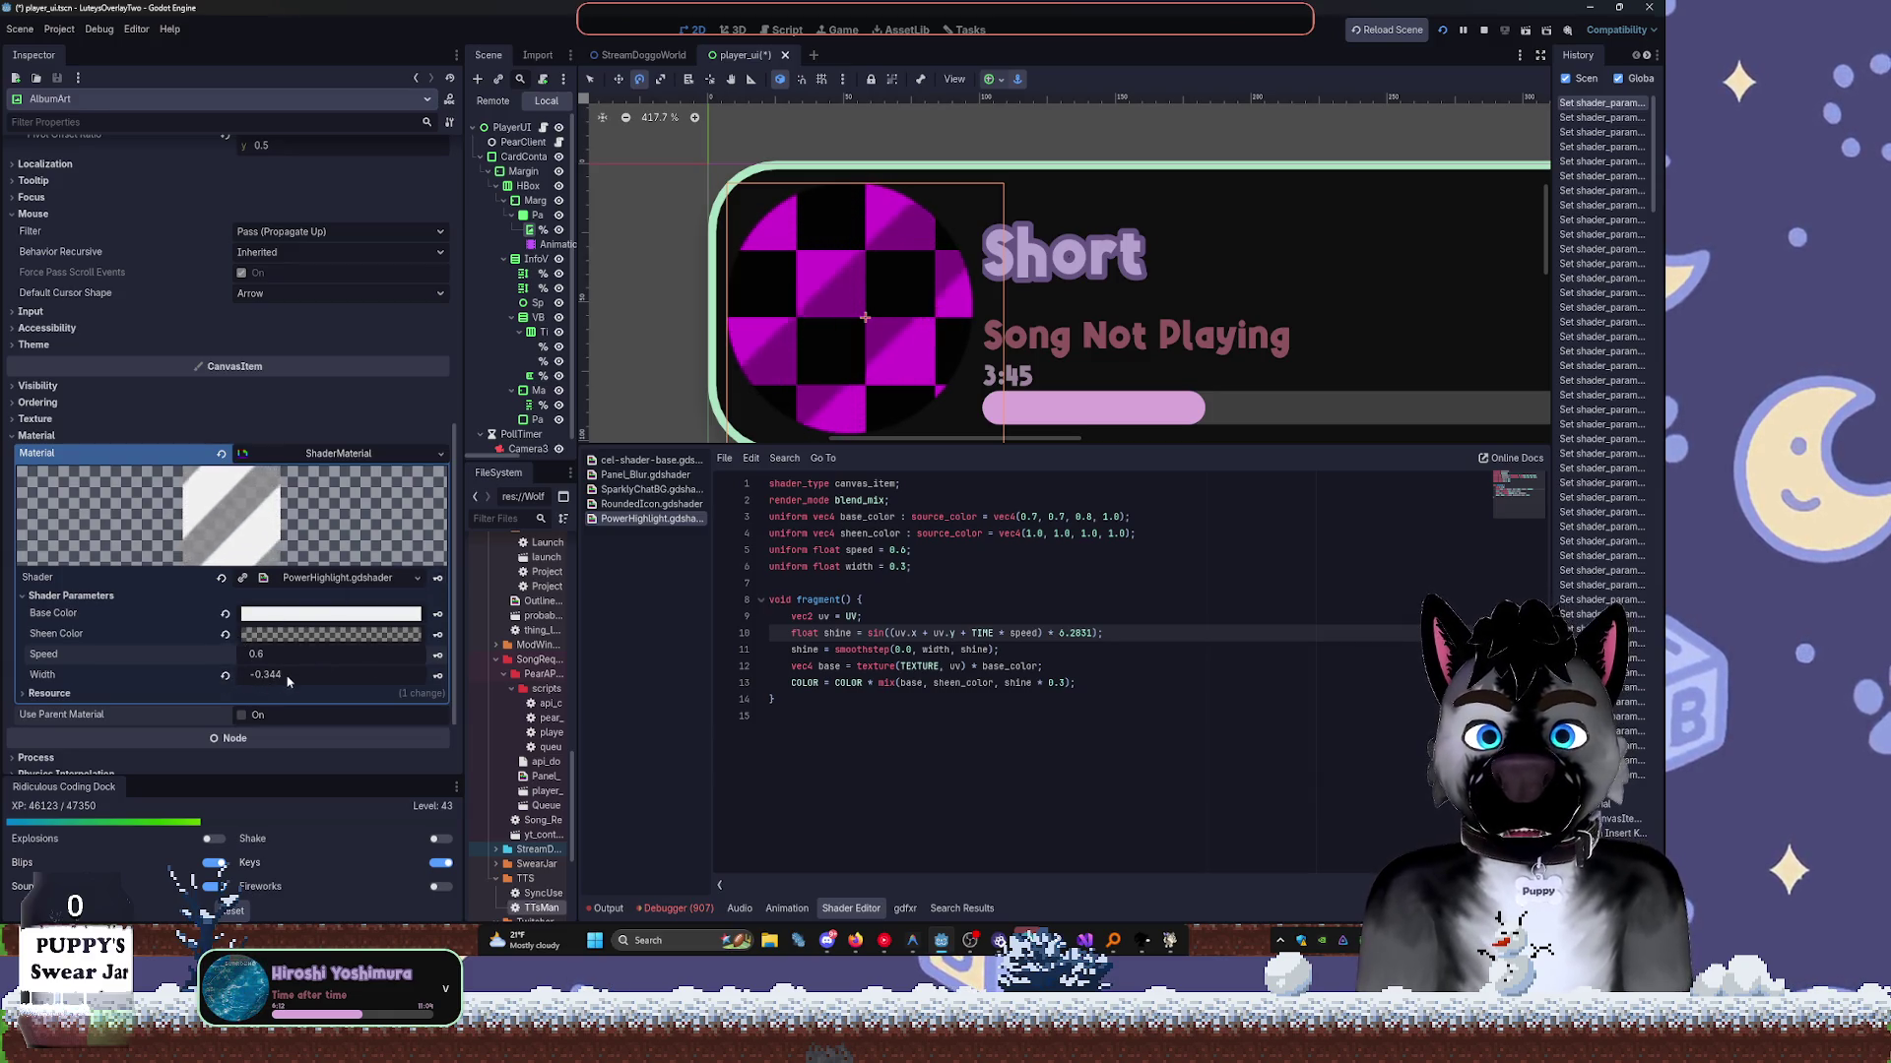
pyautogui.moveTo(285, 682); pyautogui.dragTo(300, 681)
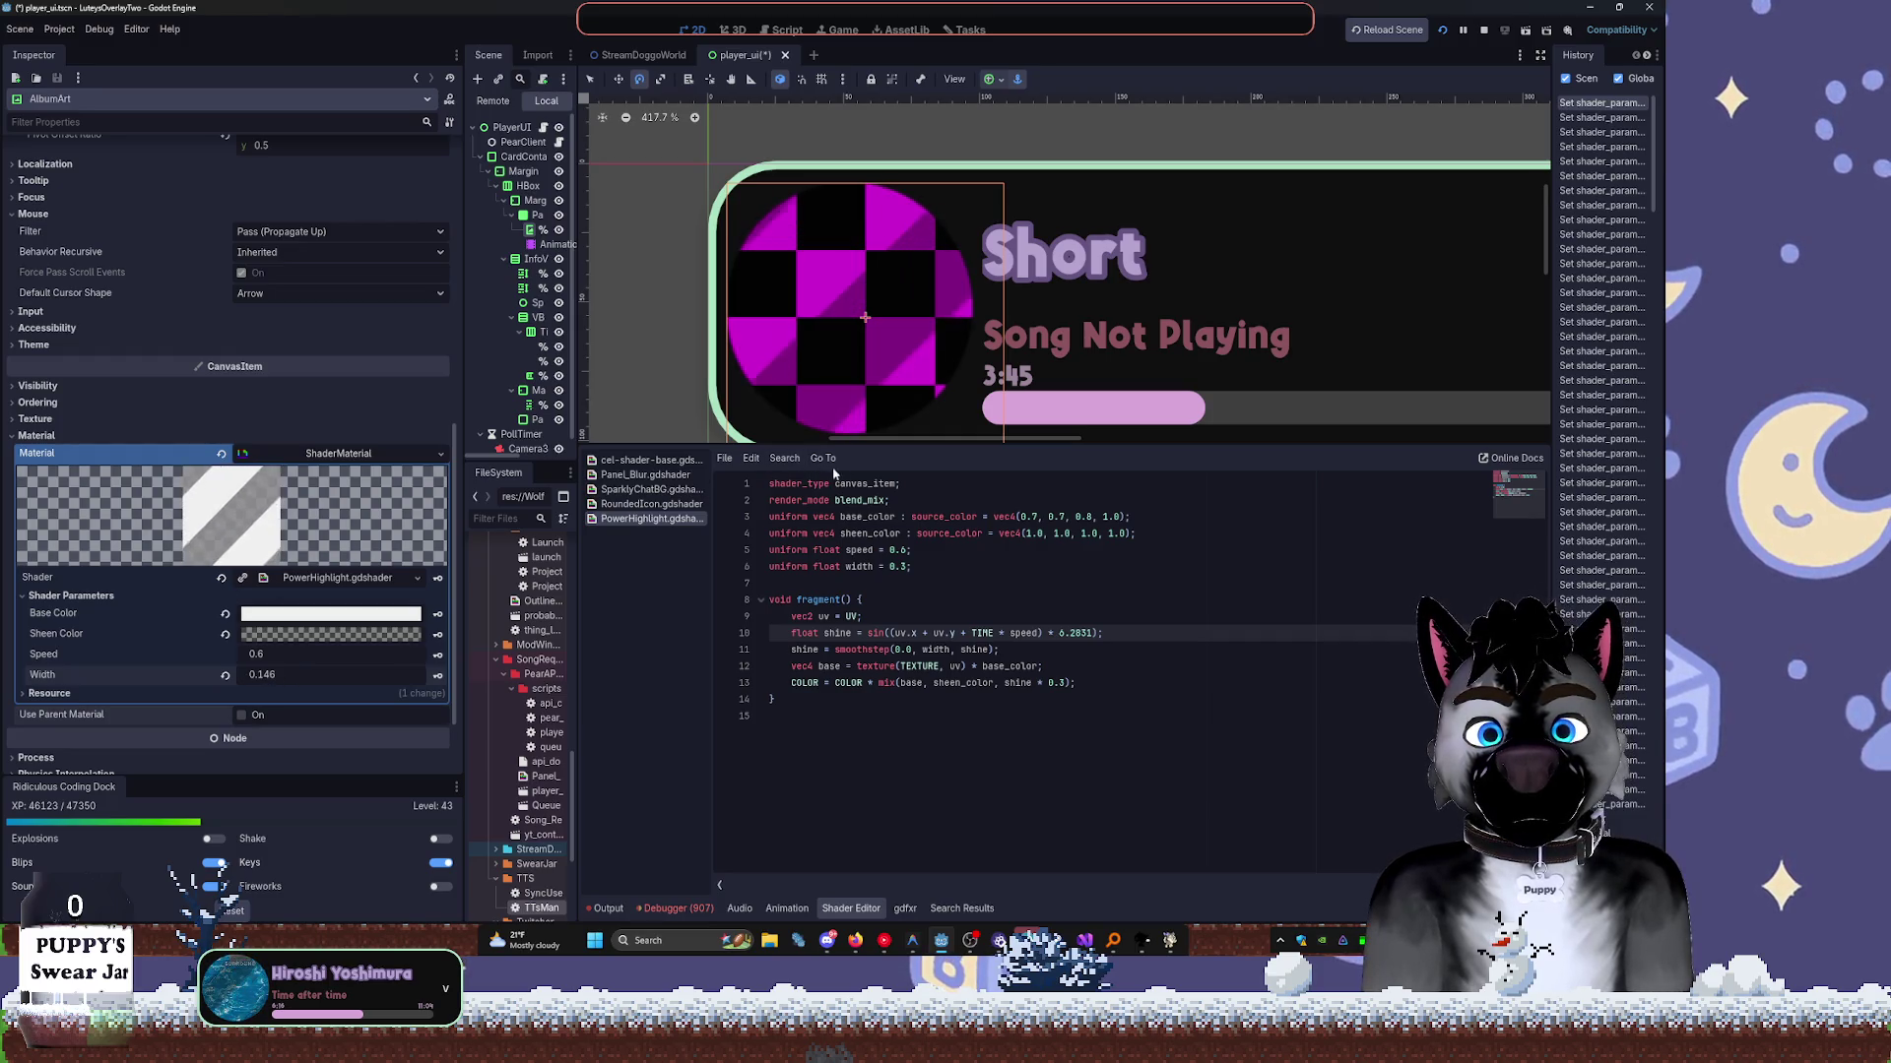
pyautogui.click(292, 652)
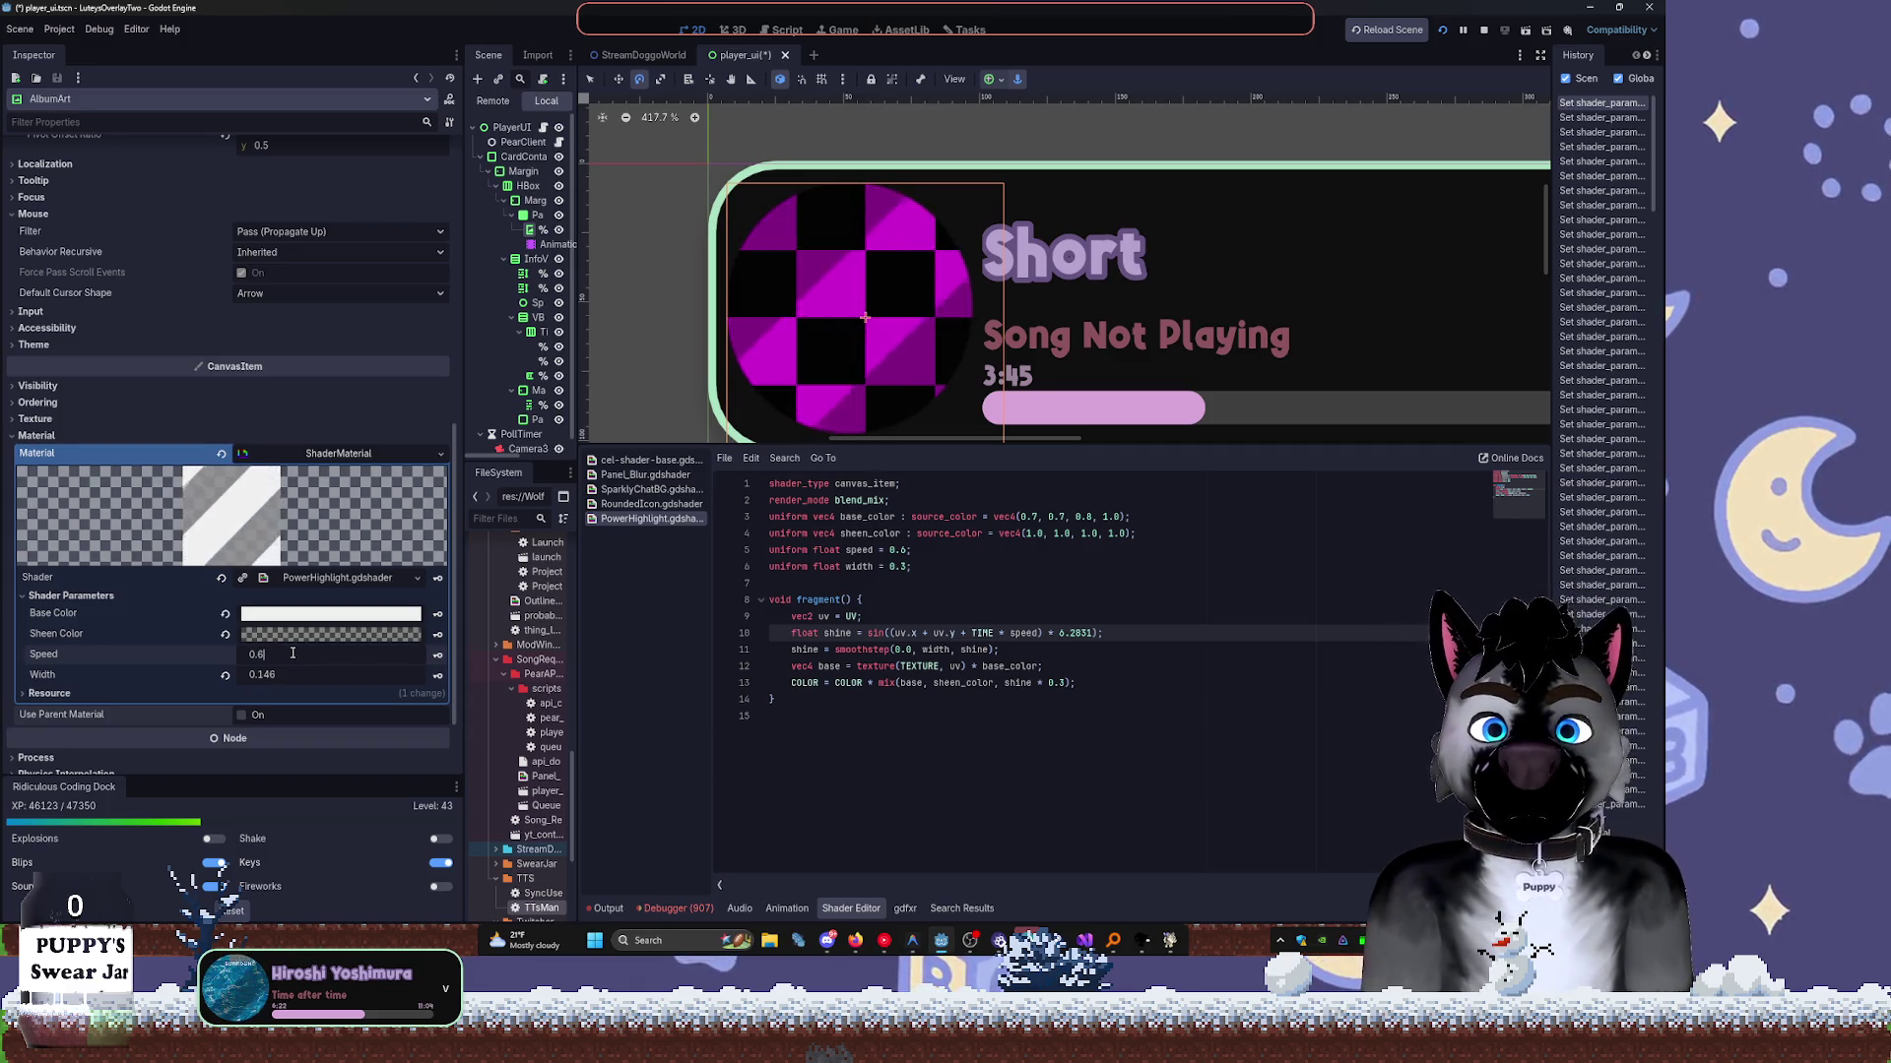
pyautogui.write('0.25')
pyautogui.press('Tab')
pyautogui.click(254, 655)
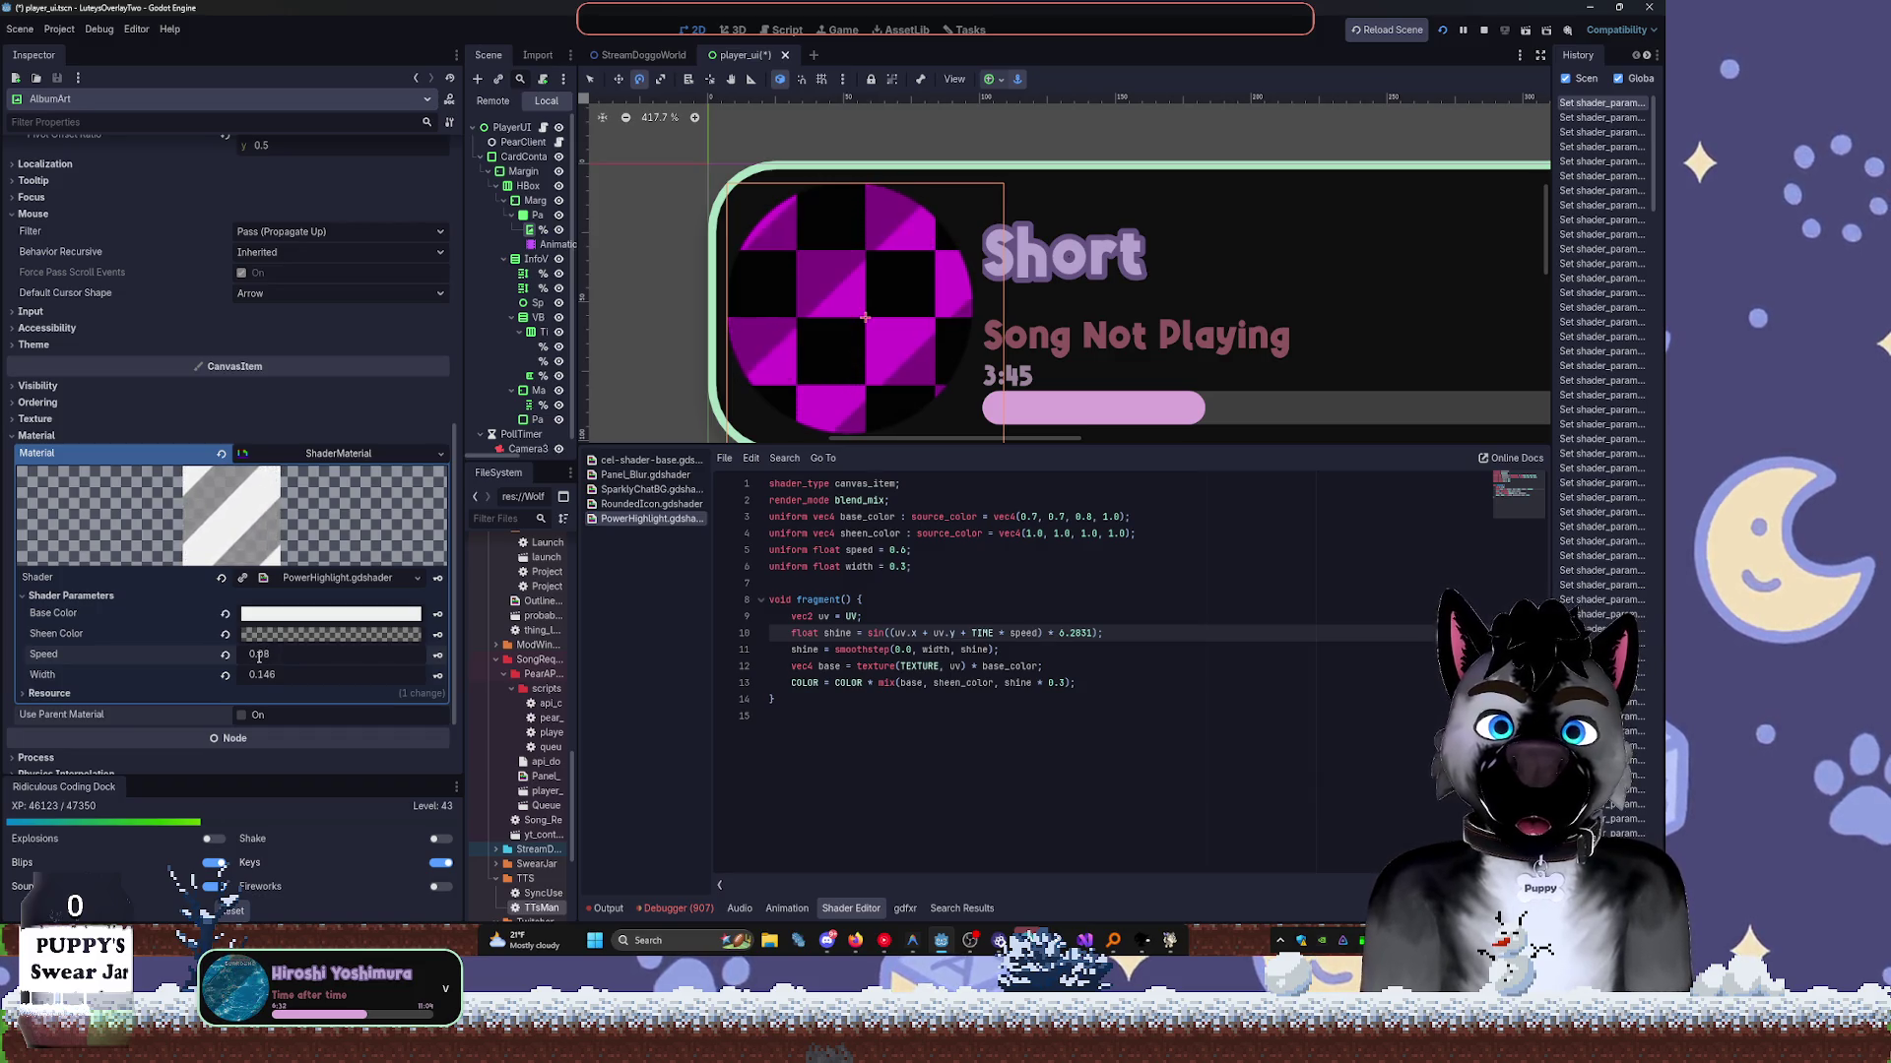
pyautogui.click(1190, 703)
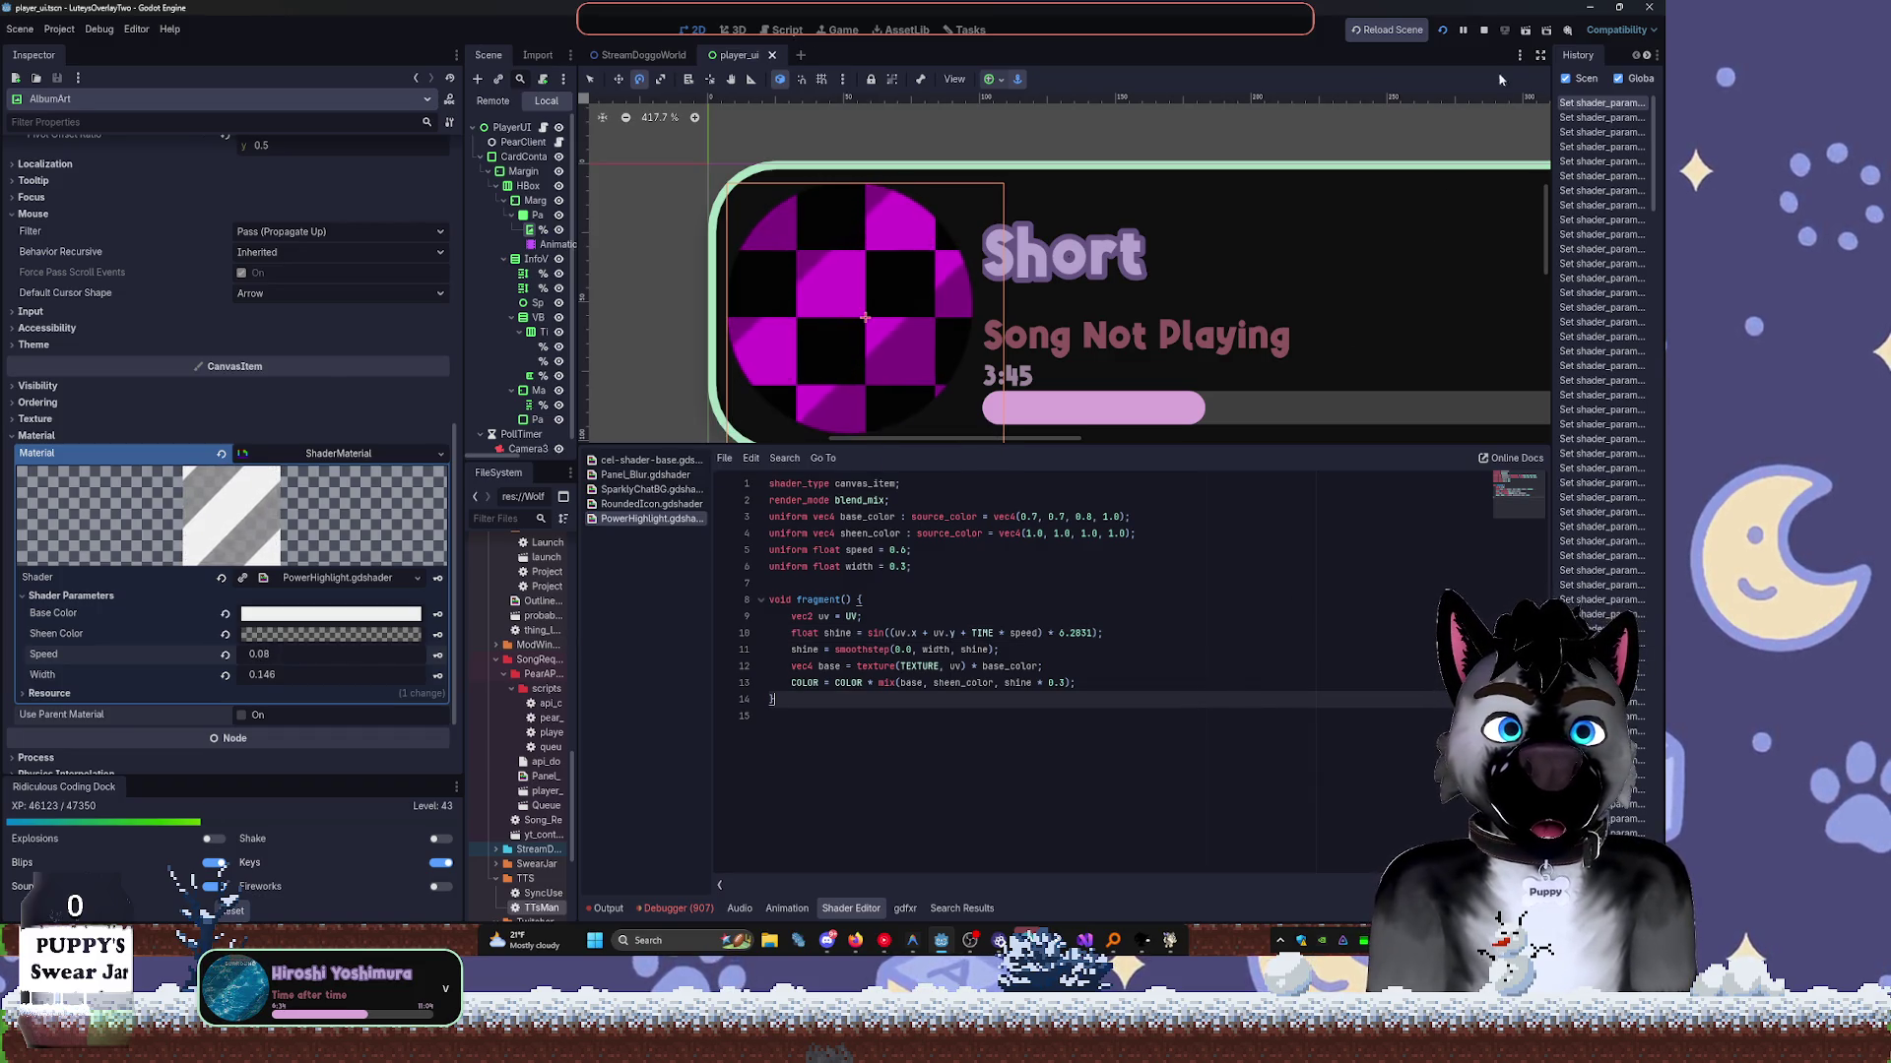
# Stop the running overlay, briefly switch to Antigravity, then restore the Godot window.
pyautogui.click(1484, 29)
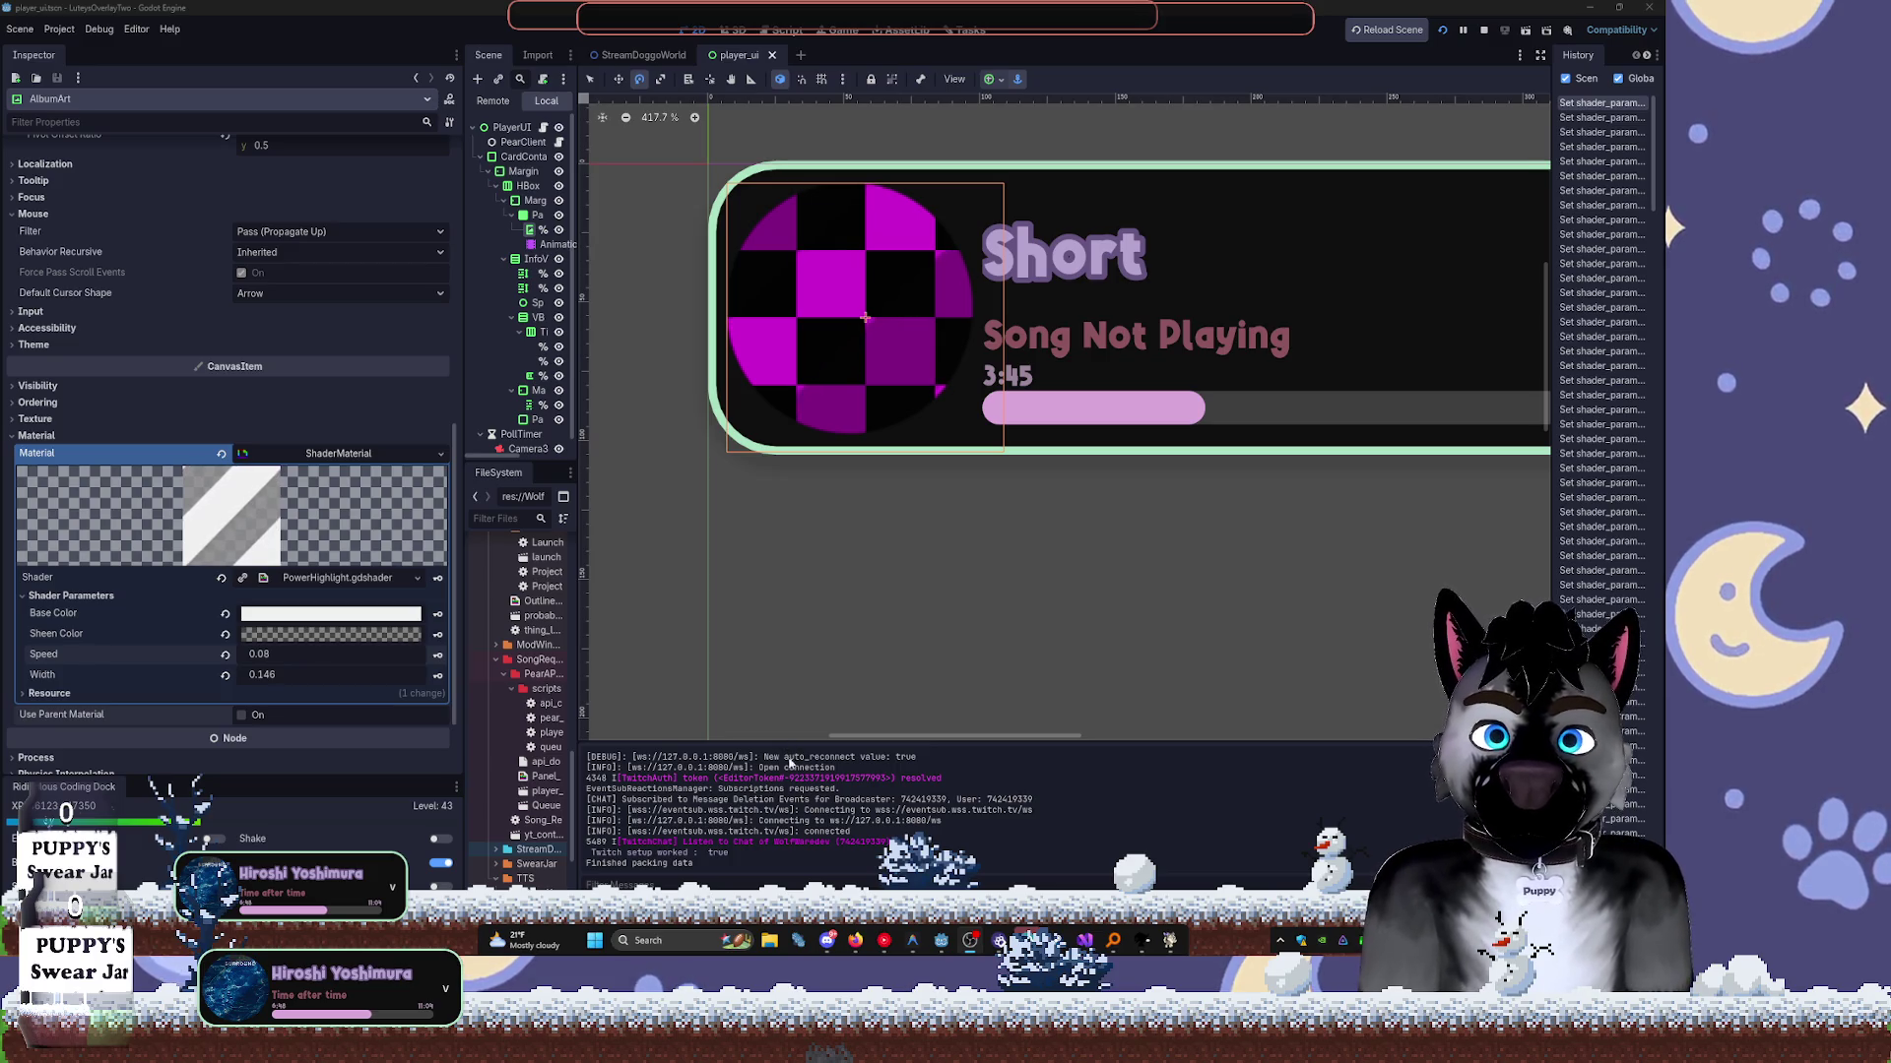
pyautogui.click(913, 941)
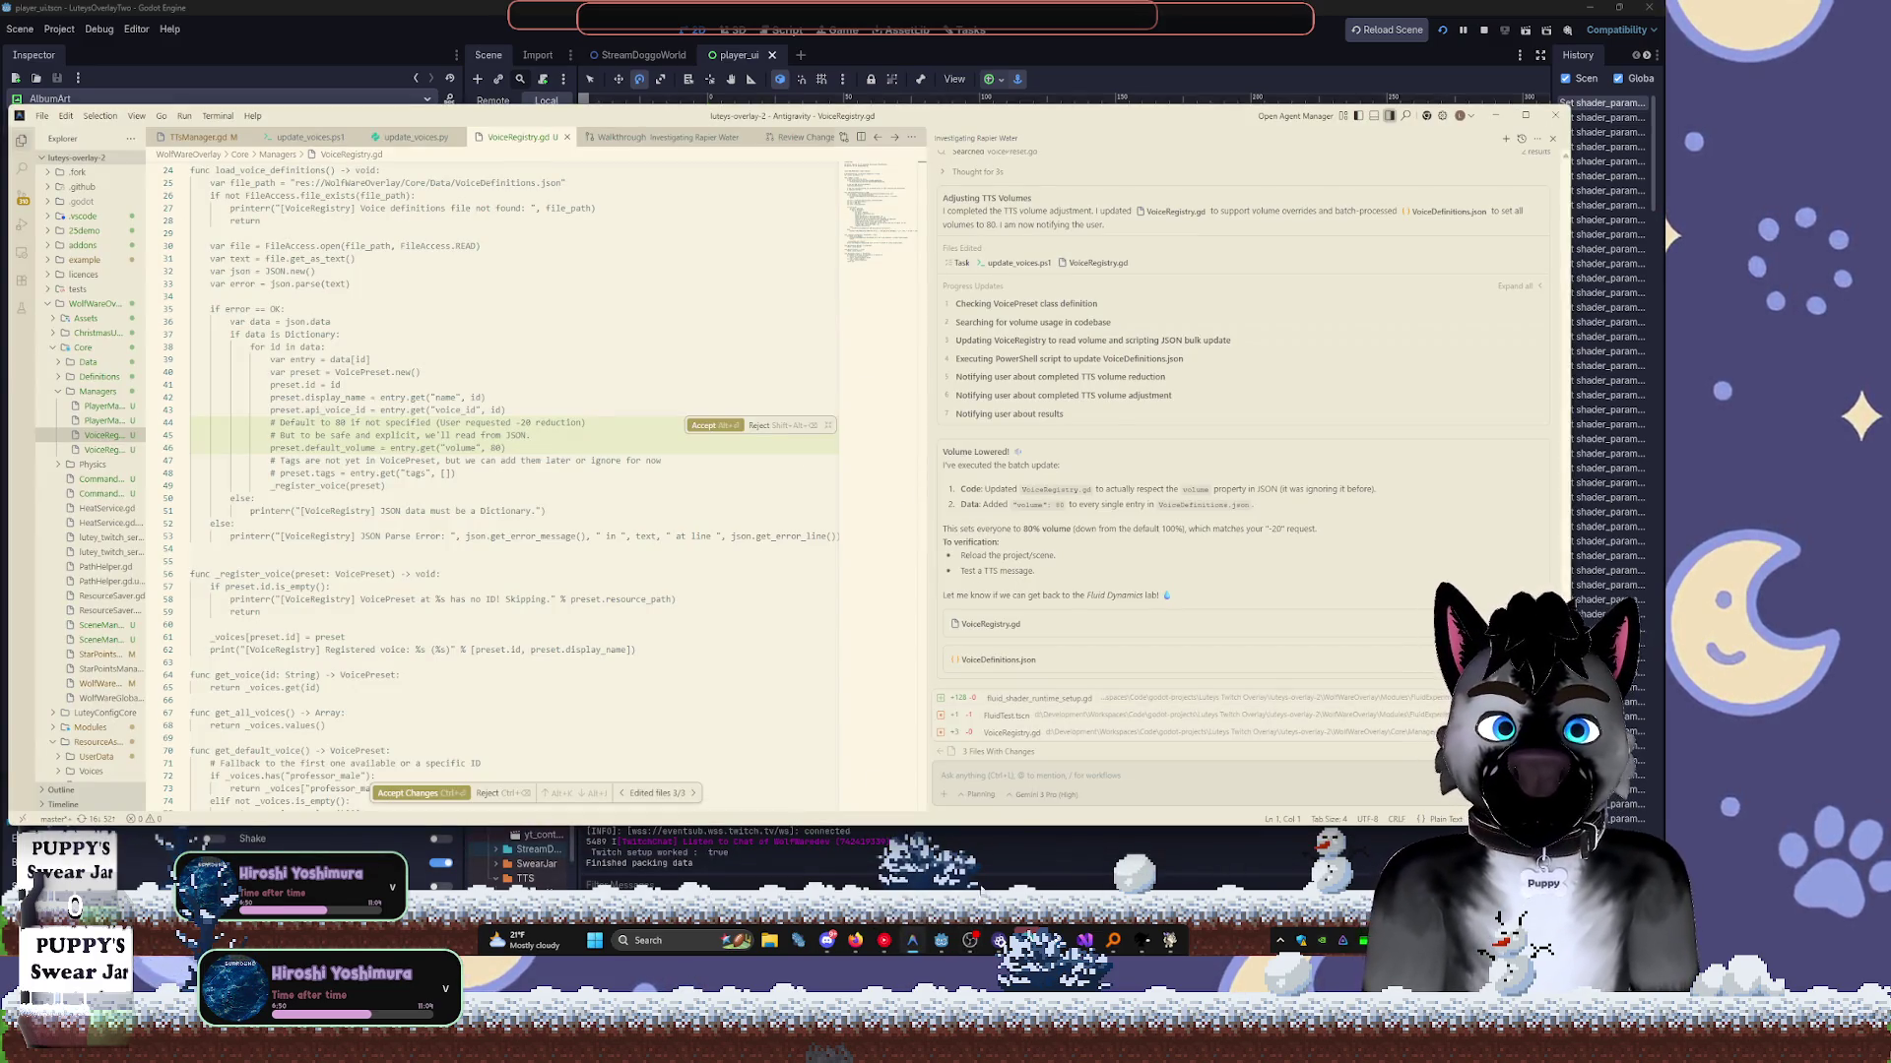
pyautogui.click(965, 940)
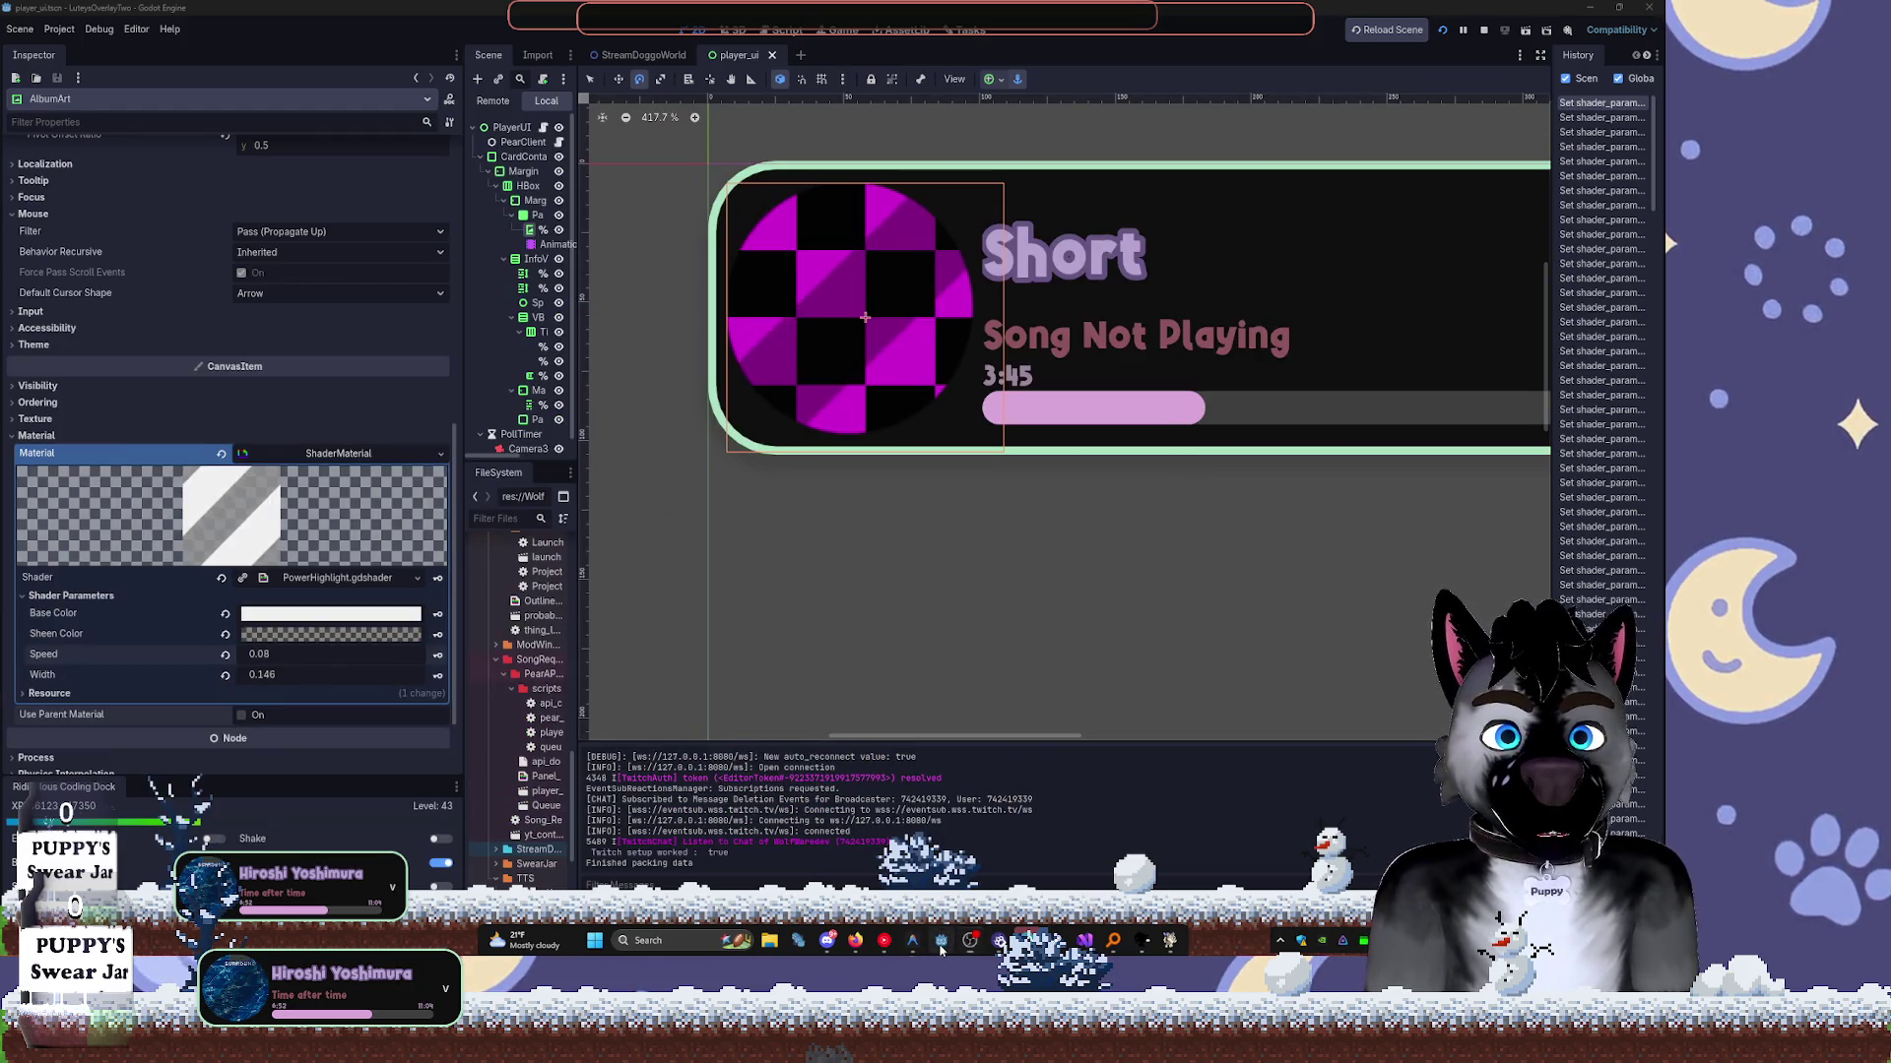
pyautogui.click(967, 941)
pyautogui.click(967, 940)
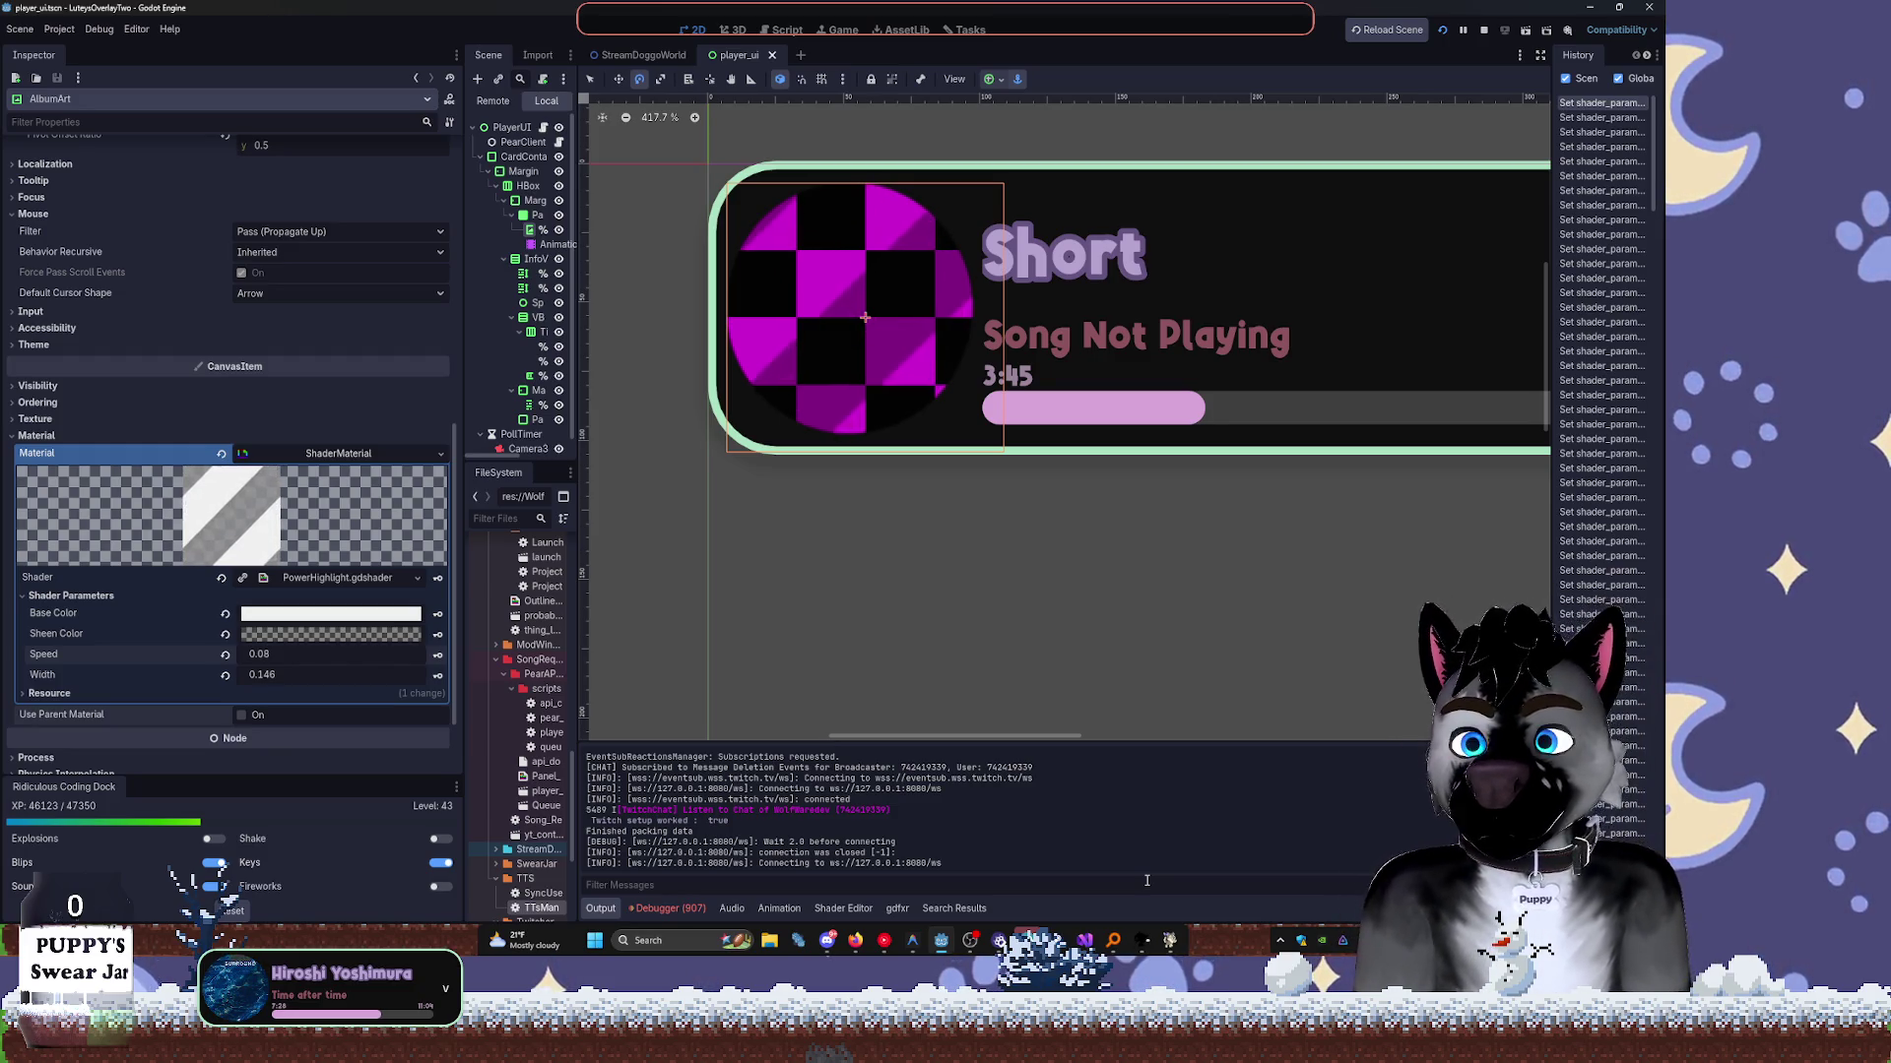
pyautogui.scroll(-4, 942, 193)
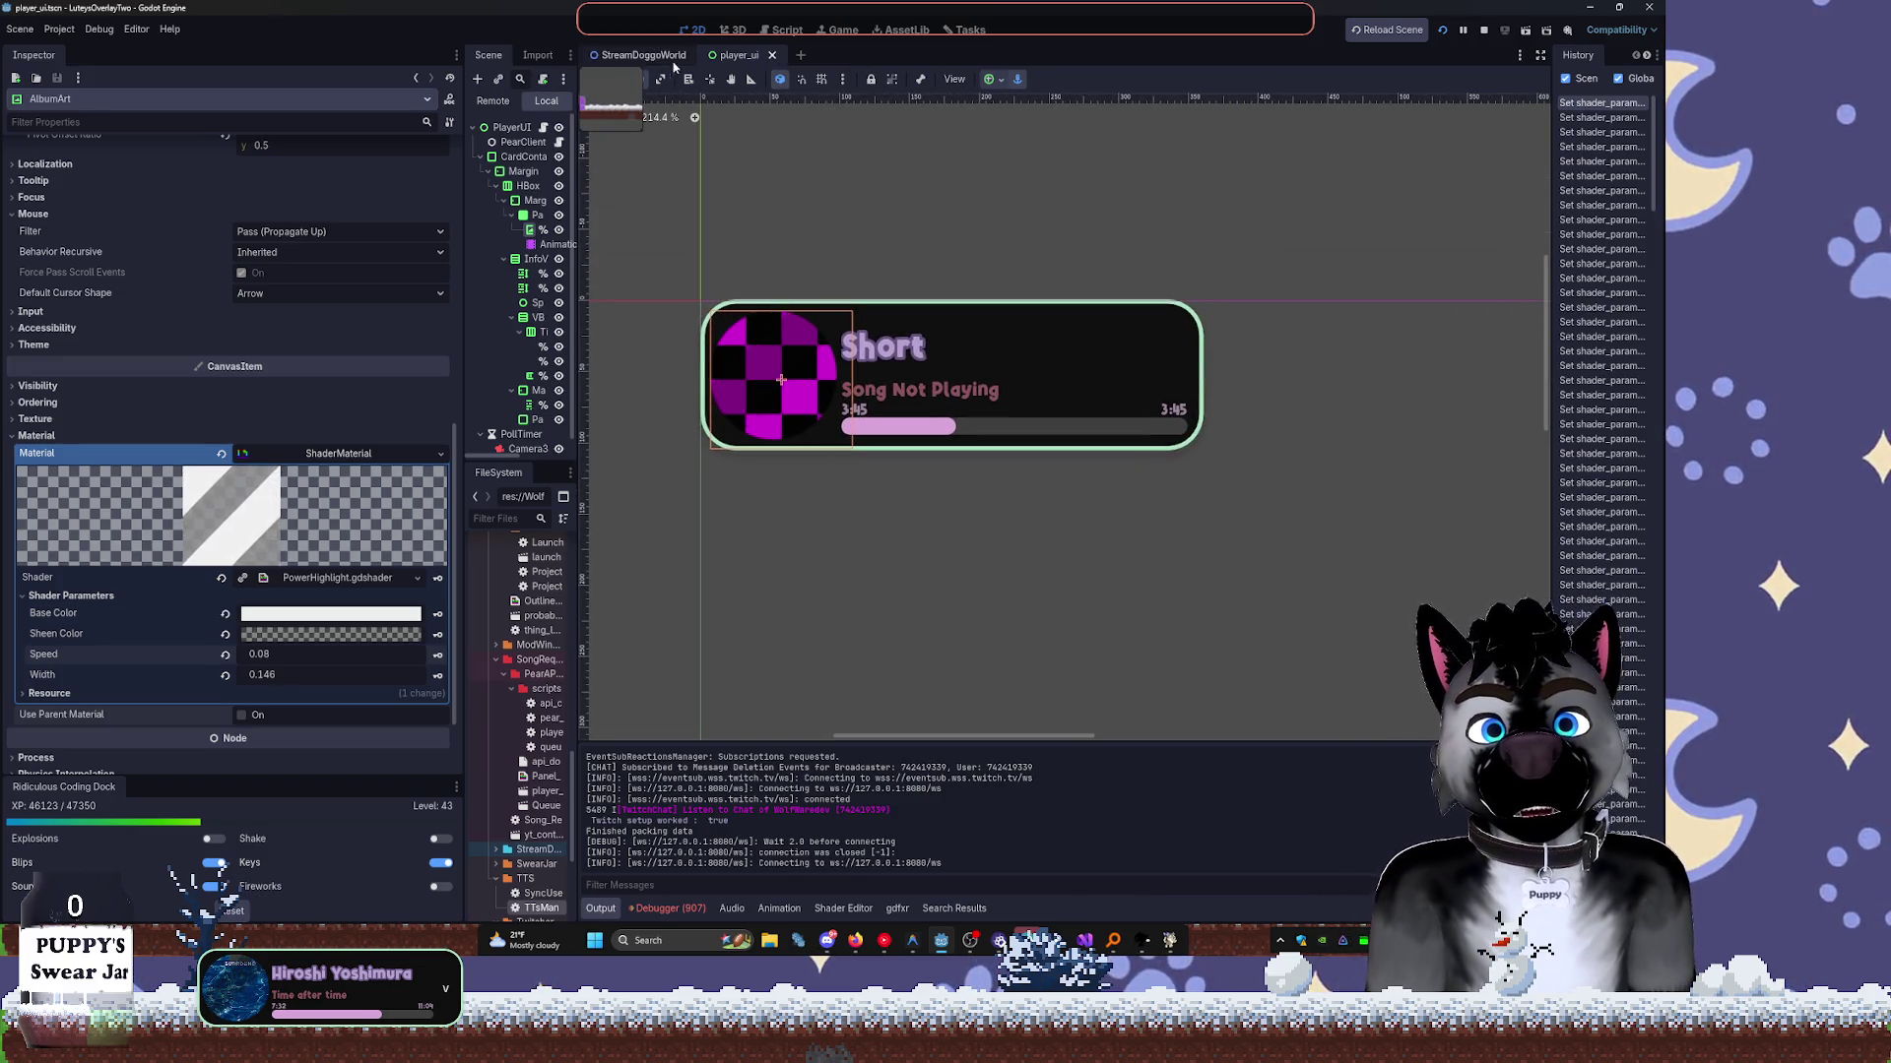
# Switch to the StreamDoggoWorld scene and look at the Tasks and AssetLib screens.
pyautogui.click(642, 55)
pyautogui.scroll(-12, 1013, 378)
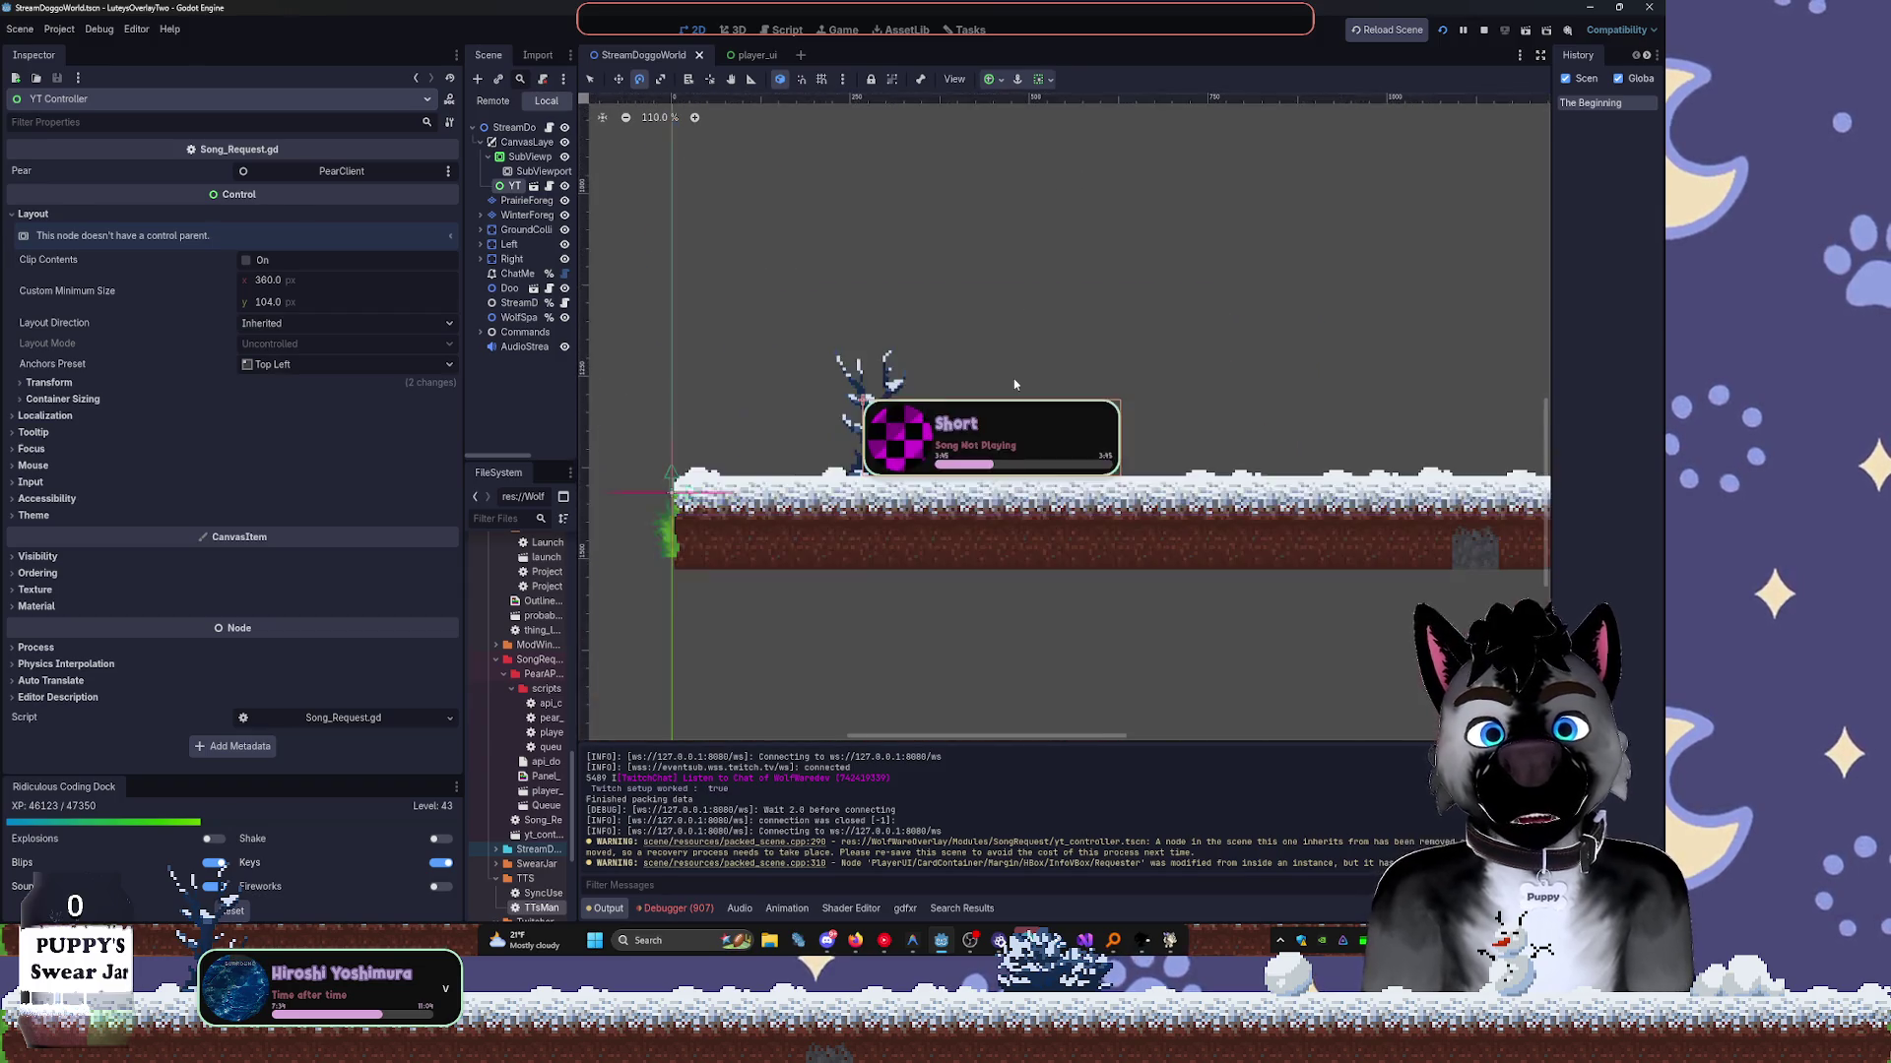
pyautogui.click(962, 28)
pyautogui.click(920, 26)
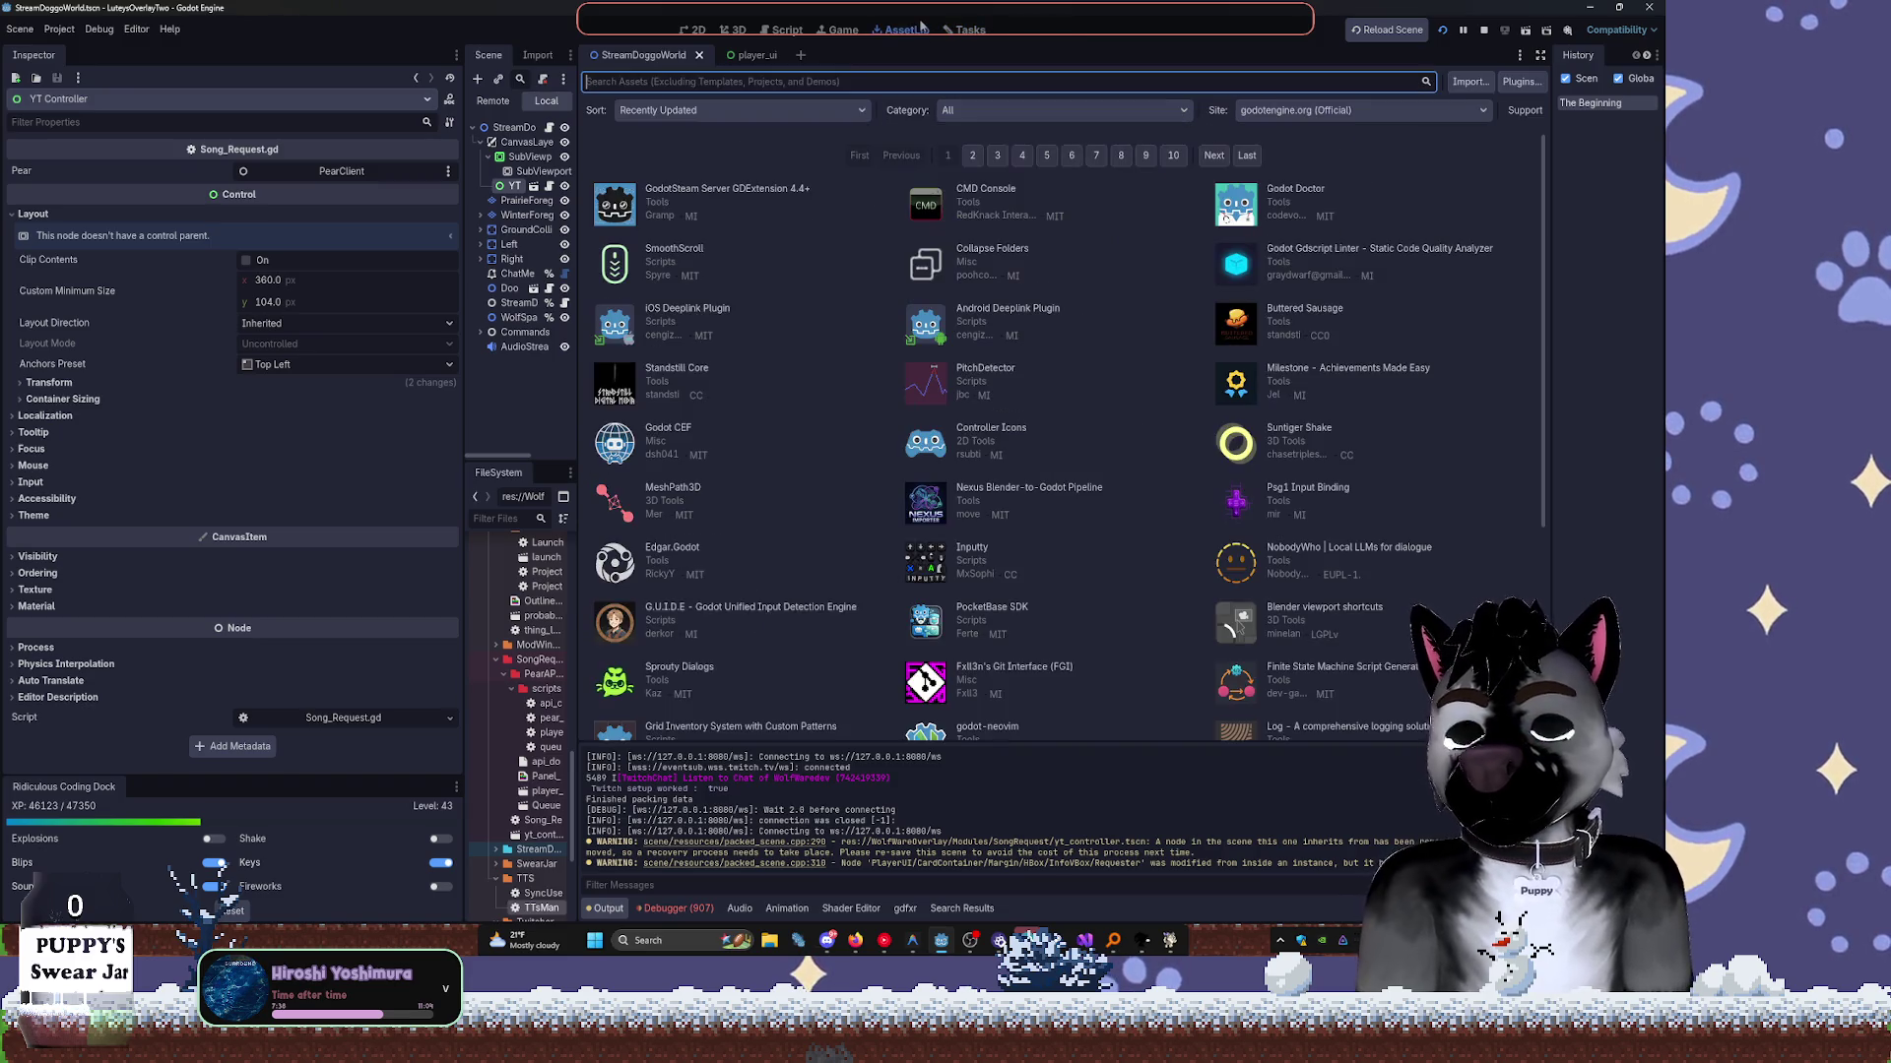
# Show TTsManager.gd in the Script editor and widen the Scene and FileSystem docks.
pyautogui.hotkey('ctrl', 'F3')
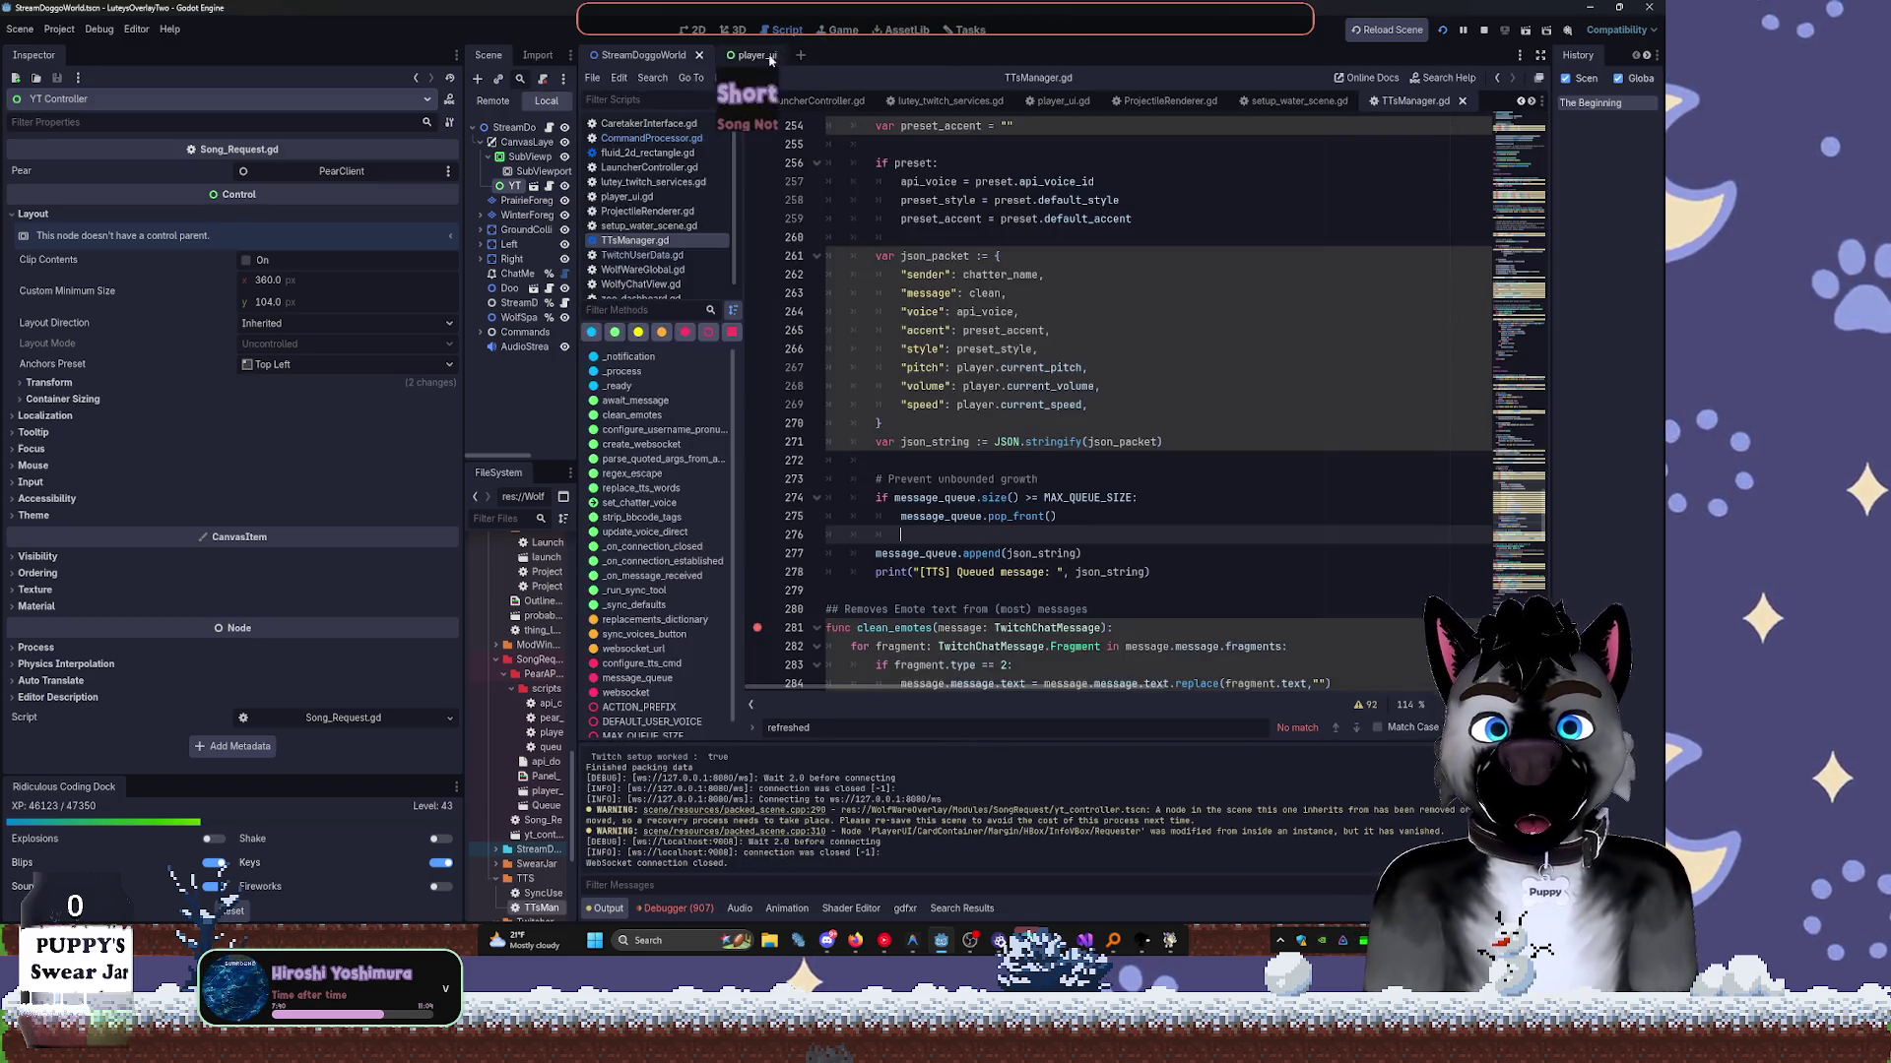
pyautogui.scroll(-6, 1210, 357)
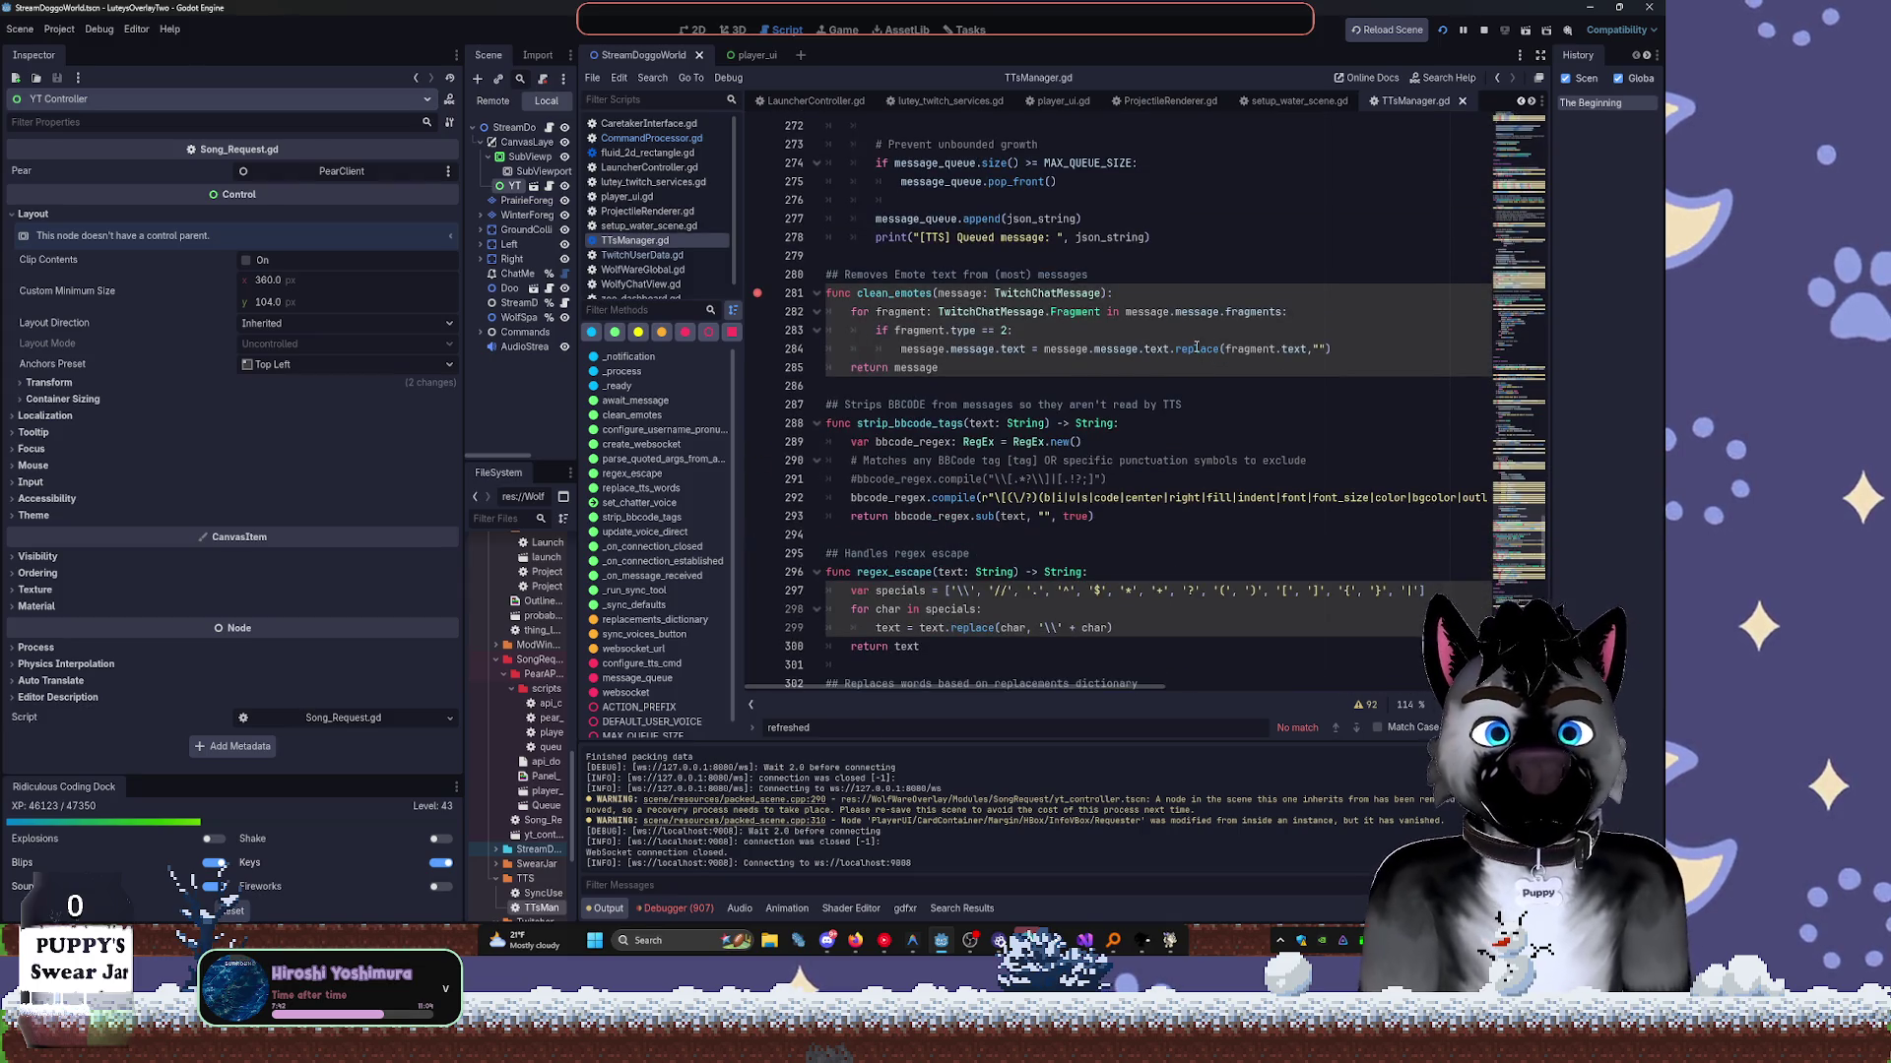
pyautogui.scroll(-5, 1191, 349)
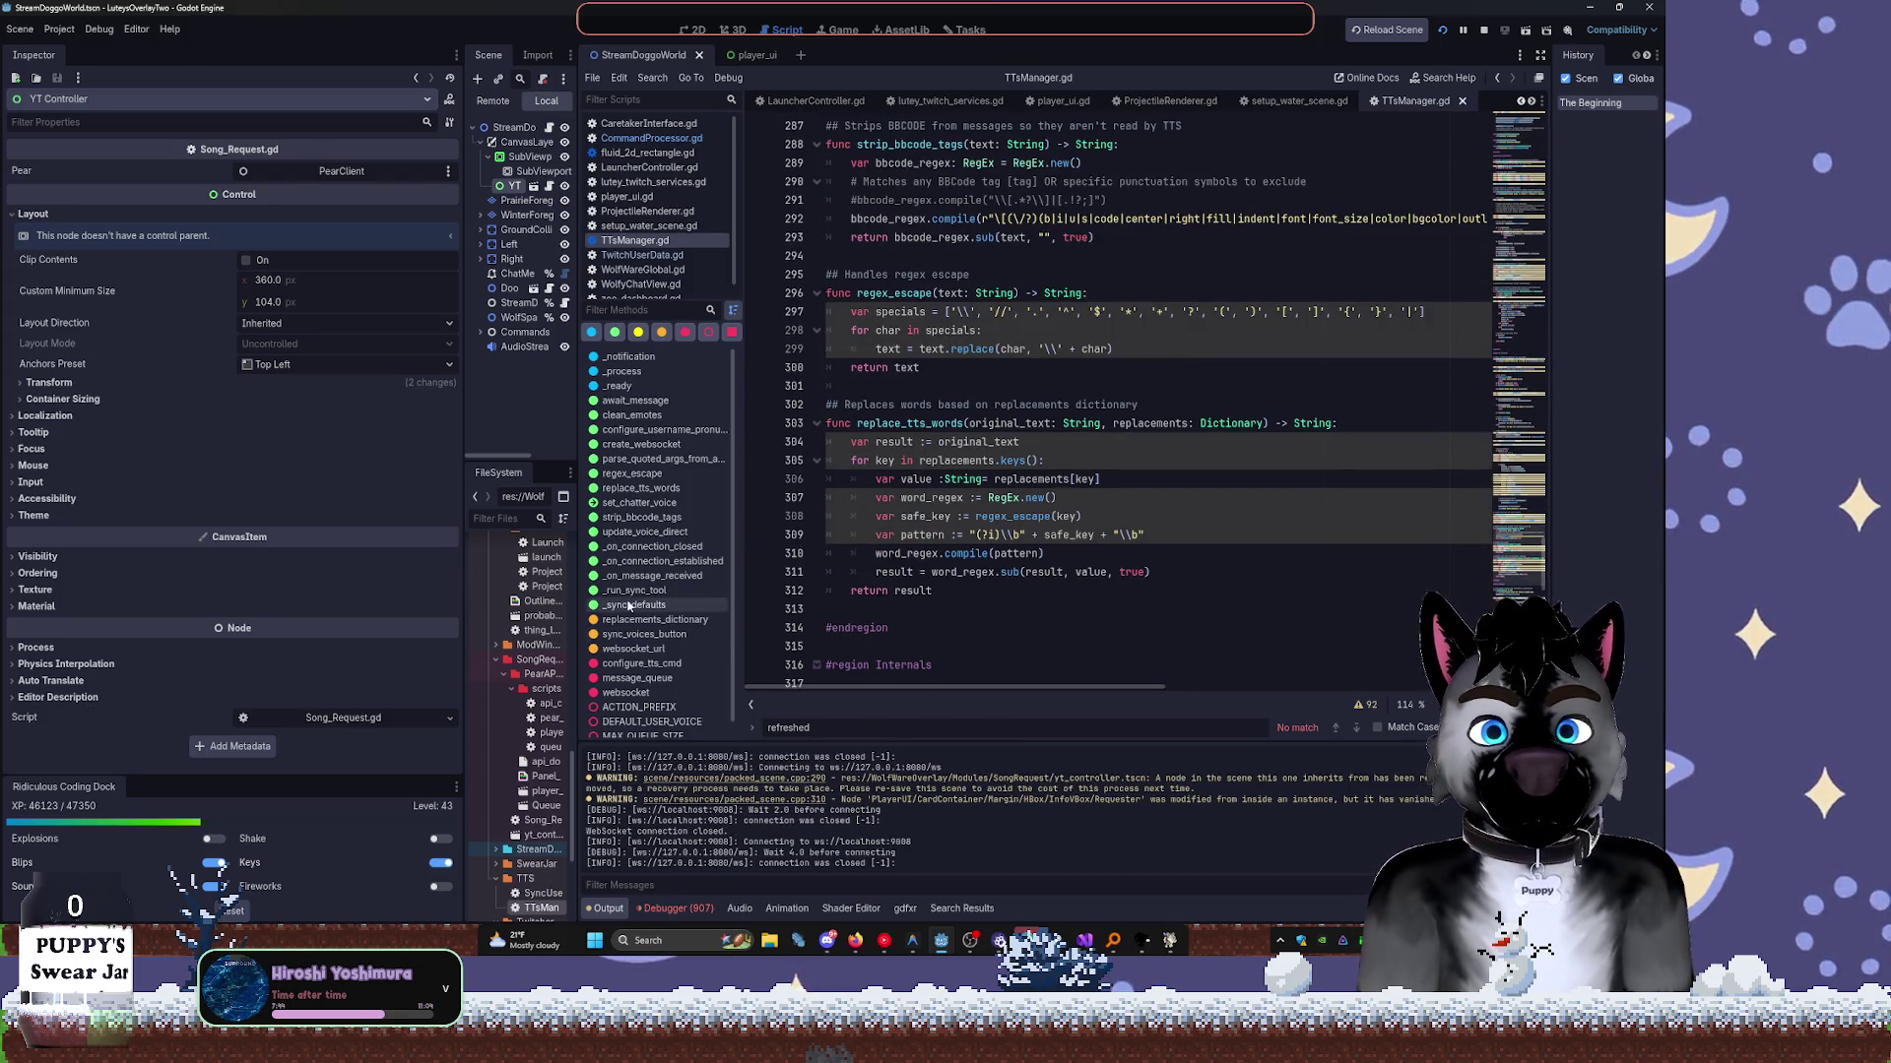
pyautogui.moveTo(578, 575)
pyautogui.mouseDown()
pyautogui.moveTo(744, 575)
pyautogui.moveTo(819, 551)
pyautogui.mouseUp()
pyautogui.moveTo(465, 498); pyautogui.dragTo(259, 513)
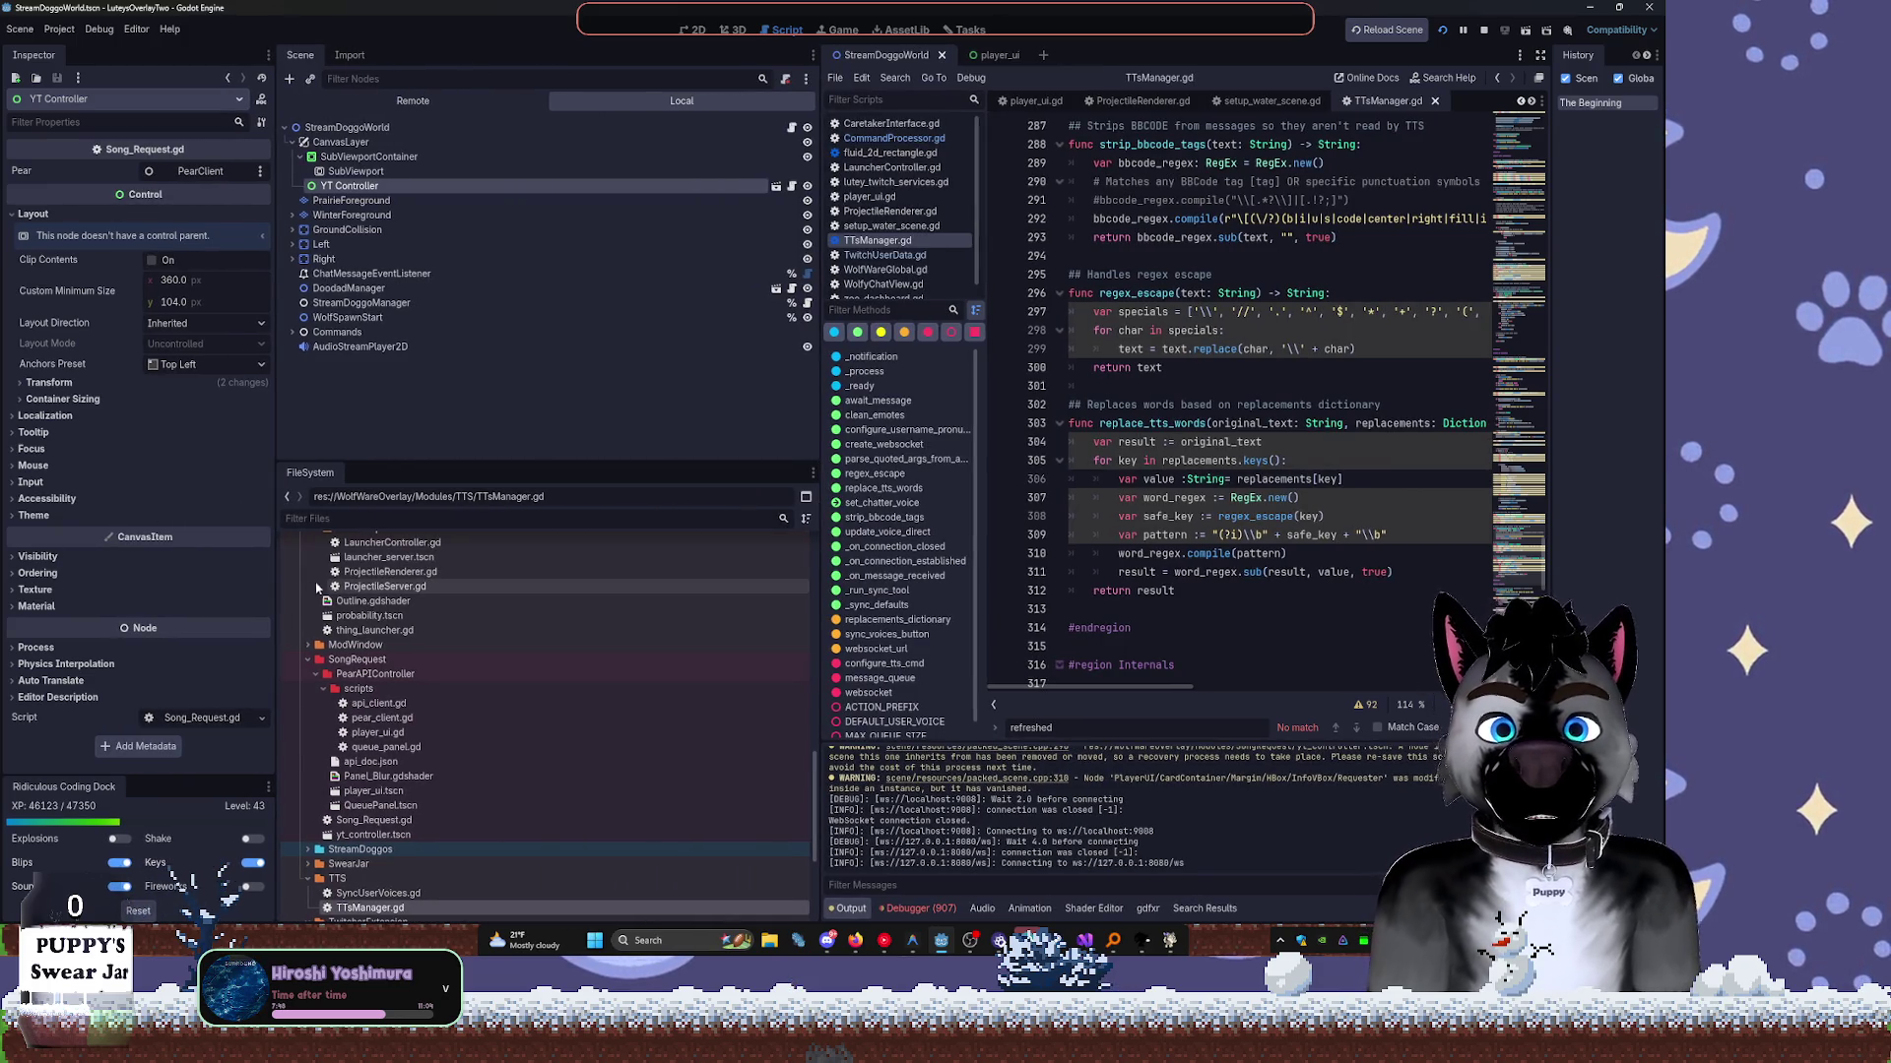
pyautogui.scroll(-5, 418, 641)
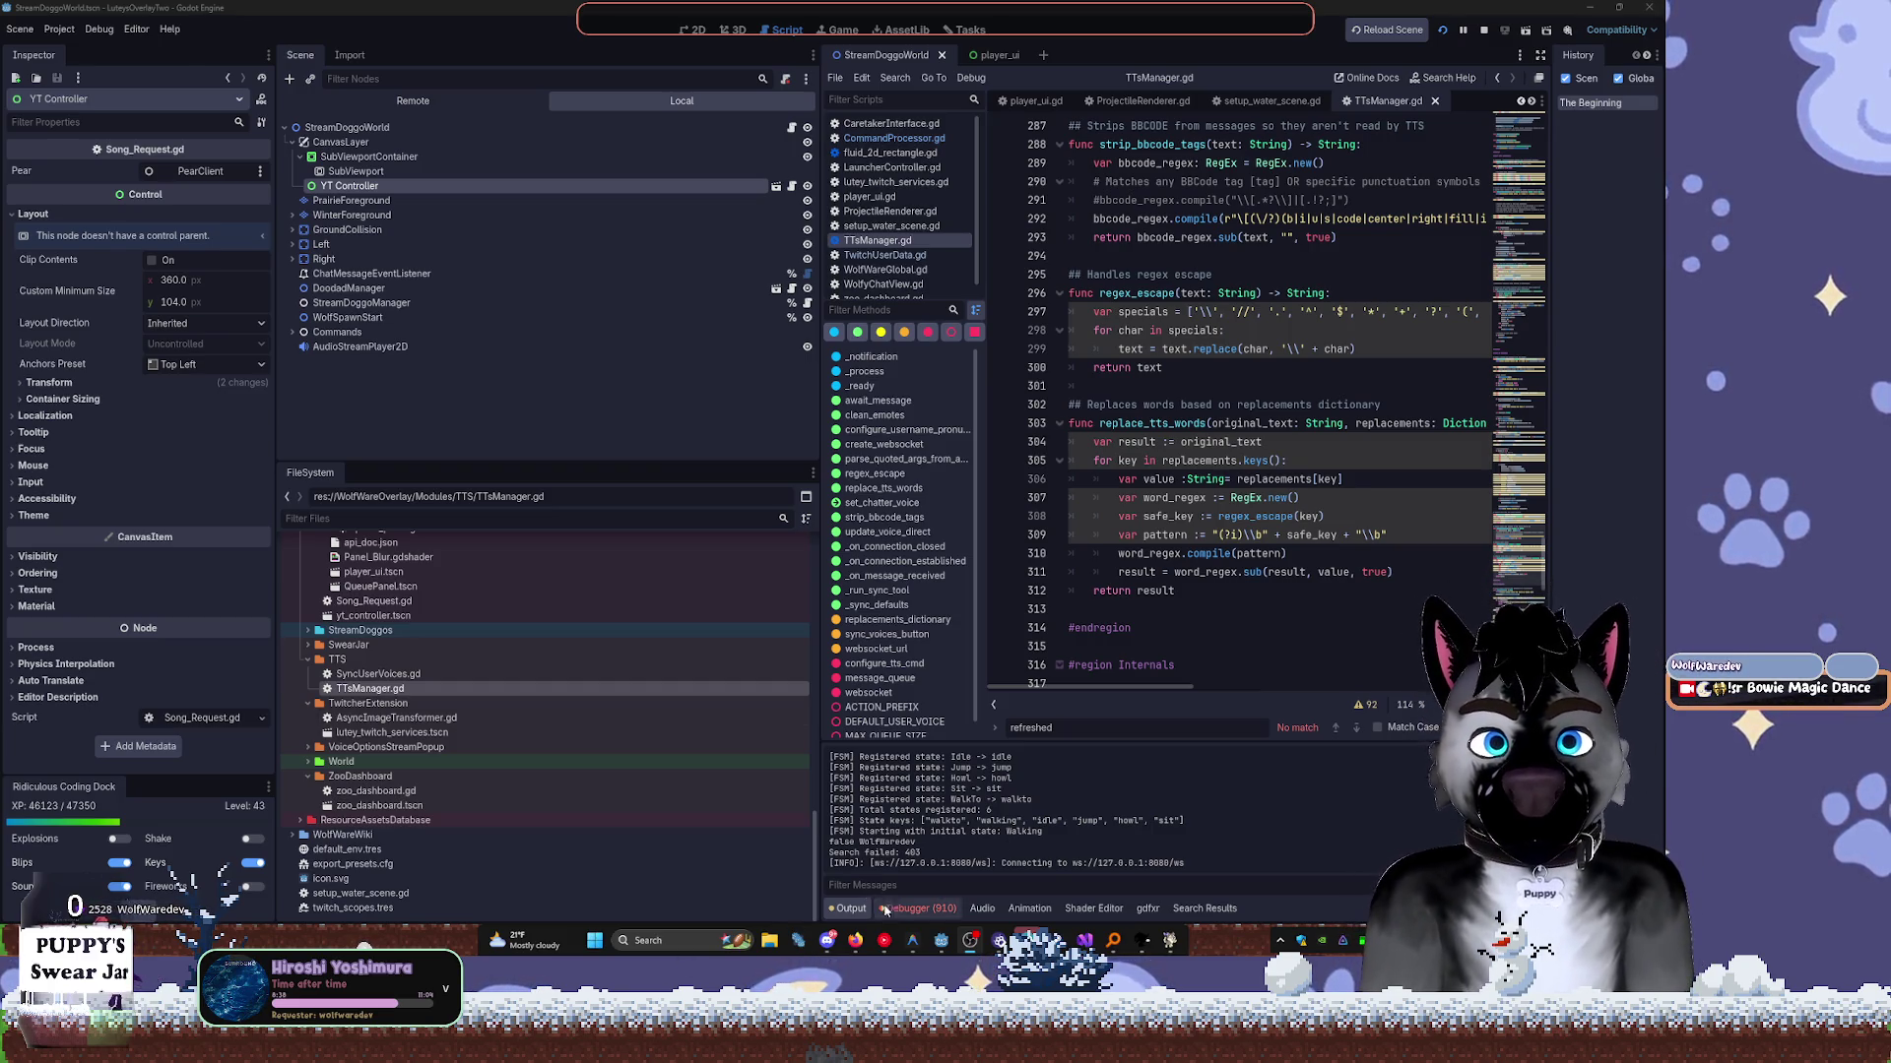
# Show the debugger's error list and scroll TTsManager.gd to line 303.
pyautogui.click(884, 907)
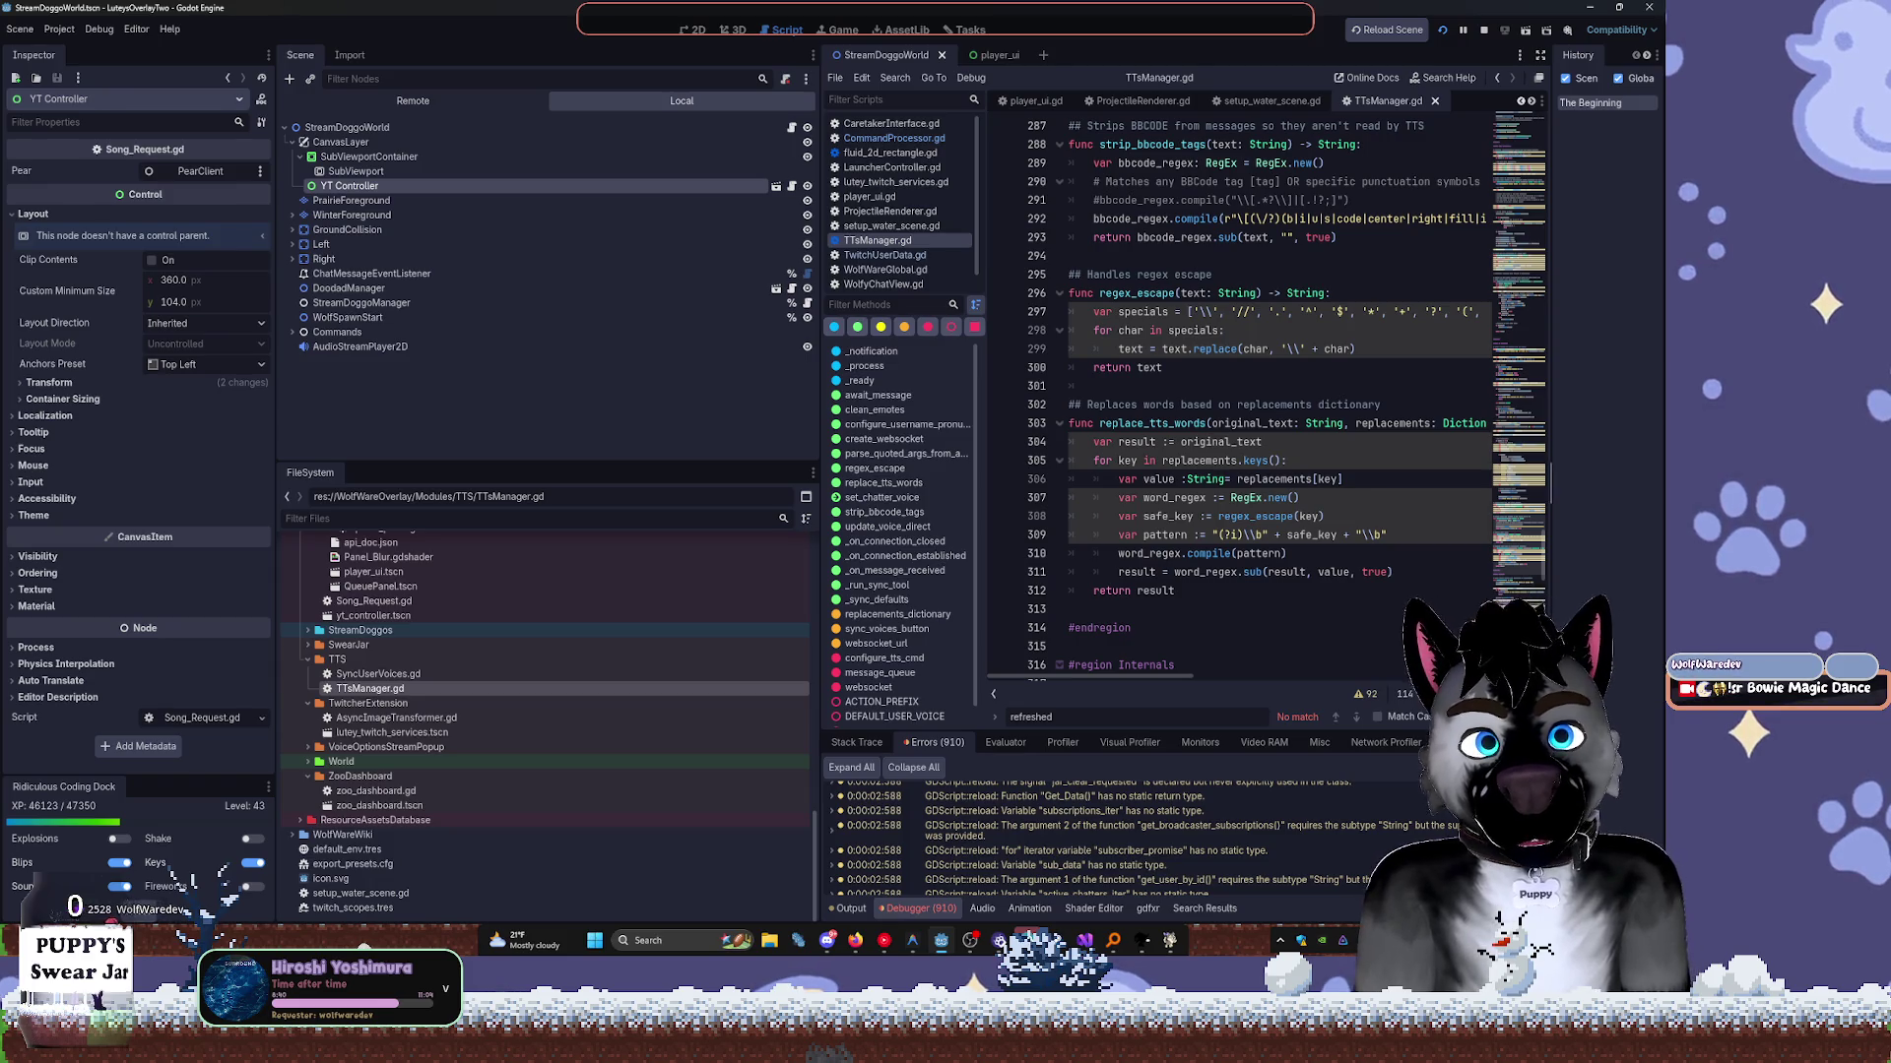
pyautogui.scroll(-15, 1169, 849)
pyautogui.scroll(15, 1182, 849)
pyautogui.scroll(5, 1203, 849)
pyautogui.scroll(10, 1122, 837)
pyautogui.scroll(10, 1157, 837)
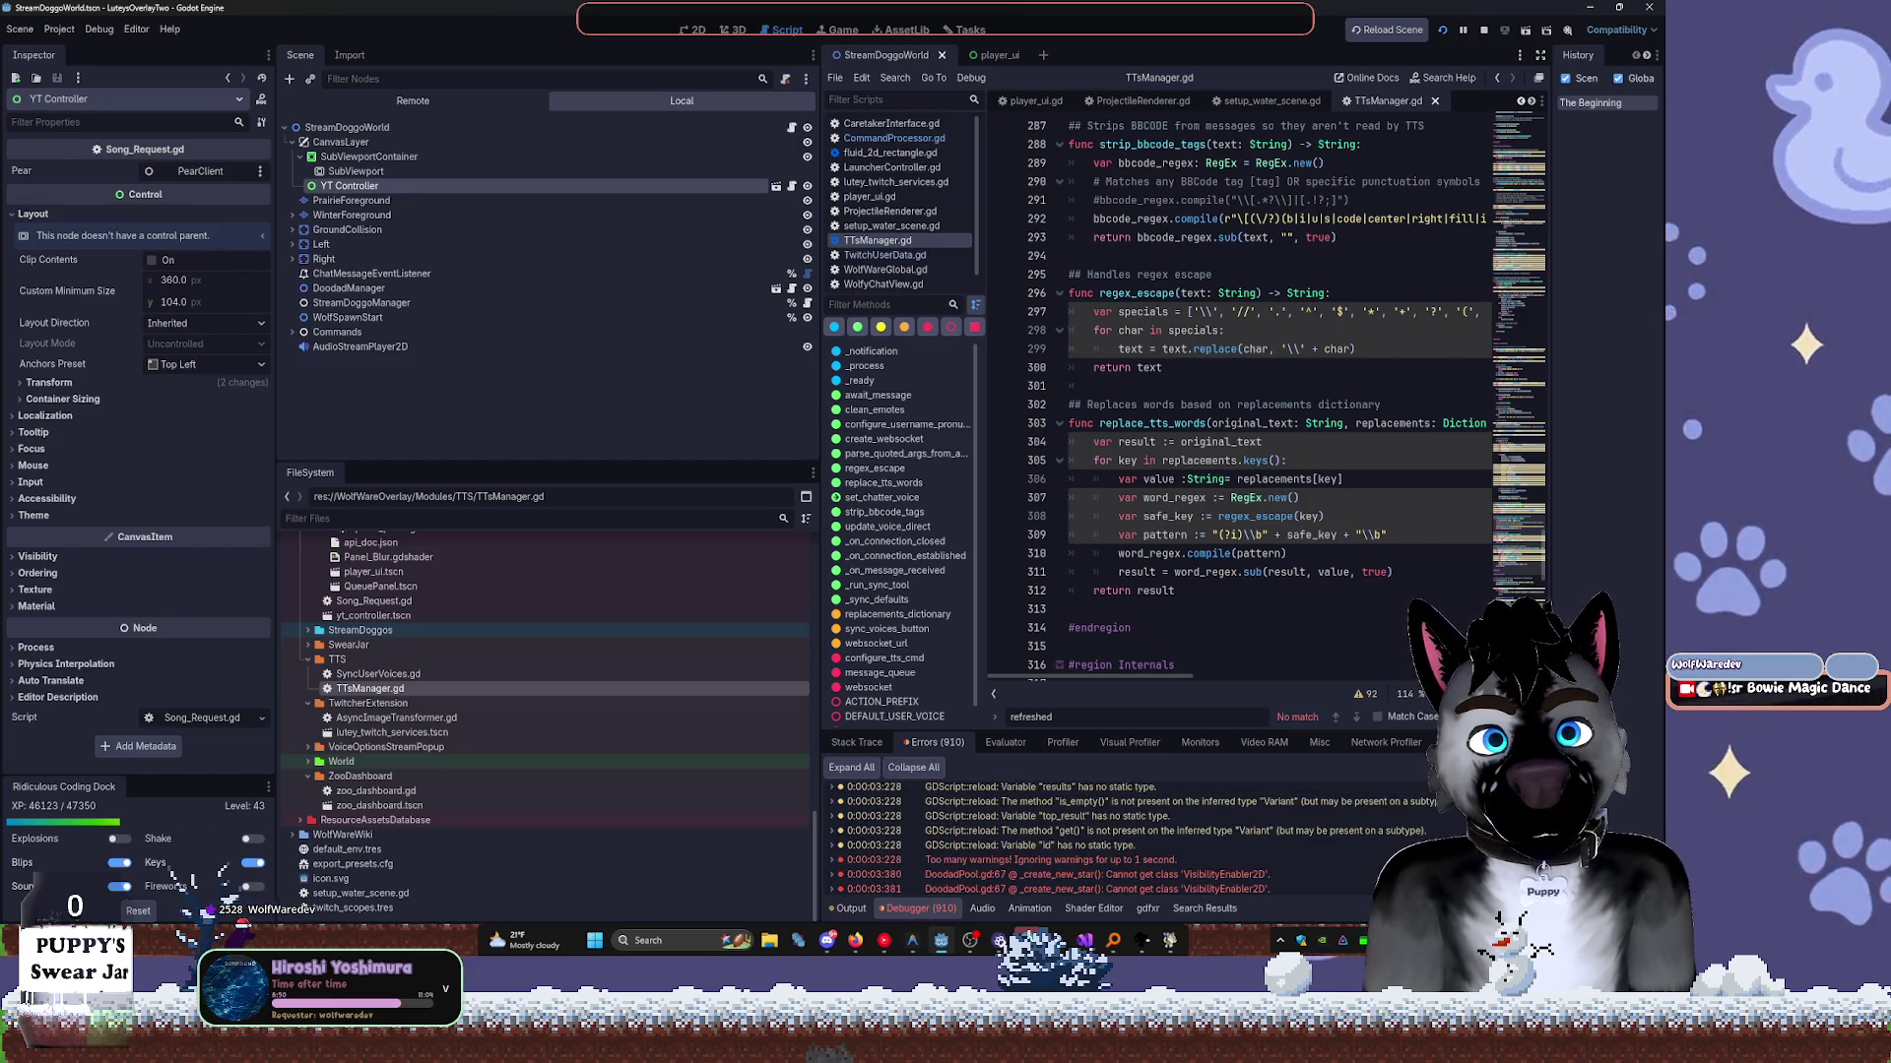
pyautogui.scroll(10, 1292, 867)
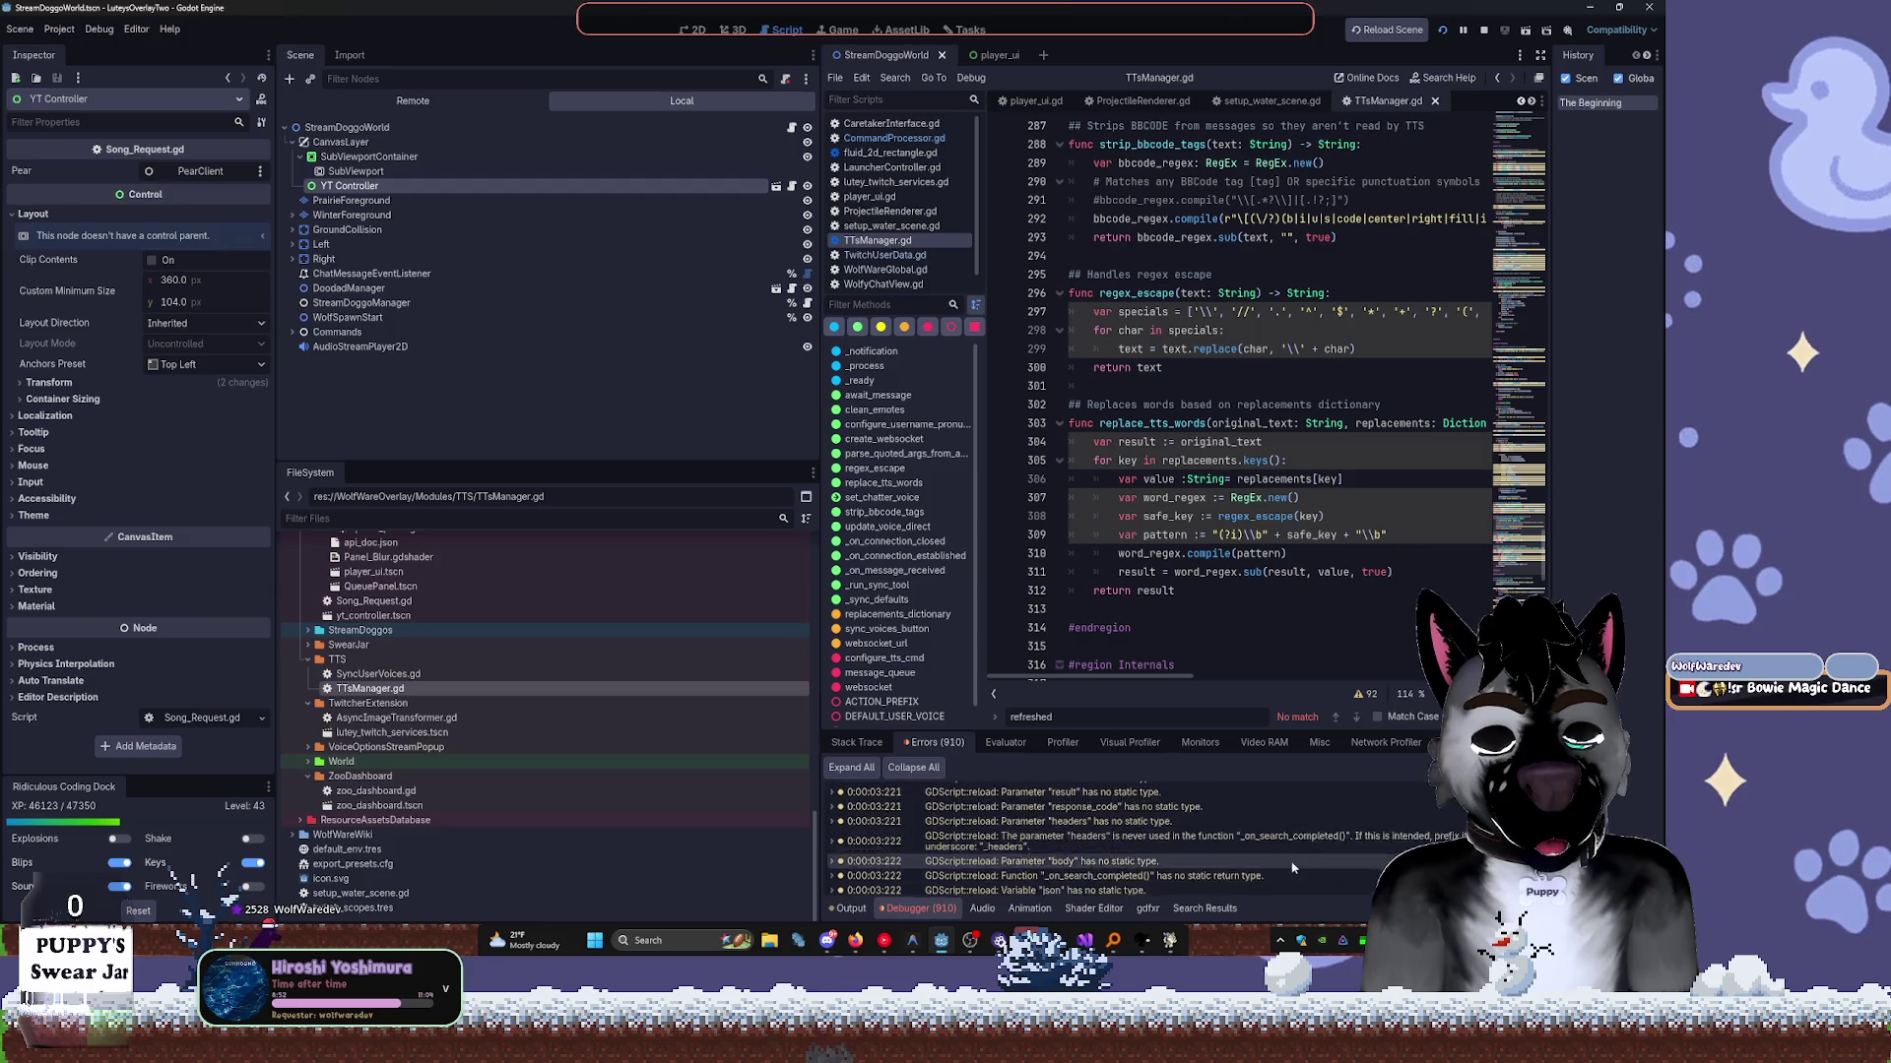
pyautogui.scroll(-15, 1292, 867)
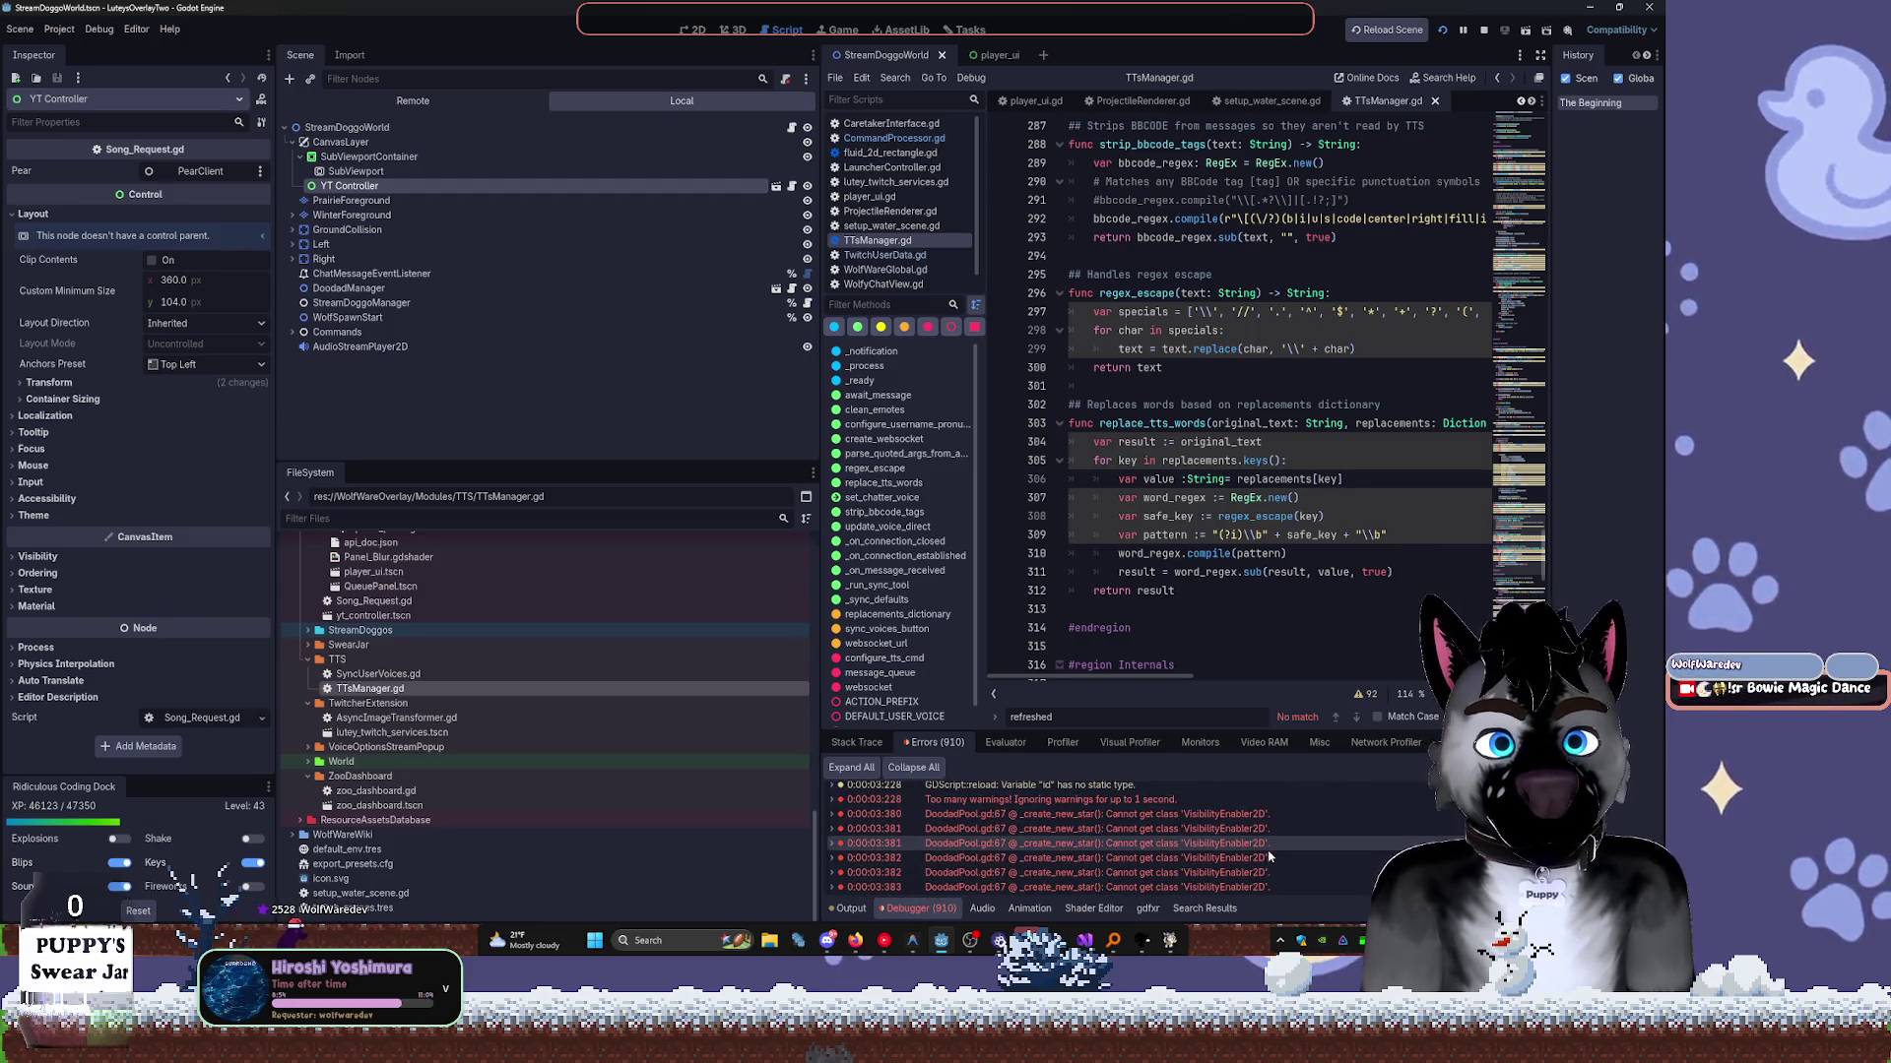
pyautogui.scroll(5, 1268, 857)
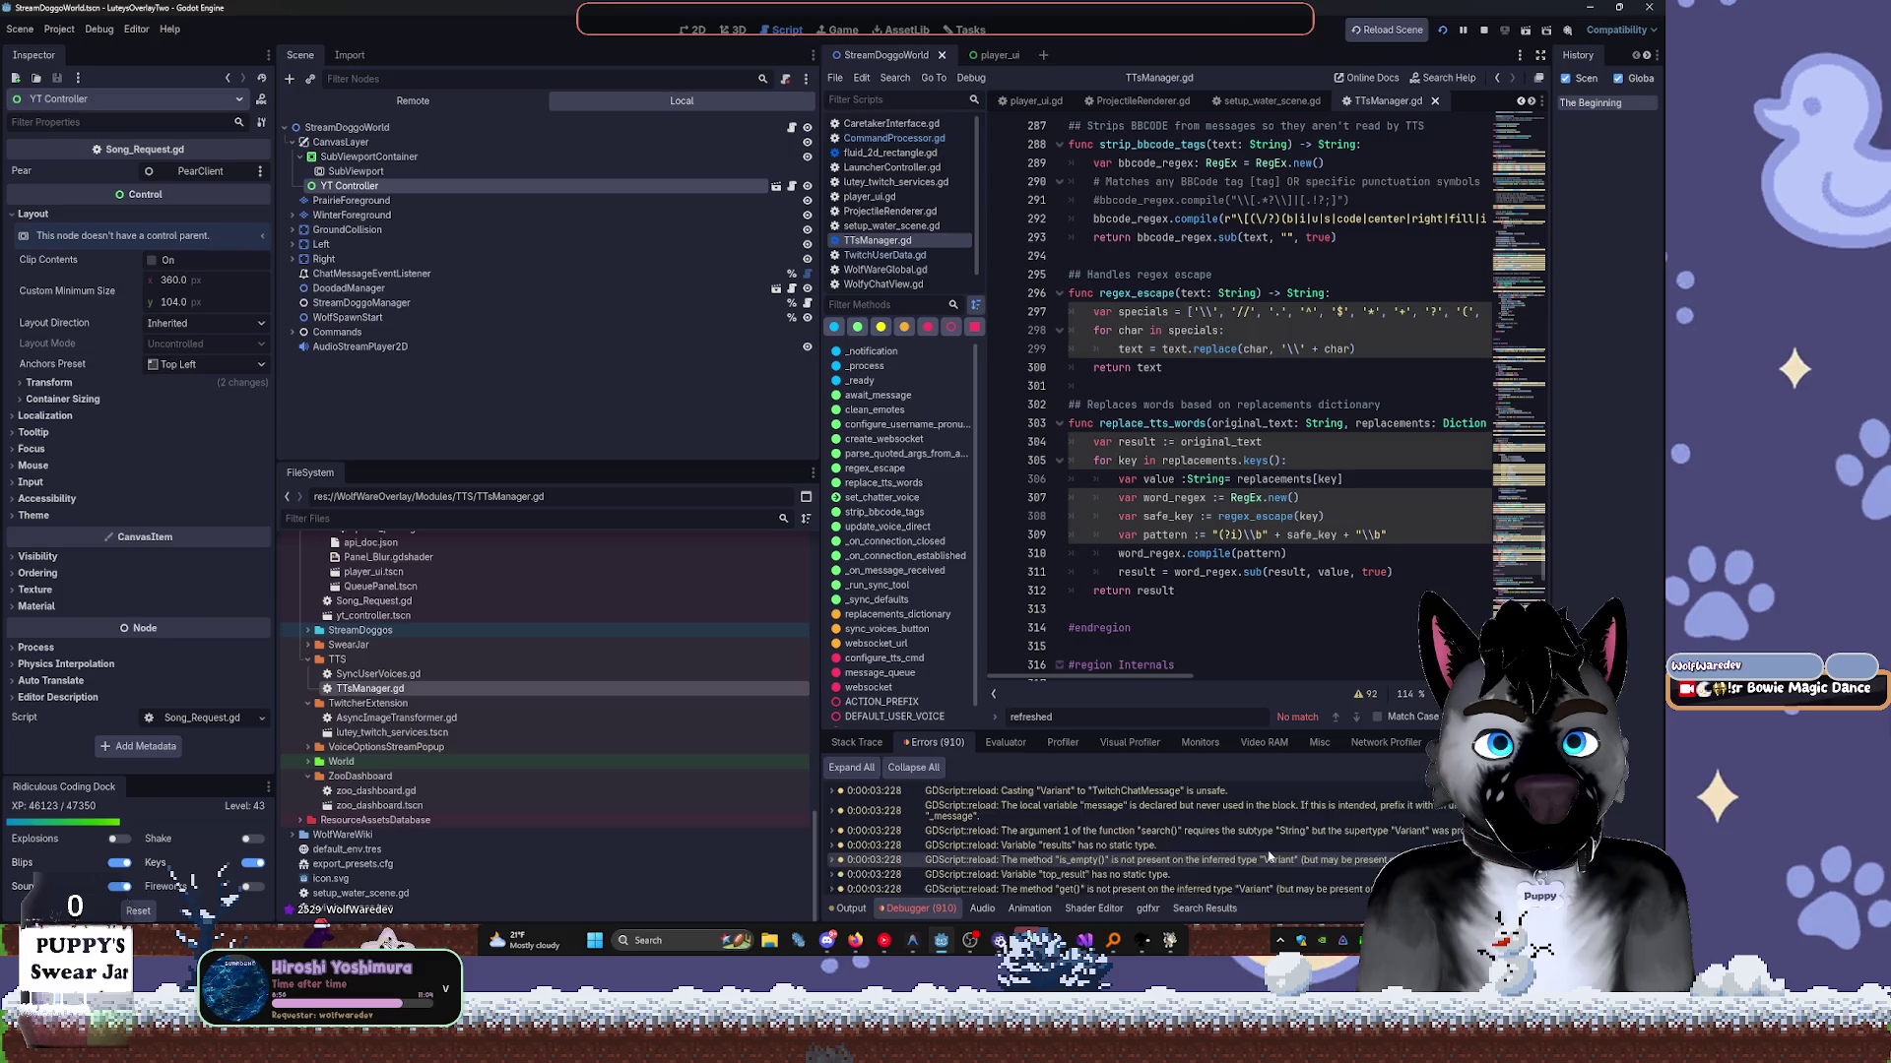
pyautogui.click(1427, 423)
# Filter the FileSystem for 'doodadpool' and open DoodadPool.gd.
pyautogui.hotkey('ctrl', 'shift', 'o')
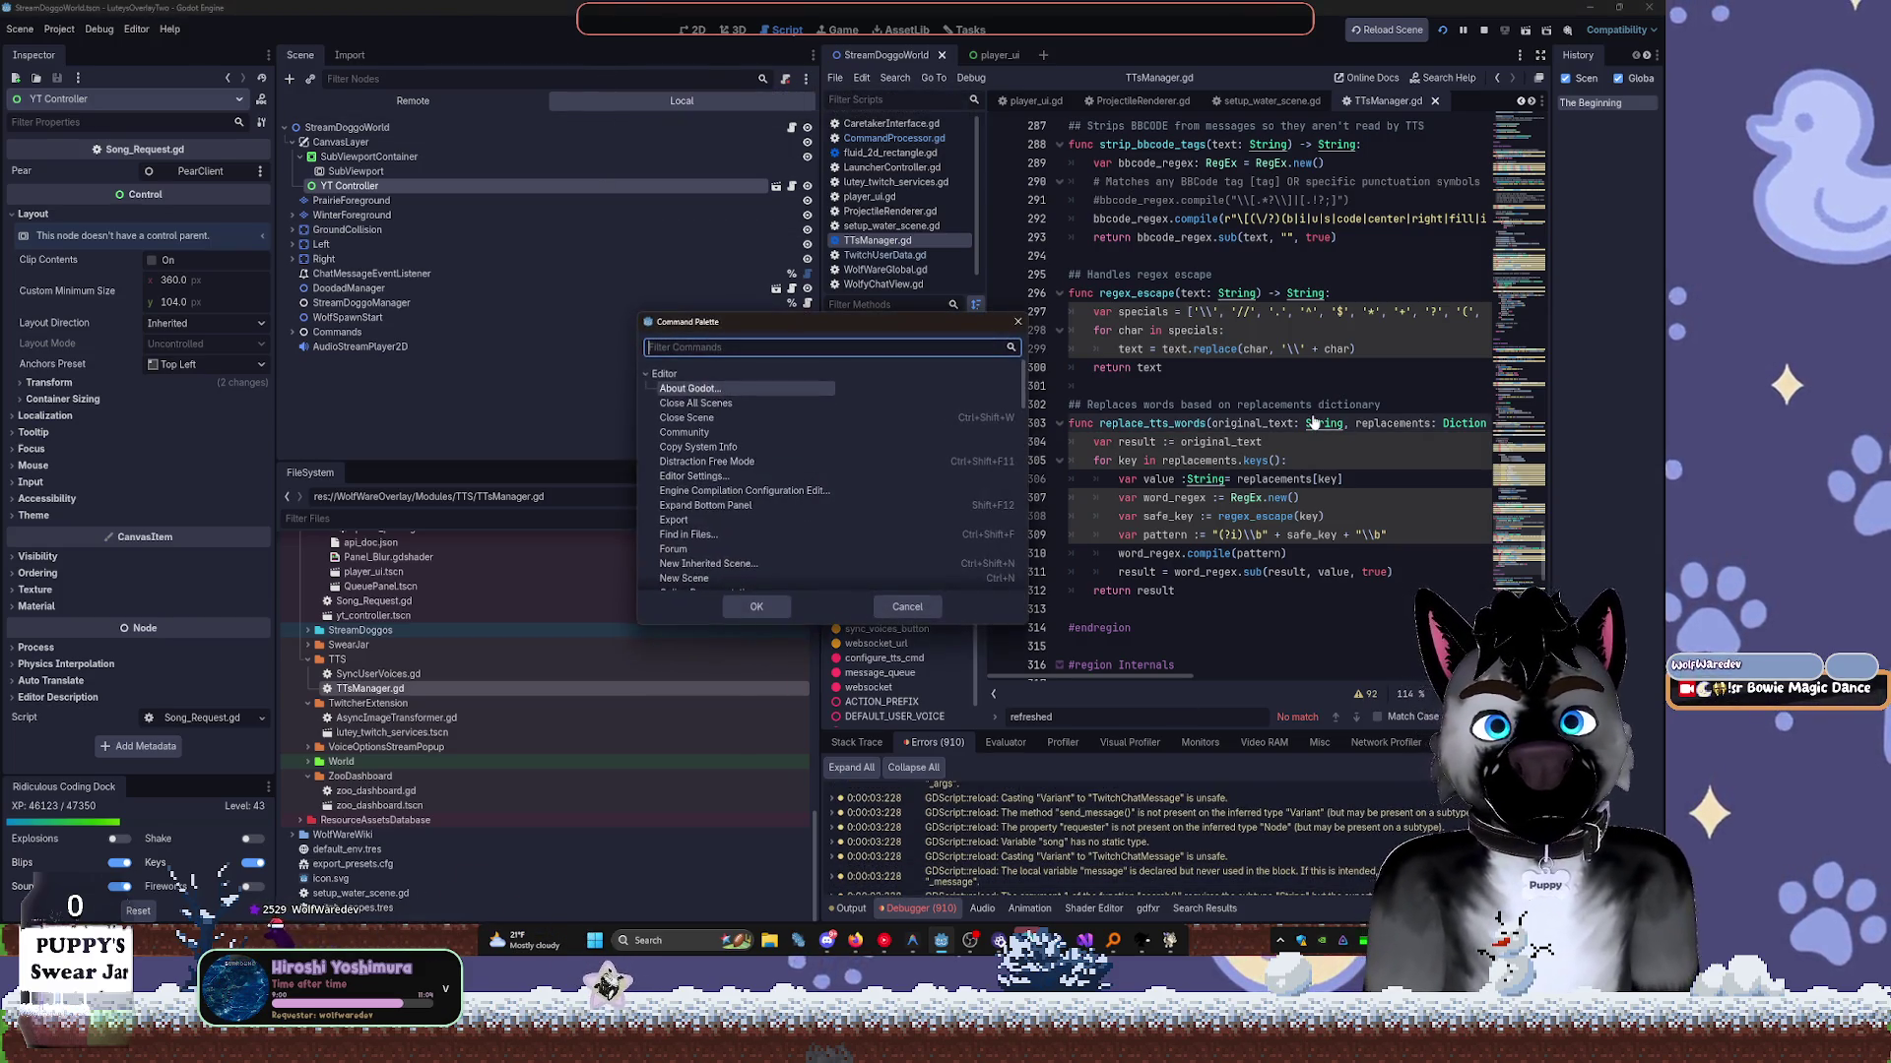
pyautogui.press('Escape')
pyautogui.hotkey('ctrl', 'shift', 'o')
pyautogui.write('doodadpoo')
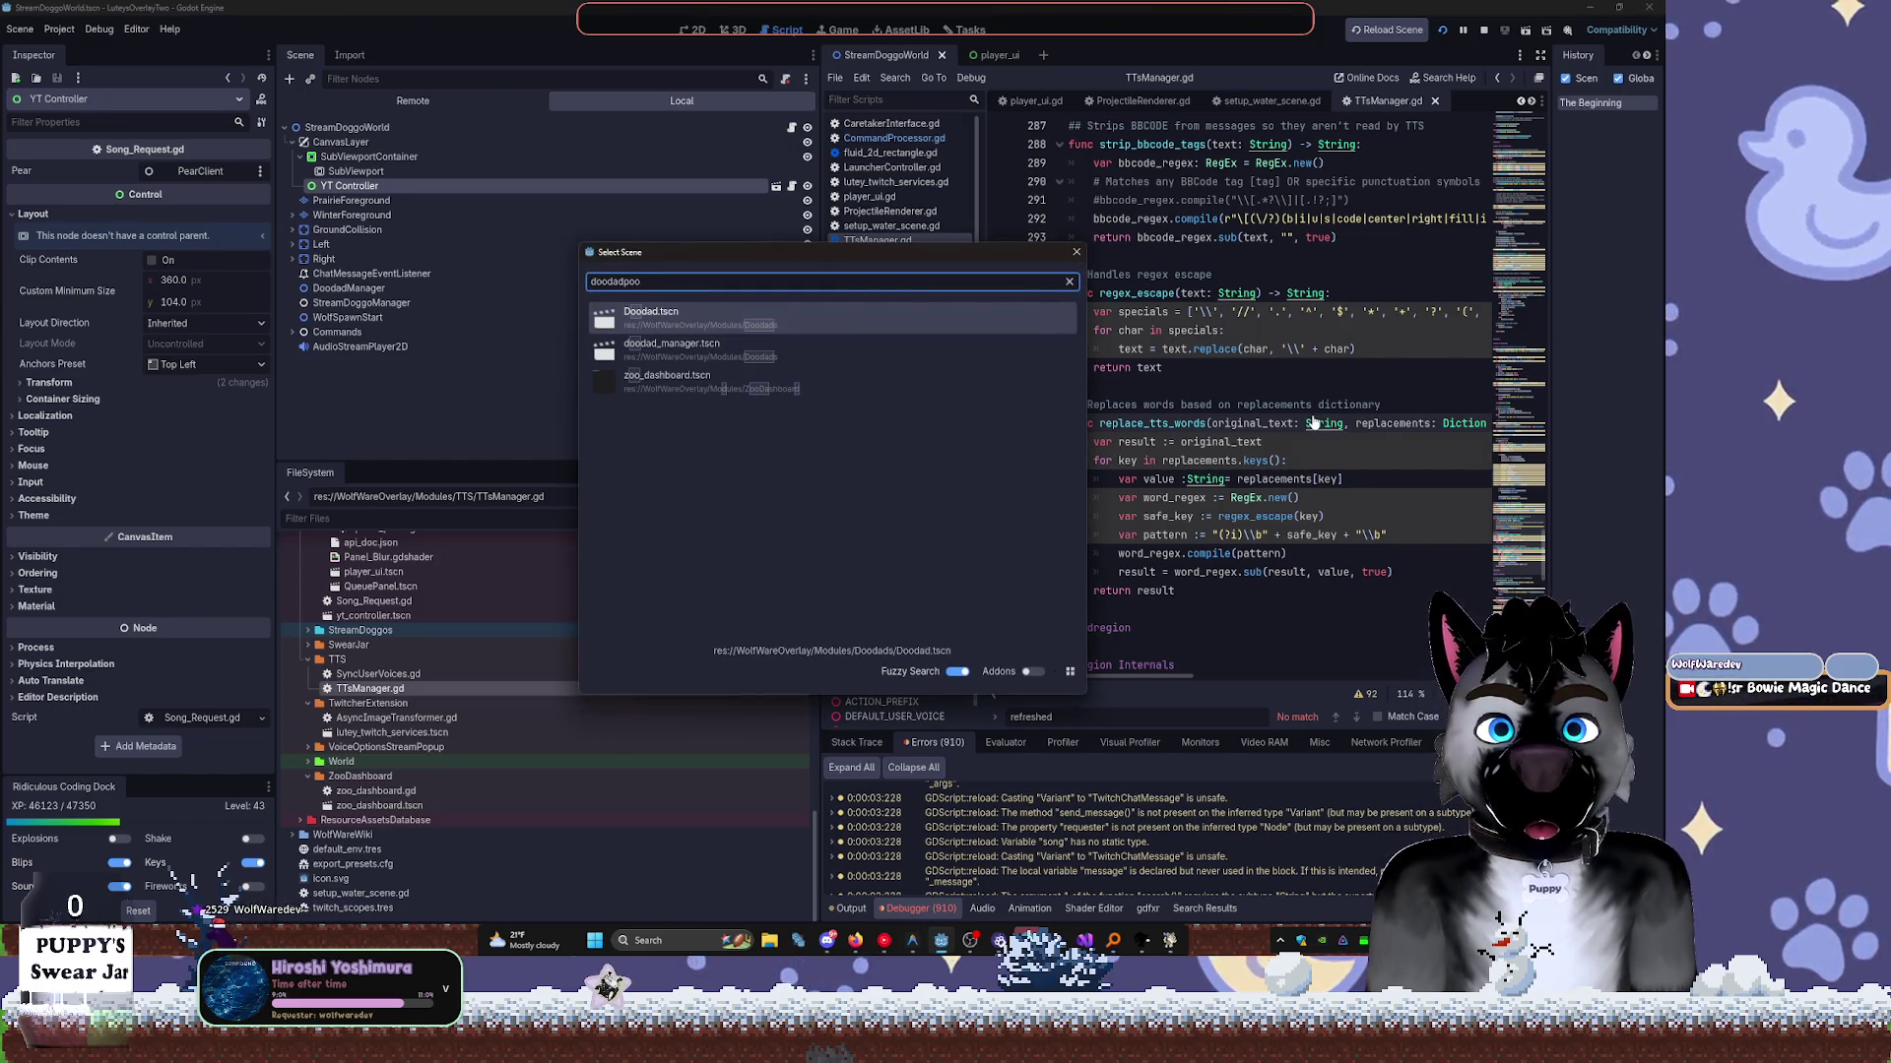
pyautogui.press('Escape')
pyautogui.click(600, 517)
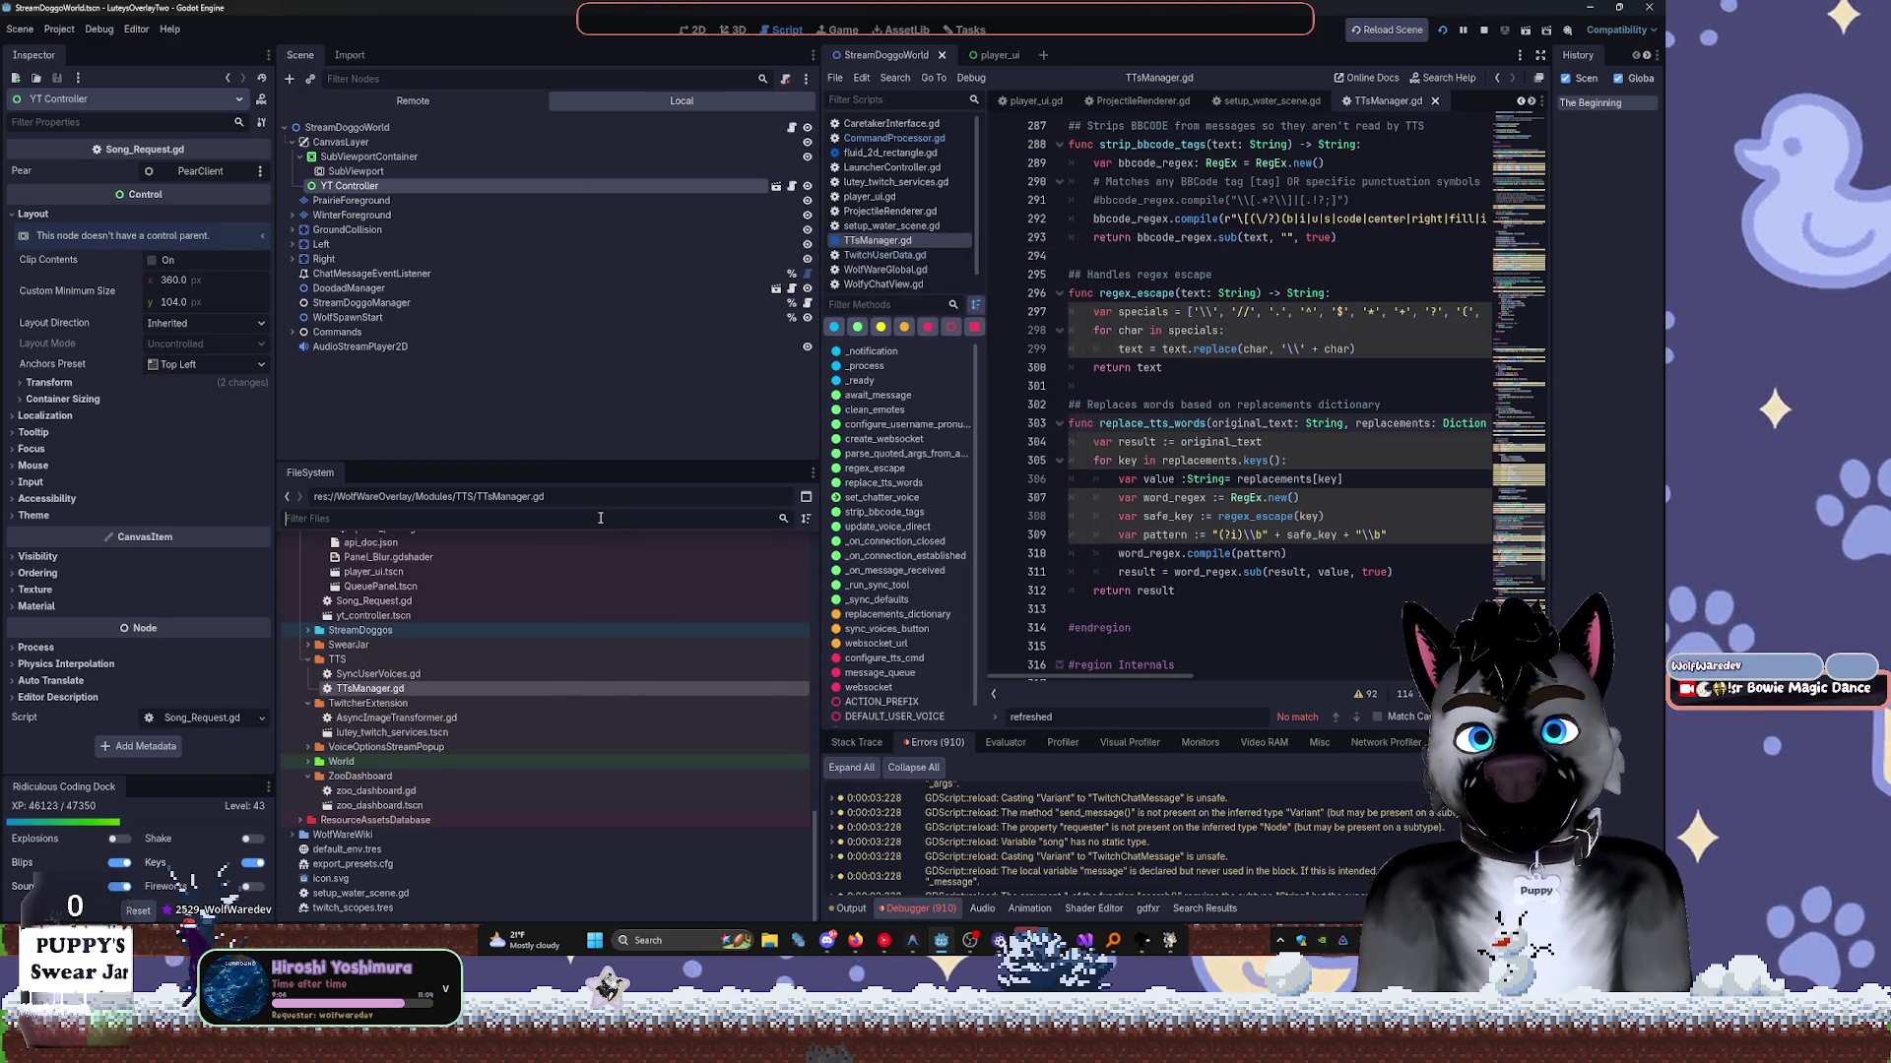
pyautogui.write('doodadpool')
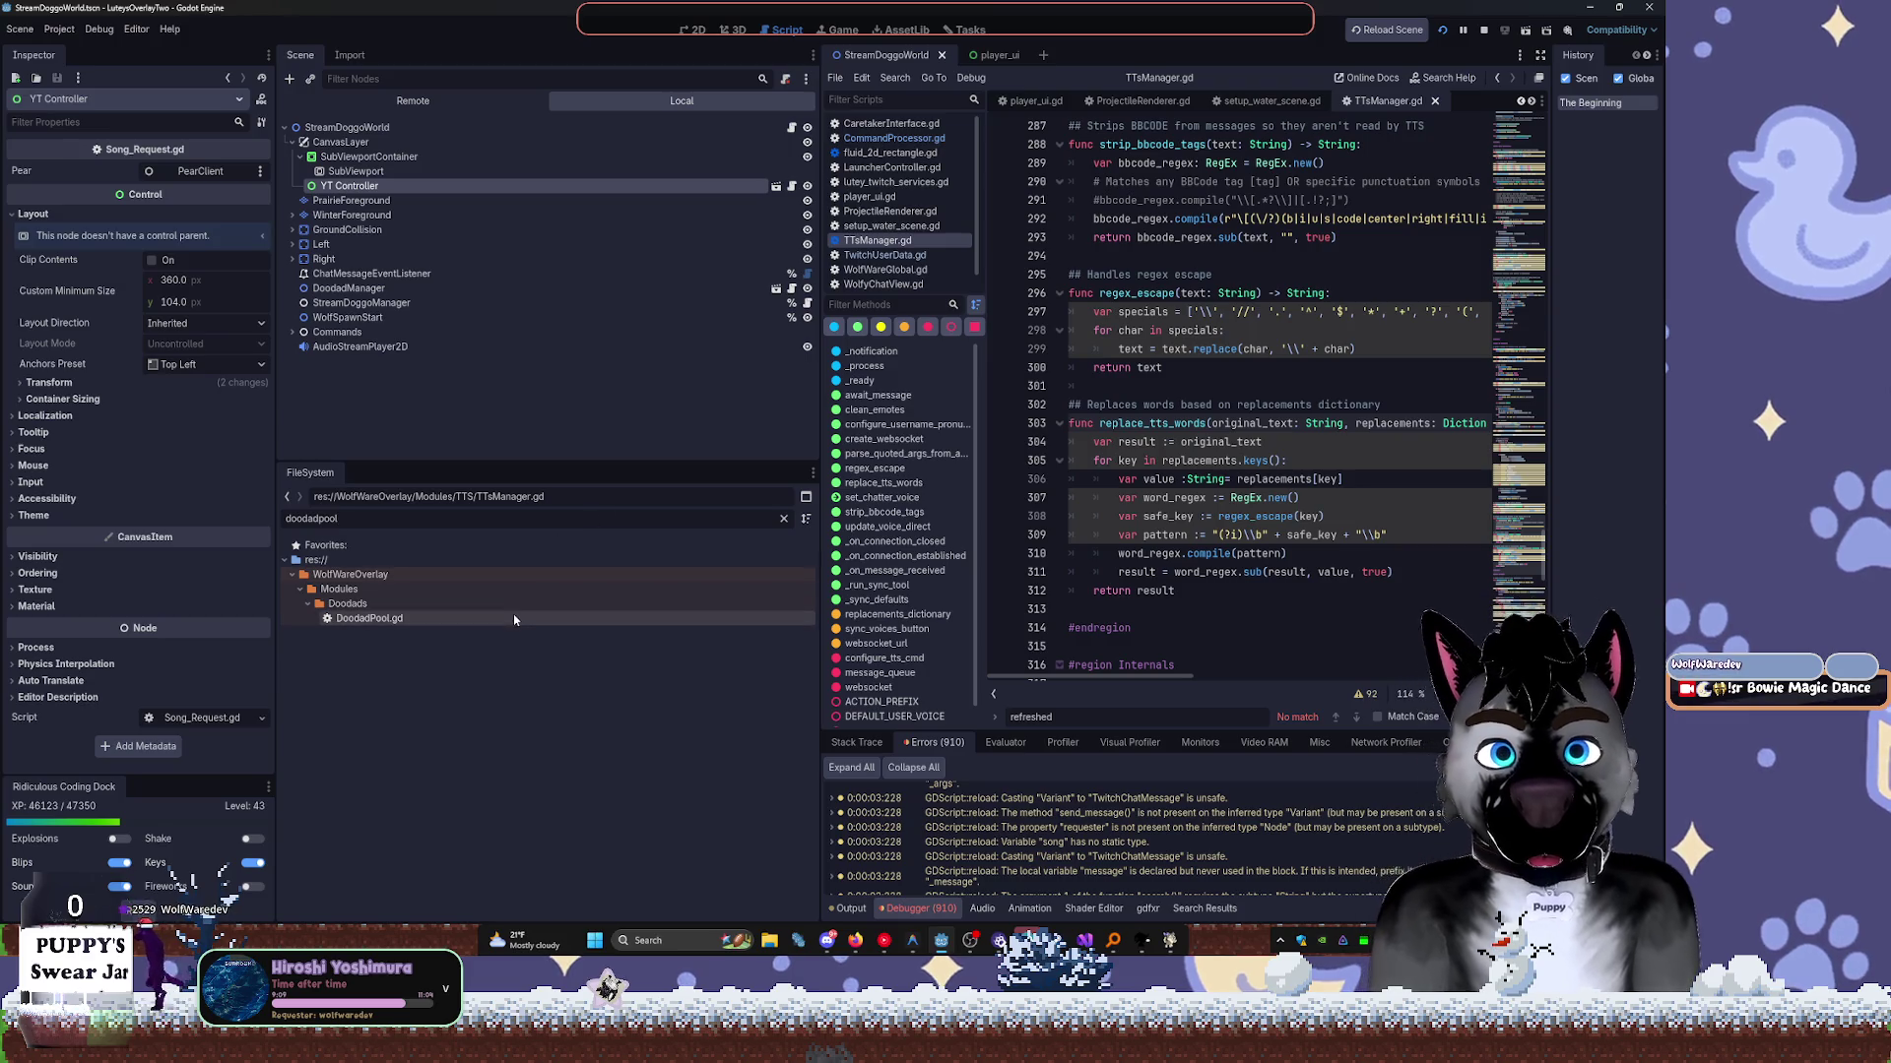
pyautogui.doubleClick(369, 618)
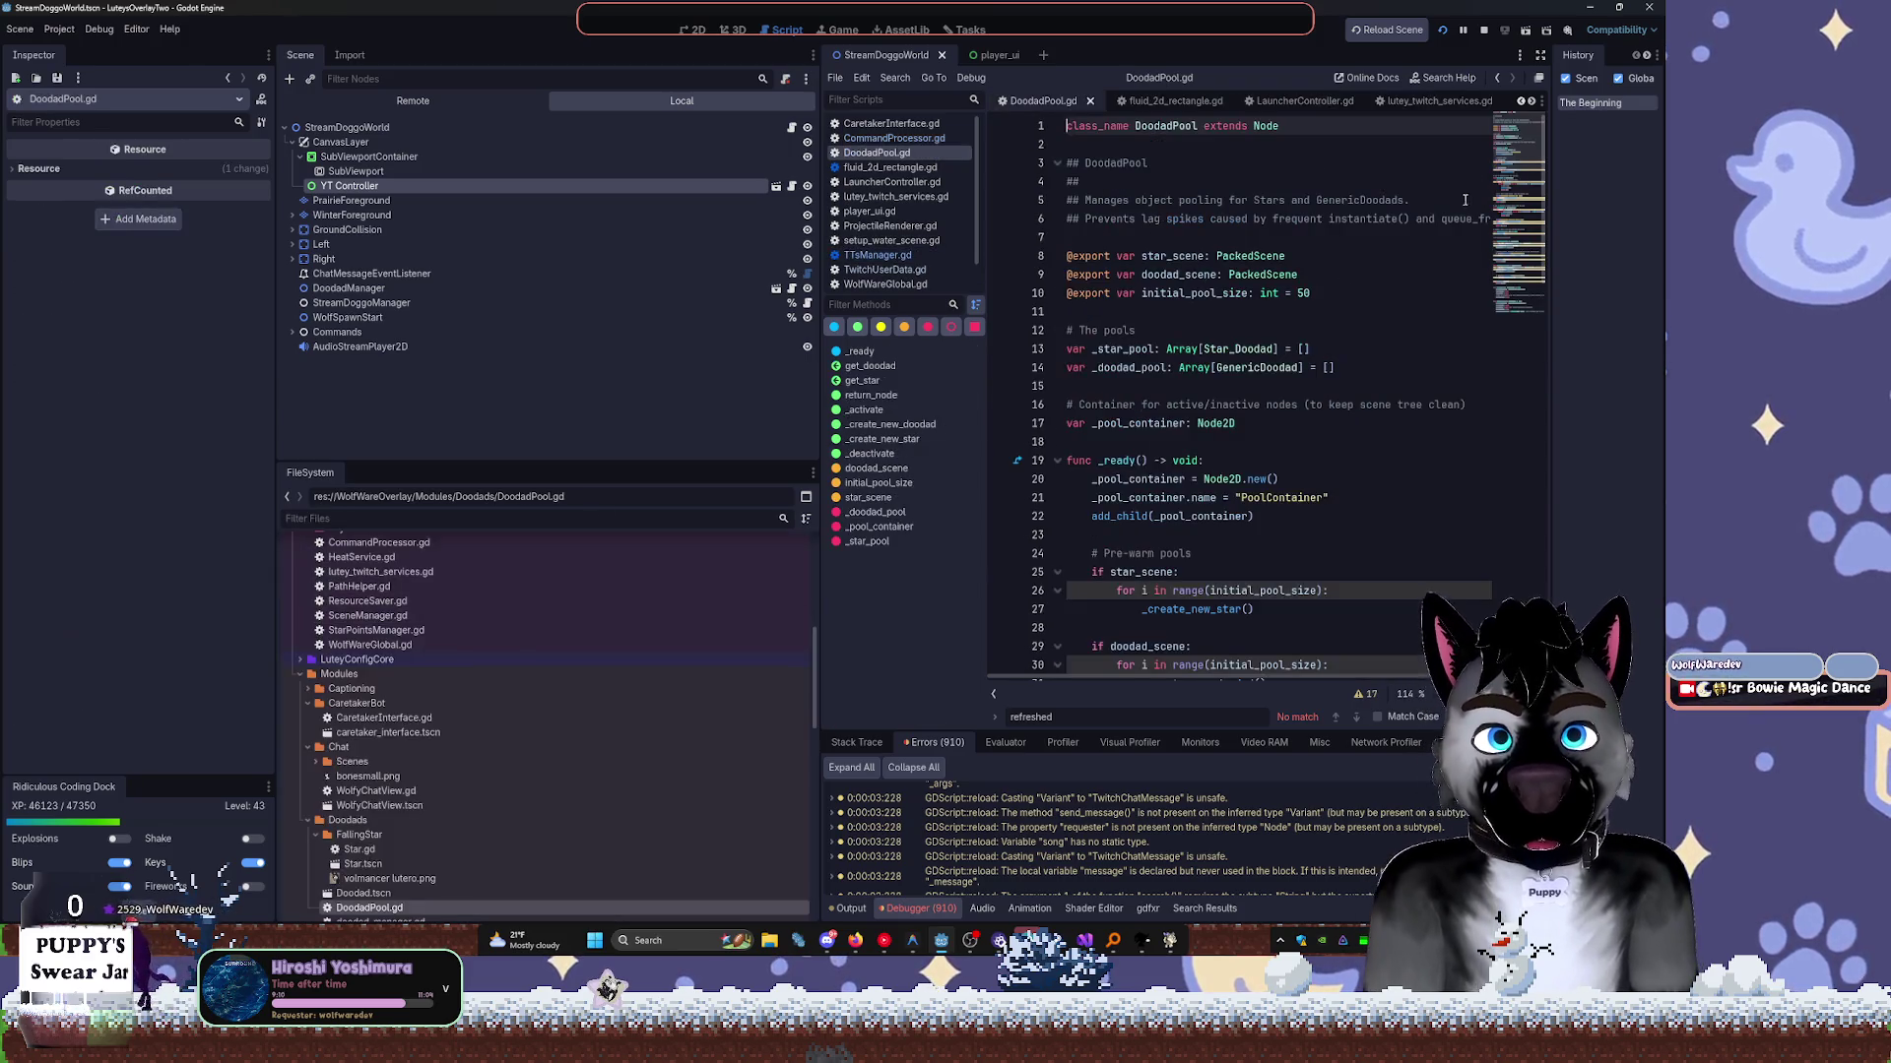
# Search DoodadPool.gd for 'Visi', then return to the TTsManager.gd script.
pyautogui.scroll(-10, 1284, 220)
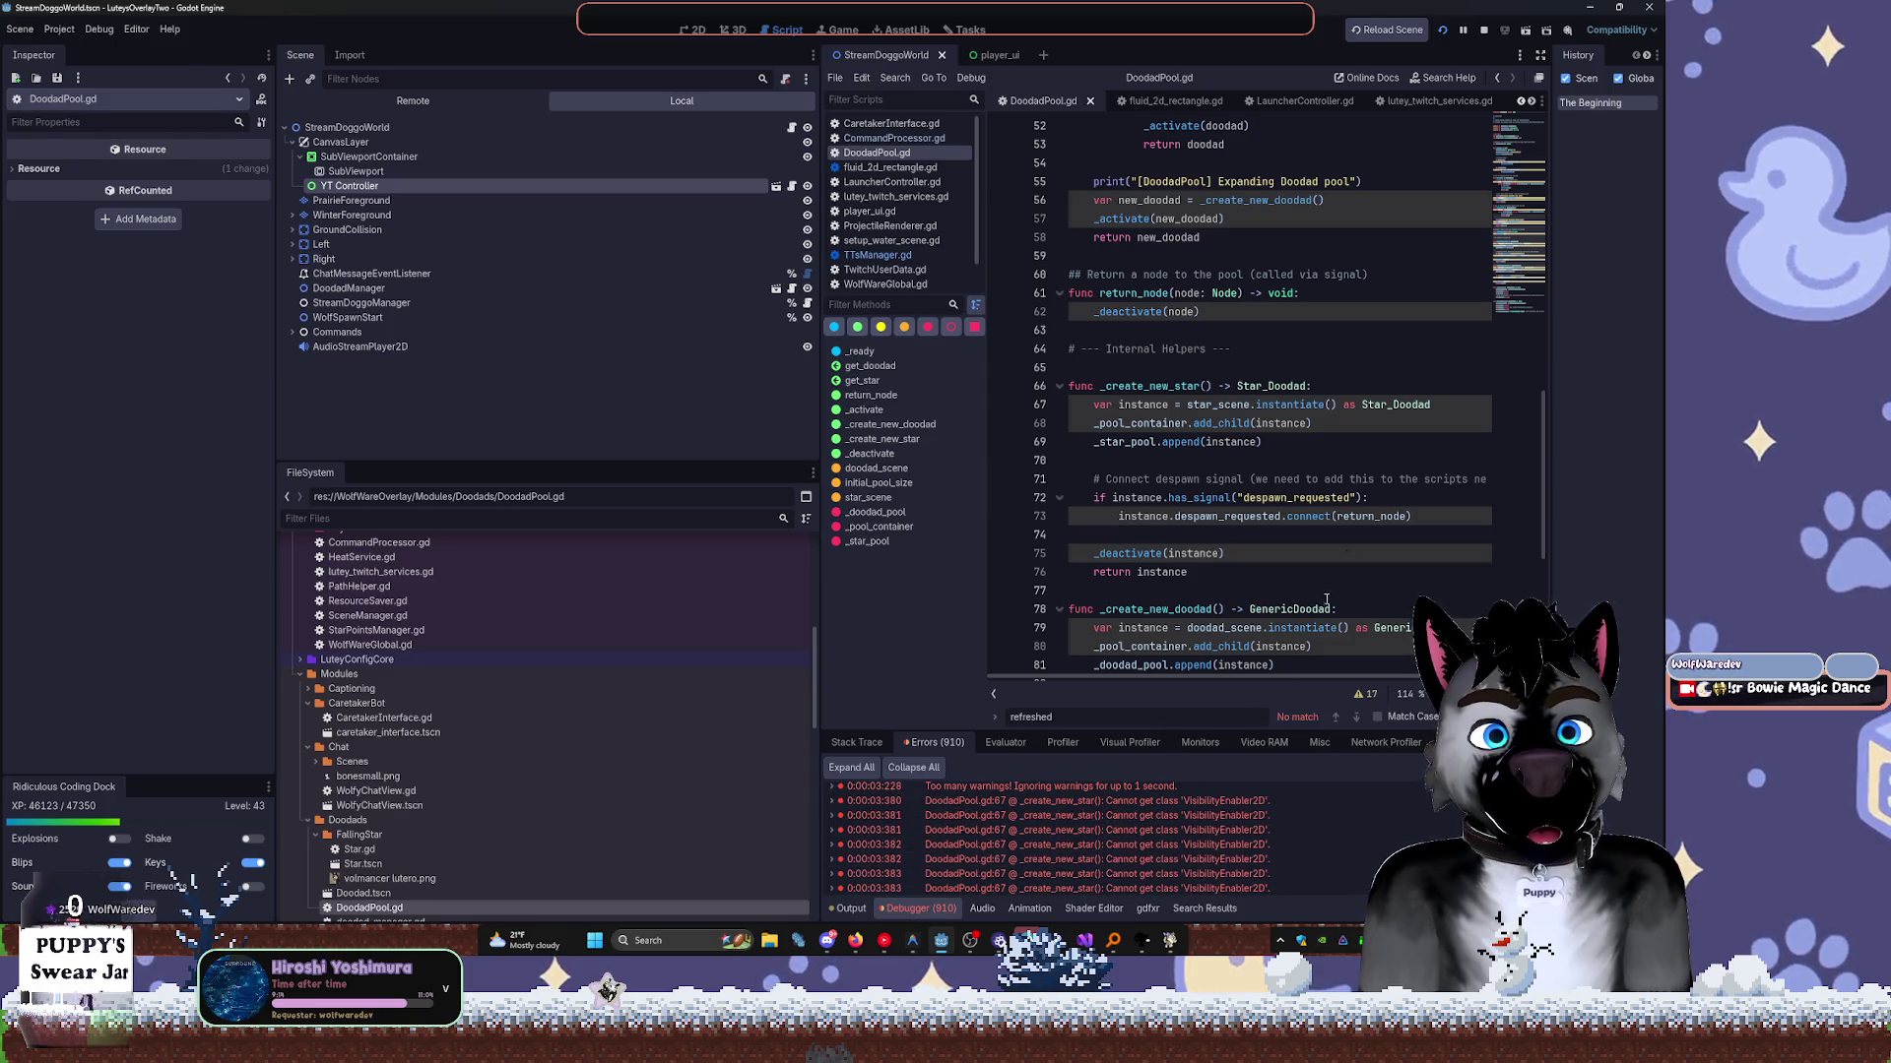
pyautogui.scroll(14, 1307, 630)
pyautogui.click(1317, 554)
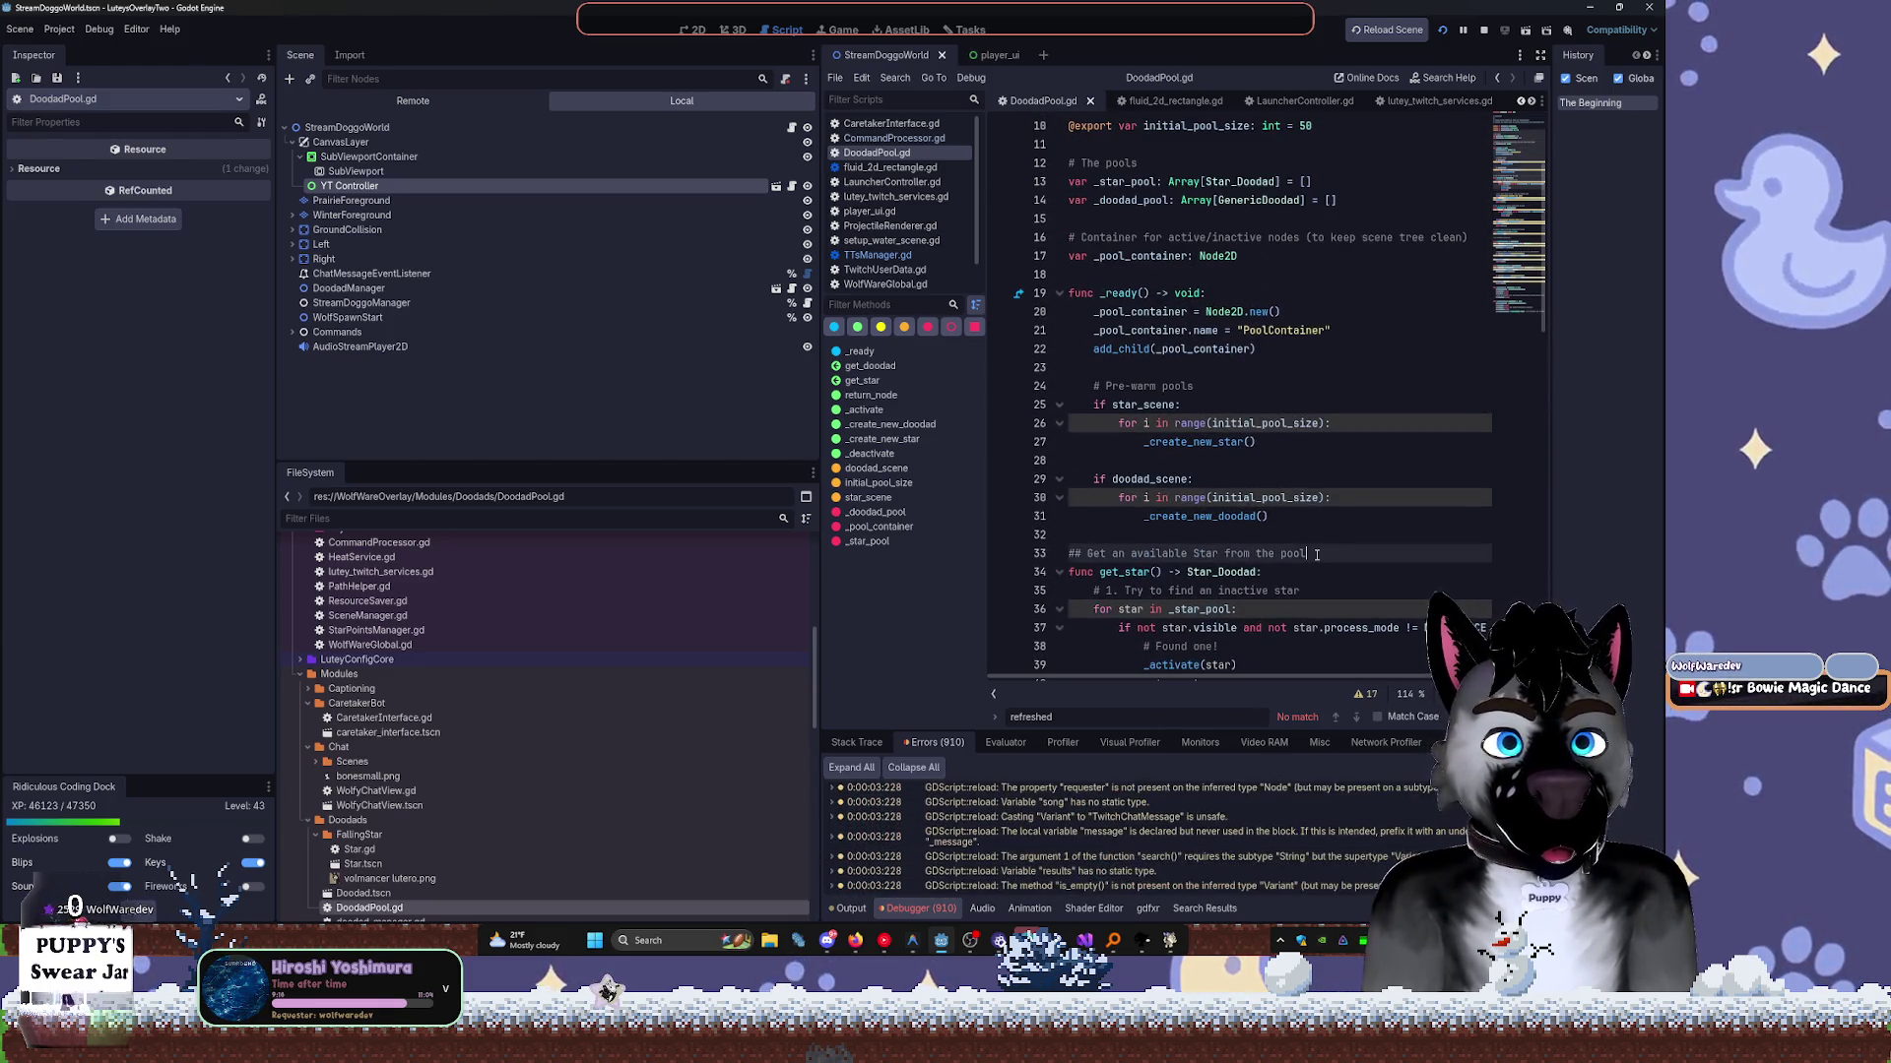
pyautogui.hotkey('ctrl', 'f')
pyautogui.write('VisibilityEnaabl')
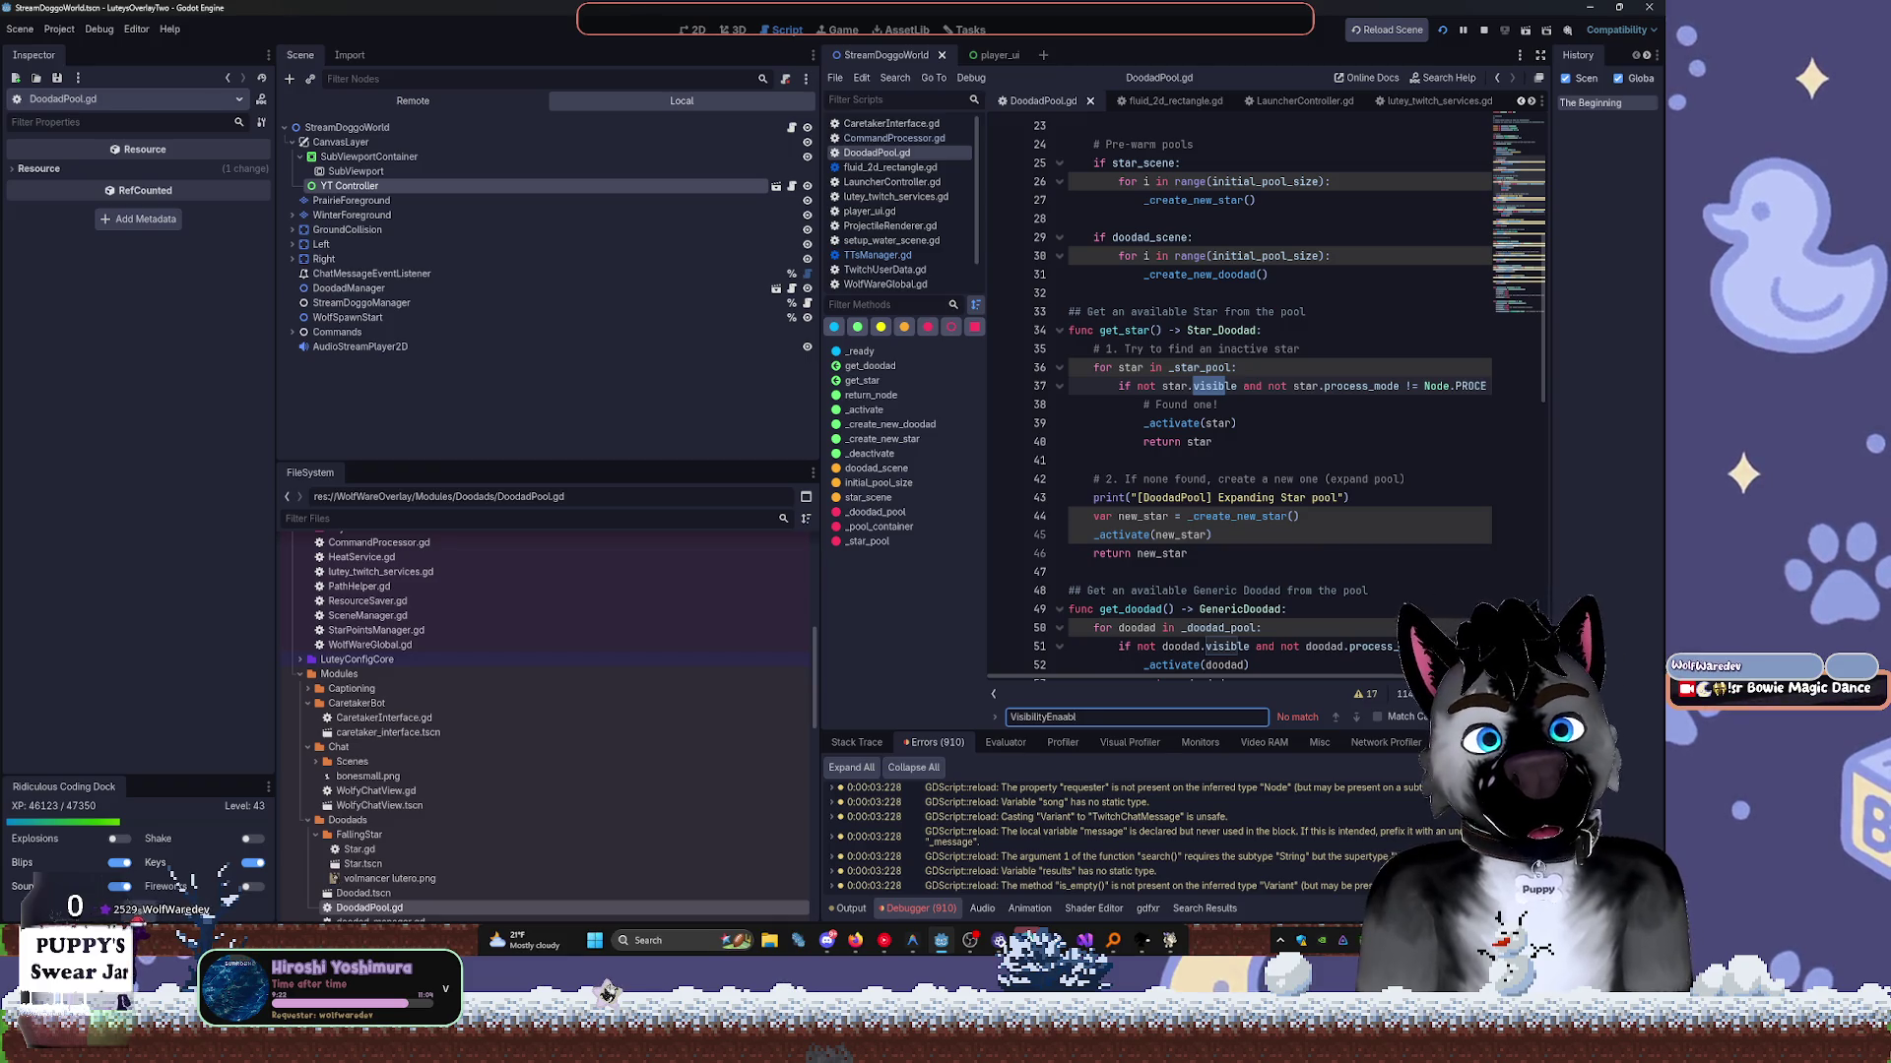
pyautogui.click(1313, 543)
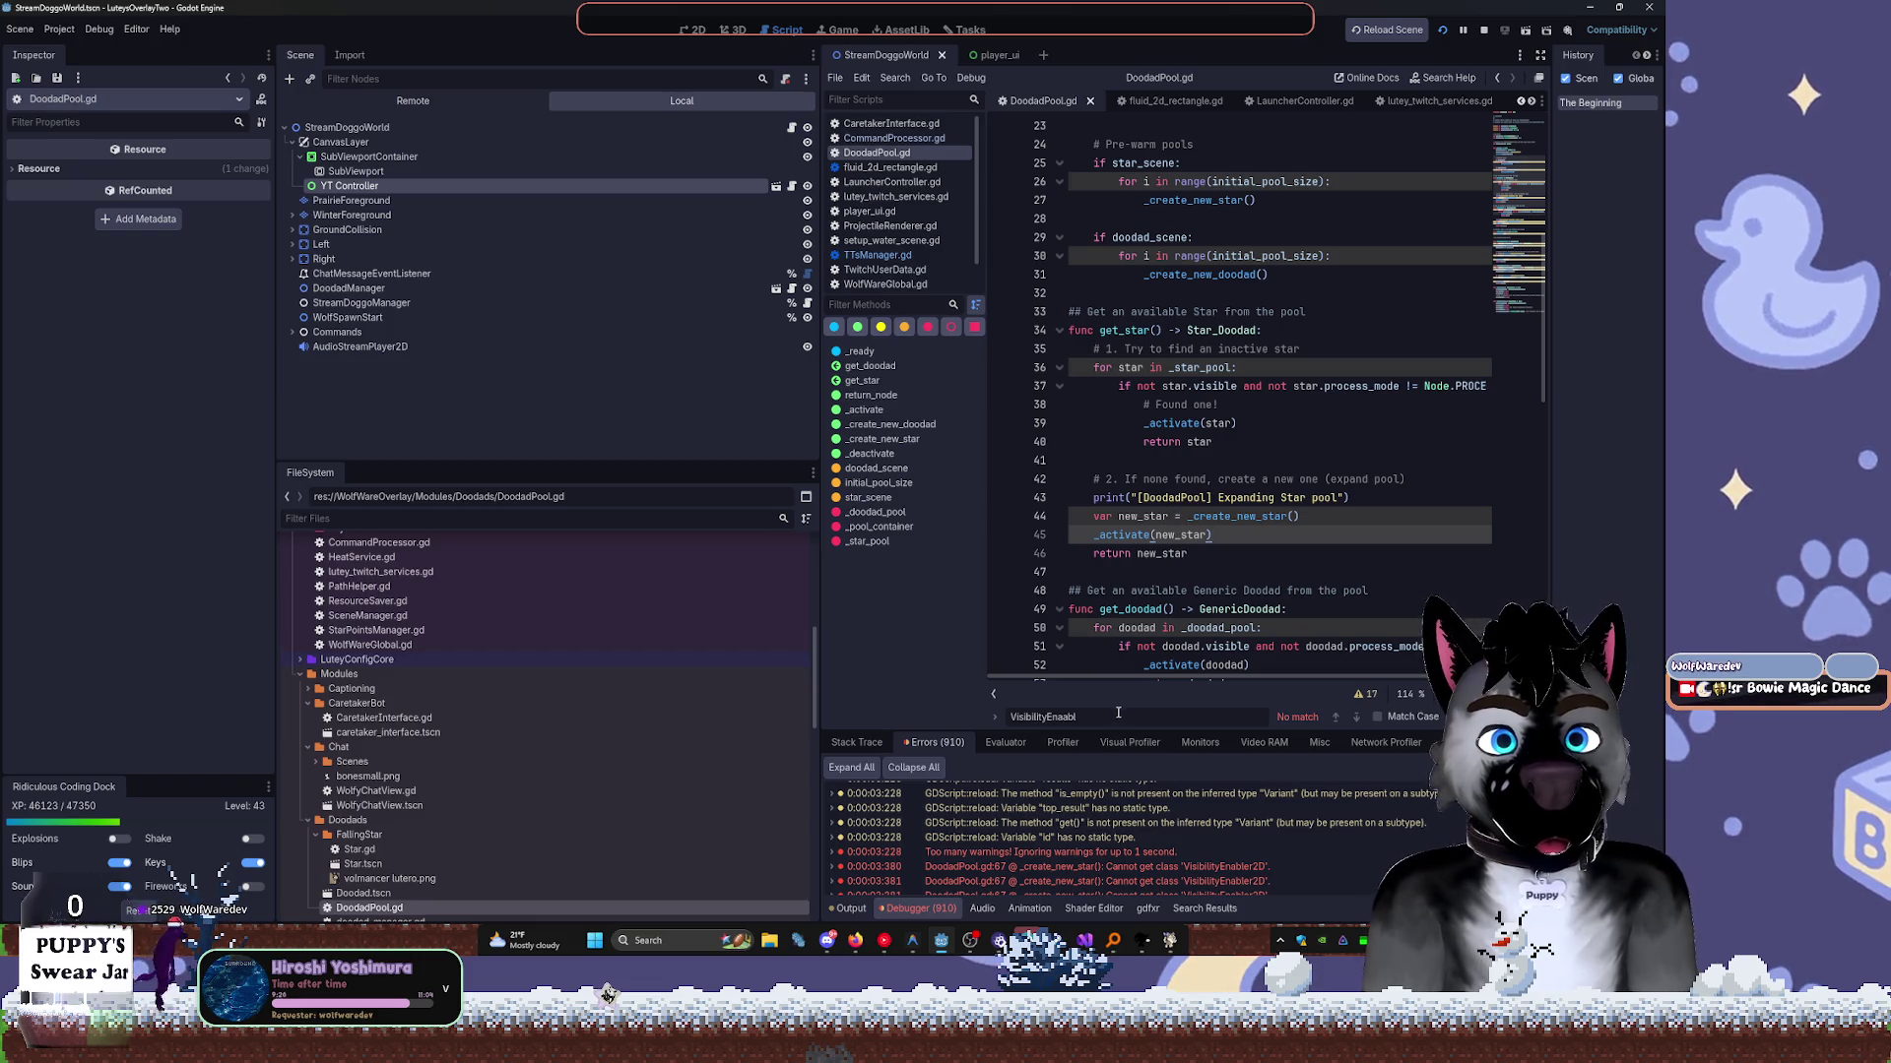
pyautogui.write('Emabler2D')
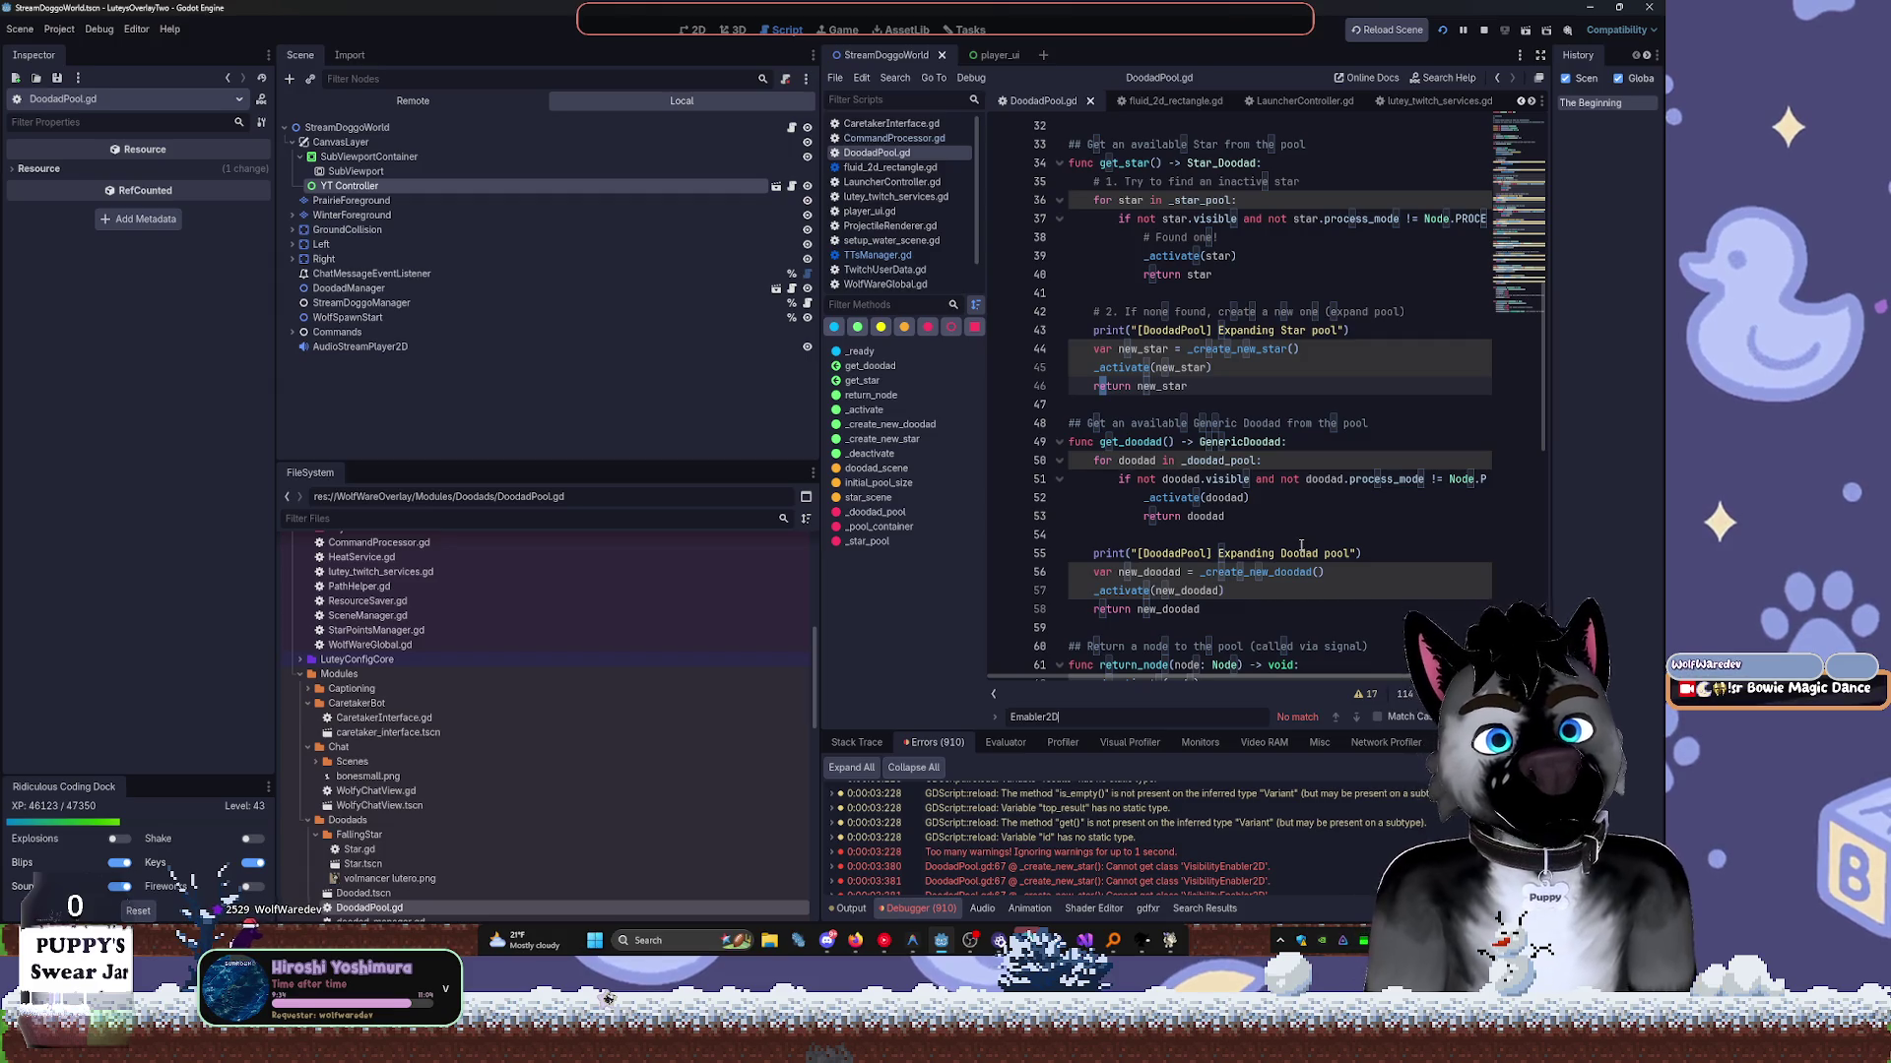
pyautogui.scroll(-8, 1301, 544)
pyautogui.hotkey('ctrl', 'shift', '.')
pyautogui.hotkey('ctrl', 'shift', '.')
pyautogui.hotkey('ctrl', 'shift', '.')
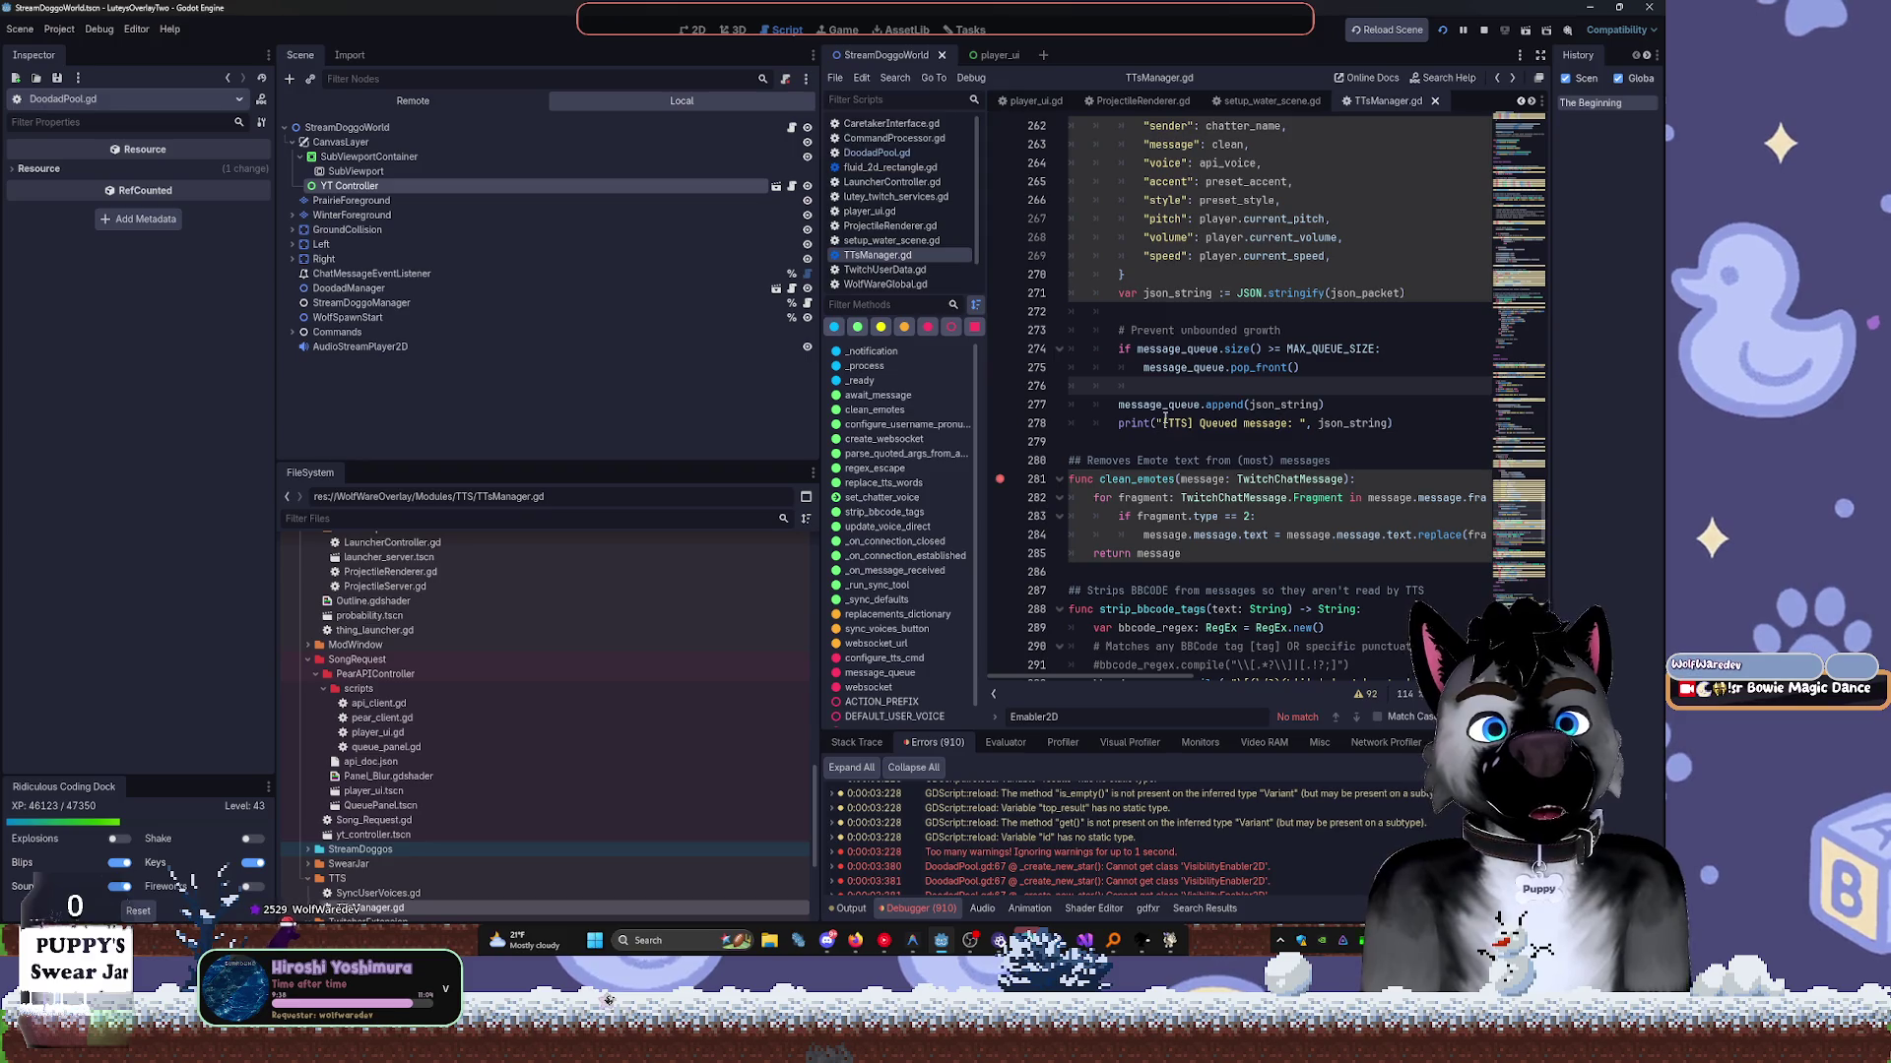
# Narrow the side docks to widen the TTsManager.gd code view and collapse PearAPIController.
pyautogui.scroll(-3, 1165, 420)
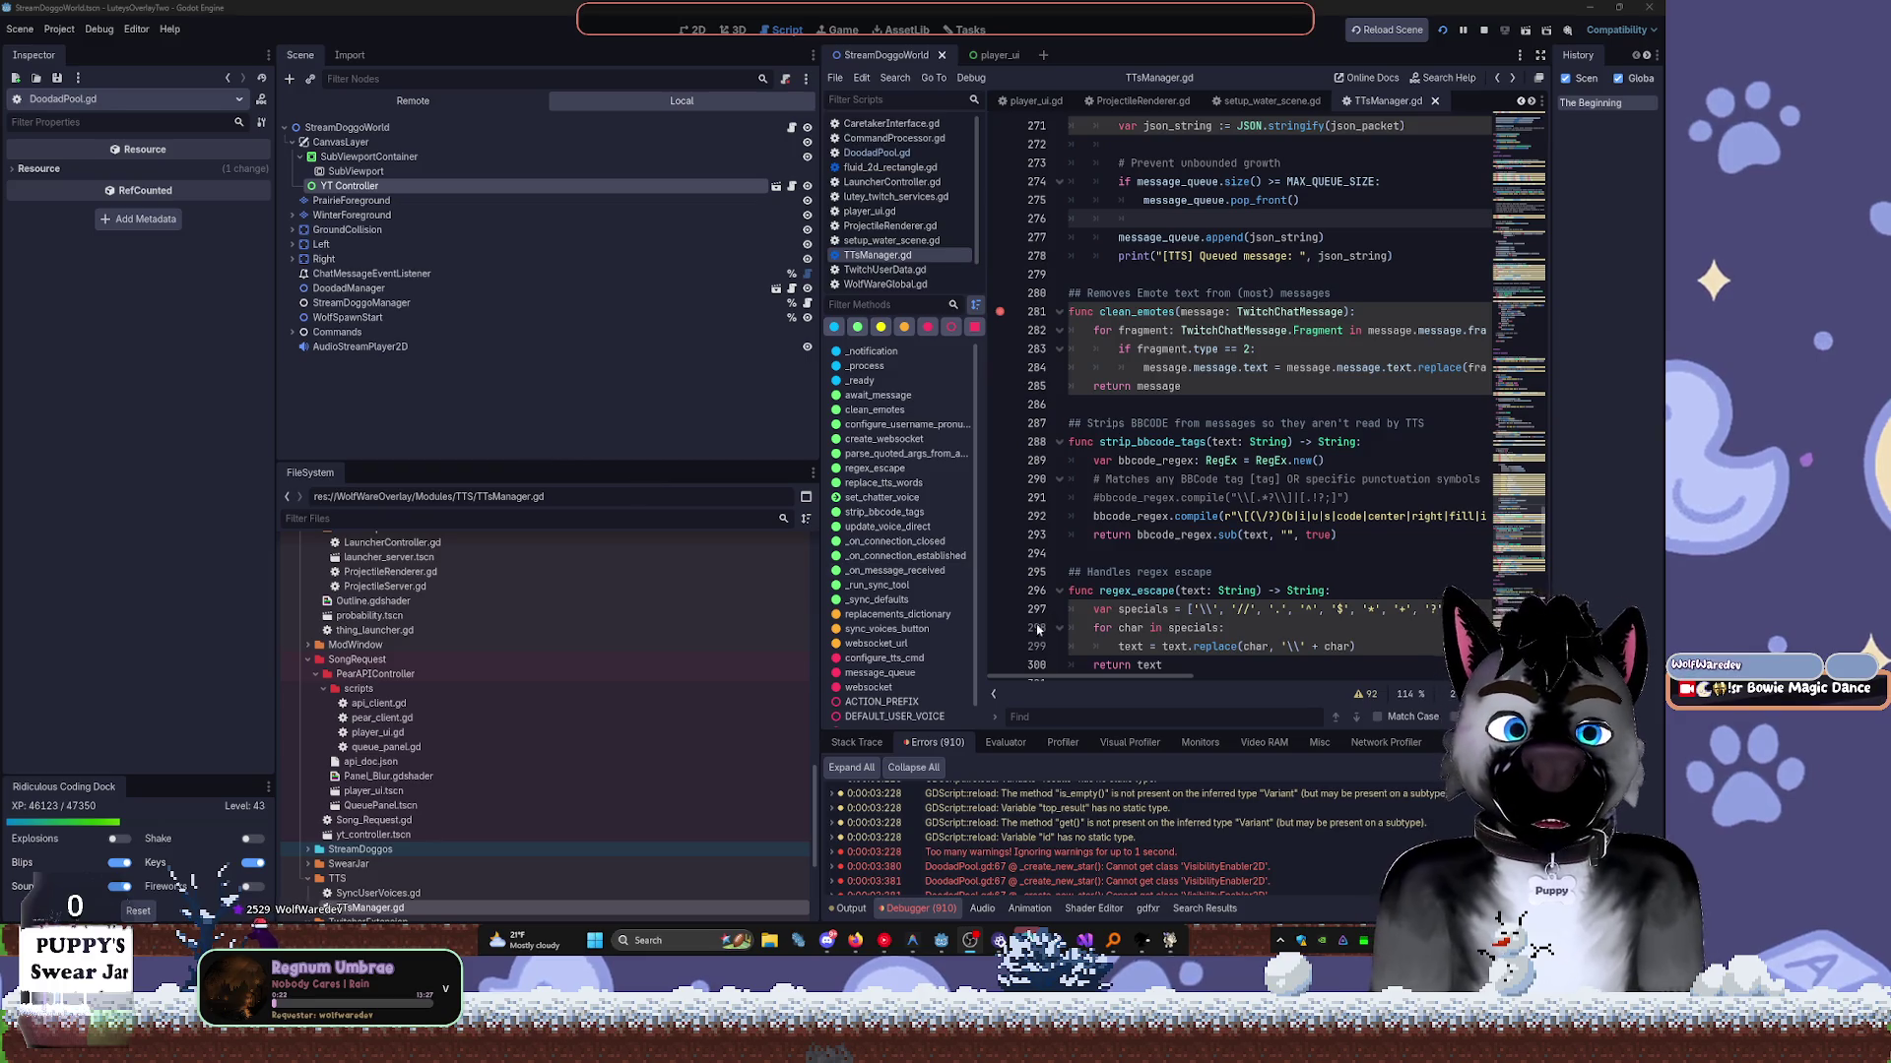
pyautogui.scroll(-1, 1060, 799)
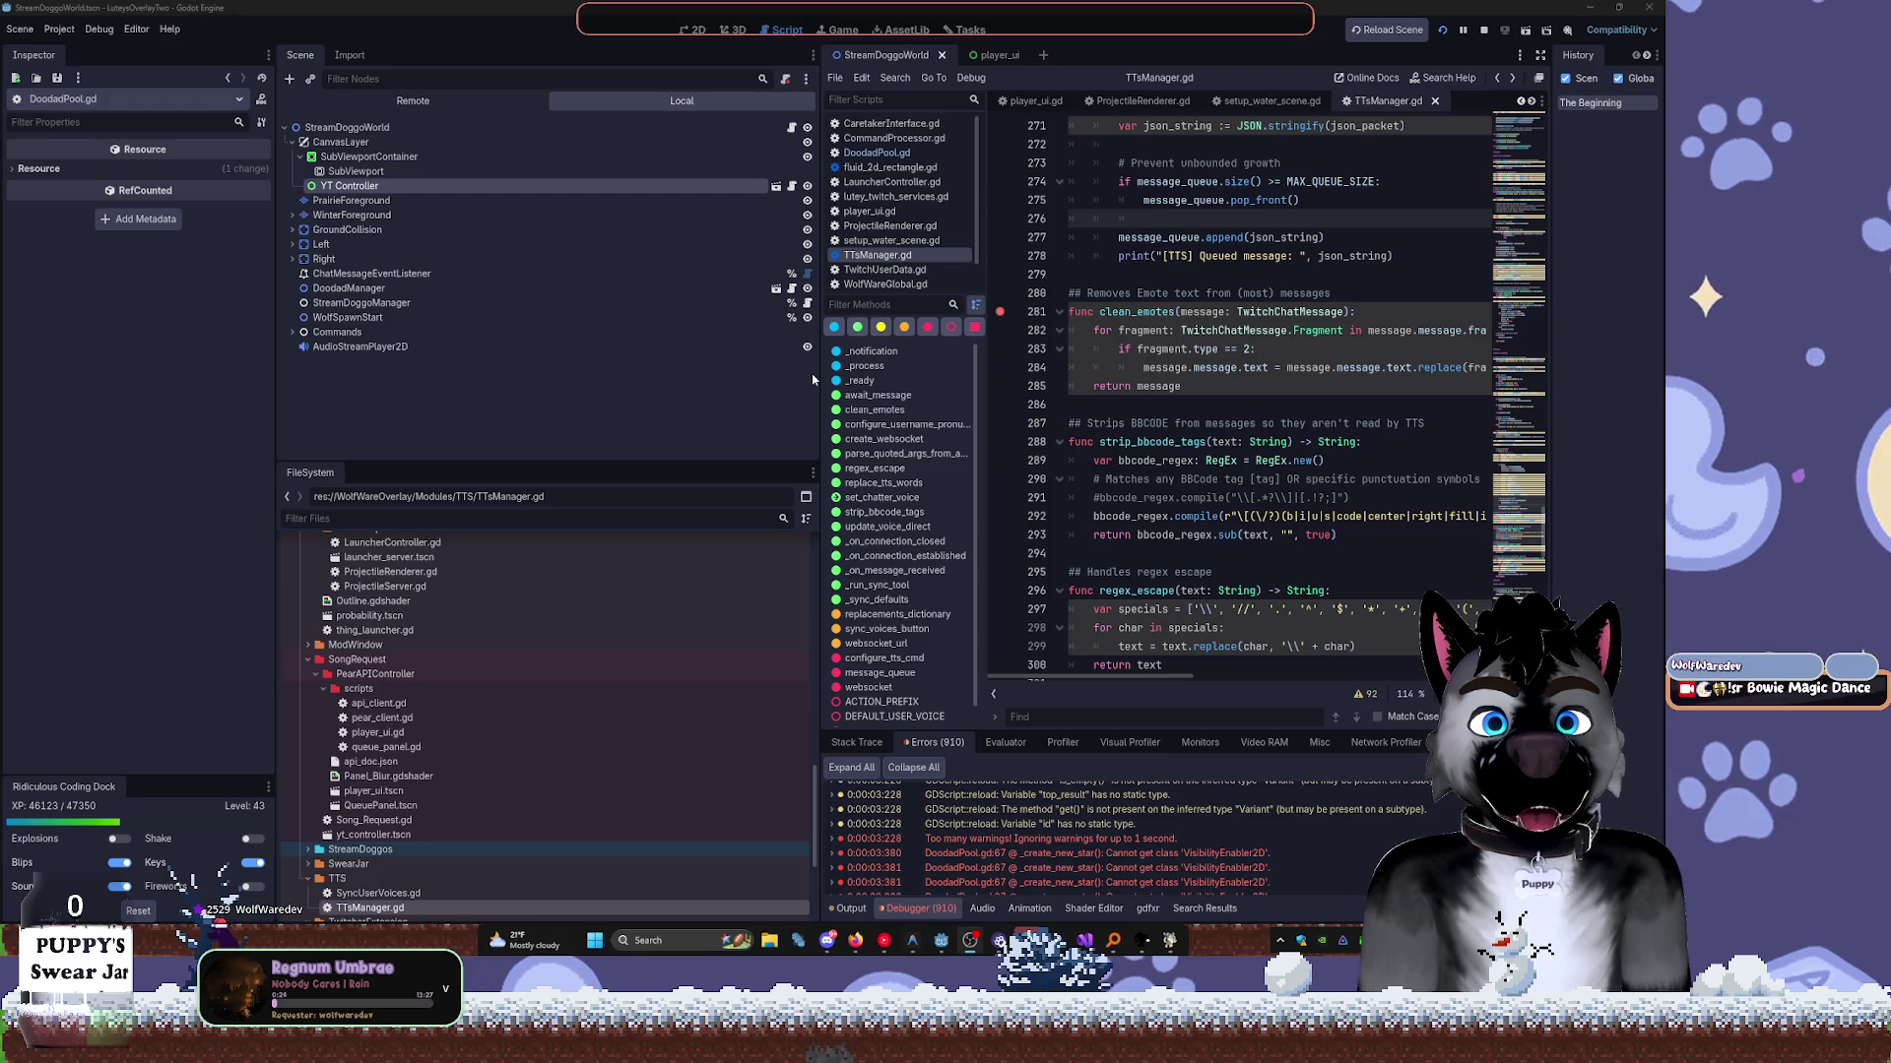
pyautogui.moveTo(818, 404); pyautogui.dragTo(456, 404)
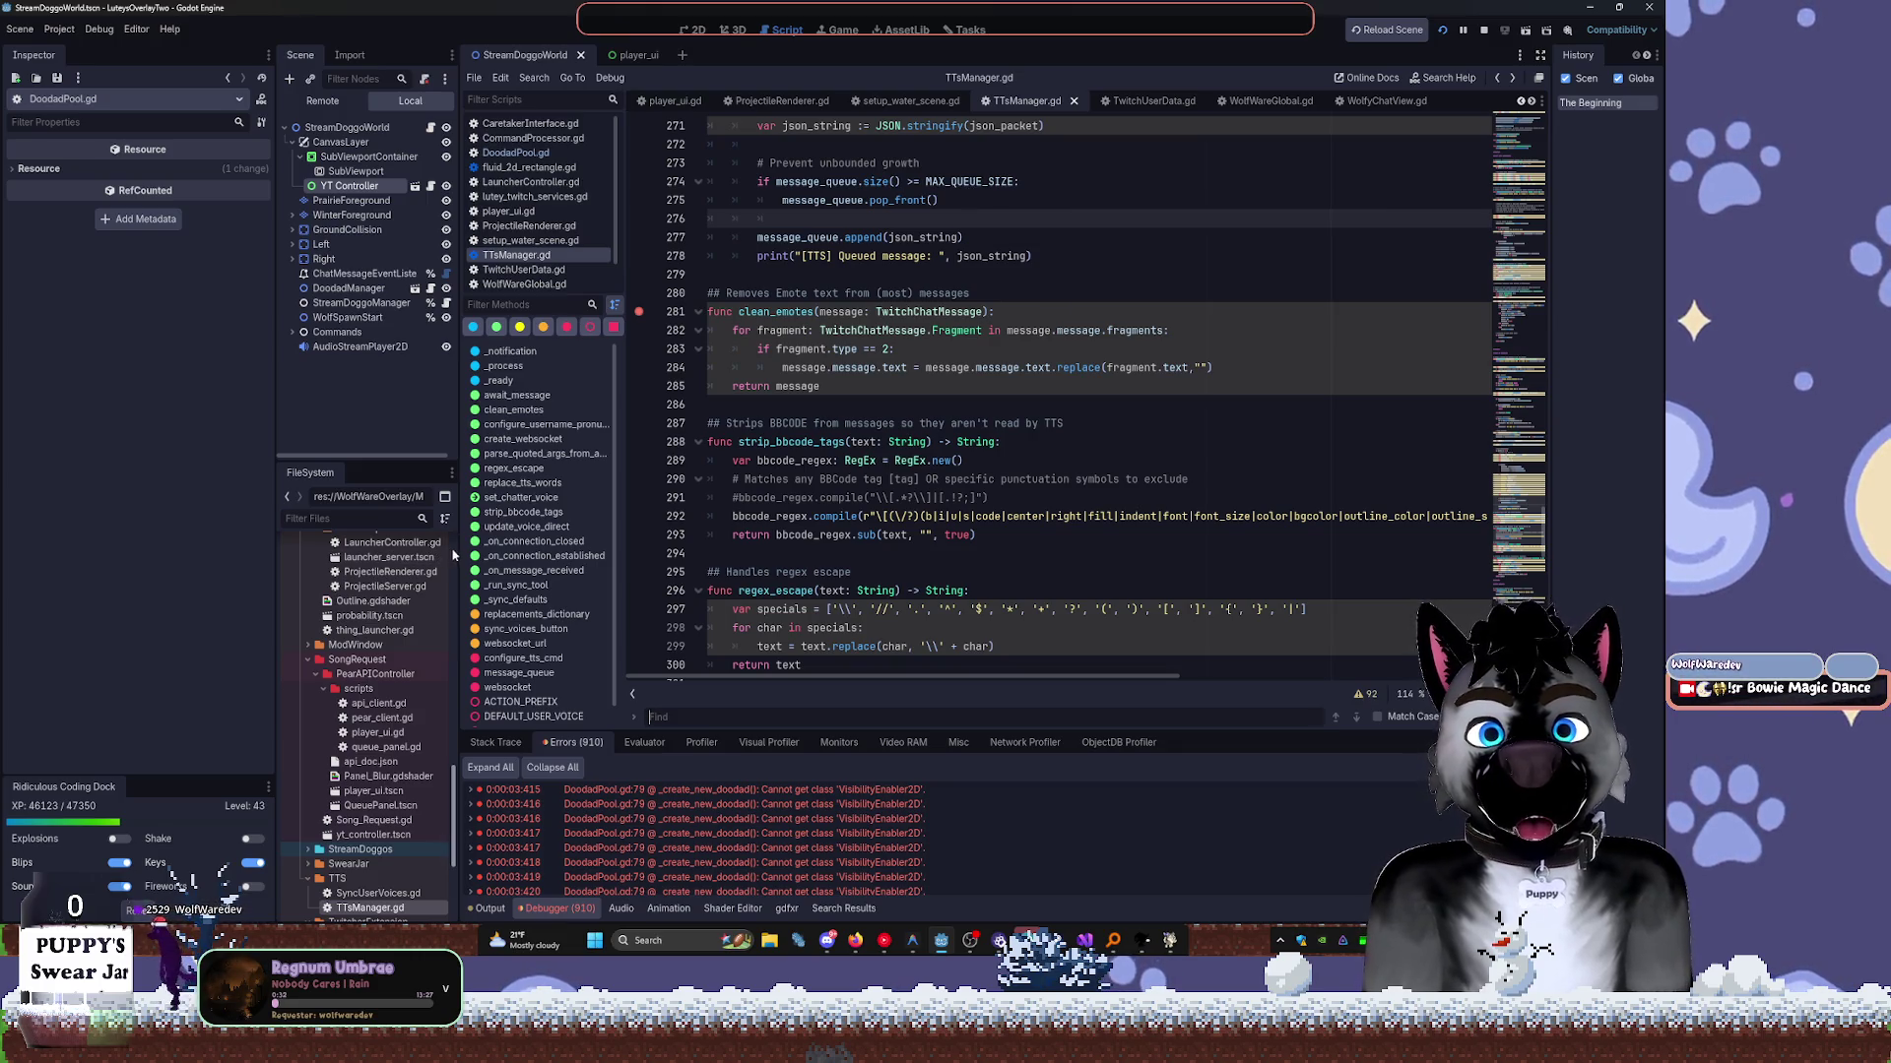
pyautogui.moveTo(459, 545); pyautogui.dragTo(633, 550)
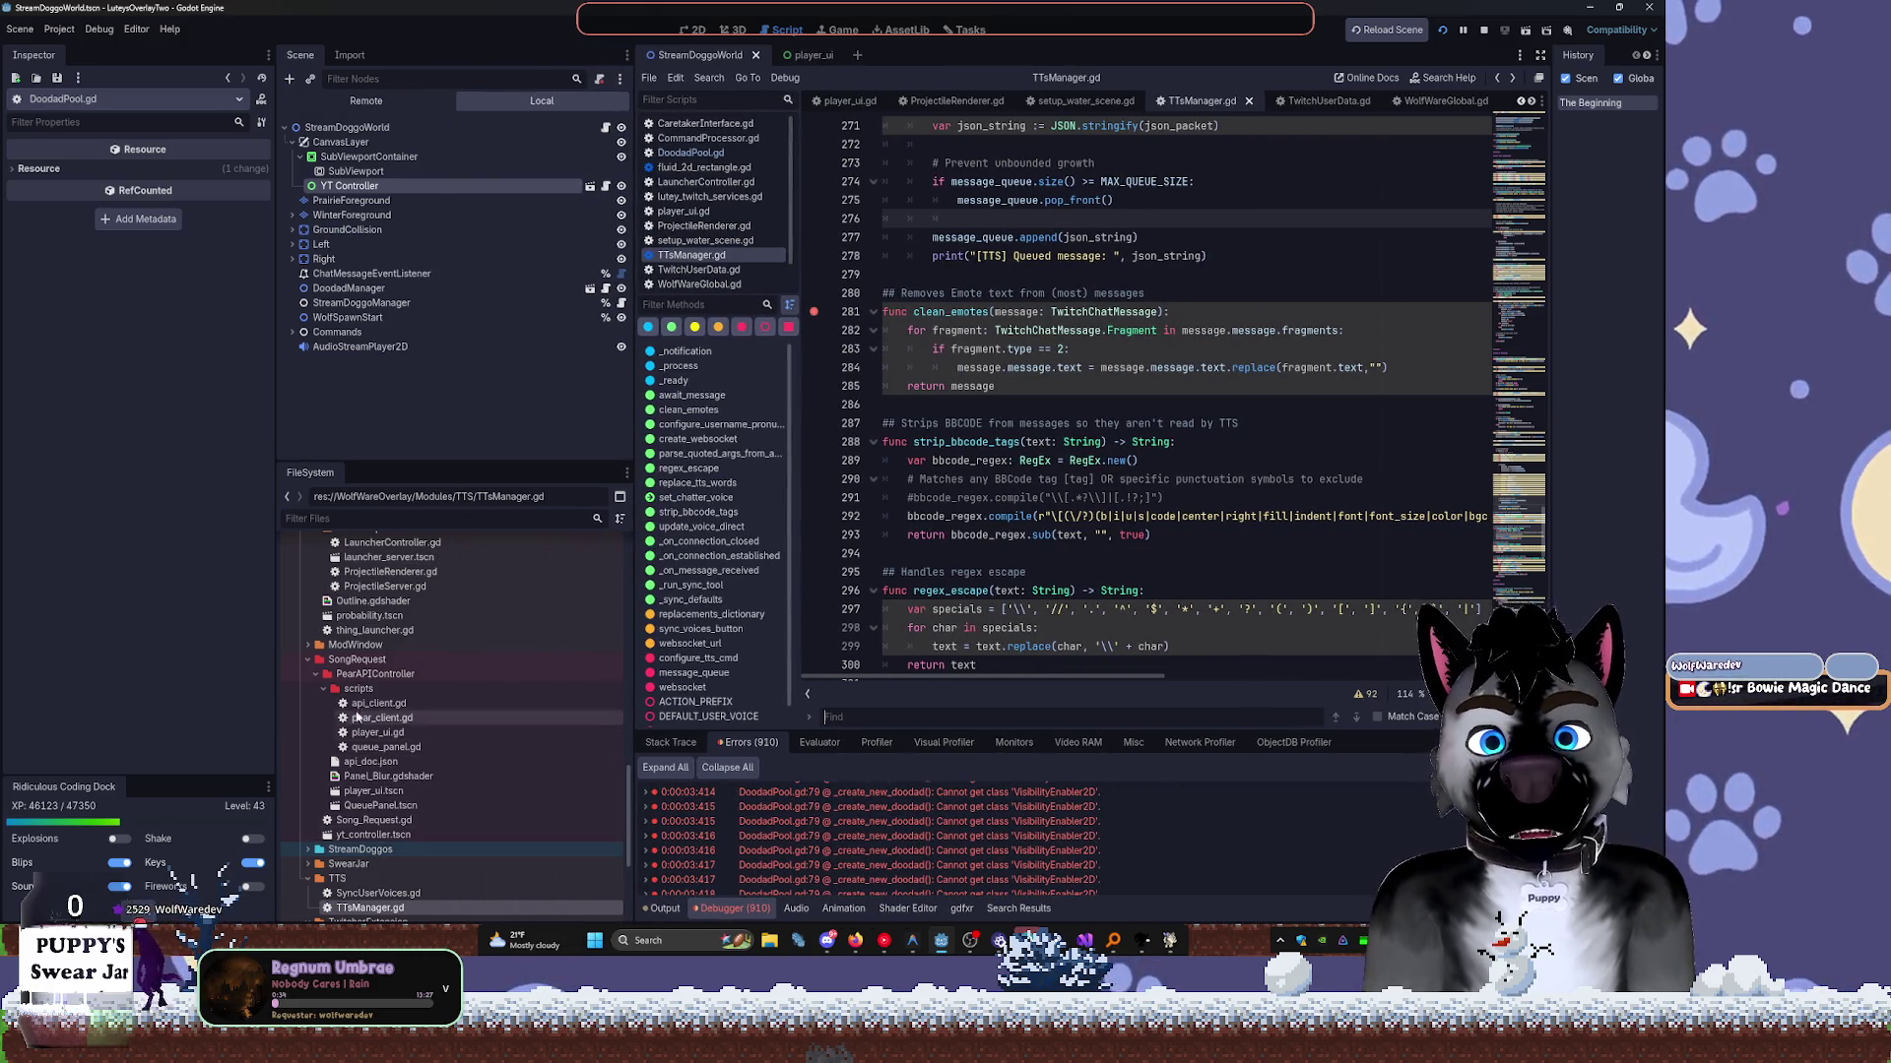
pyautogui.click(316, 673)
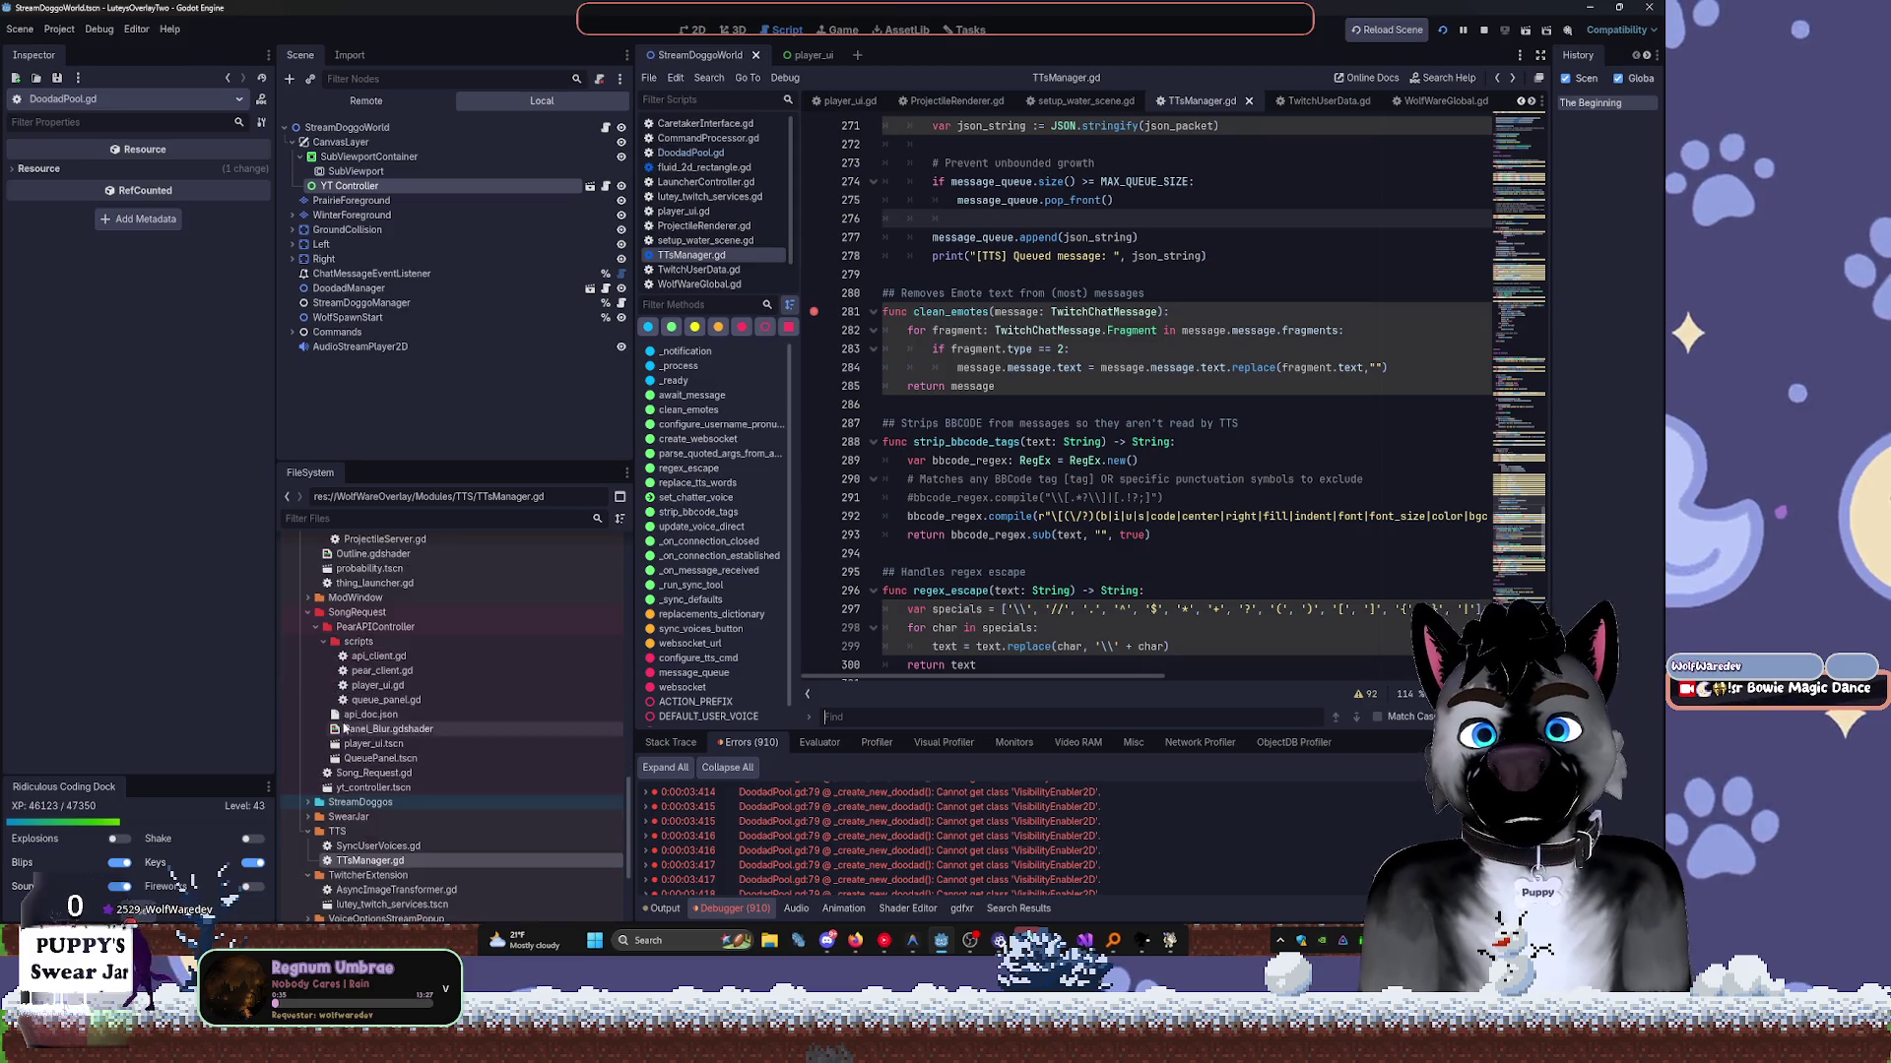
# Collapse SongRequest and open default_user.tres from ResourceAssetsDatabase/UserData.
pyautogui.click(308, 612)
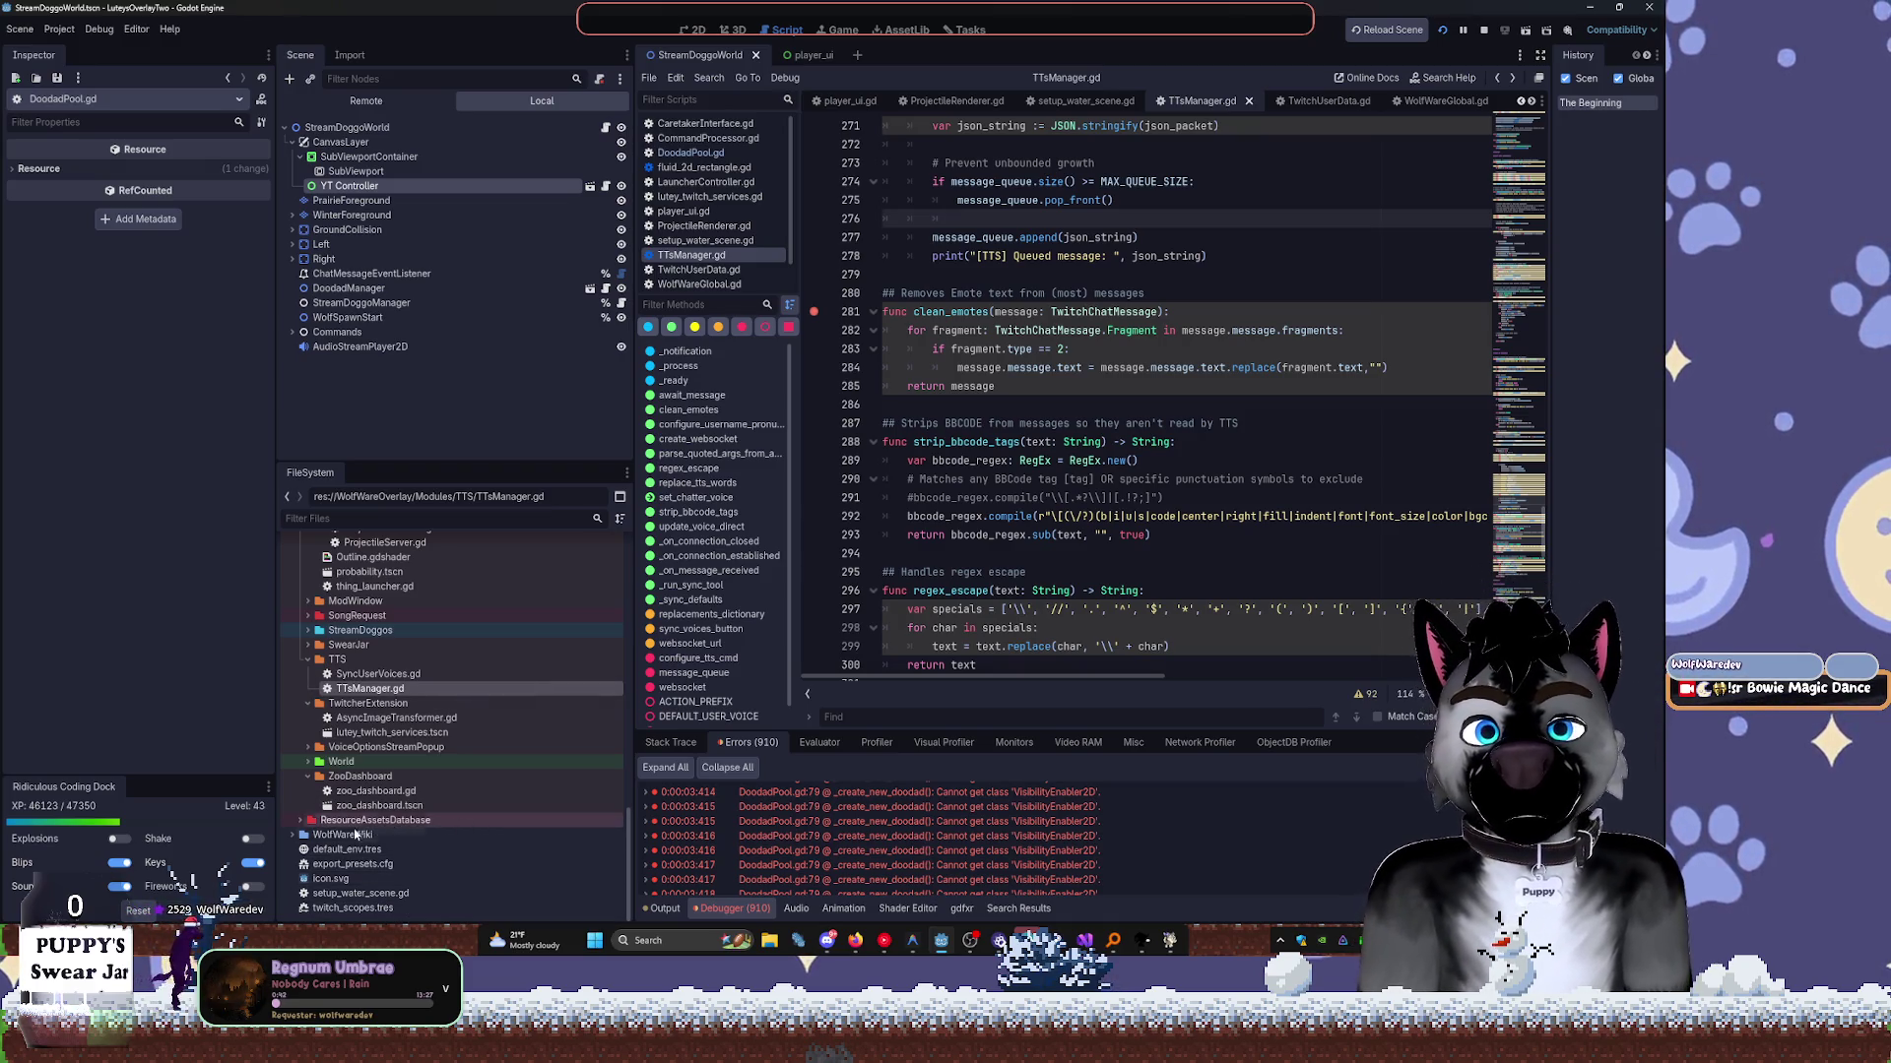
pyautogui.doubleClick(313, 820)
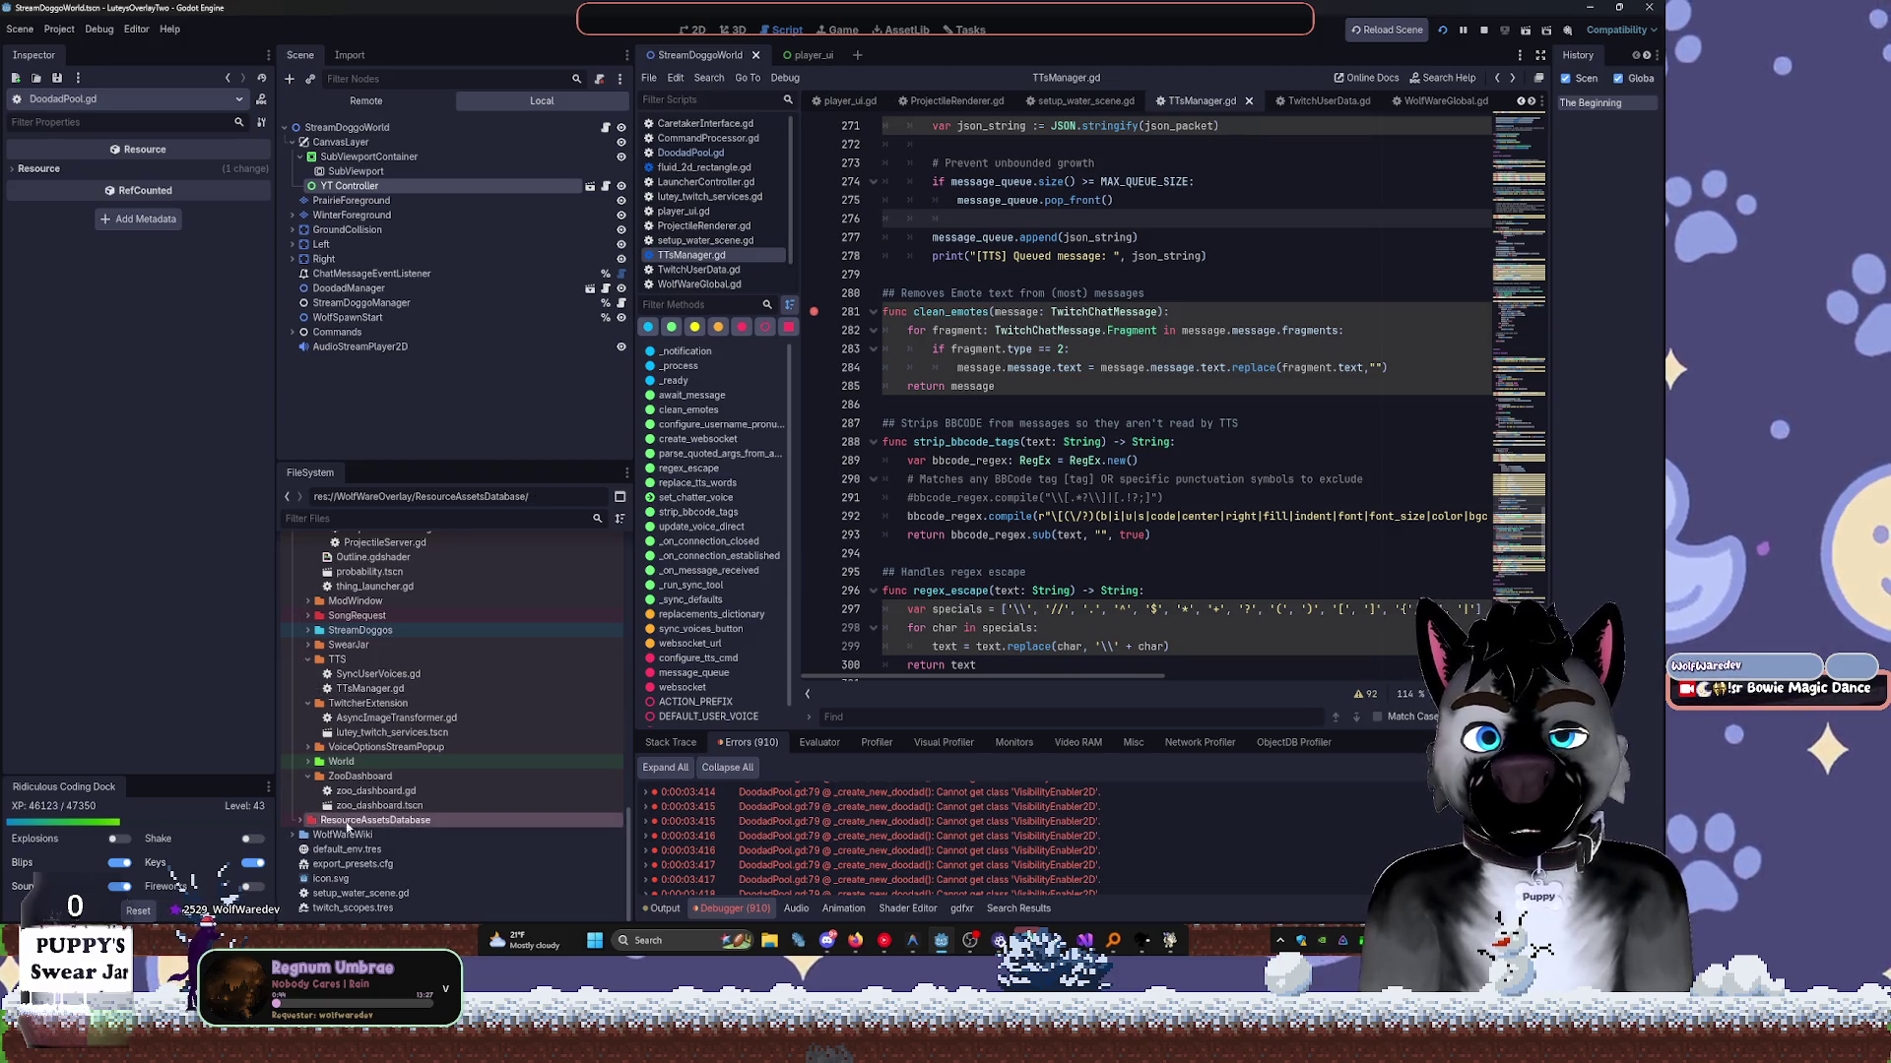
pyautogui.doubleClick(333, 835)
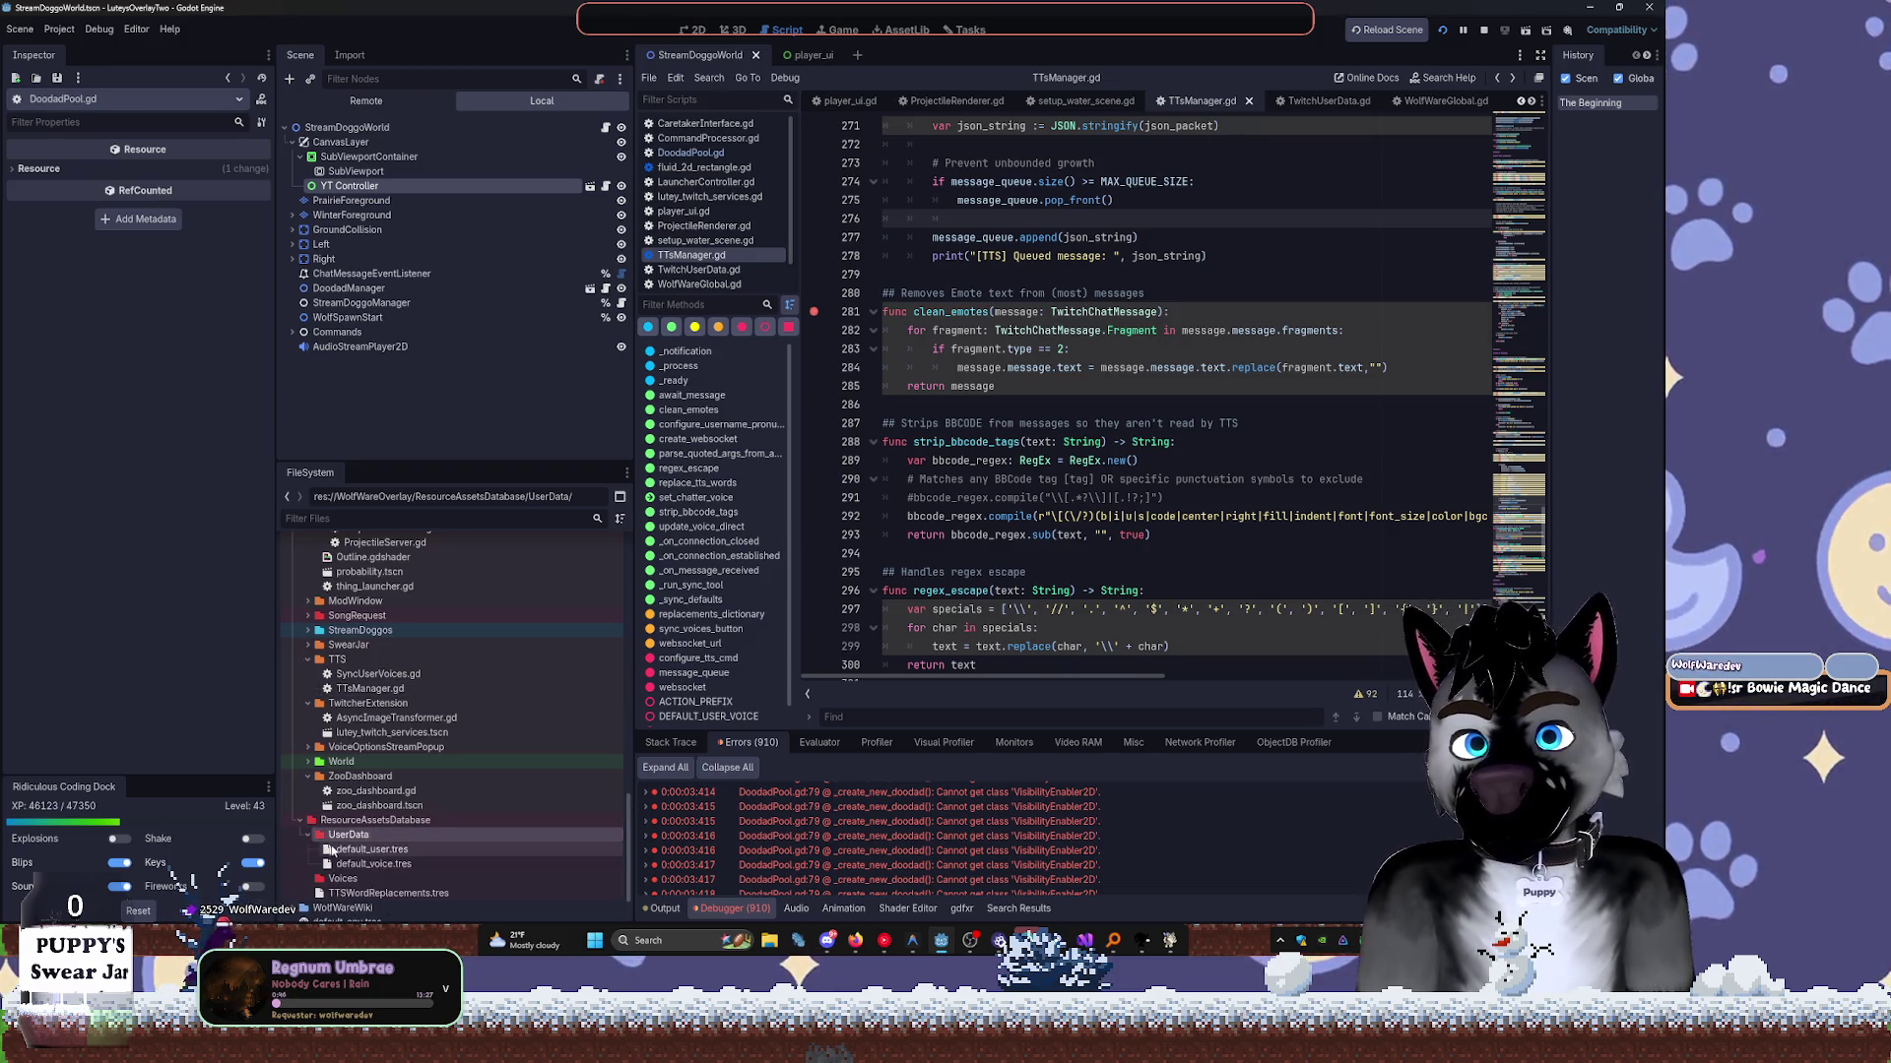
pyautogui.click(338, 849)
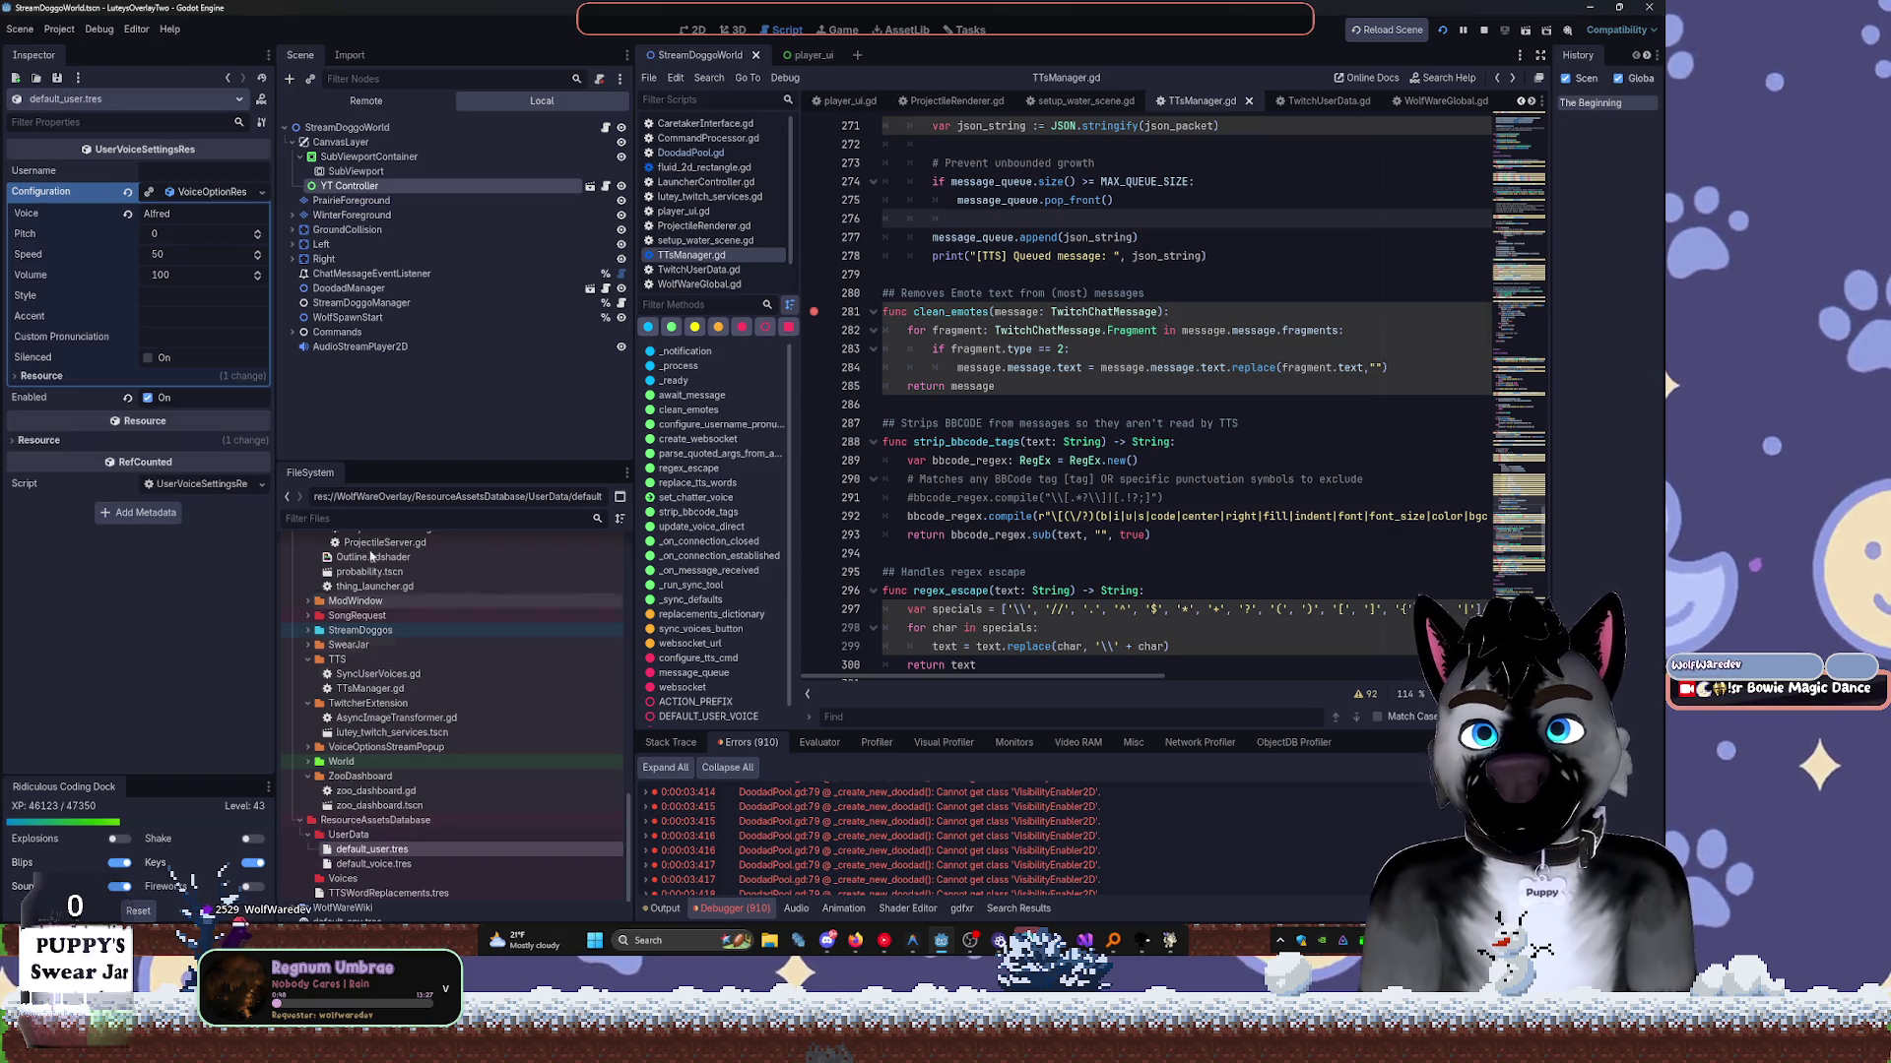
# Set default_user.tres Speed to 0 and Volume to 51, then select default_voice.tres.
pyautogui.click(158, 255)
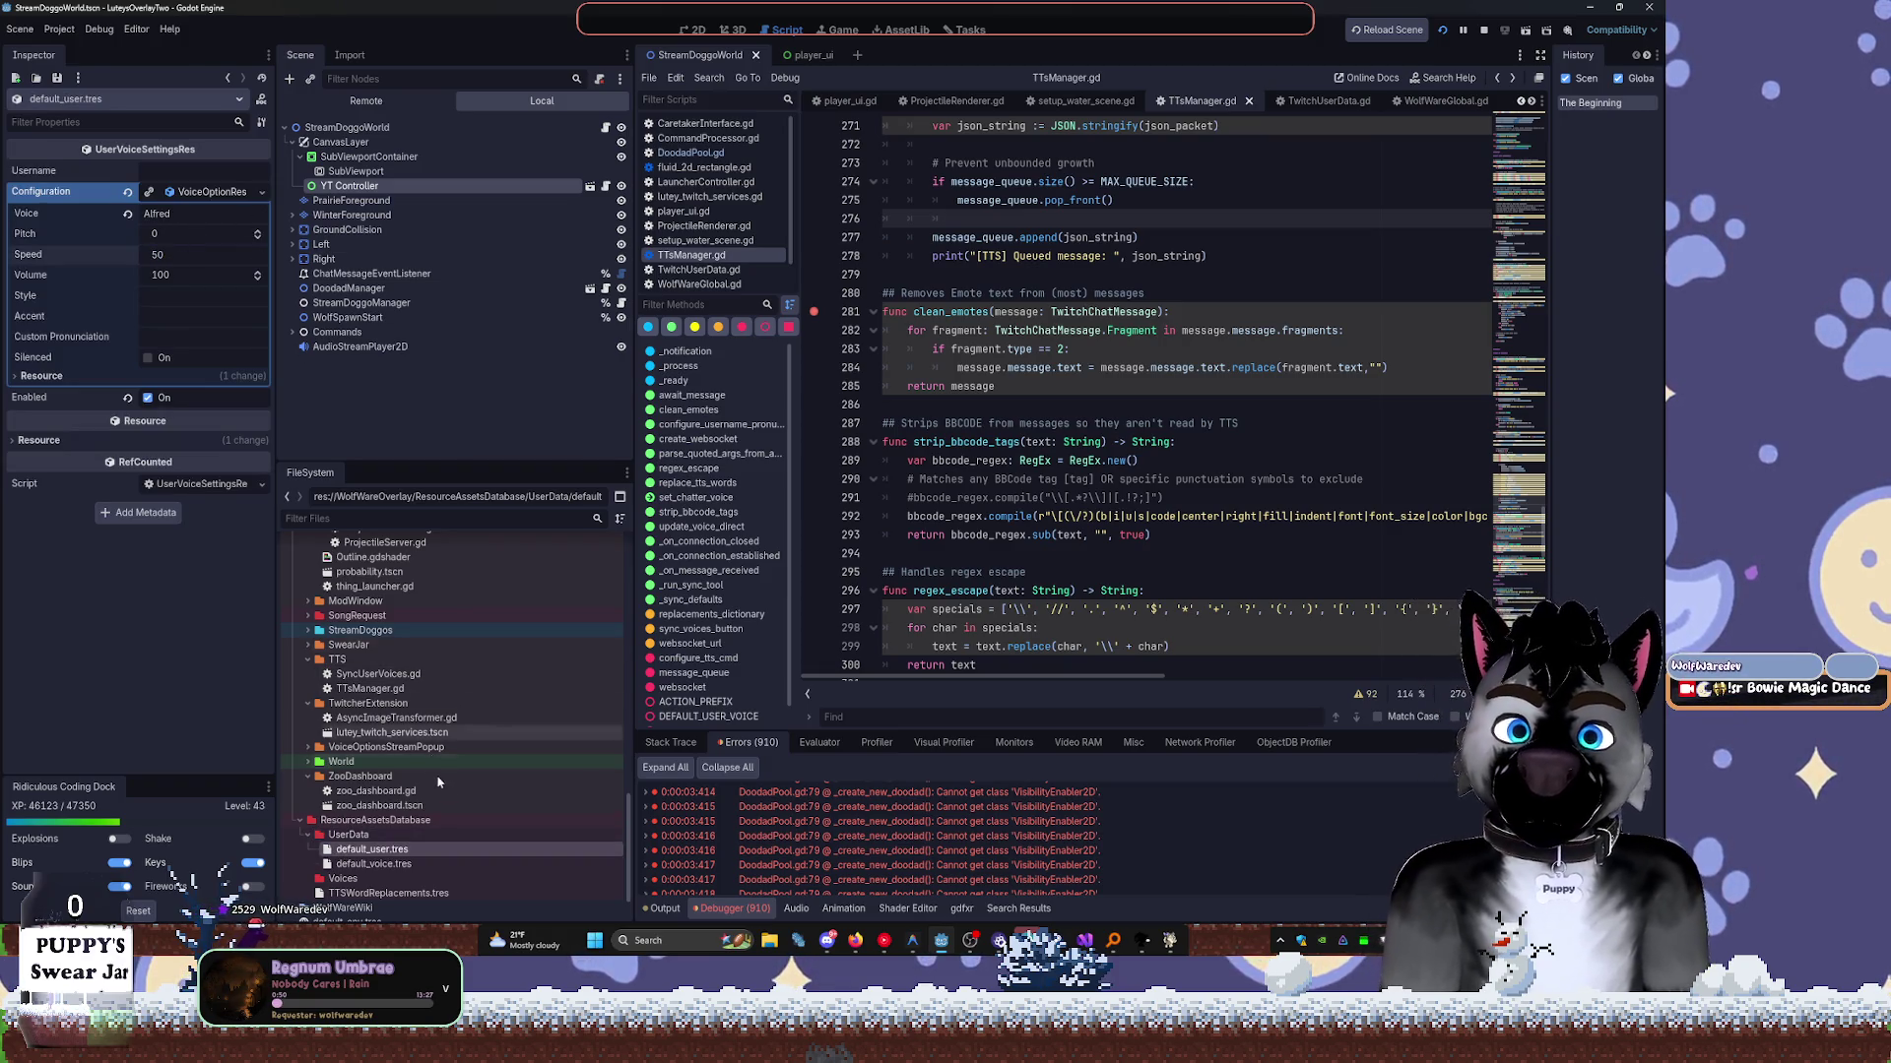
pyautogui.doubleClick(172, 253)
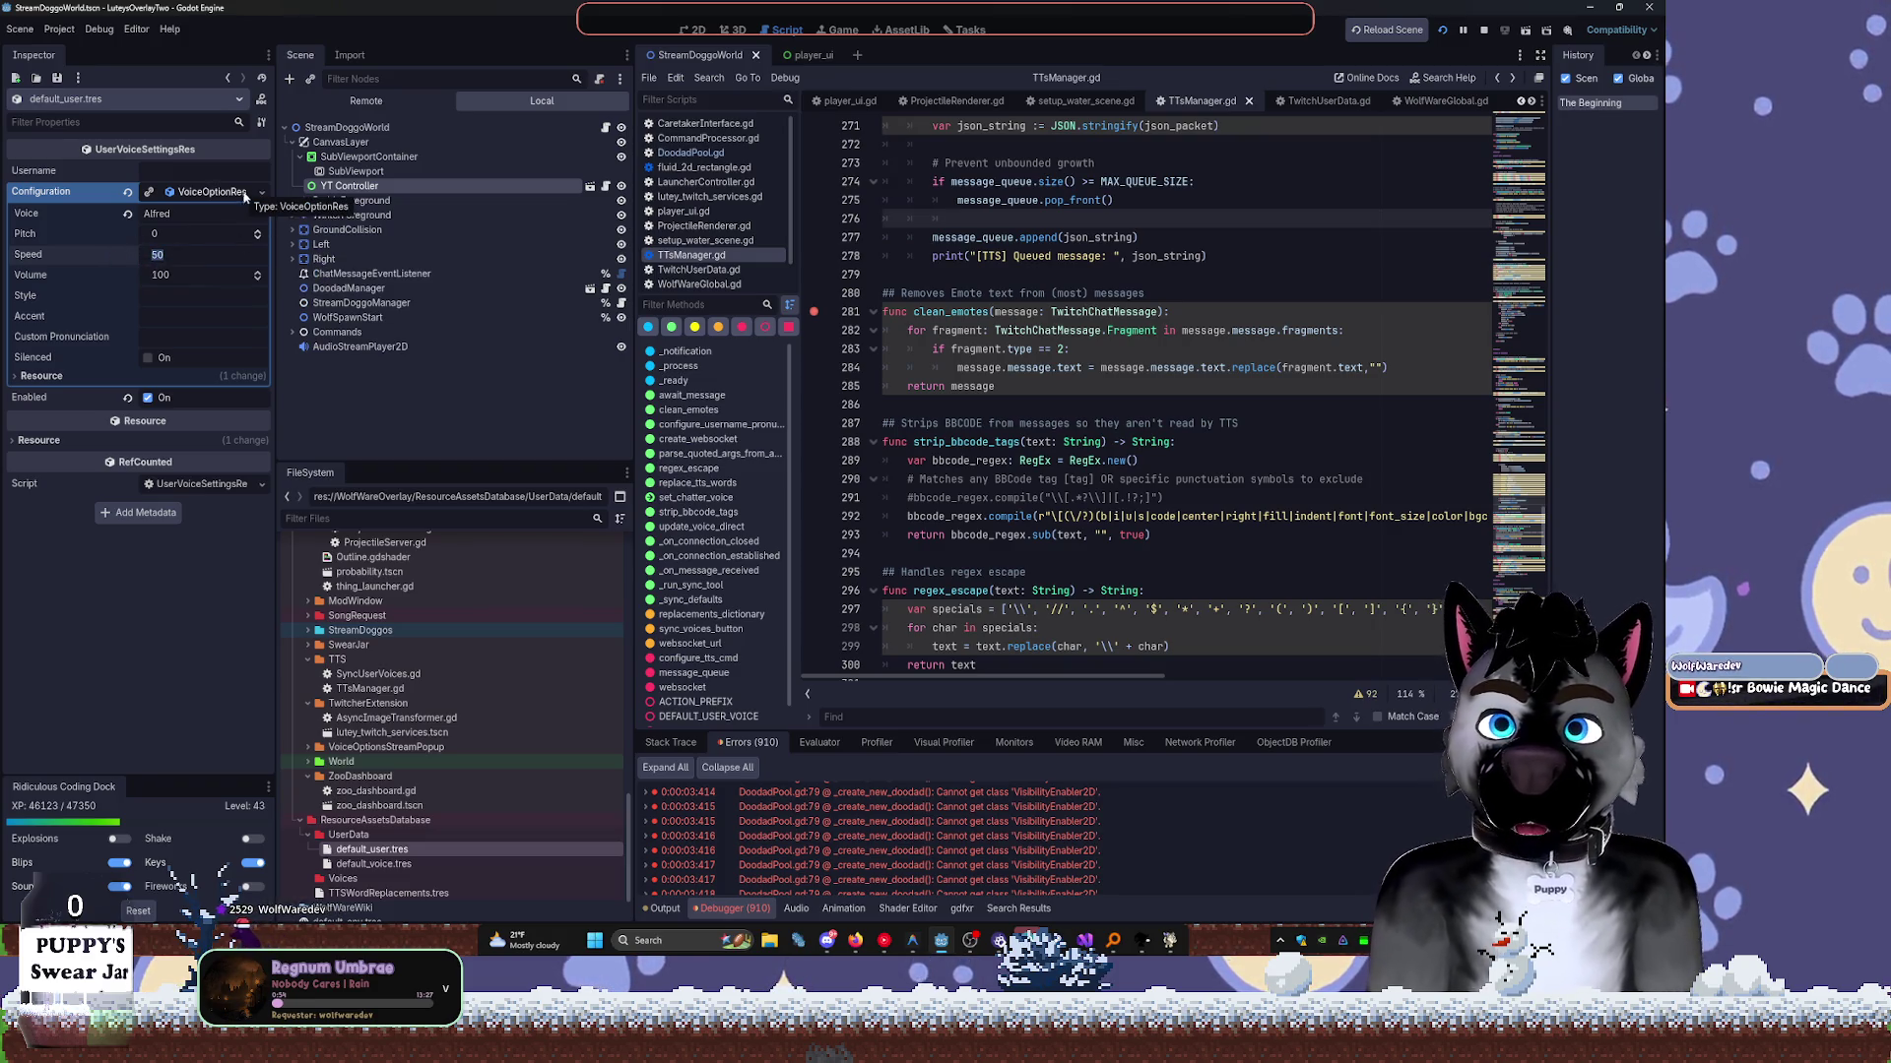
pyautogui.write('0')
pyautogui.moveTo(178, 285); pyautogui.dragTo(150, 286)
pyautogui.rightClick(206, 196)
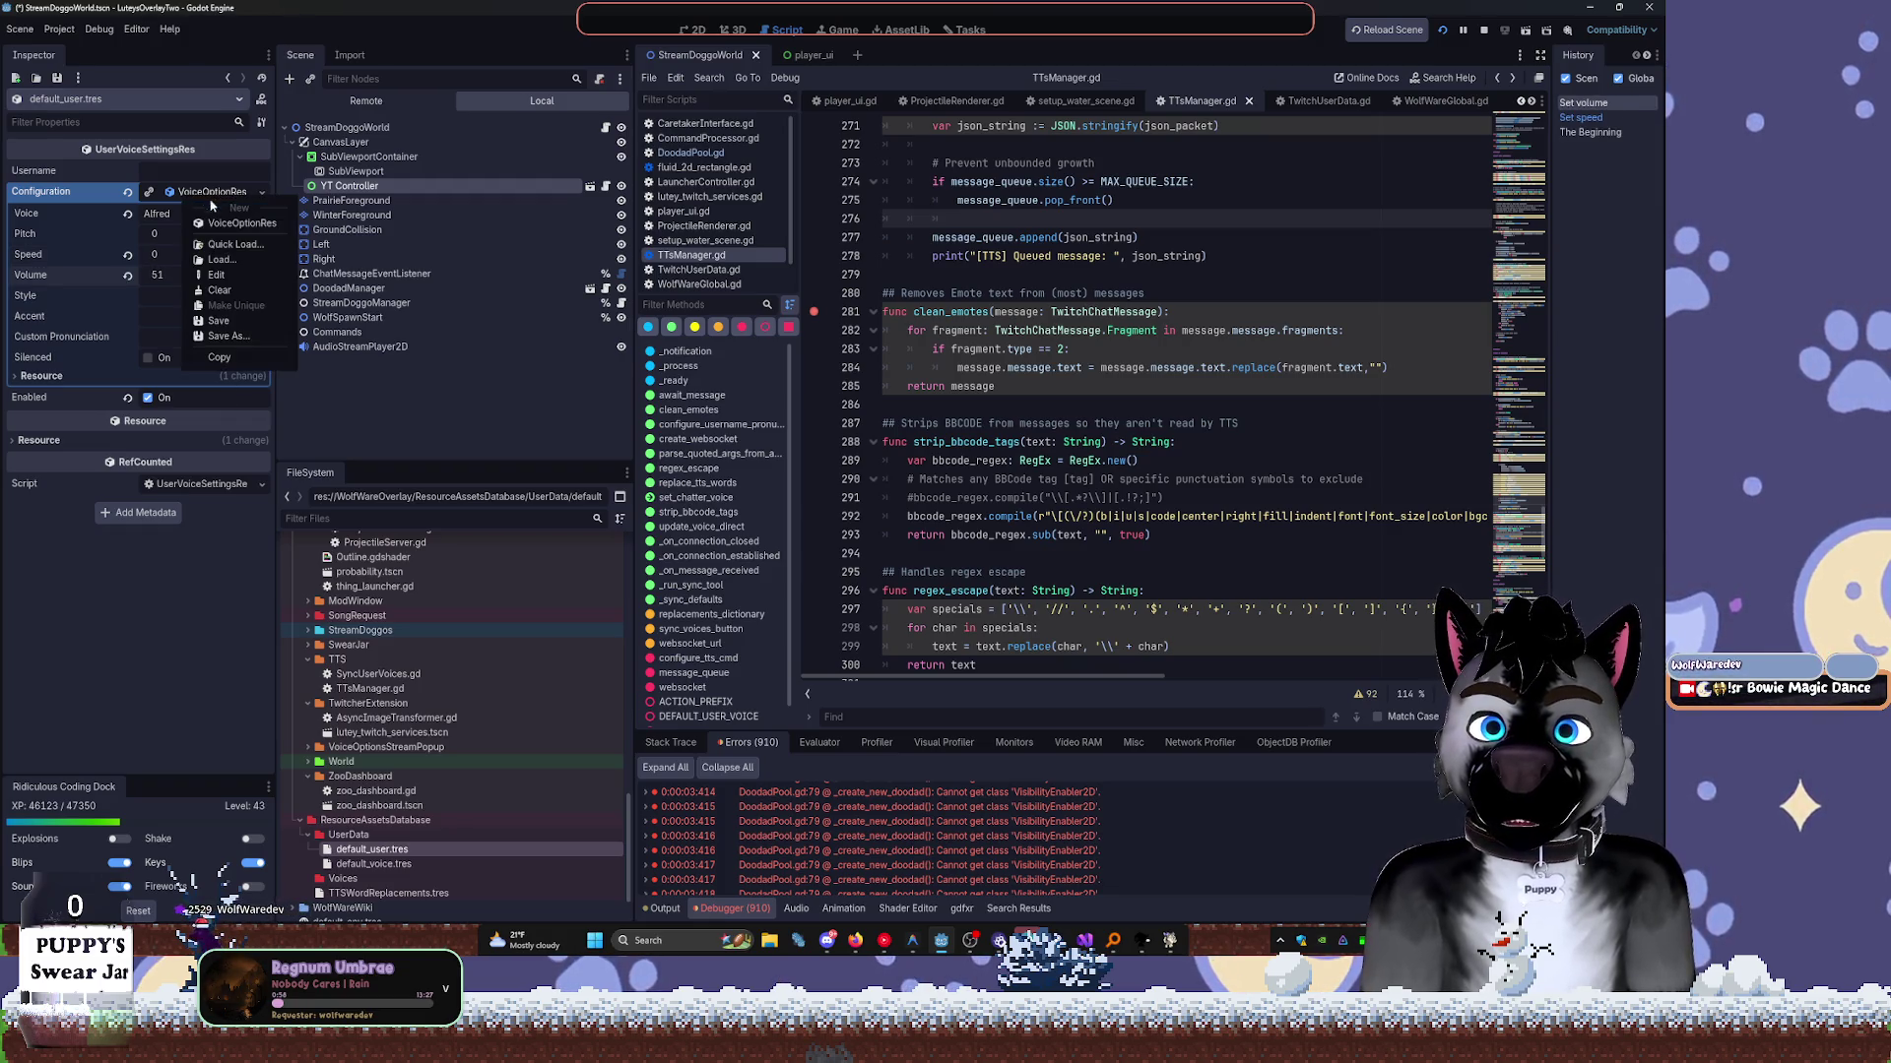
pyautogui.press('Escape')
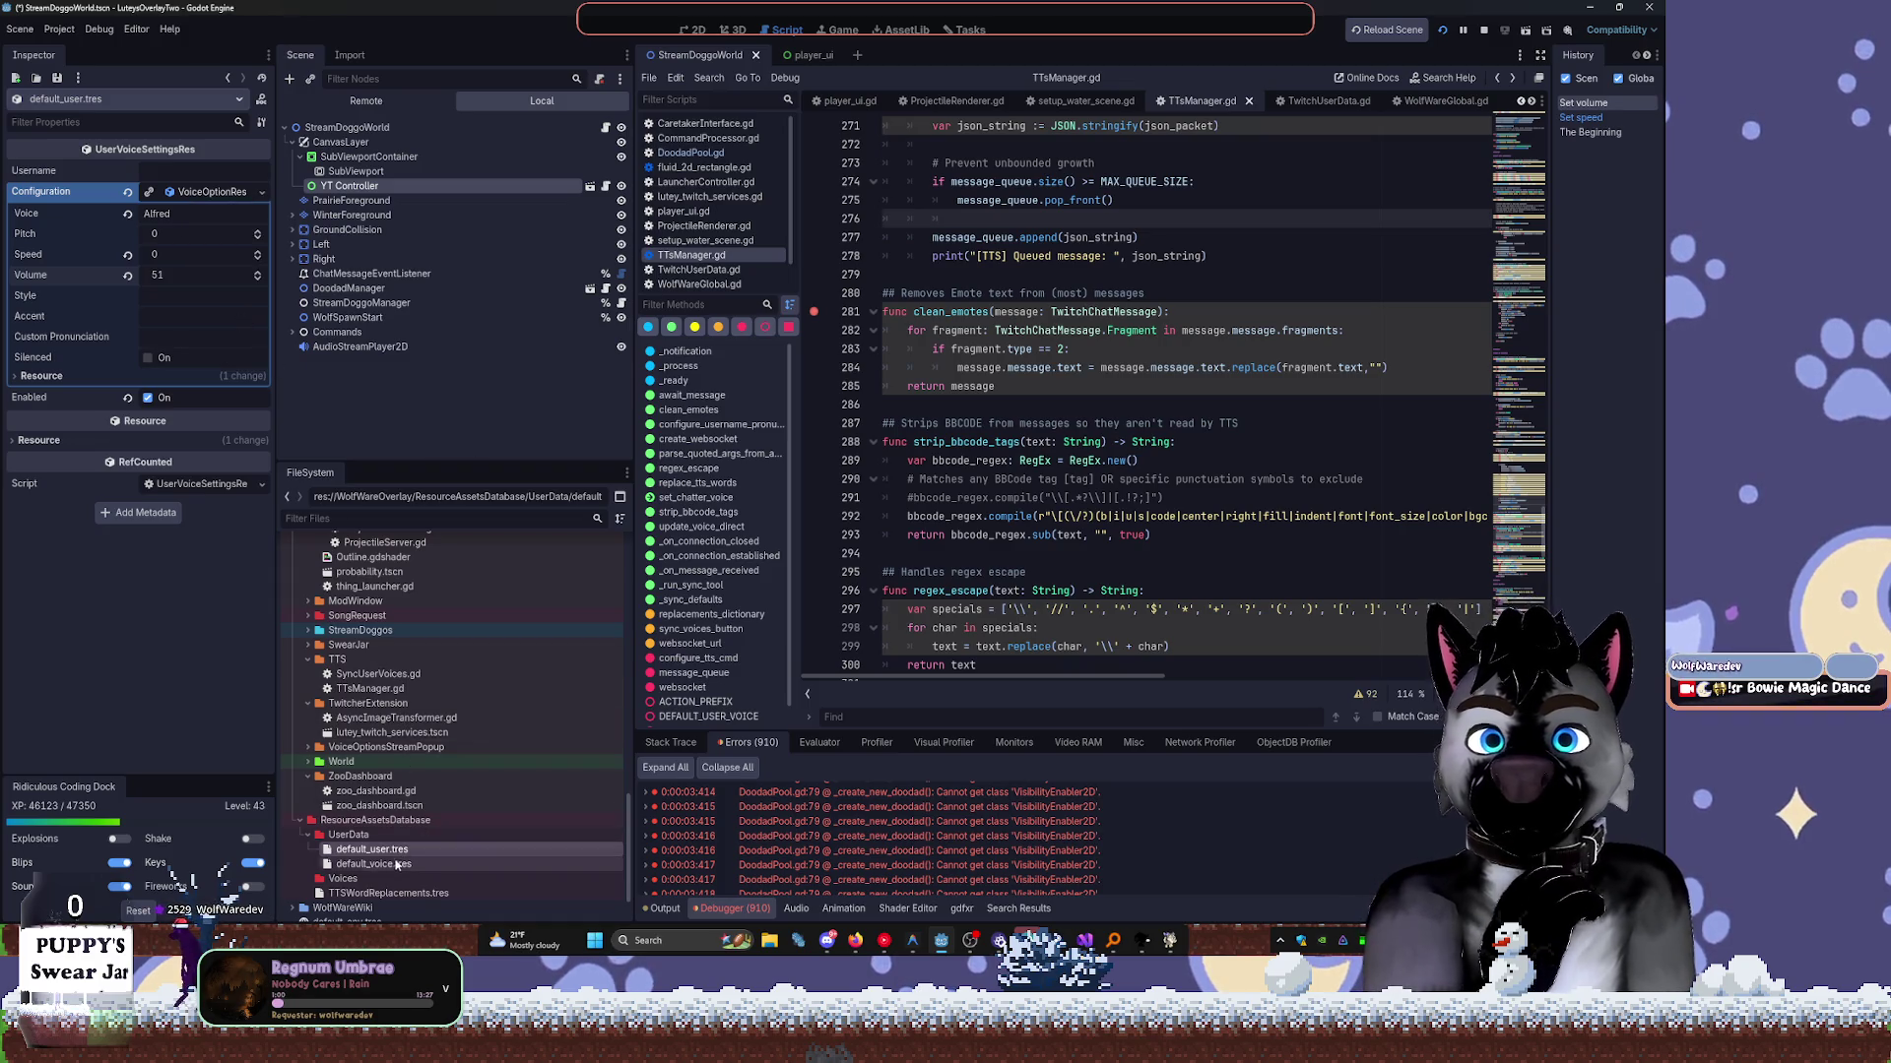
pyautogui.click(396, 865)
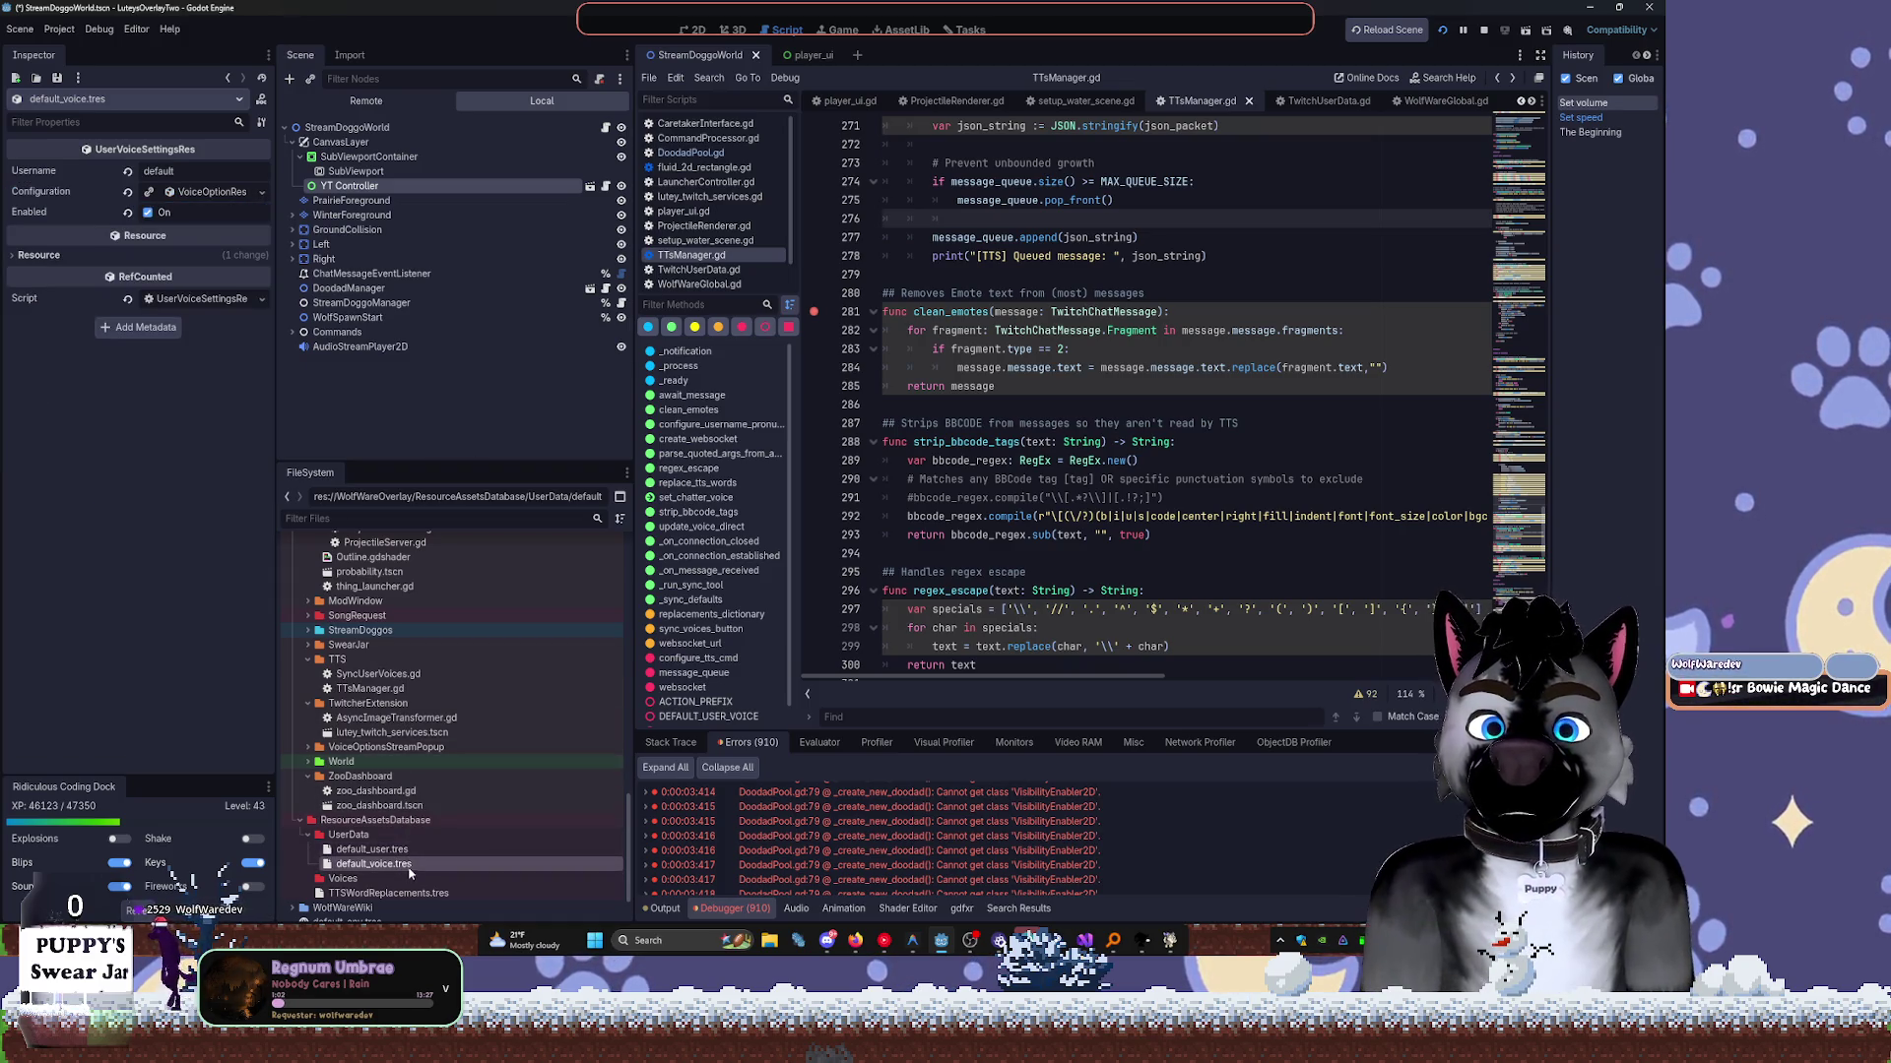
pyautogui.rightClick(407, 866)
pyautogui.rightClick(386, 865)
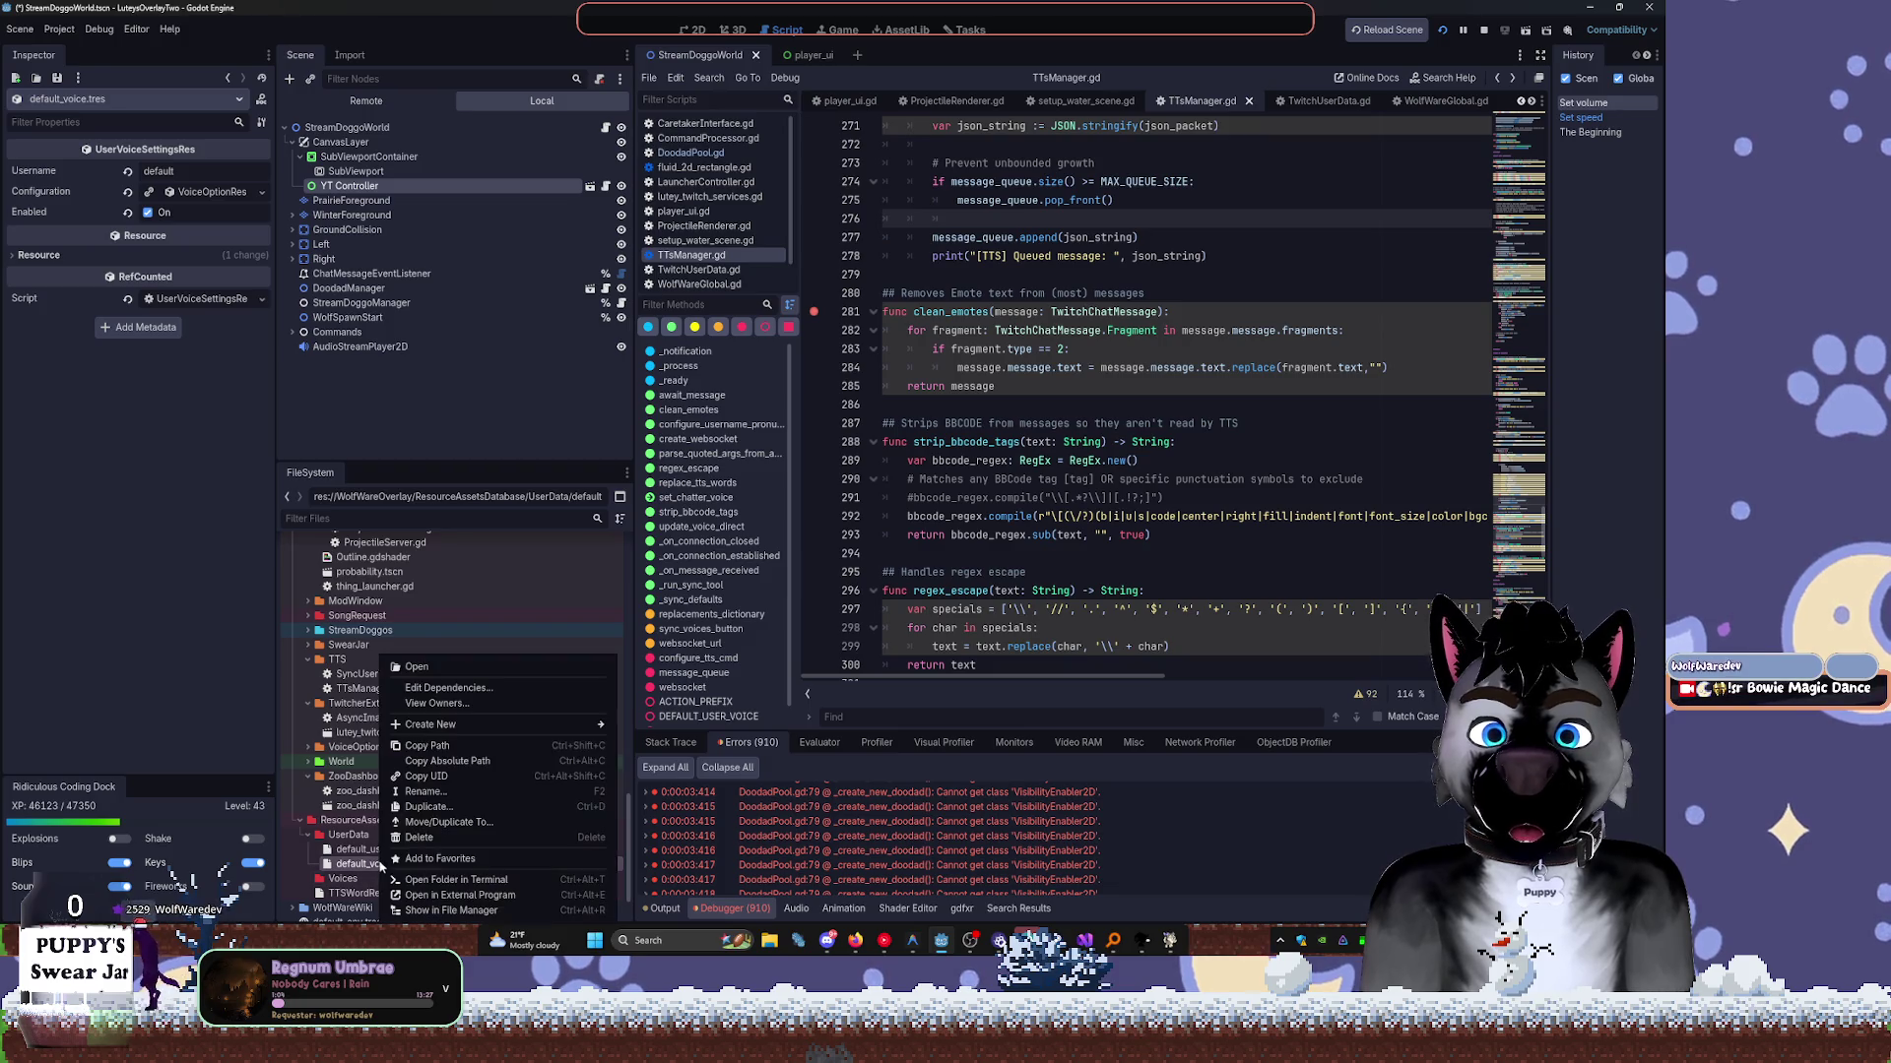
pyautogui.click(431, 837)
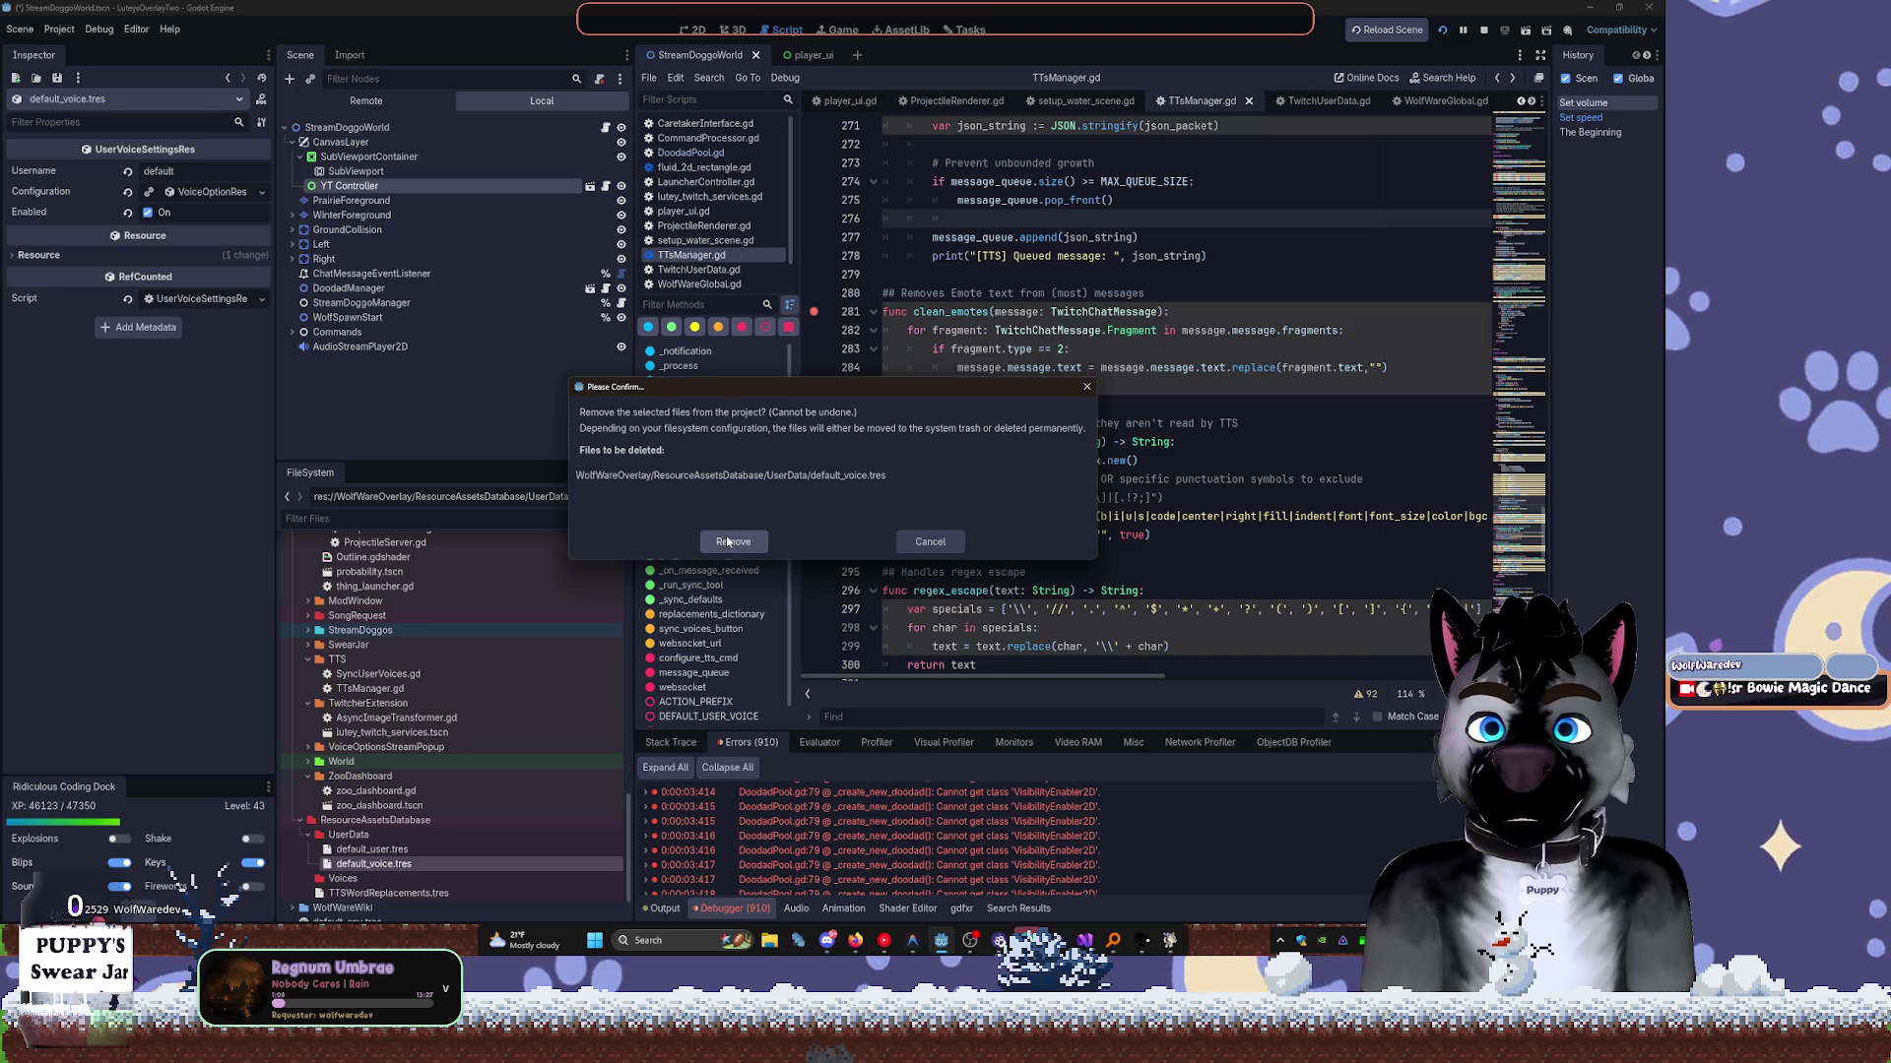
pyautogui.click(930, 542)
pyautogui.click(201, 191)
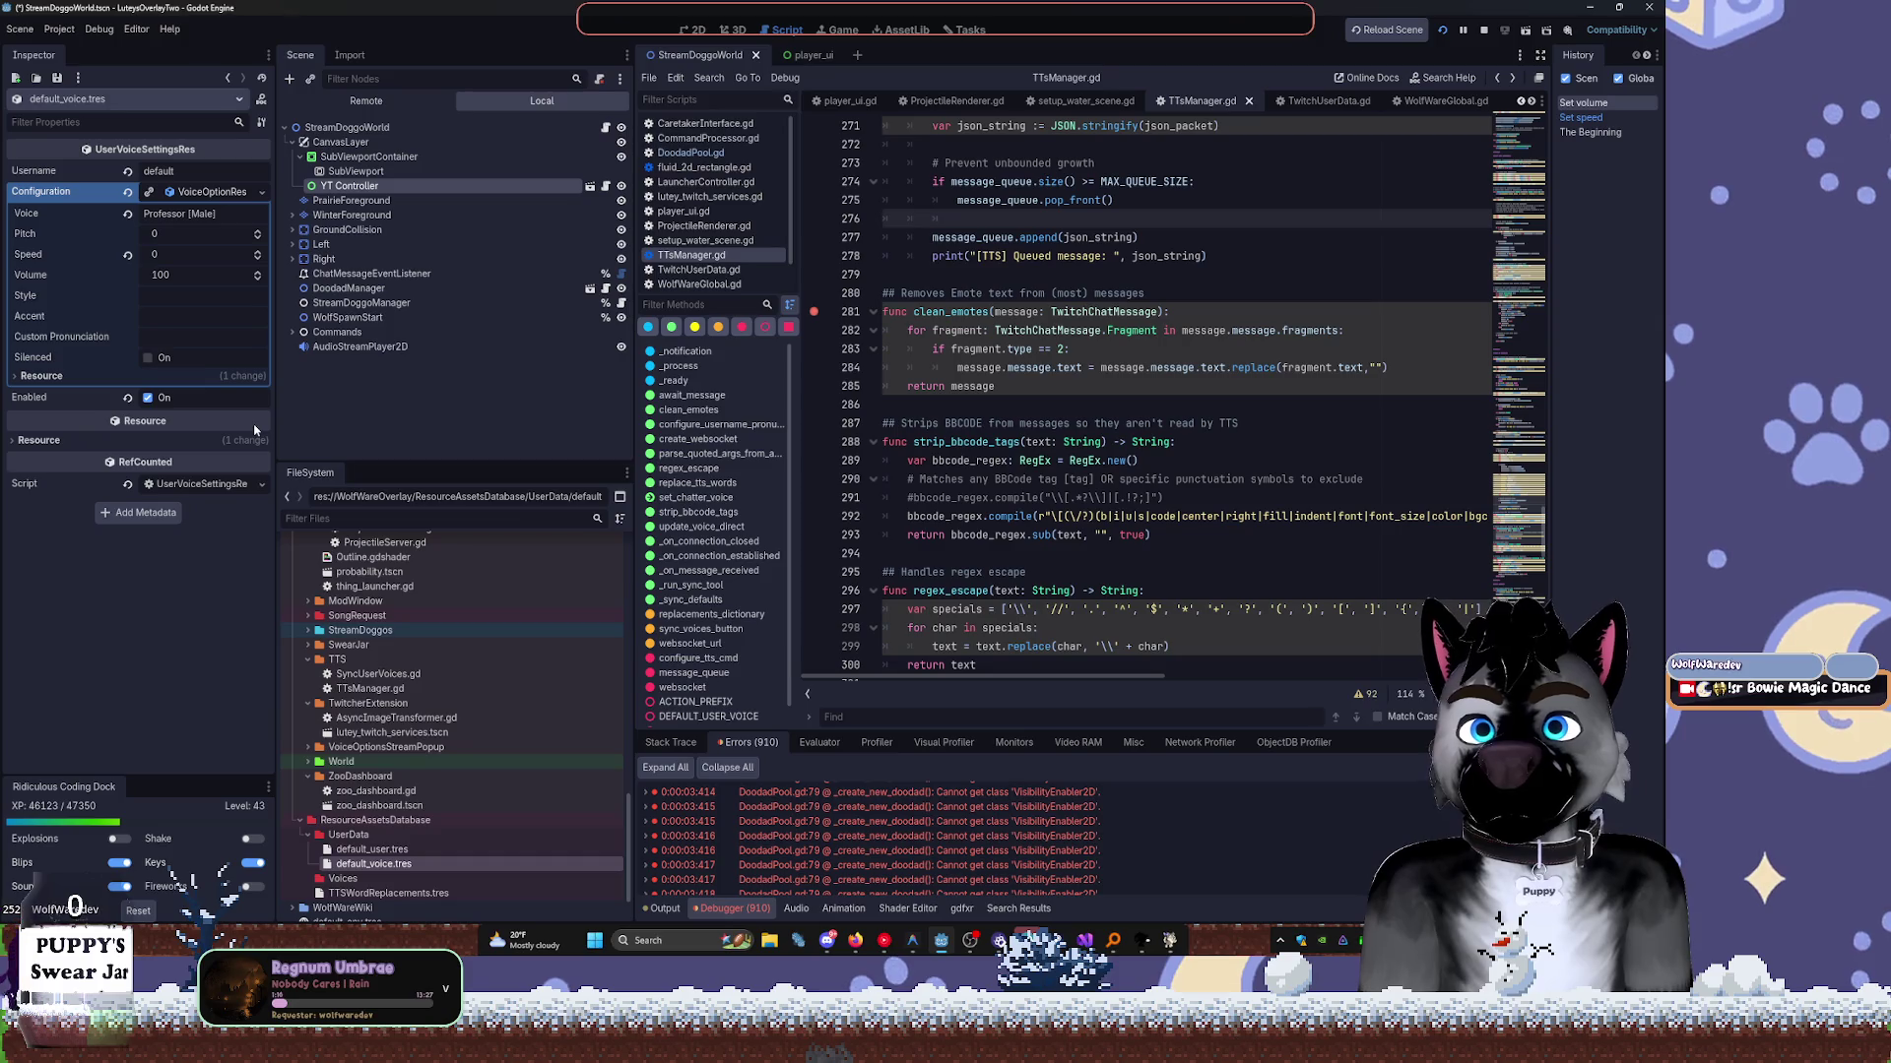
# Set default_user.tres's username to DefaultDebugUser, save, and collapse the ZooDashboard folder.
pyautogui.click(374, 848)
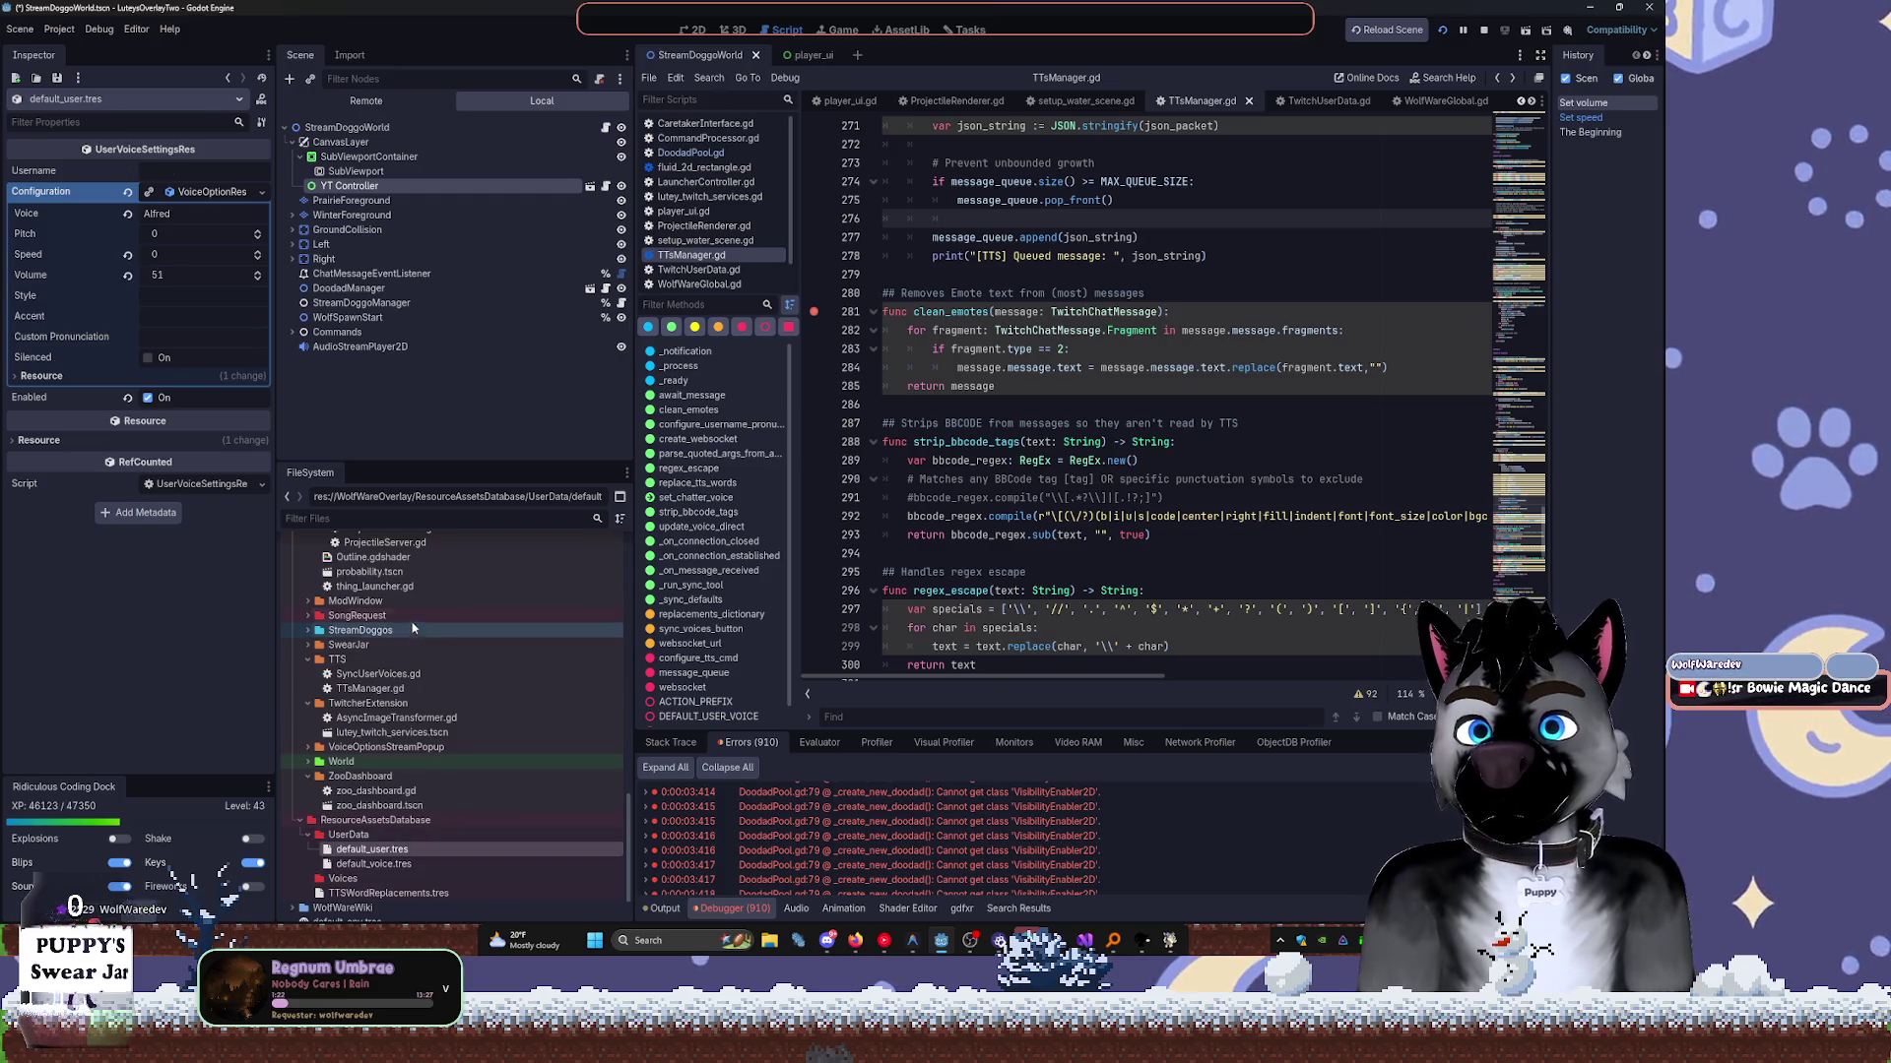
pyautogui.write('DefaultDebugUser')
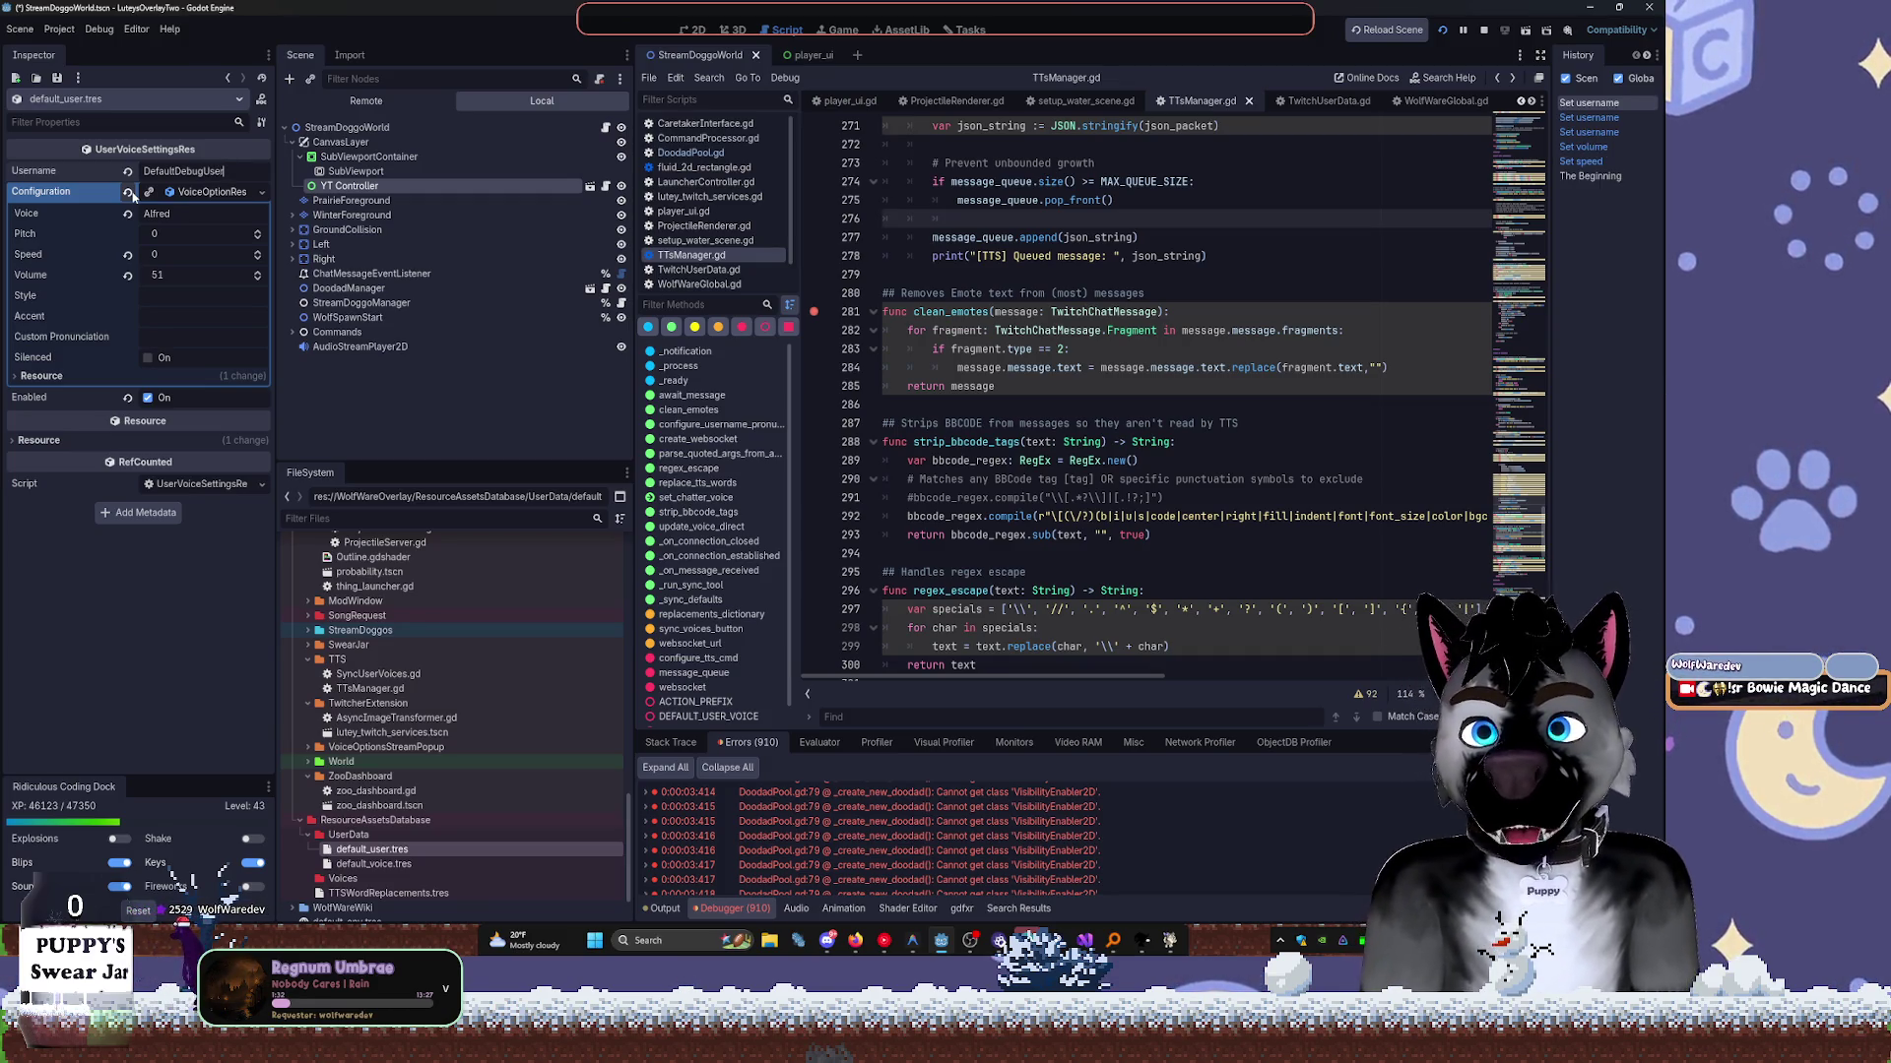
pyautogui.hotkey('ctrl', 's')
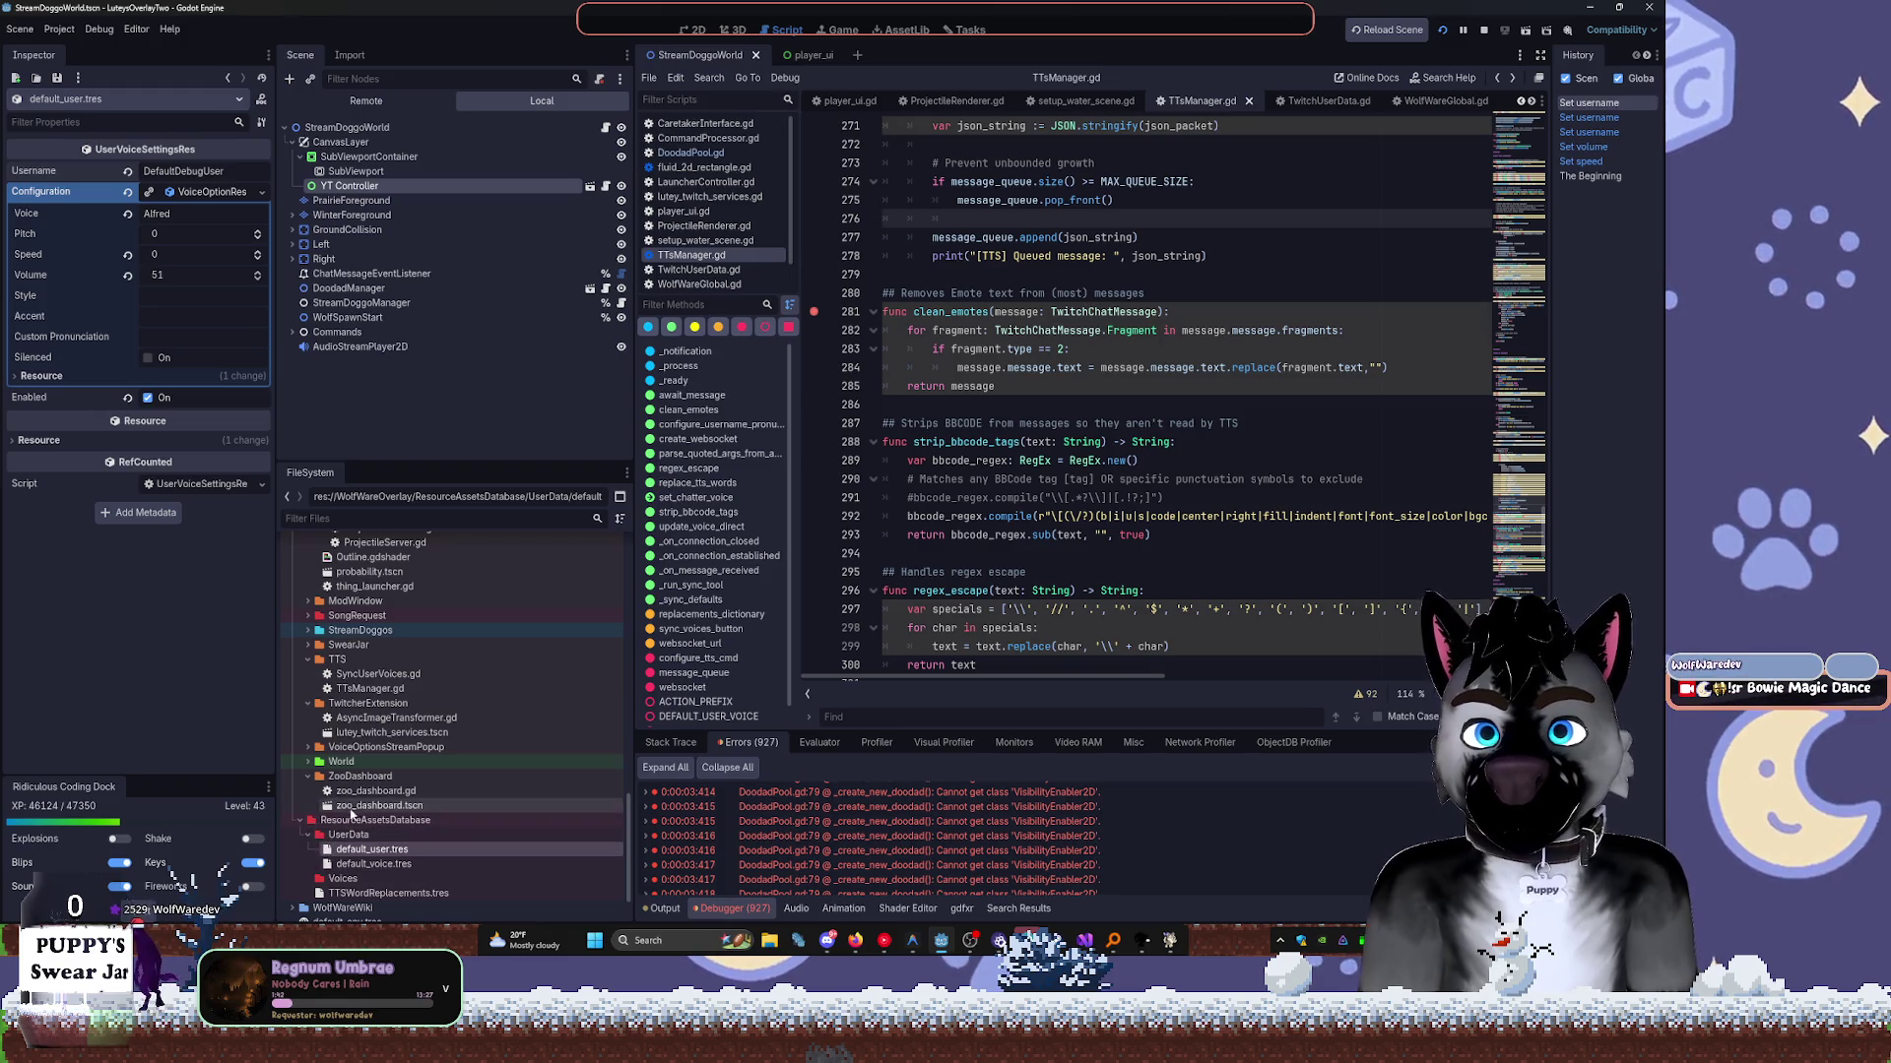
pyautogui.doubleClick(357, 777)
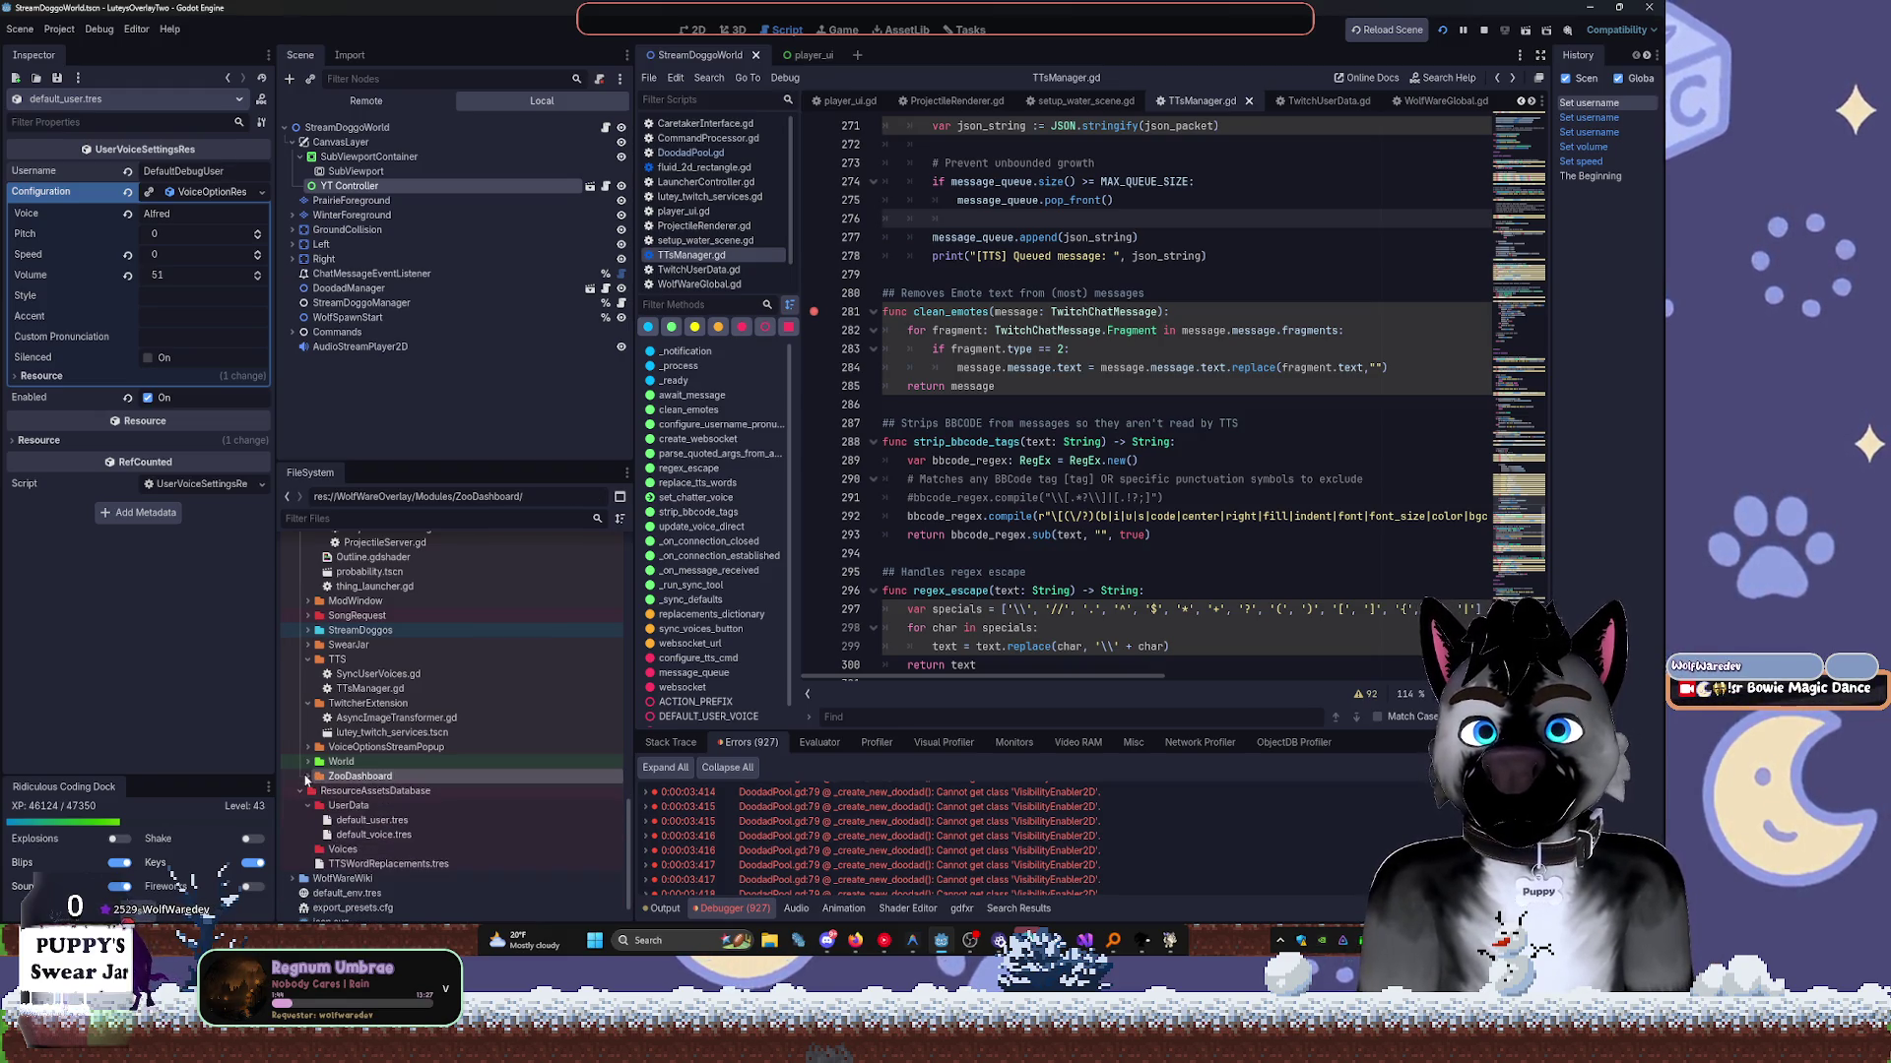
# Expand the World folder and open the wolfys_world3D.gd script.
pyautogui.click(343, 762)
pyautogui.scroll(3, 462, 767)
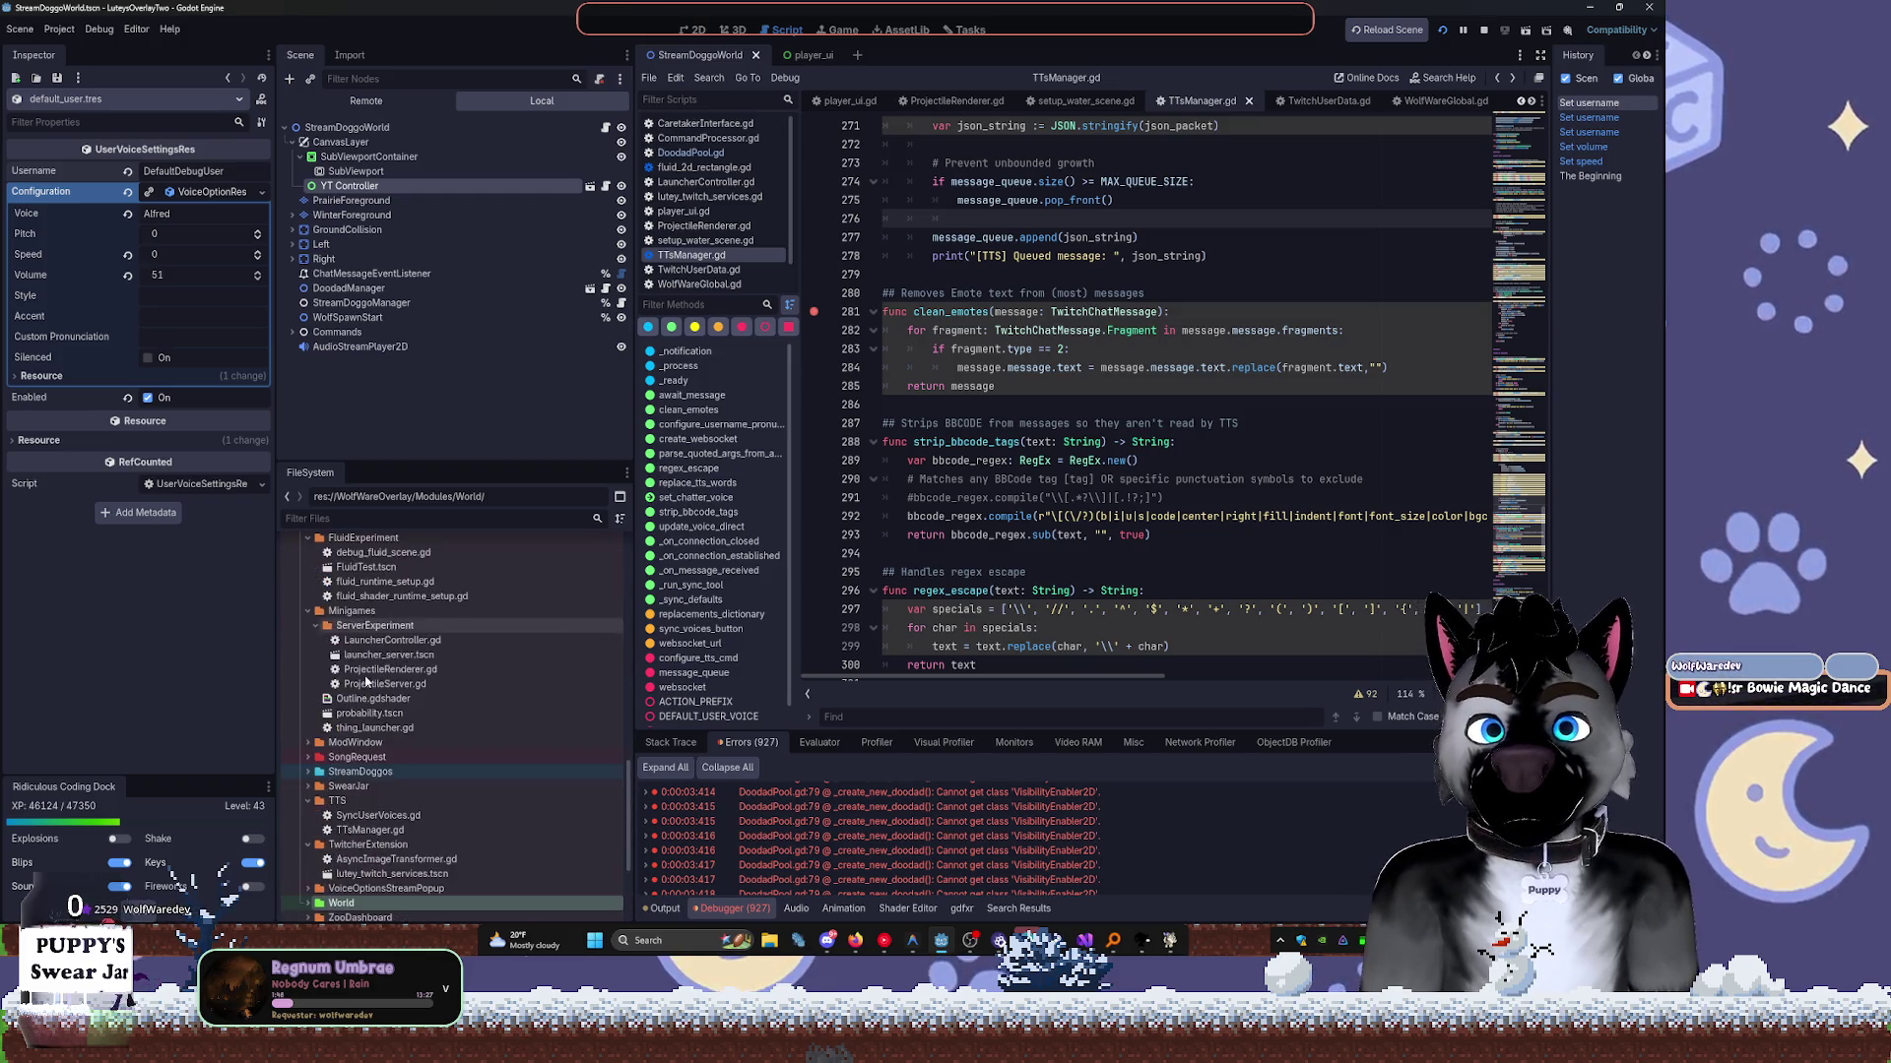
pyautogui.scroll(-4, 372, 769)
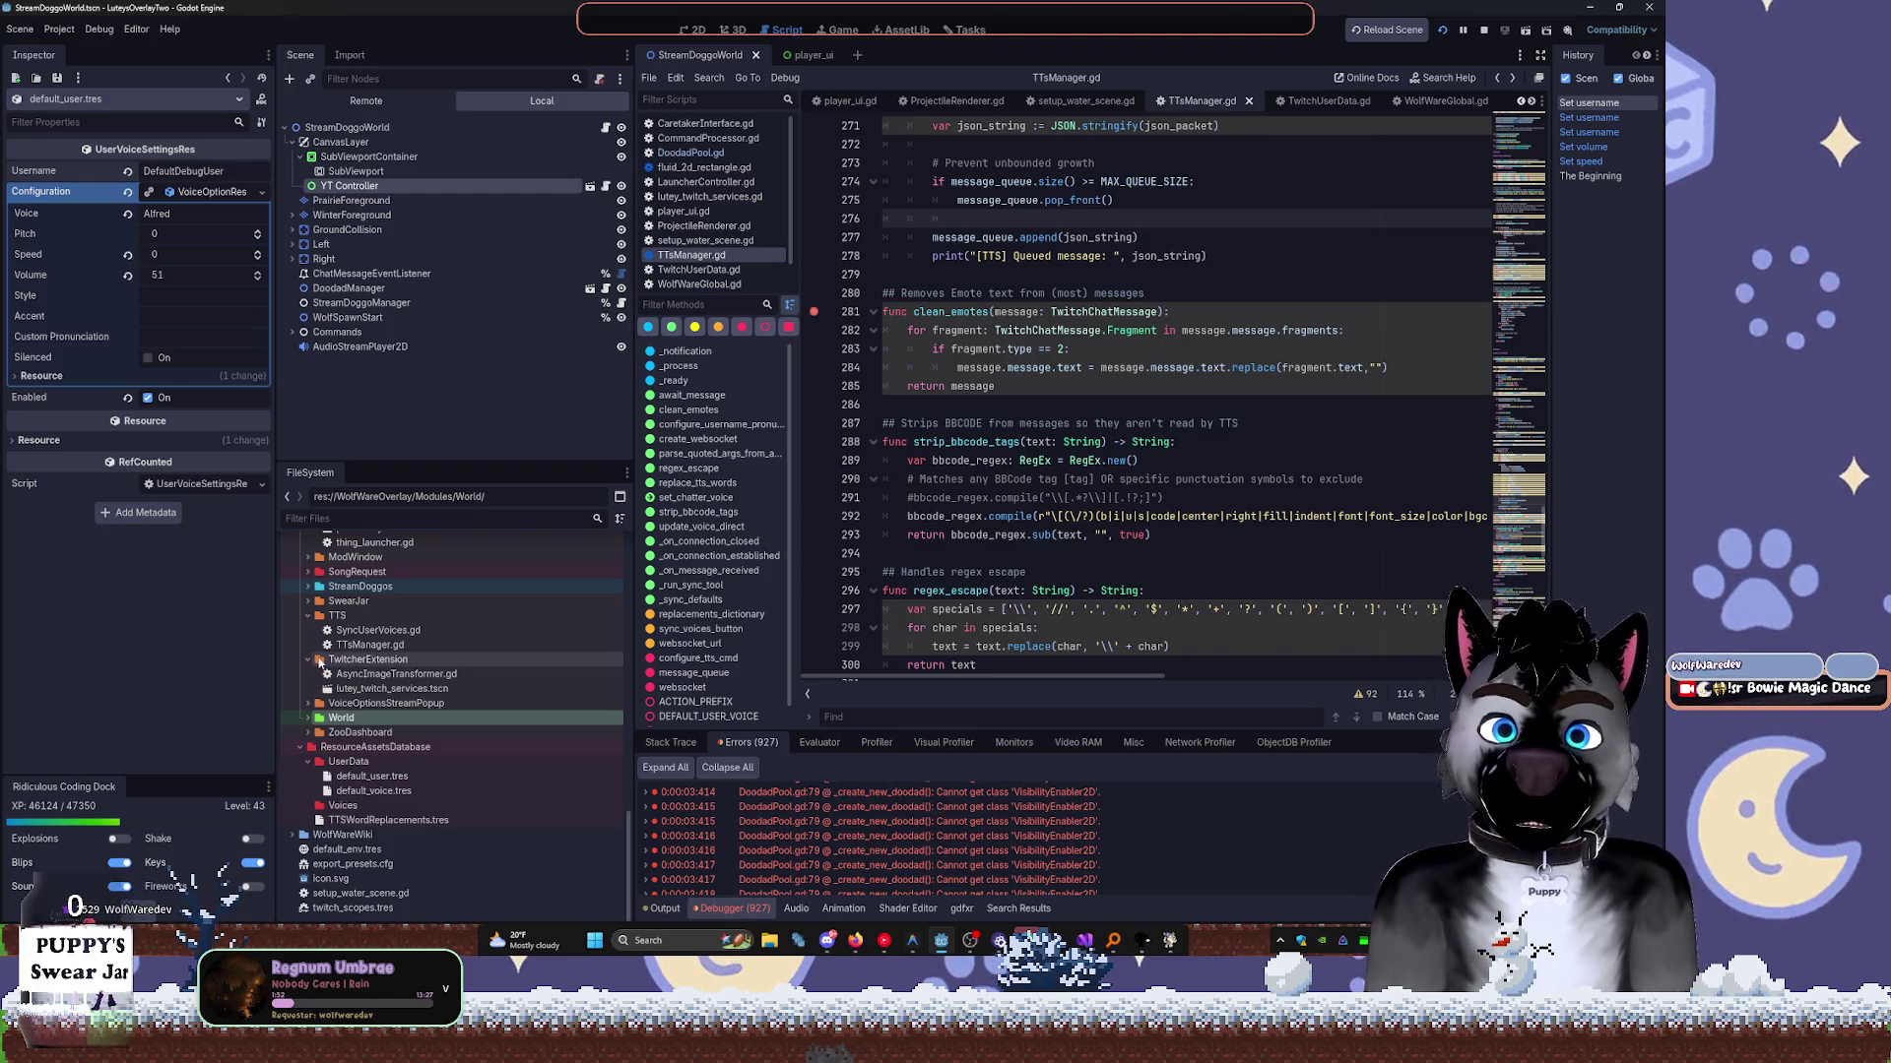
pyautogui.click(308, 719)
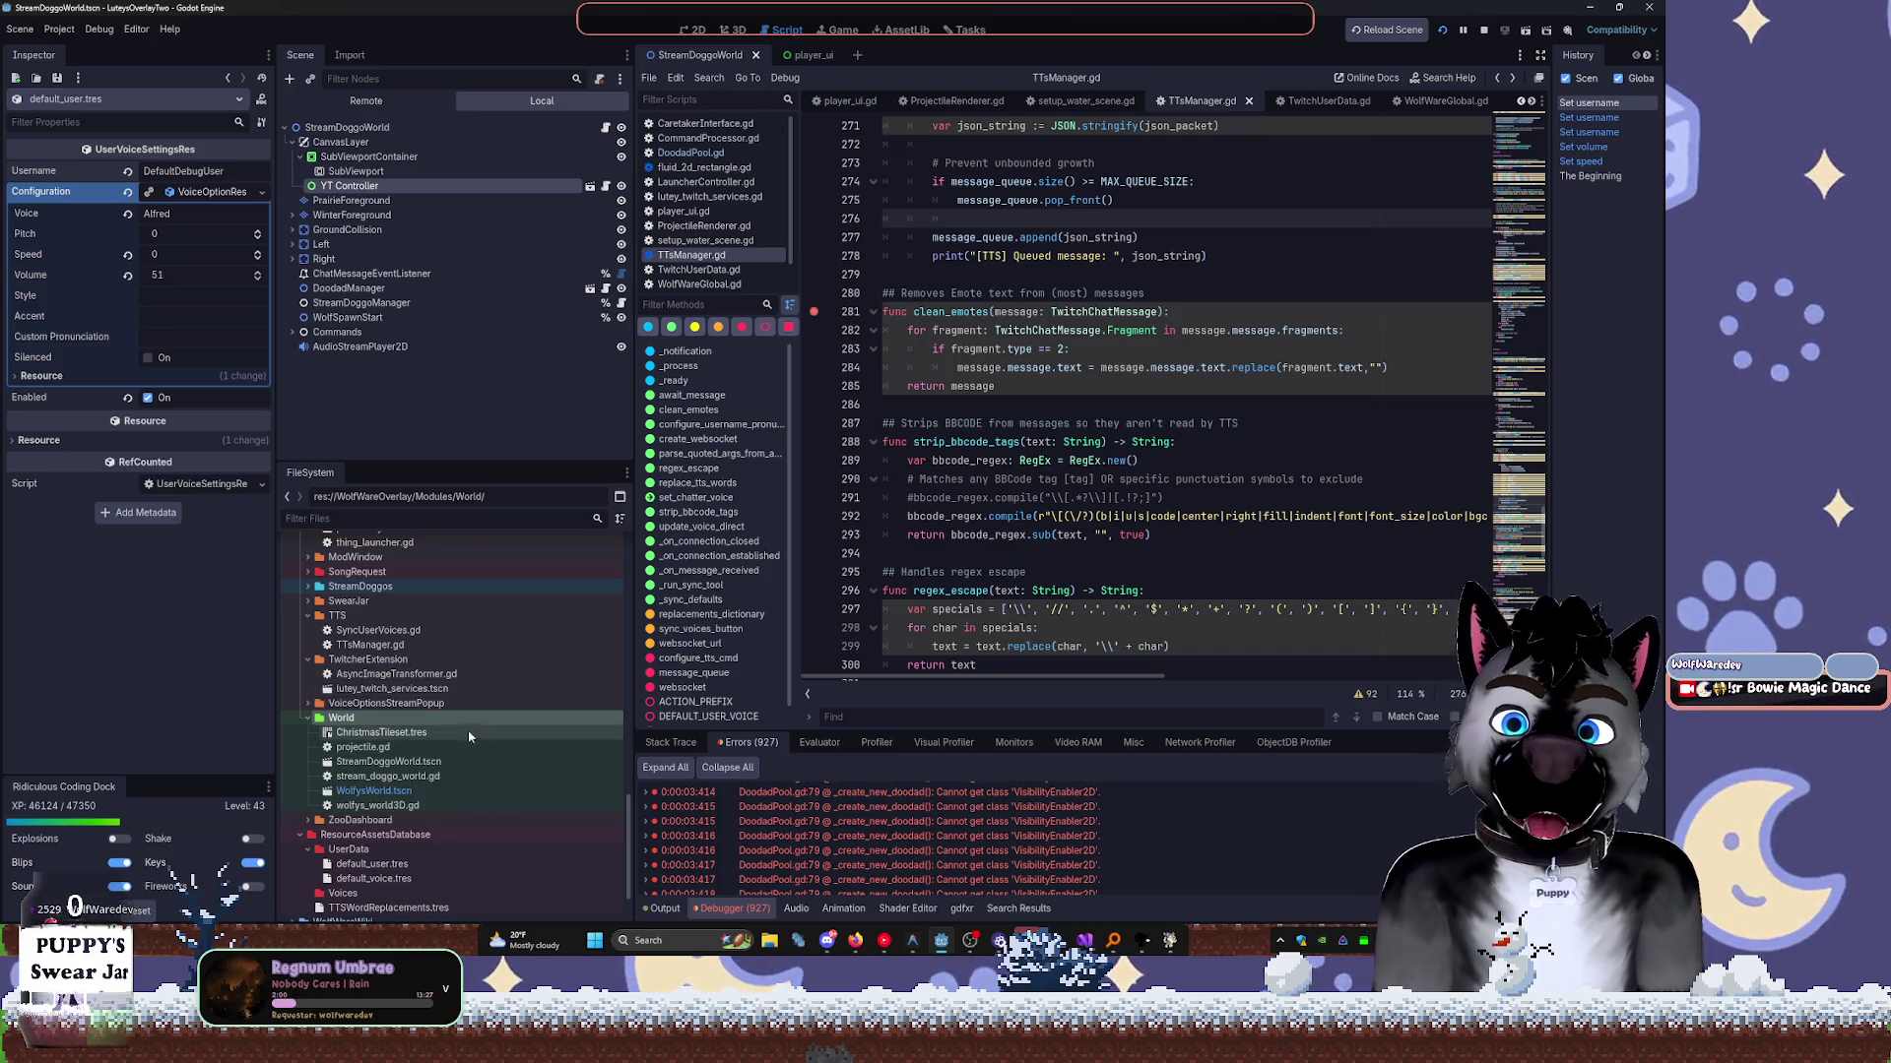
pyautogui.click(699, 31)
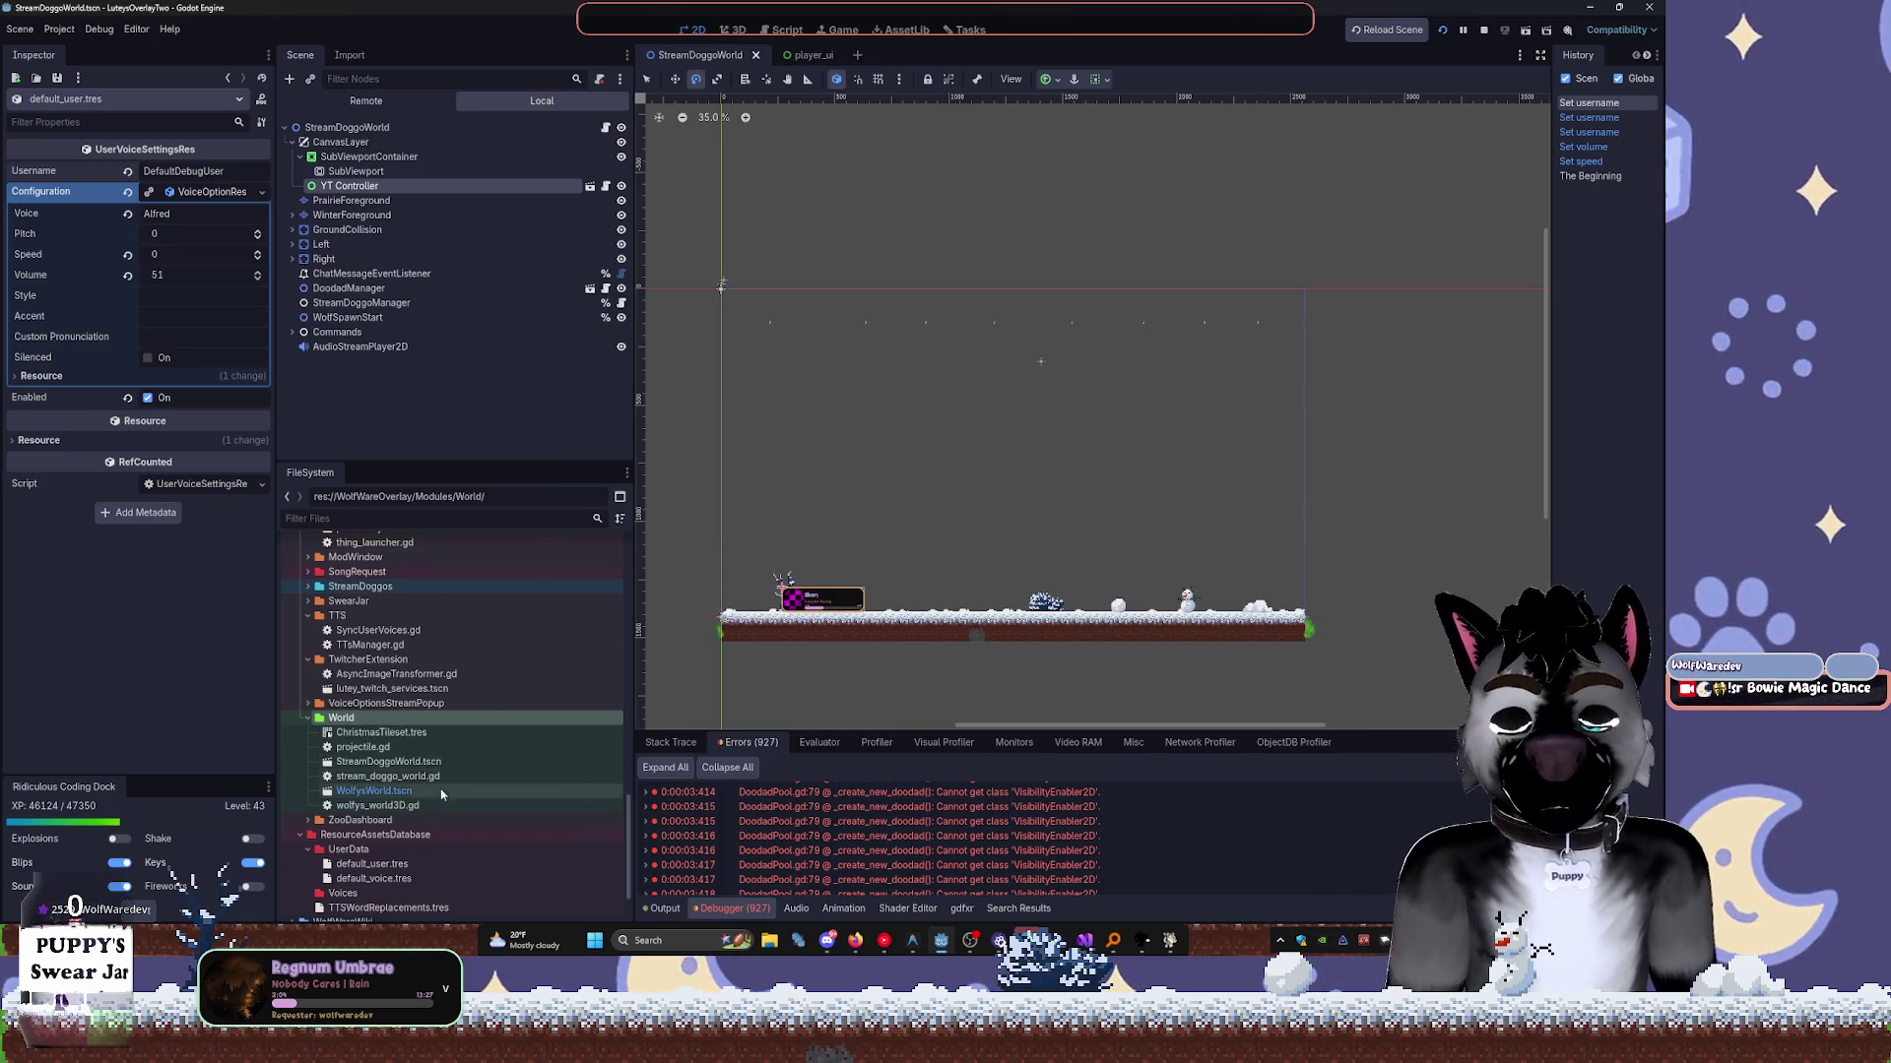
pyautogui.doubleClick(413, 806)
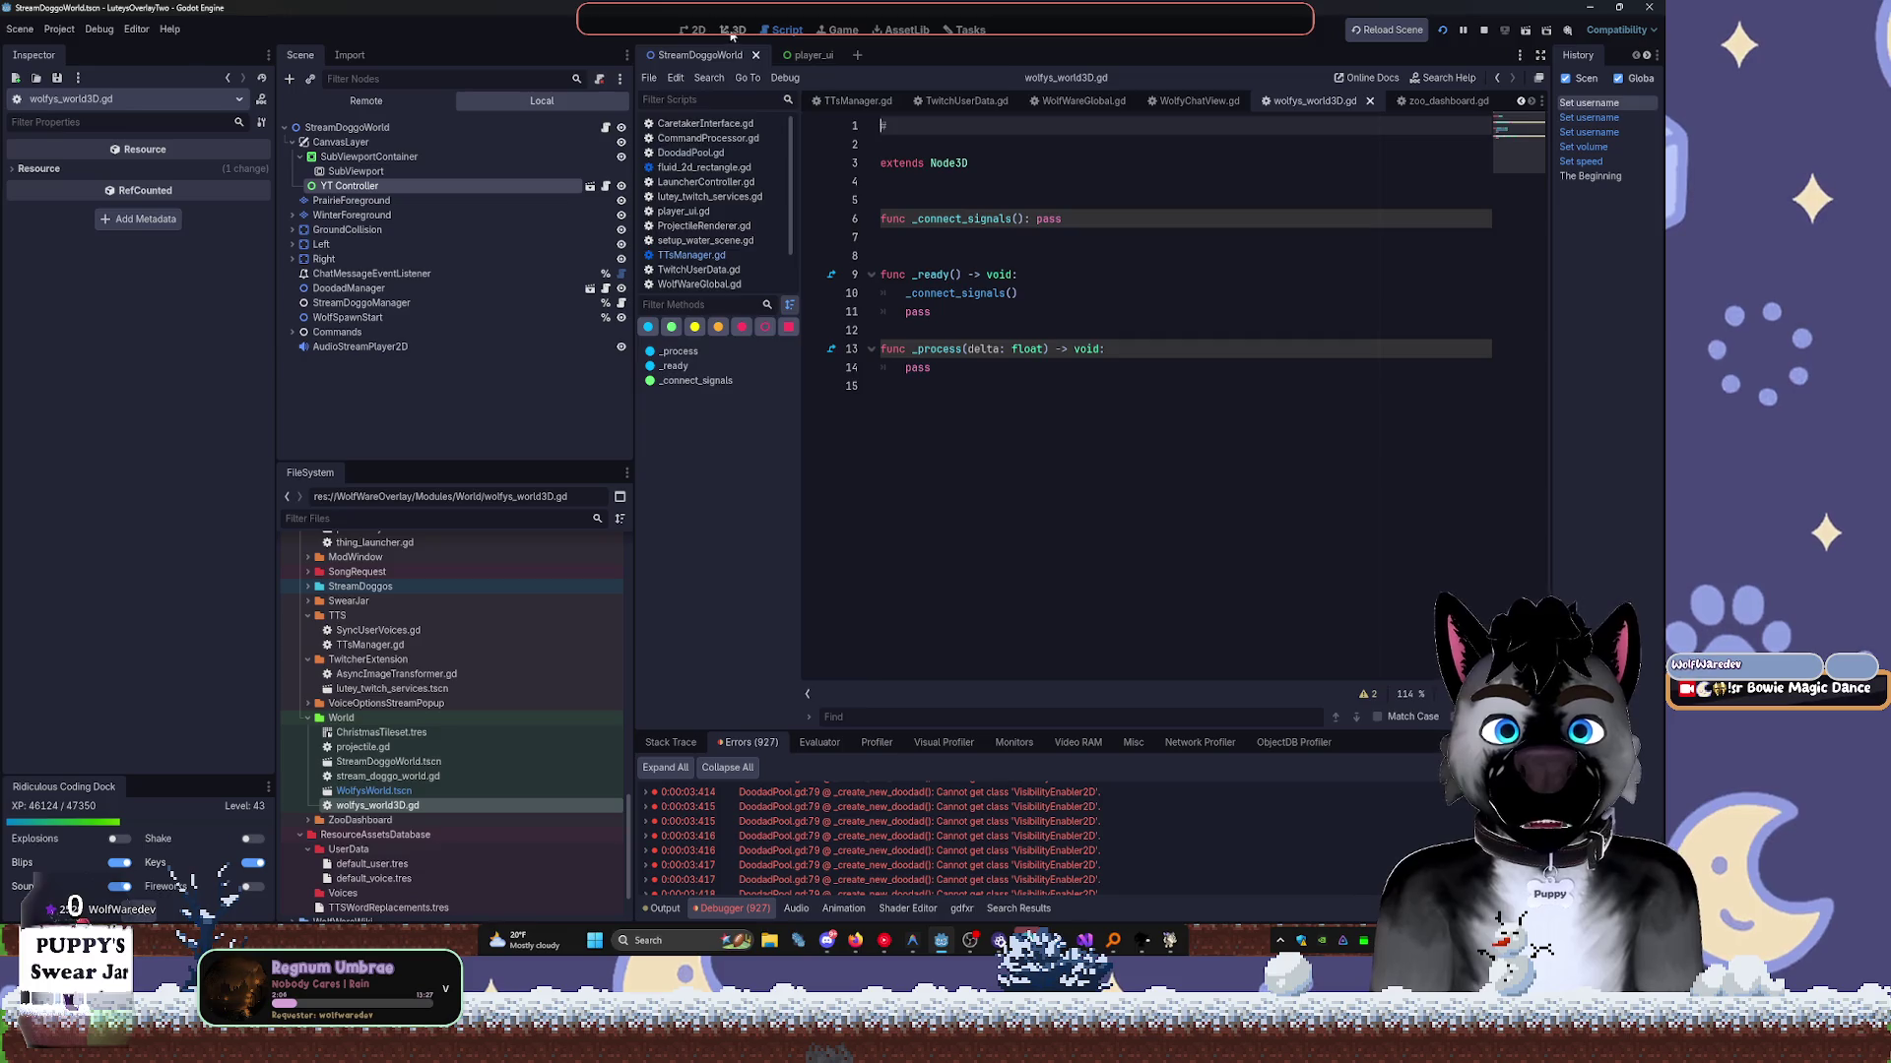
# Look around the 3D view and select the WolfysWorld.tscn scene file.
pyautogui.click(729, 31)
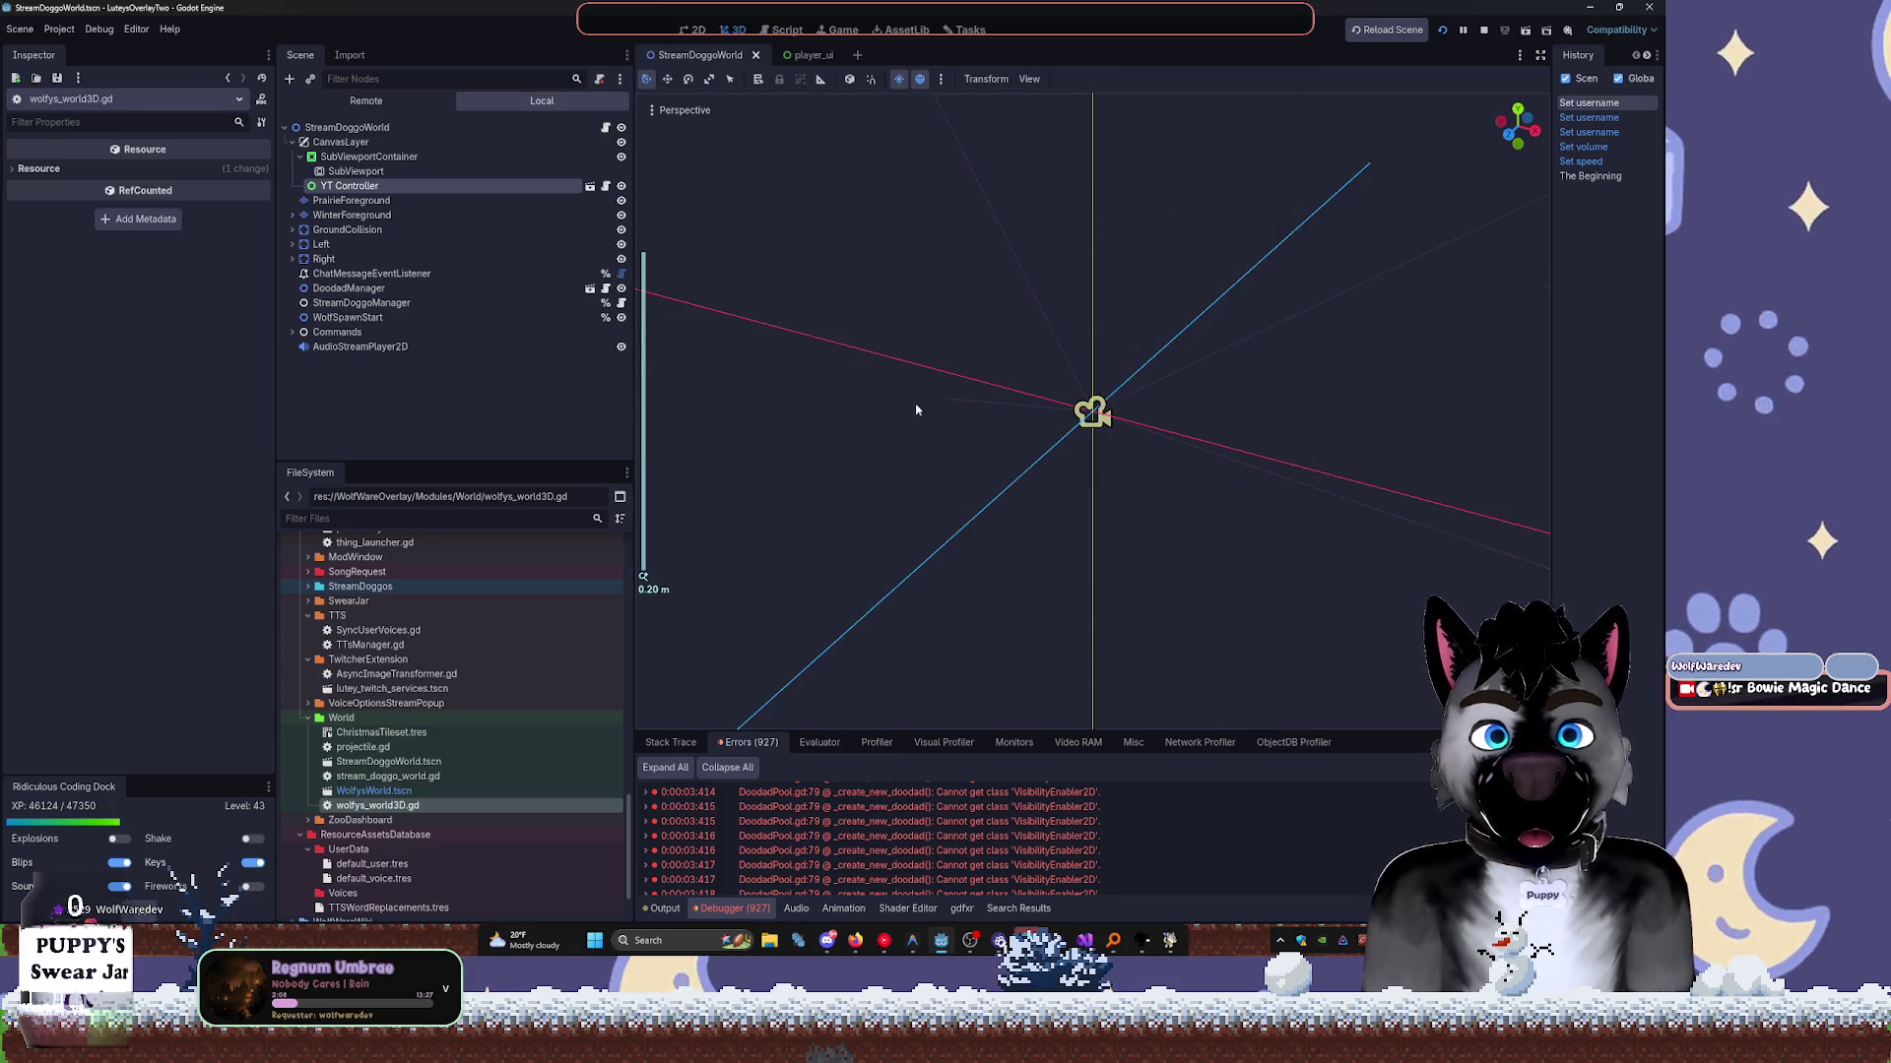
pyautogui.moveTo(915, 277)
pyautogui.mouseDown()
pyautogui.moveTo(1262, 270)
pyautogui.moveTo(928, 161)
pyautogui.mouseUp()
pyautogui.scroll(3, 936, 173)
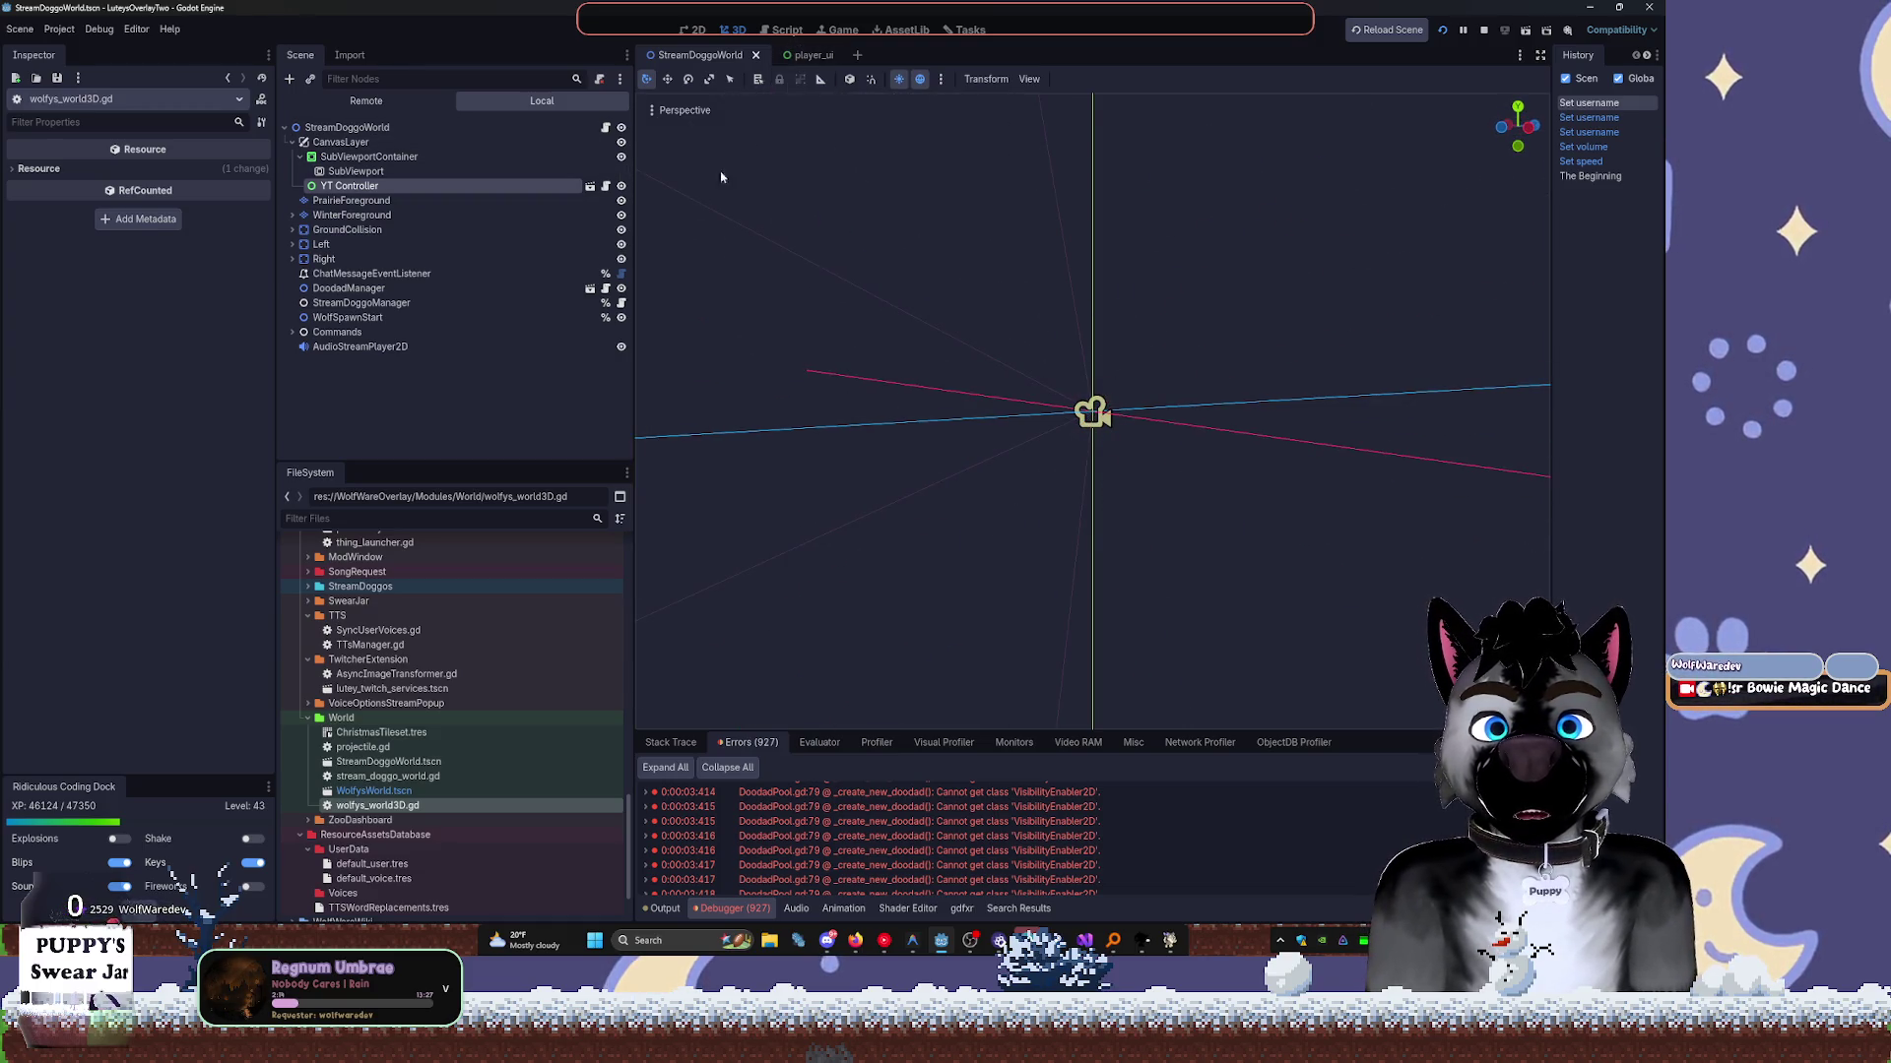
pyautogui.click(387, 795)
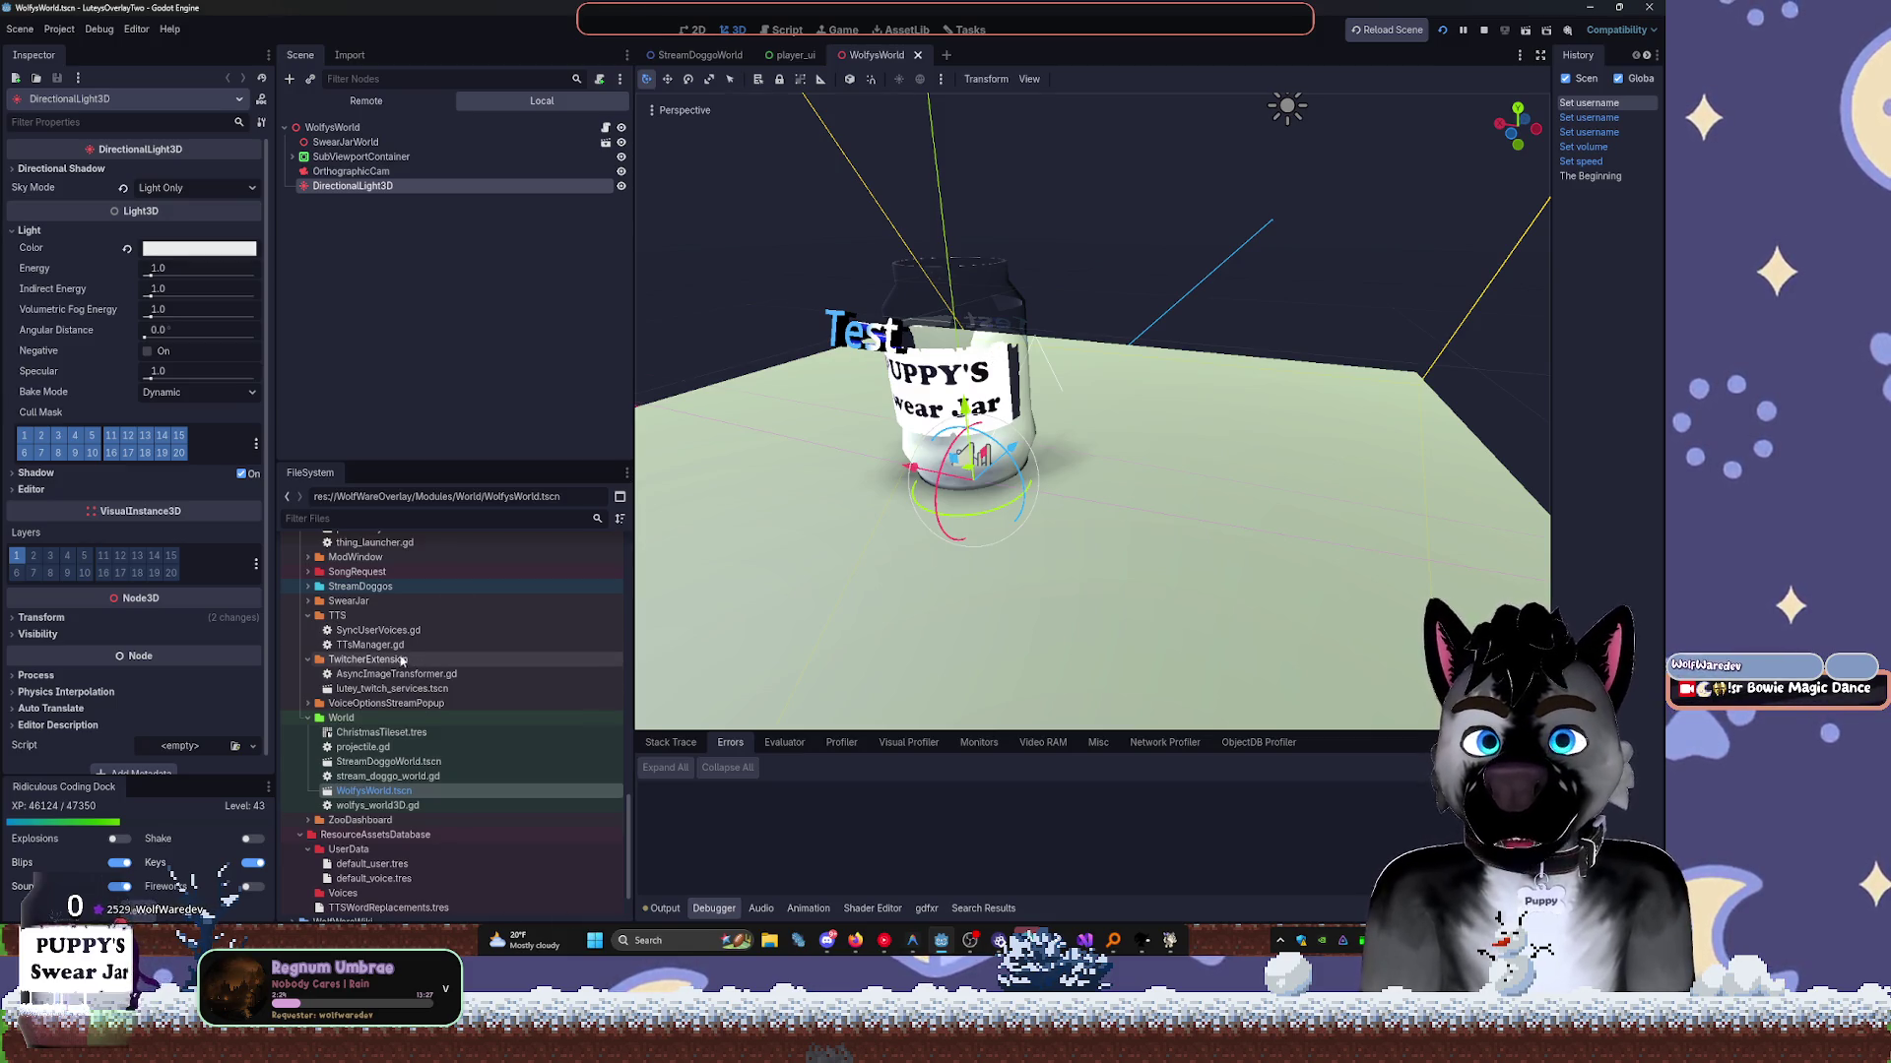
# Inspect the SwearJarWorld and WolfysWorld nodes, then open projectile.gd in the script editor.
pyautogui.click(370, 143)
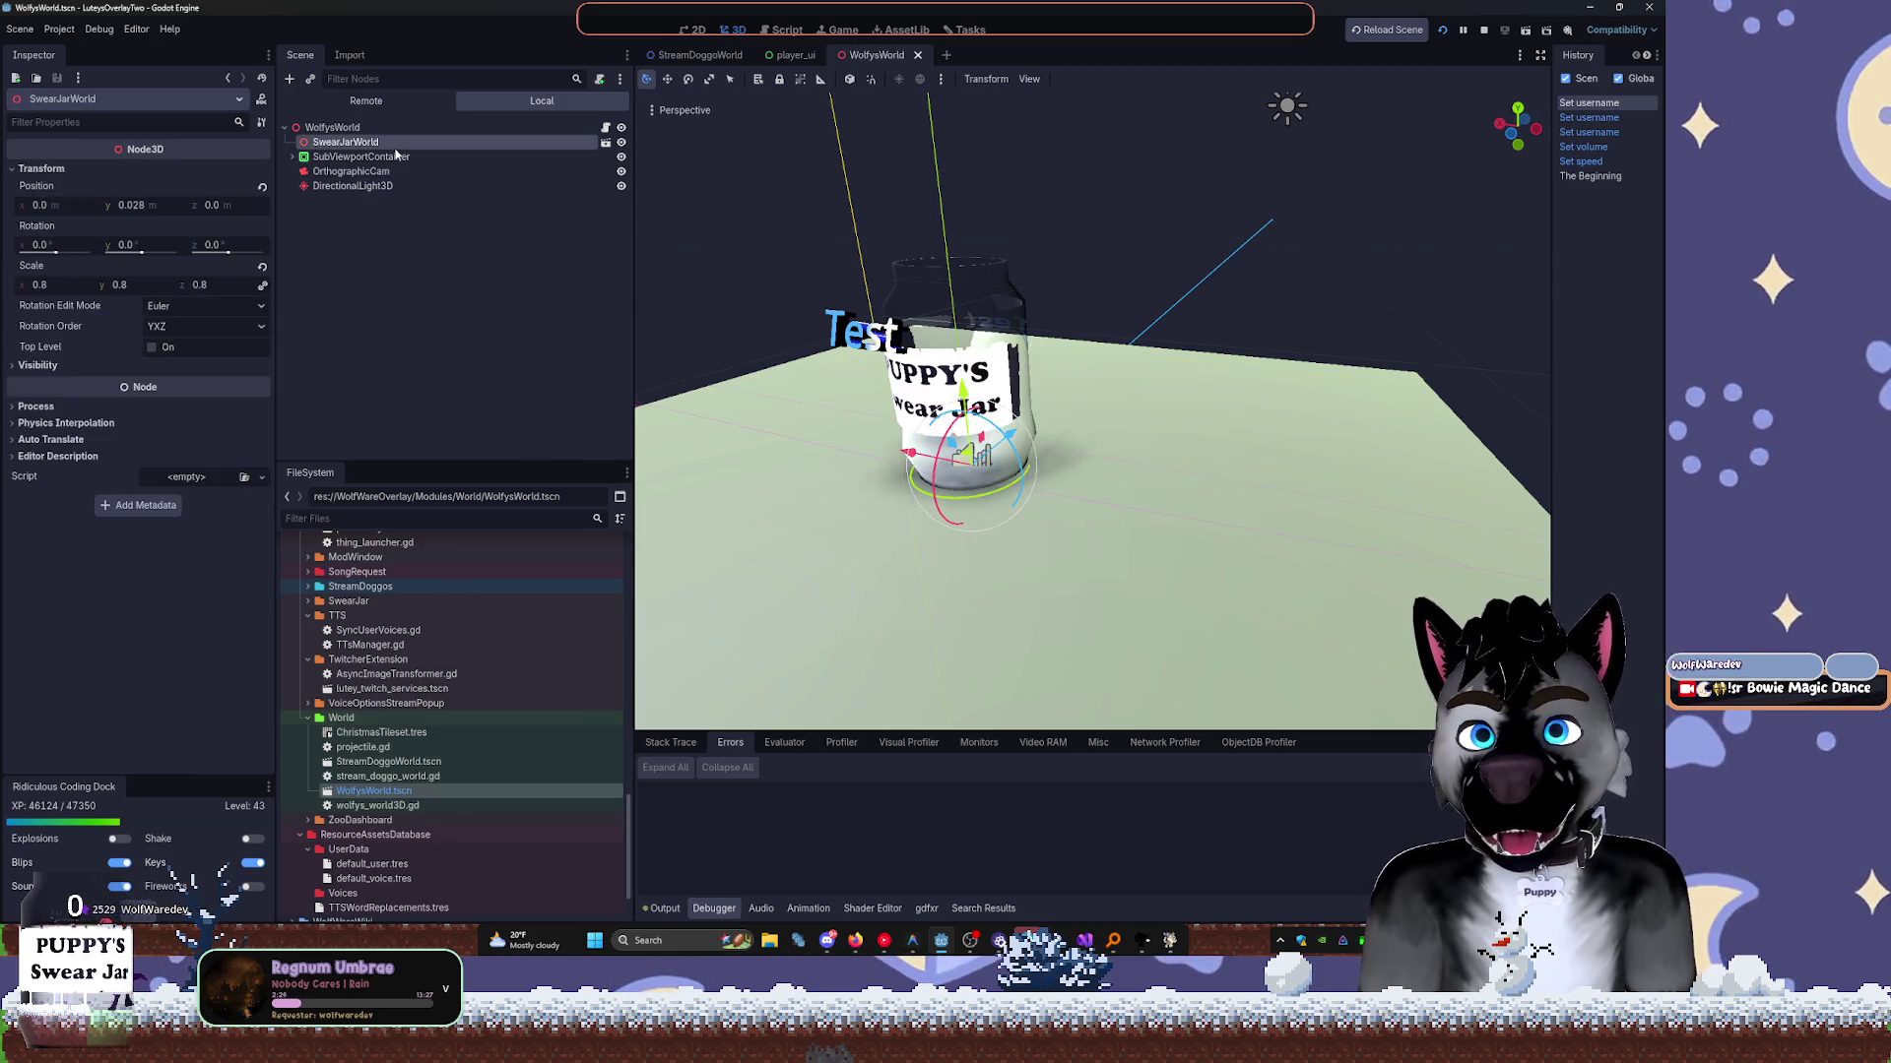
pyautogui.click(384, 127)
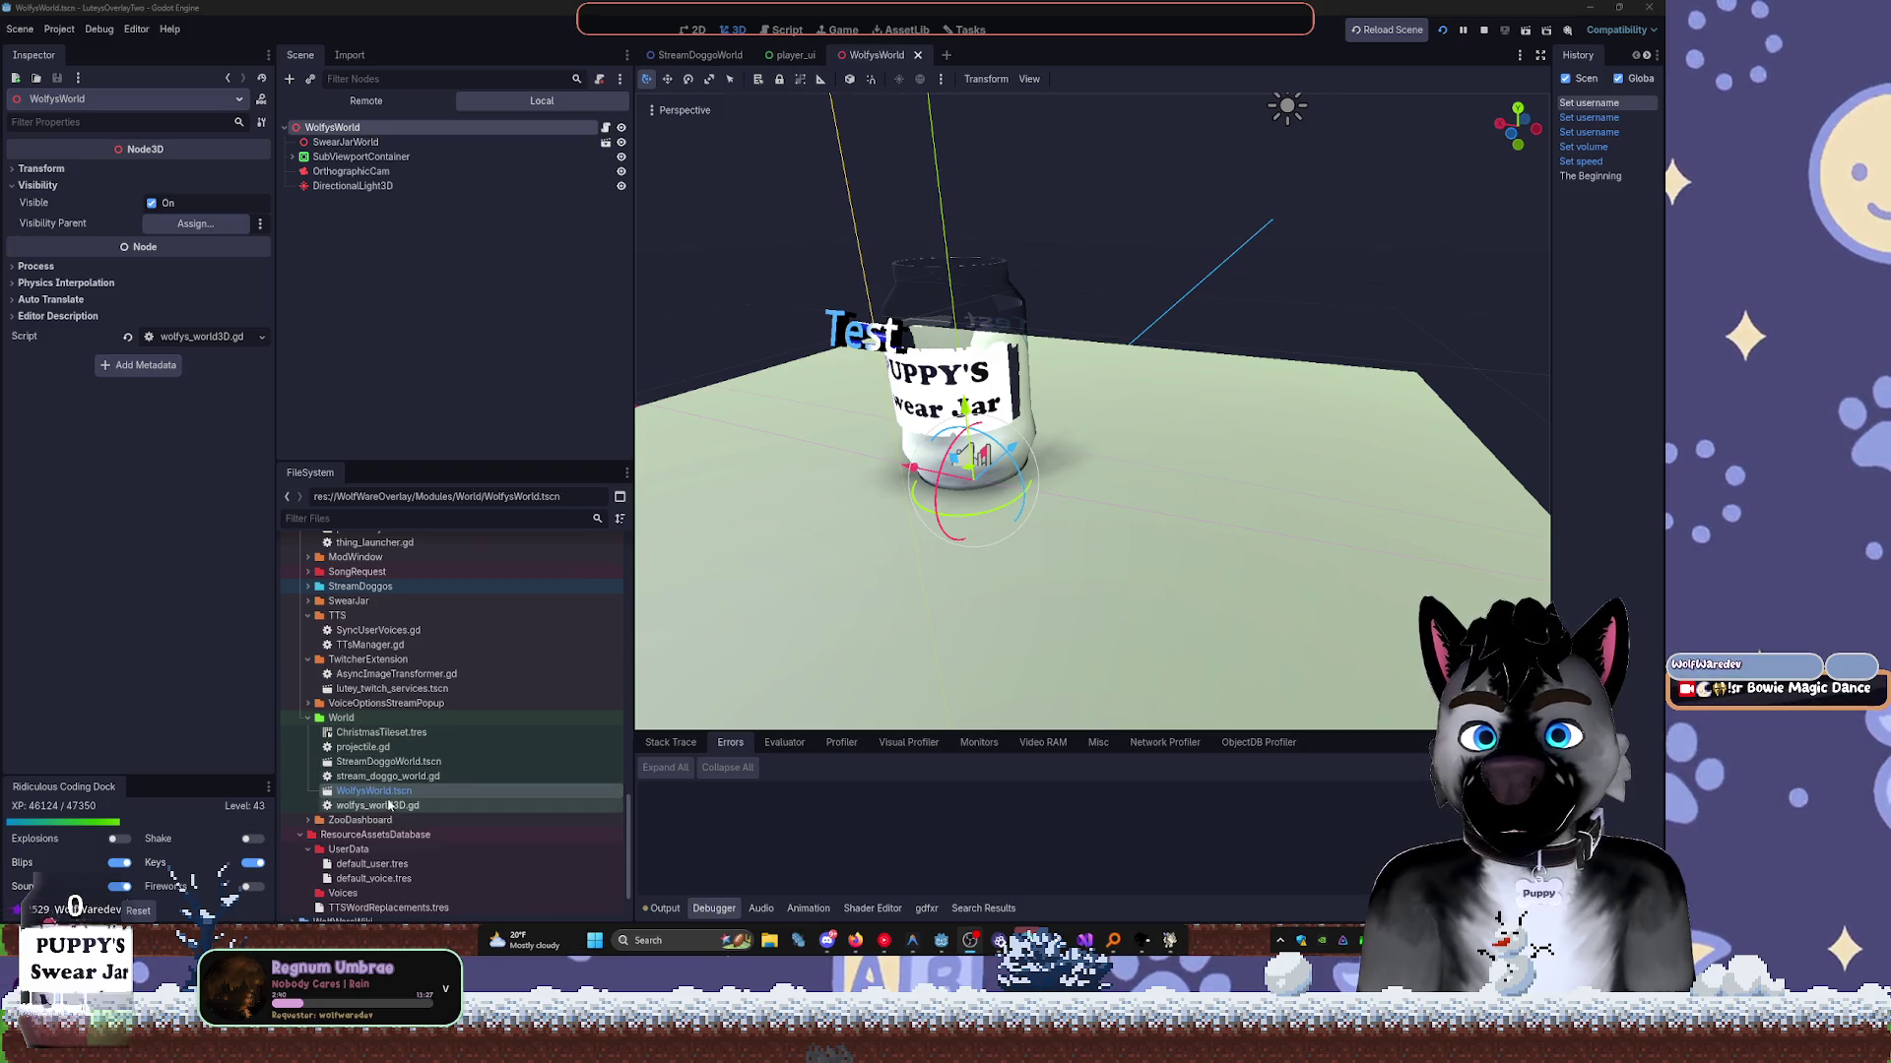
pyautogui.click(345, 747)
pyautogui.rightClick(340, 751)
pyautogui.press('Escape')
pyautogui.doubleClick(345, 748)
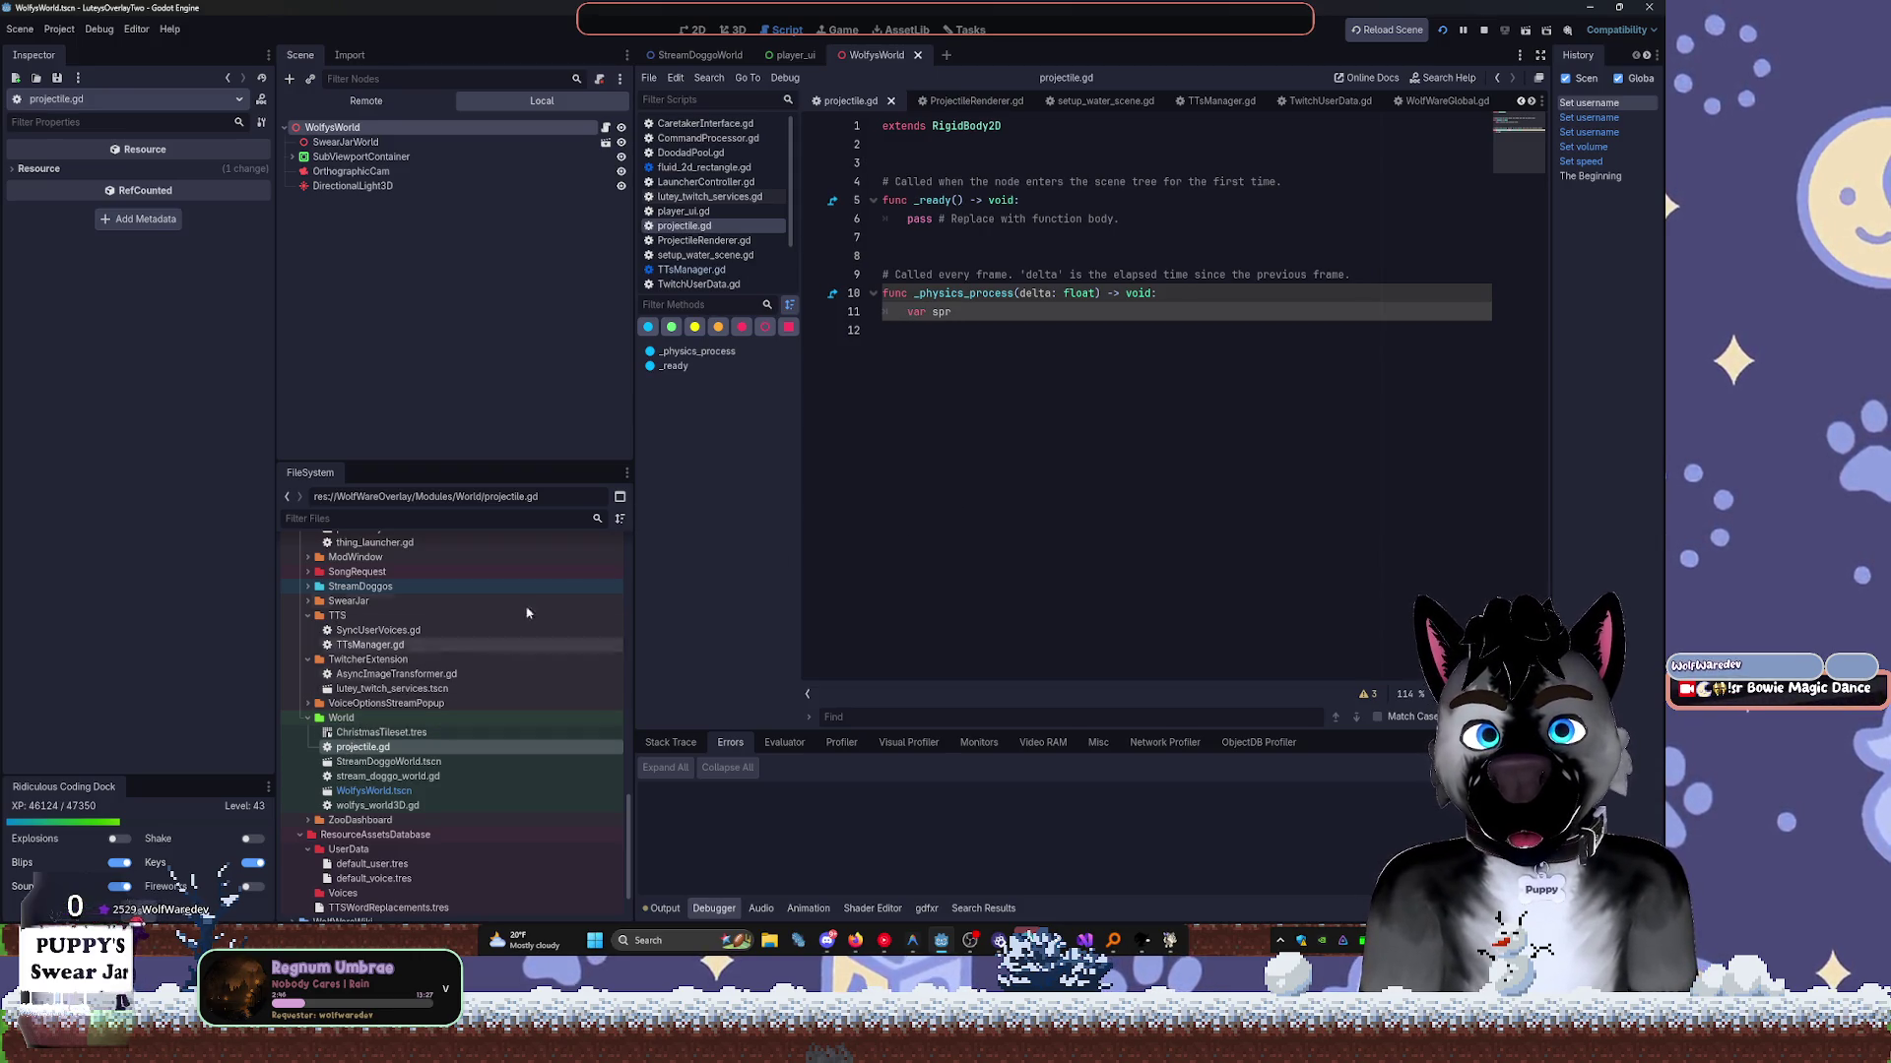
# Delete projectile.gd from the World folder and close the wolfys_world3D.gd script.
pyautogui.rightClick(367, 748)
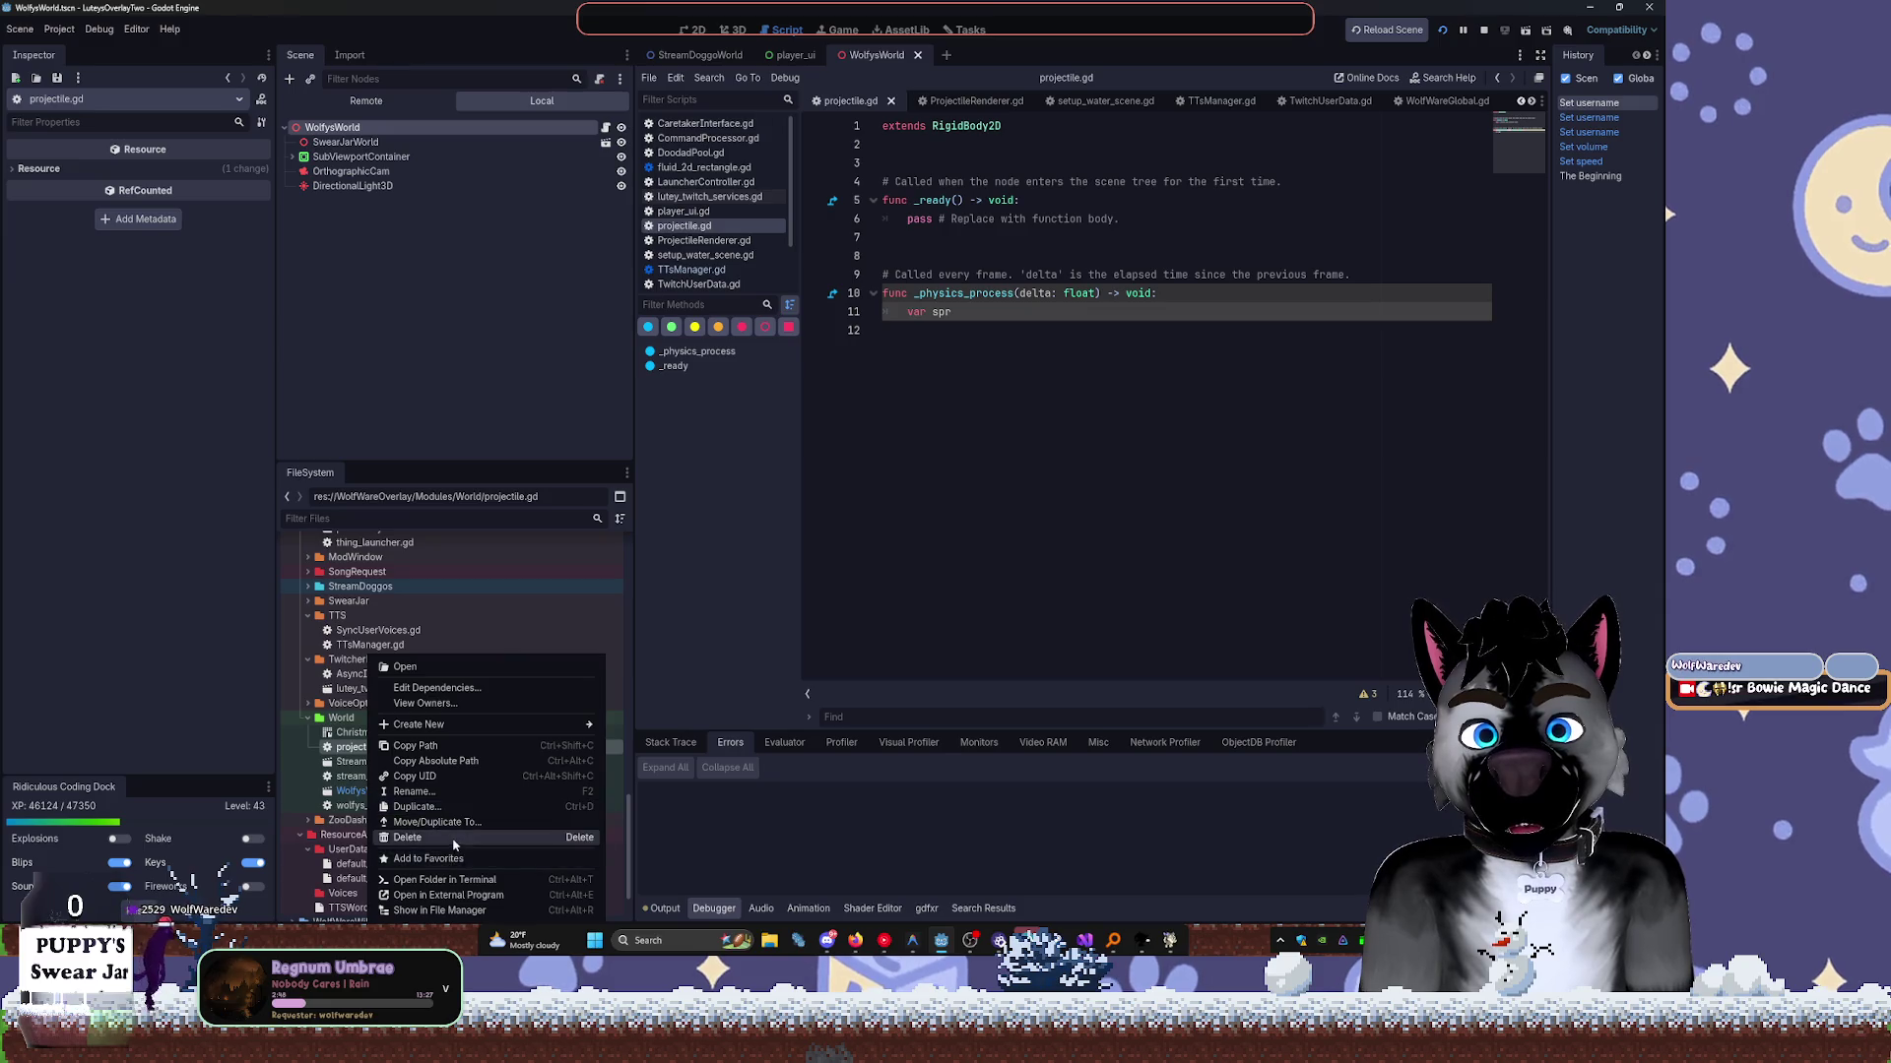
pyautogui.click(414, 839)
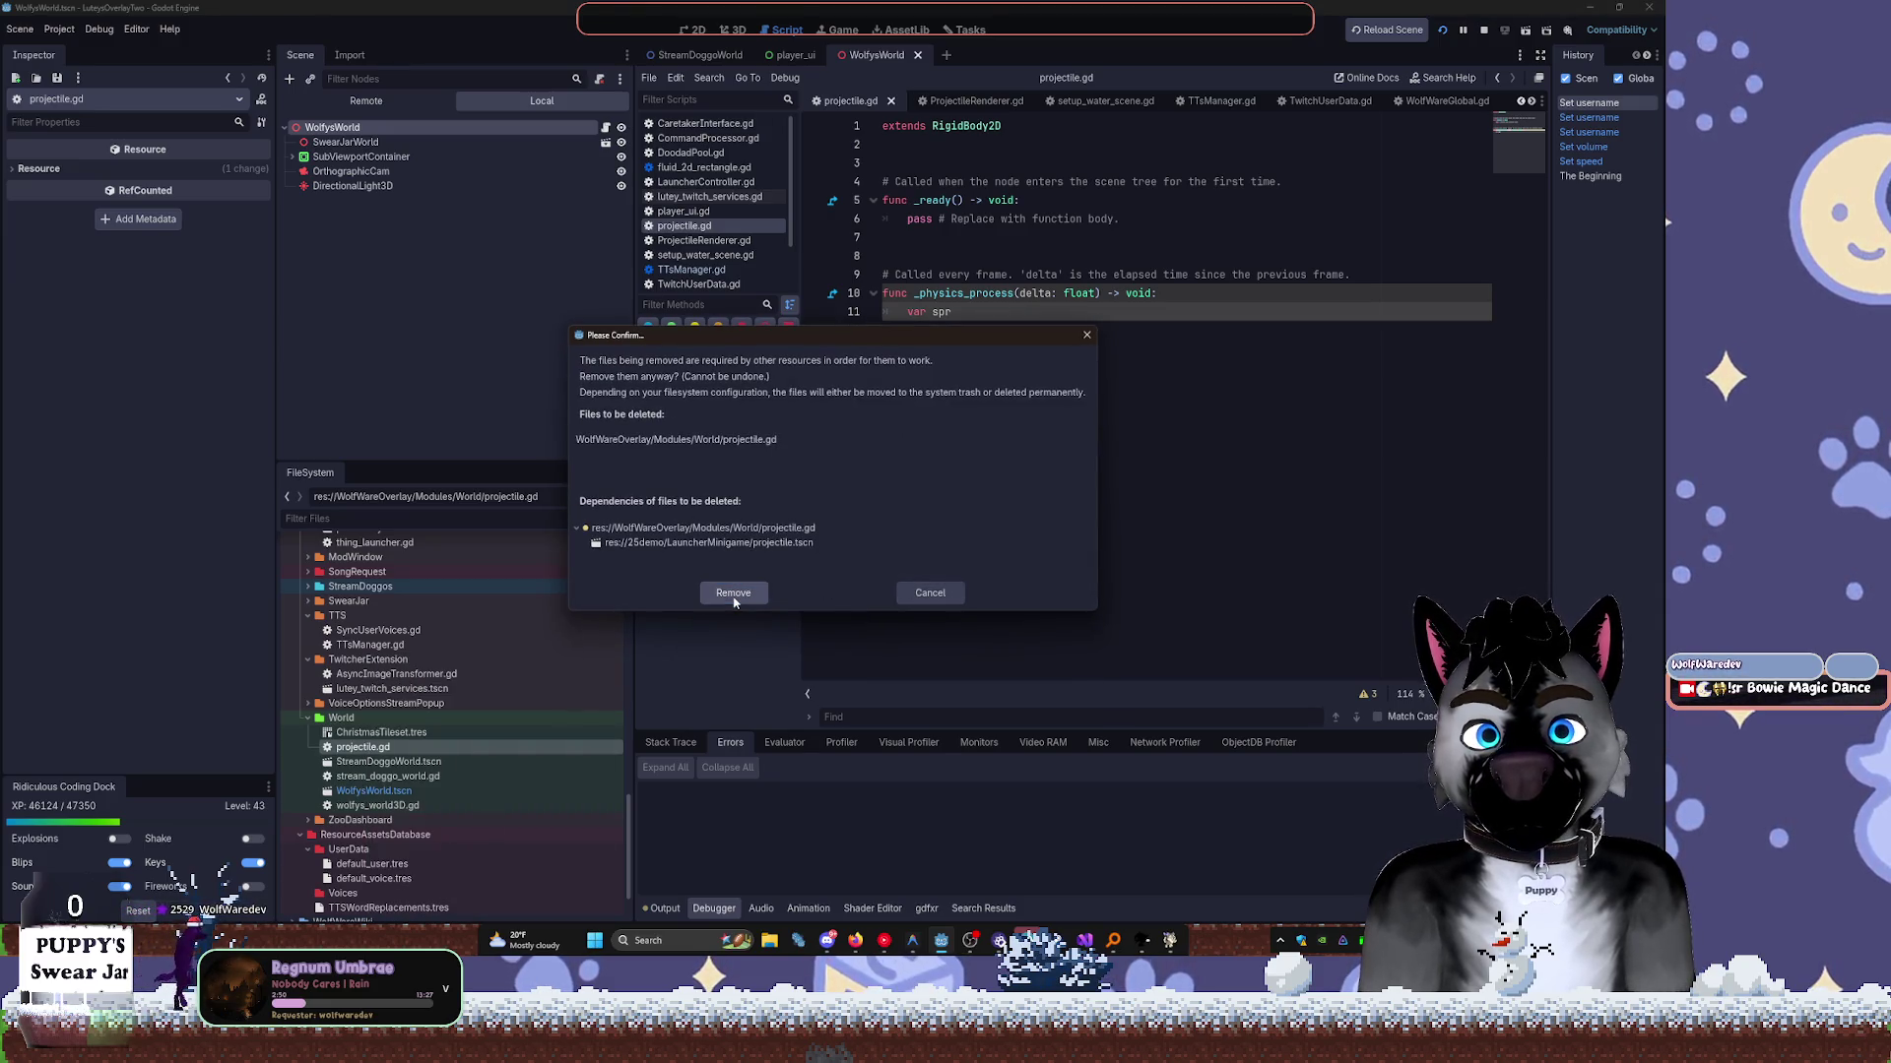
pyautogui.click(732, 593)
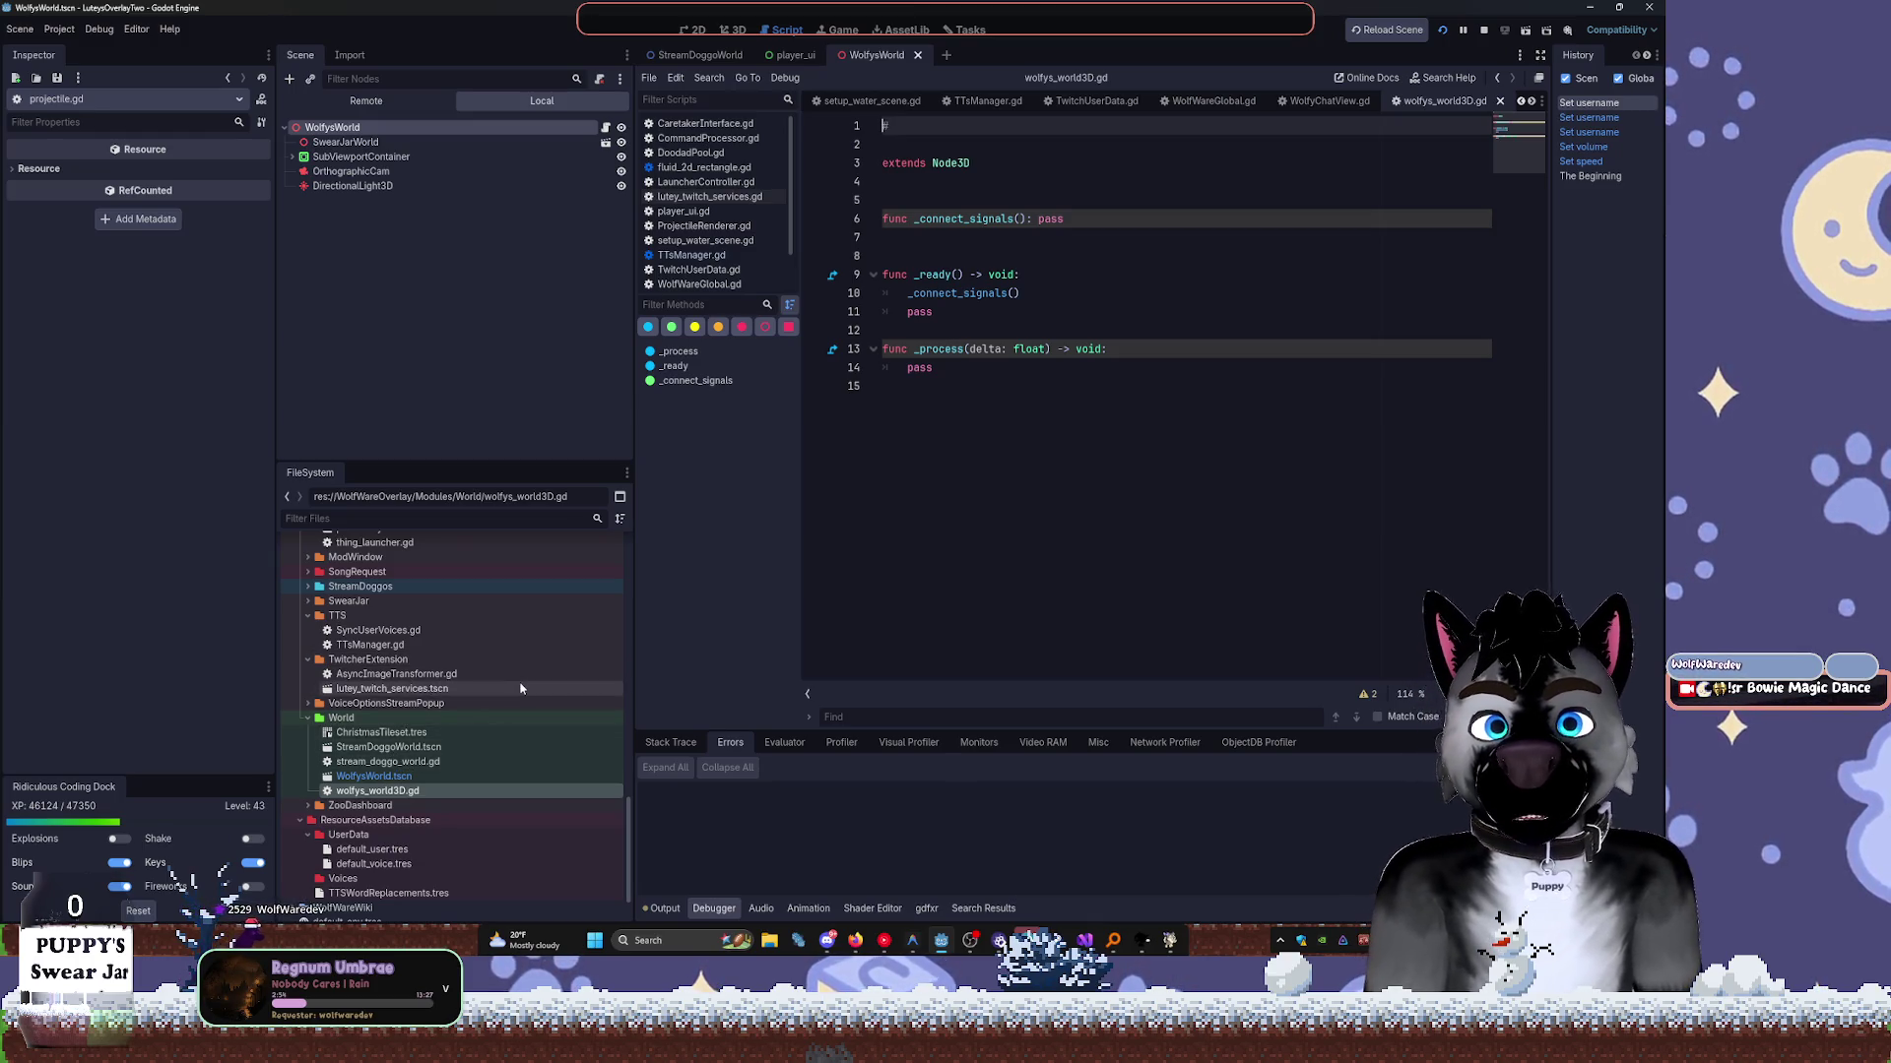
pyautogui.middleClick(1469, 103)
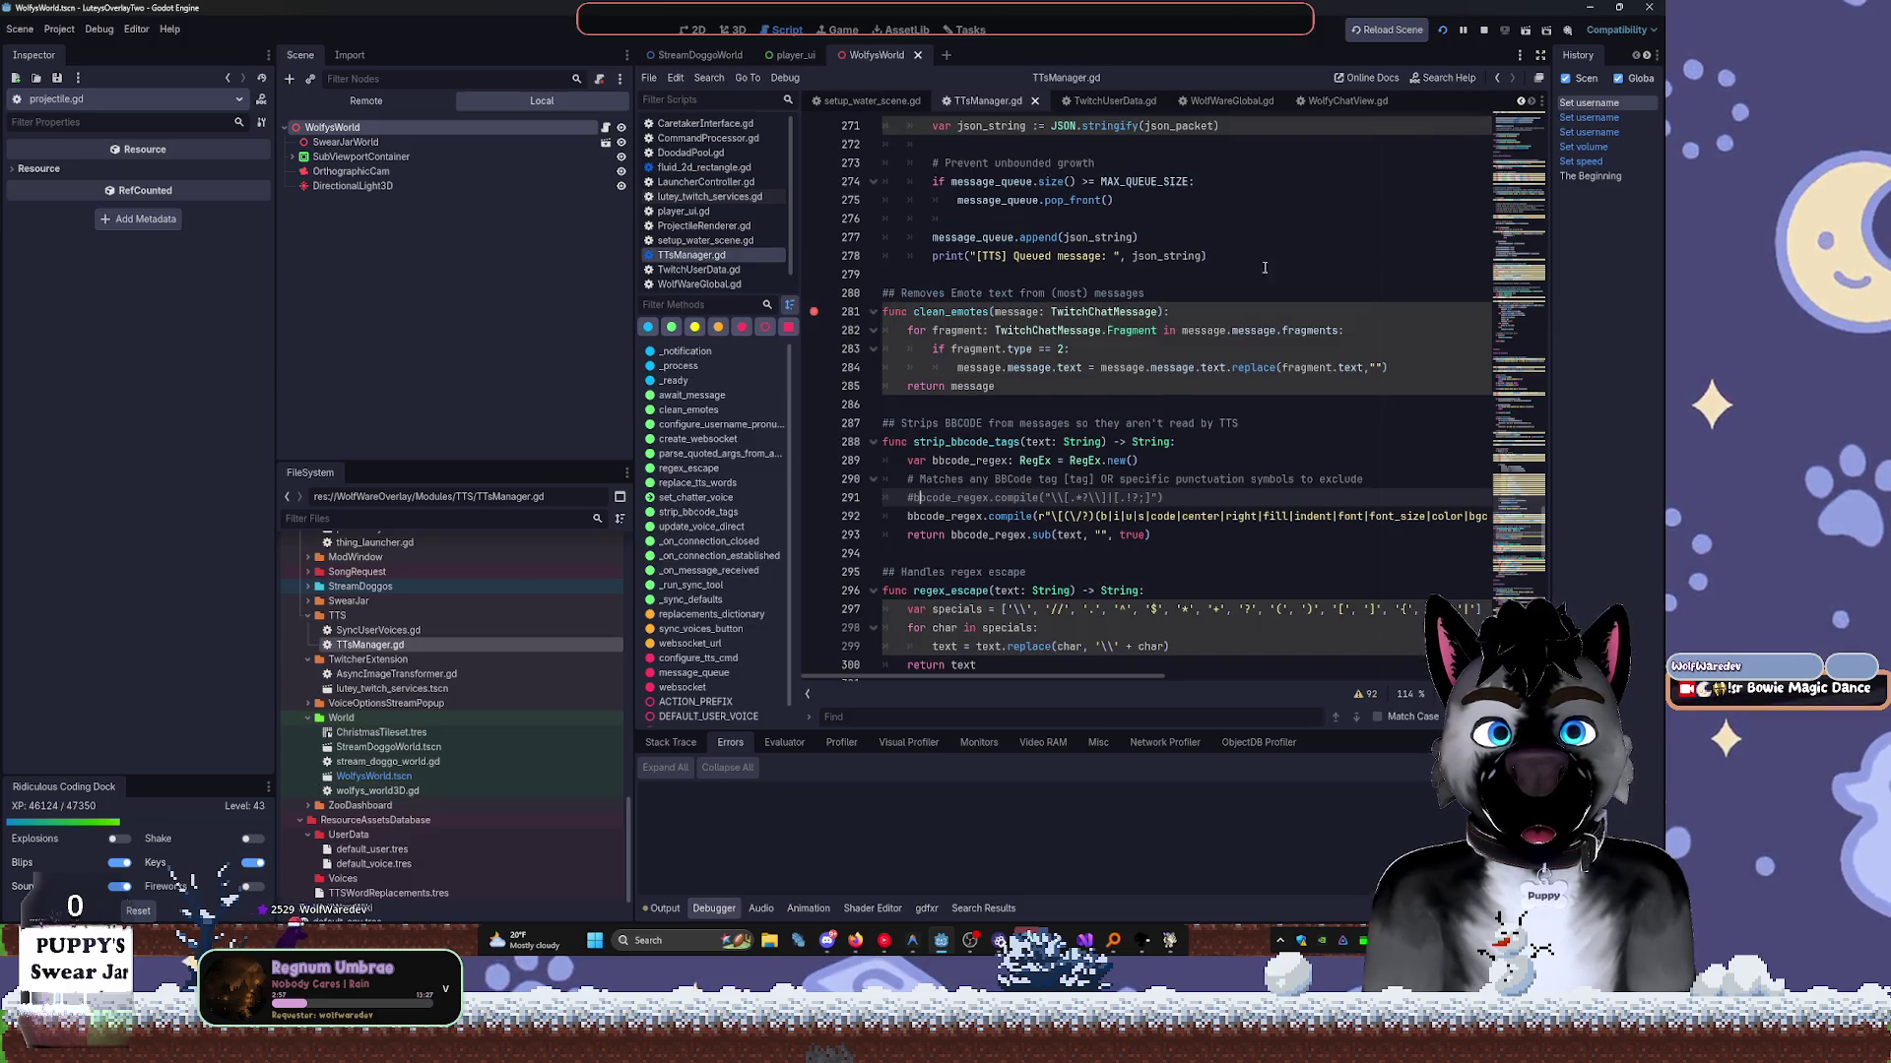
# Delete wolfys_world3D.gd from the World folder.
pyautogui.doubleClick(399, 791)
pyautogui.rightClick(421, 791)
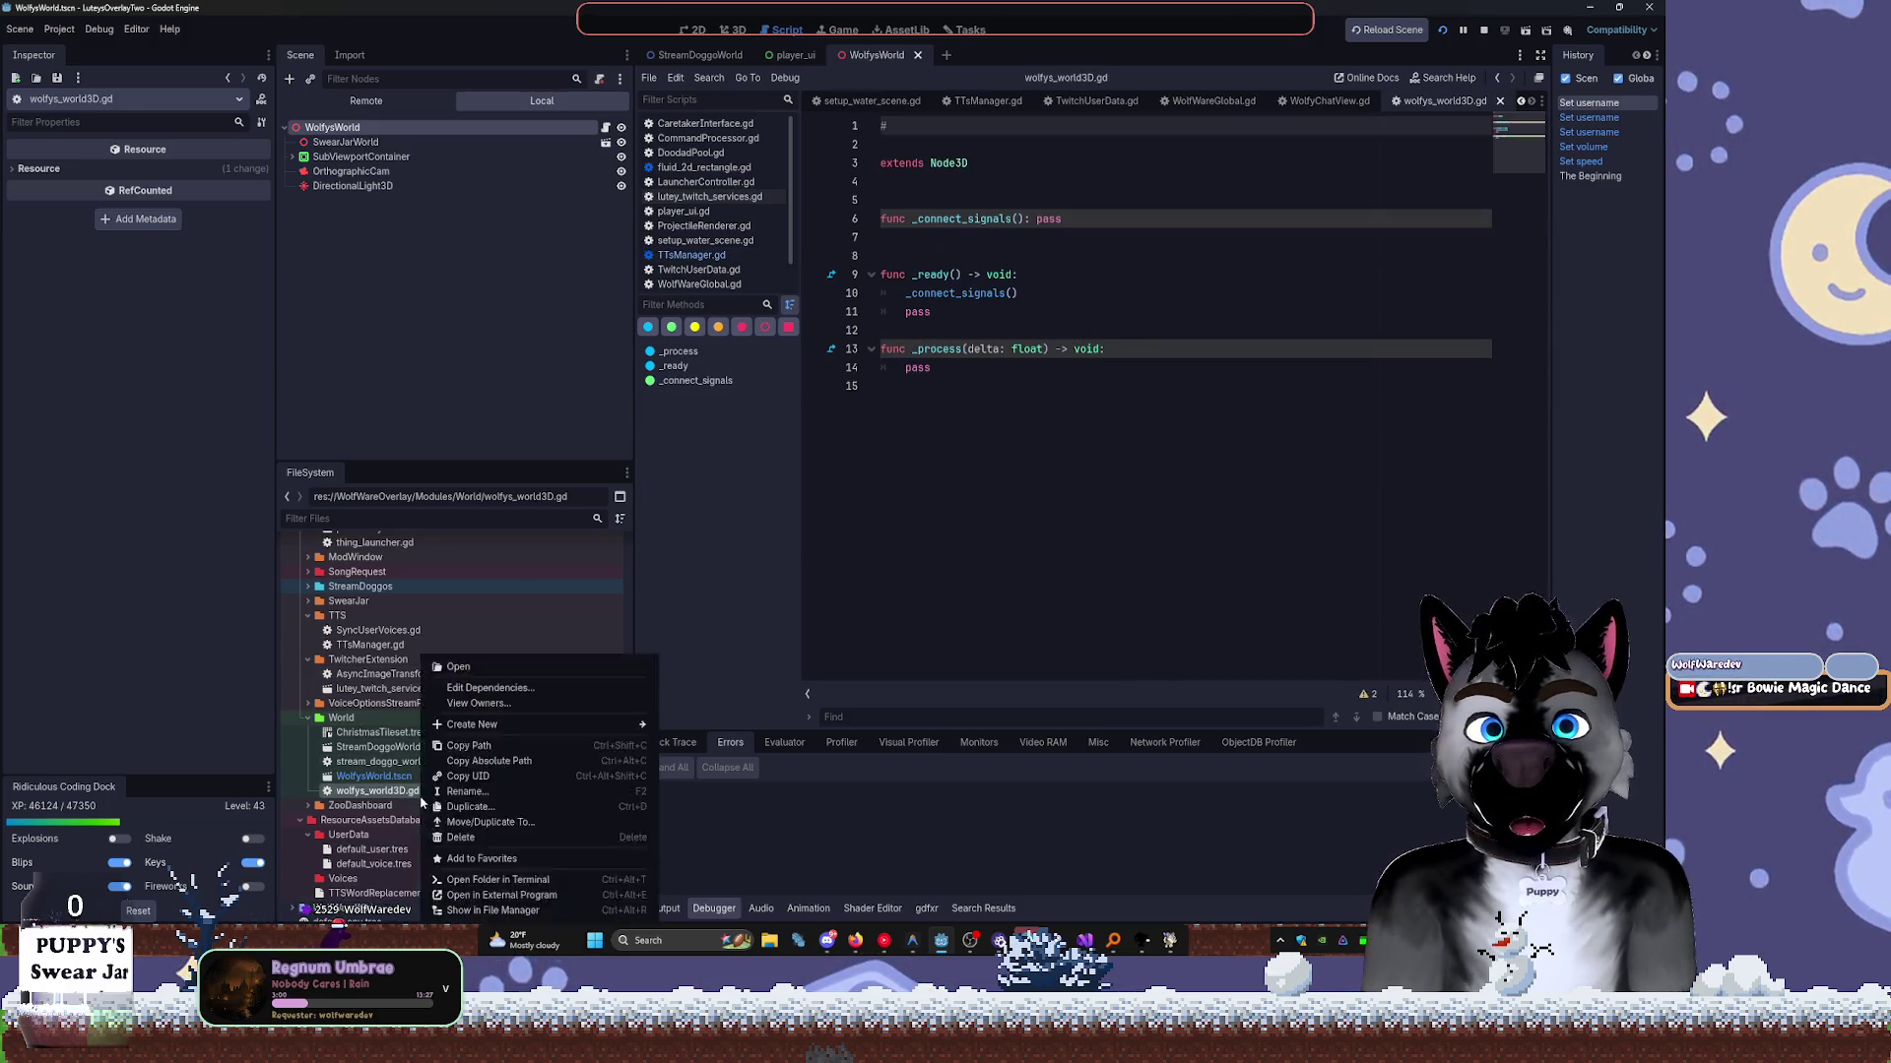
pyautogui.click(498, 839)
pyautogui.click(734, 594)
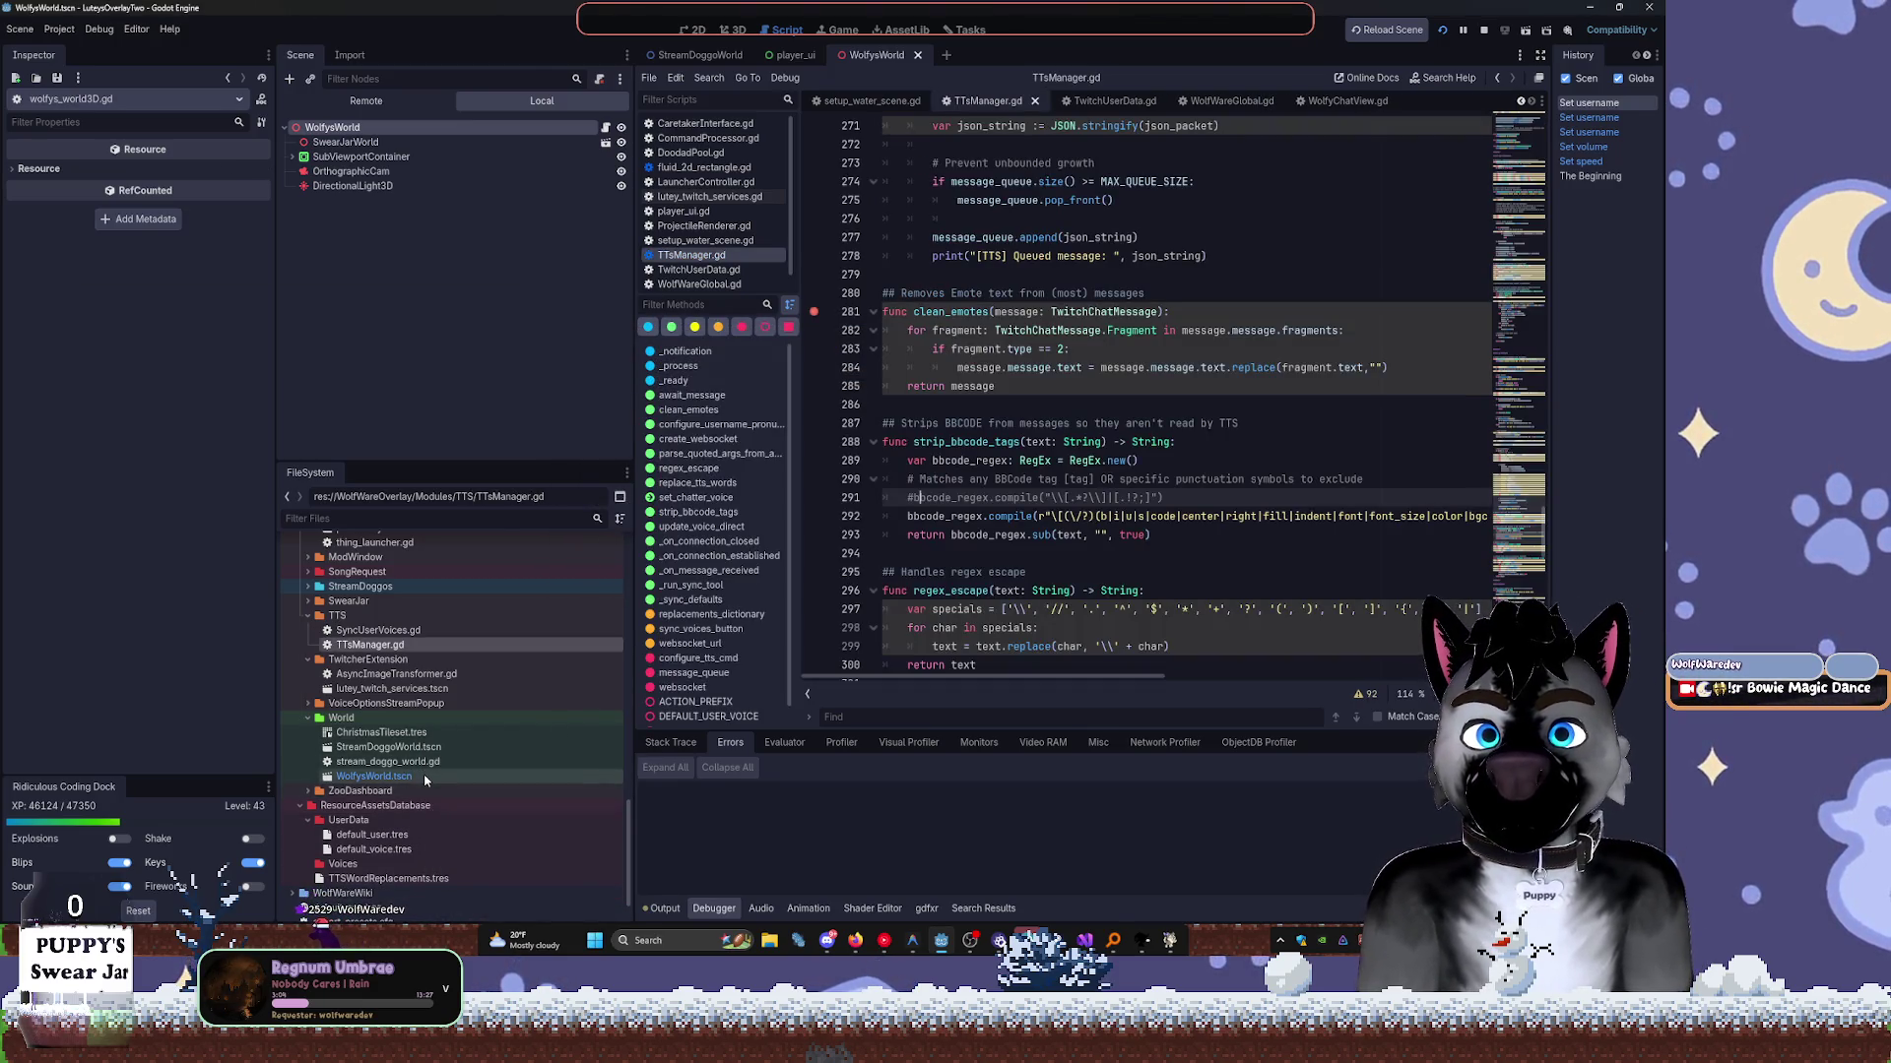
# Detach the deleted script from the WolfysWorld root and discard the unsaved script.
pyautogui.click(374, 777)
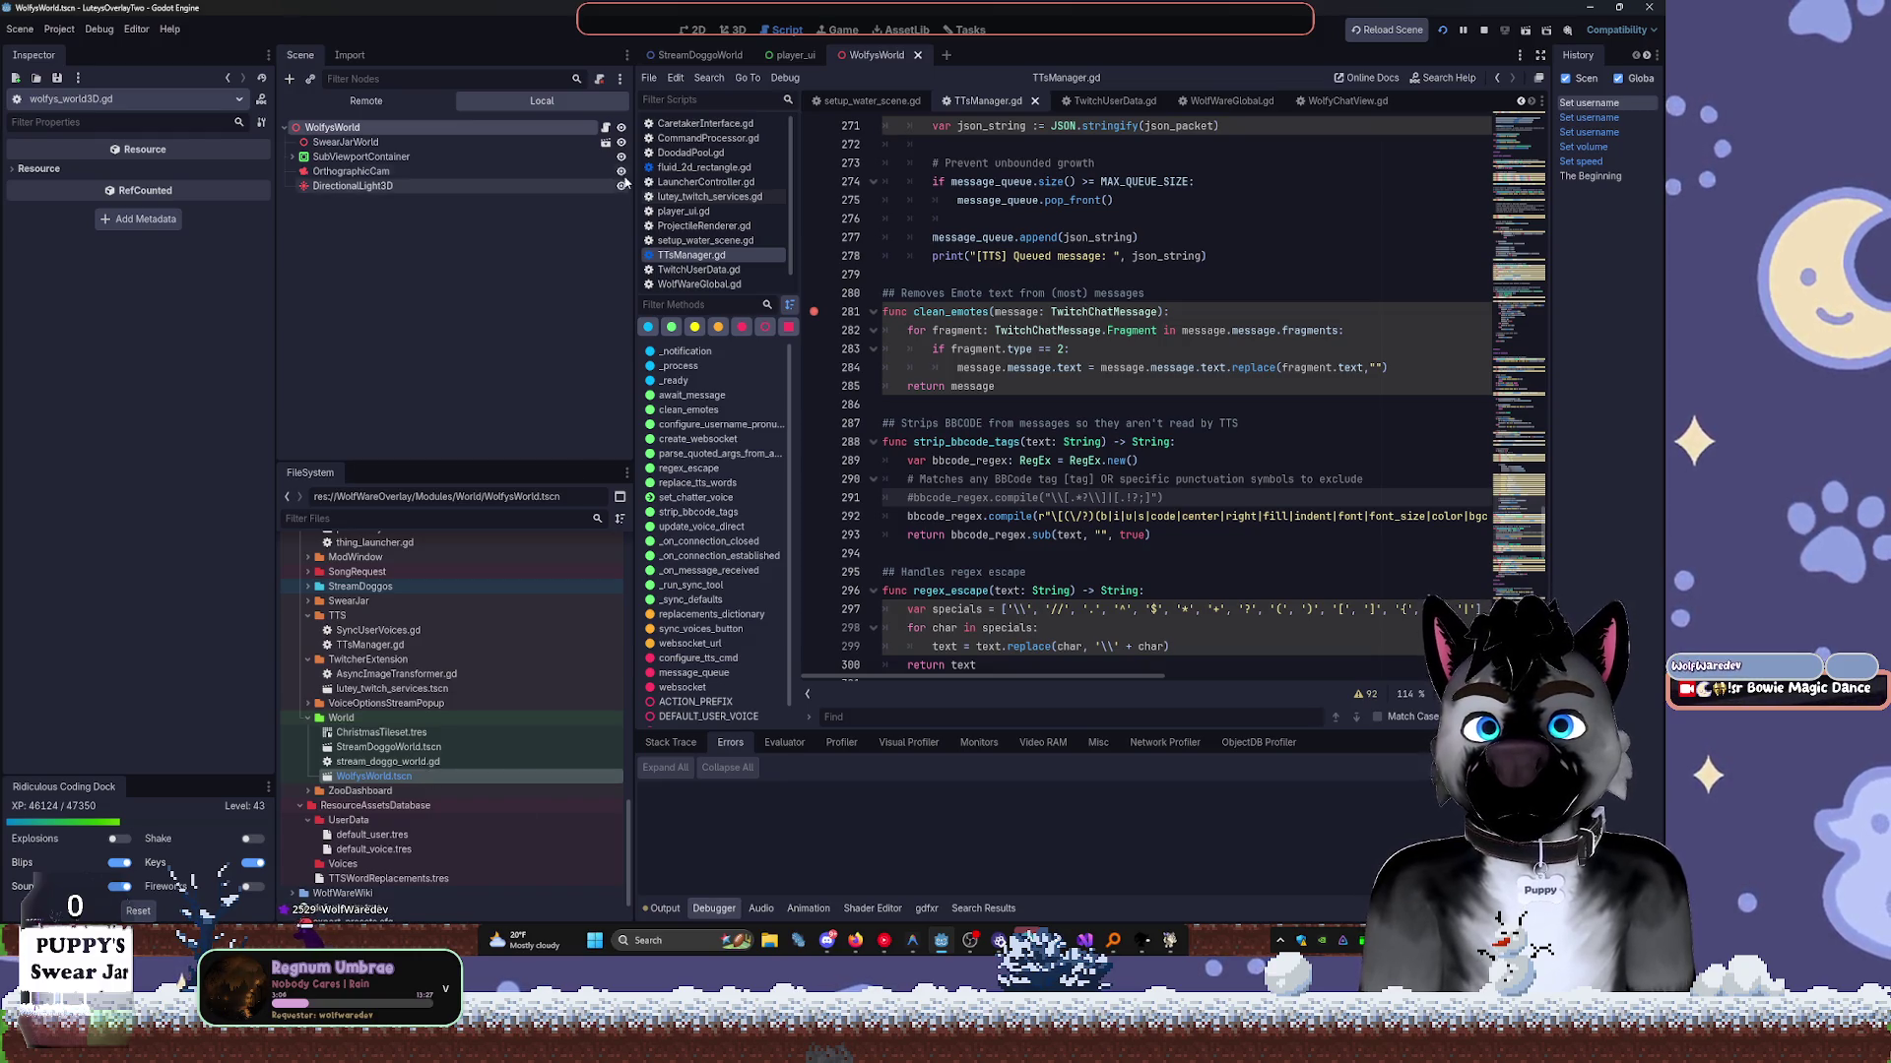
pyautogui.click(606, 133)
pyautogui.click(599, 81)
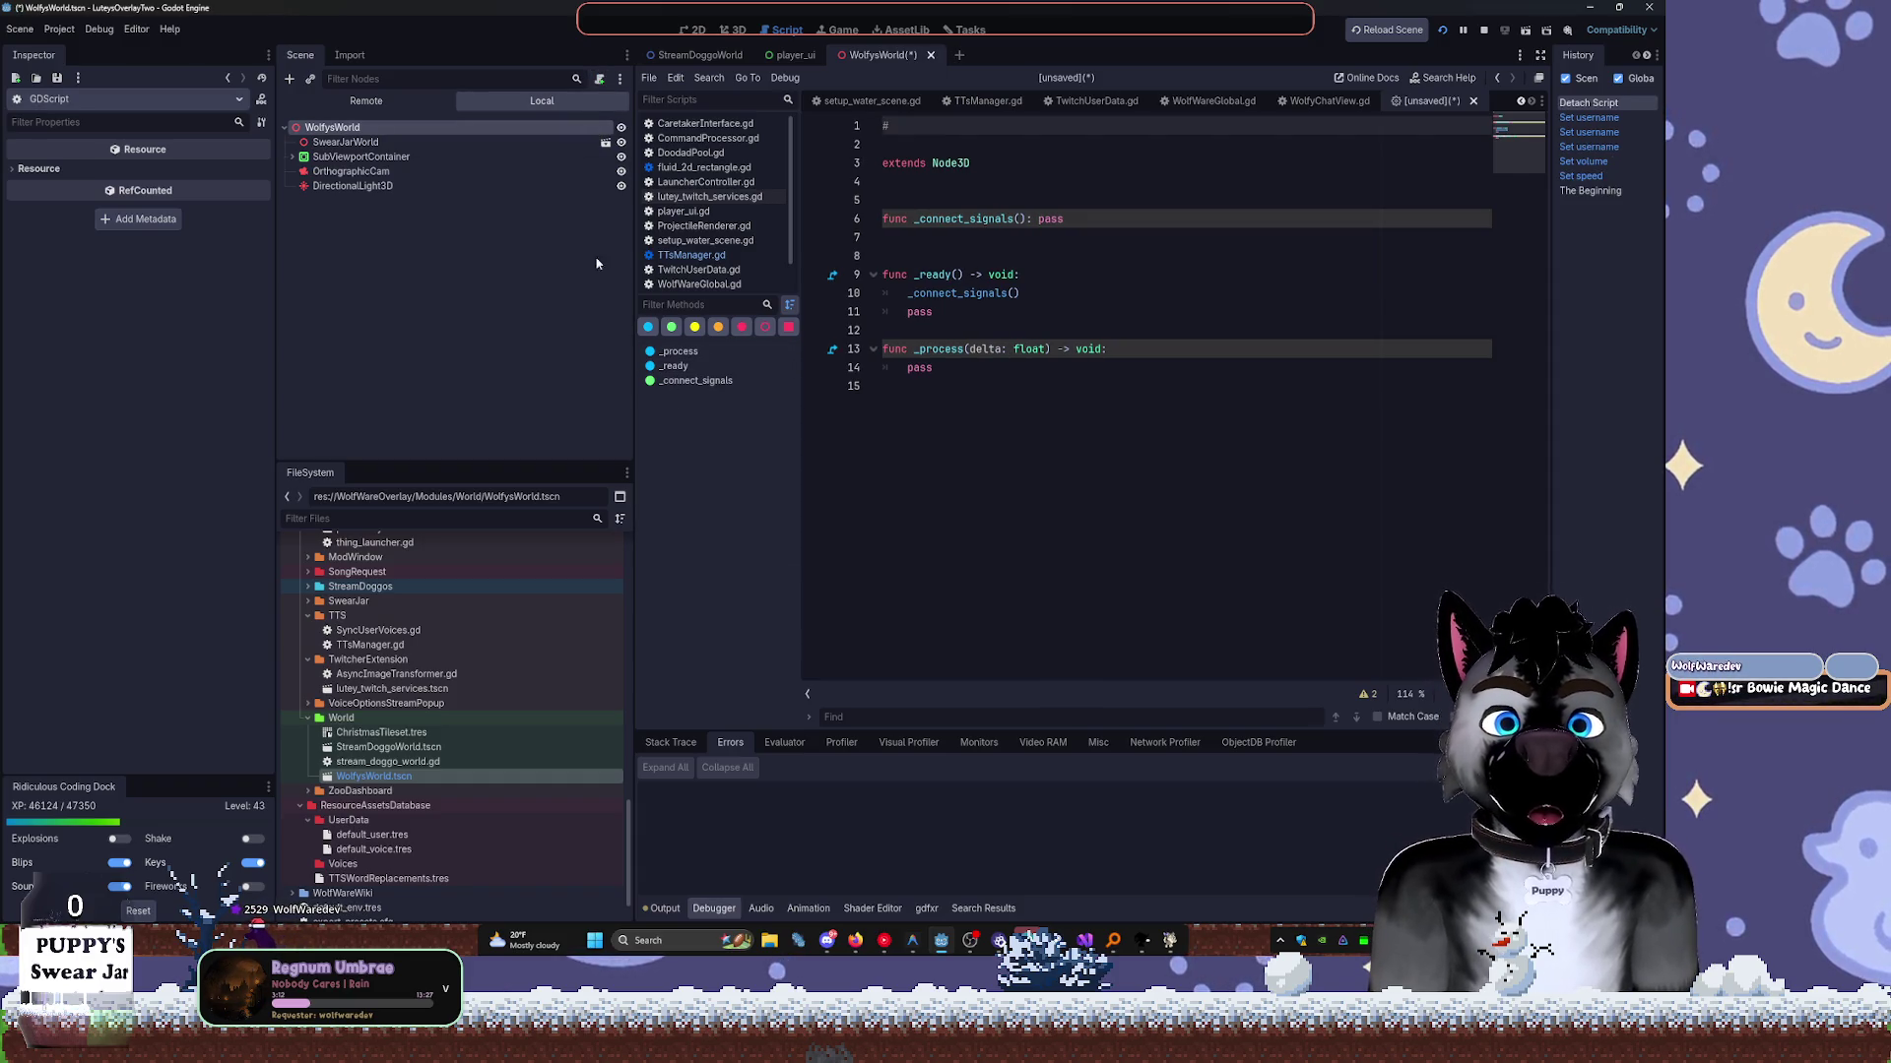
pyautogui.click(1473, 101)
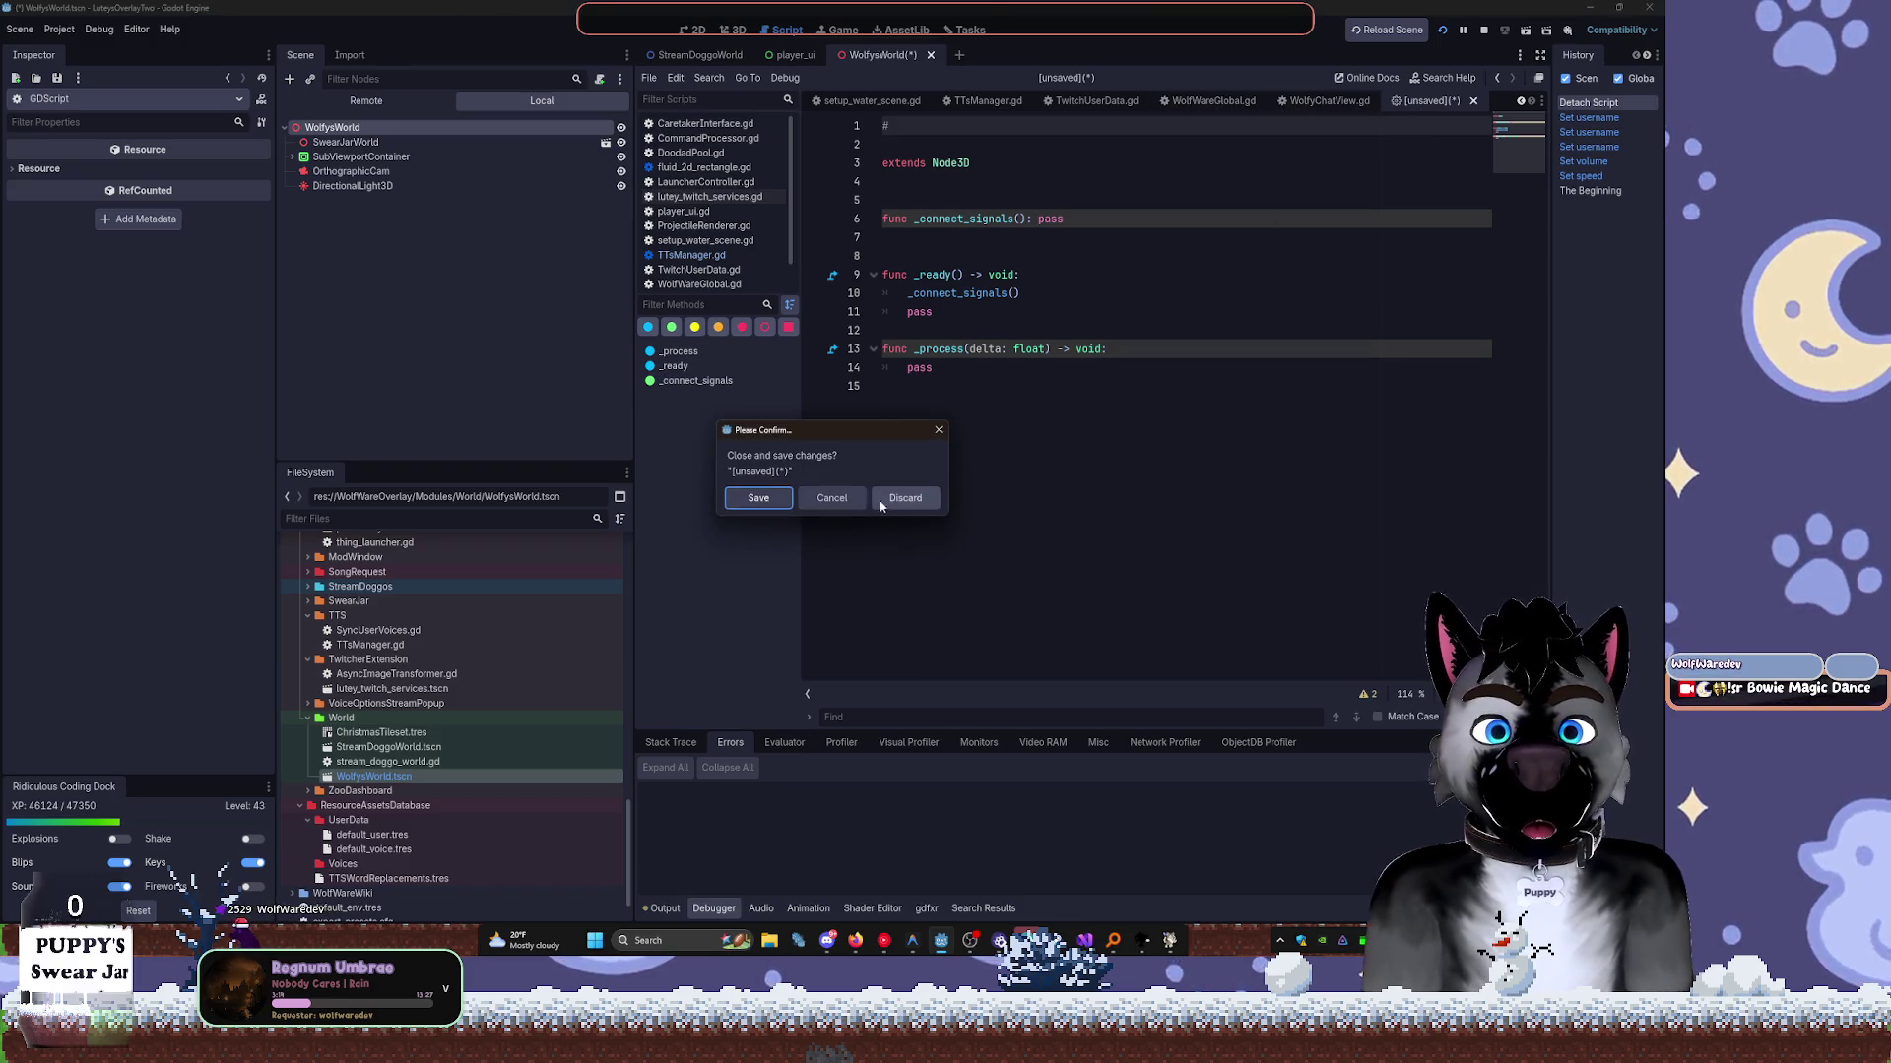
pyautogui.click(905, 500)
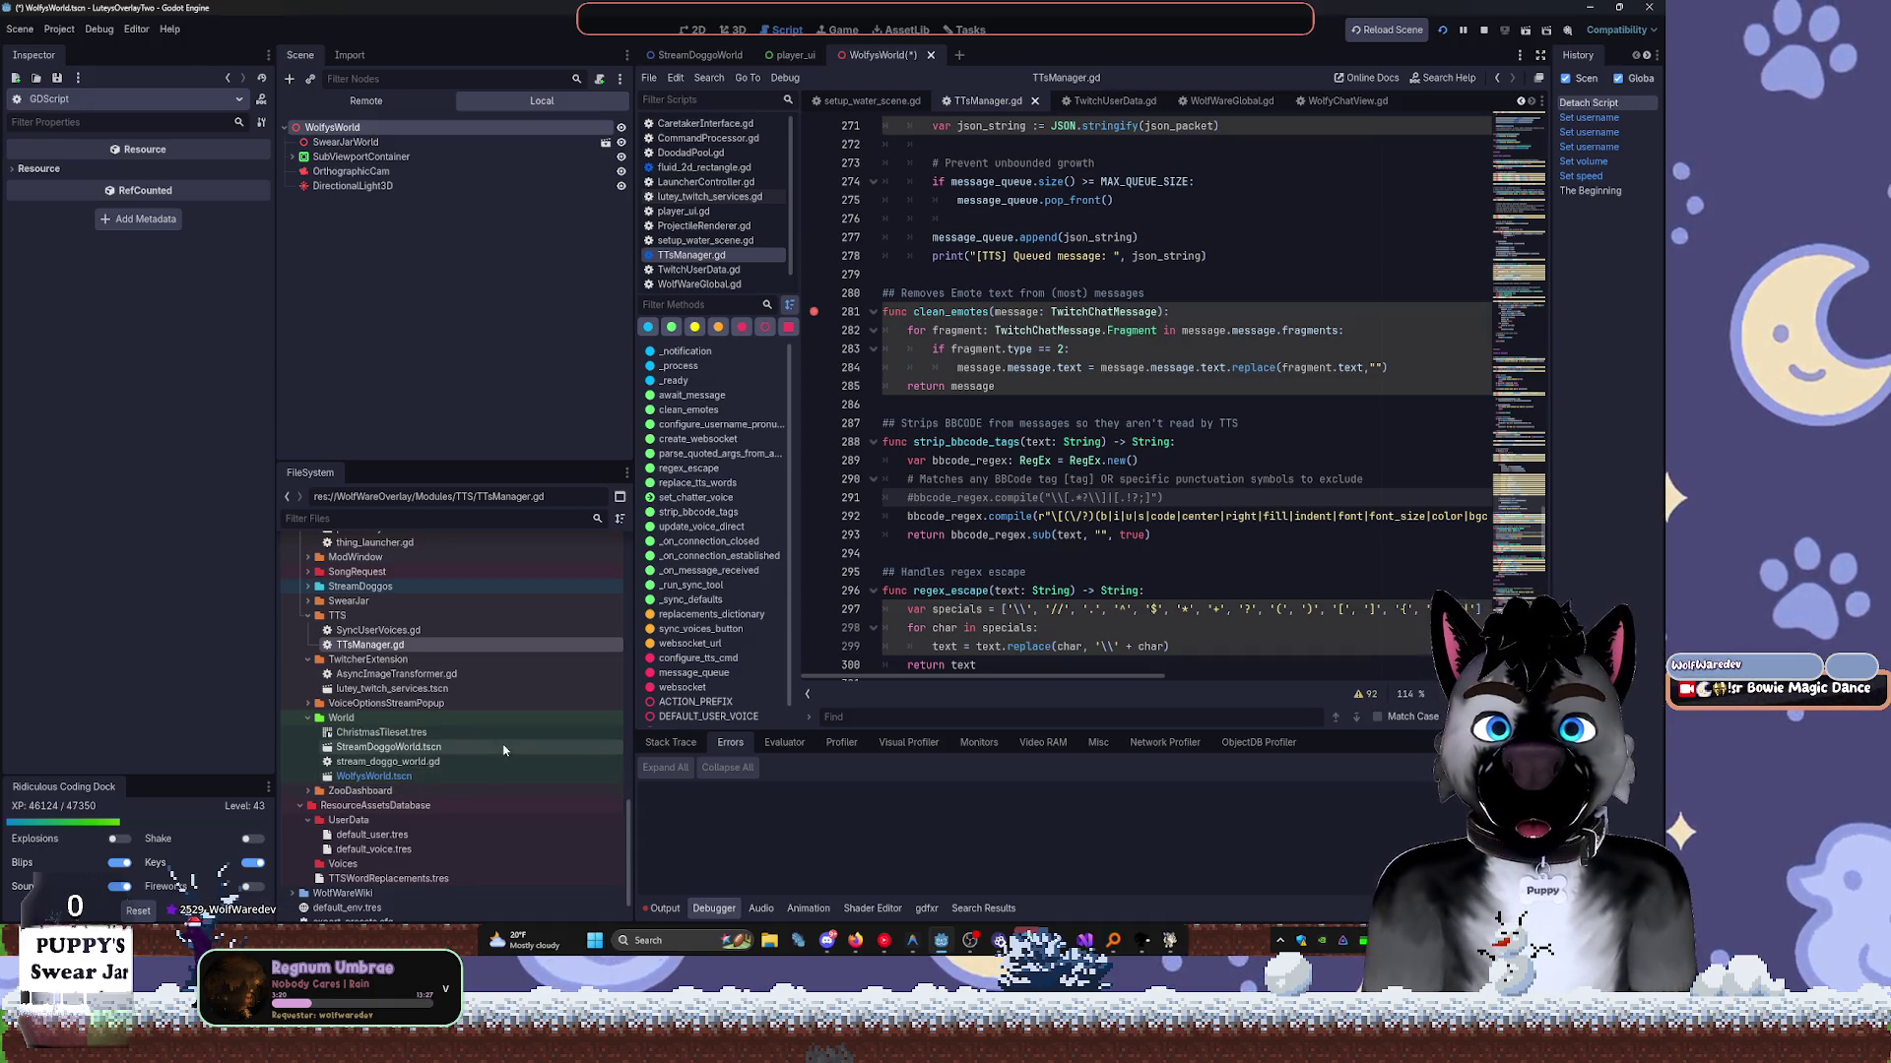
# Check WolfysWorld.tscn's owners and confirm the list is empty.
pyautogui.rightClick(315, 778)
pyautogui.click(375, 776)
pyautogui.rightClick(374, 776)
pyautogui.click(425, 704)
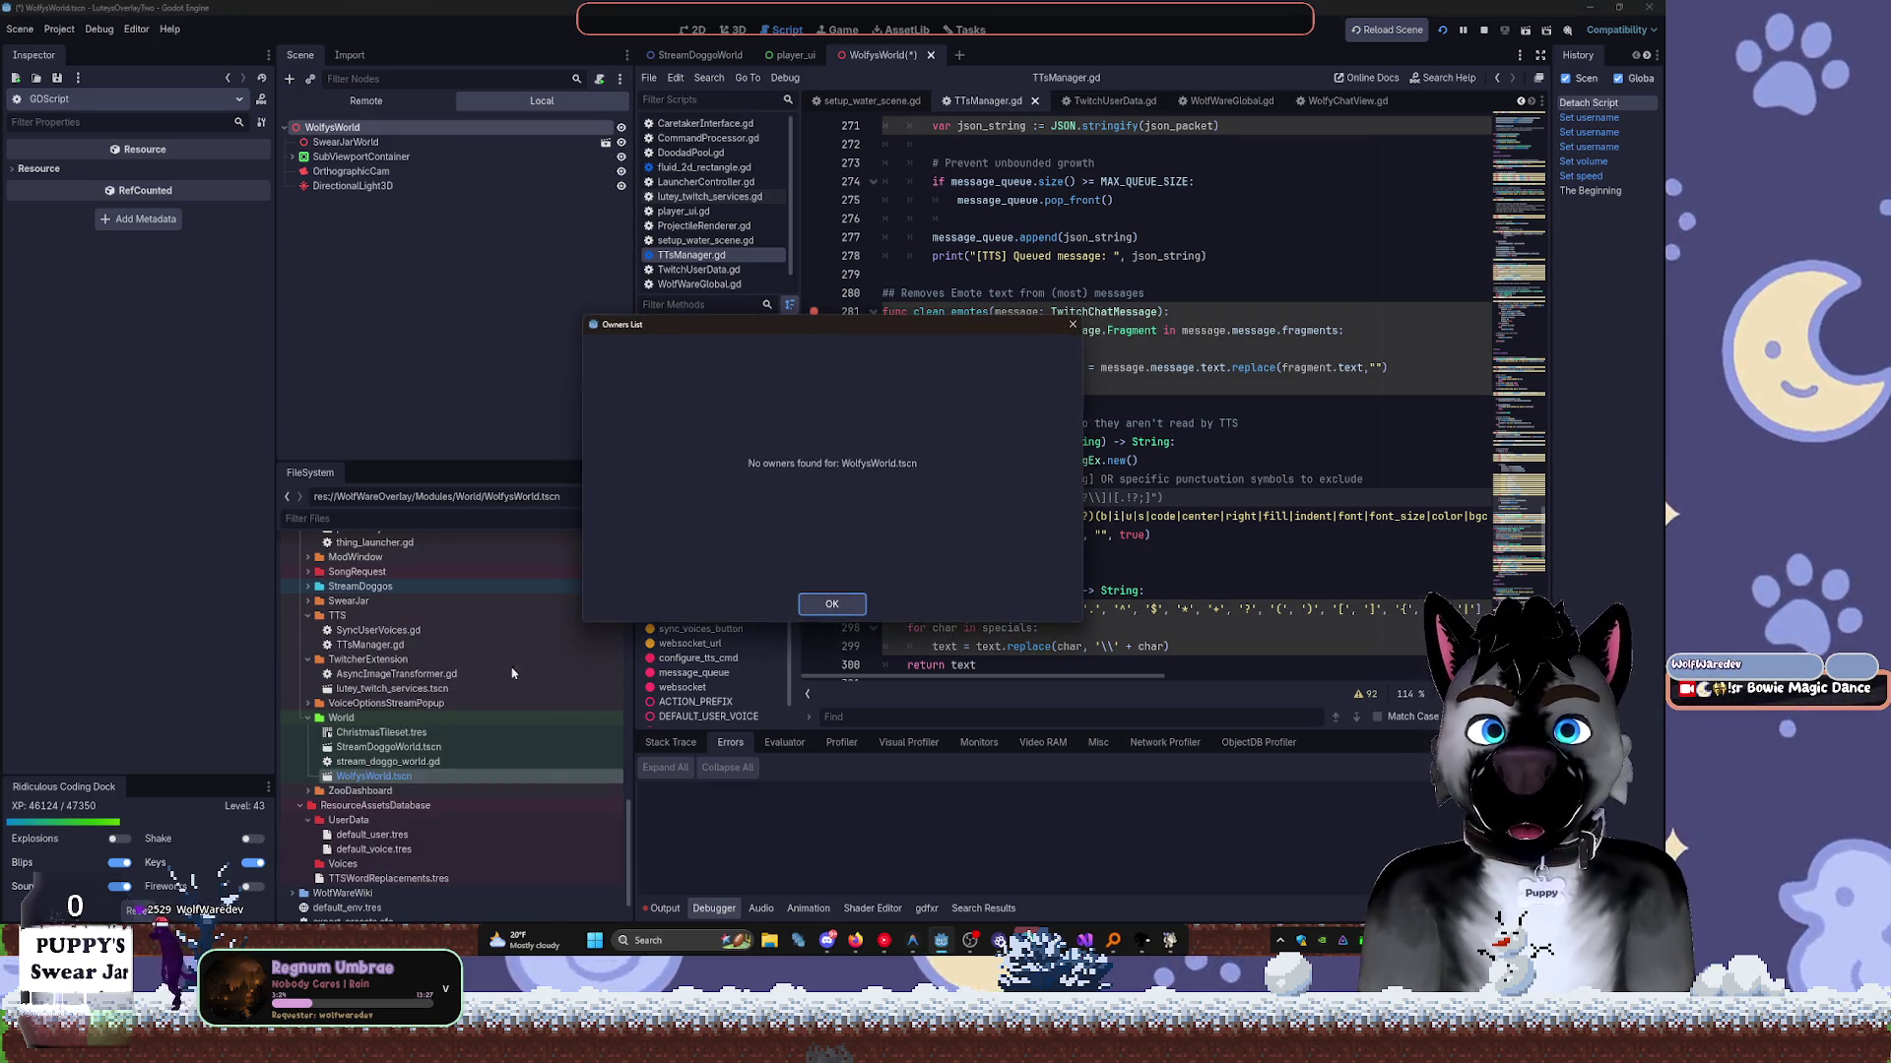
pyautogui.click(823, 604)
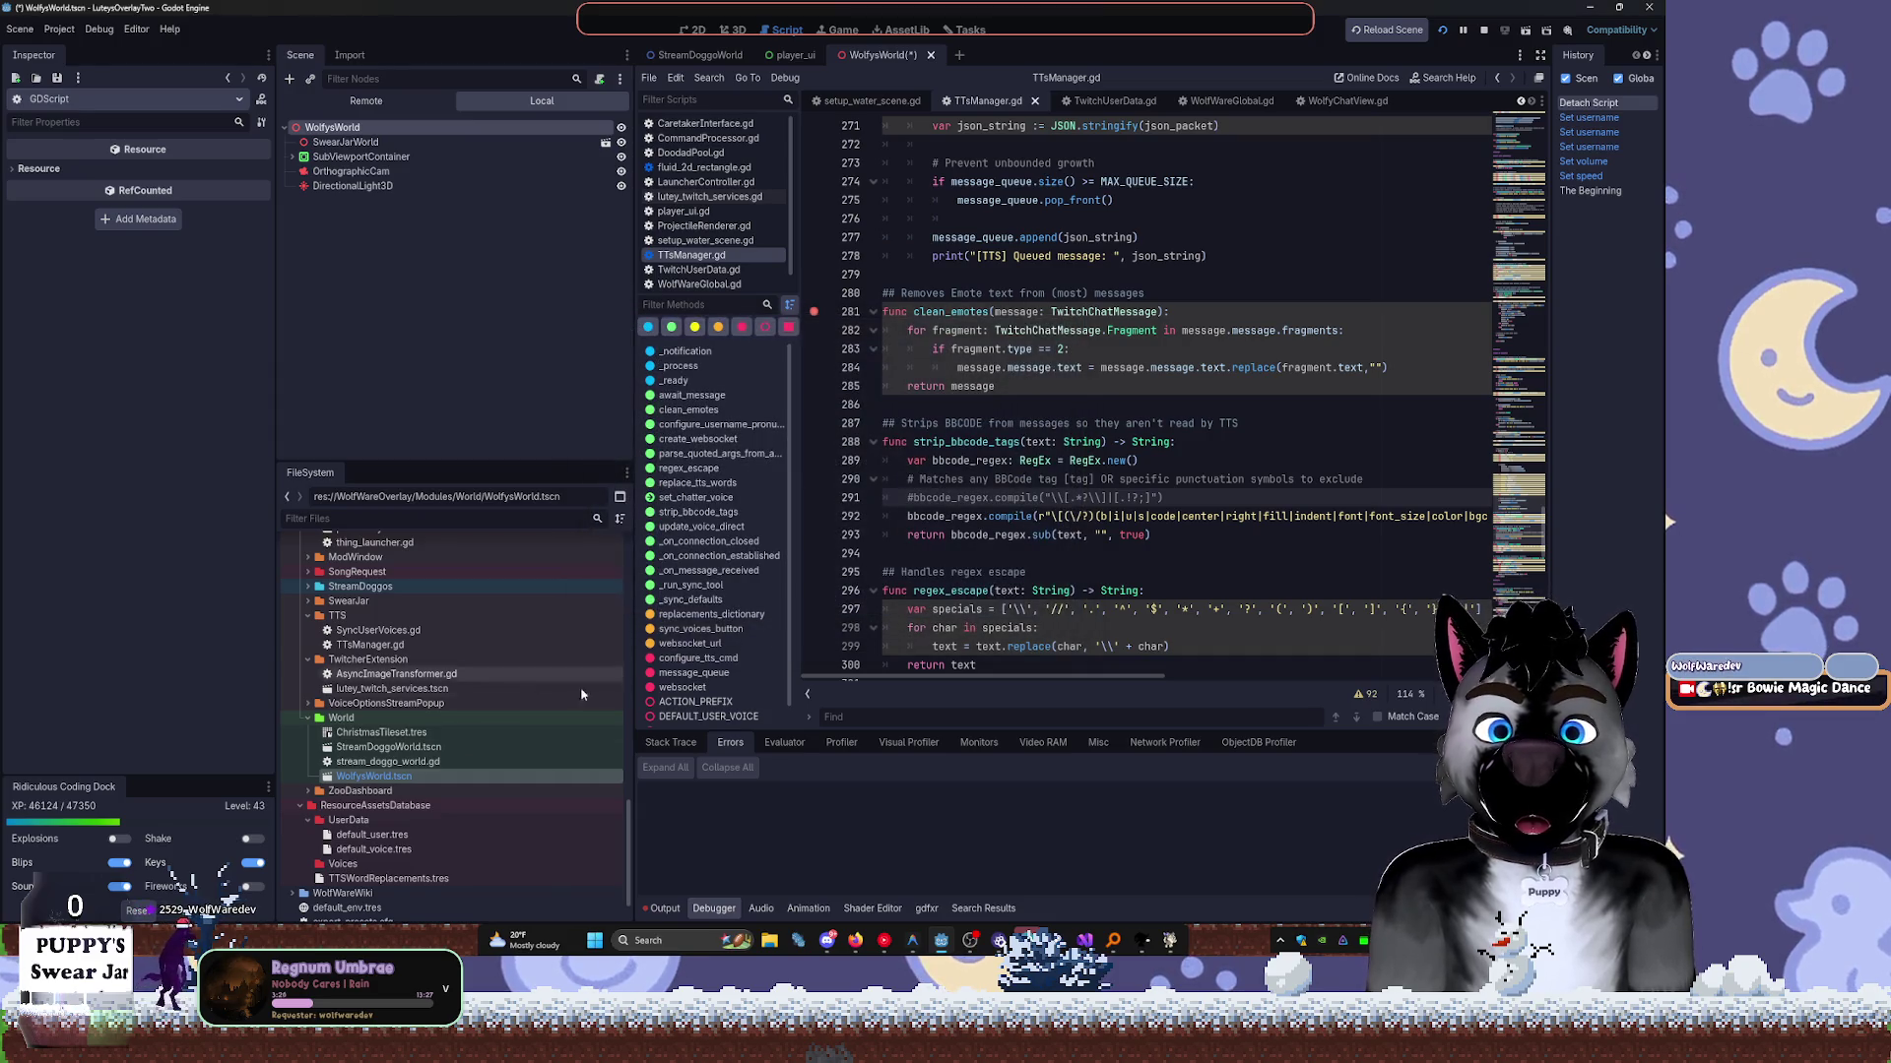
# Select the WolfysWorld root node and view the scene in the 2D workspace.
pyautogui.rightClick(411, 776)
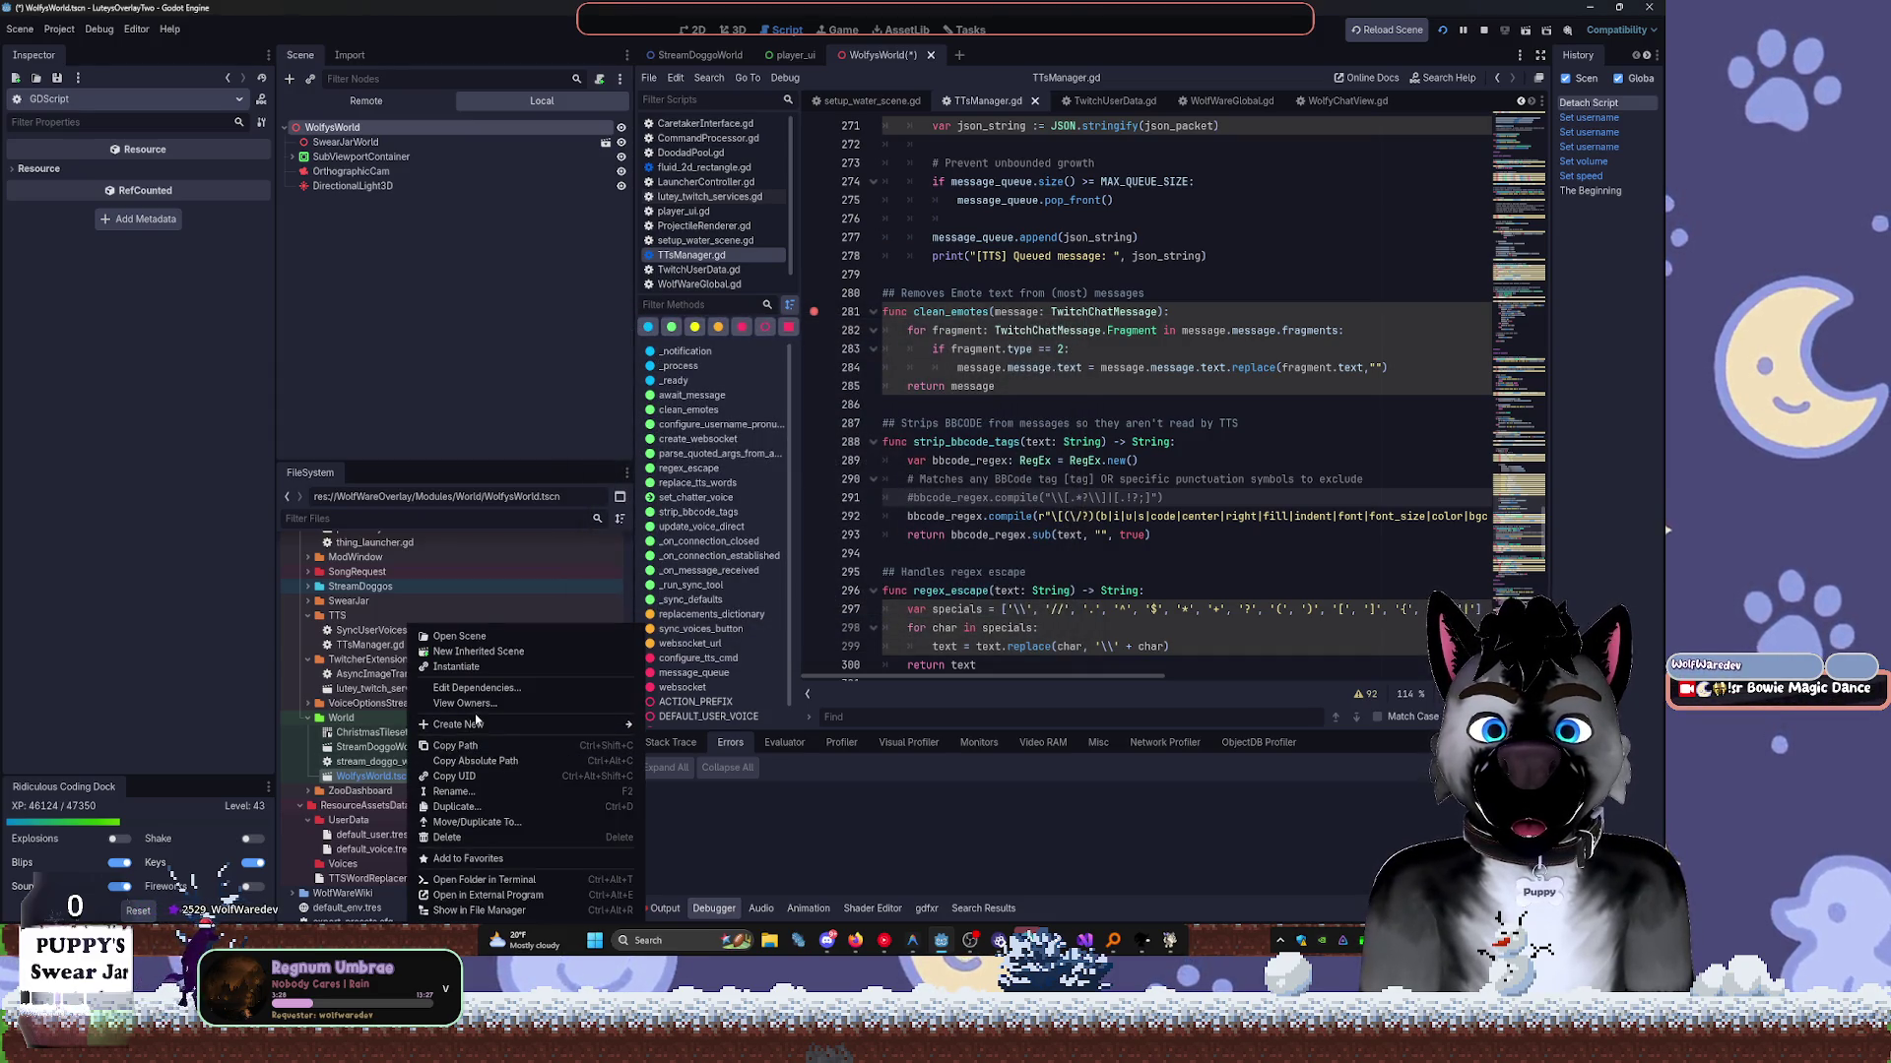
pyautogui.click(399, 173)
pyautogui.click(389, 128)
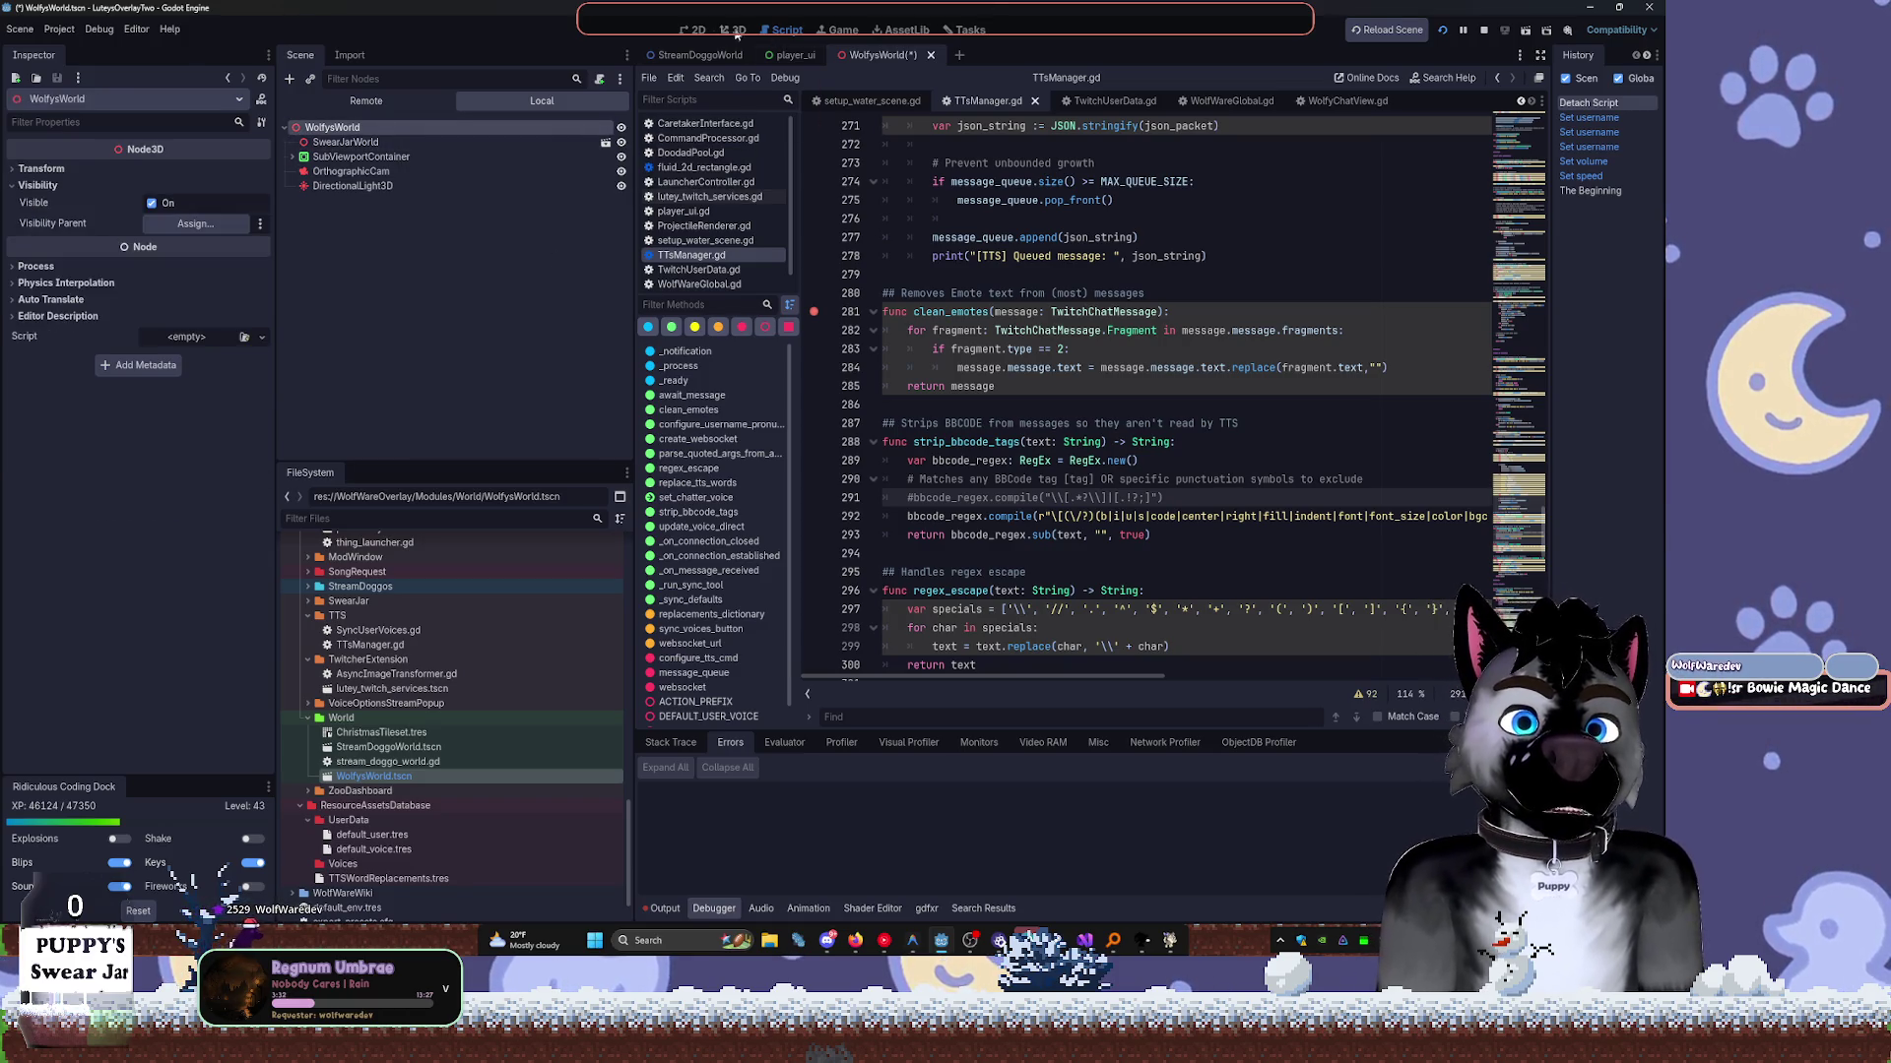
pyautogui.click(695, 30)
pyautogui.moveTo(1221, 311); pyautogui.dragTo(1057, 286)
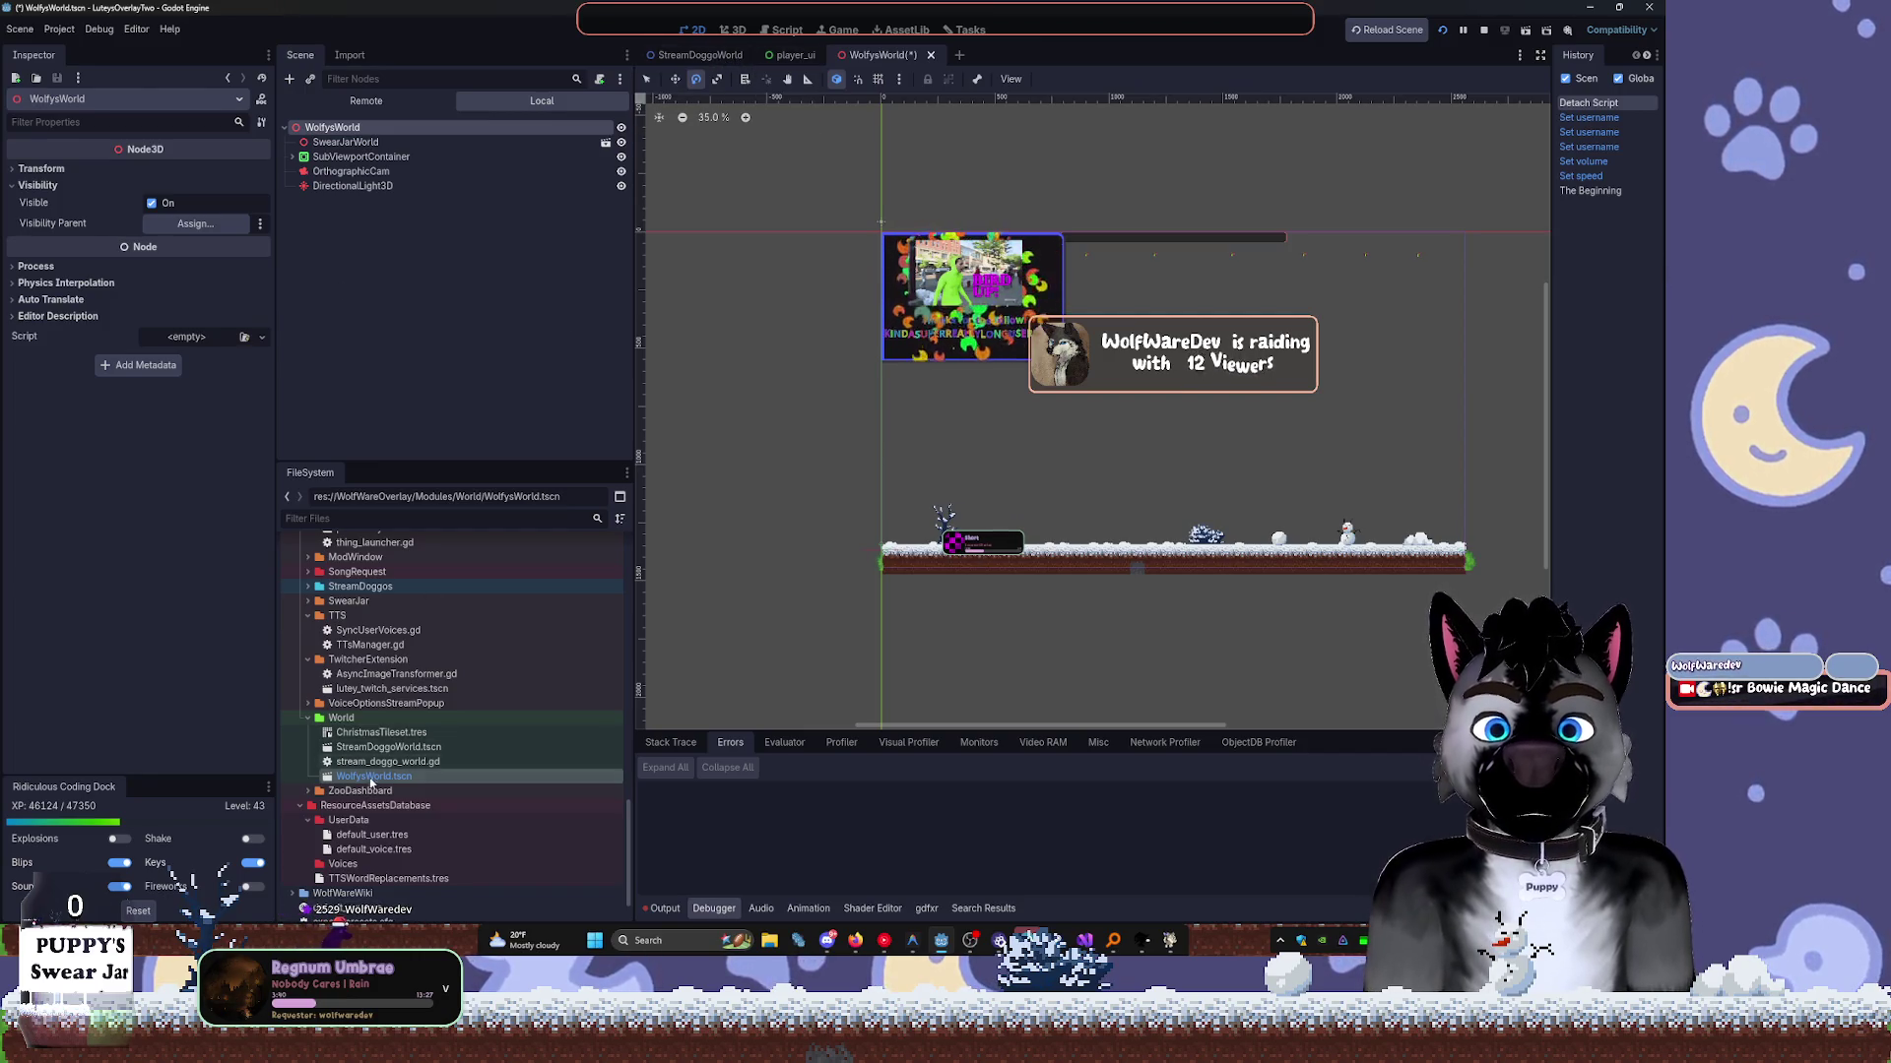
# Open StreamDoggoWorld.tscn, collapse its CanvasLayer branch, and select lutey_twitch_services.tscn.
pyautogui.rightClick(372, 777)
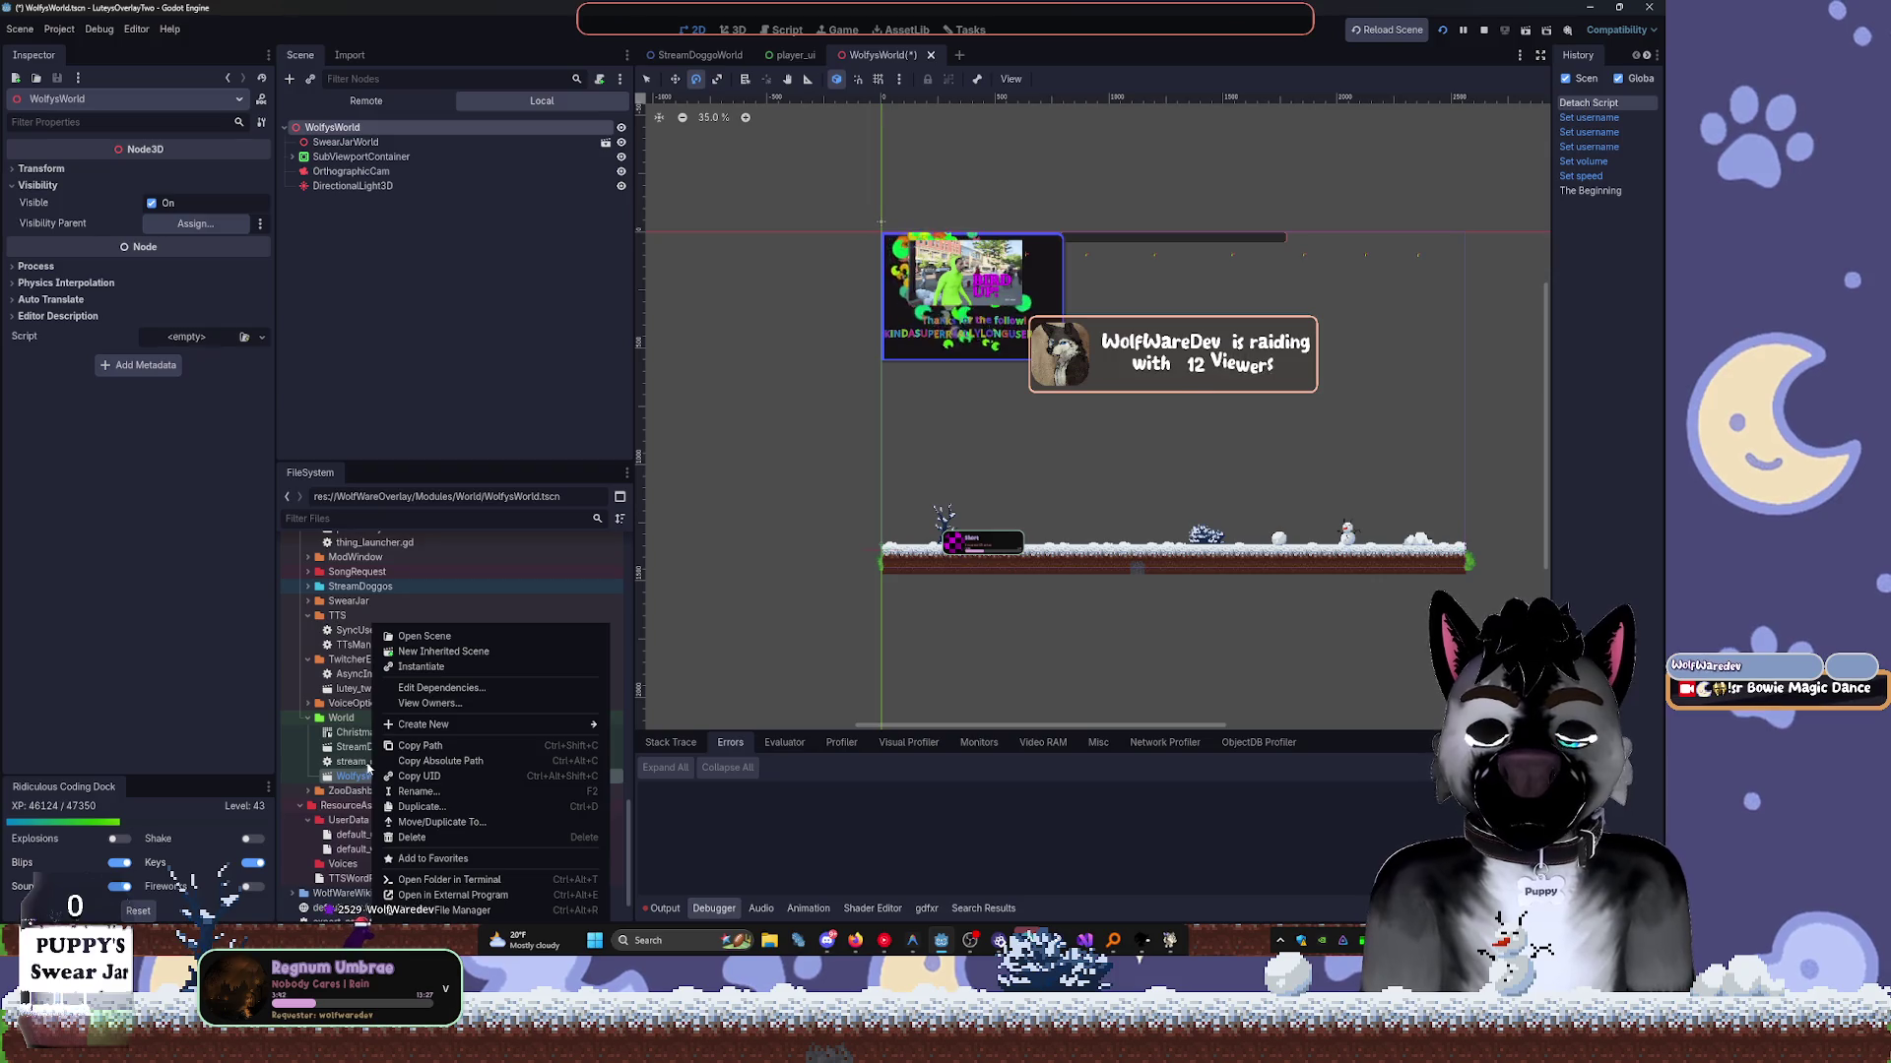
pyautogui.click(473, 354)
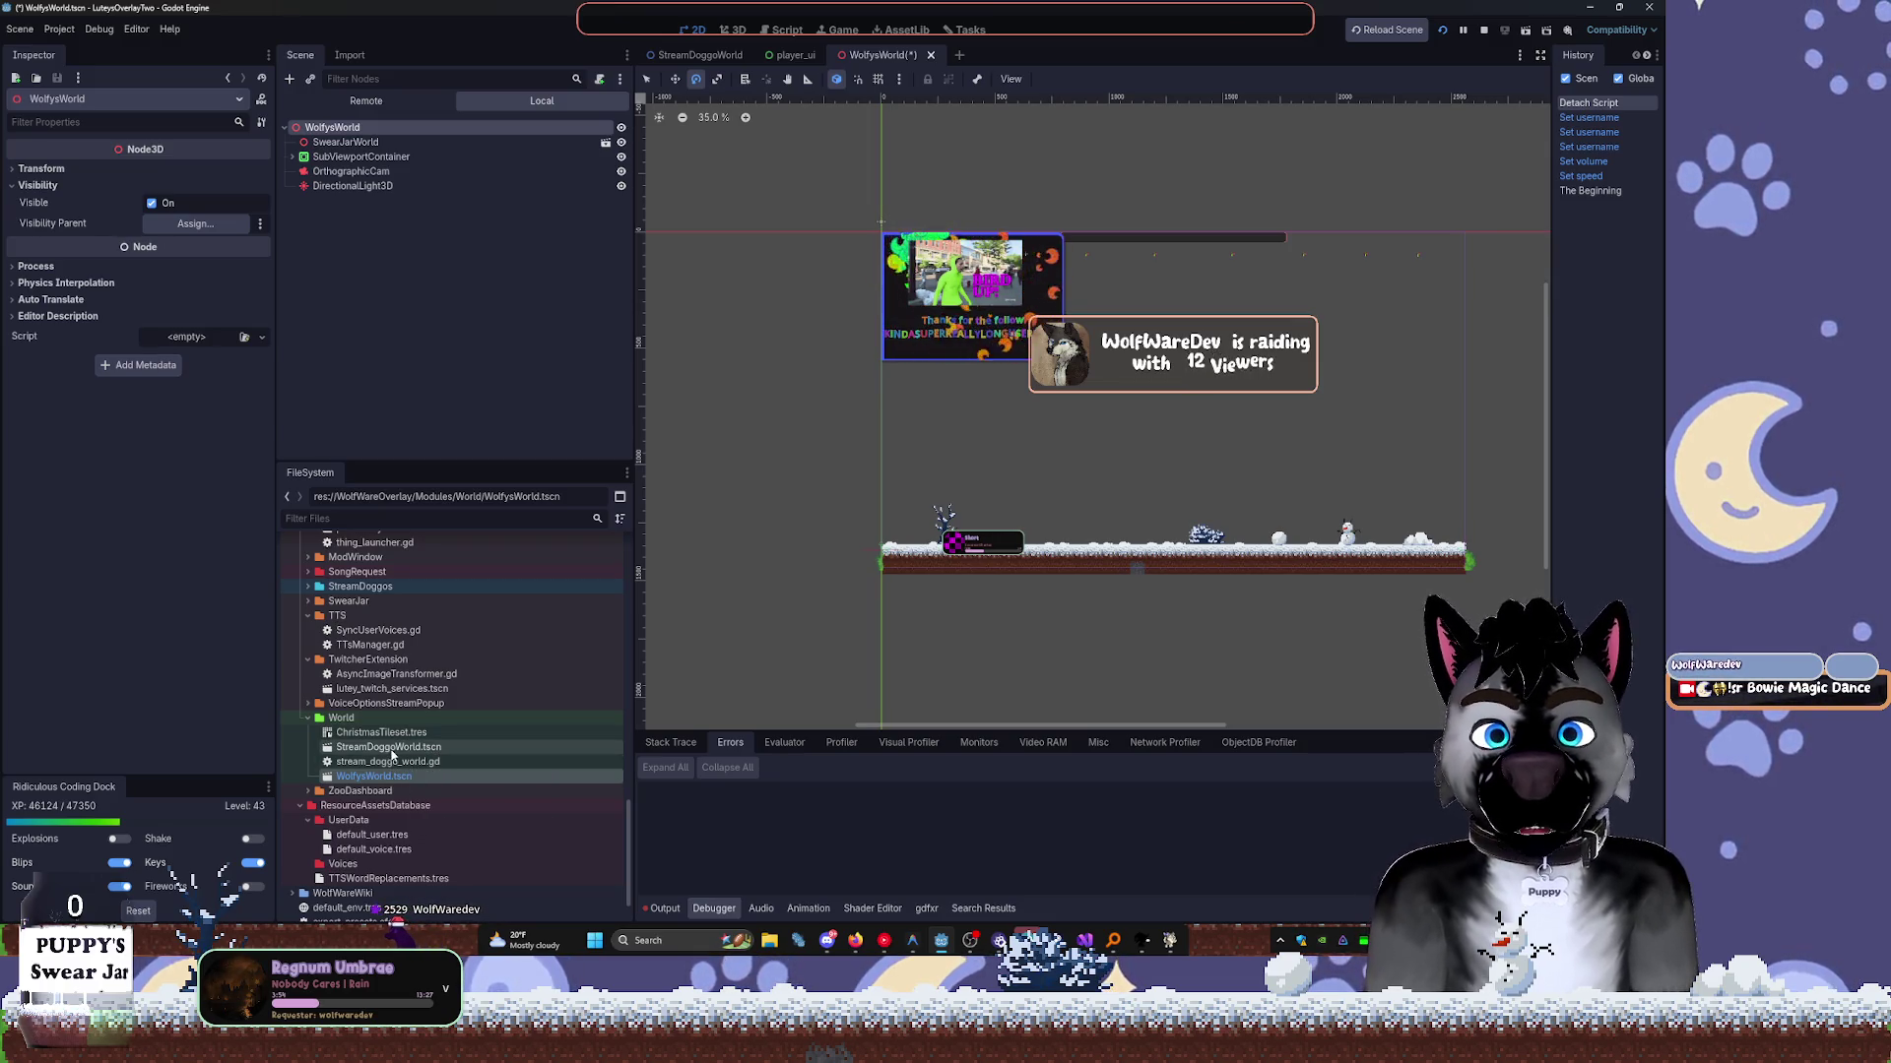
pyautogui.doubleClick(384, 748)
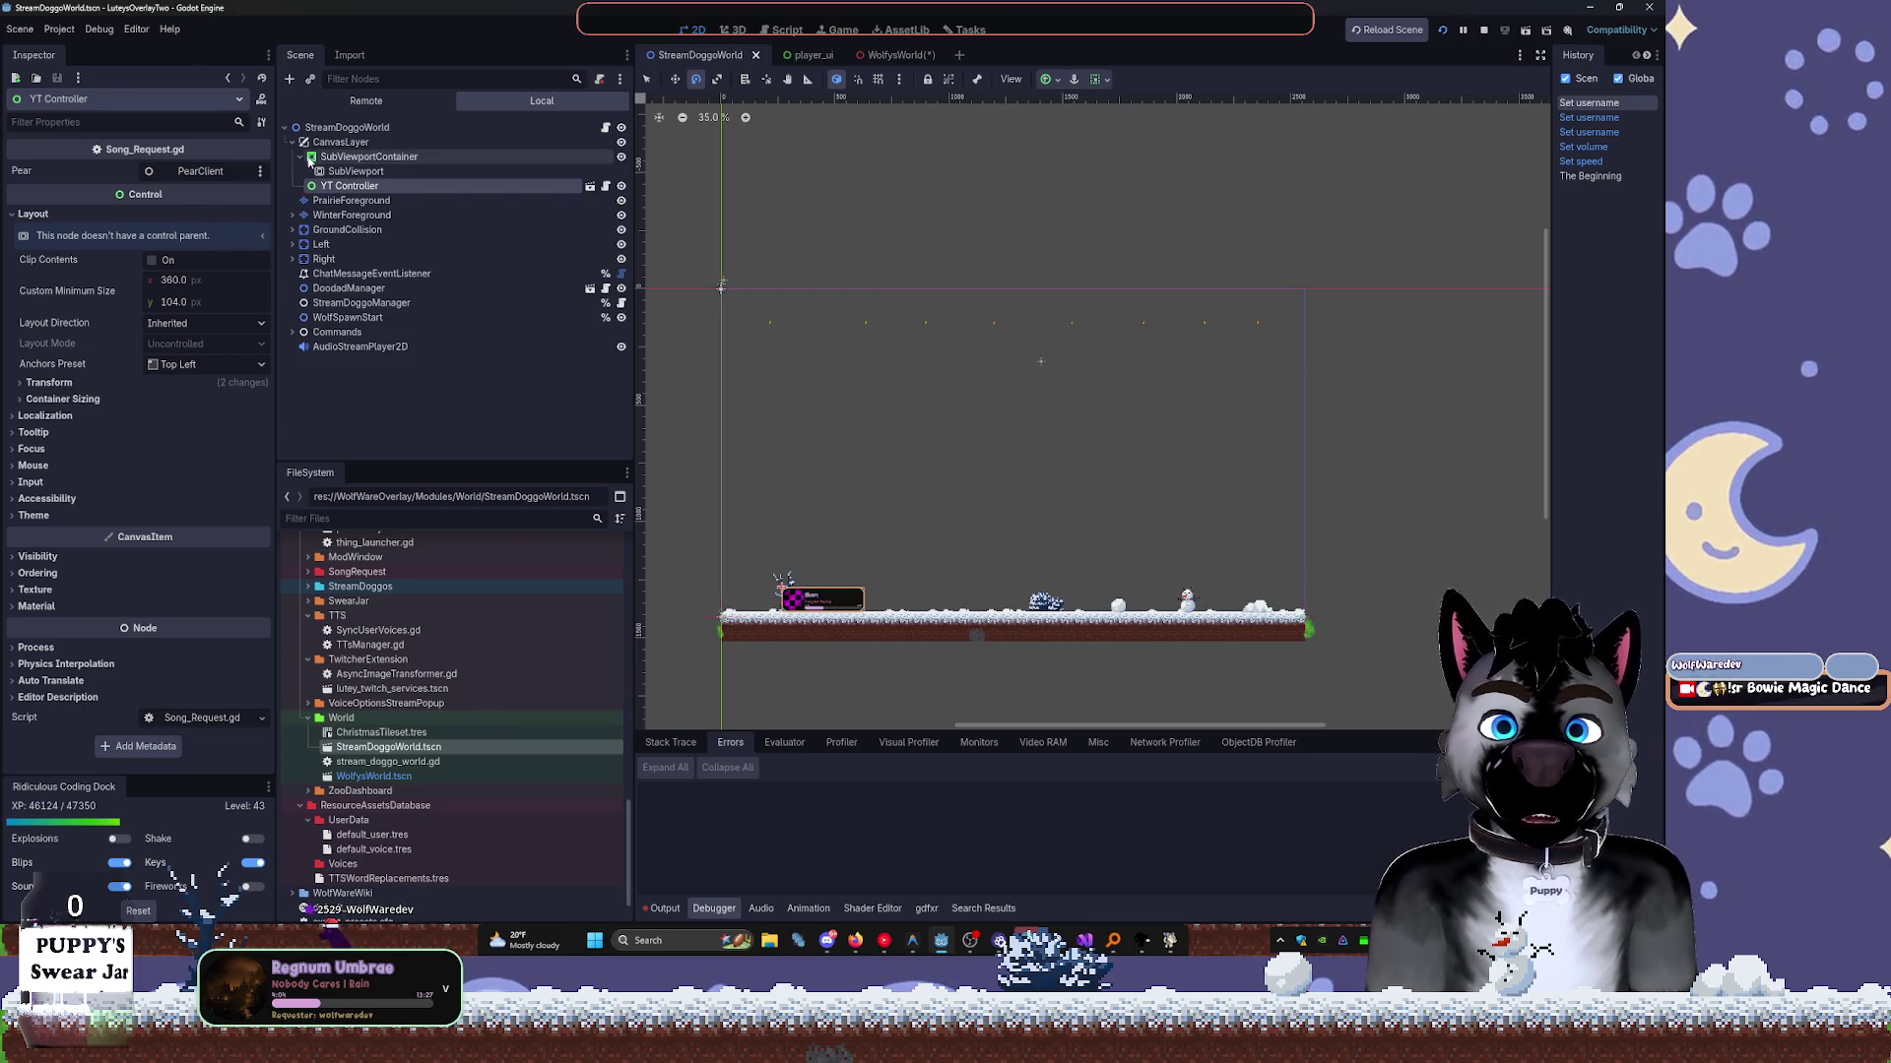
pyautogui.click(300, 156)
pyautogui.click(300, 156)
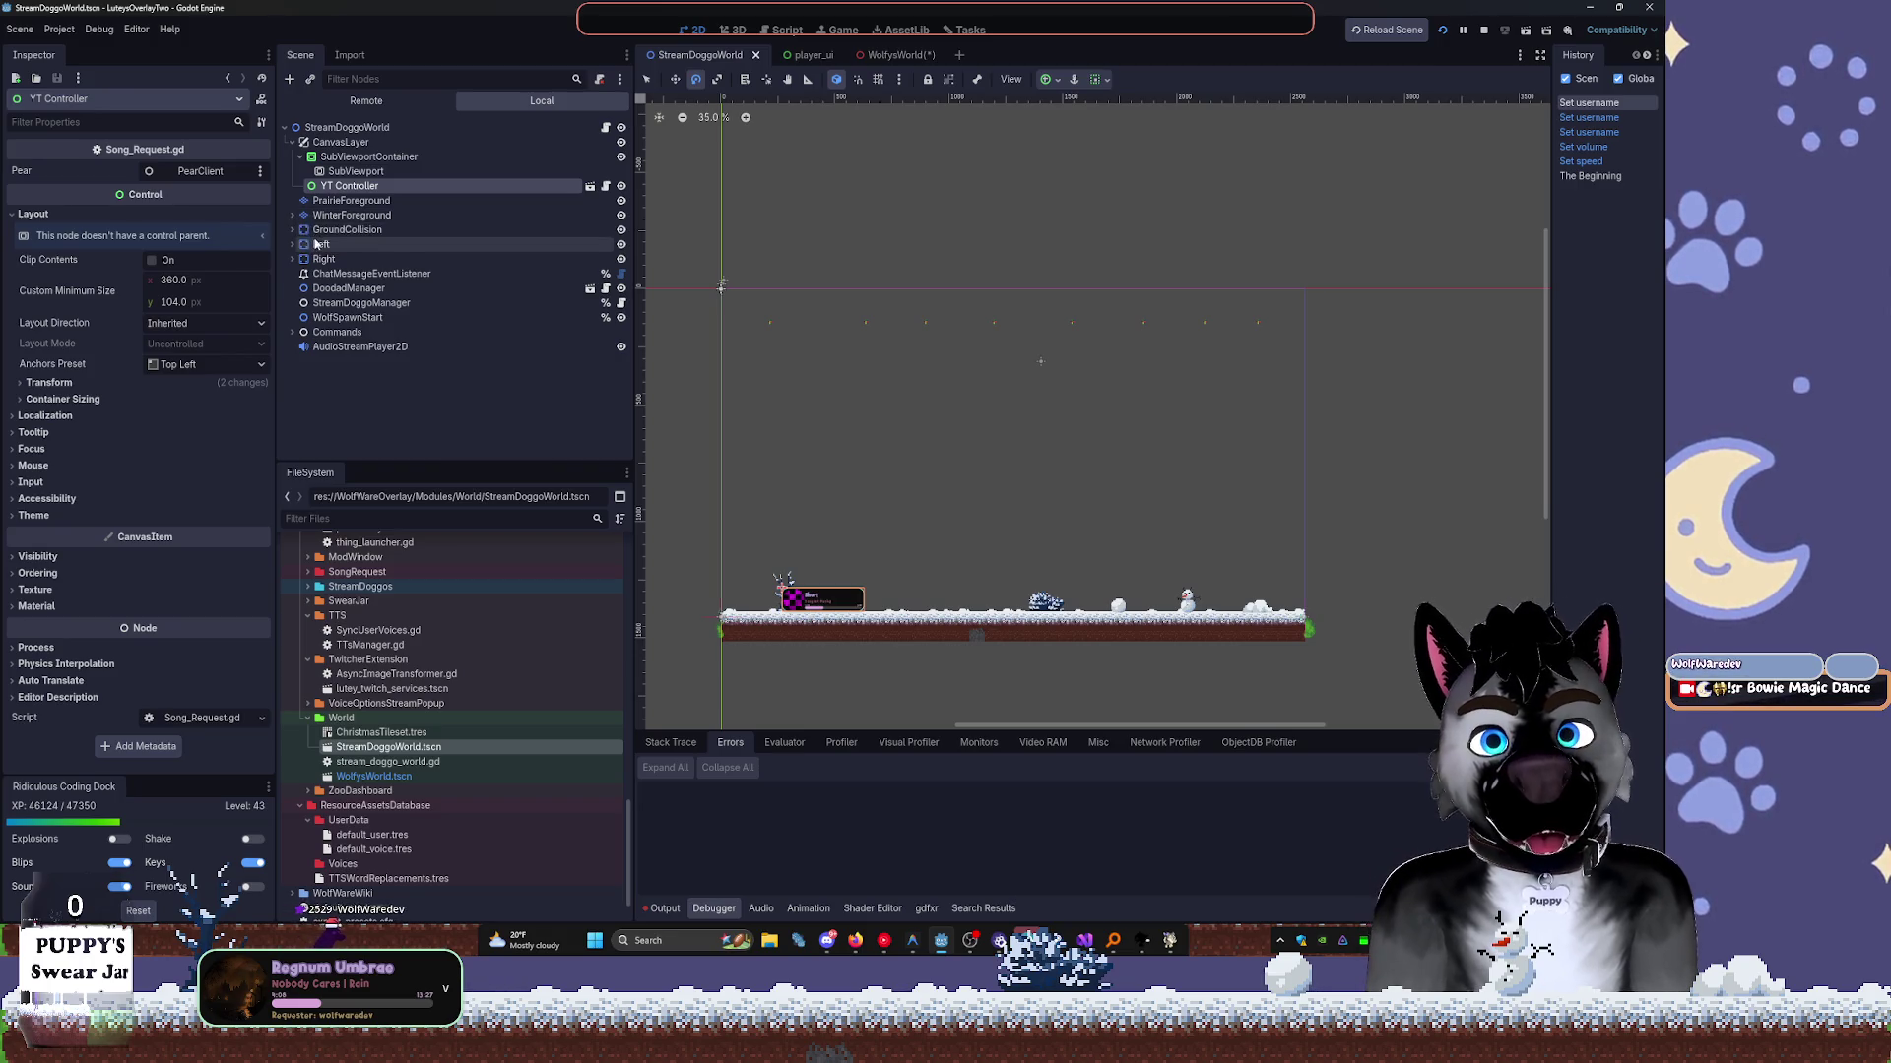
pyautogui.click(292, 142)
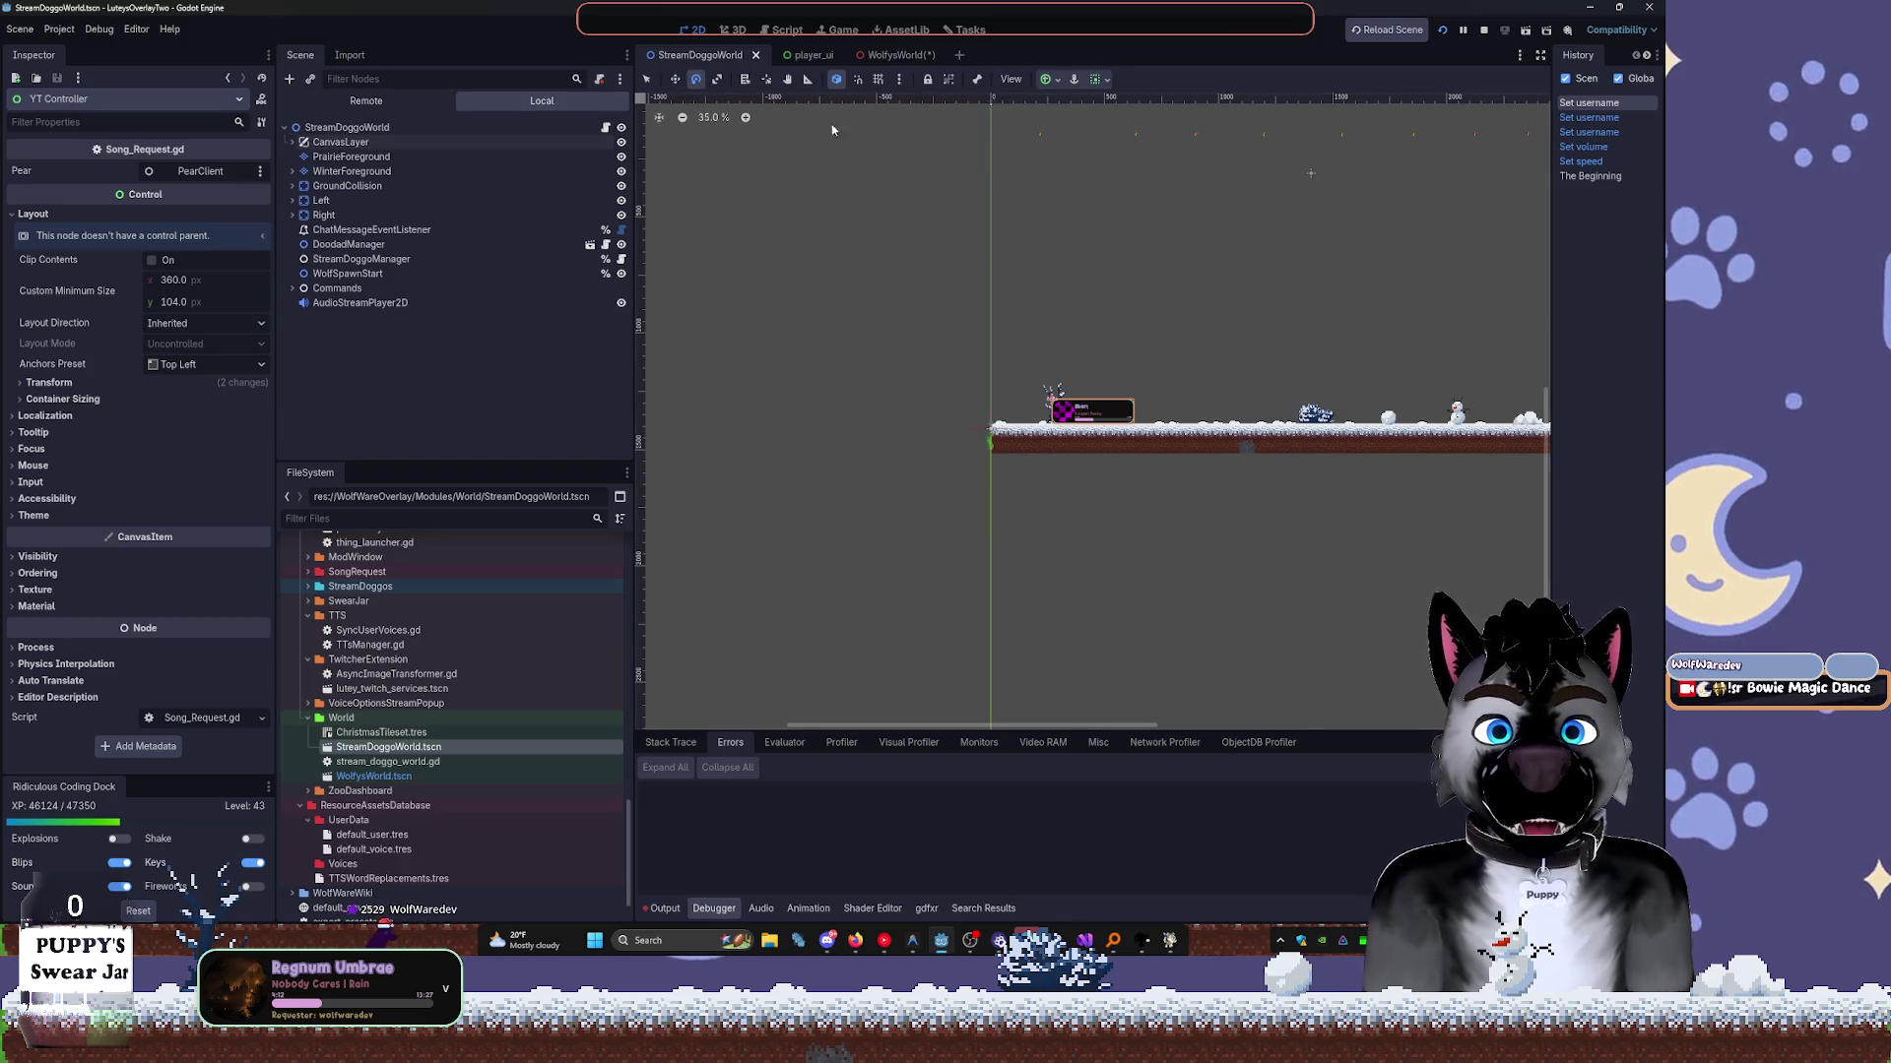
pyautogui.click(371, 690)
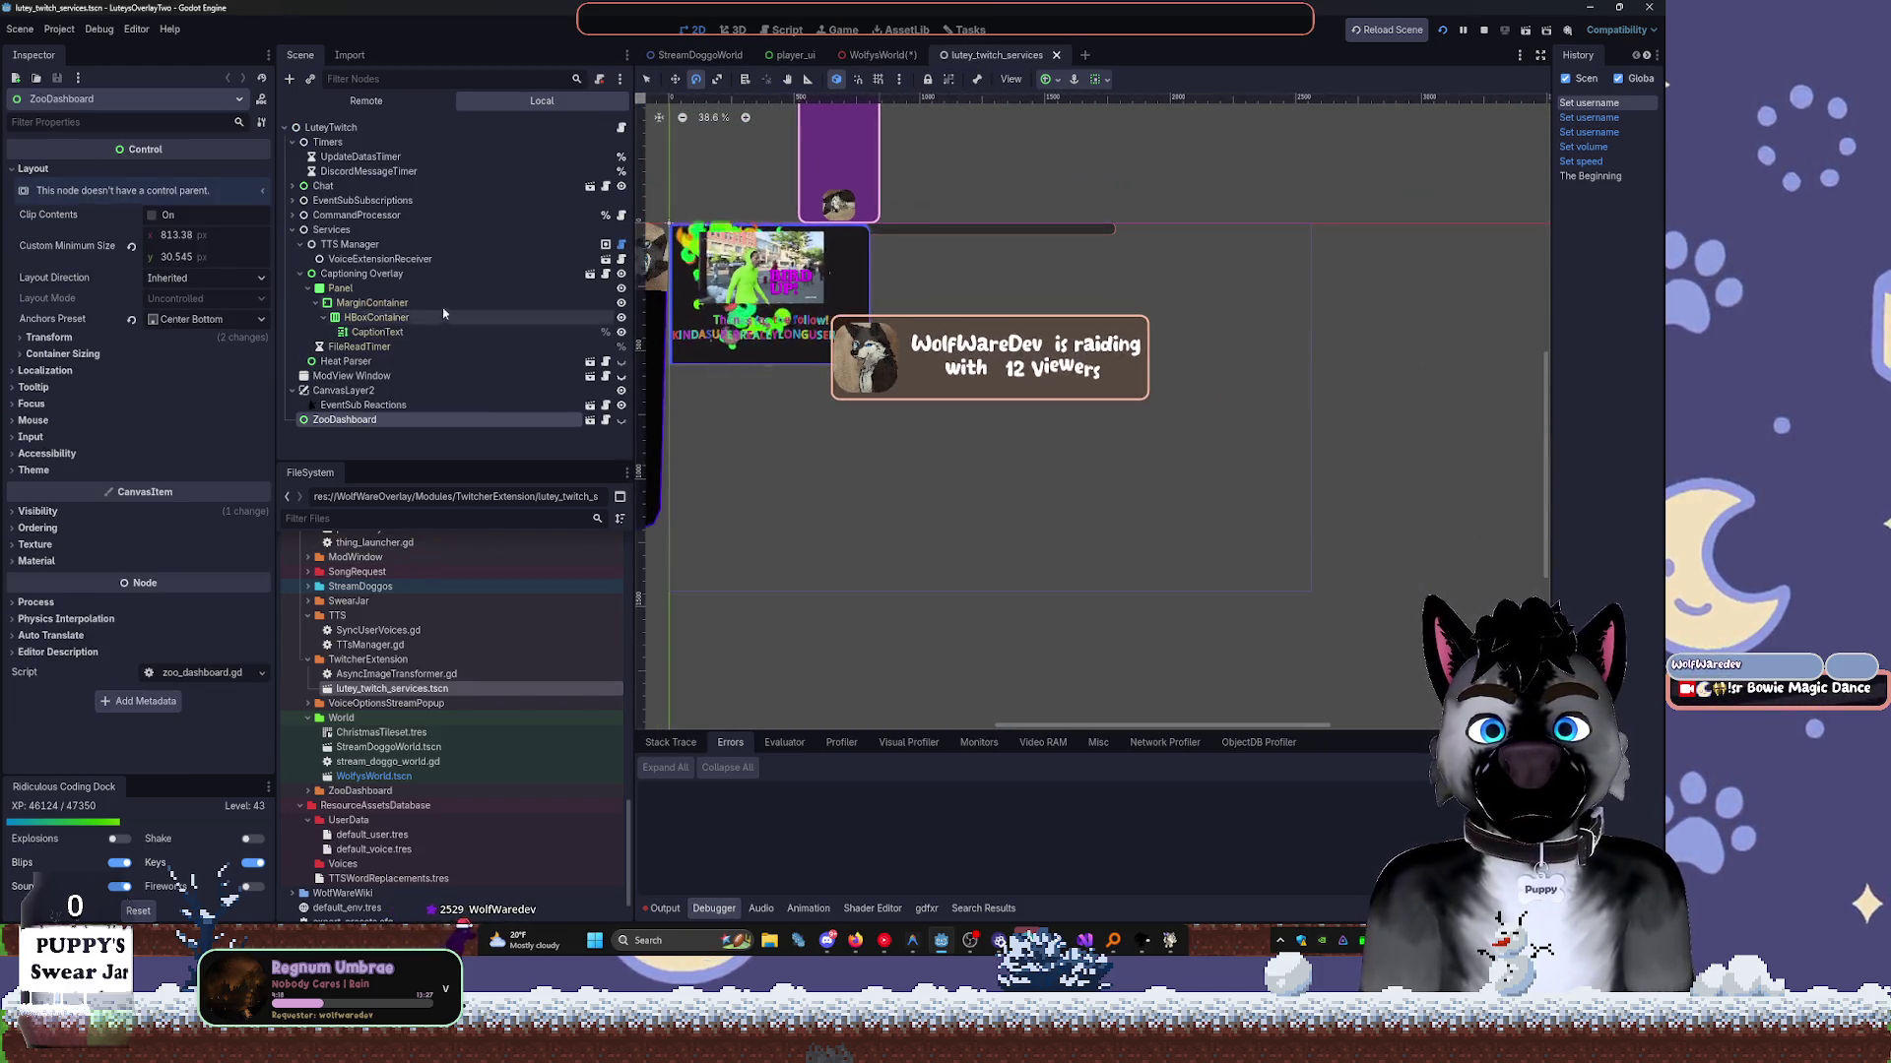
# Collapse Services, expand Chat with TwitchService and WolfWareChat folded, and inspect the EventSub nodes.
pyautogui.click(293, 230)
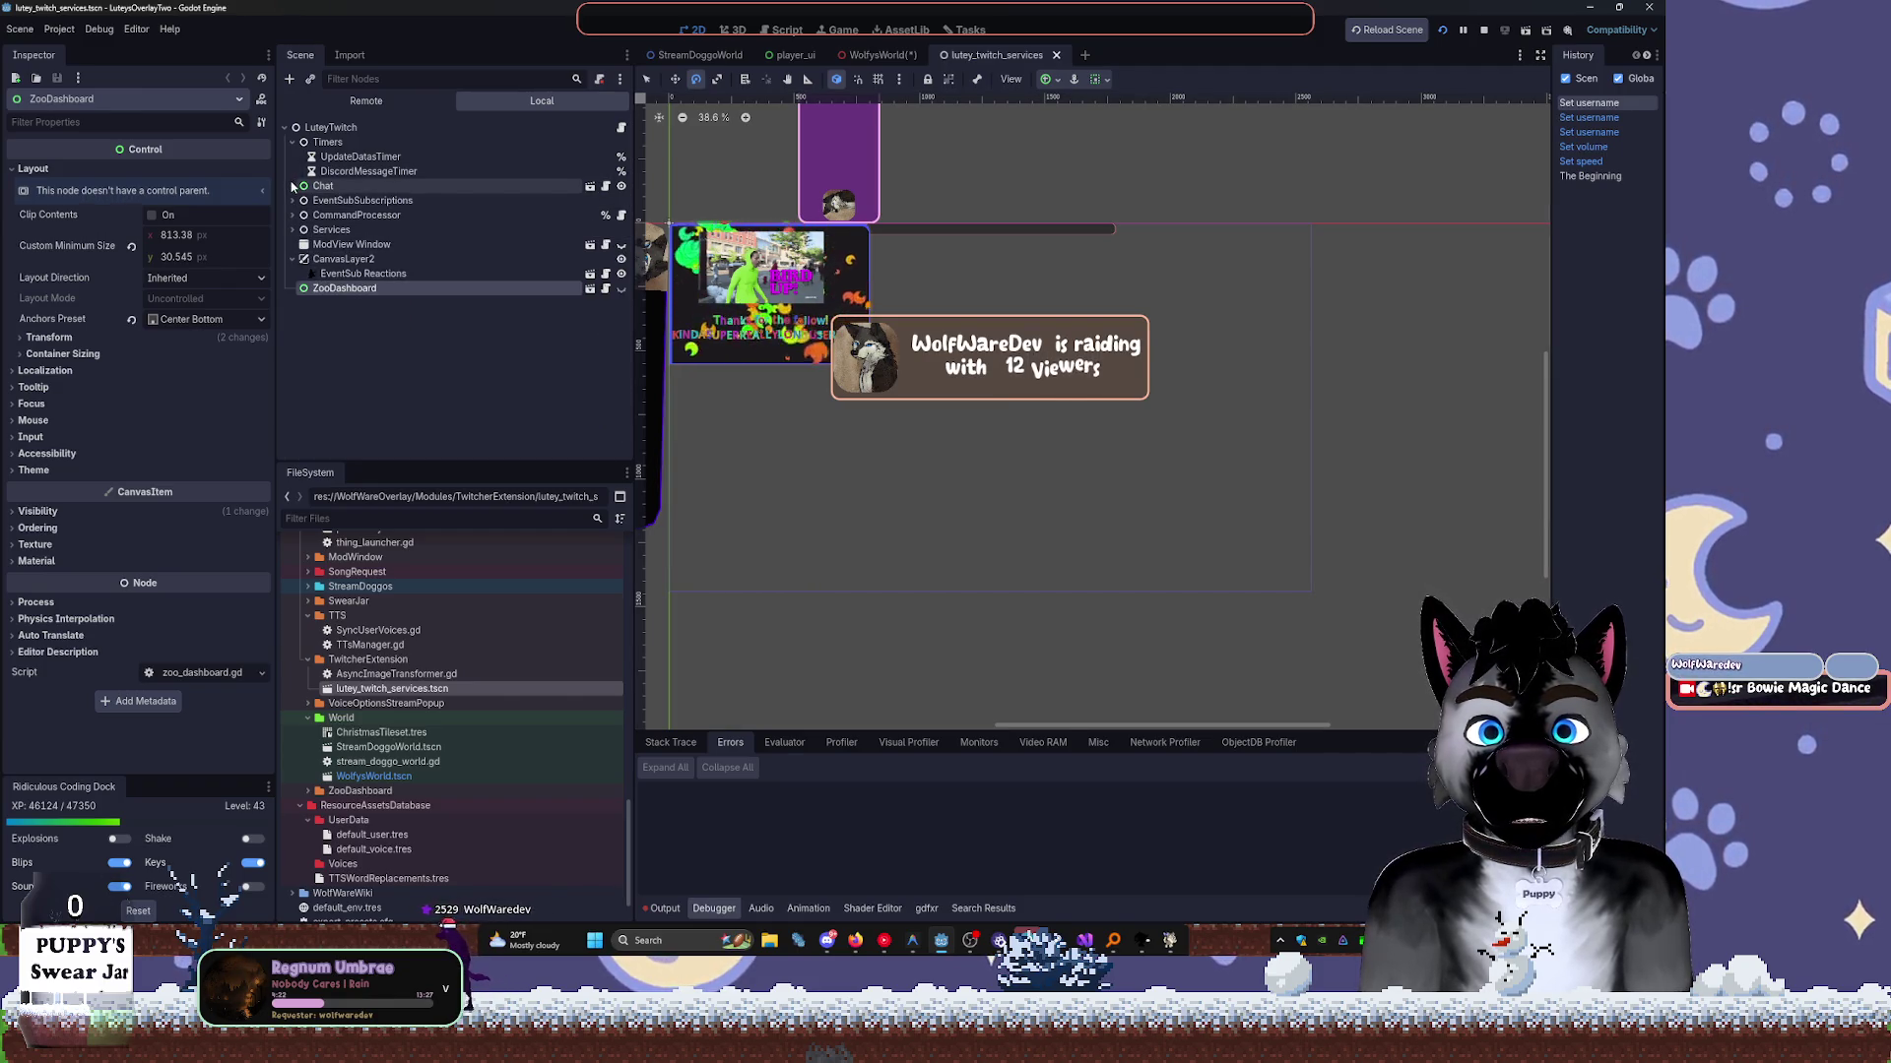
pyautogui.click(292, 186)
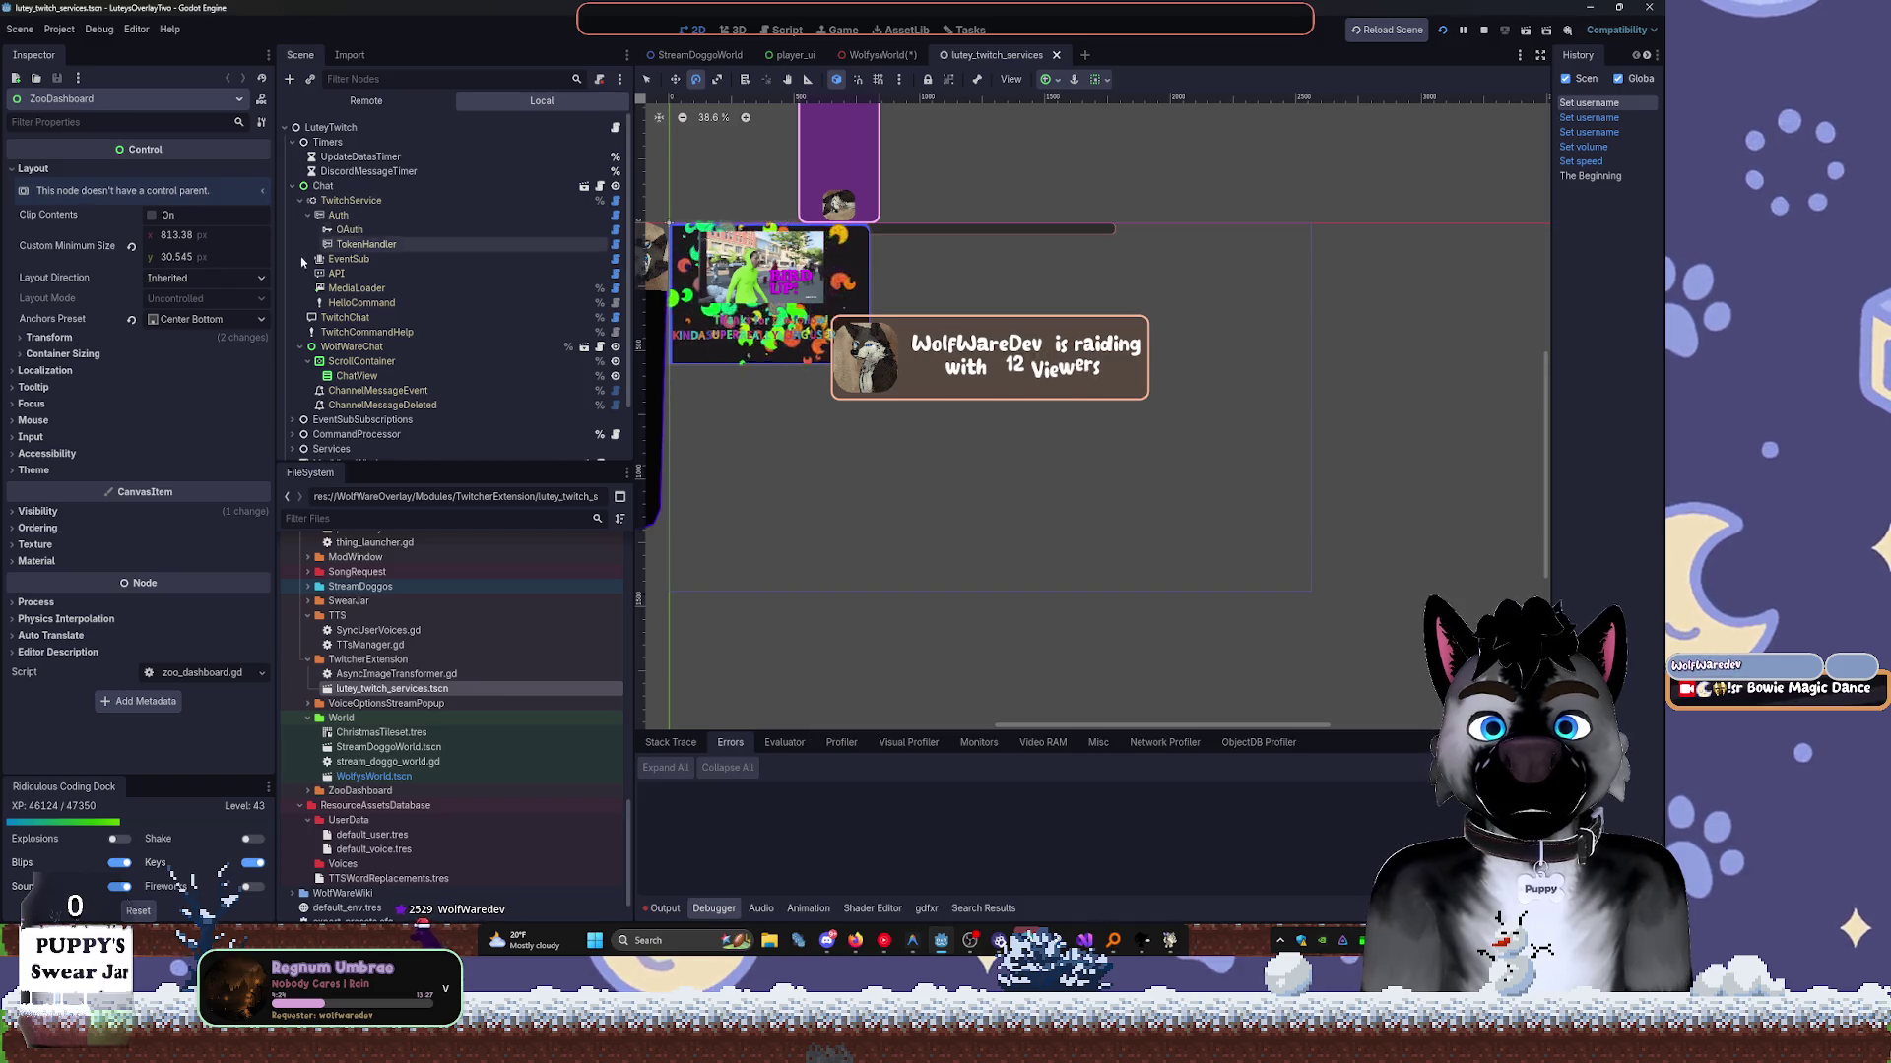
pyautogui.click(301, 199)
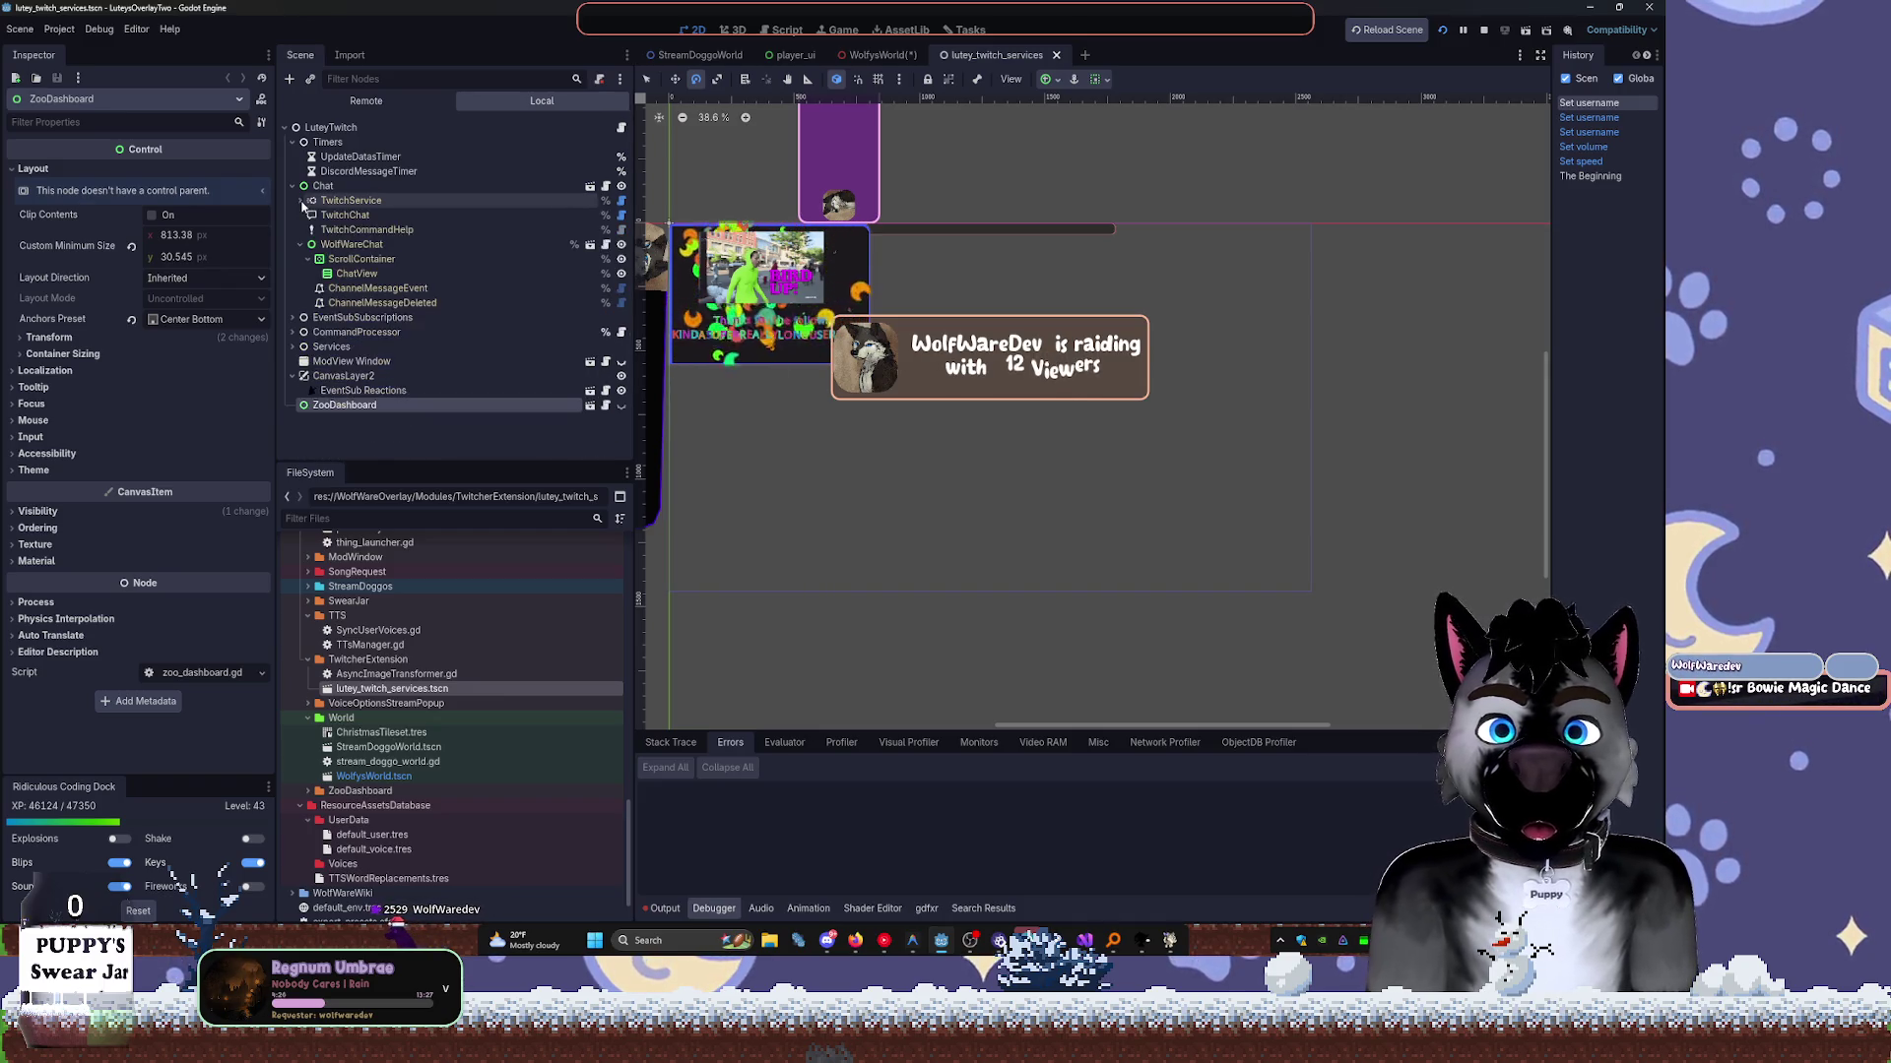
pyautogui.click(301, 245)
pyautogui.click(306, 259)
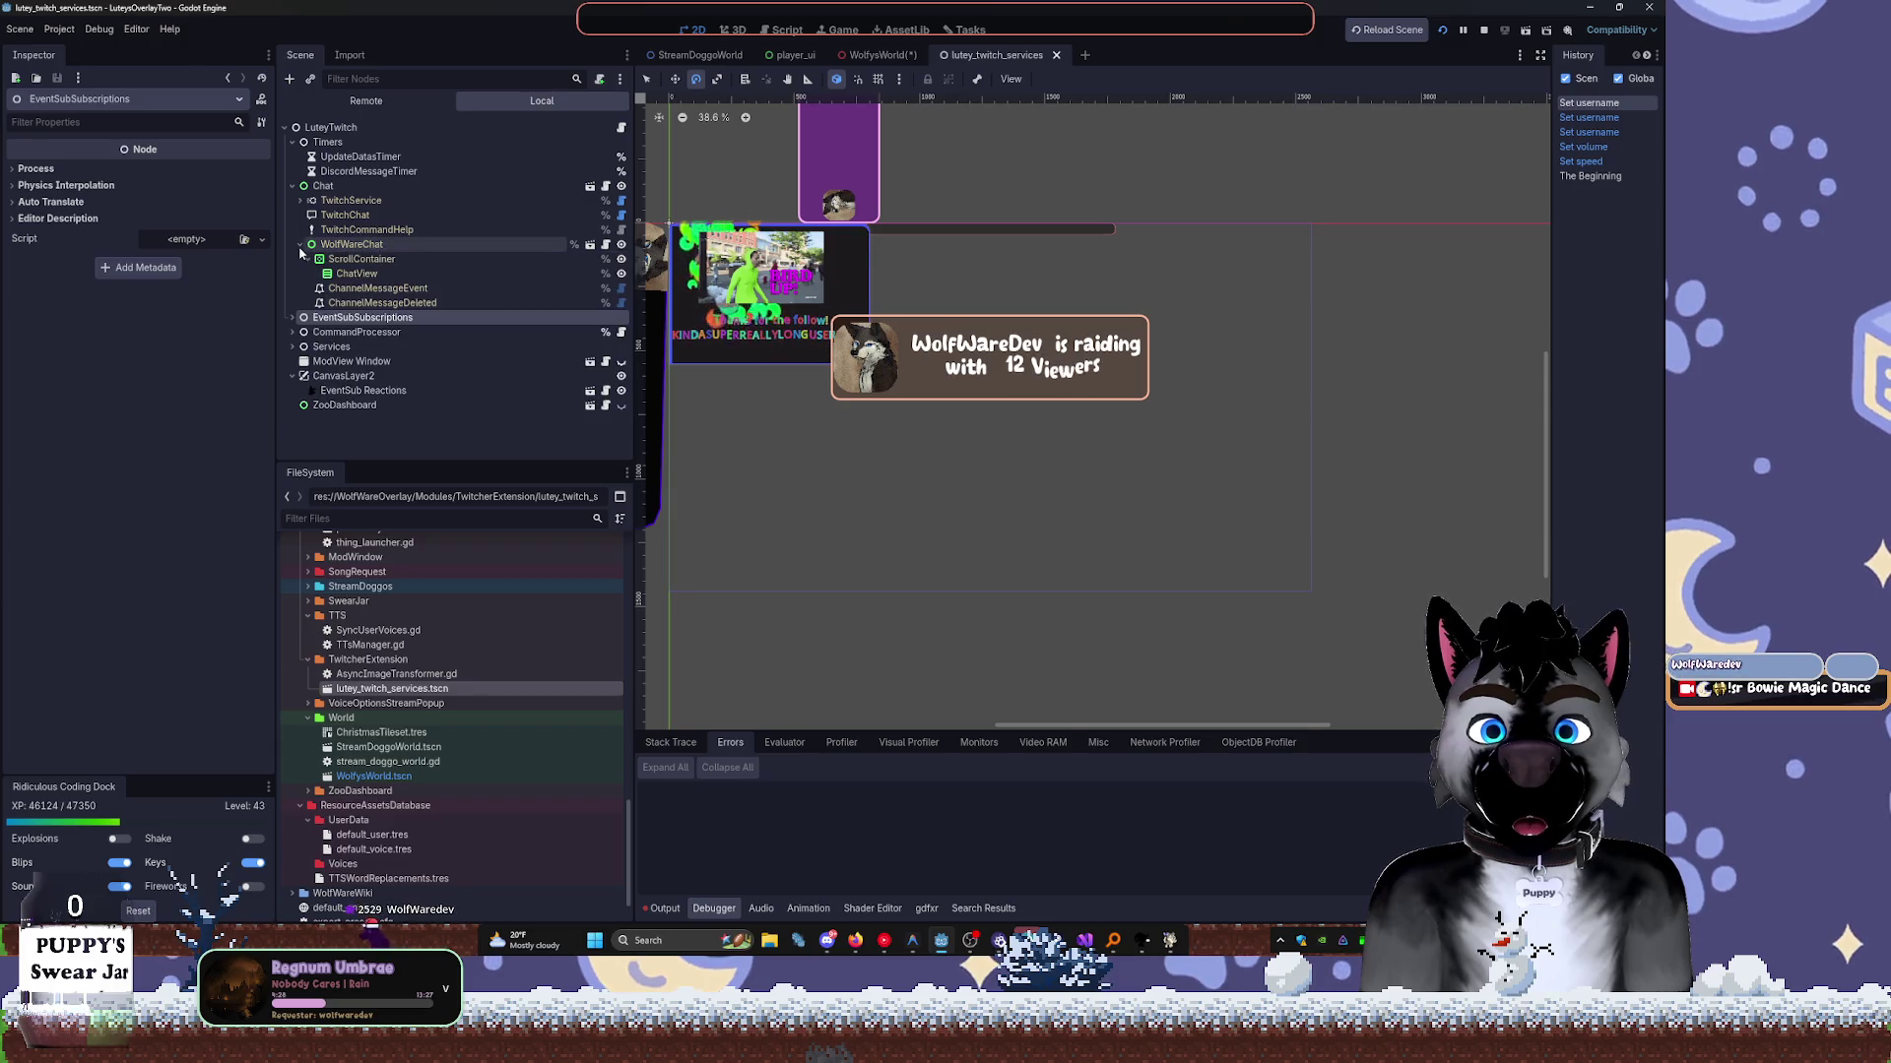
pyautogui.click(300, 200)
pyautogui.click(301, 200)
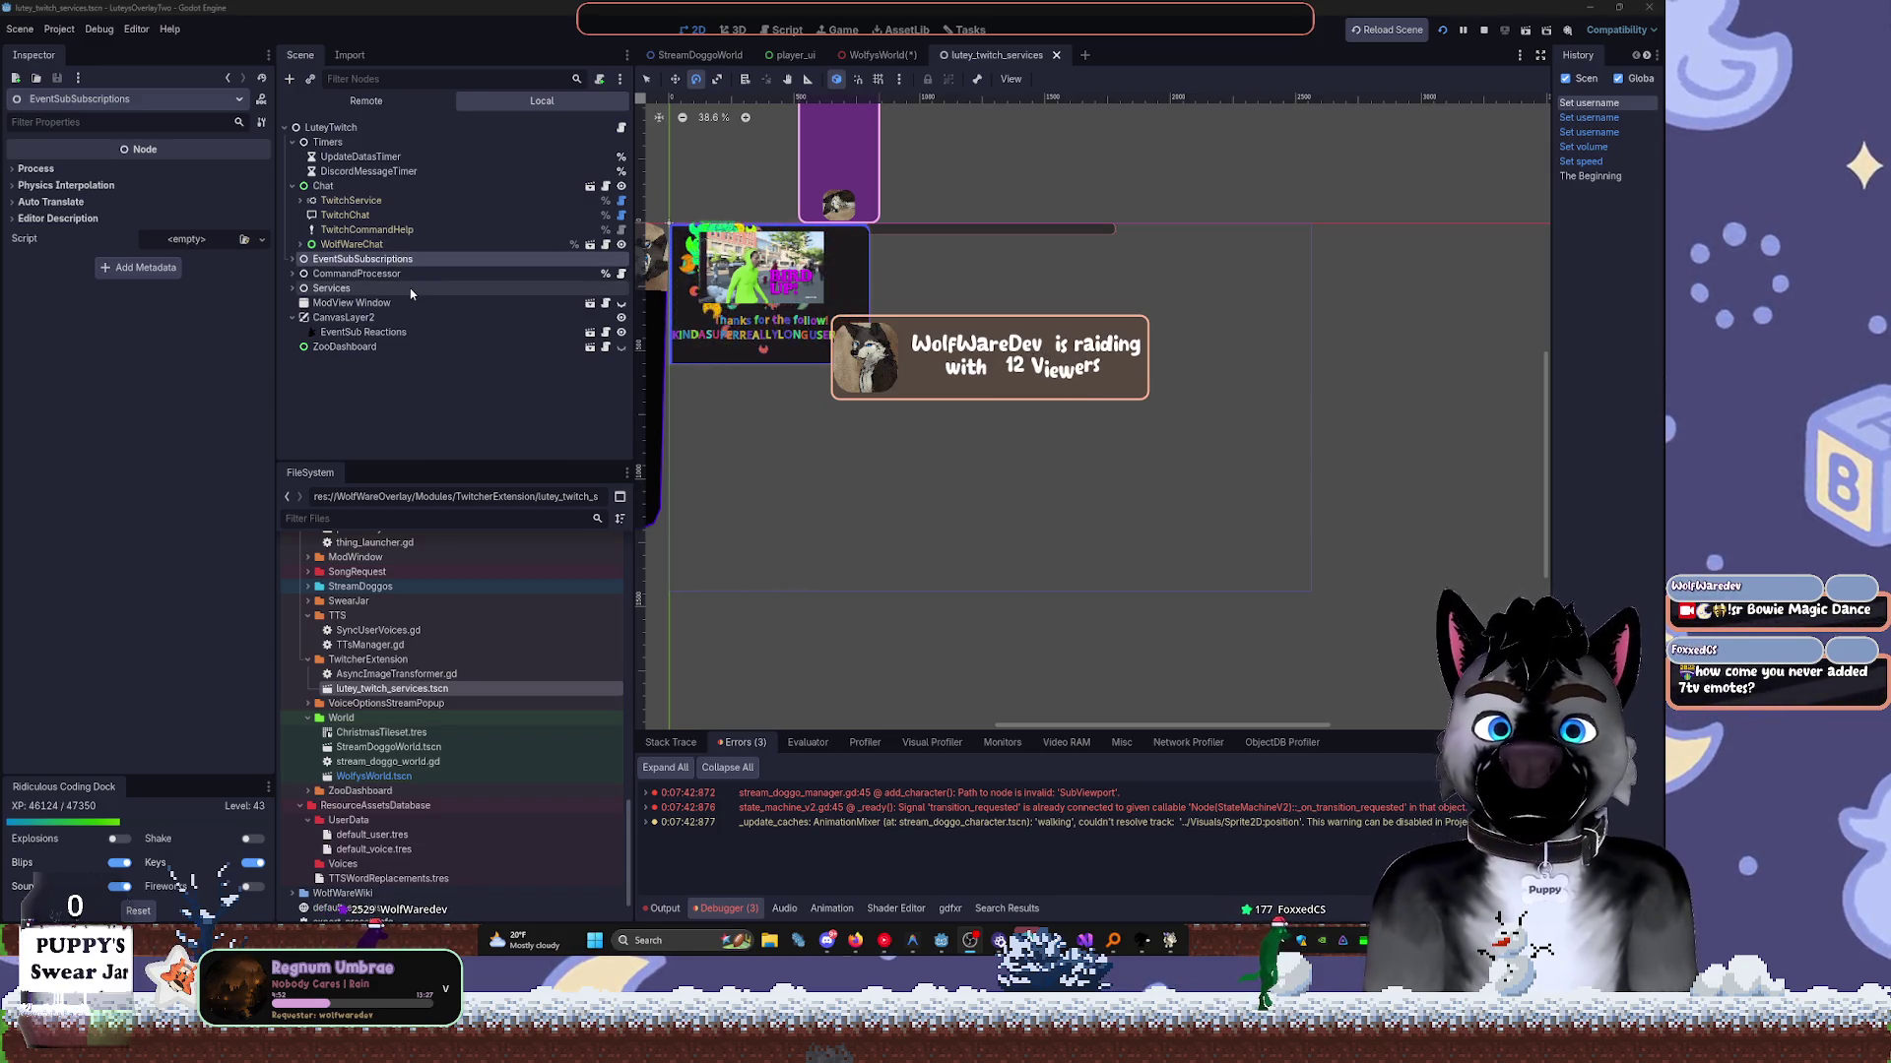
pyautogui.click(369, 331)
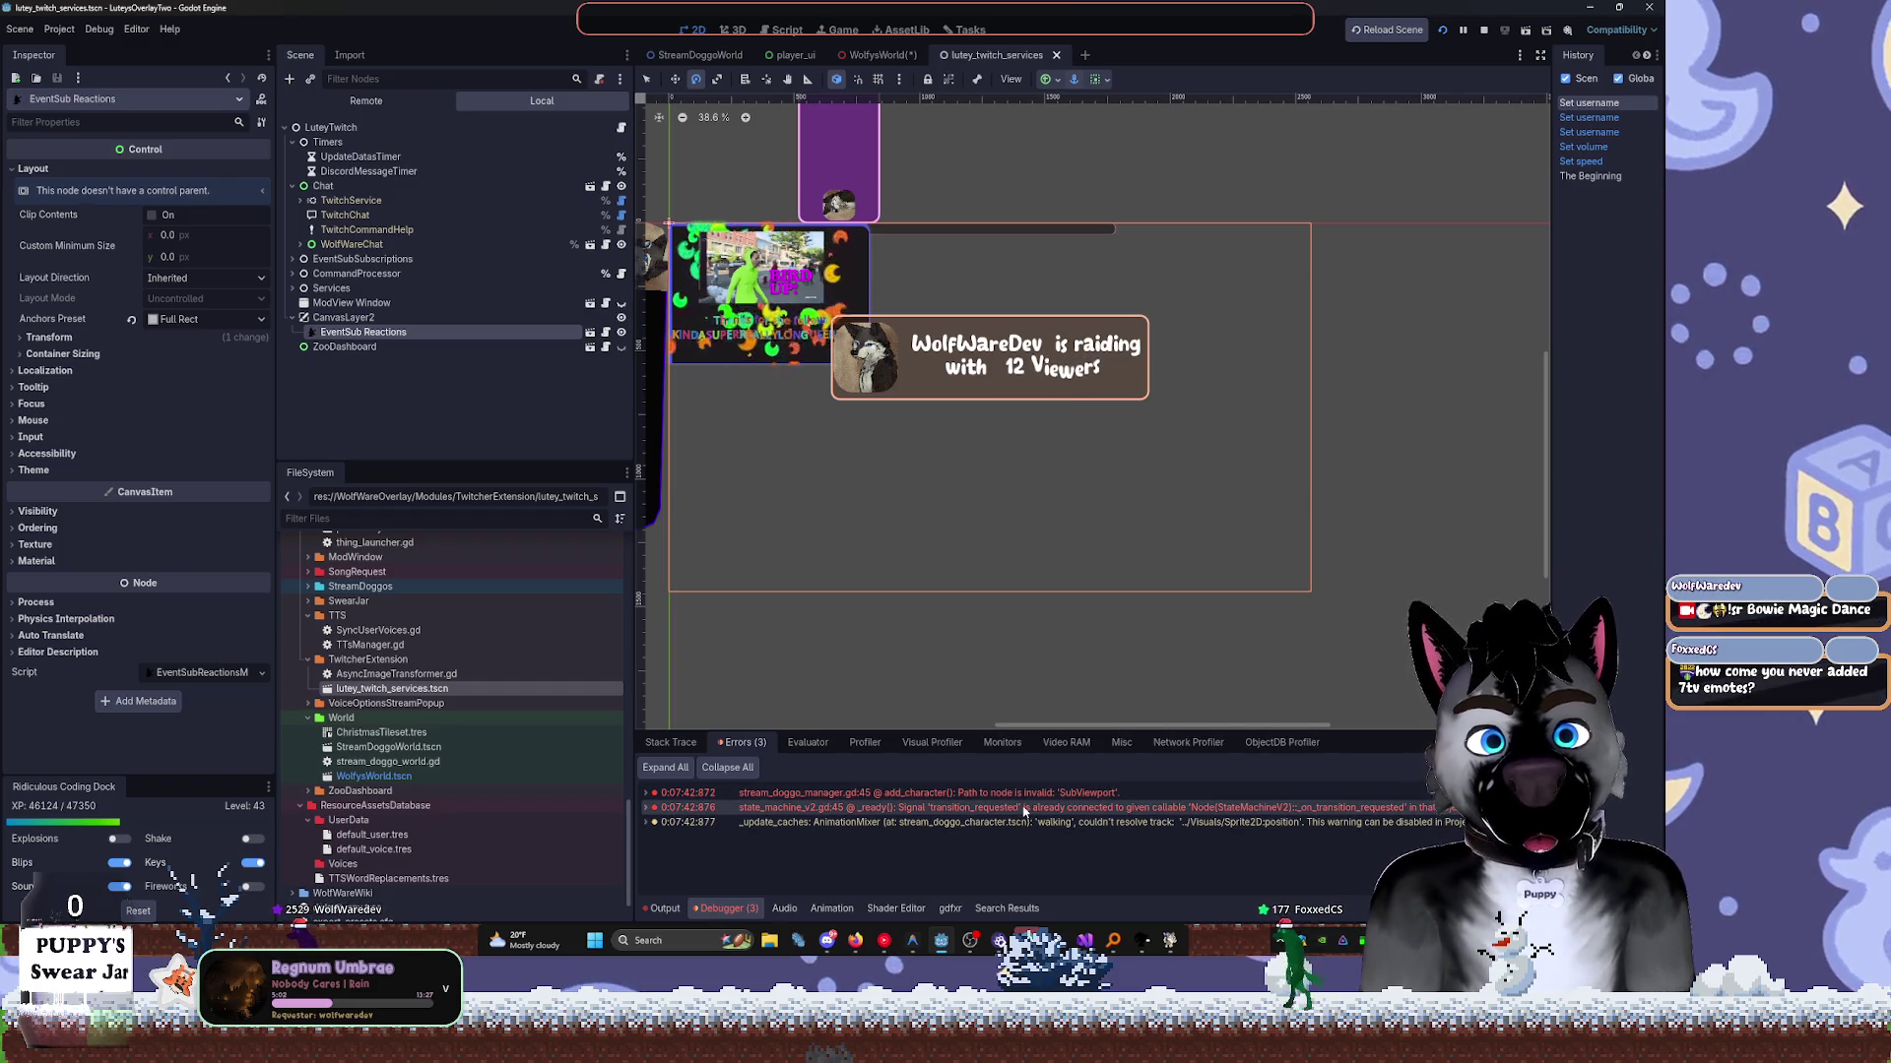
# Collapse the TwitcherExtension, World and ResourceAssetsDatabase folders in the FileSystem dock.
pyautogui.moveTo(1007, 799)
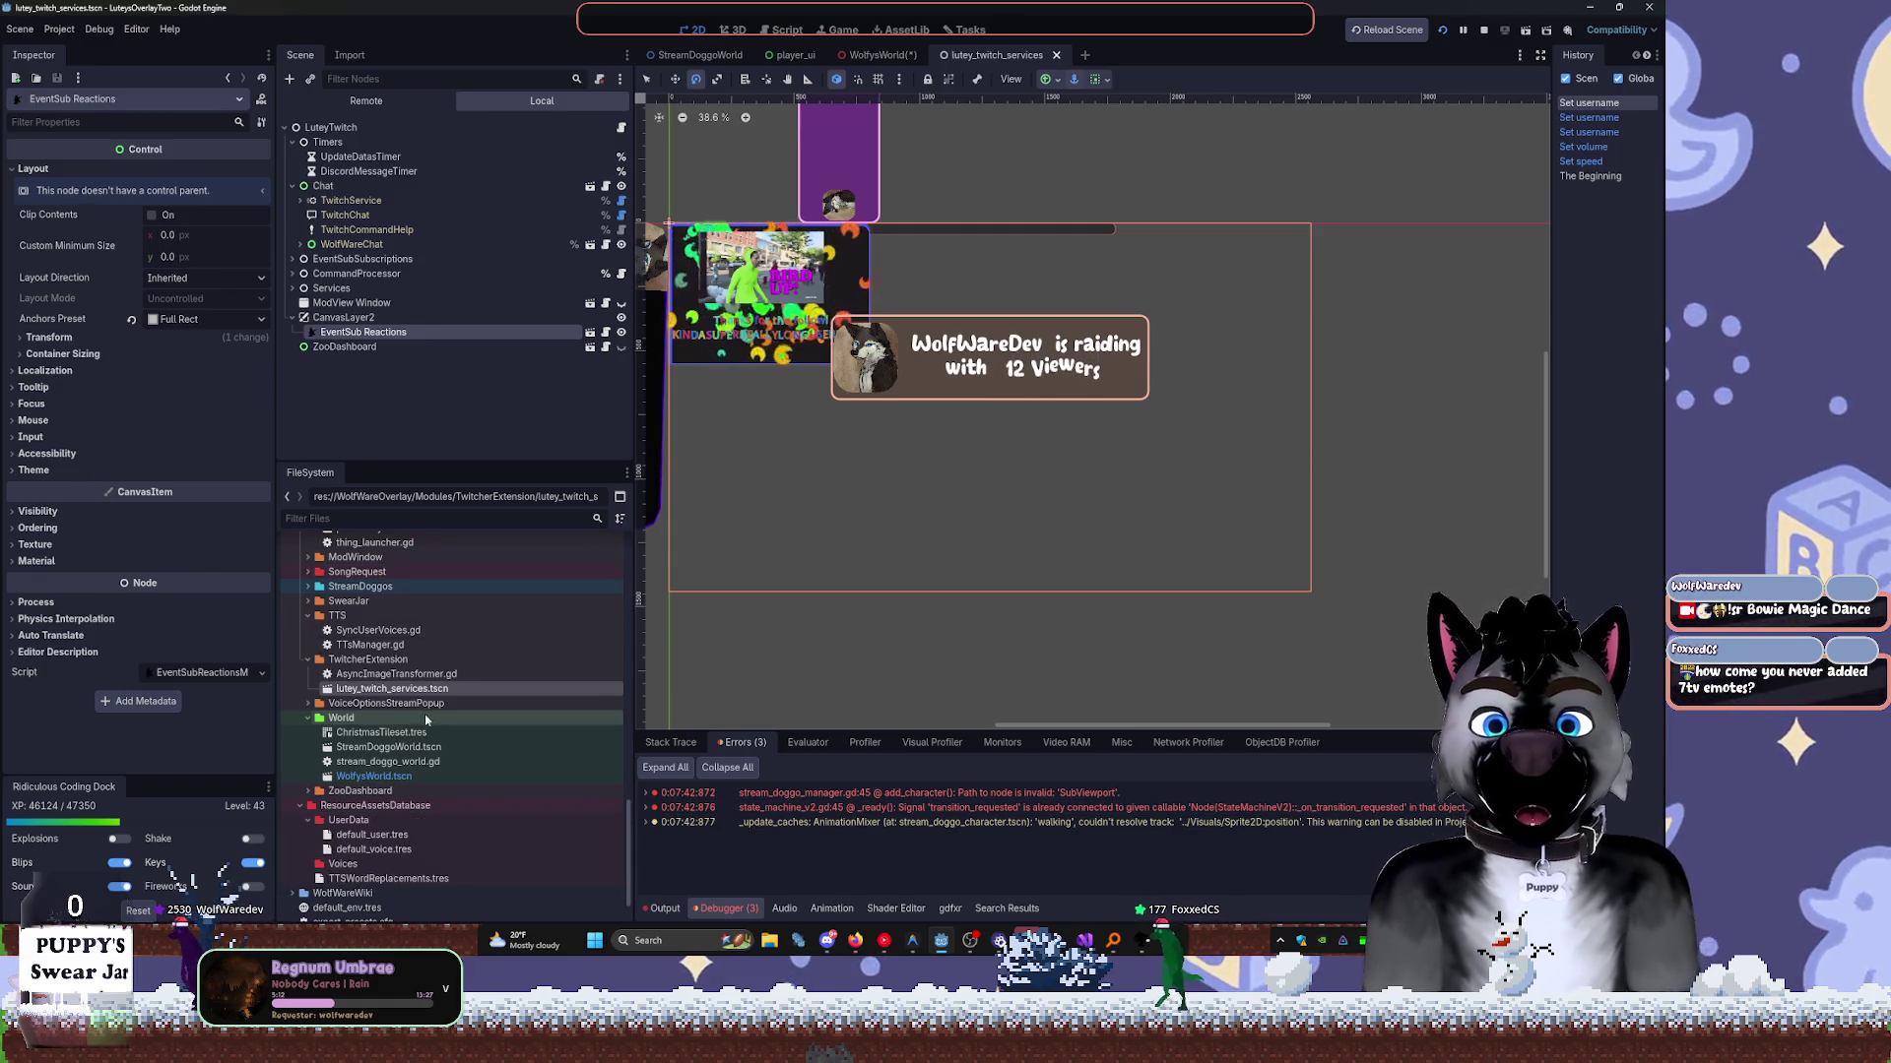
pyautogui.click(307, 659)
pyautogui.doubleClick(354, 659)
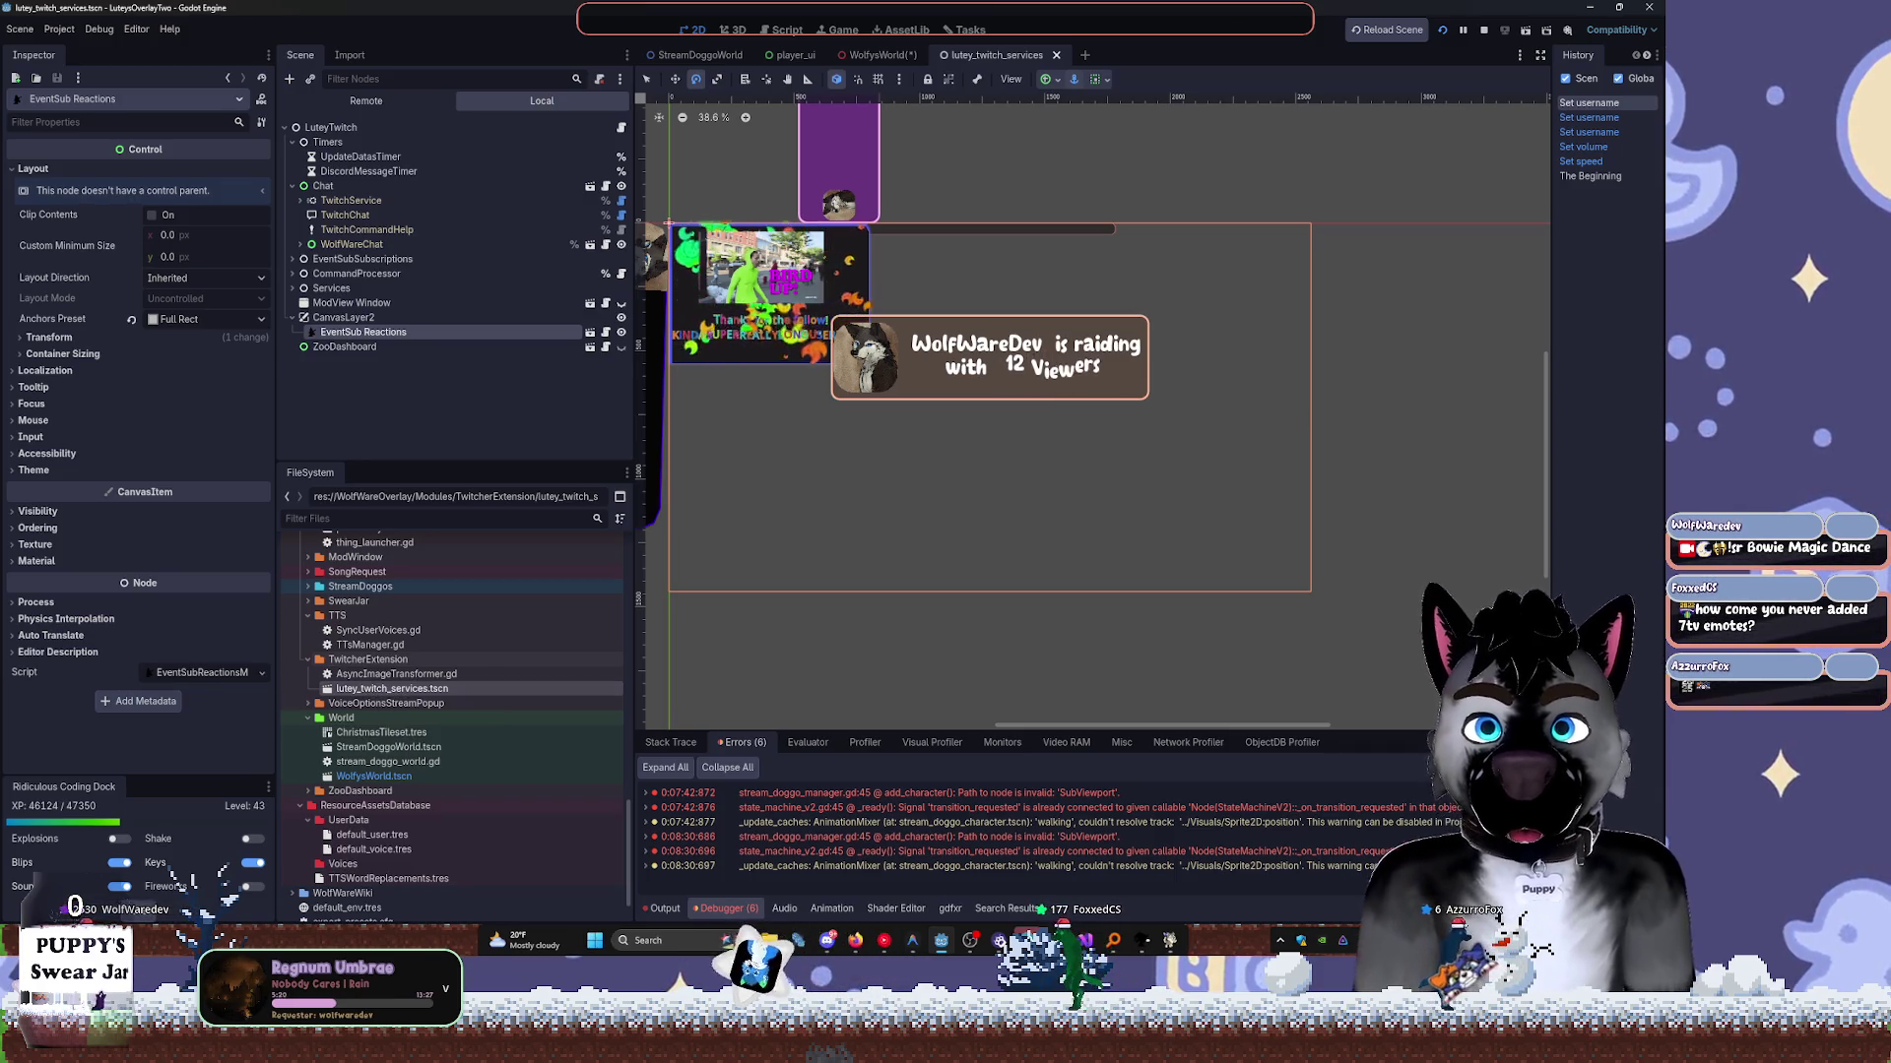
pyautogui.click(404, 676)
pyautogui.click(354, 645)
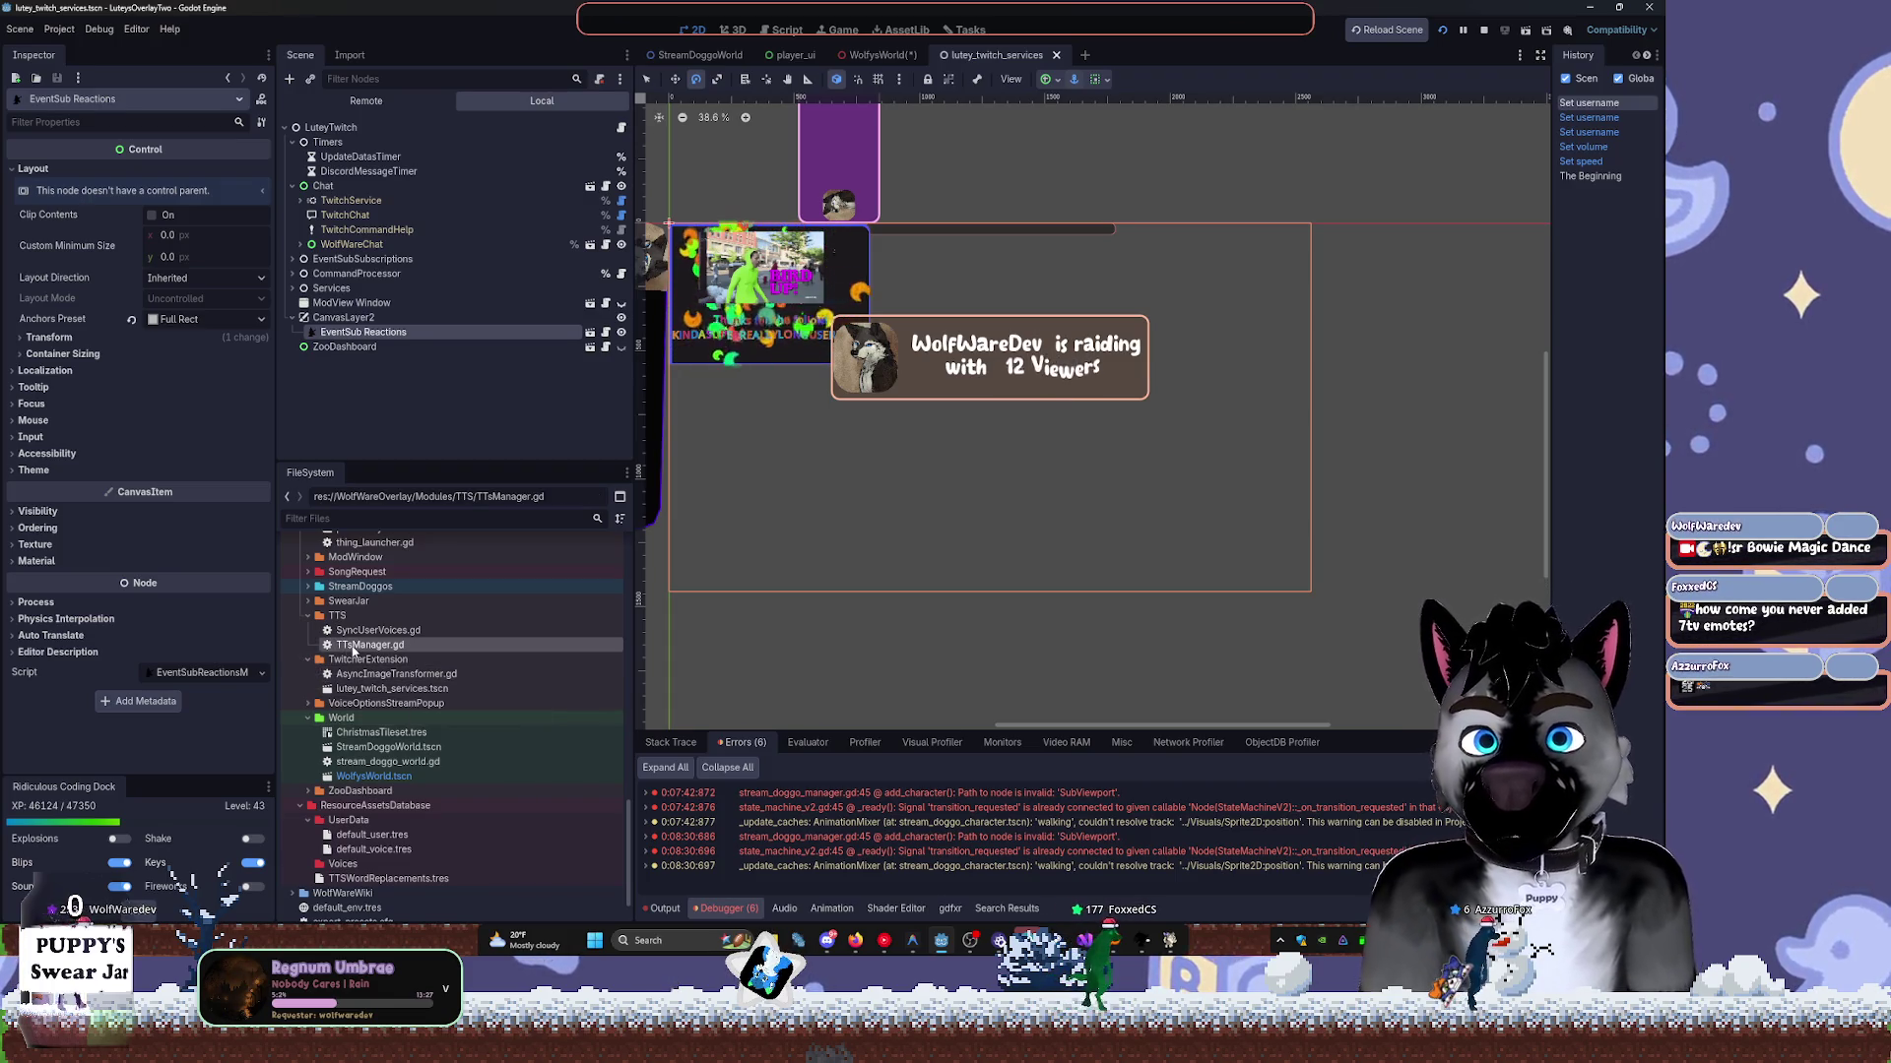
pyautogui.click(309, 659)
pyautogui.click(308, 691)
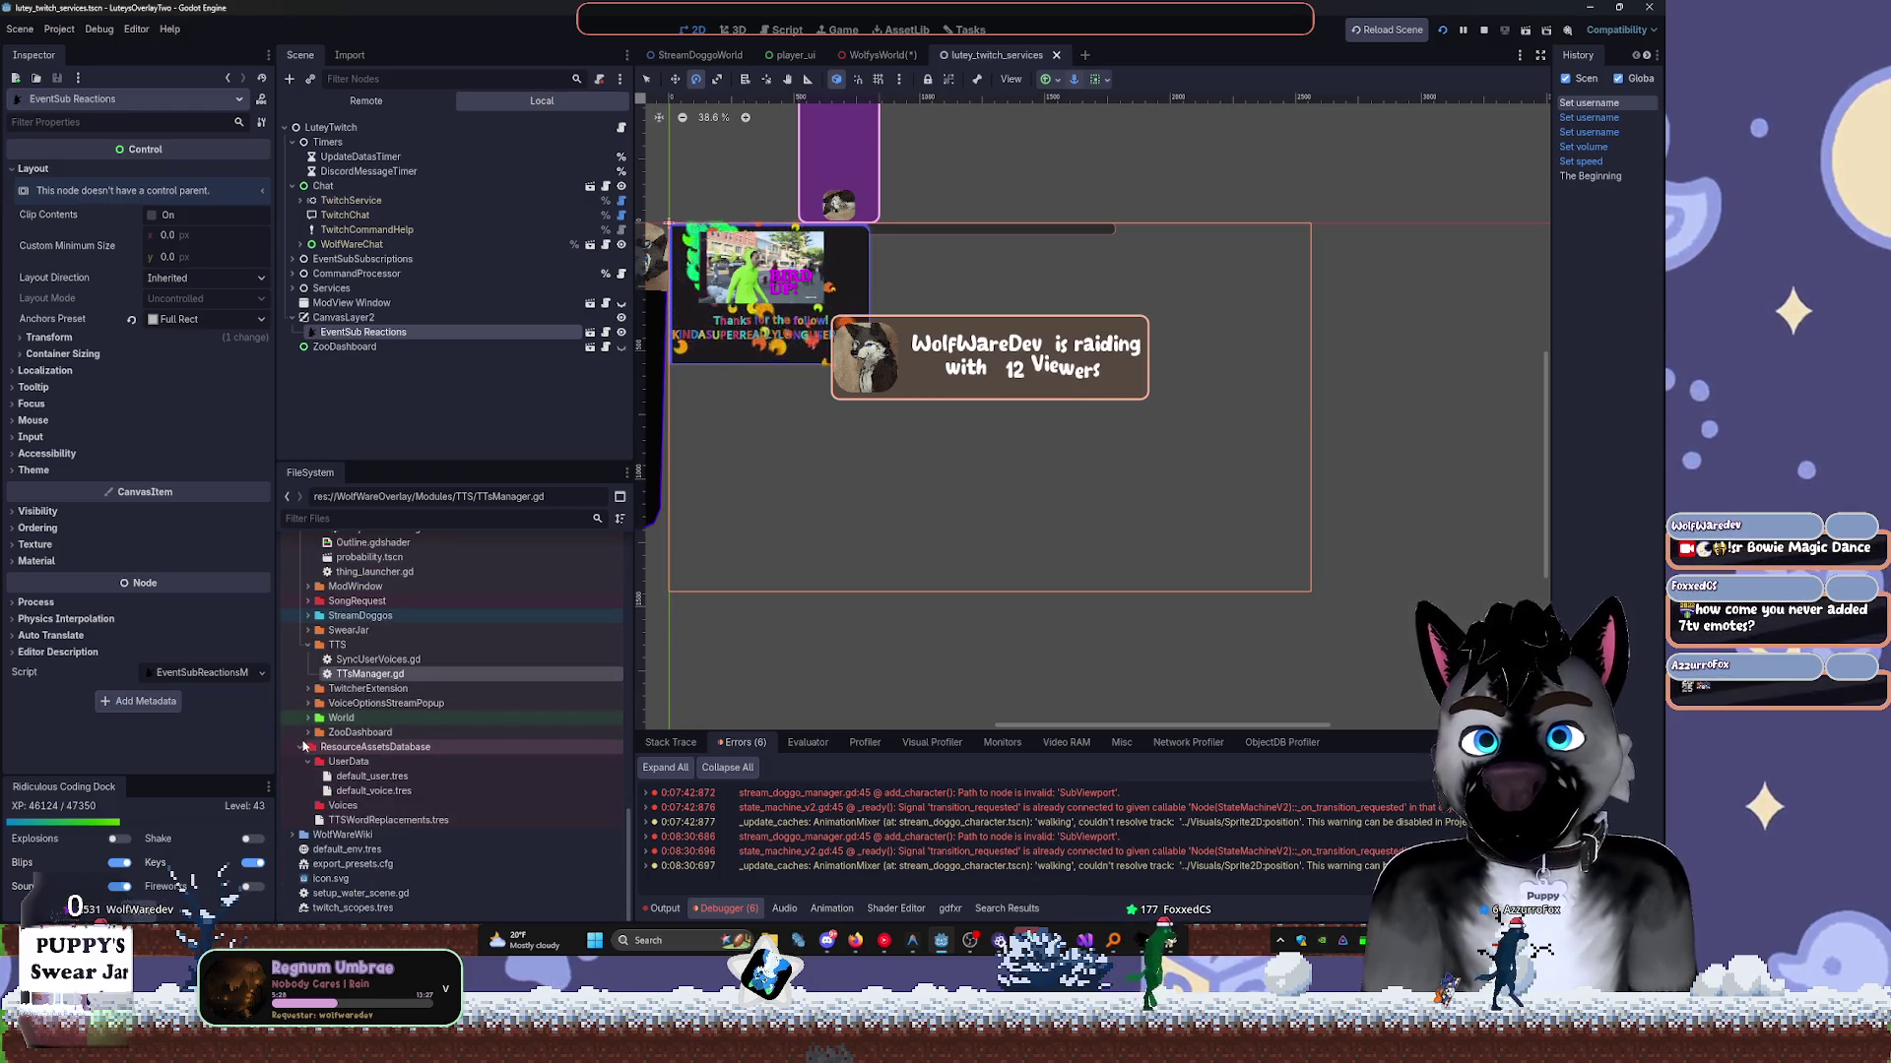
pyautogui.click(301, 747)
pyautogui.click(301, 821)
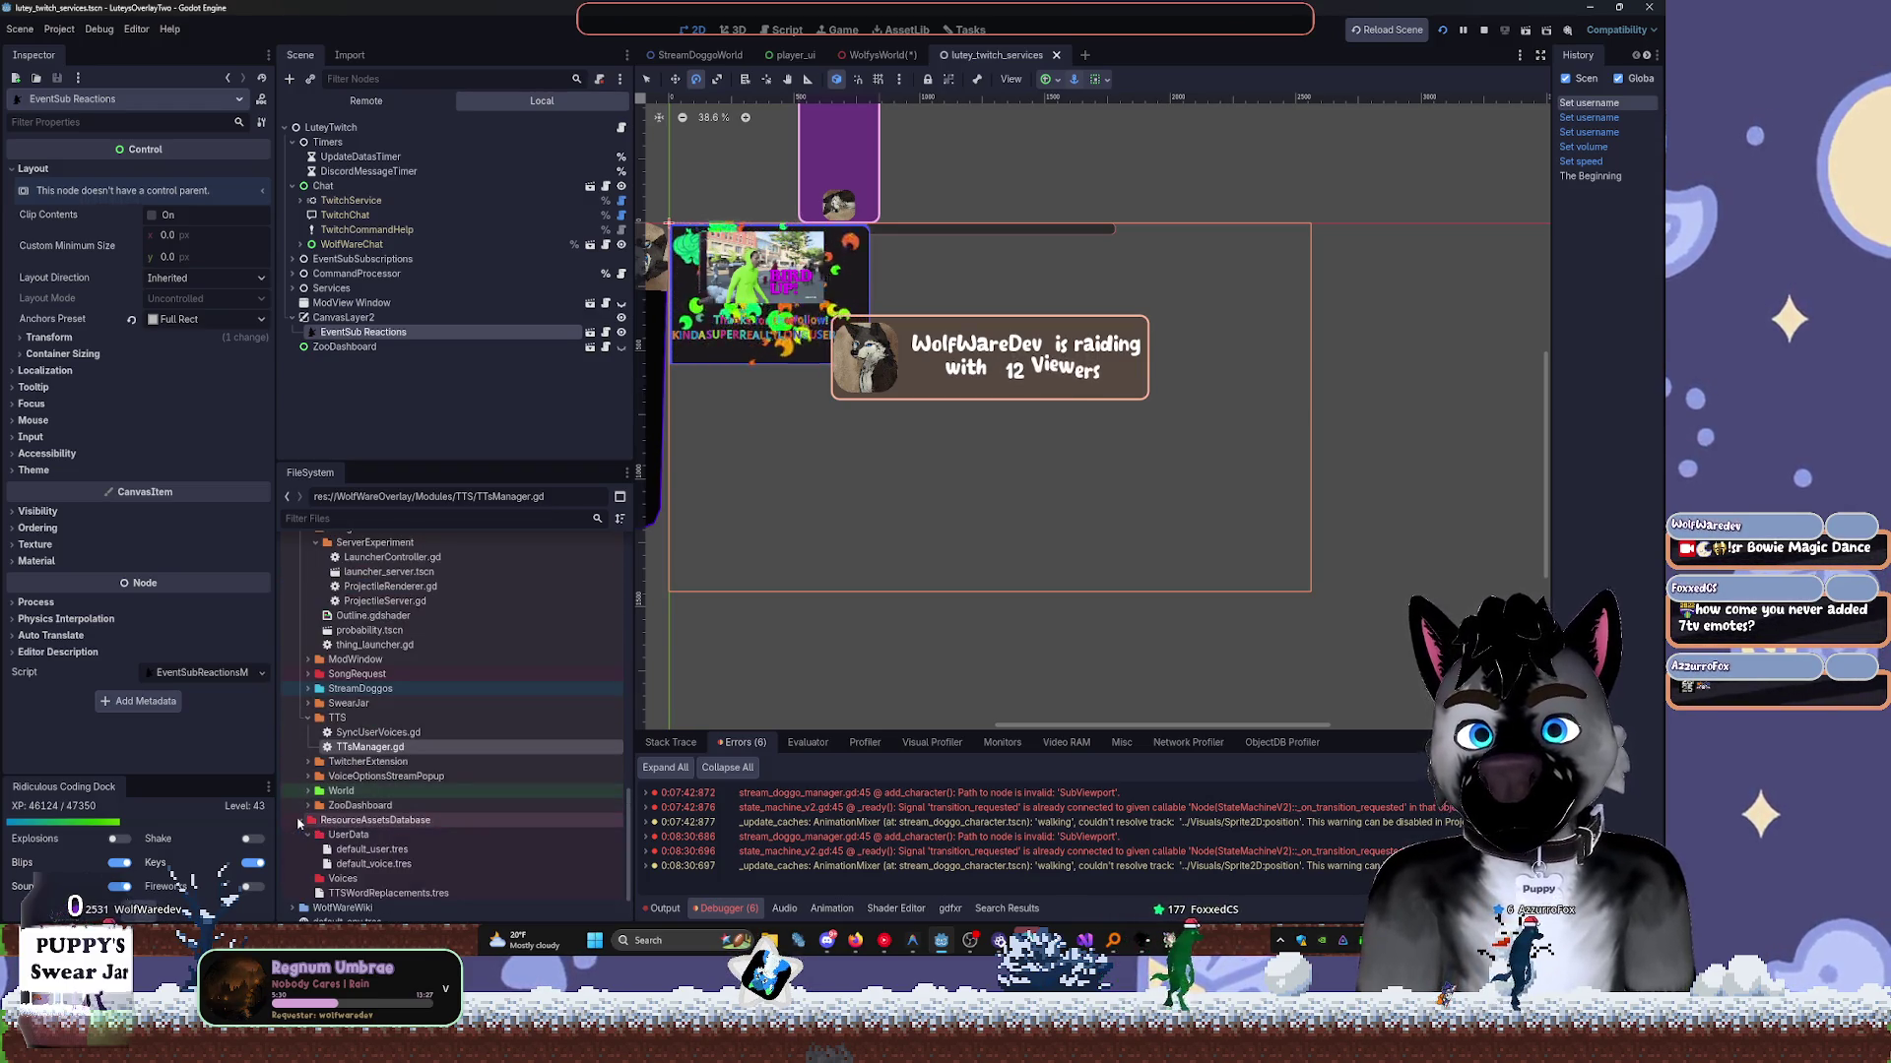
pyautogui.click(300, 820)
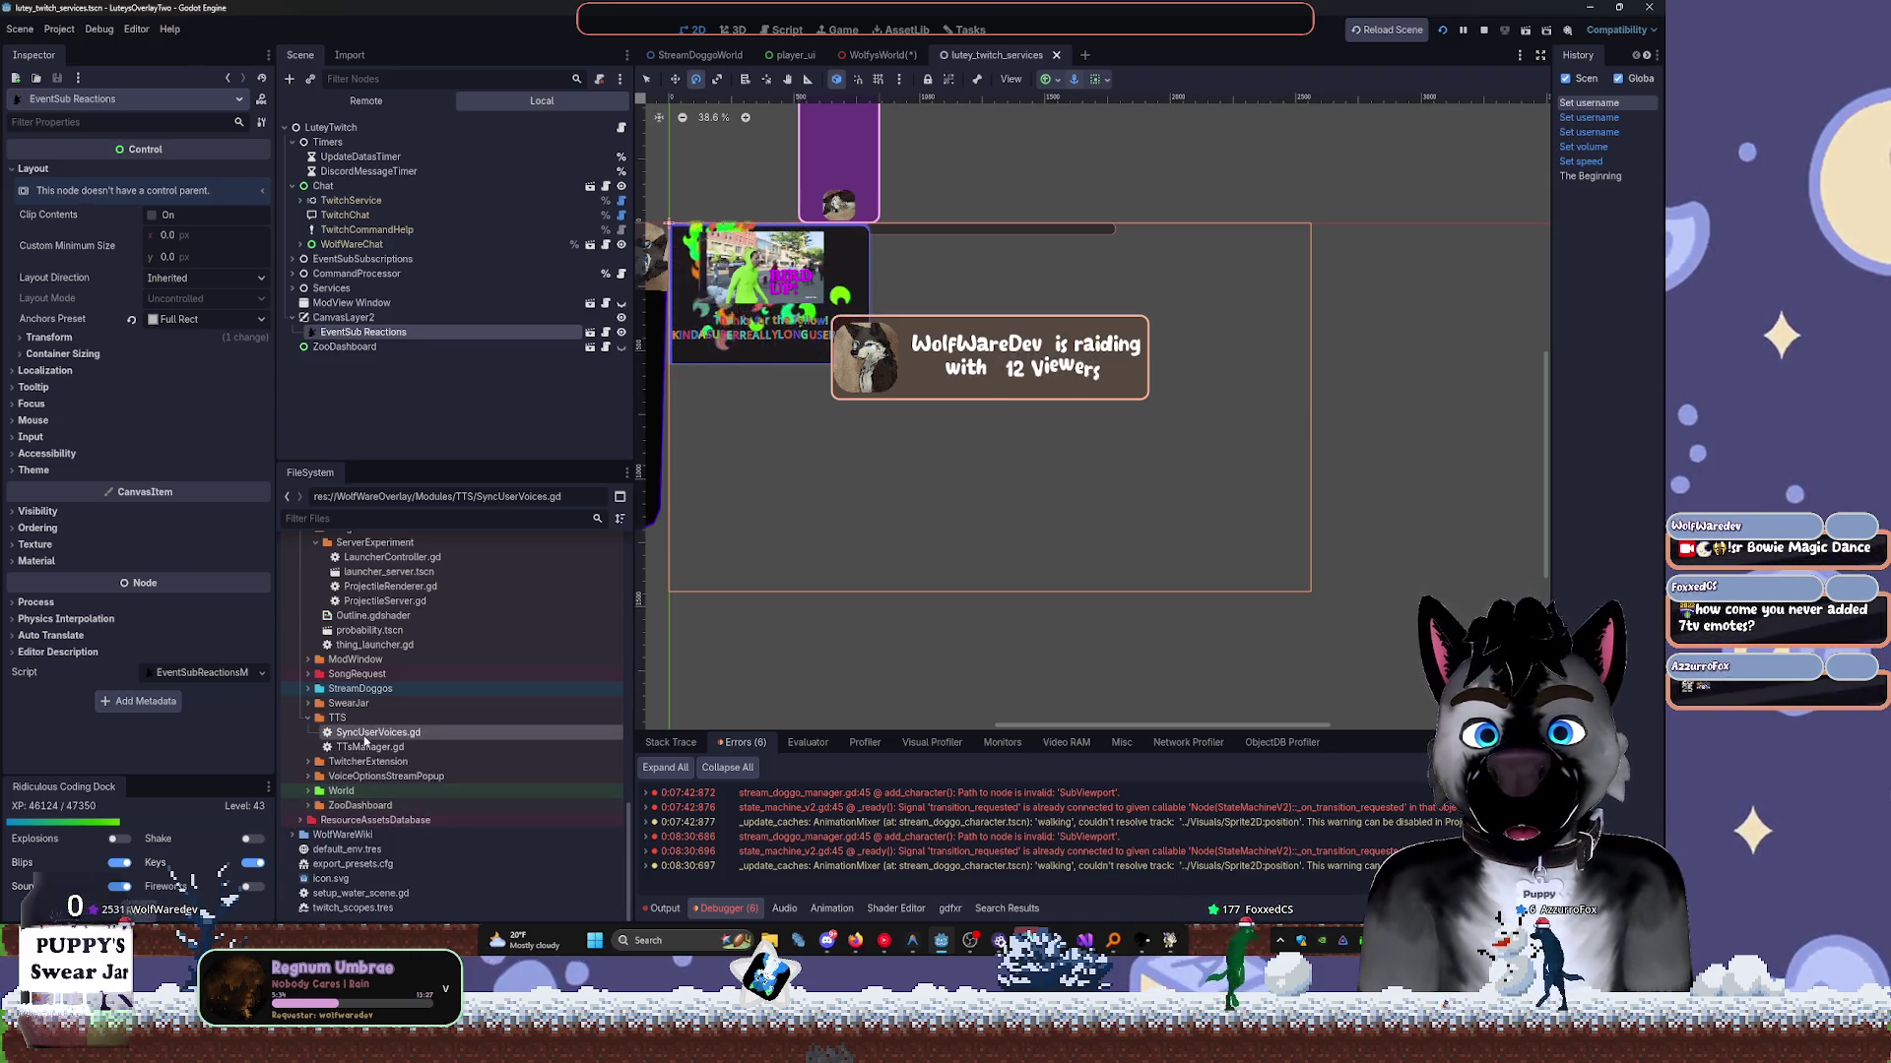
pyautogui.doubleClick(365, 749)
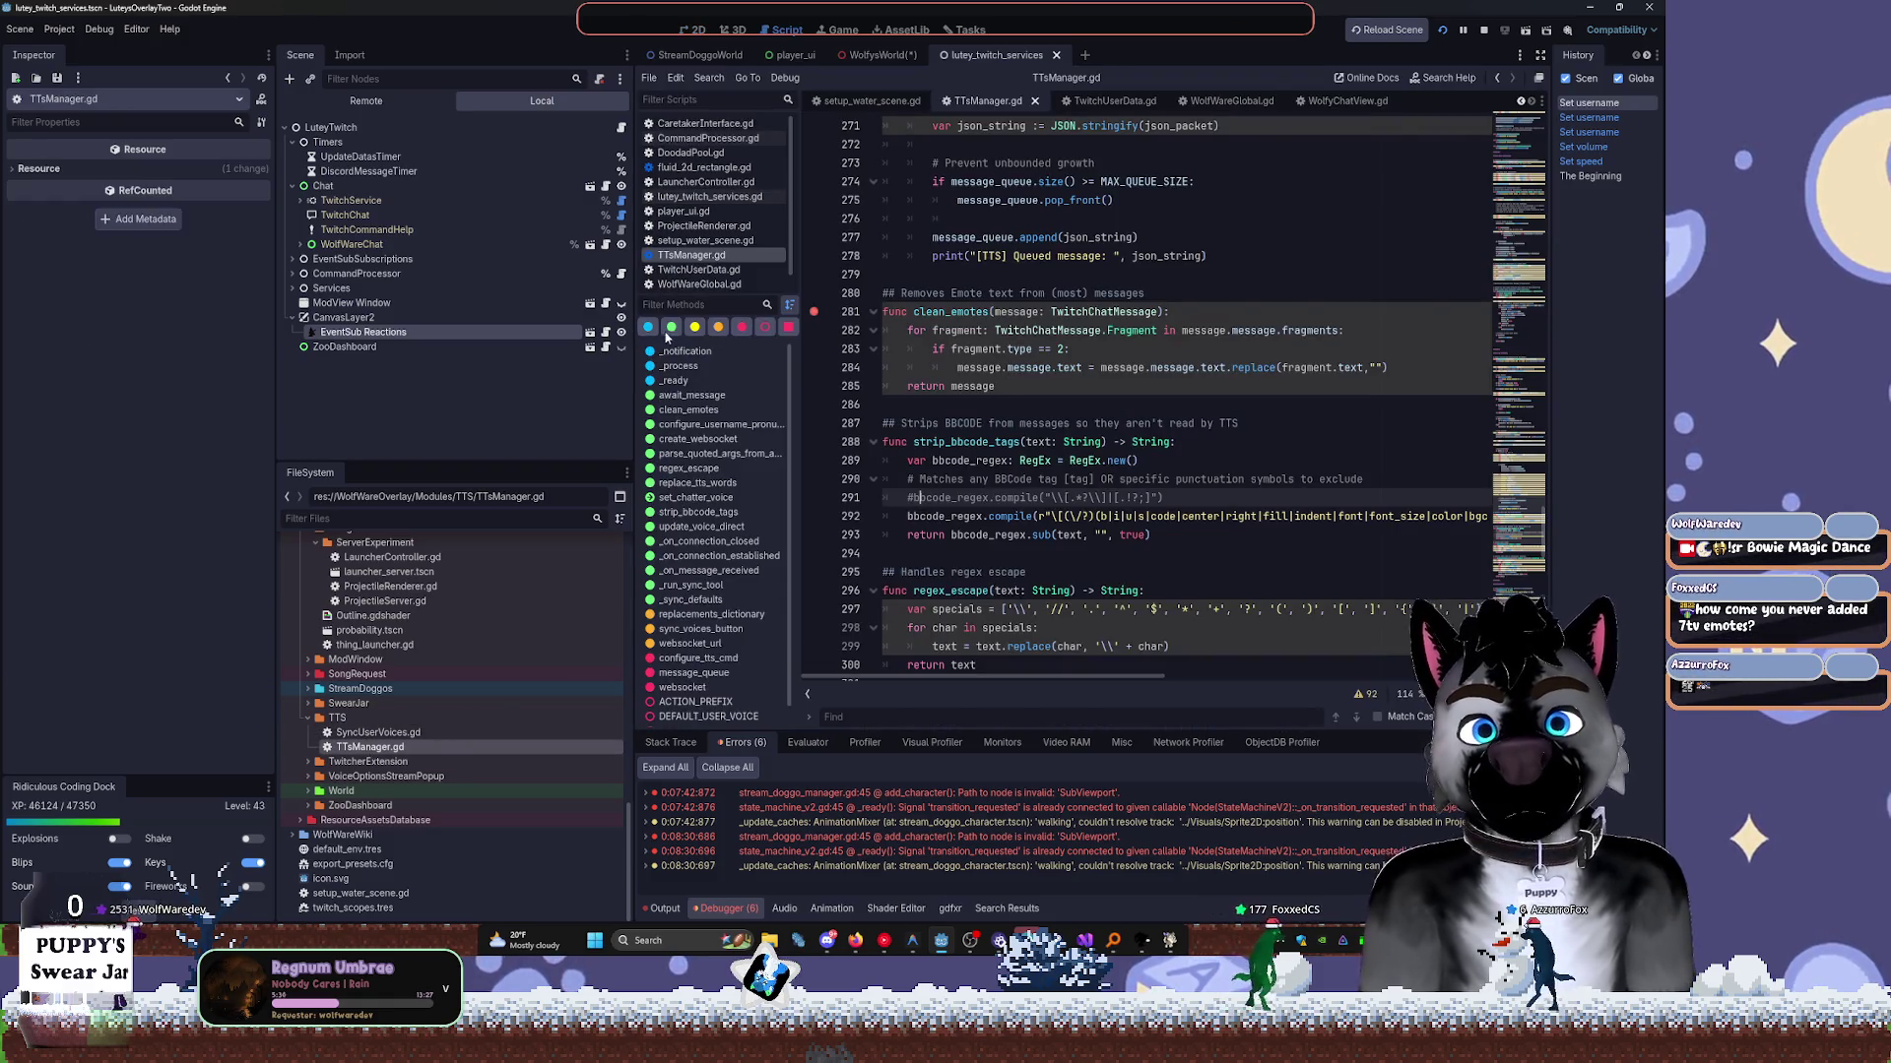
# Widen the code view of TTsManager.gd and place the caret on line 367.
pyautogui.moveTo(634, 339); pyautogui.dragTo(350, 339)
pyautogui.scroll(7, 1084, 394)
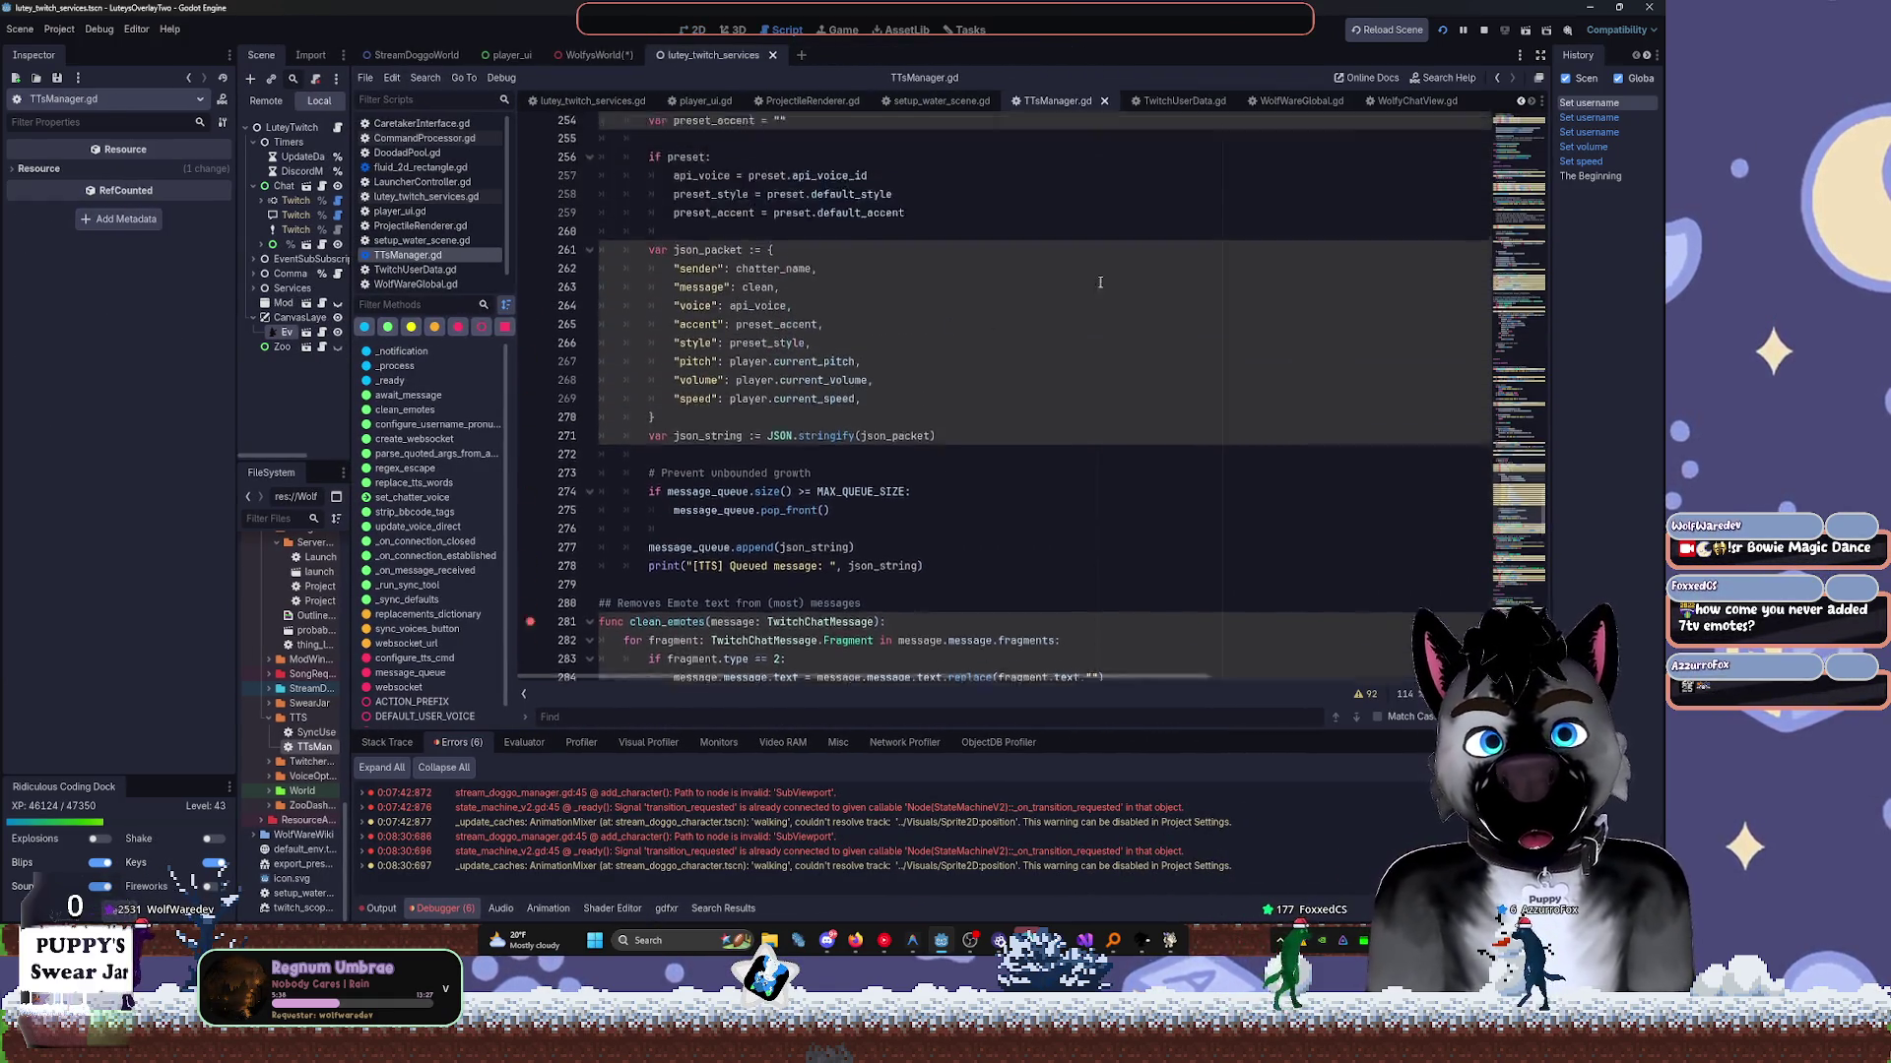
pyautogui.scroll(-6, 1522, 588)
pyautogui.scroll(-20, 1522, 588)
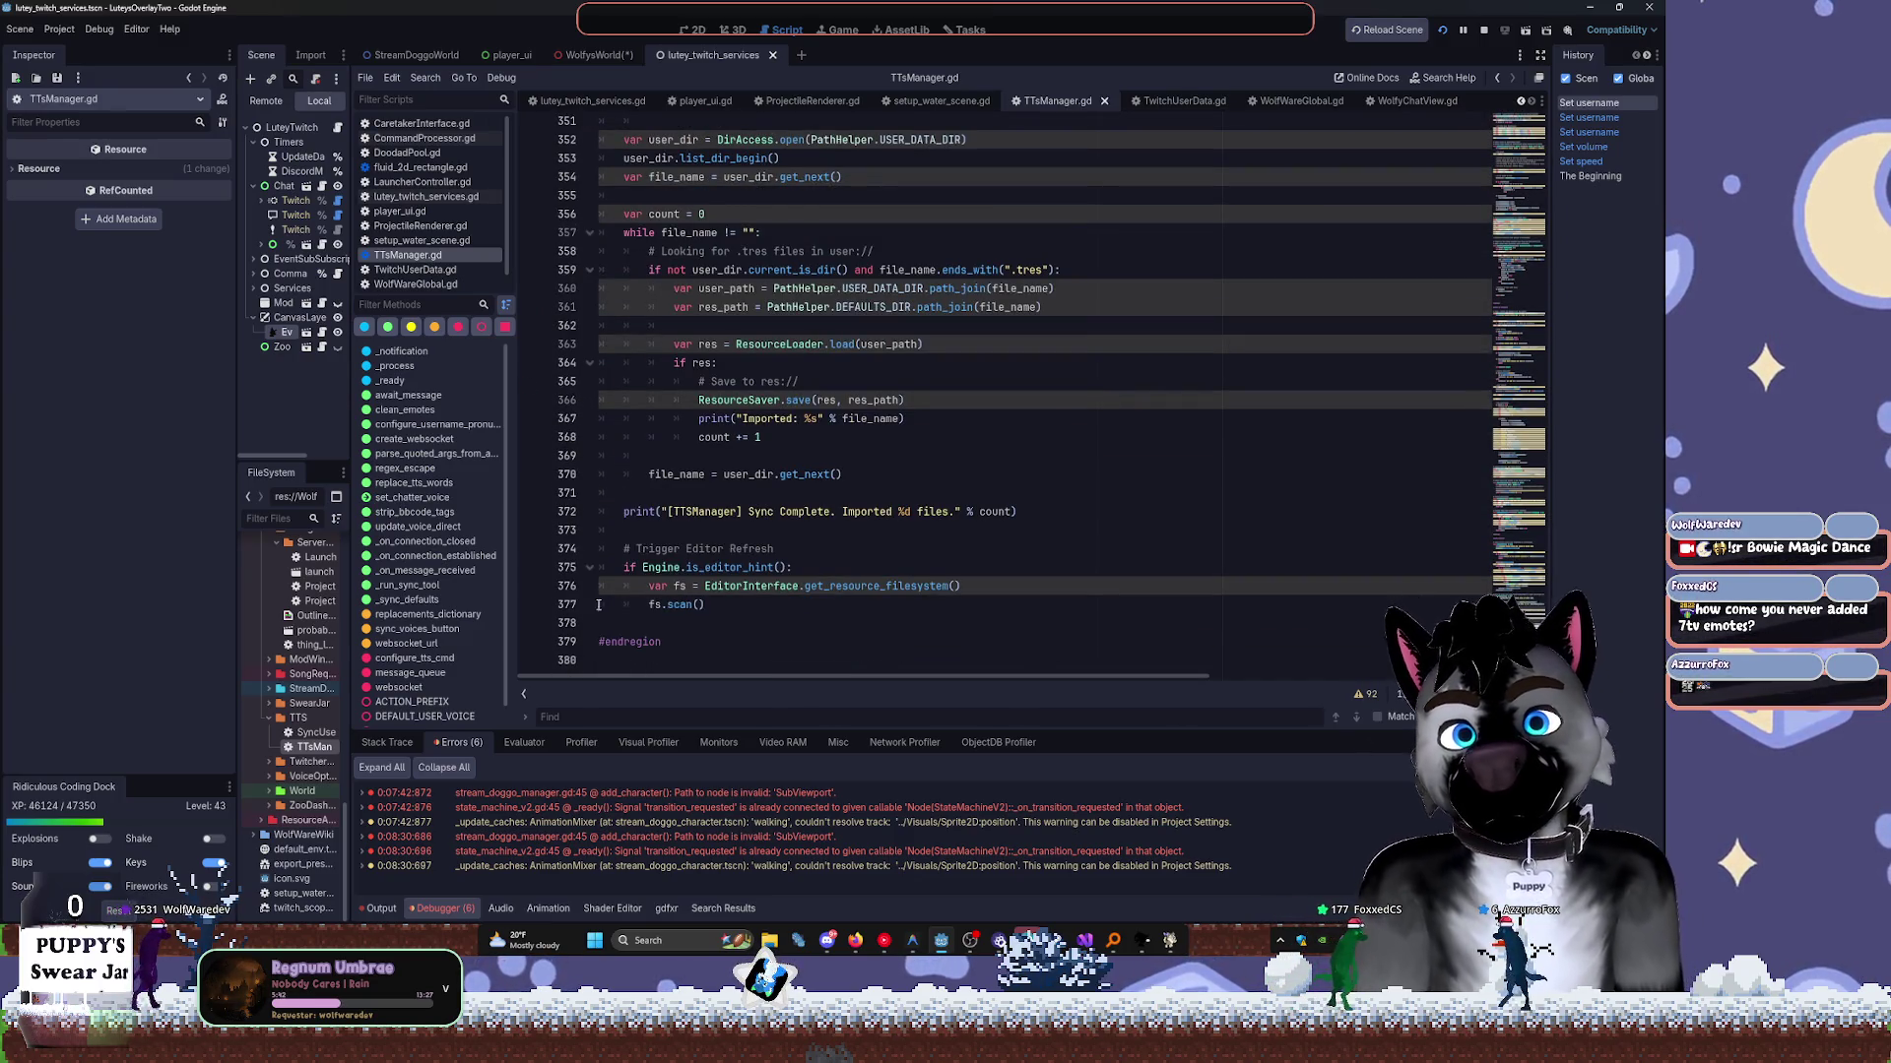
pyautogui.scroll(-1, 428, 701)
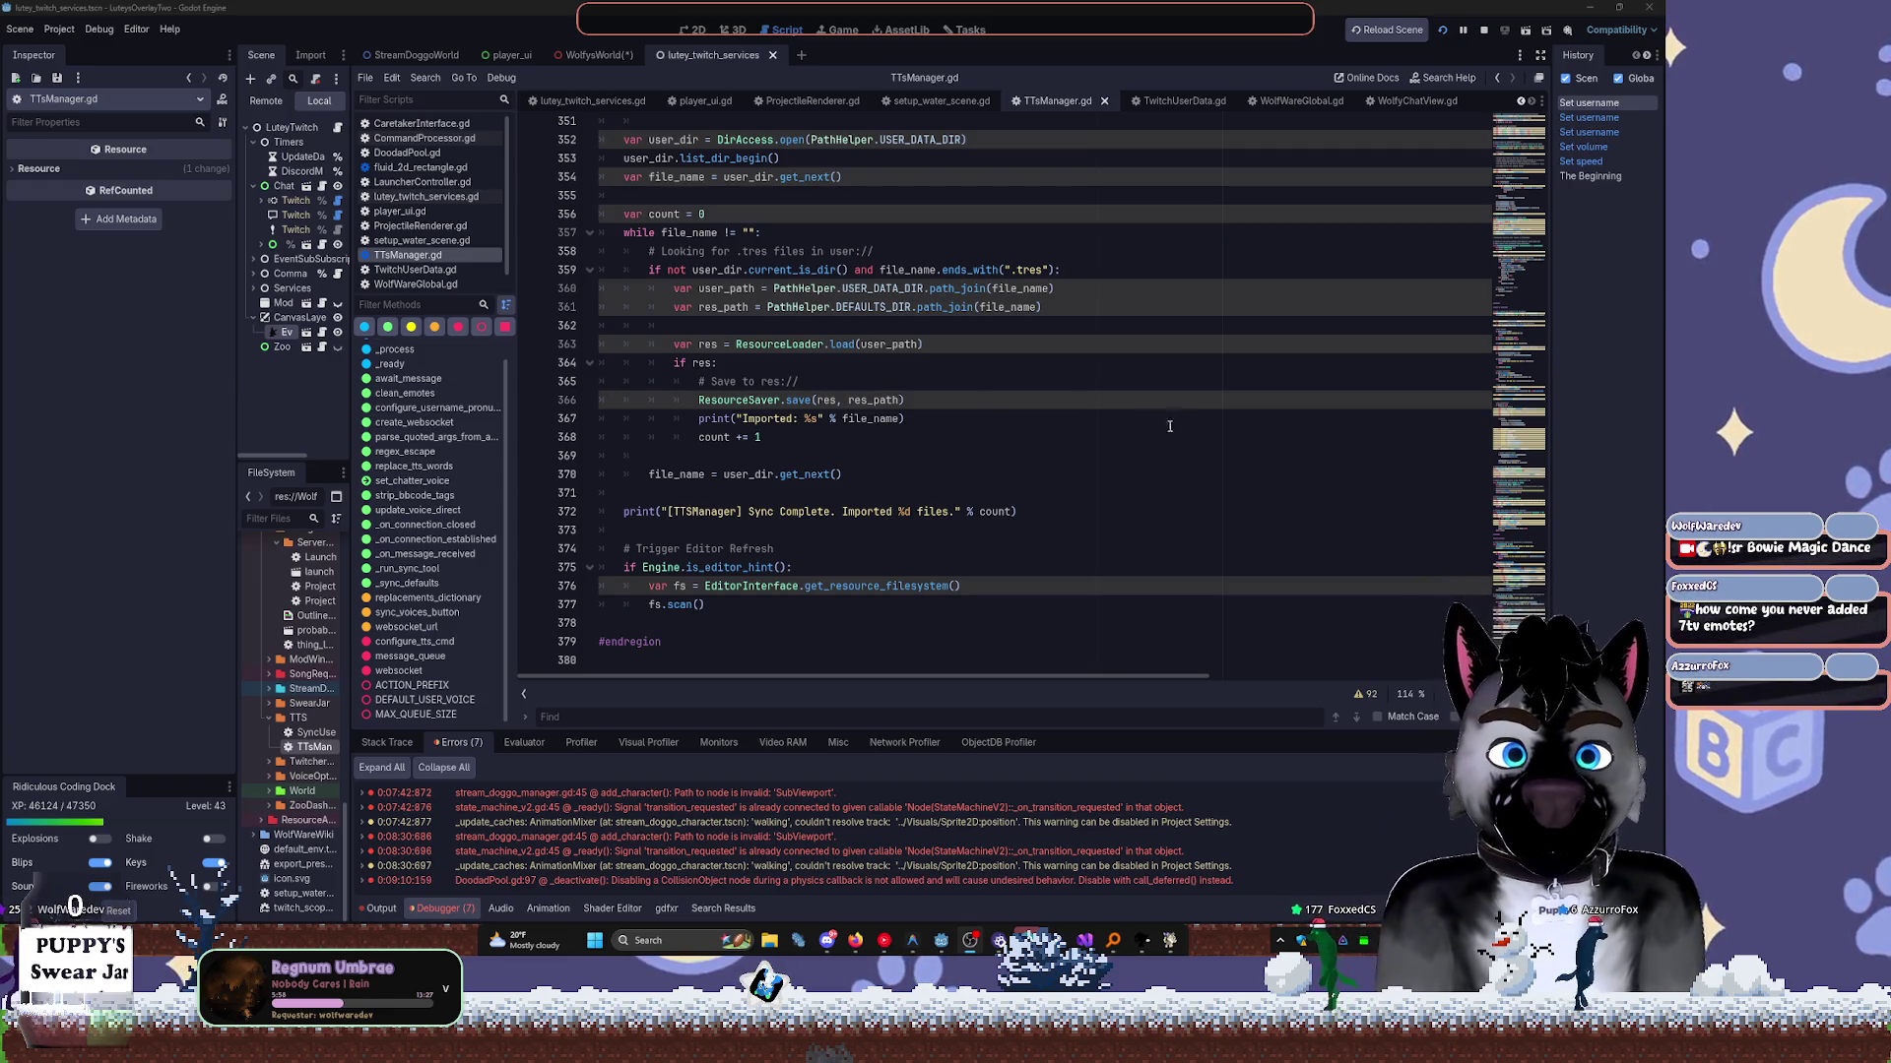
pyautogui.click(1050, 426)
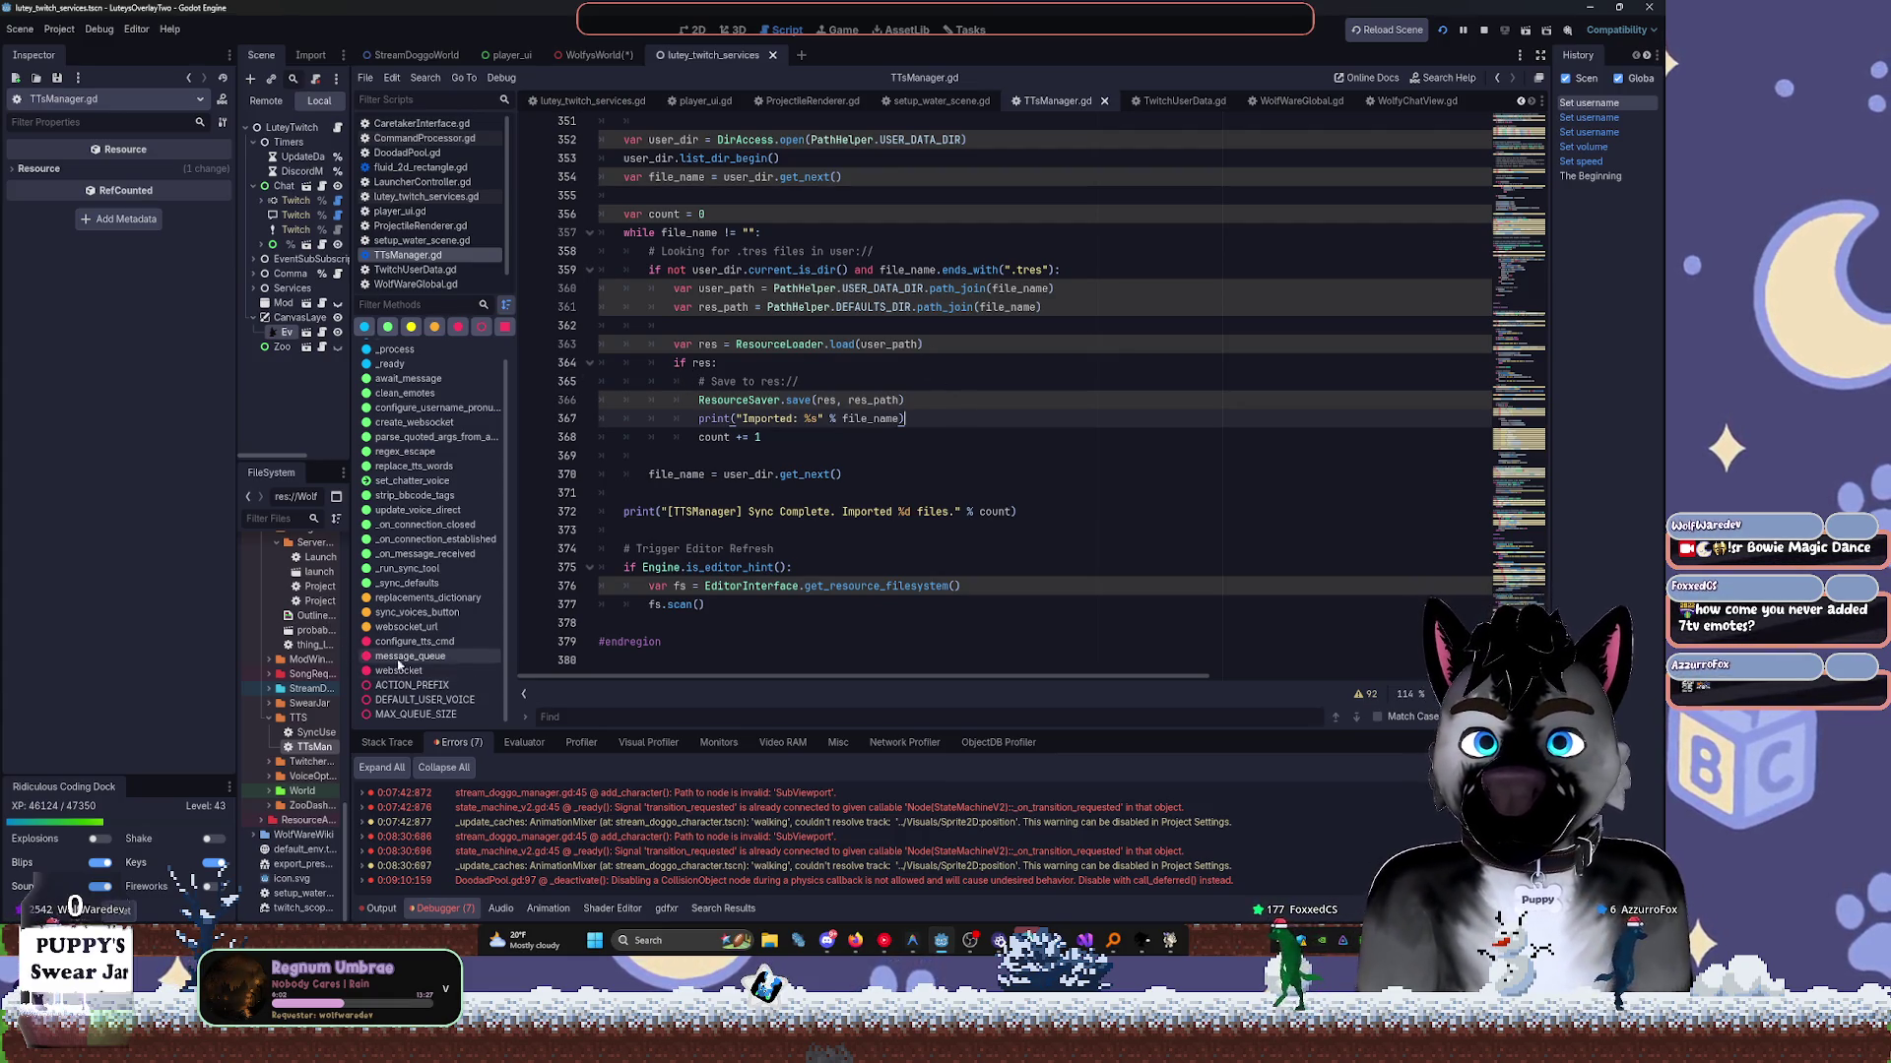
# Fold the _run_sync_tool function and the #region Internals block.
pyautogui.click(407, 569)
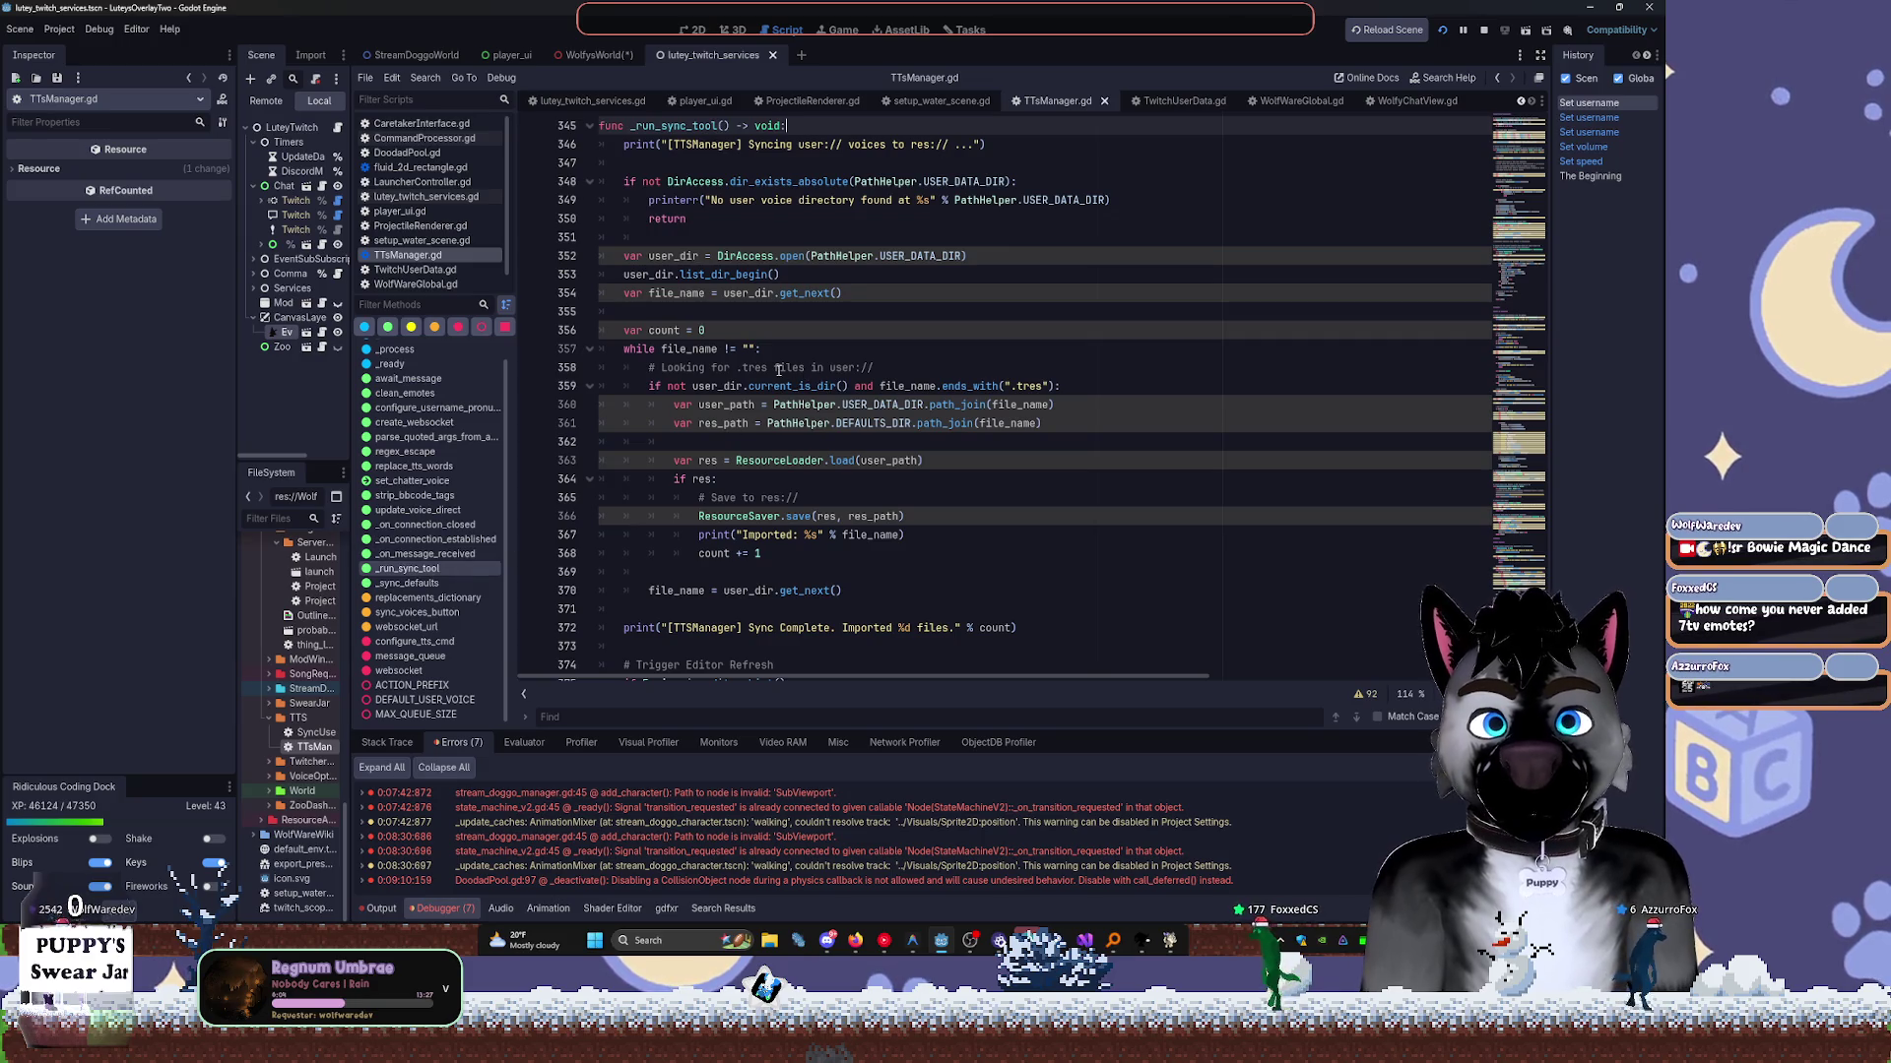
pyautogui.scroll(3, 689, 247)
pyautogui.click(590, 289)
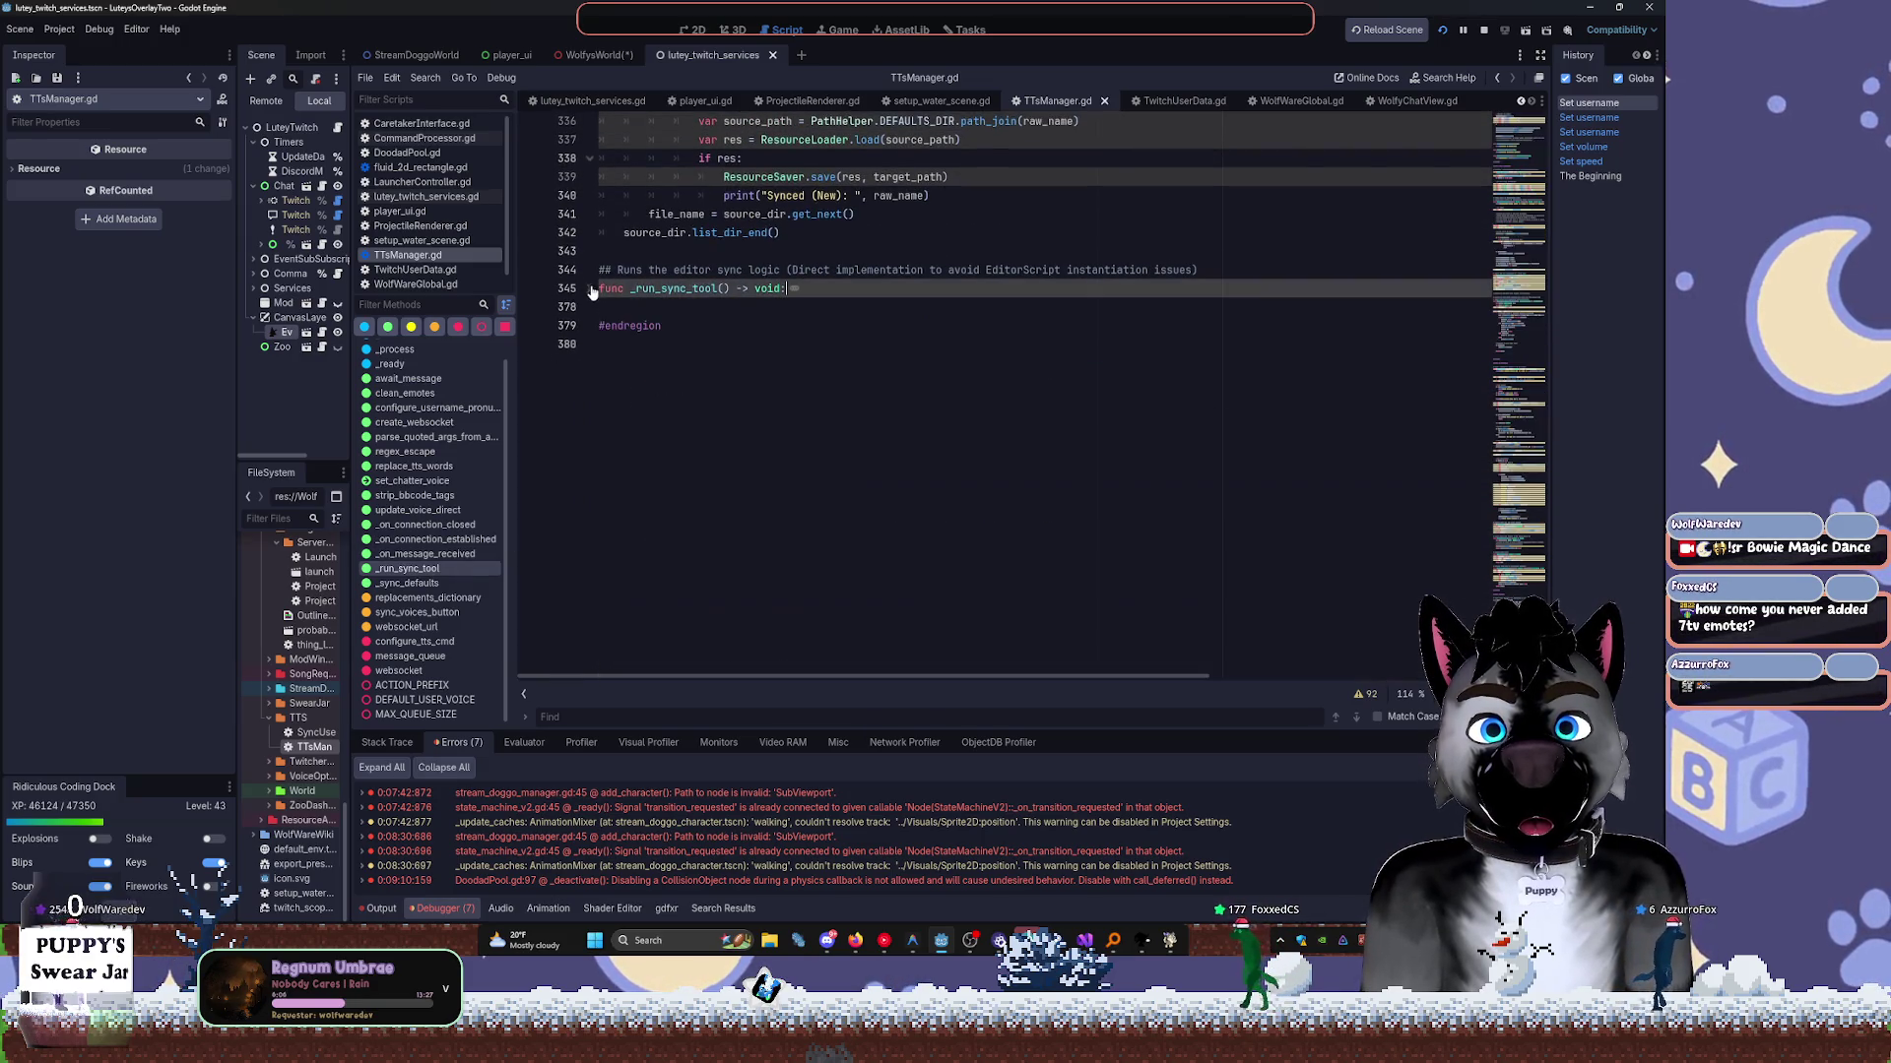
pyautogui.scroll(10, 637, 417)
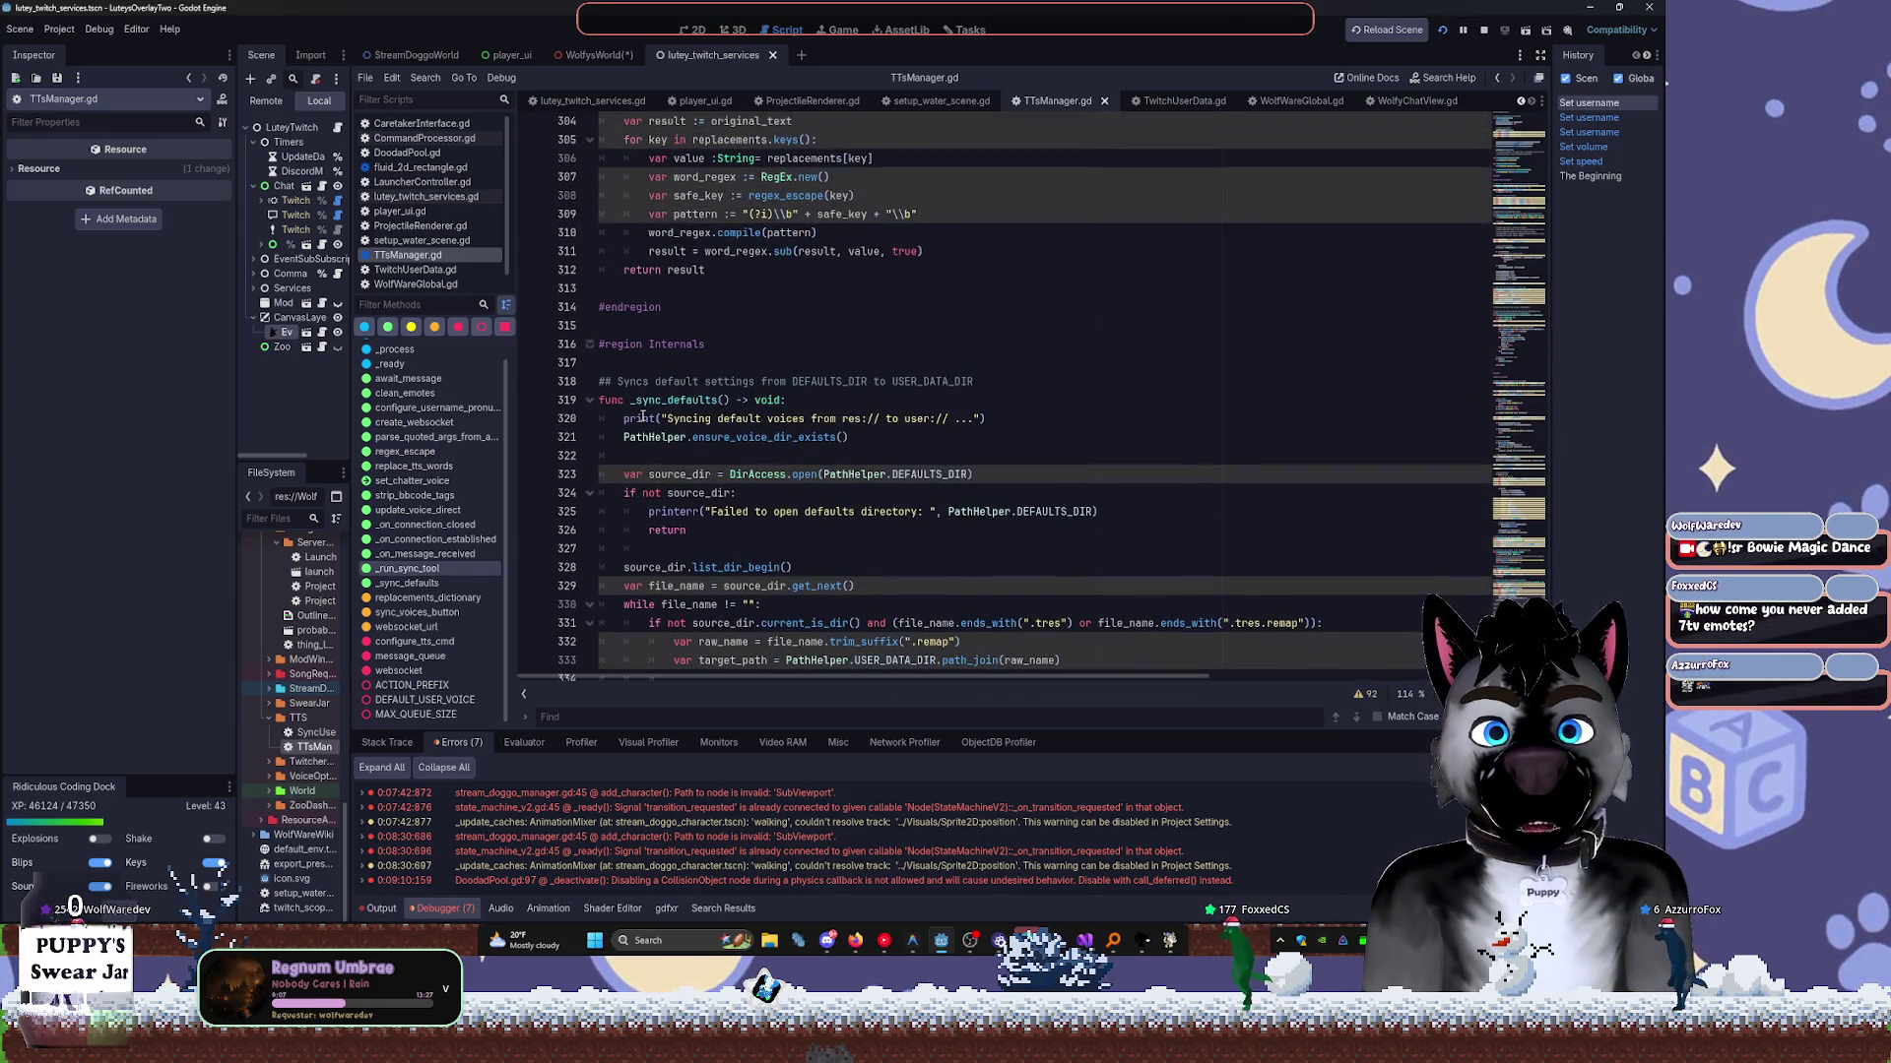
pyautogui.click(589, 345)
pyautogui.click(695, 429)
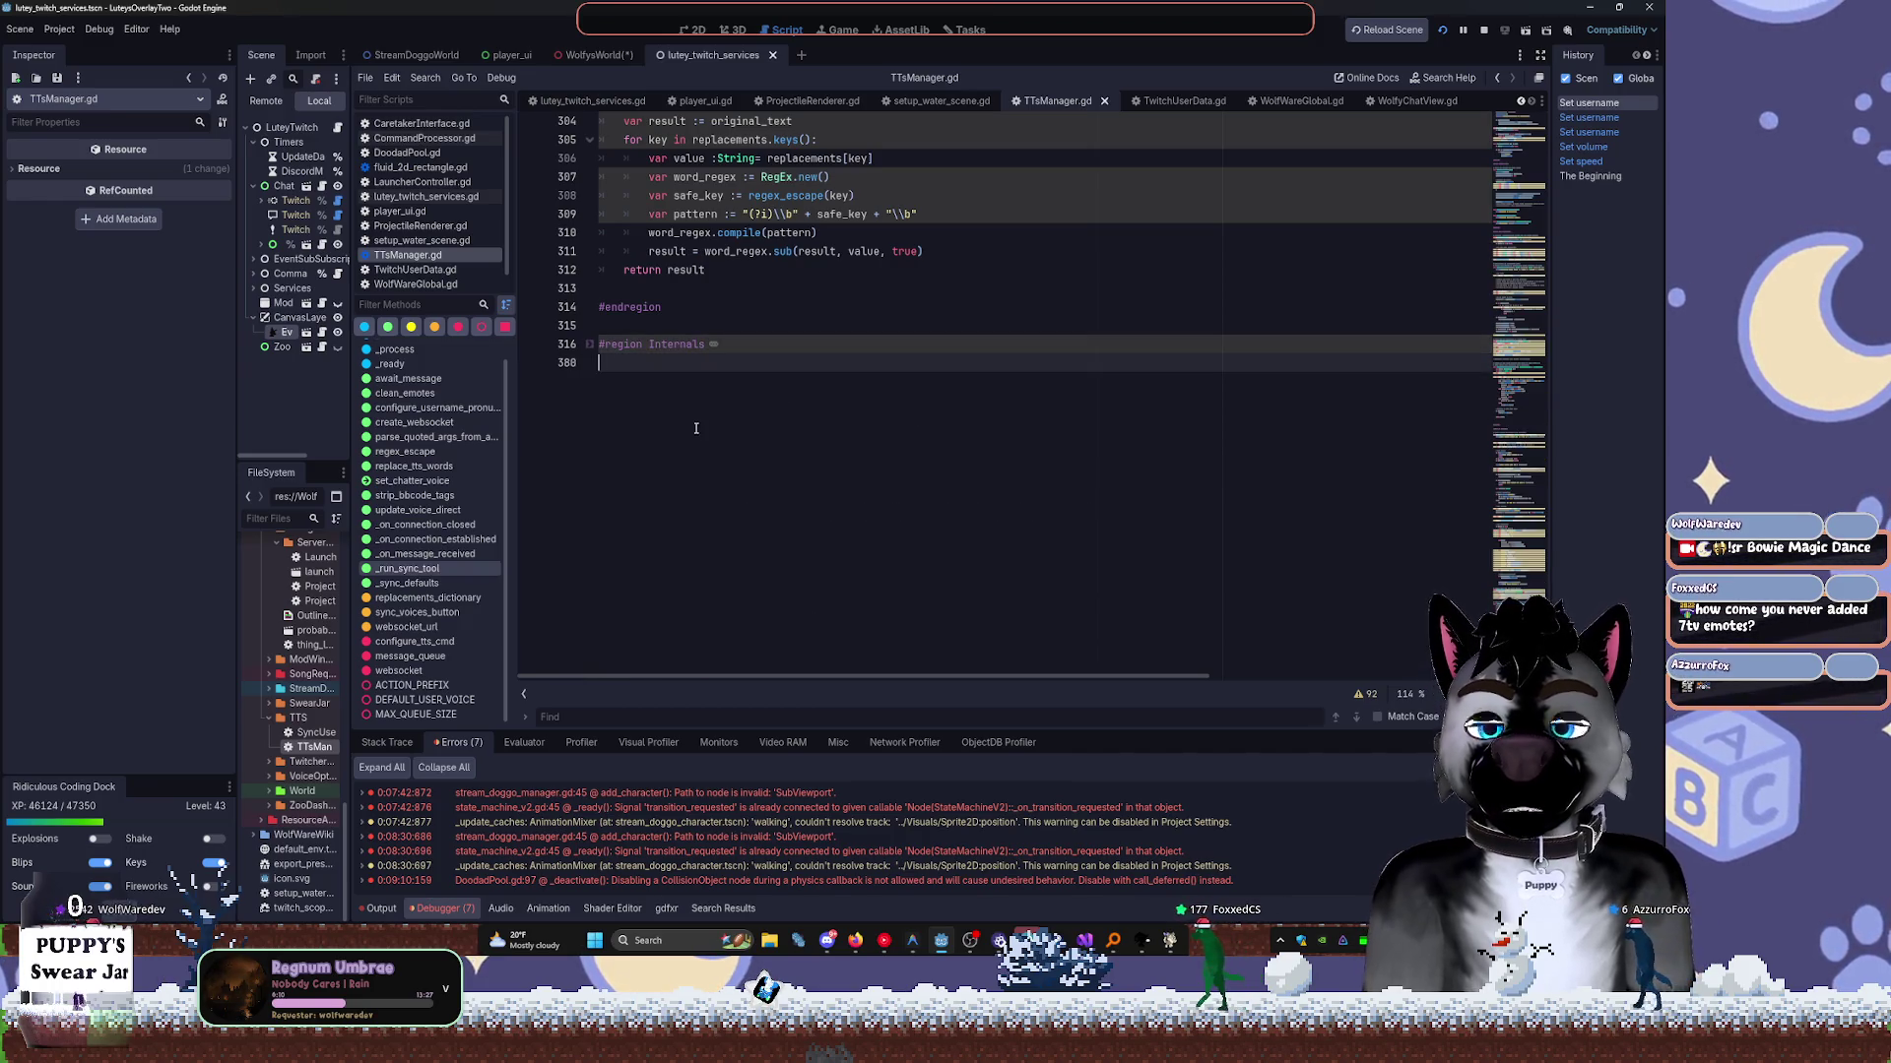
pyautogui.scroll(5, 591, 482)
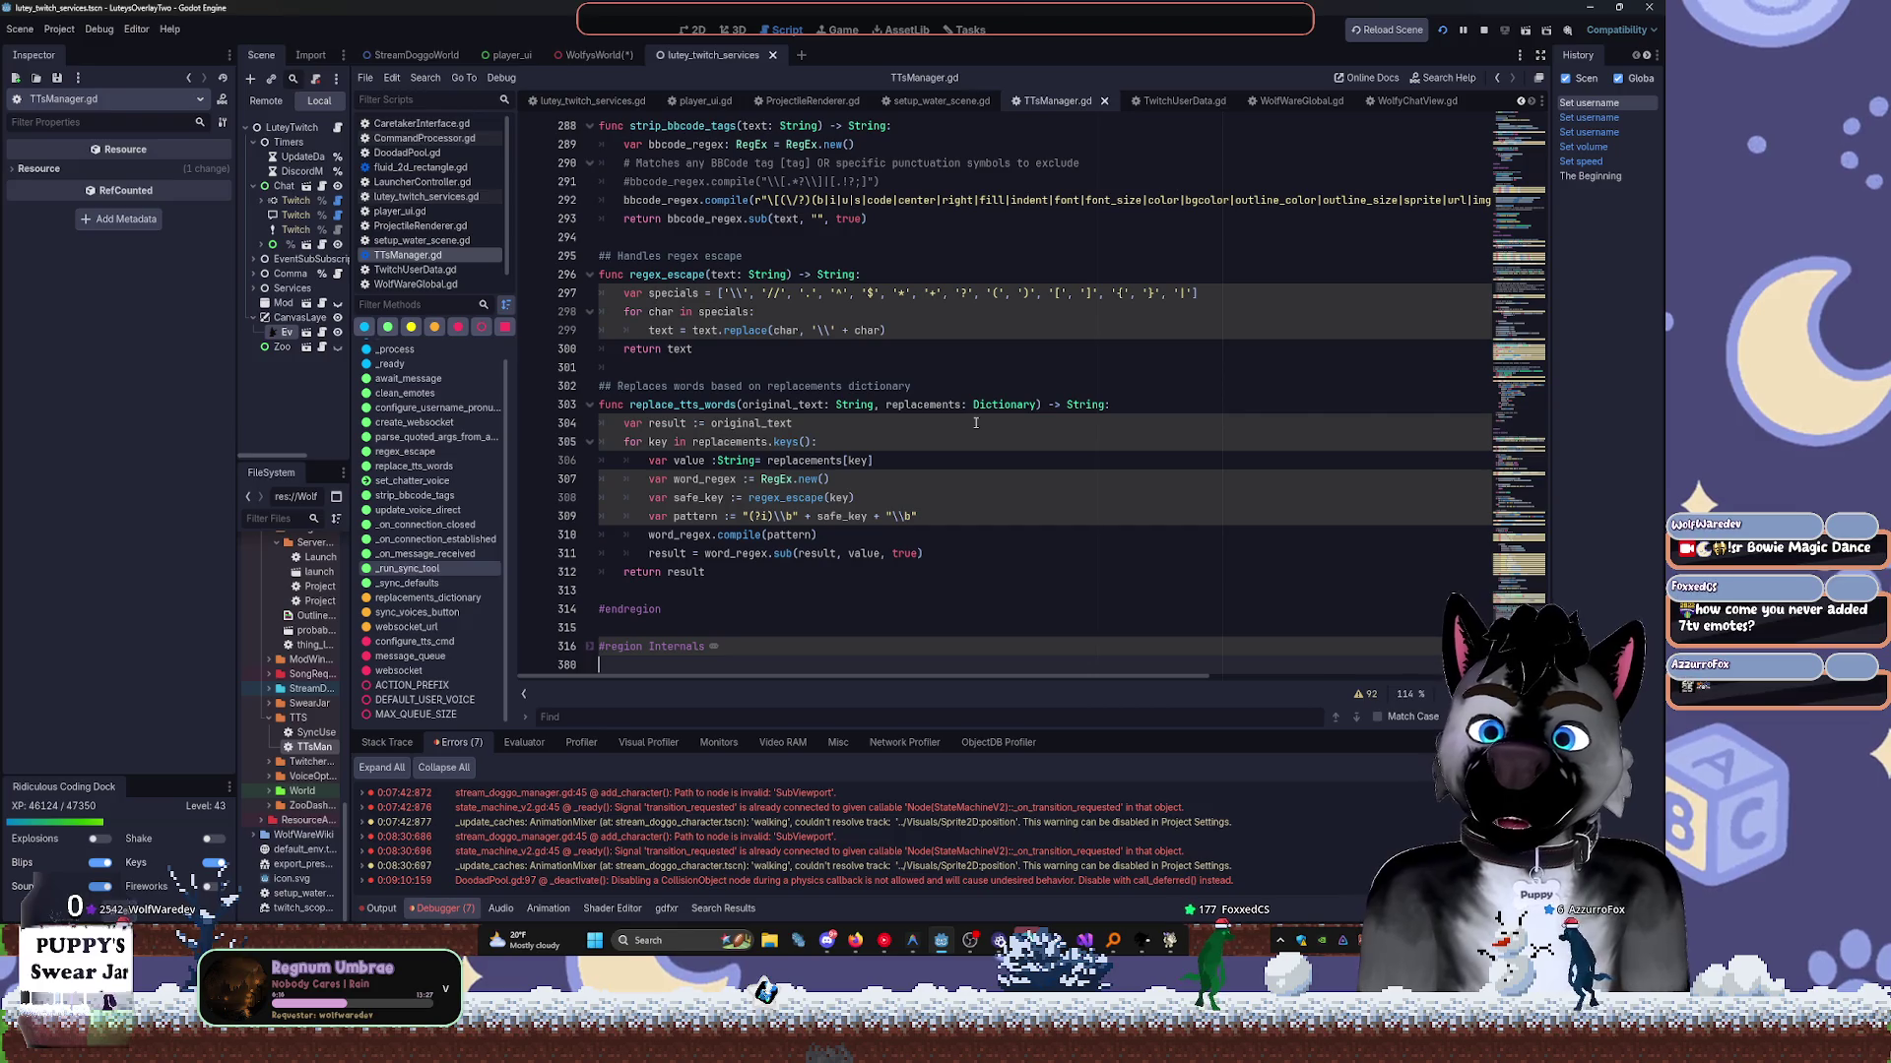
pyautogui.scroll(4, 975, 423)
pyautogui.scroll(3, 975, 423)
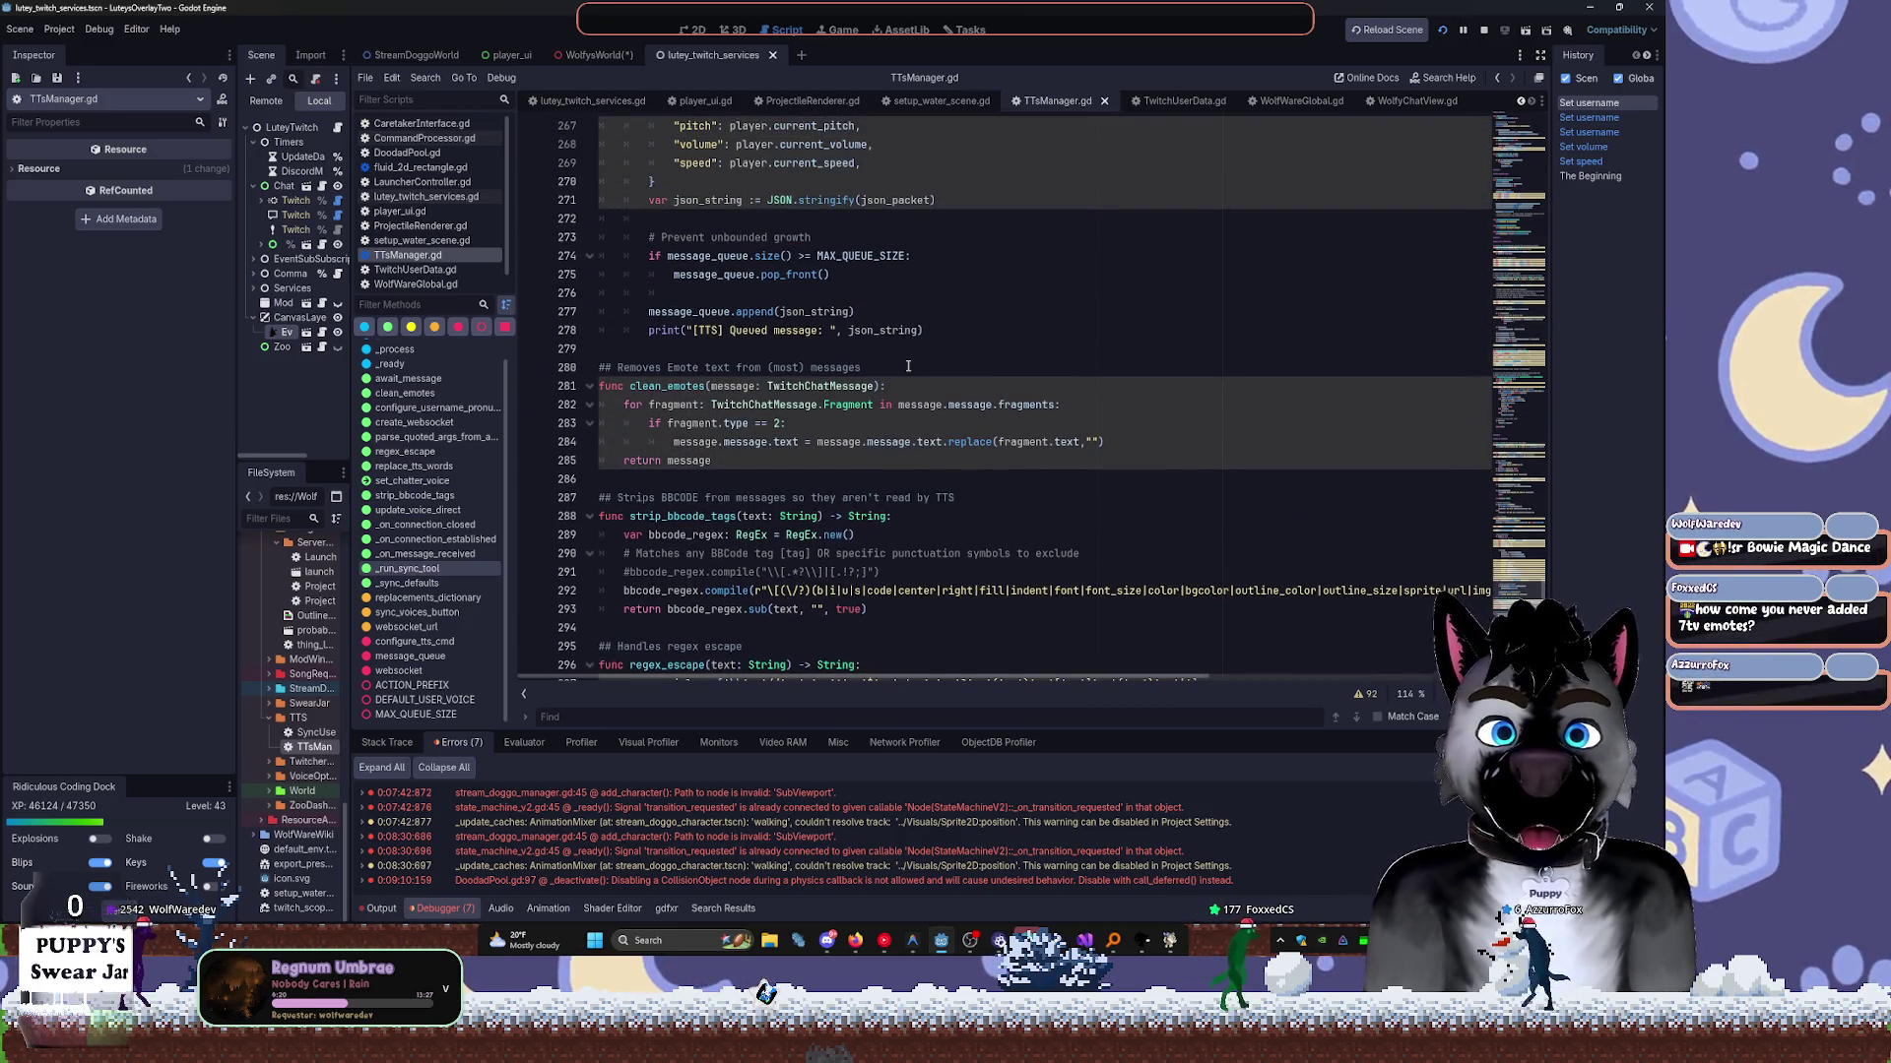
pyautogui.scroll(8, 806, 392)
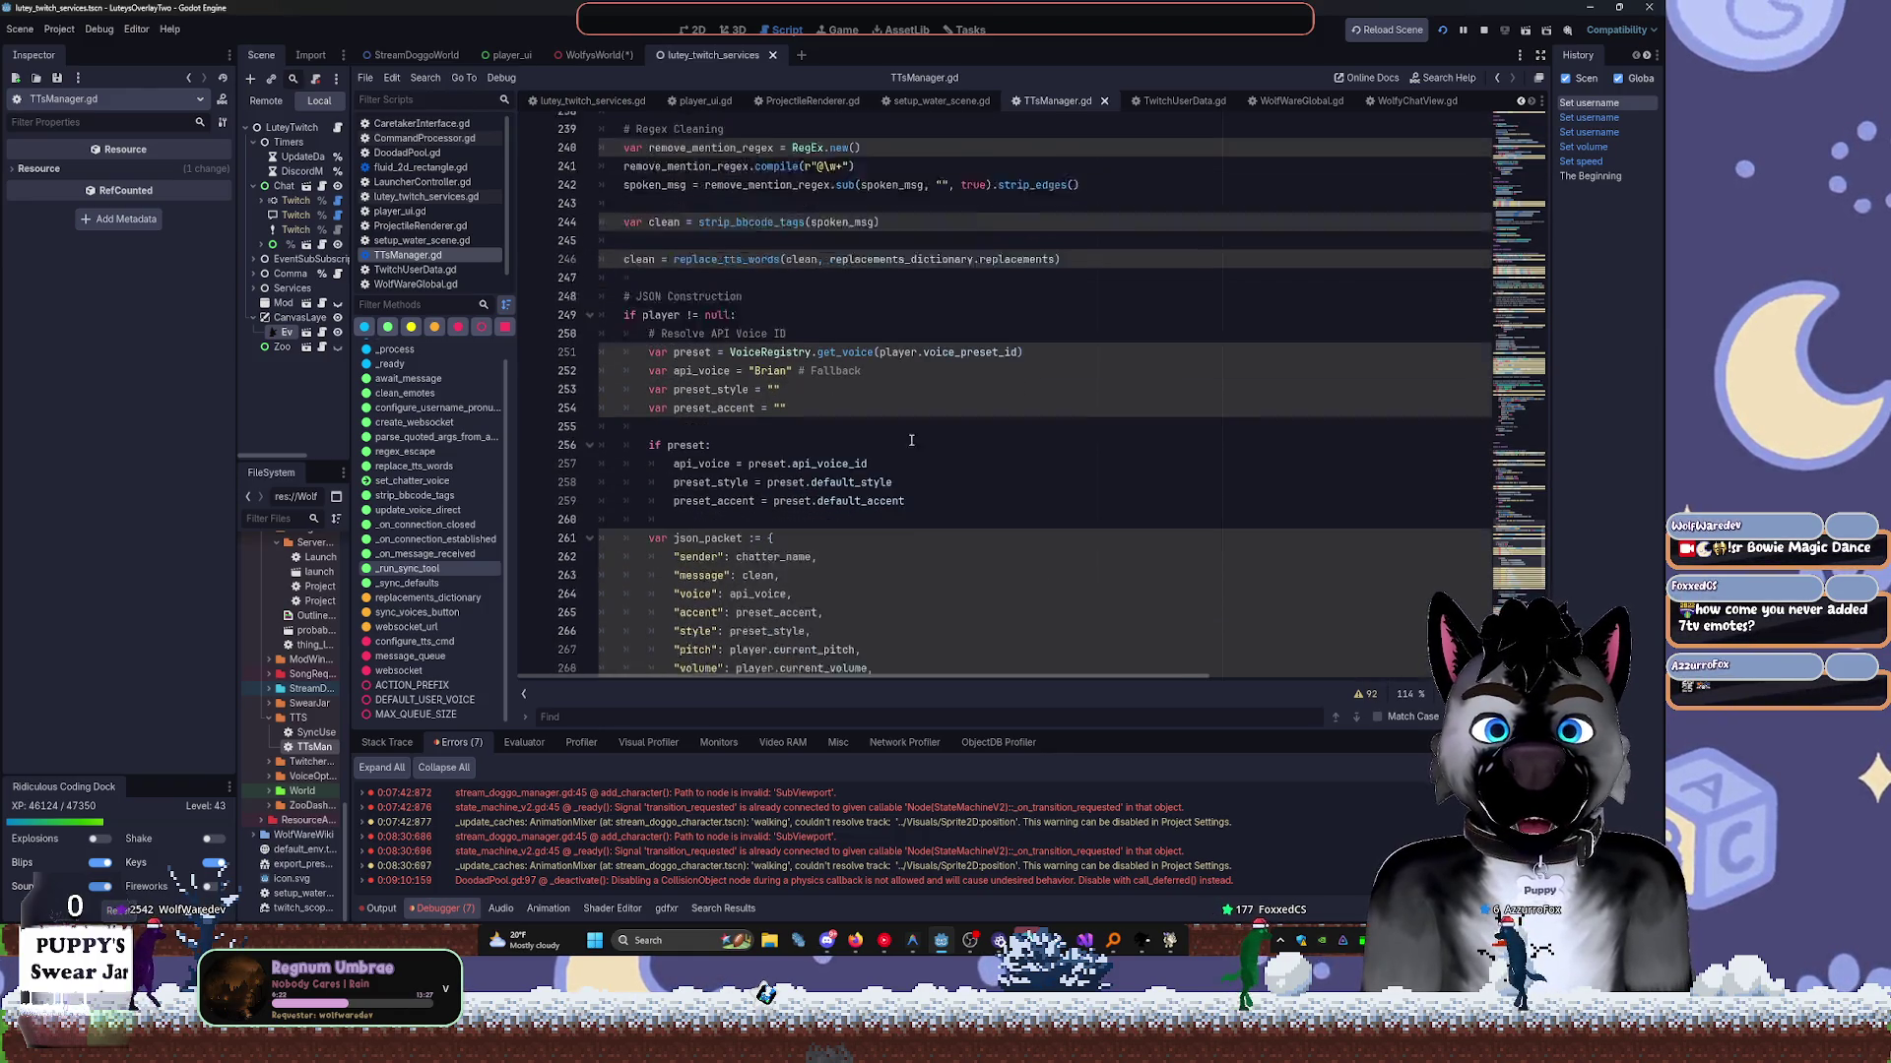
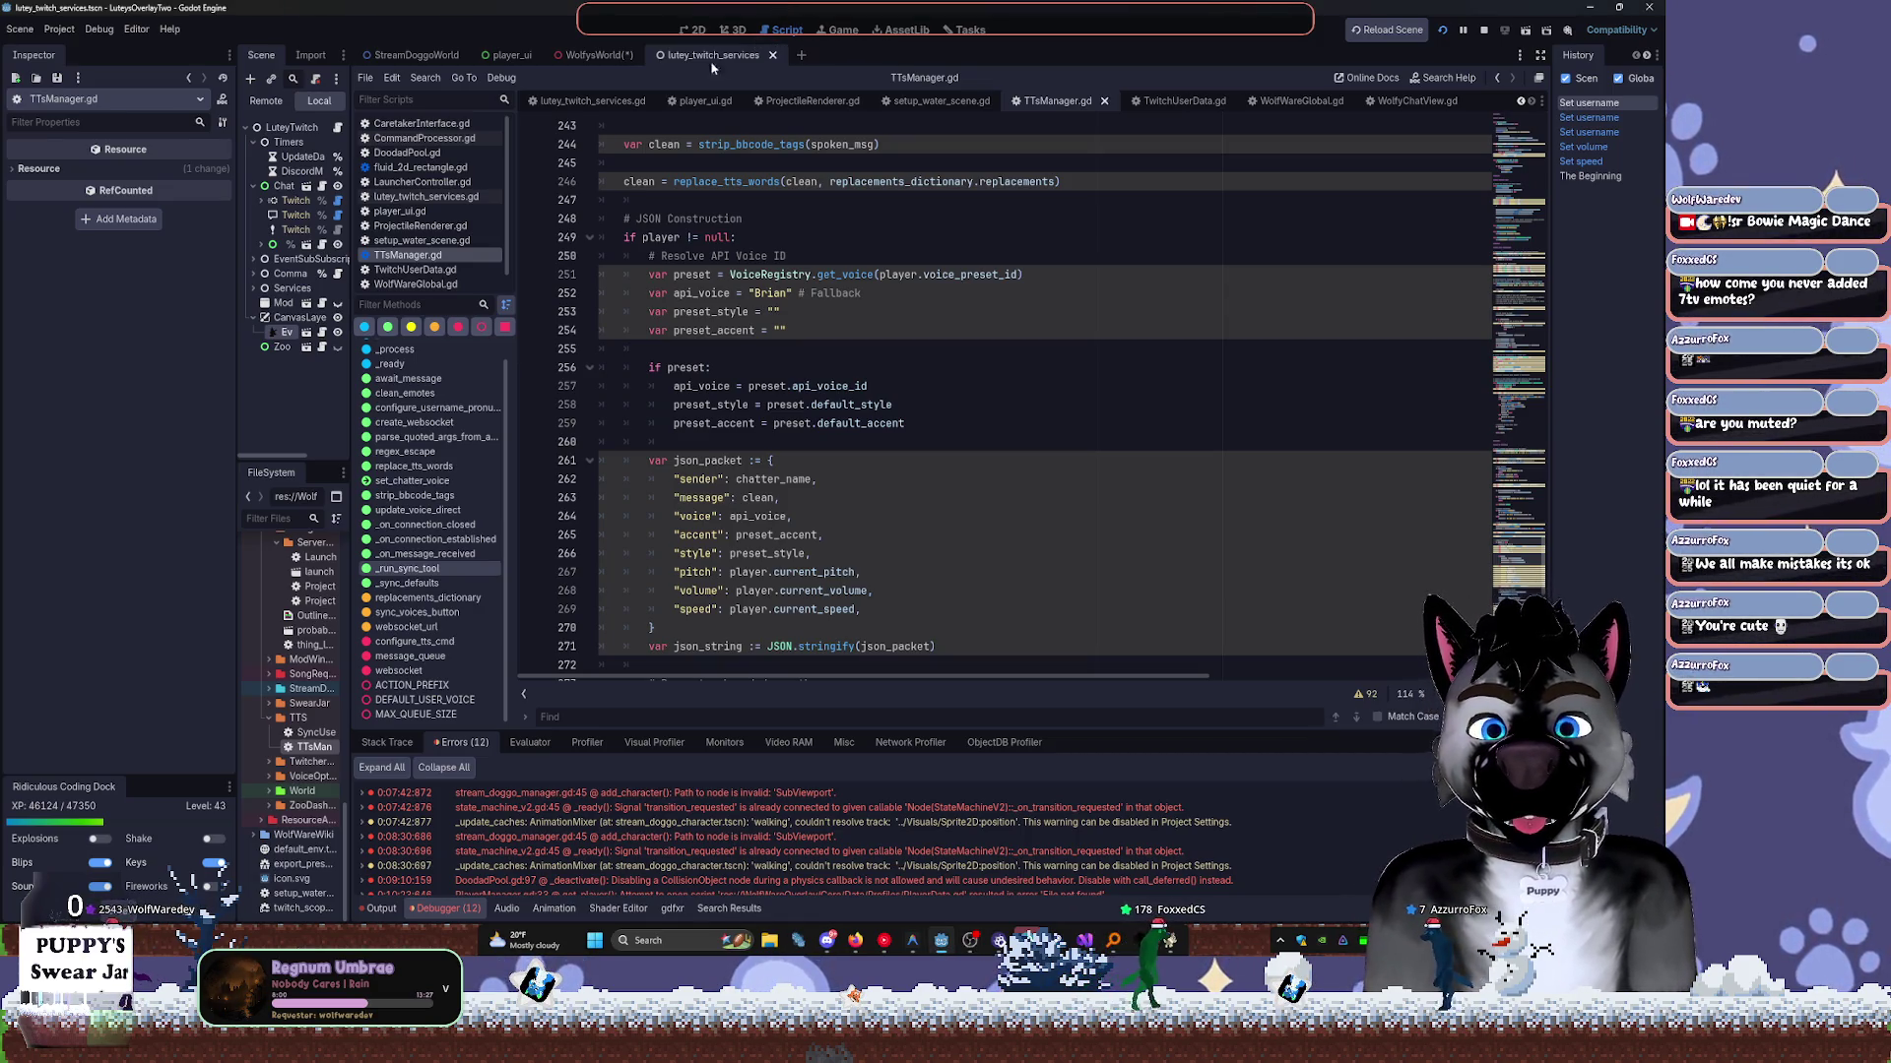
# Jump to _on_message_received in TTsManager.gd, readjust the dock width, and bring up the Tasks board.
pyautogui.click(443, 554)
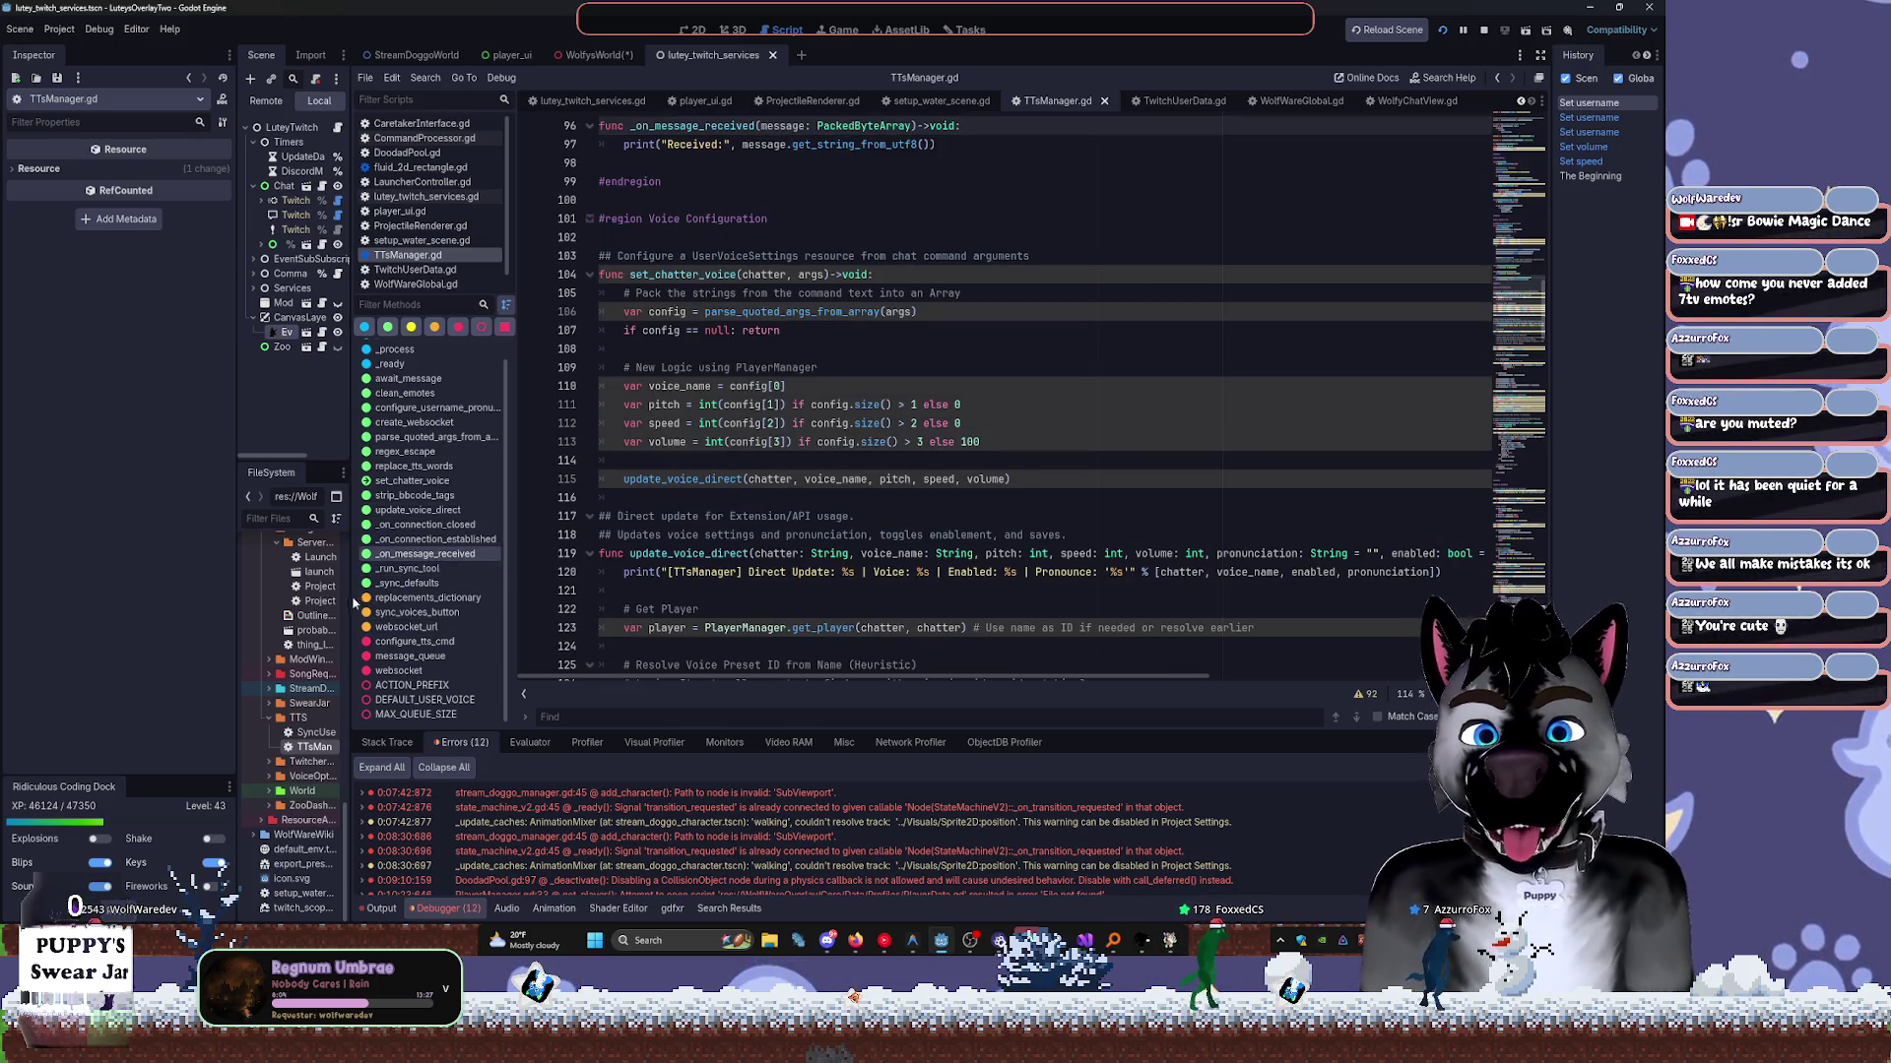
pyautogui.moveTo(350, 483); pyautogui.dragTo(630, 483)
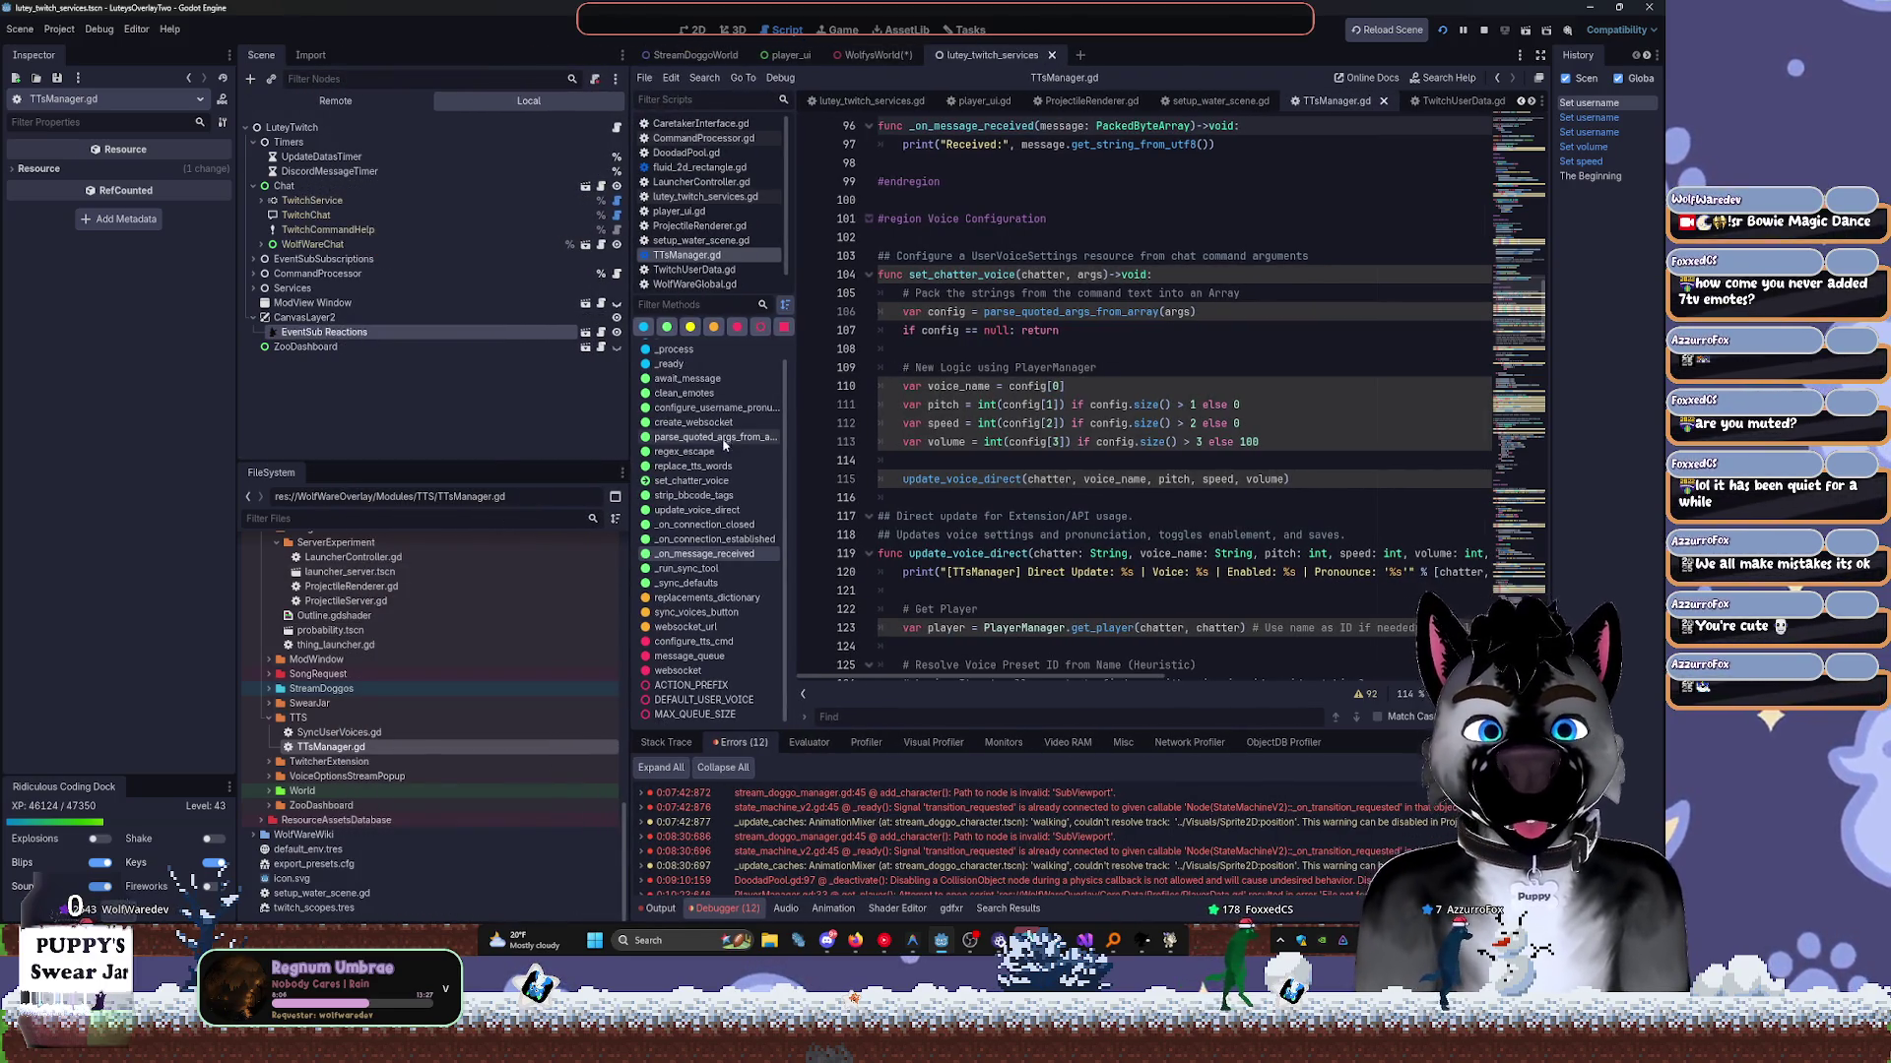
pyautogui.moveTo(628, 448); pyautogui.dragTo(499, 448)
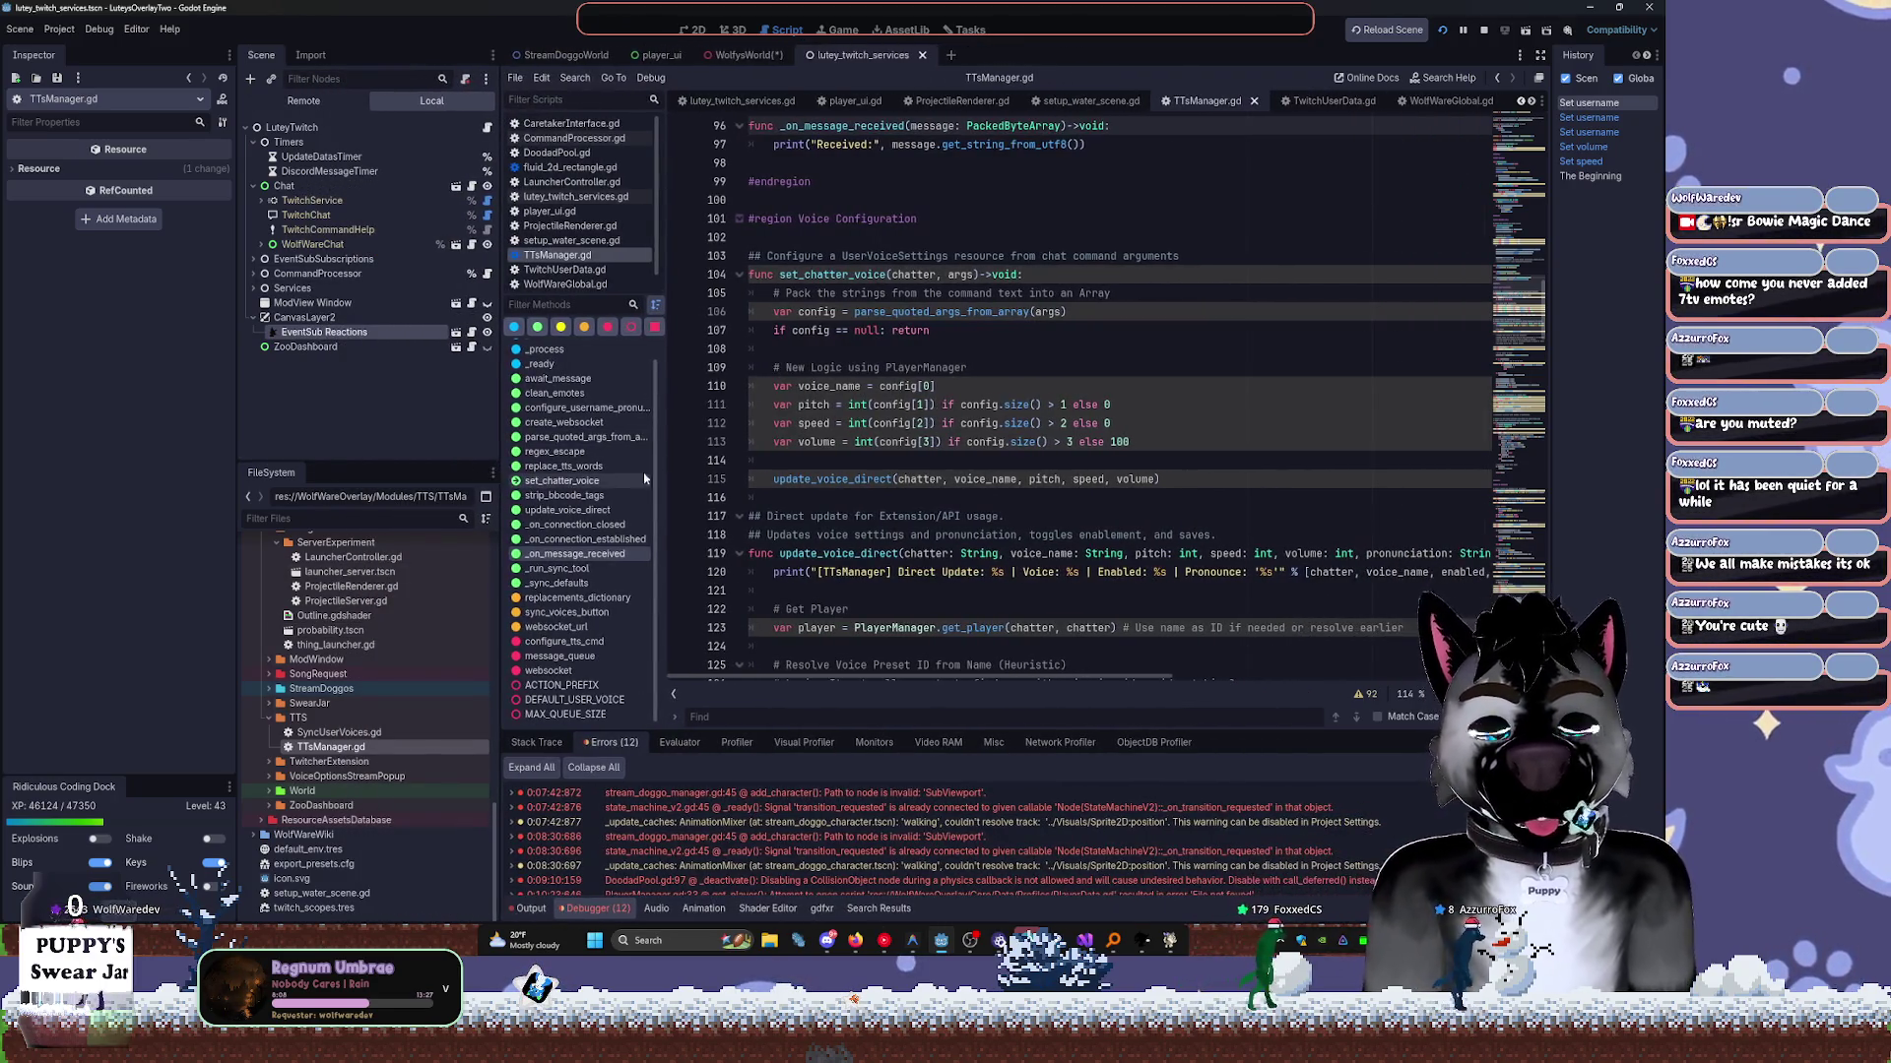
pyautogui.scroll(10, 947, 473)
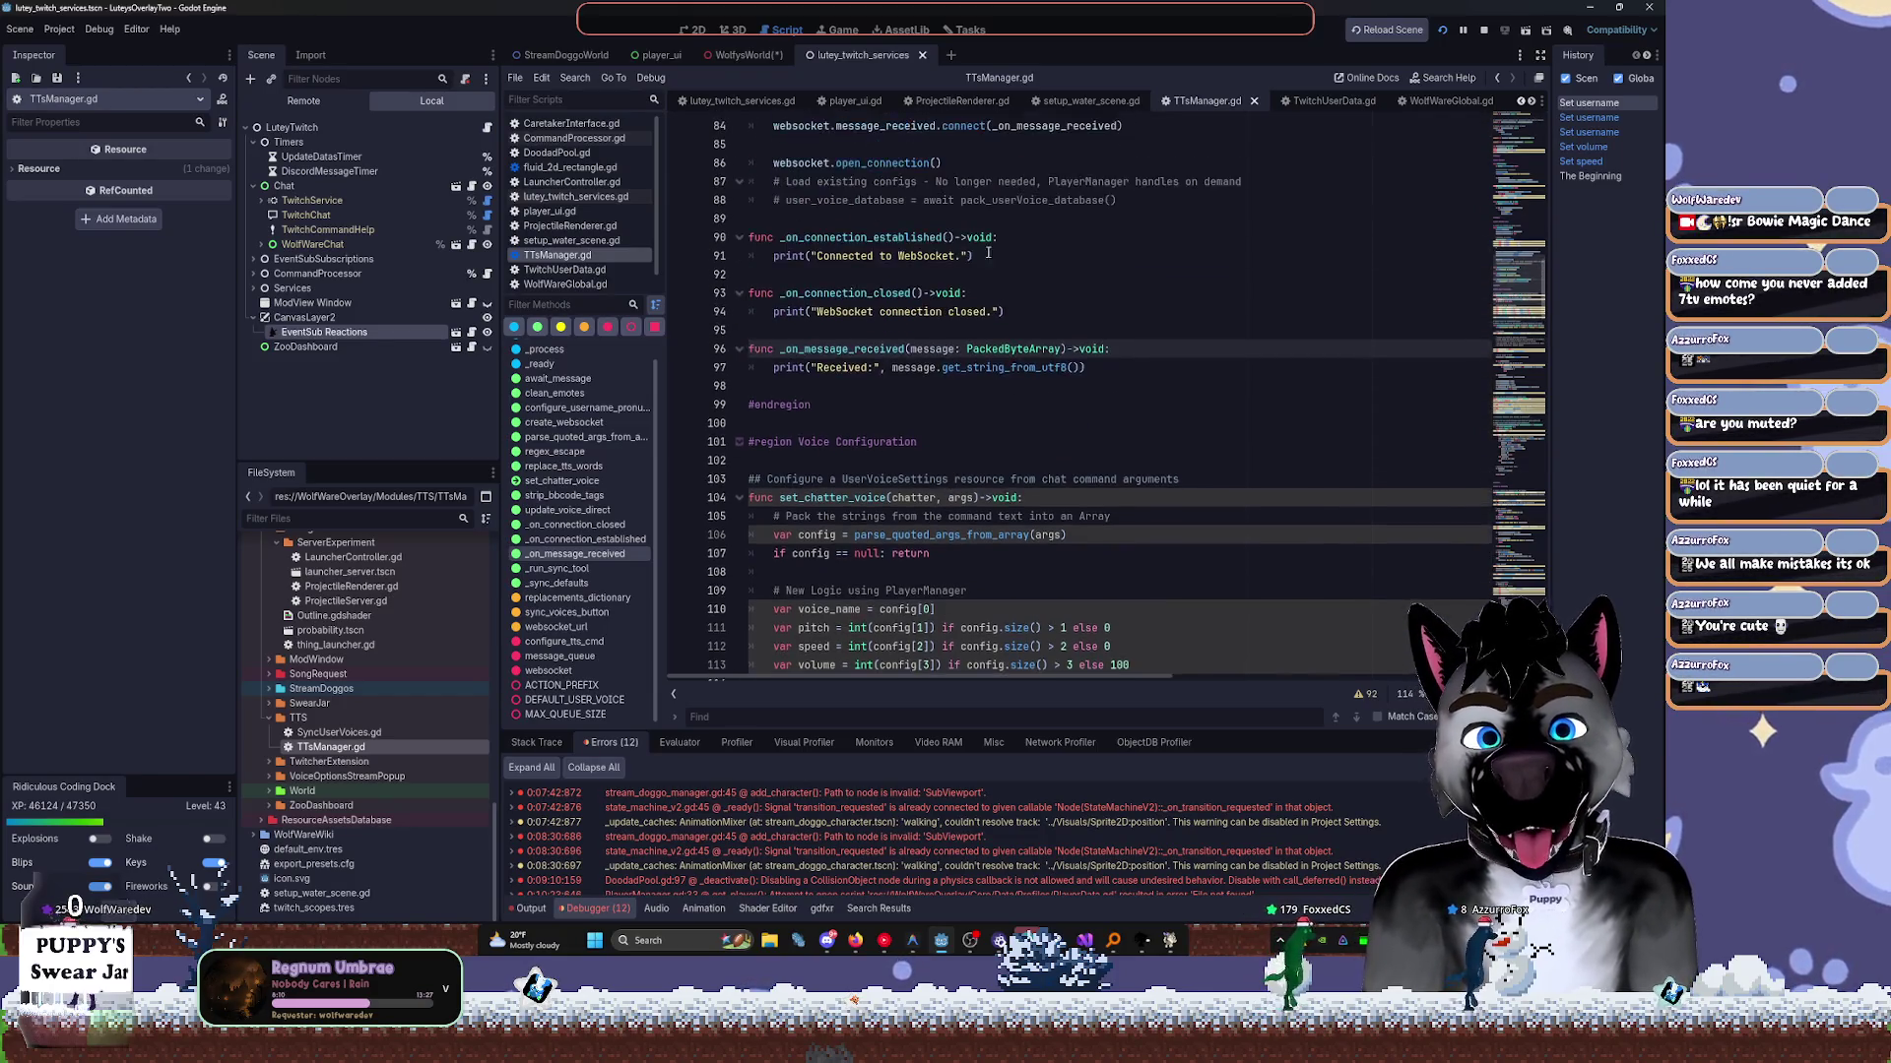
pyautogui.click(973, 28)
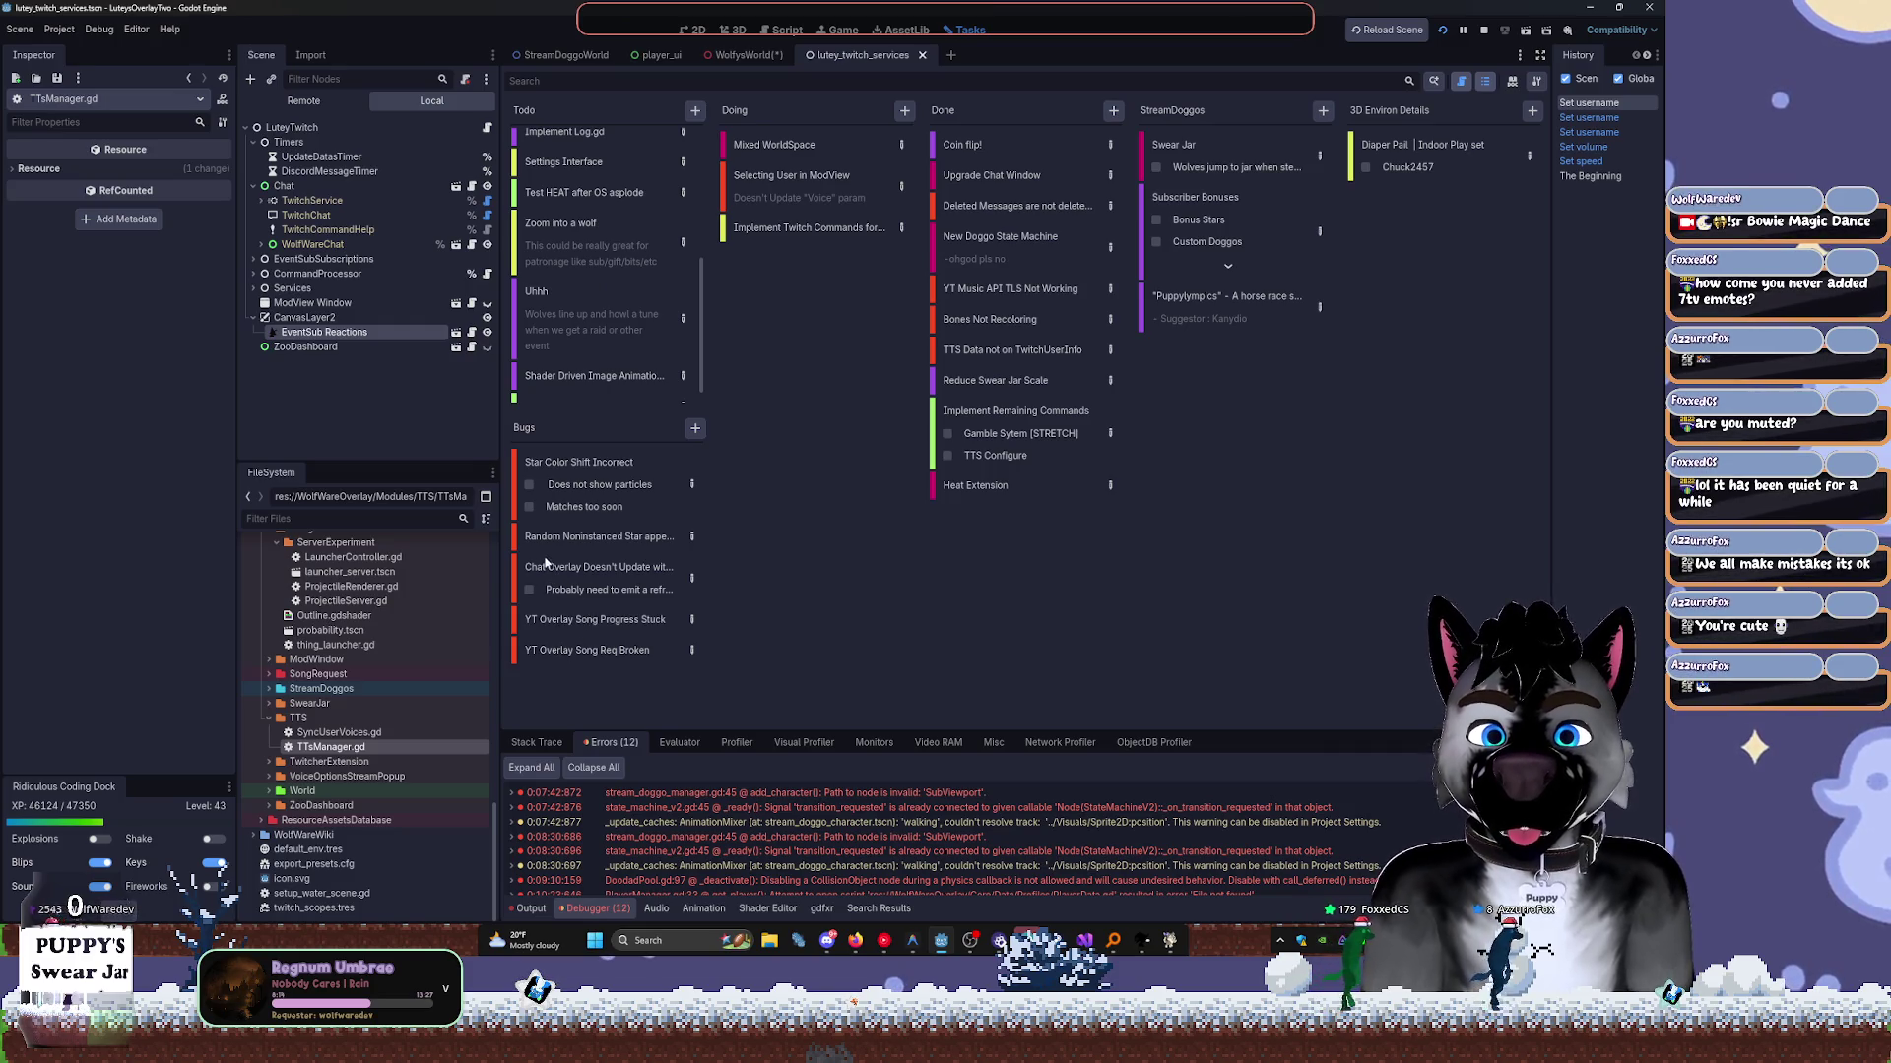
# Add the step 'invidious instance gone' to the YT Overlay Song Req Broken bug card.
pyautogui.click(693, 653)
pyautogui.write('invidious instance g')
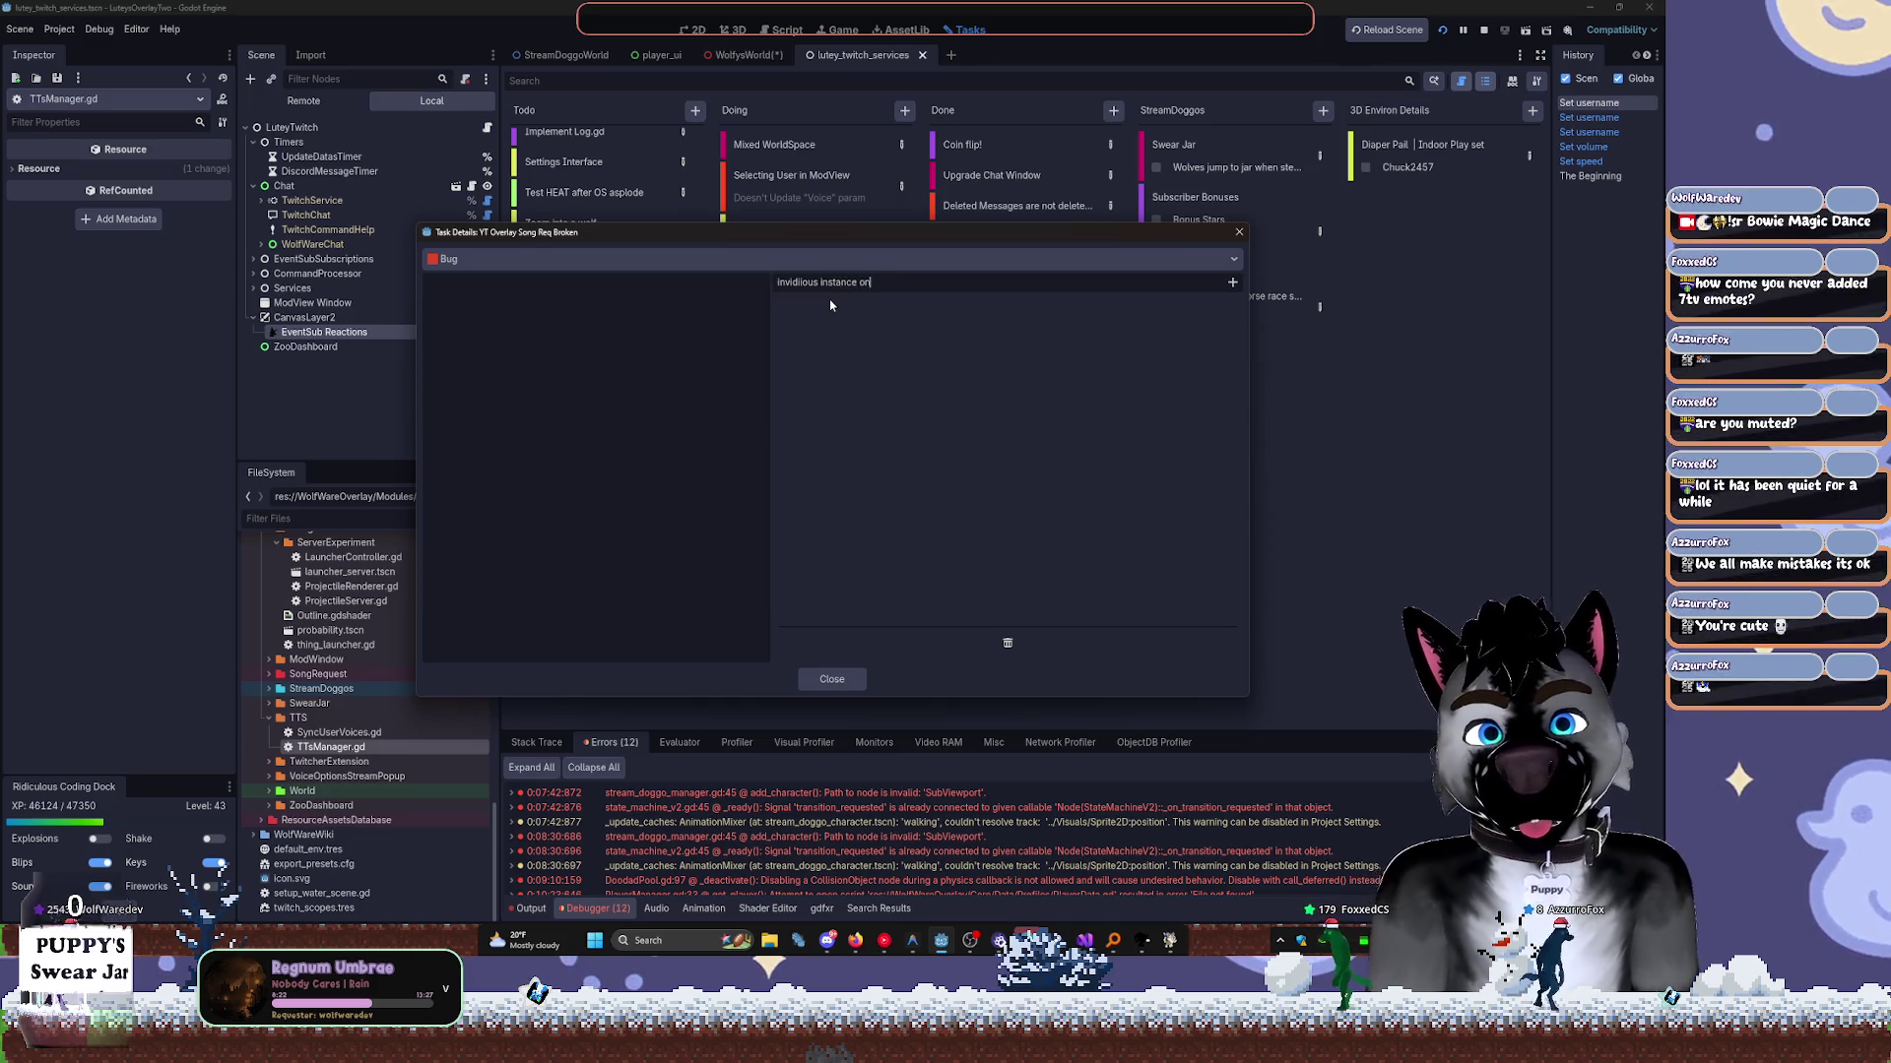
pyautogui.write('one')
pyautogui.press('Return')
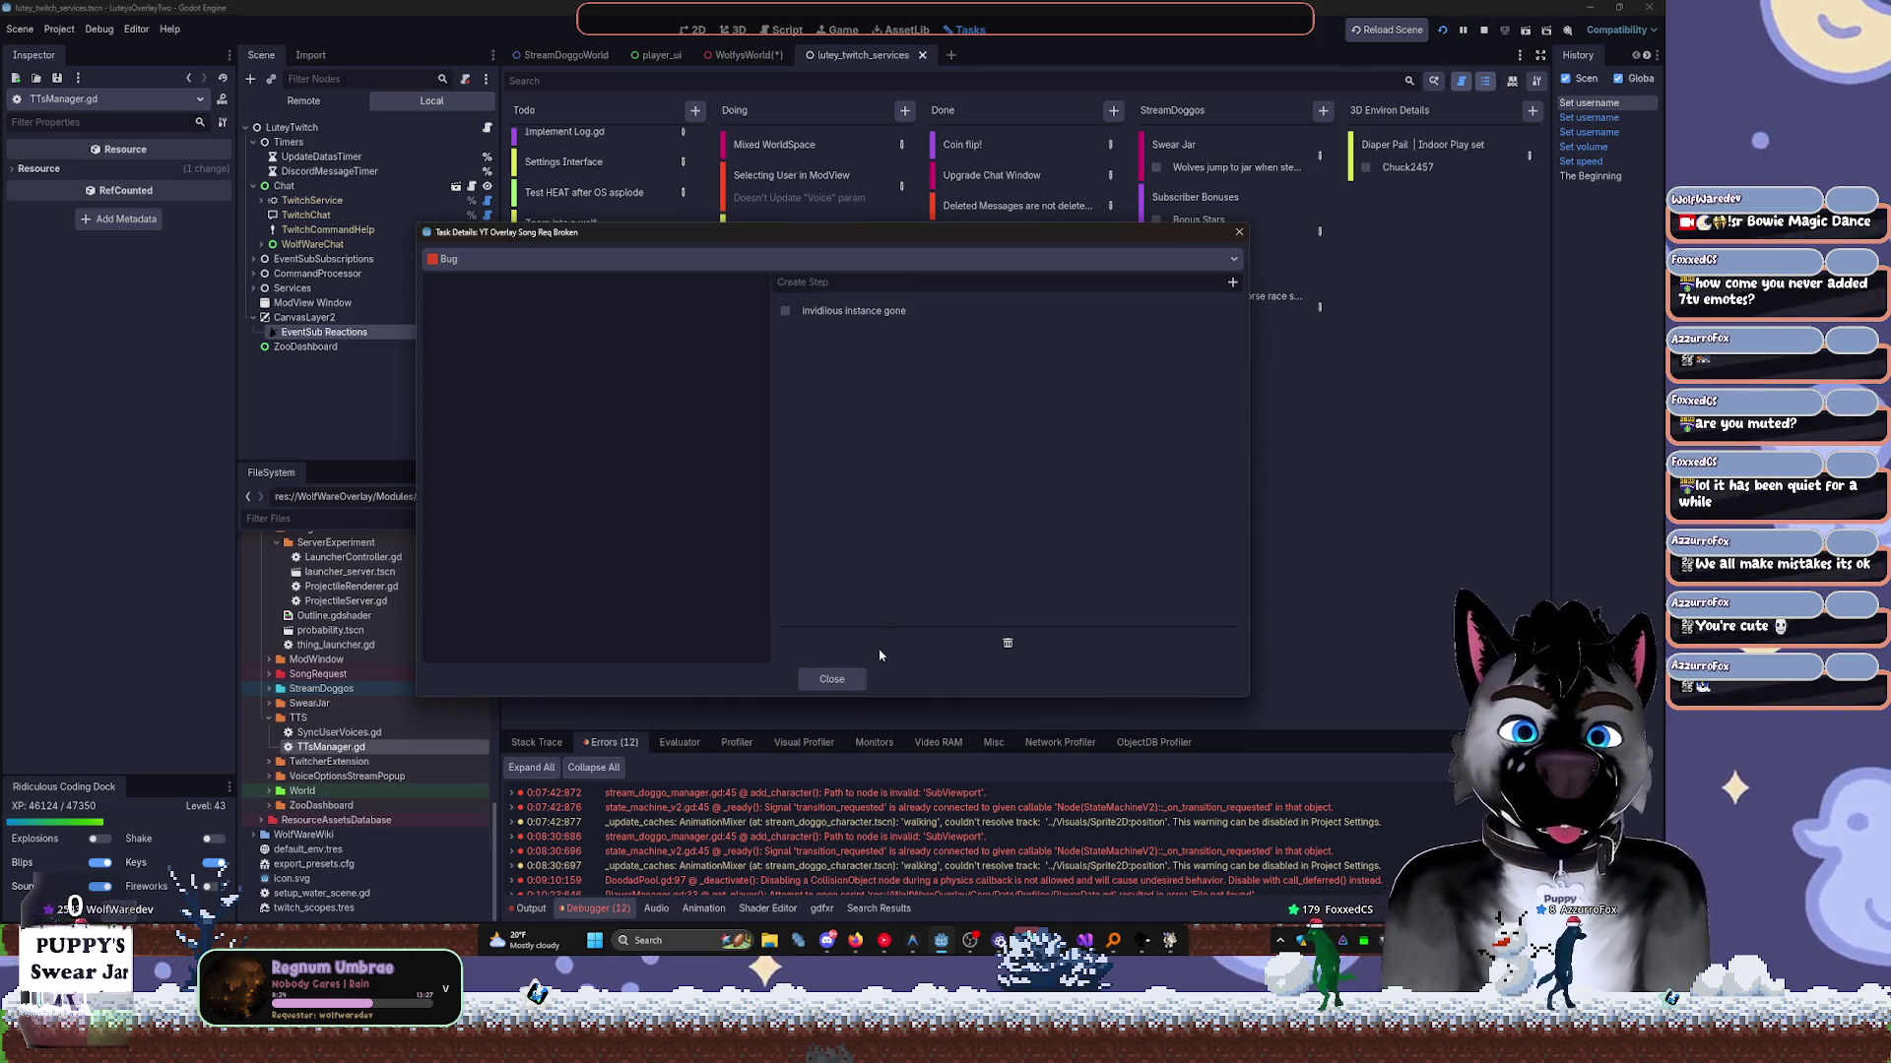
pyautogui.click(831, 678)
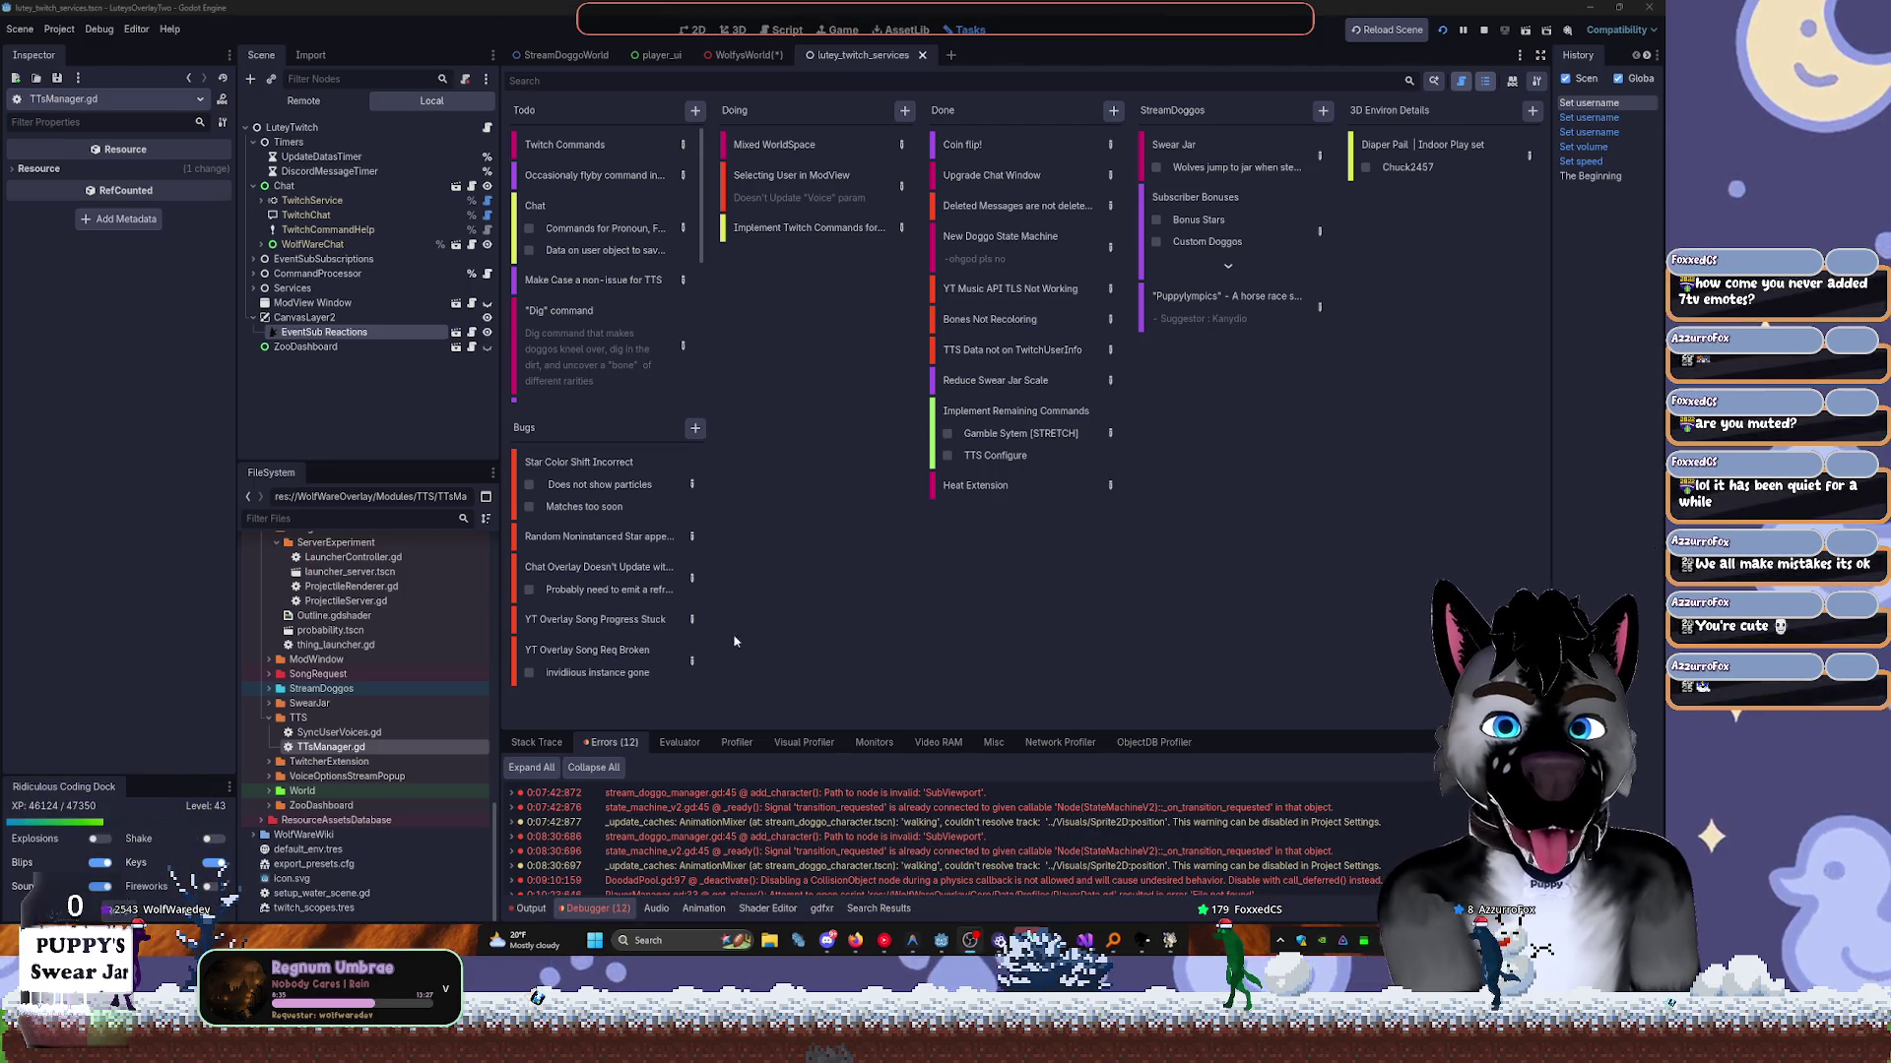
pyautogui.click(611, 624)
pyautogui.click(667, 679)
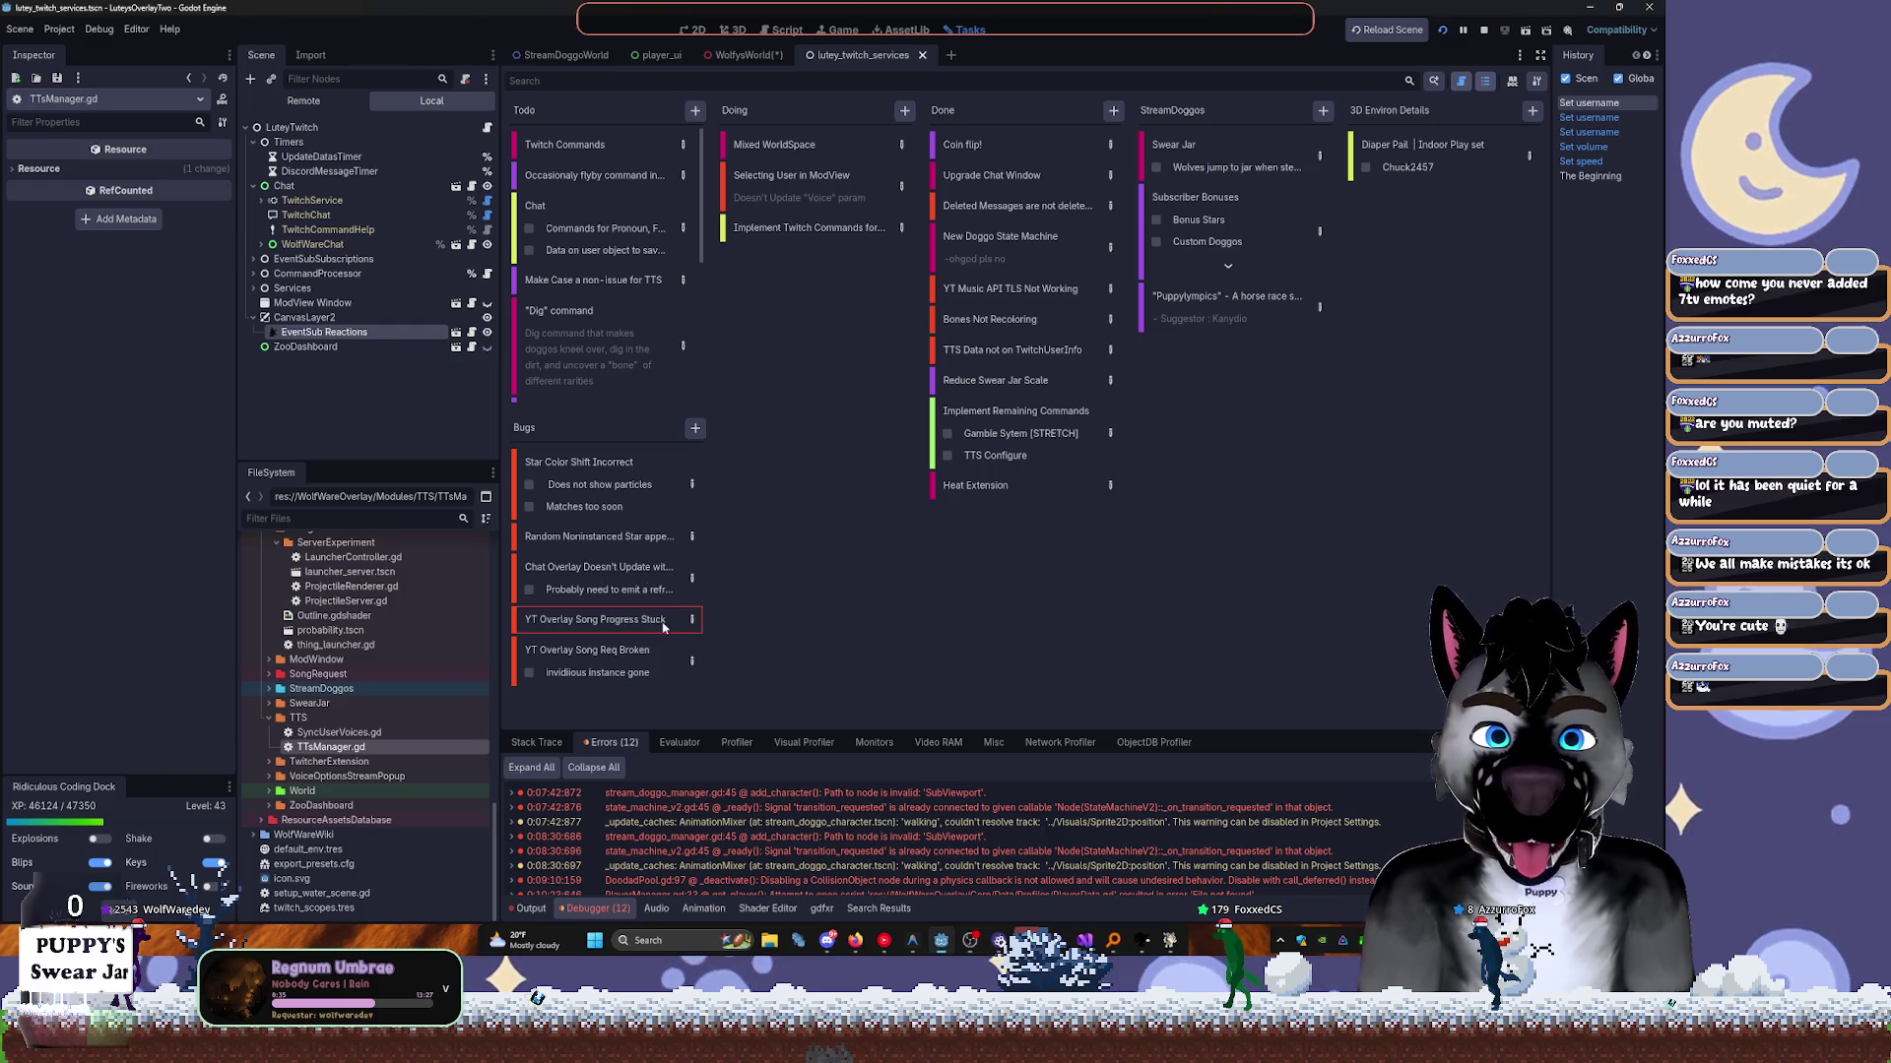
# Delete the YT Overlay Song Progress Stuck card from the Bugs column through its context menu.
pyautogui.doubleClick(658, 623)
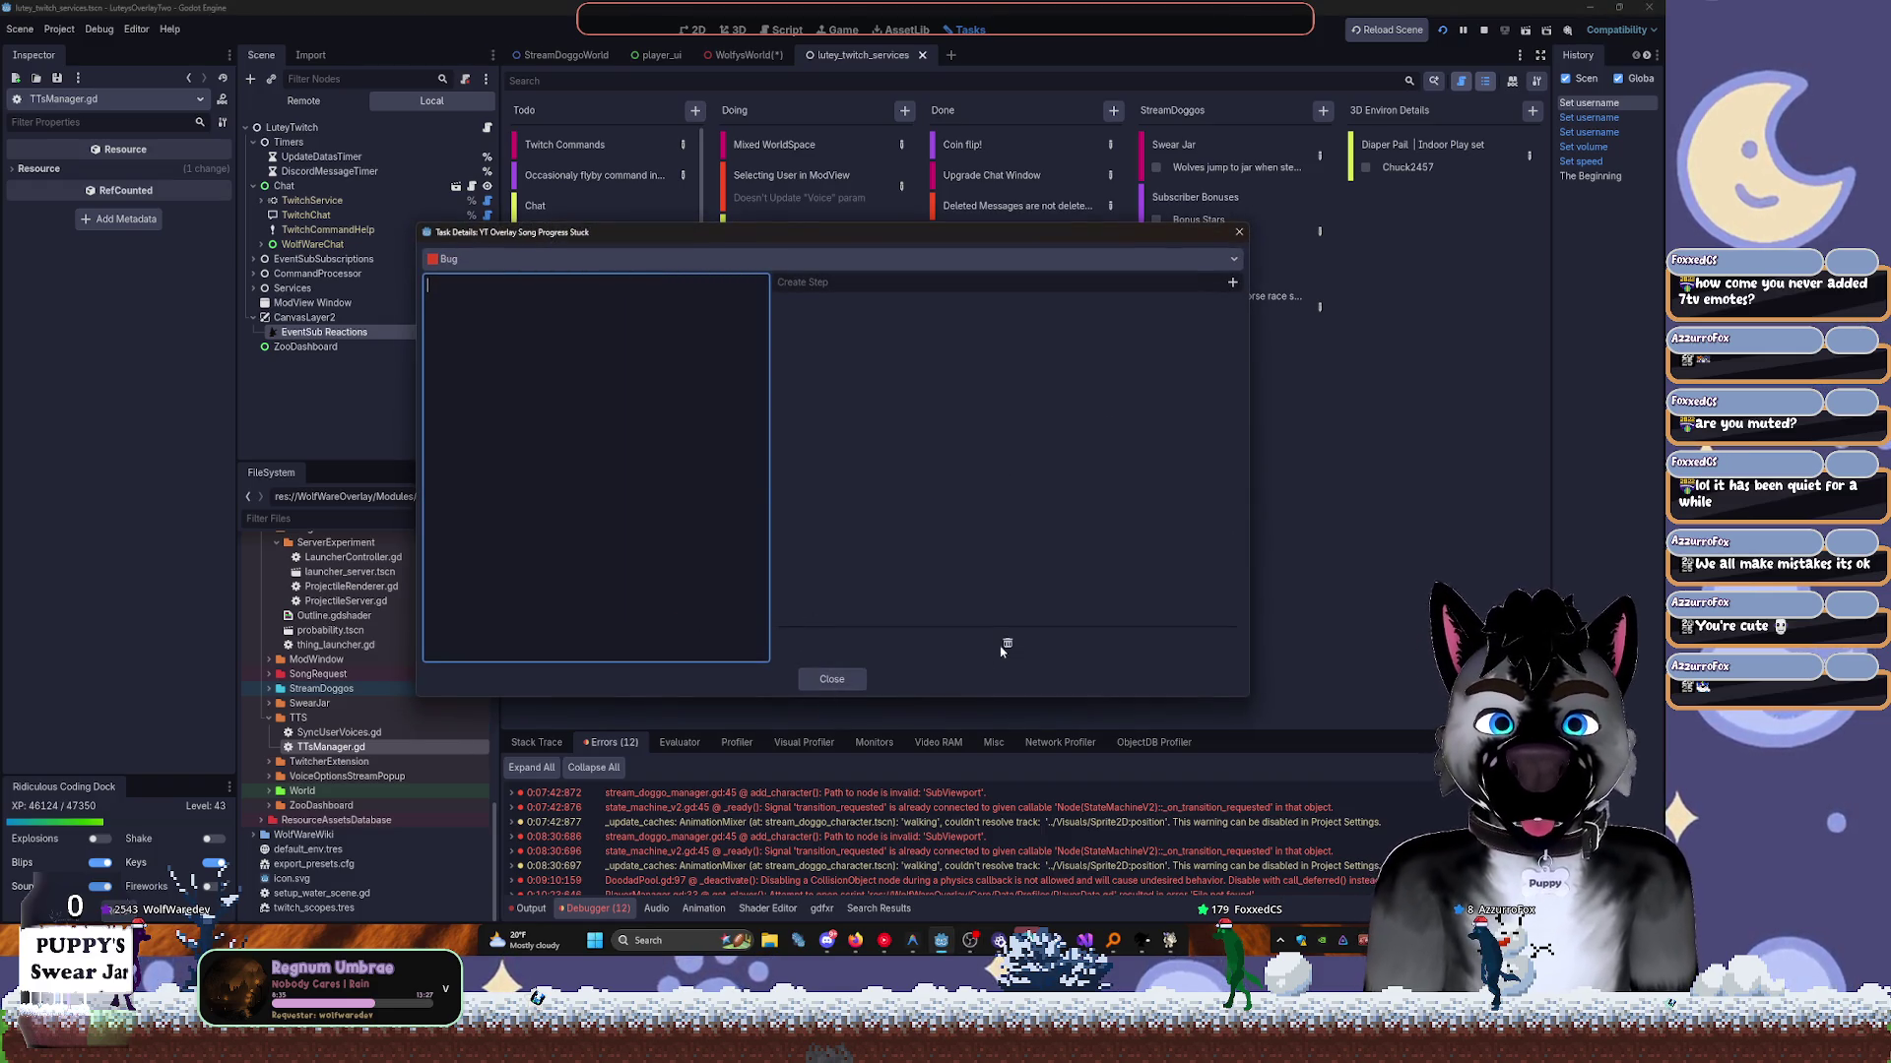
pyautogui.click(831, 679)
pyautogui.rightClick(619, 619)
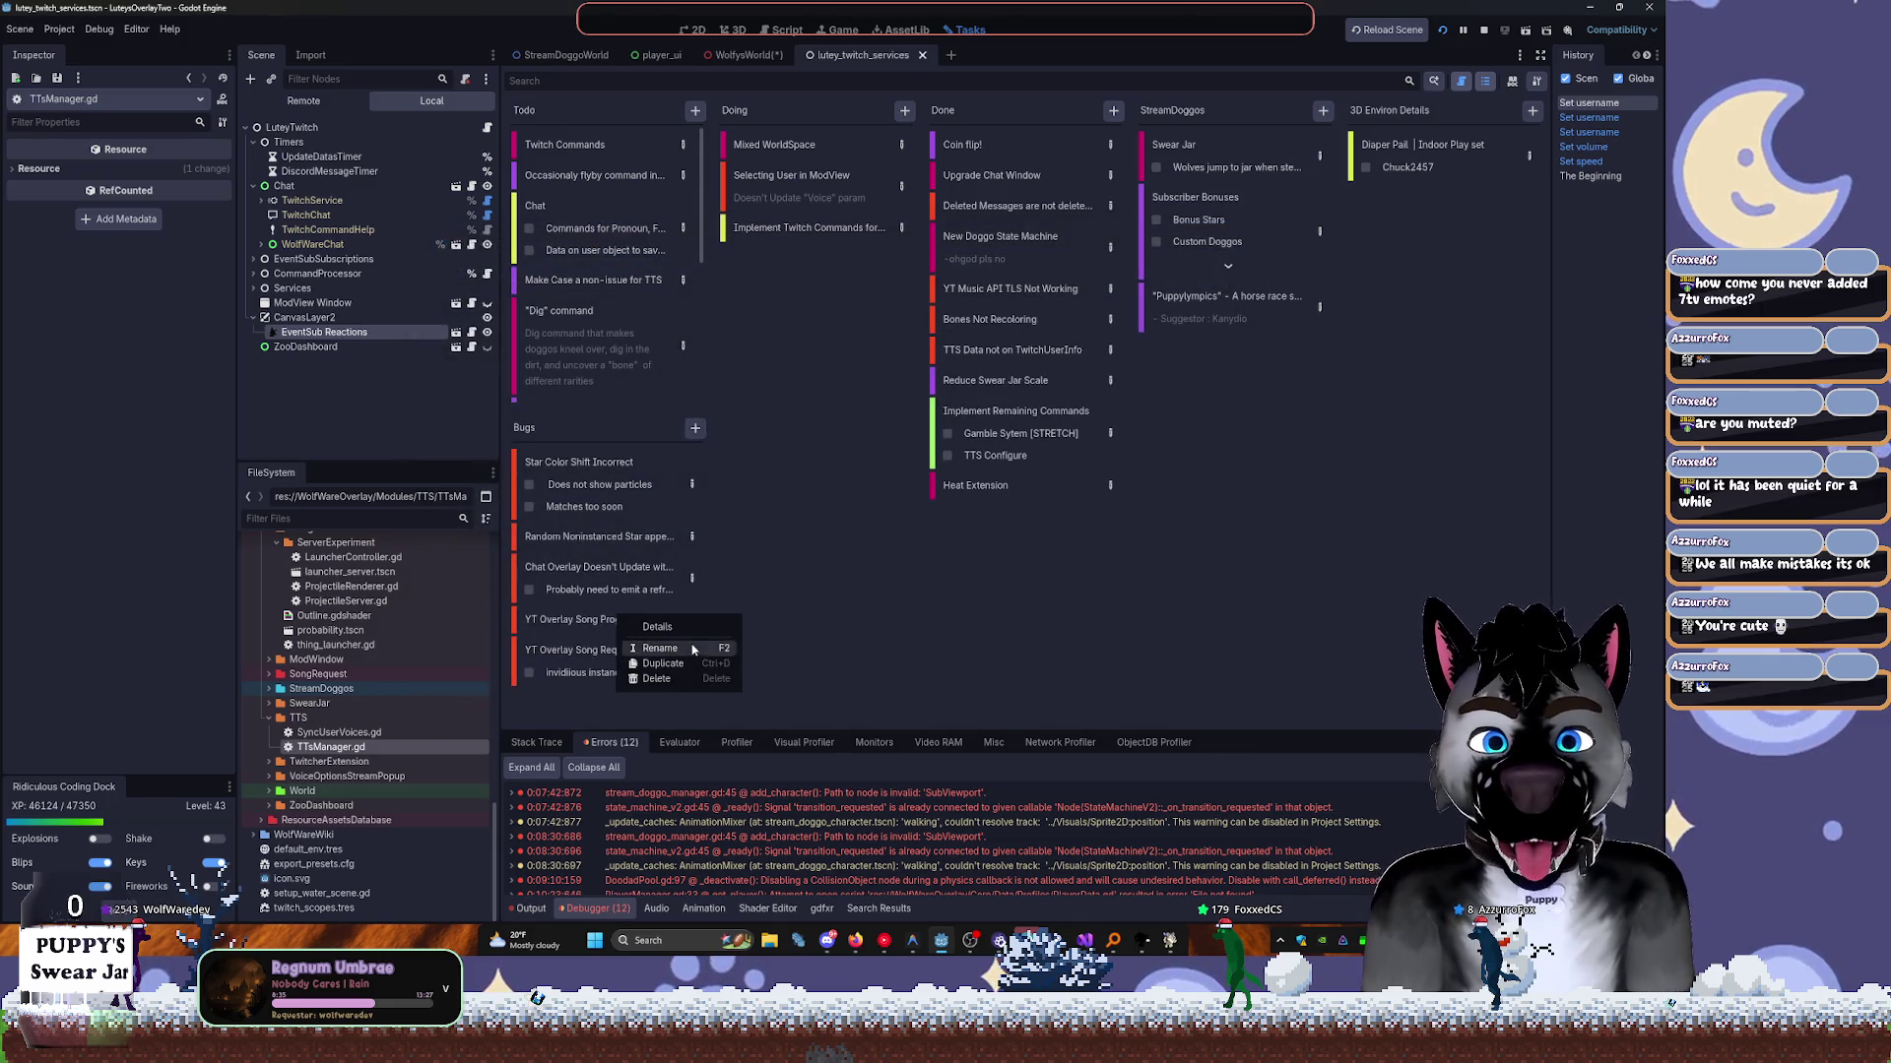
pyautogui.rightClick(619, 620)
pyautogui.click(656, 678)
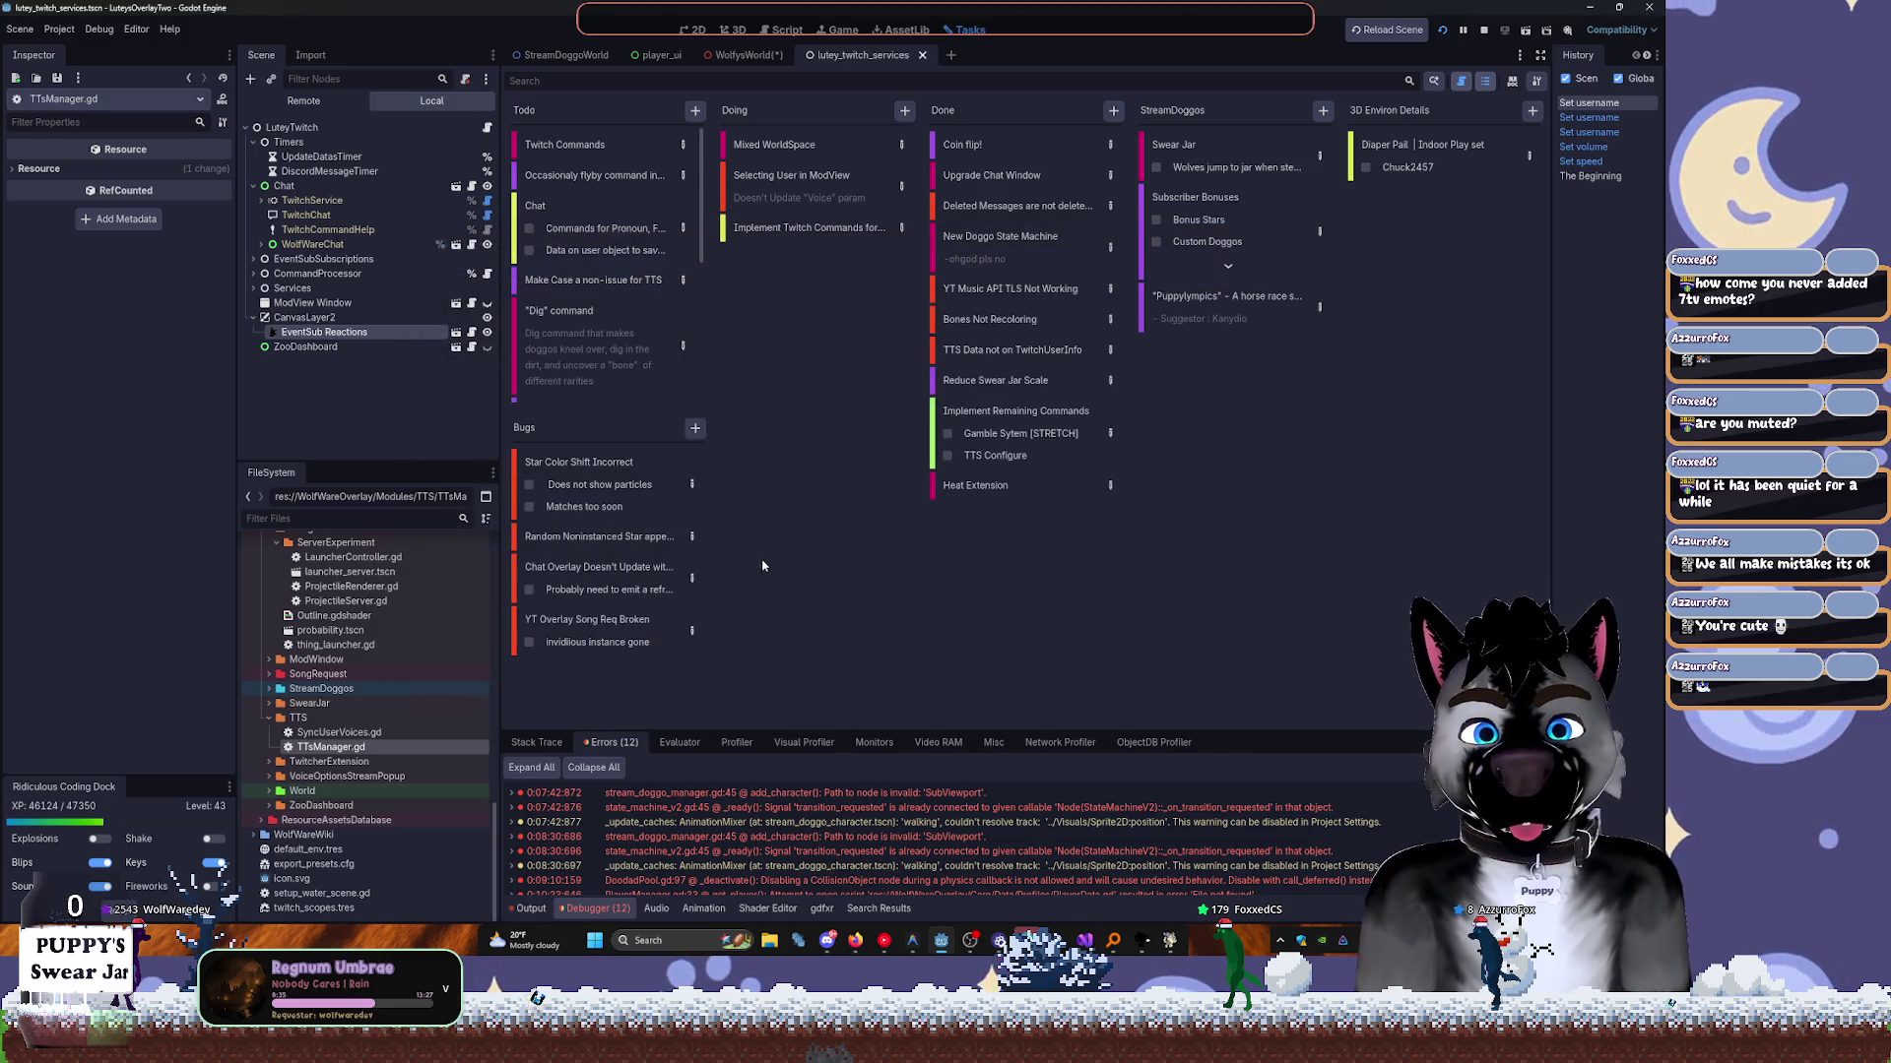
pyautogui.click(598, 584)
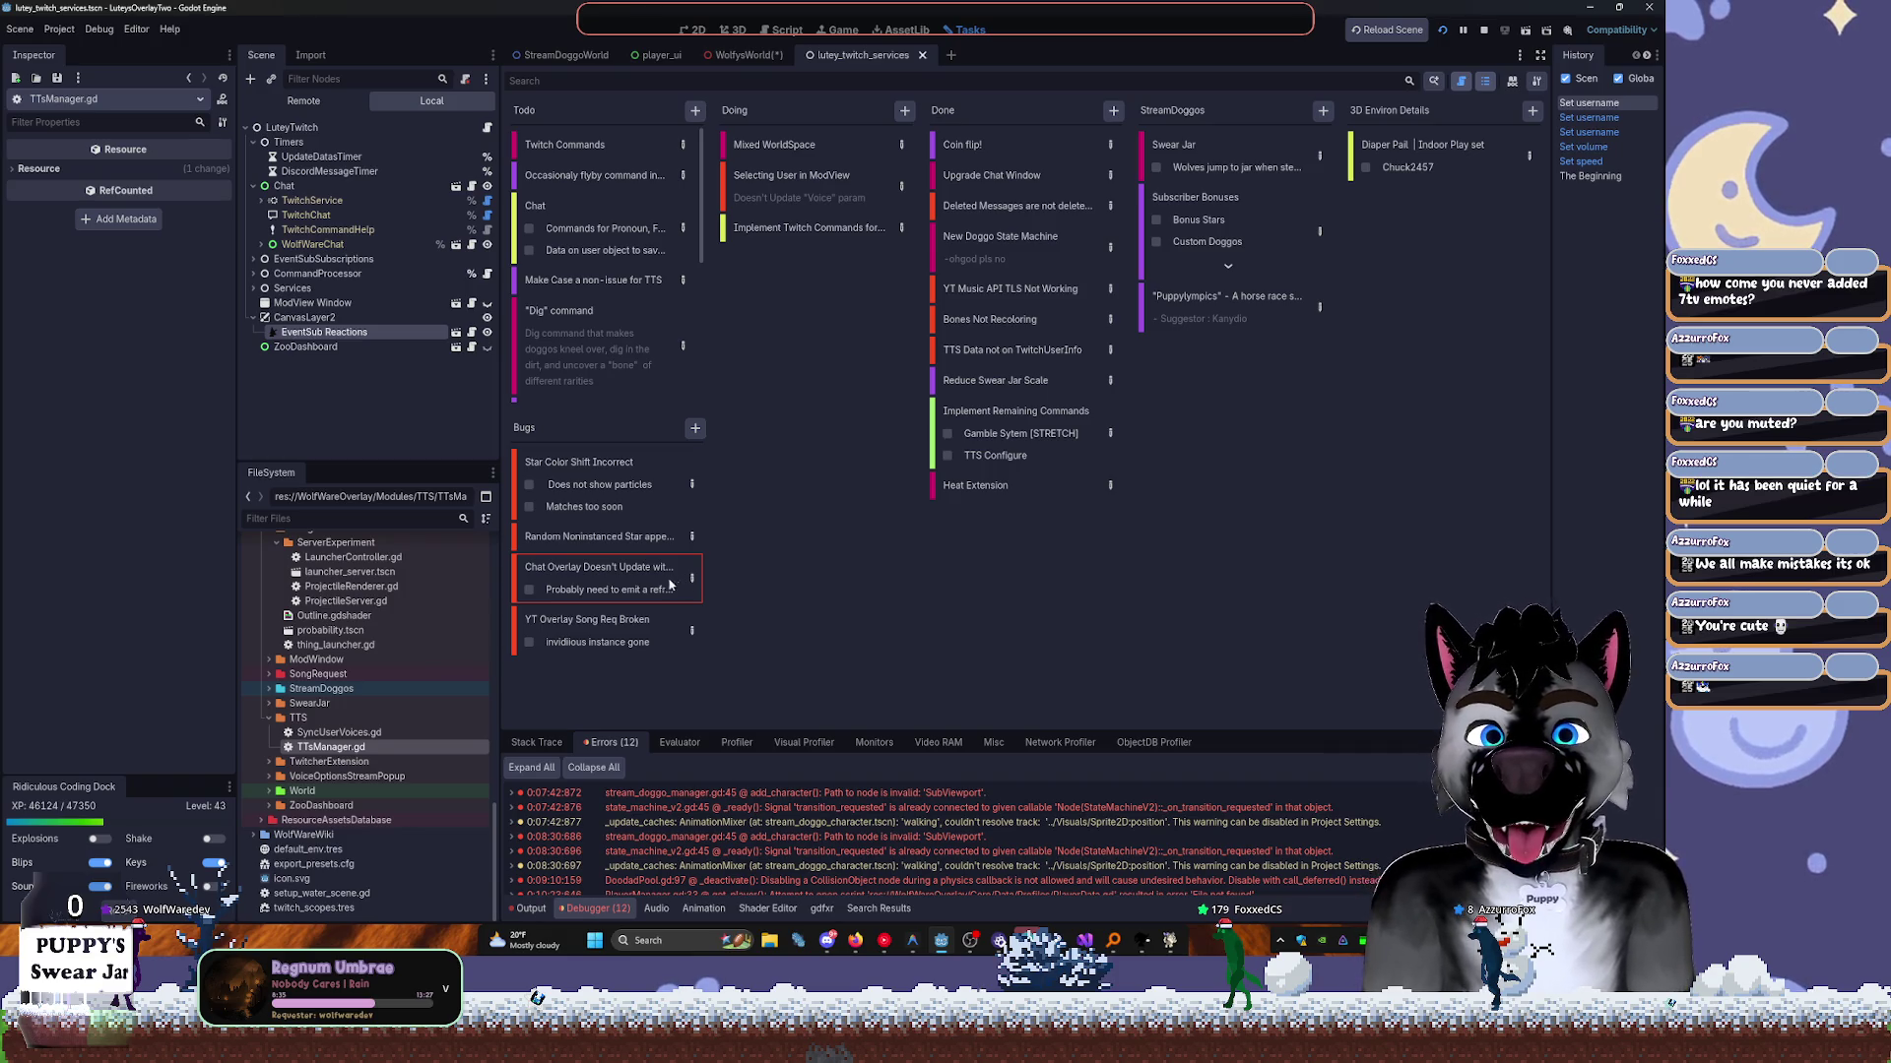
pyautogui.doubleClick(676, 583)
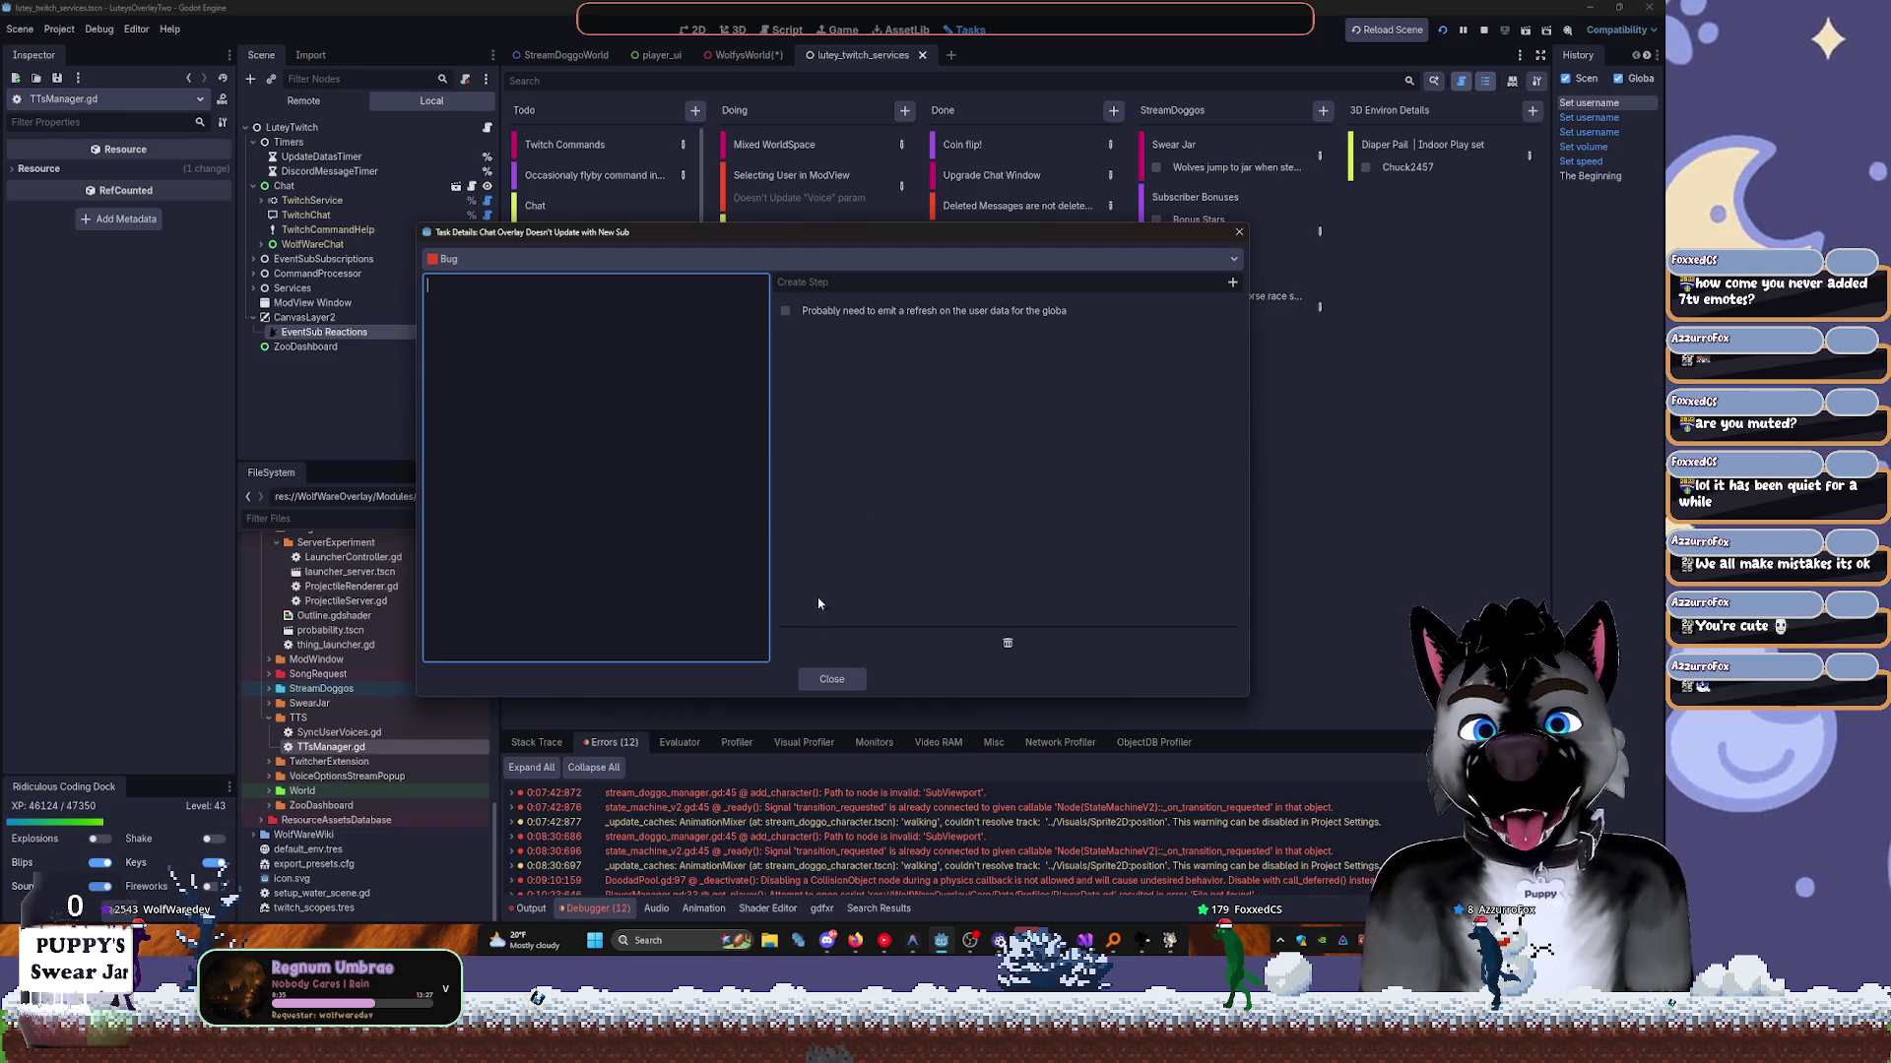
pyautogui.click(832, 679)
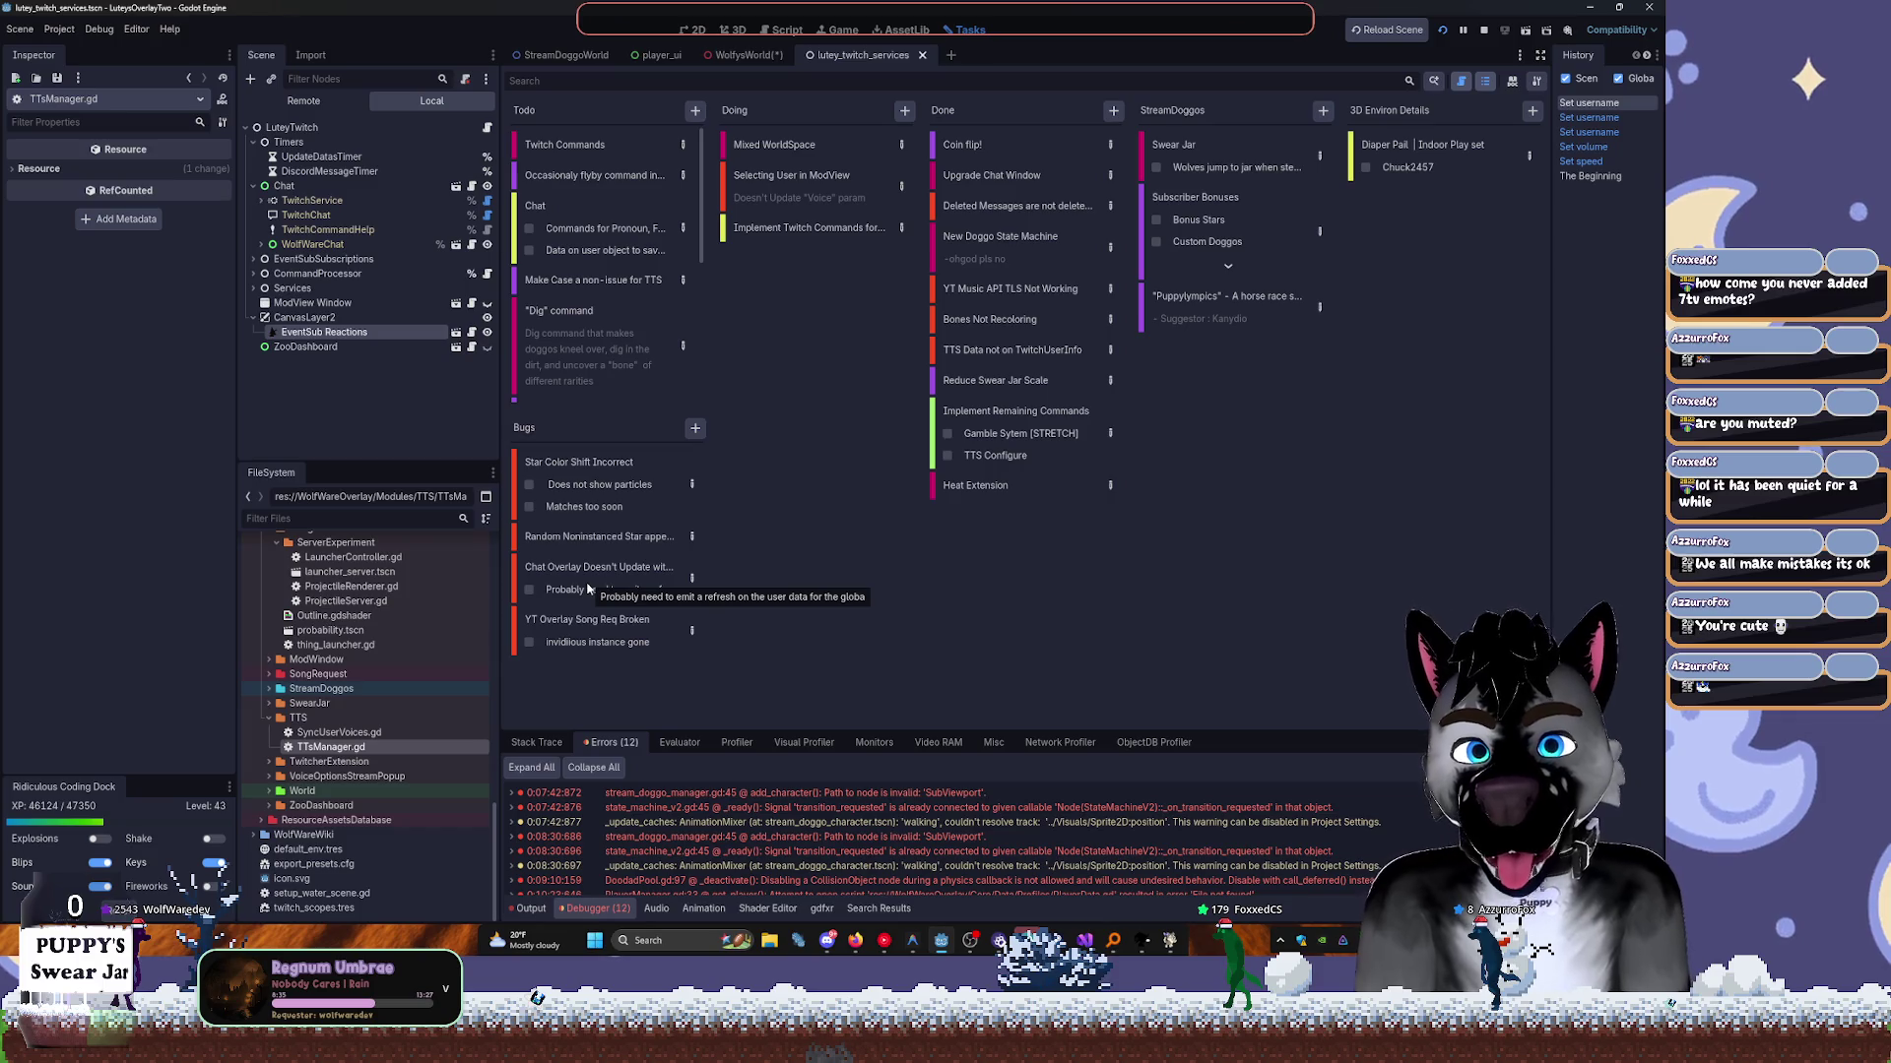
pyautogui.moveTo(586, 572)
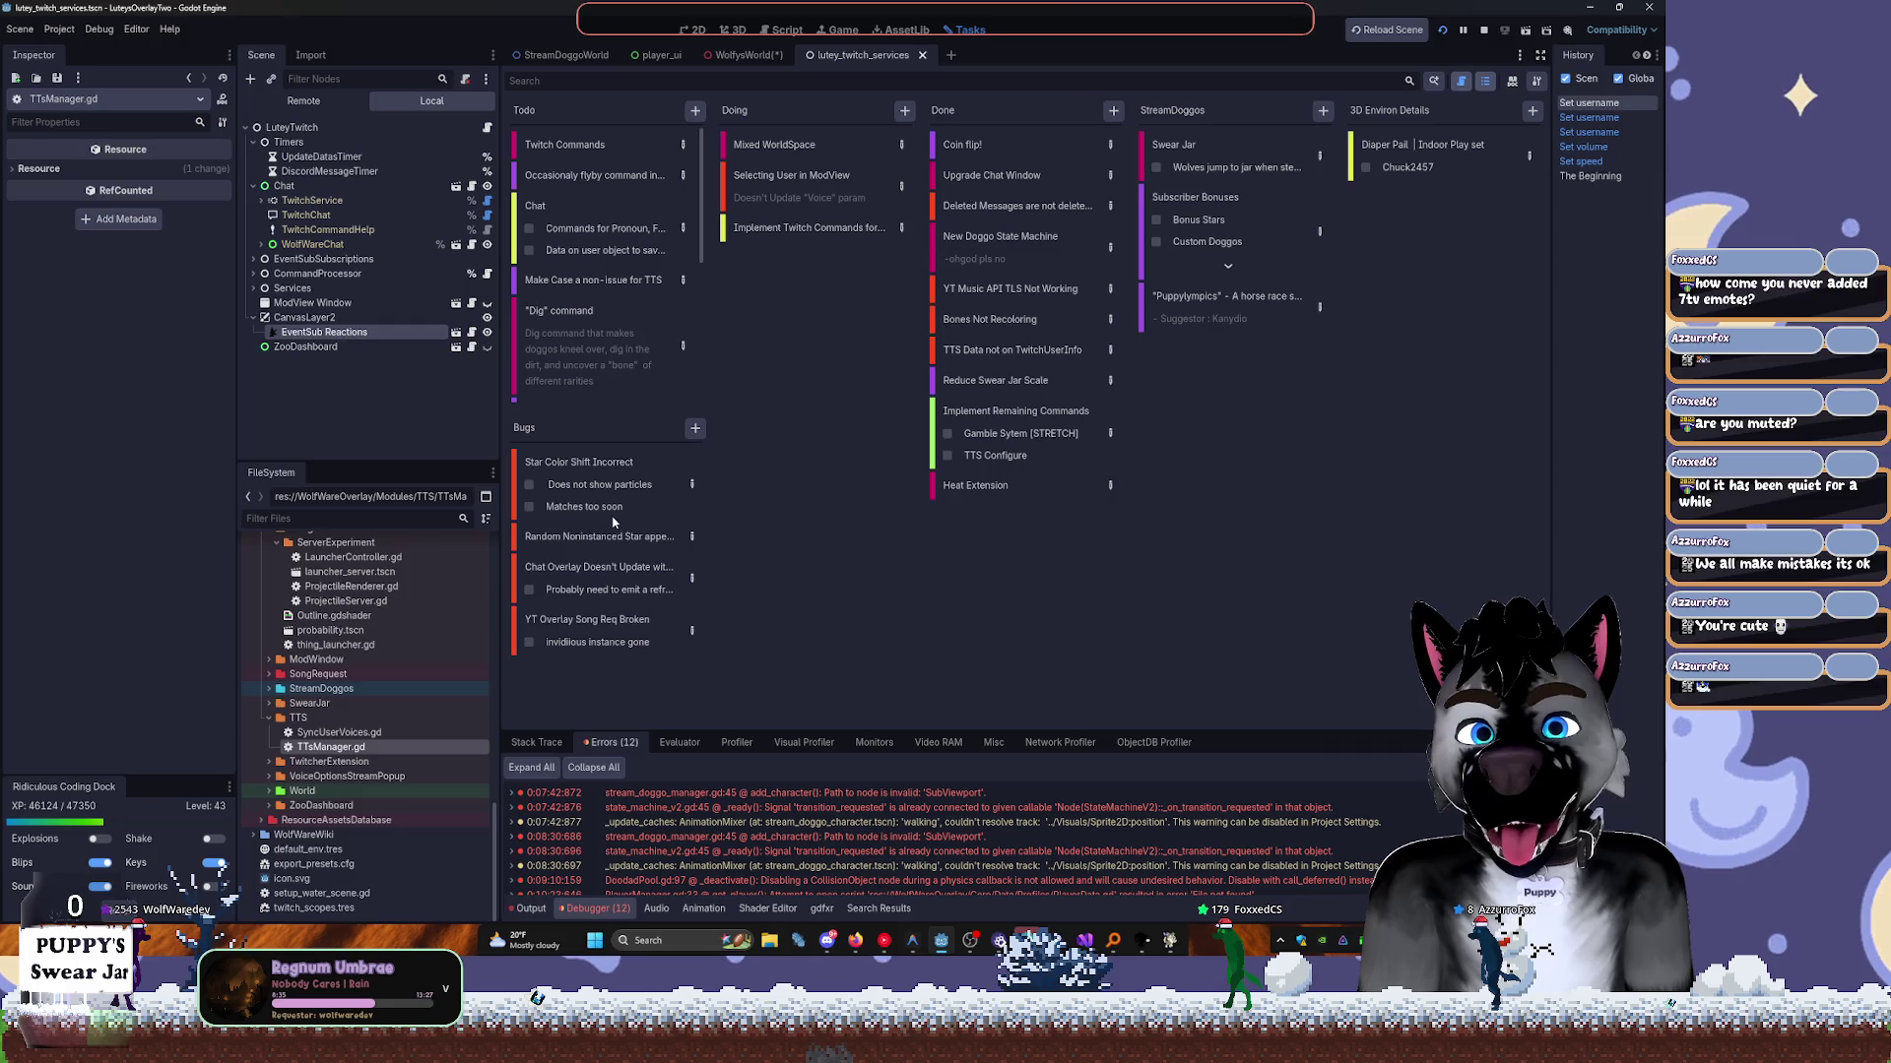
pyautogui.moveTo(613, 522)
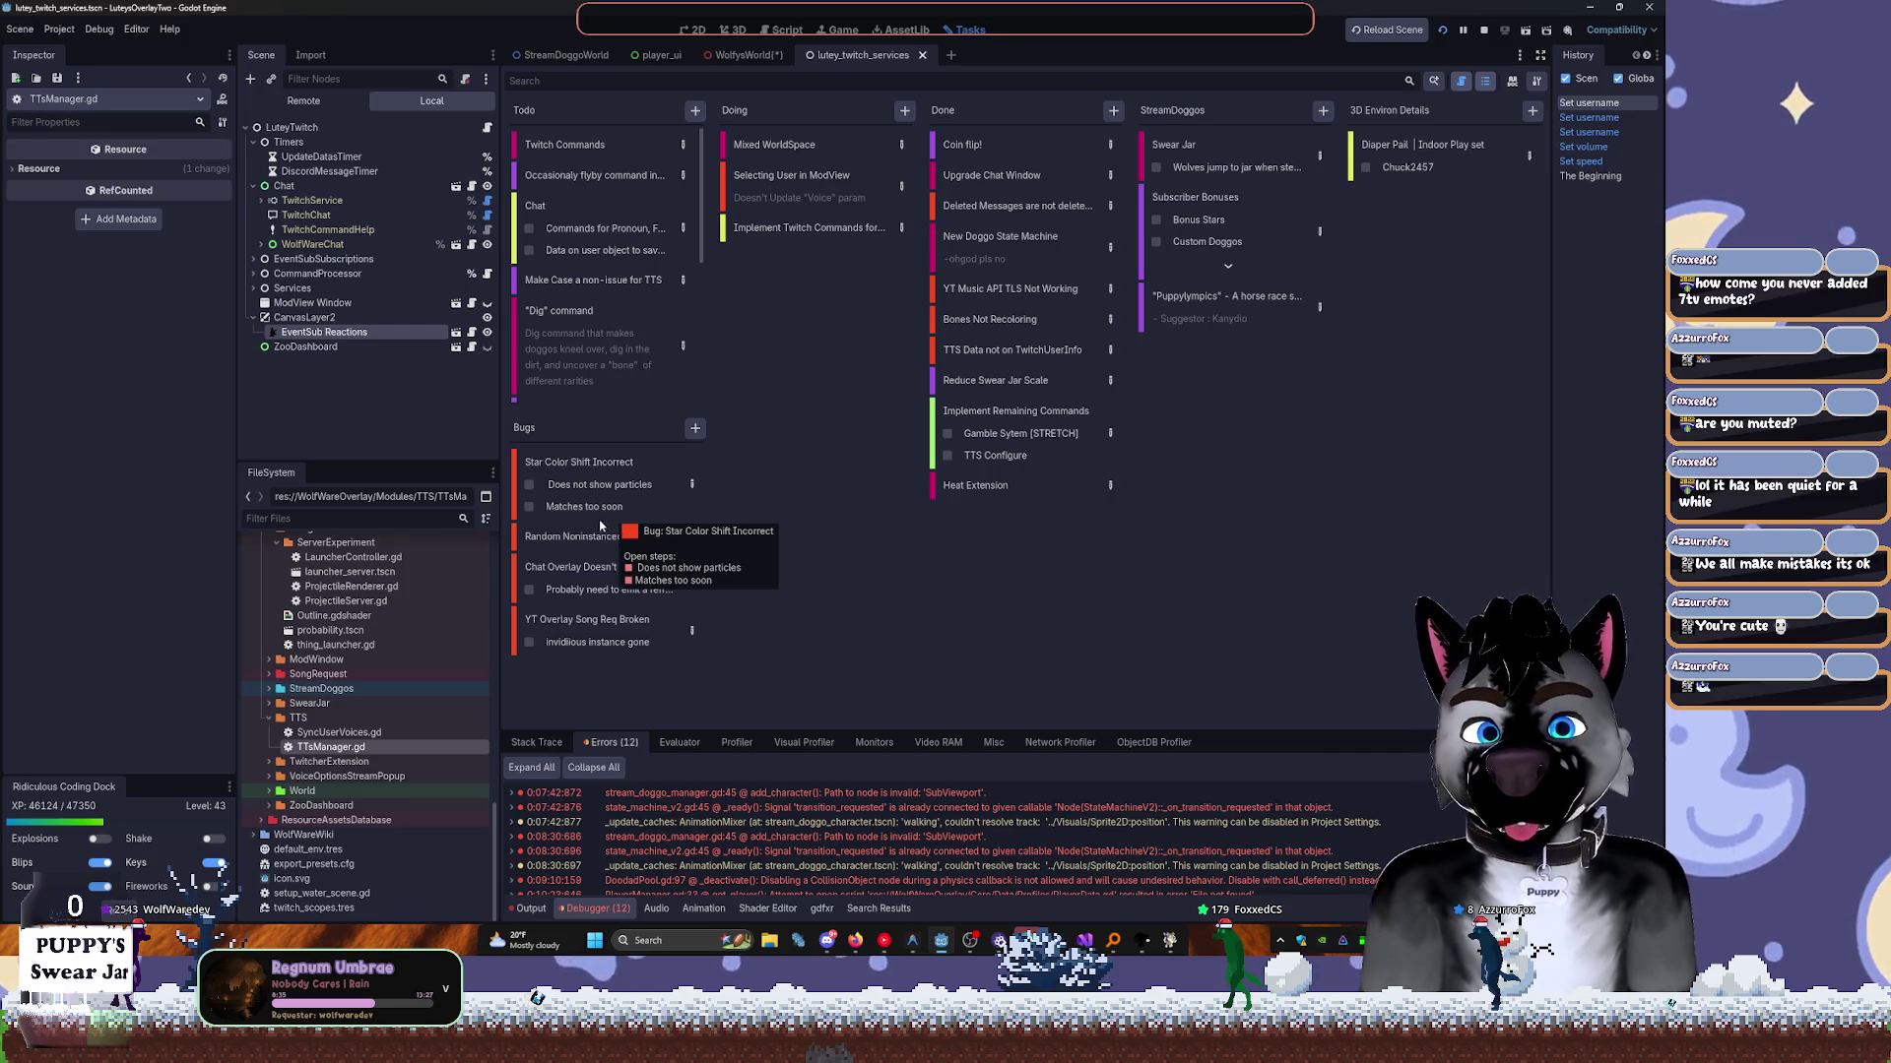
pyautogui.click(614, 548)
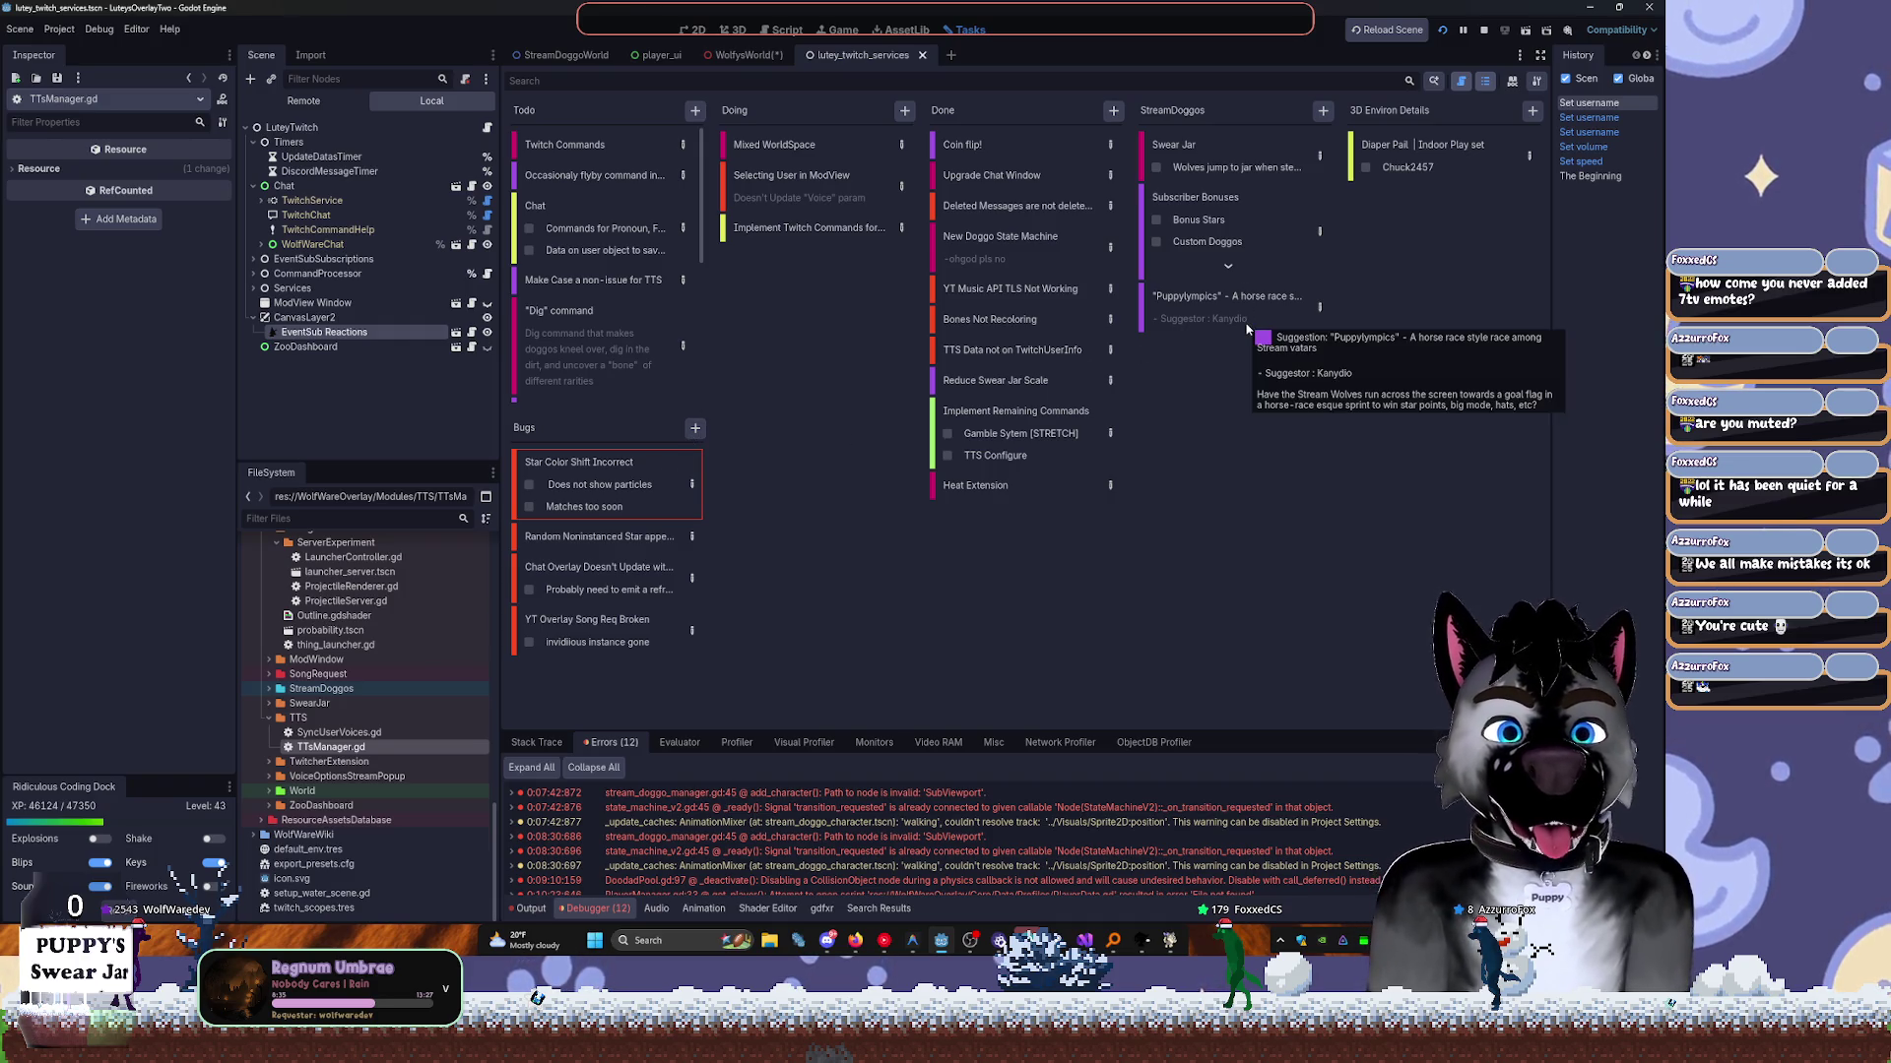
# Expand Subscriber Bonuses to reveal Custom ChatBubble, browse Swear Jar and Heat Extension, then return to StreamDoggoWorld.
pyautogui.click(1231, 251)
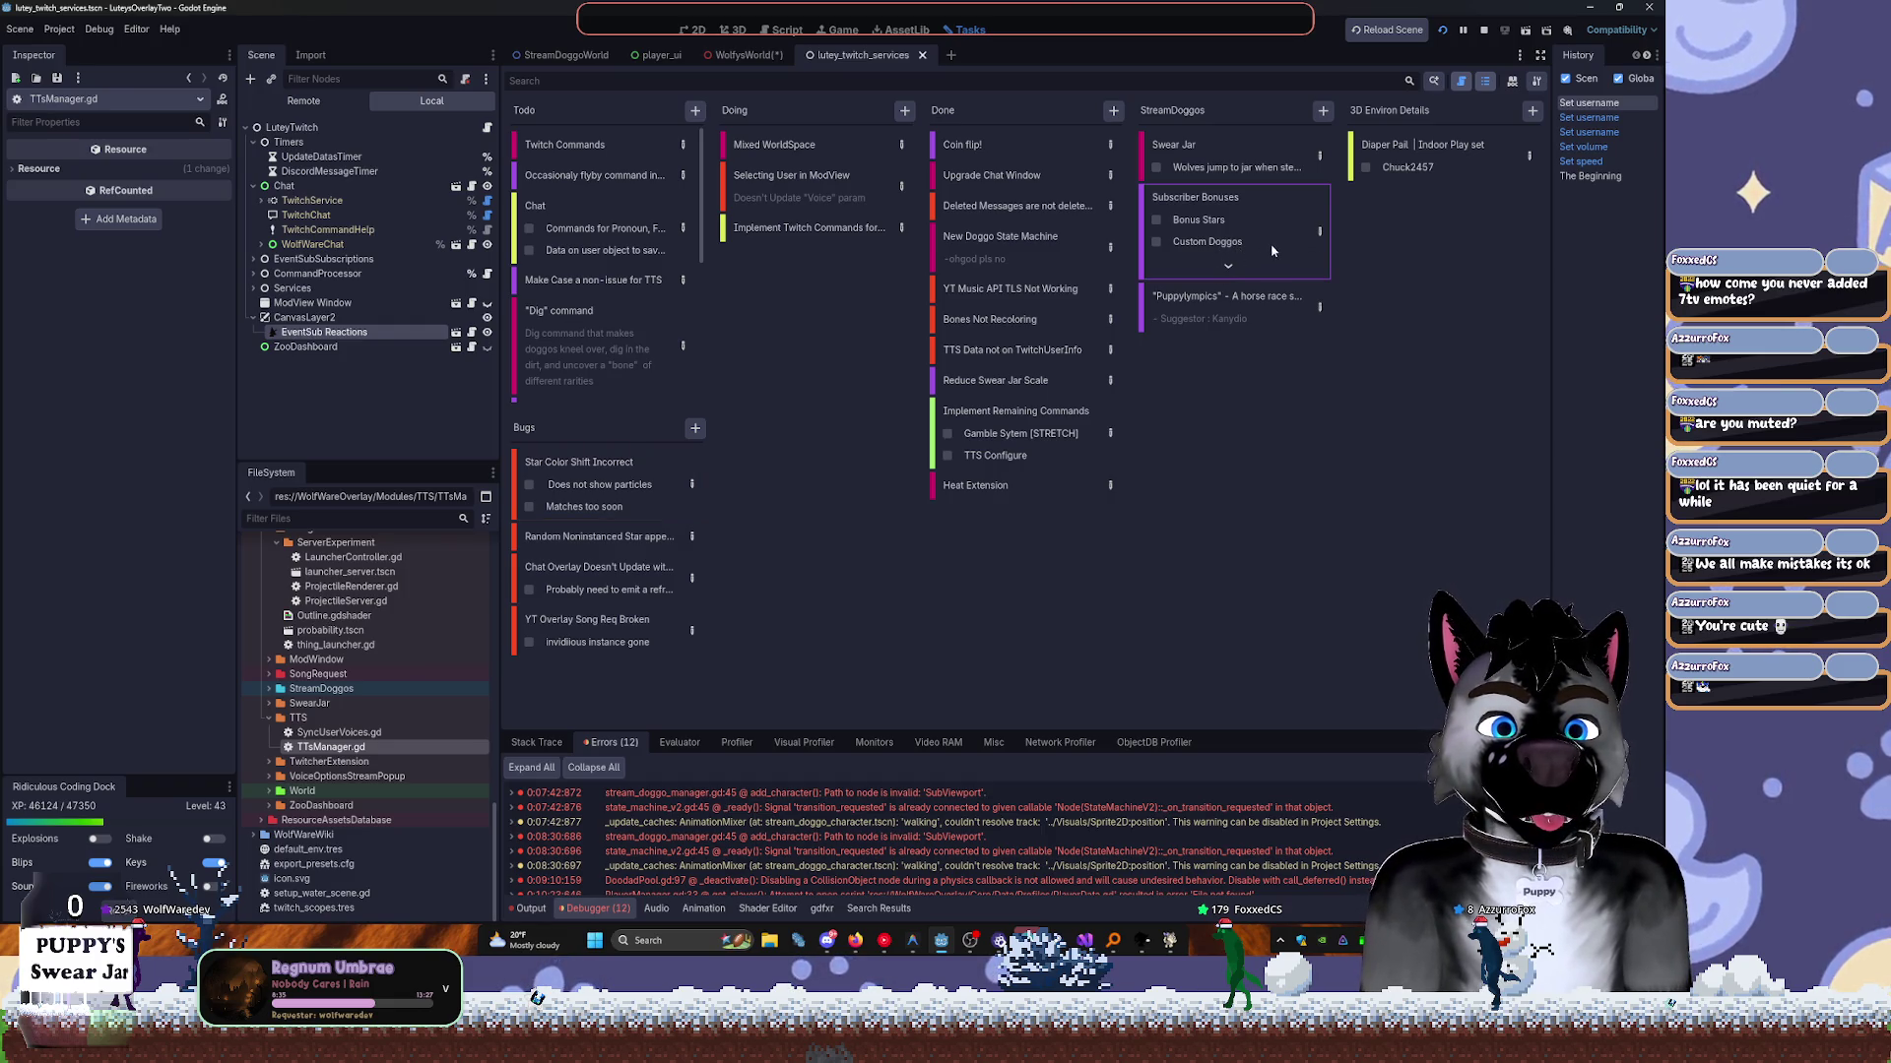
pyautogui.click(1228, 266)
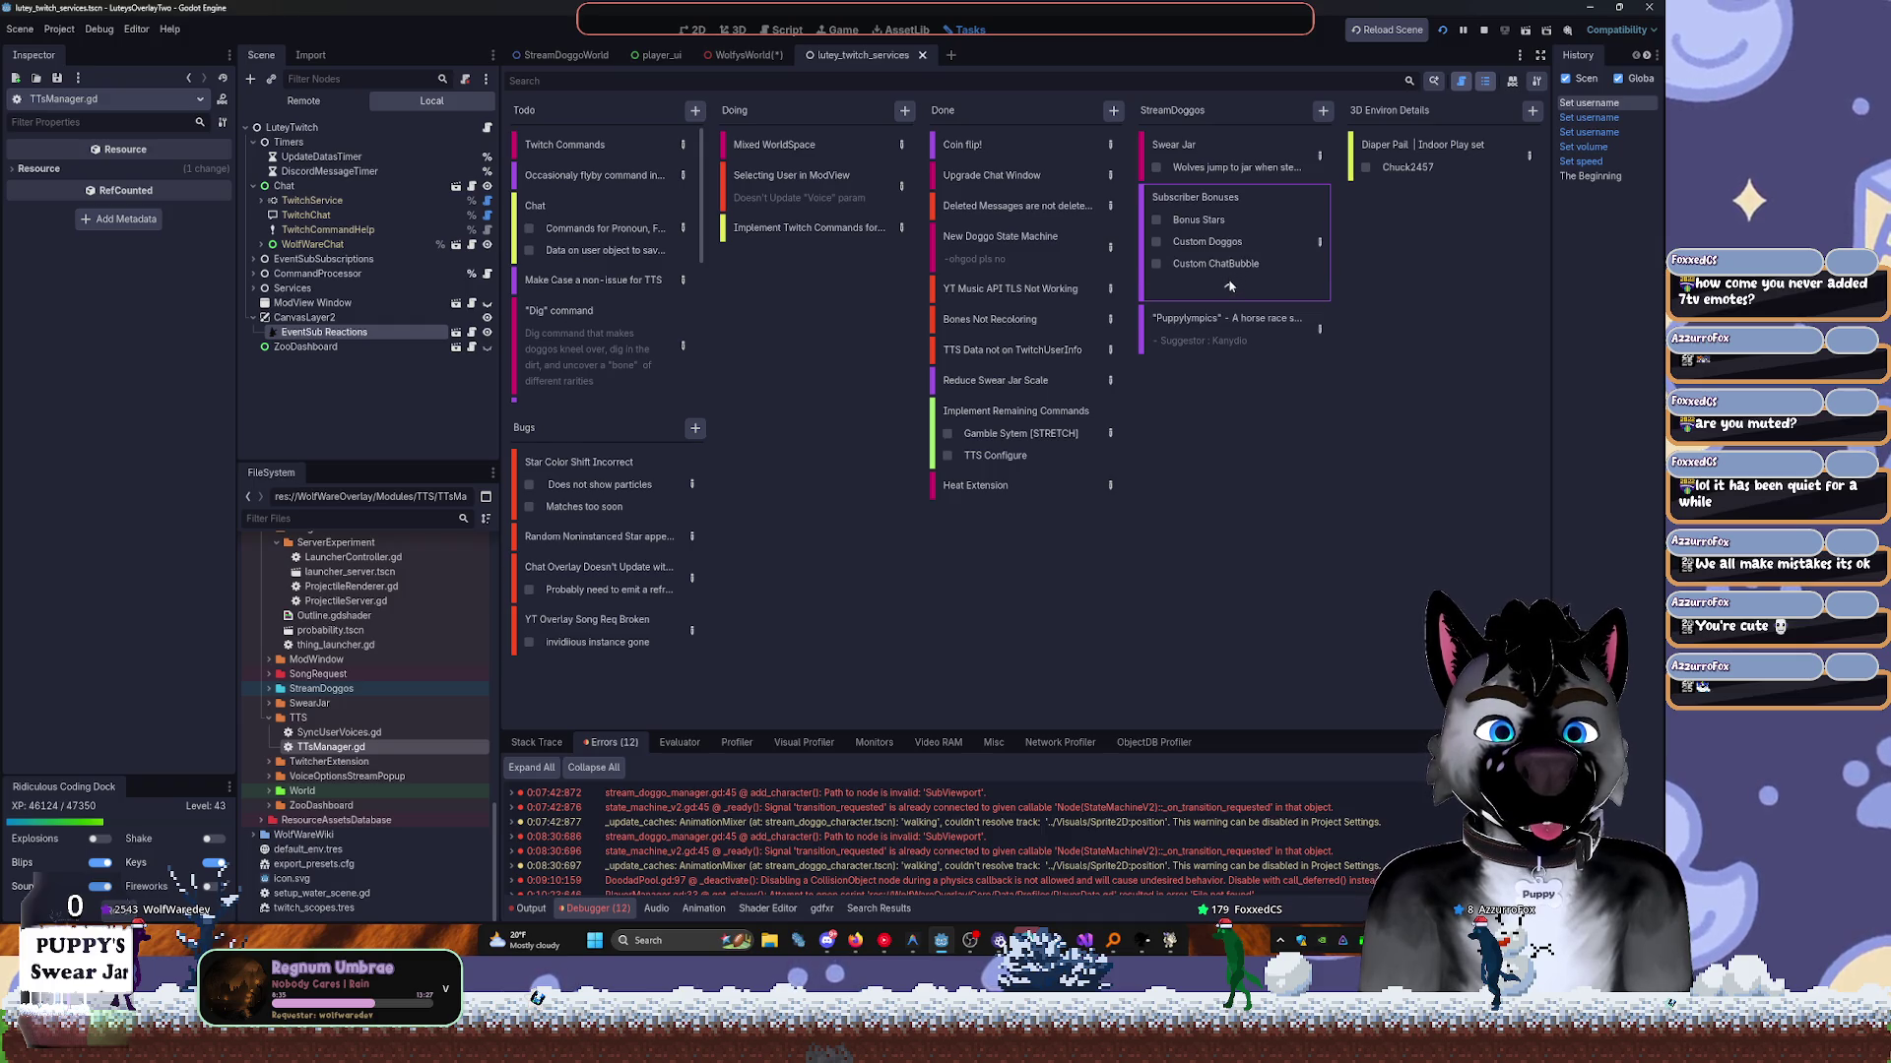
pyautogui.click(1198, 169)
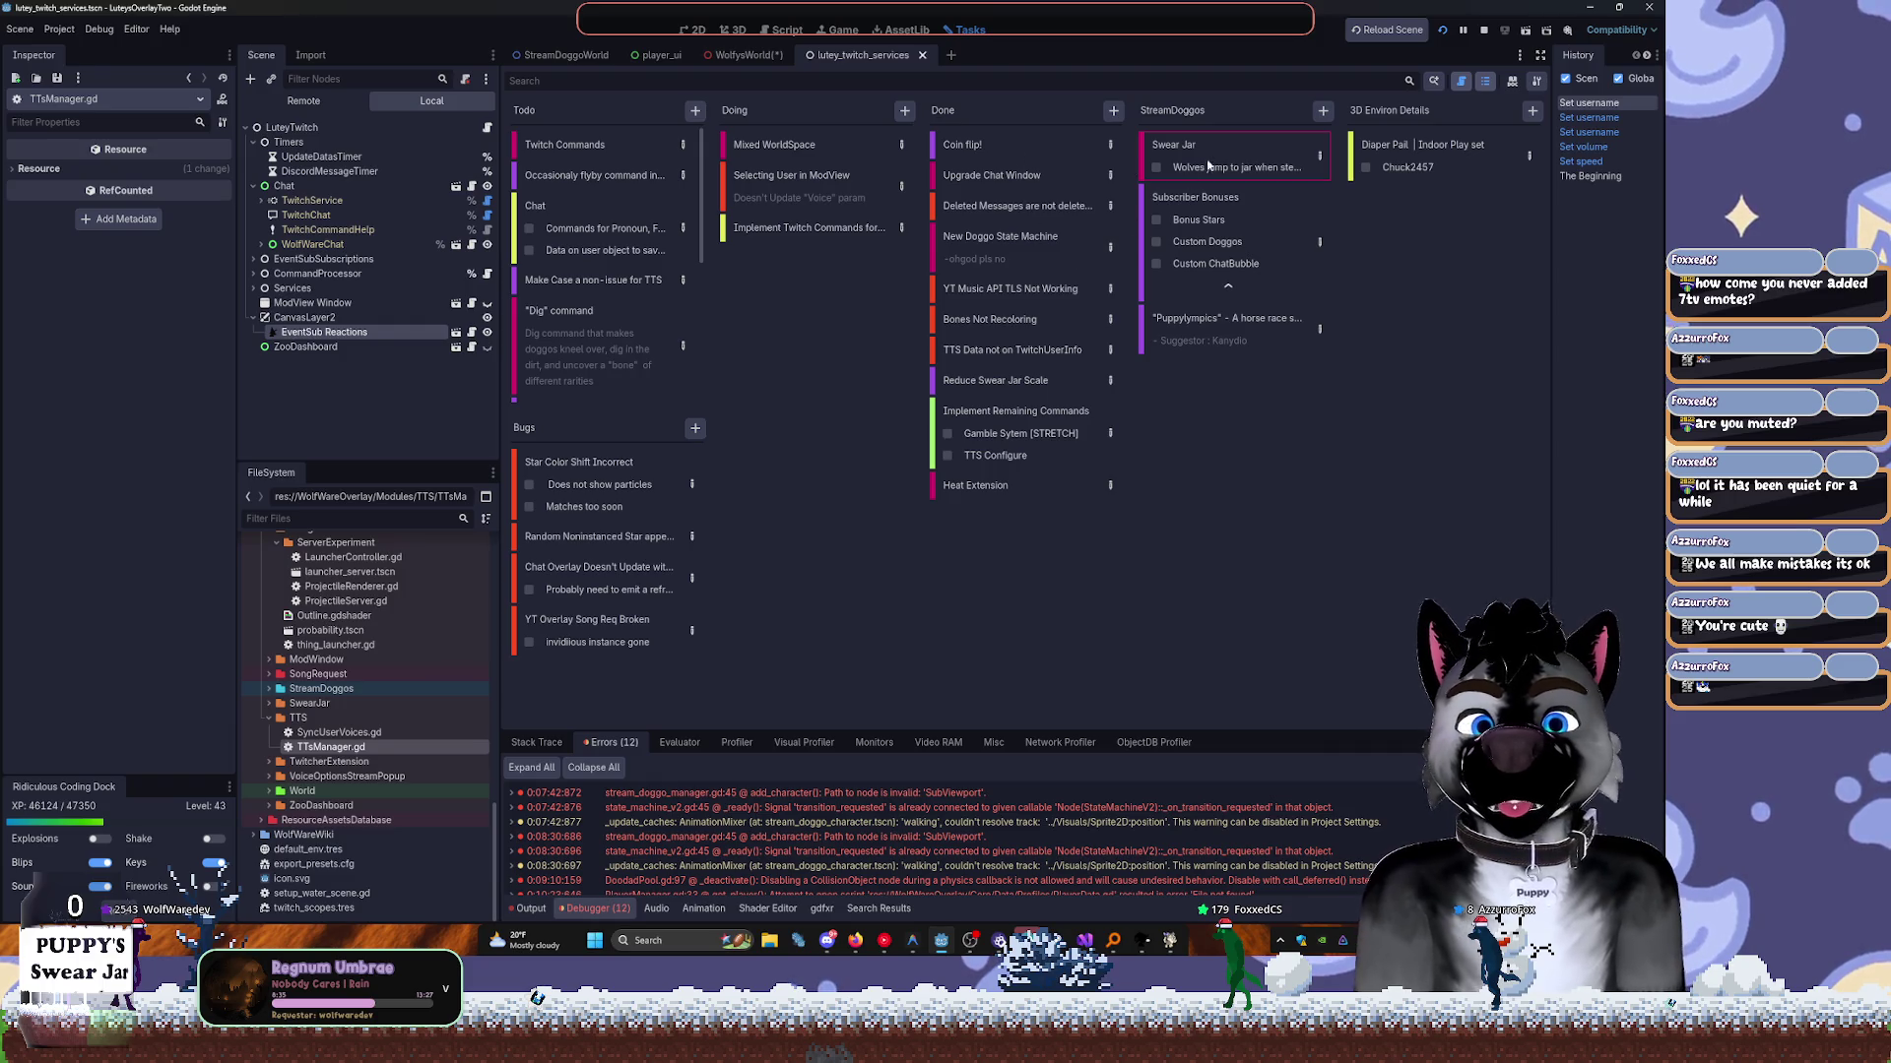
pyautogui.click(991, 496)
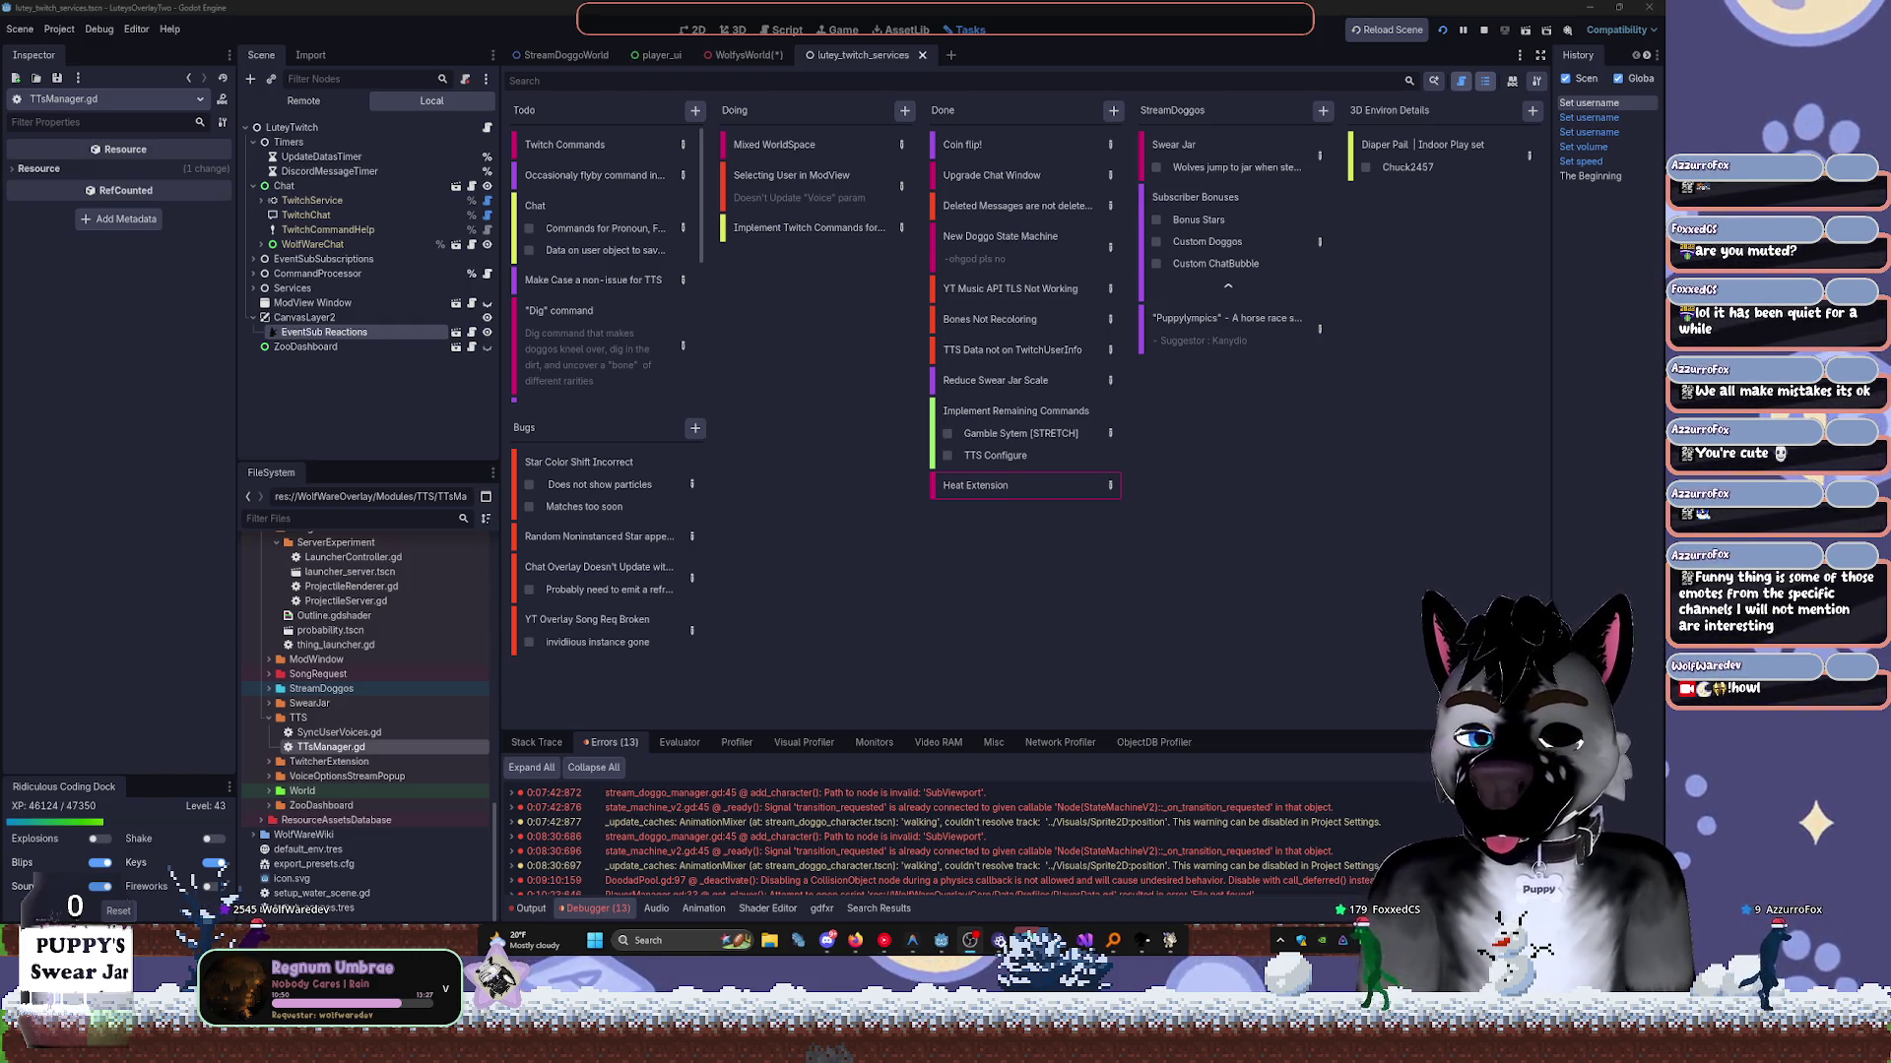
pyautogui.hotkey('ctrl', 'Tab')
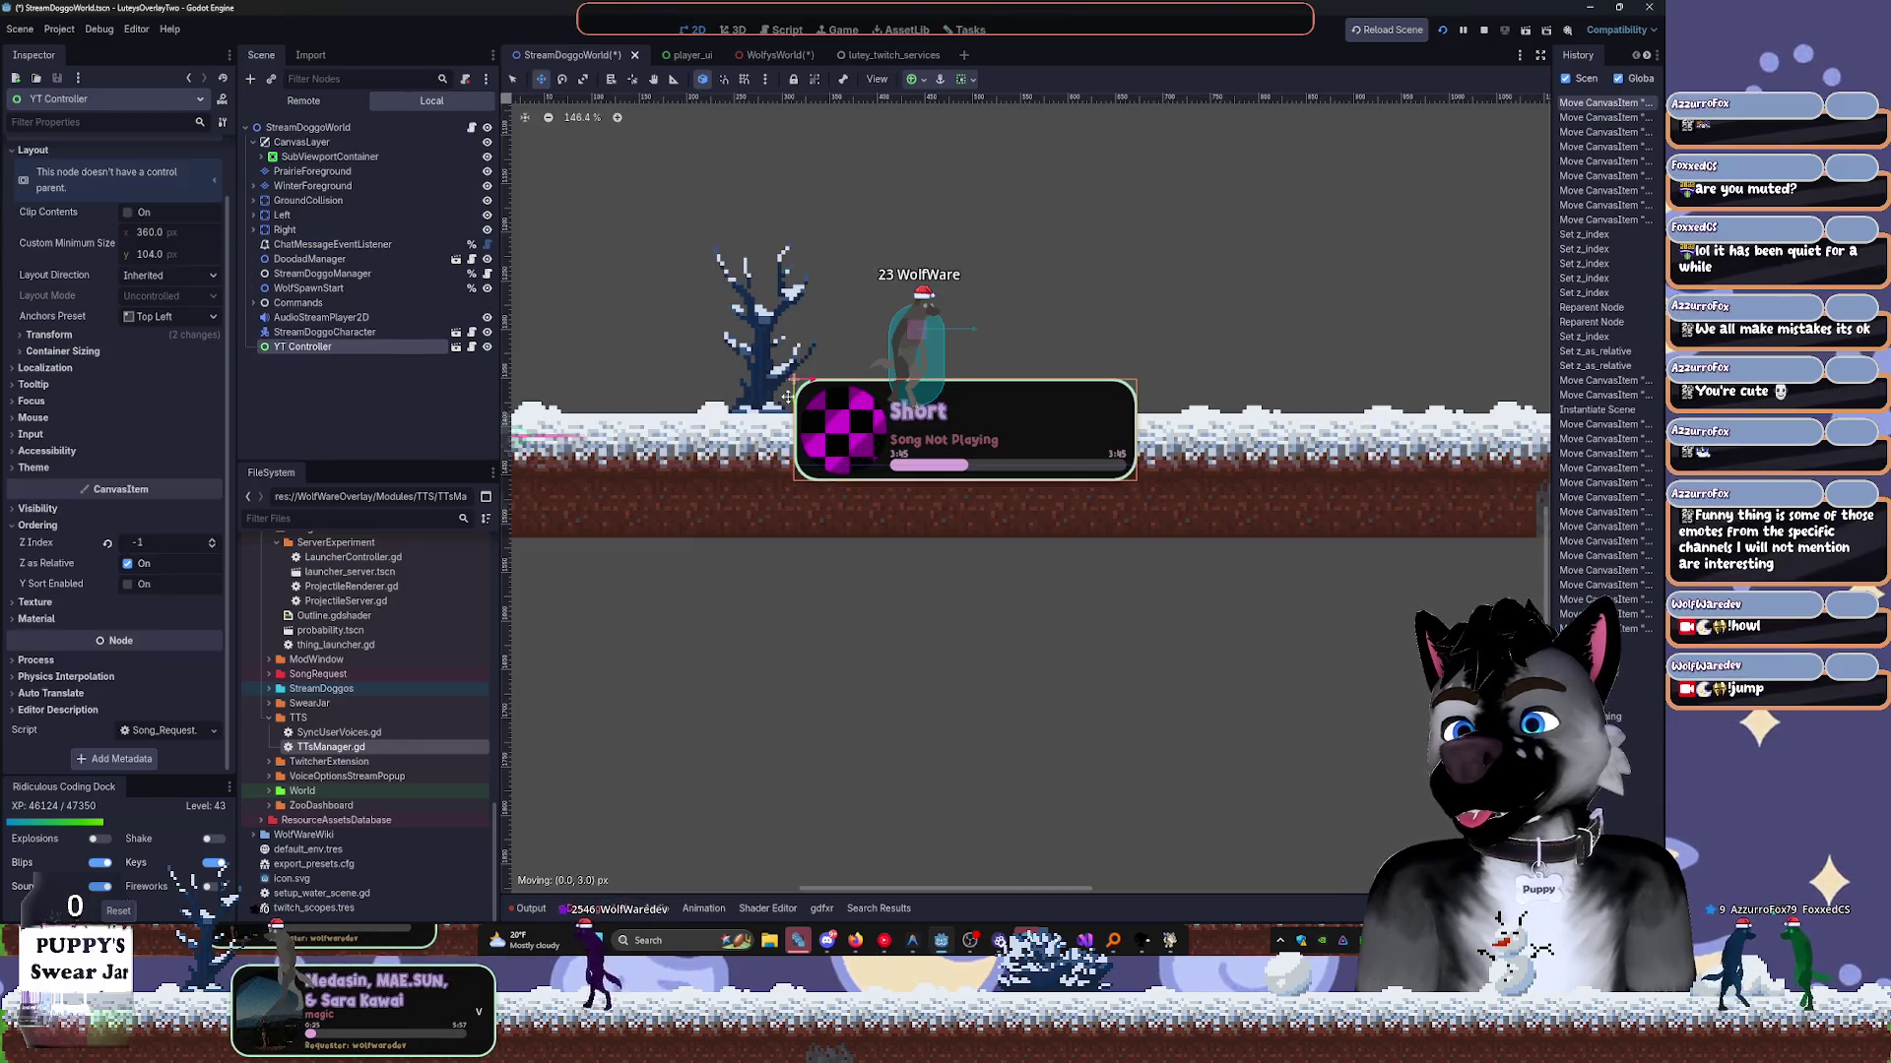
# Nudge the YT Controller song panel 2 px down-right, then return to the TTsManager.gd script.
pyautogui.moveTo(790, 399); pyautogui.dragTo(796, 391)
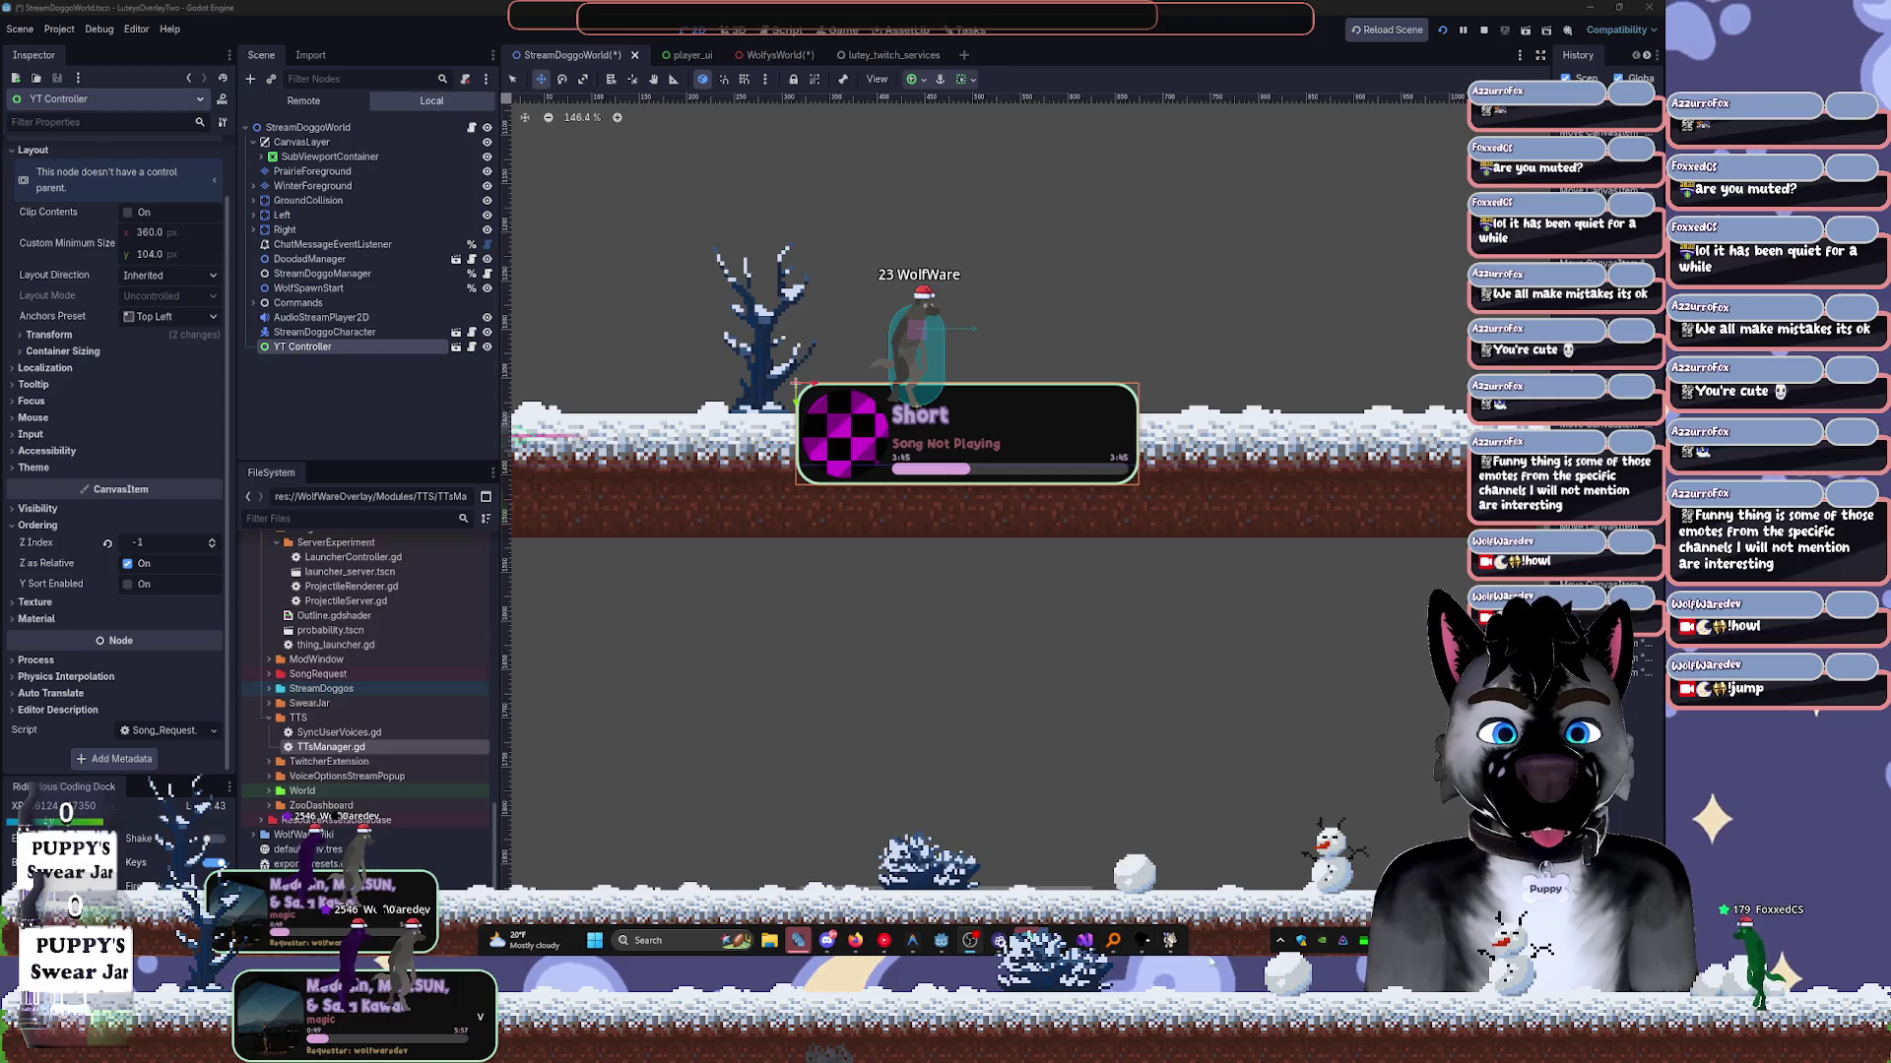
pyautogui.click(800, 951)
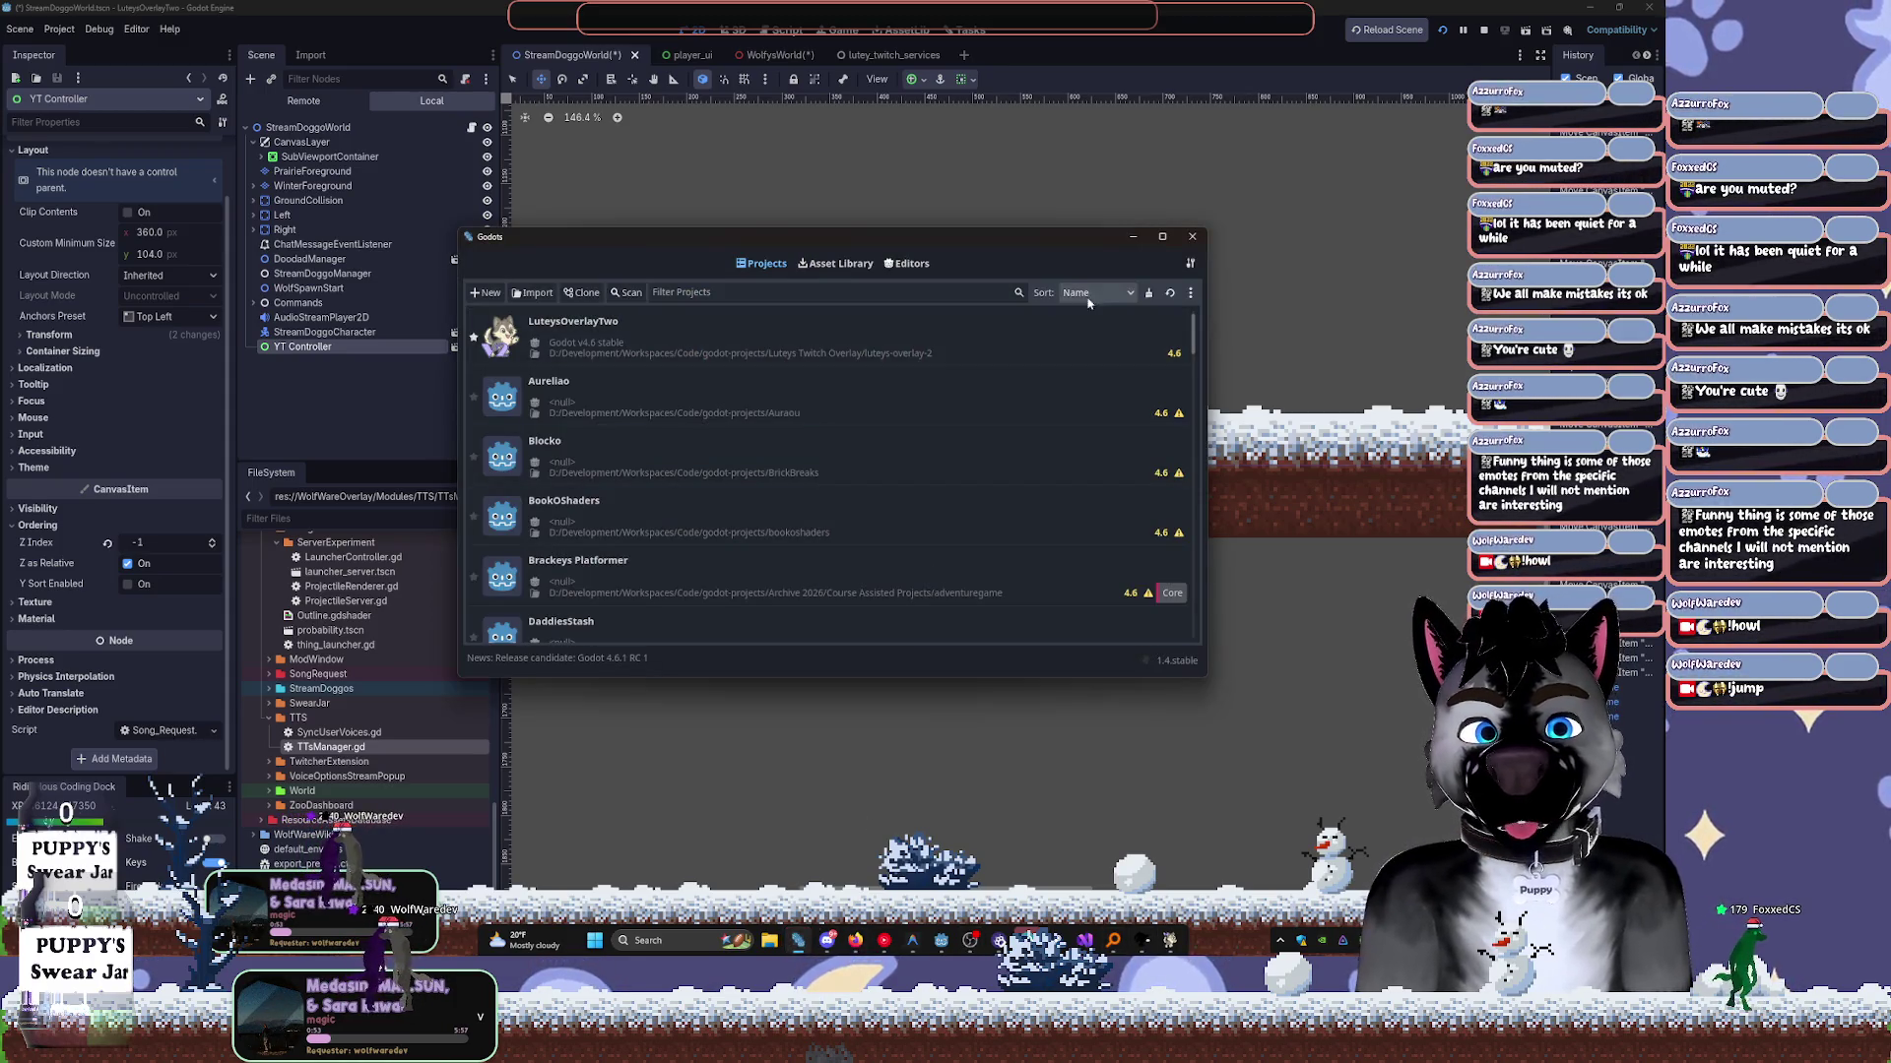
pyautogui.click(1192, 236)
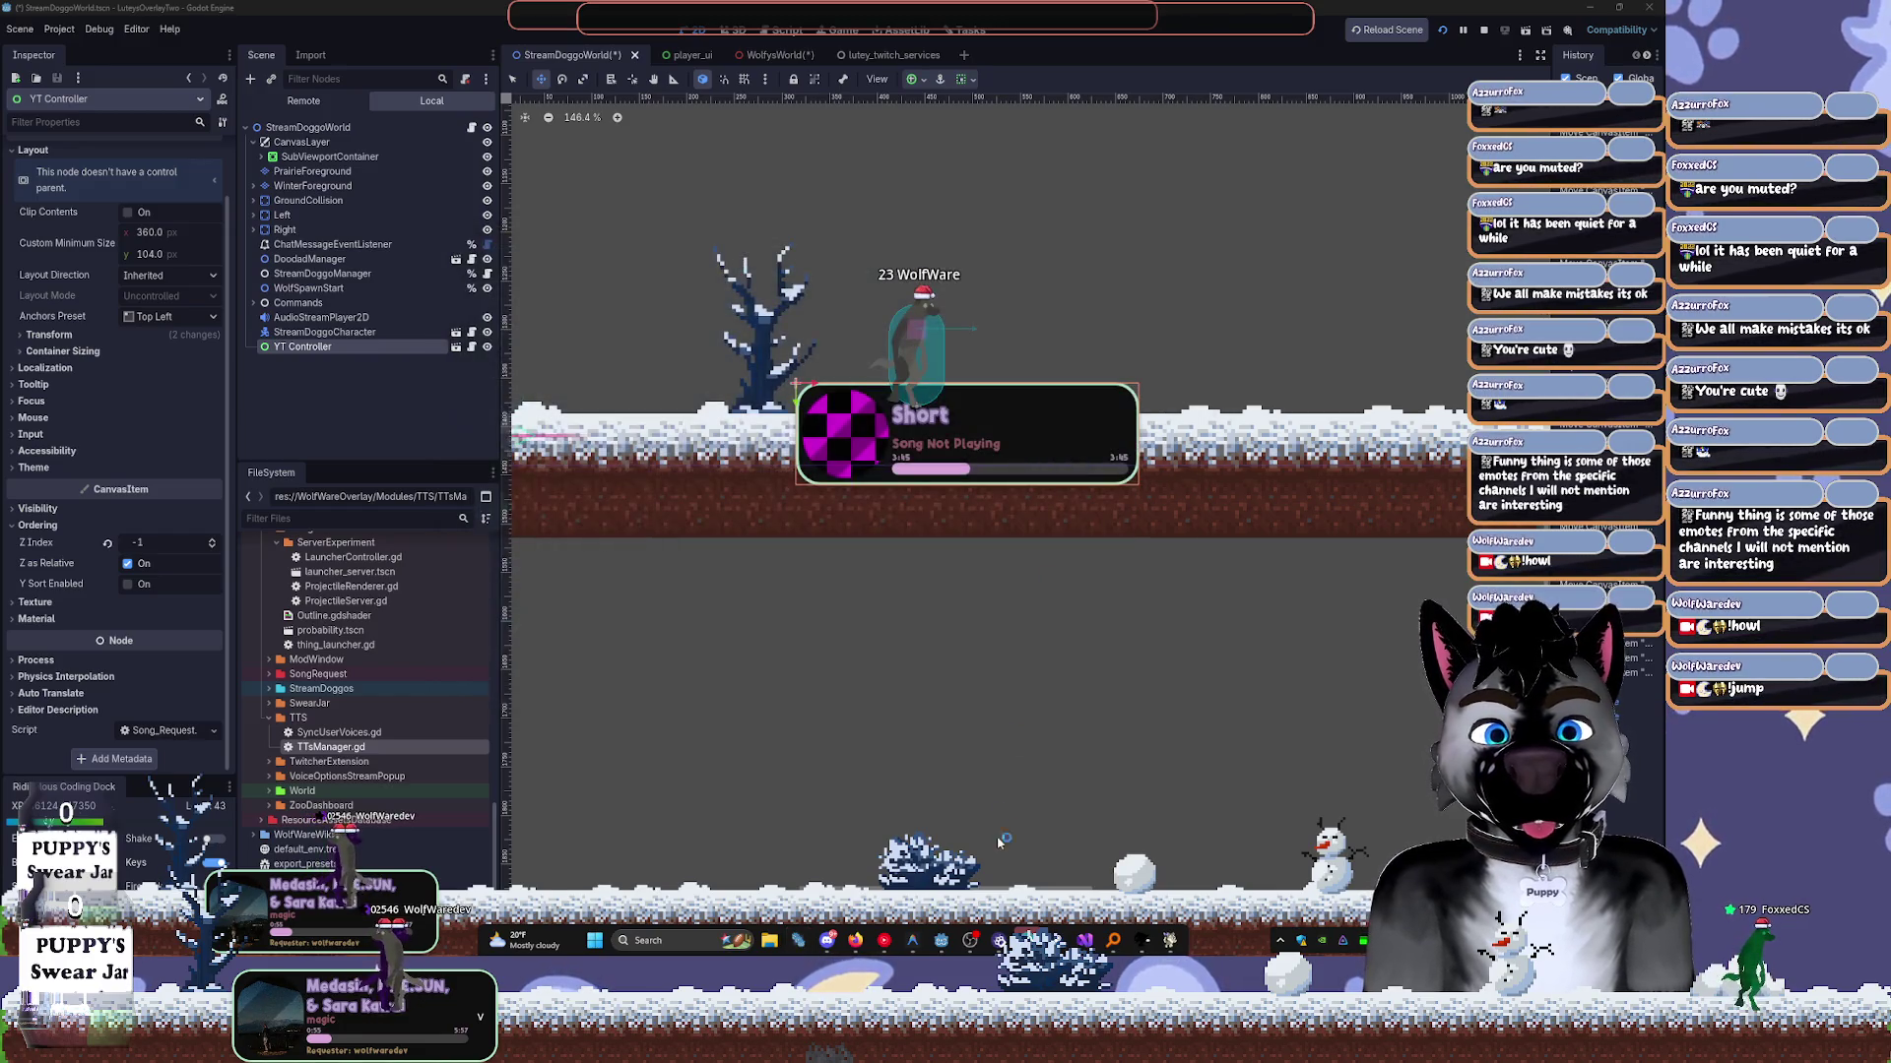
pyautogui.click(941, 943)
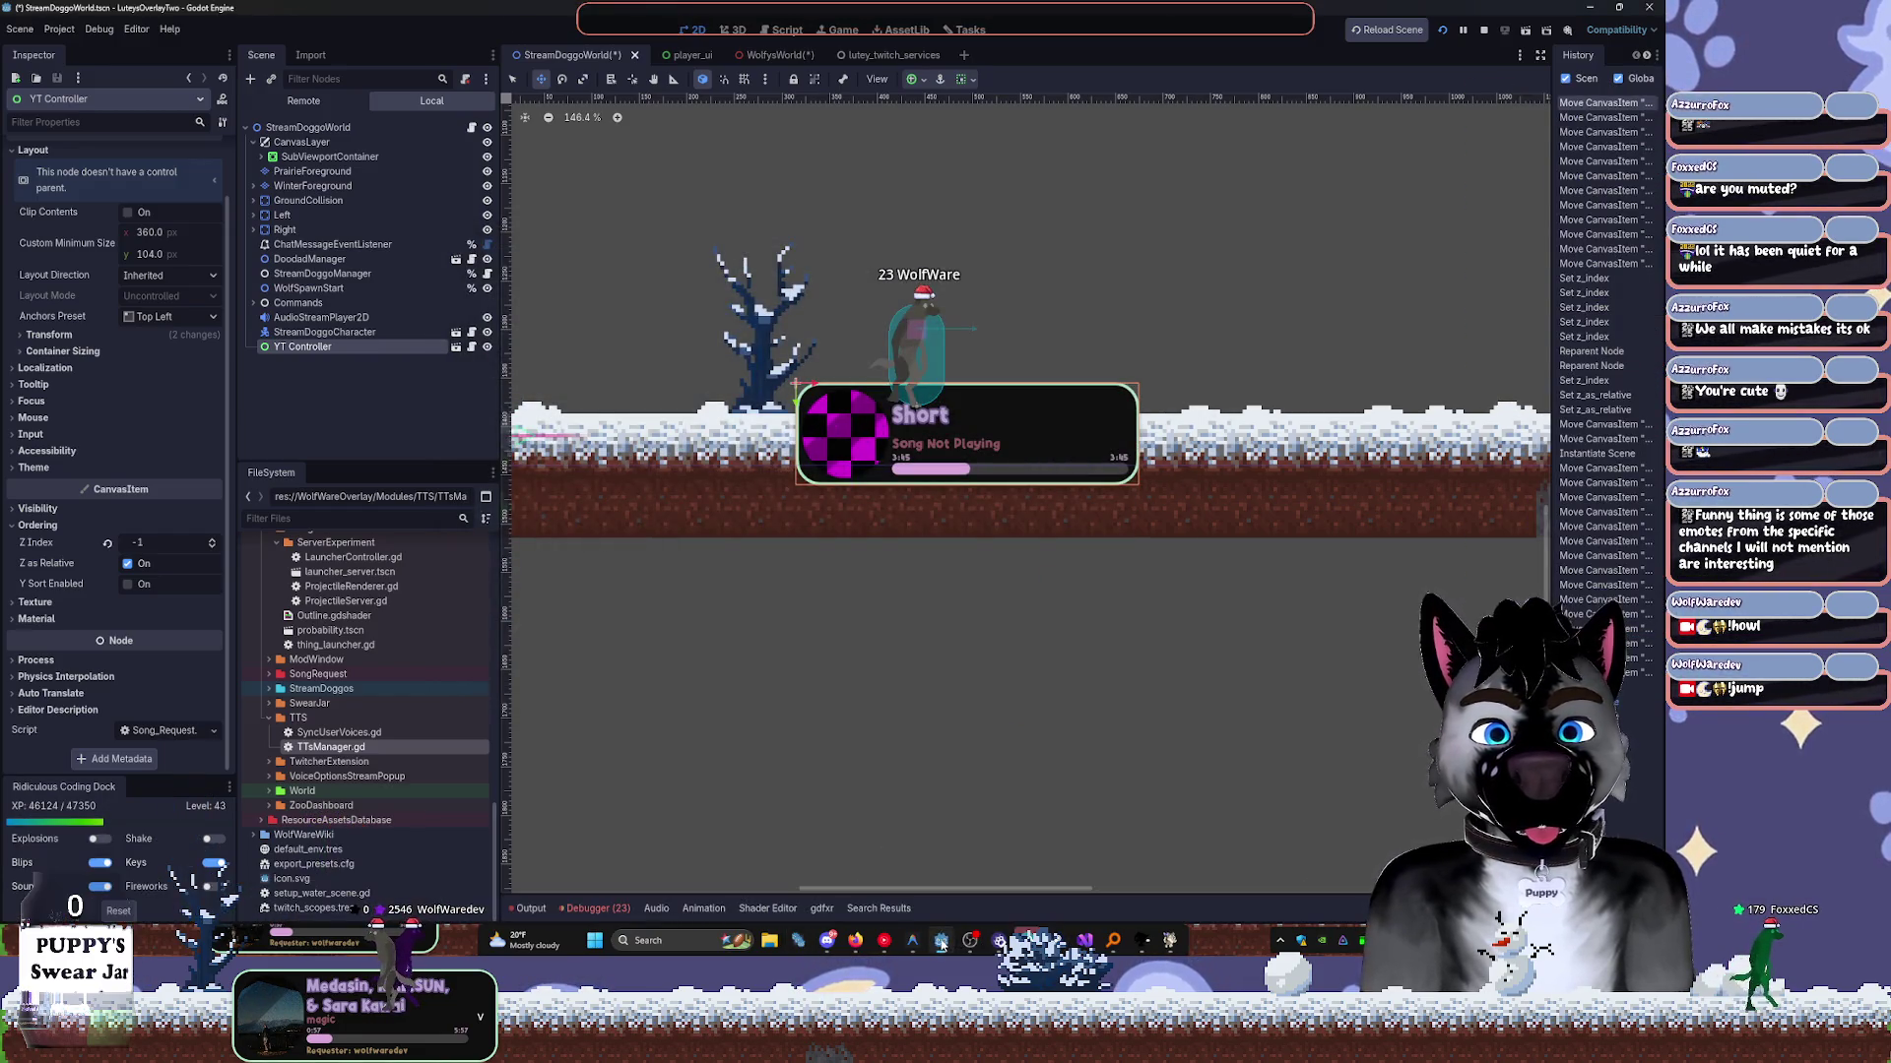
pyautogui.click(787, 29)
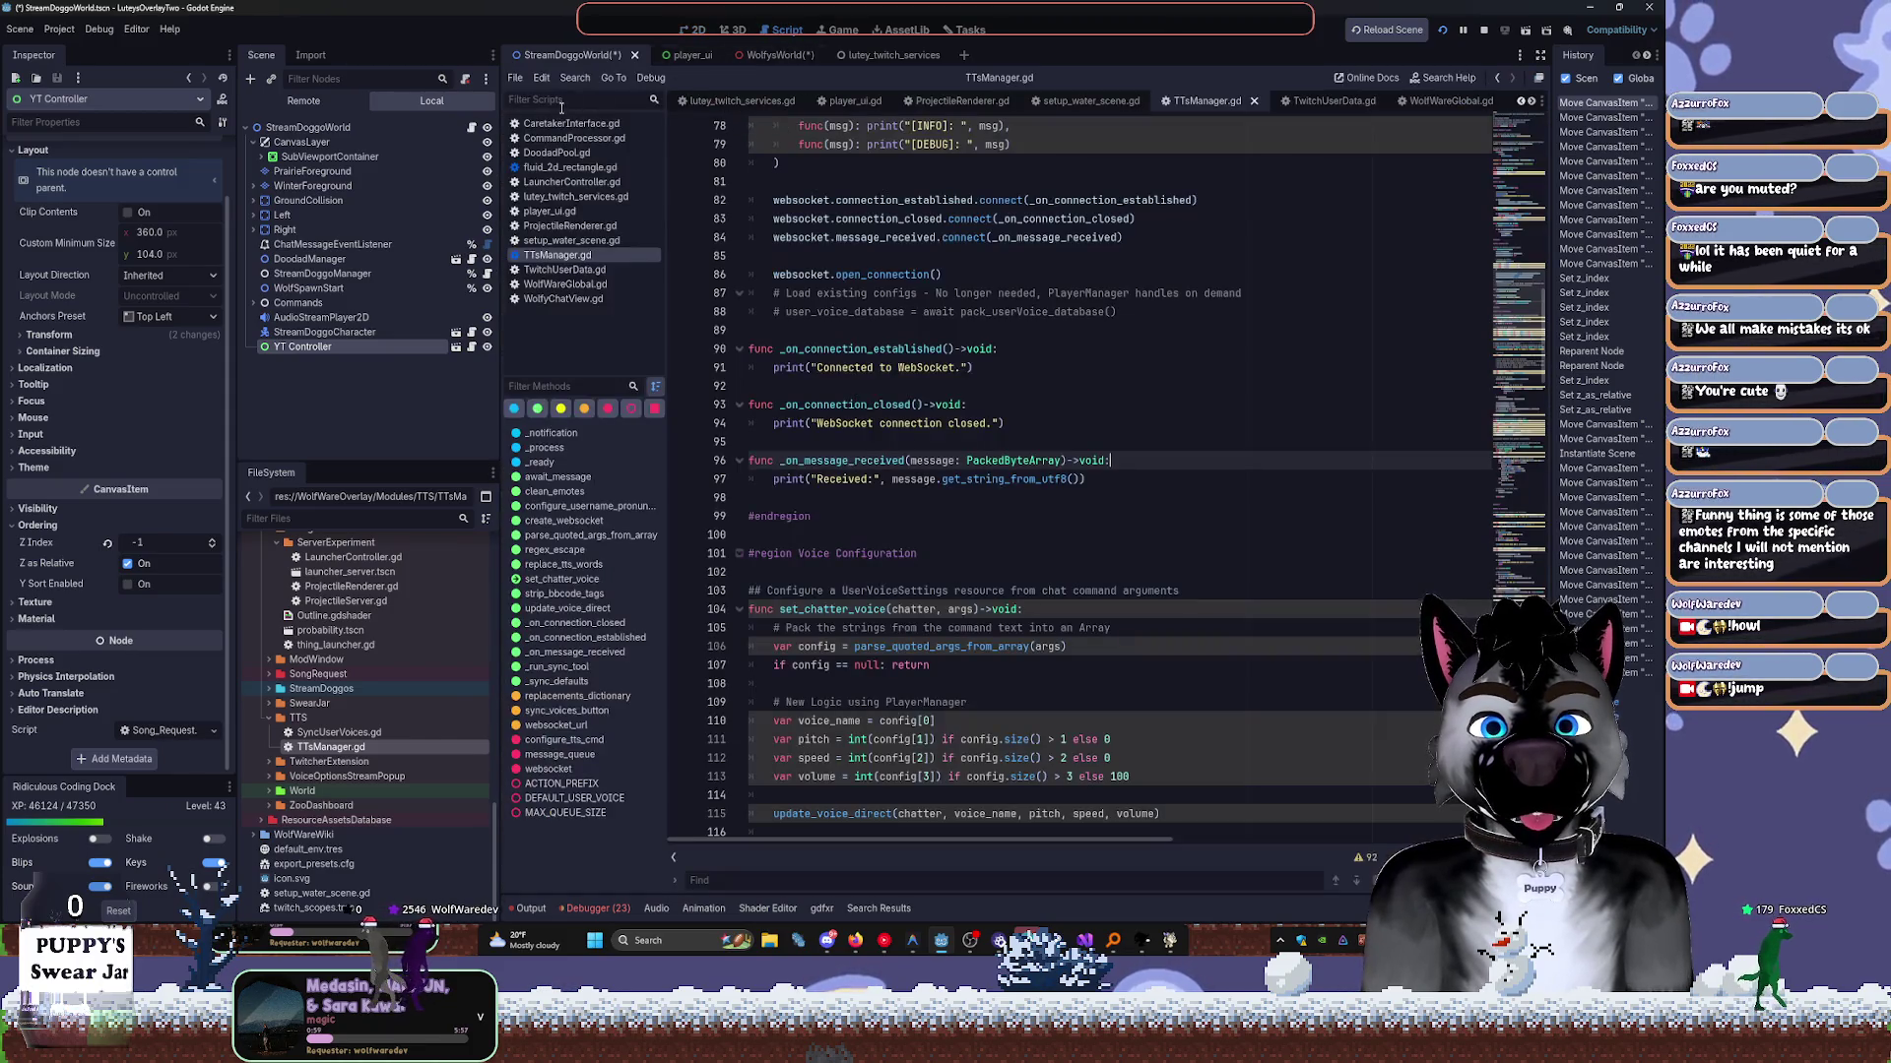
# Select the YT Controller node and open the yt_controller scene for editing.
pyautogui.click(308, 127)
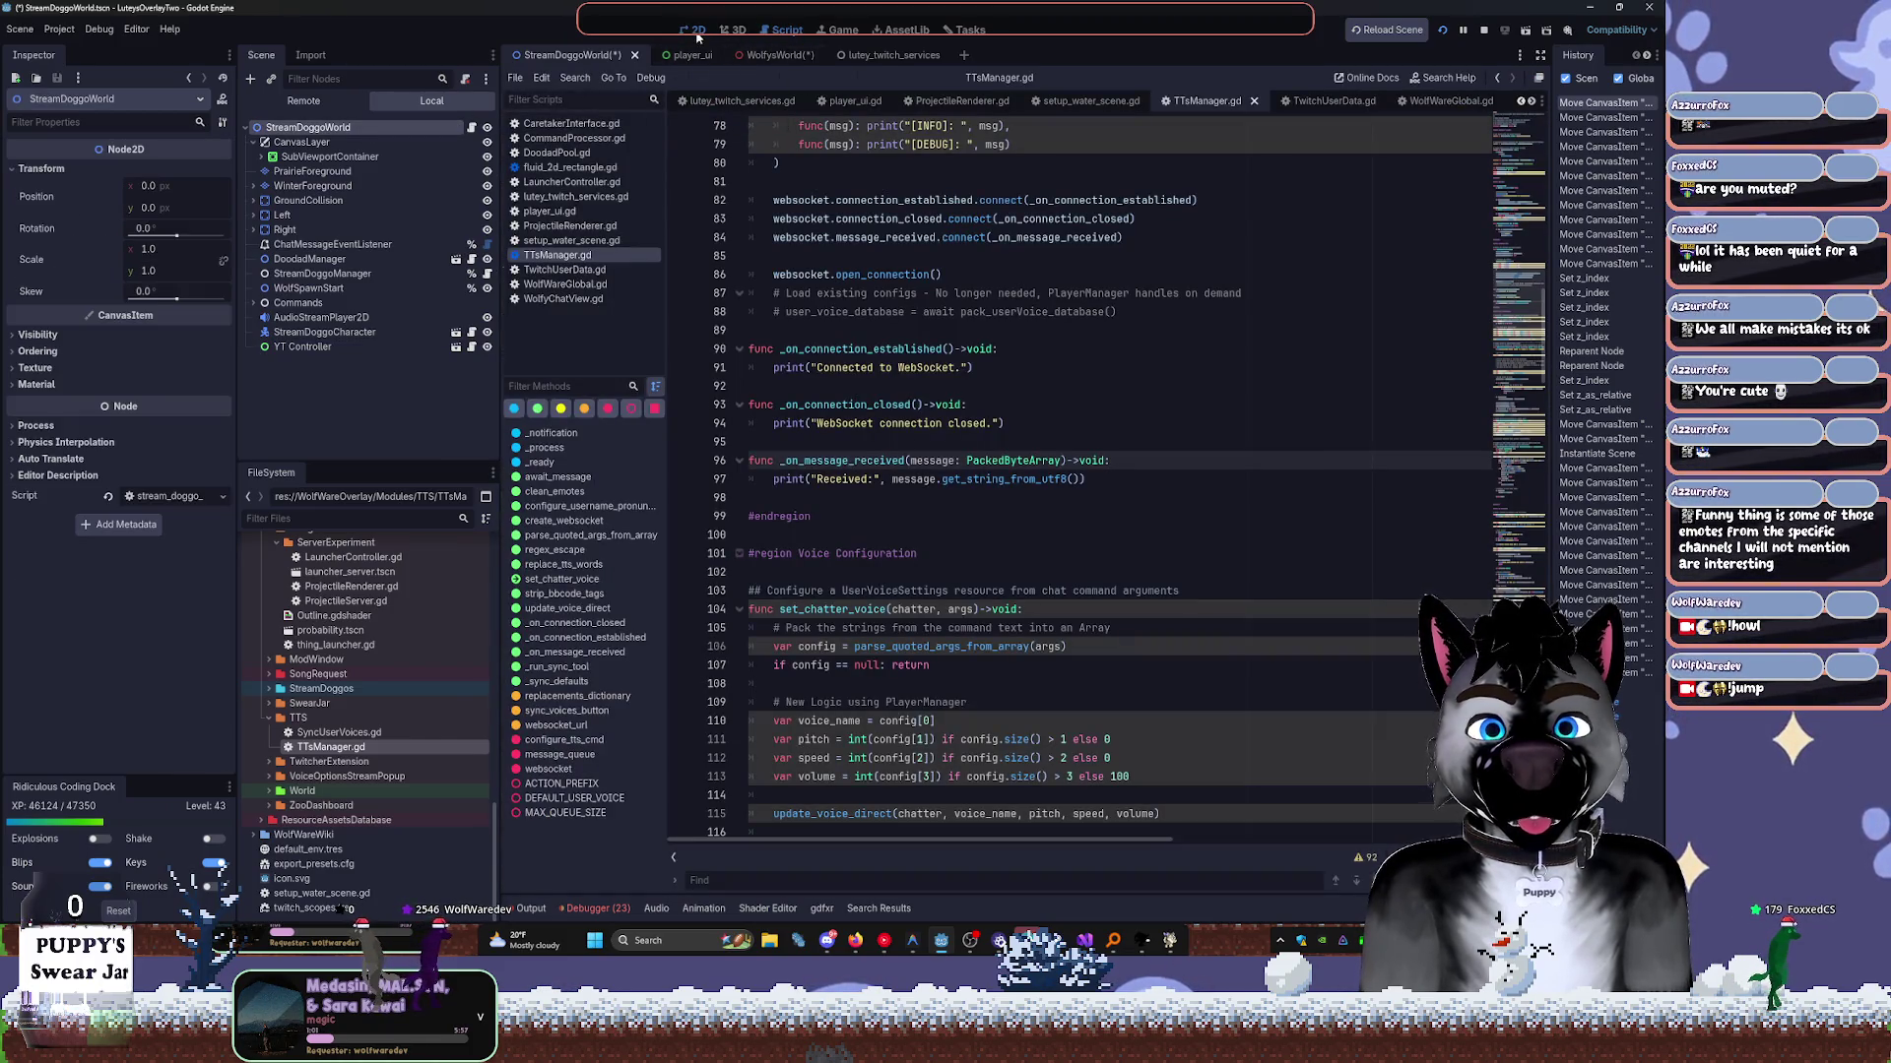
pyautogui.click(696, 29)
pyautogui.click(433, 347)
pyautogui.click(473, 348)
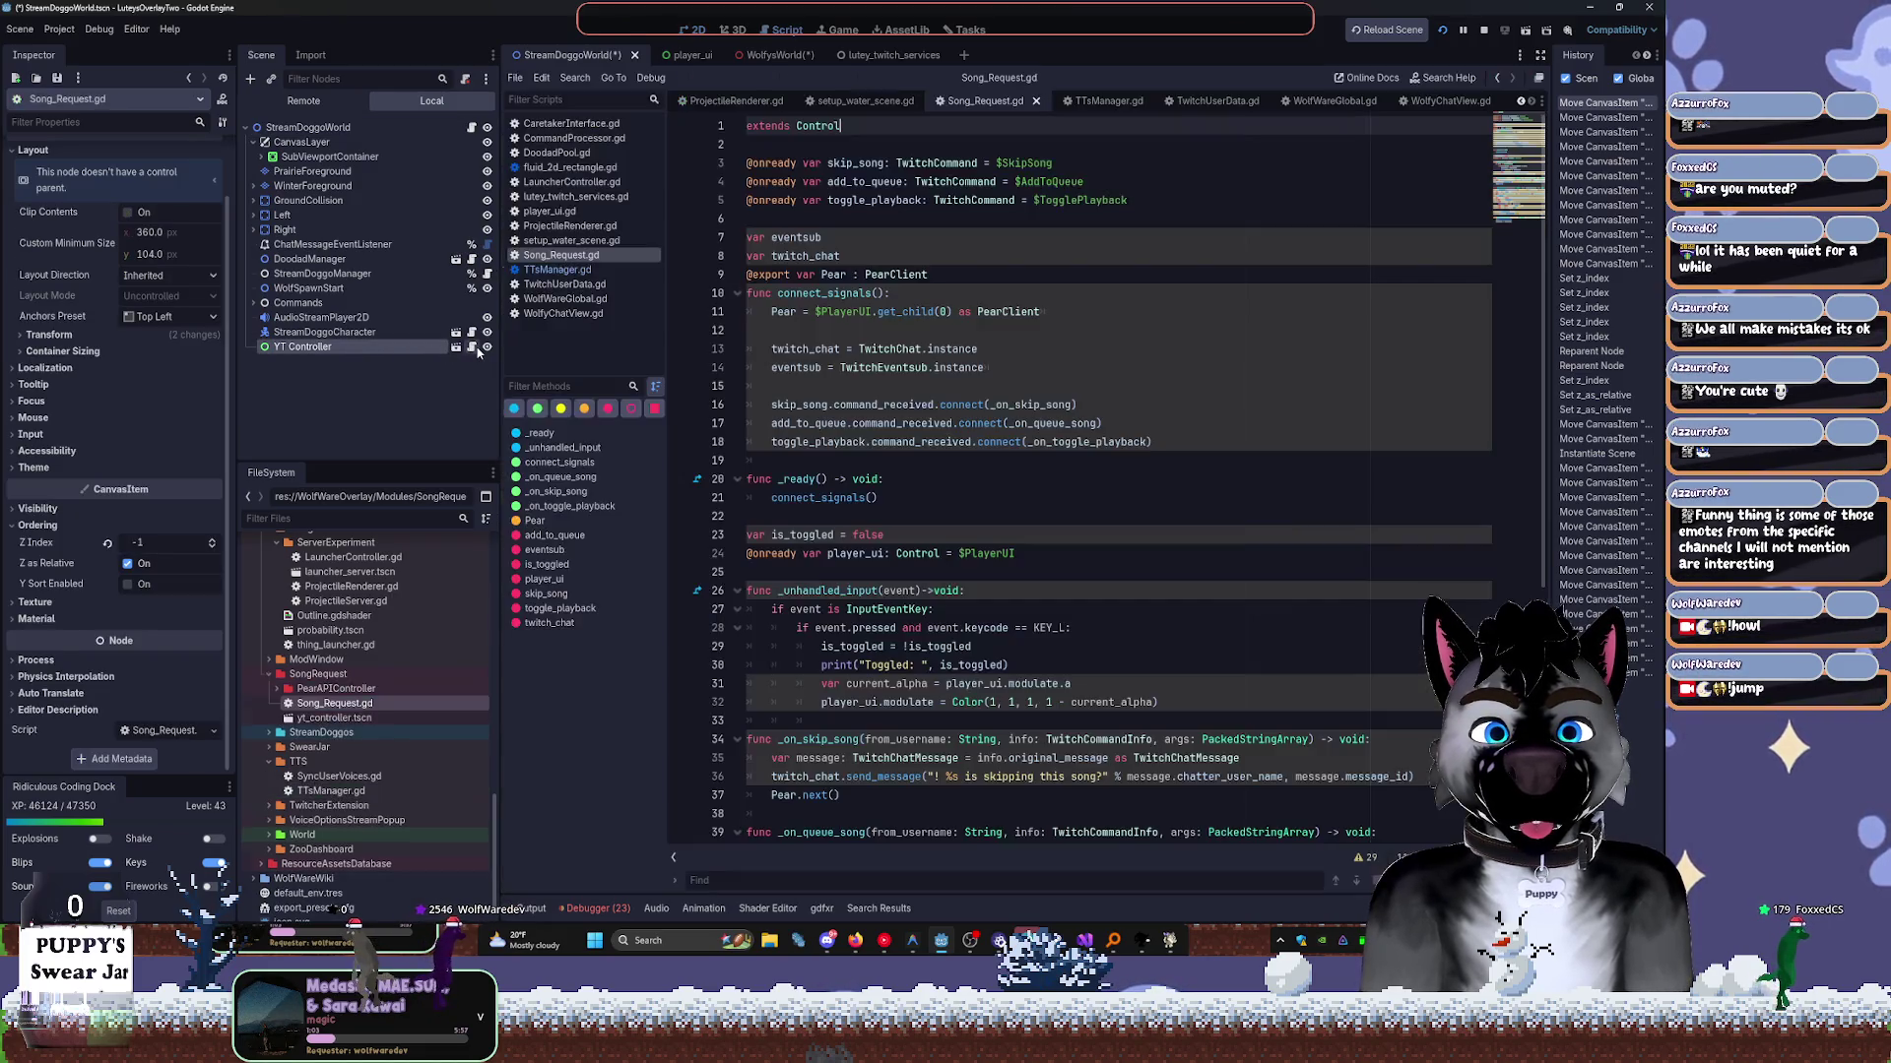
pyautogui.click(693, 30)
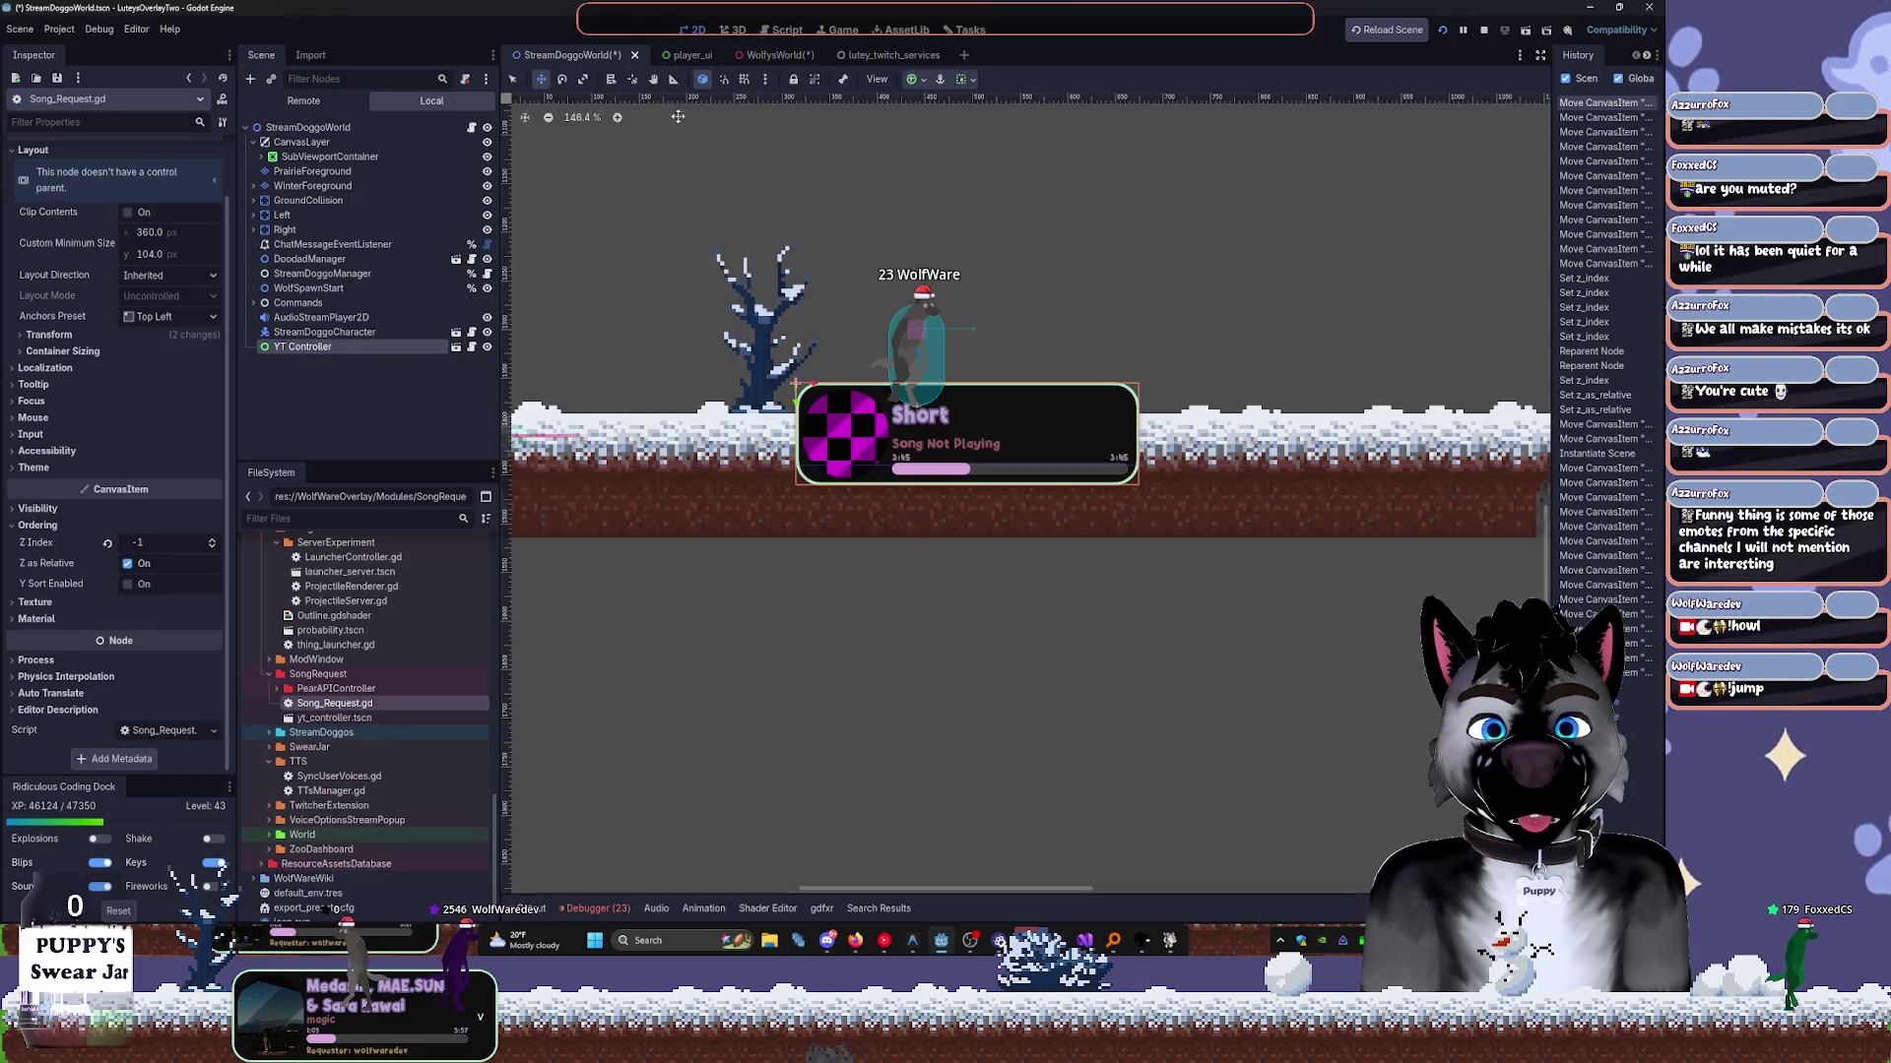
pyautogui.click(456, 347)
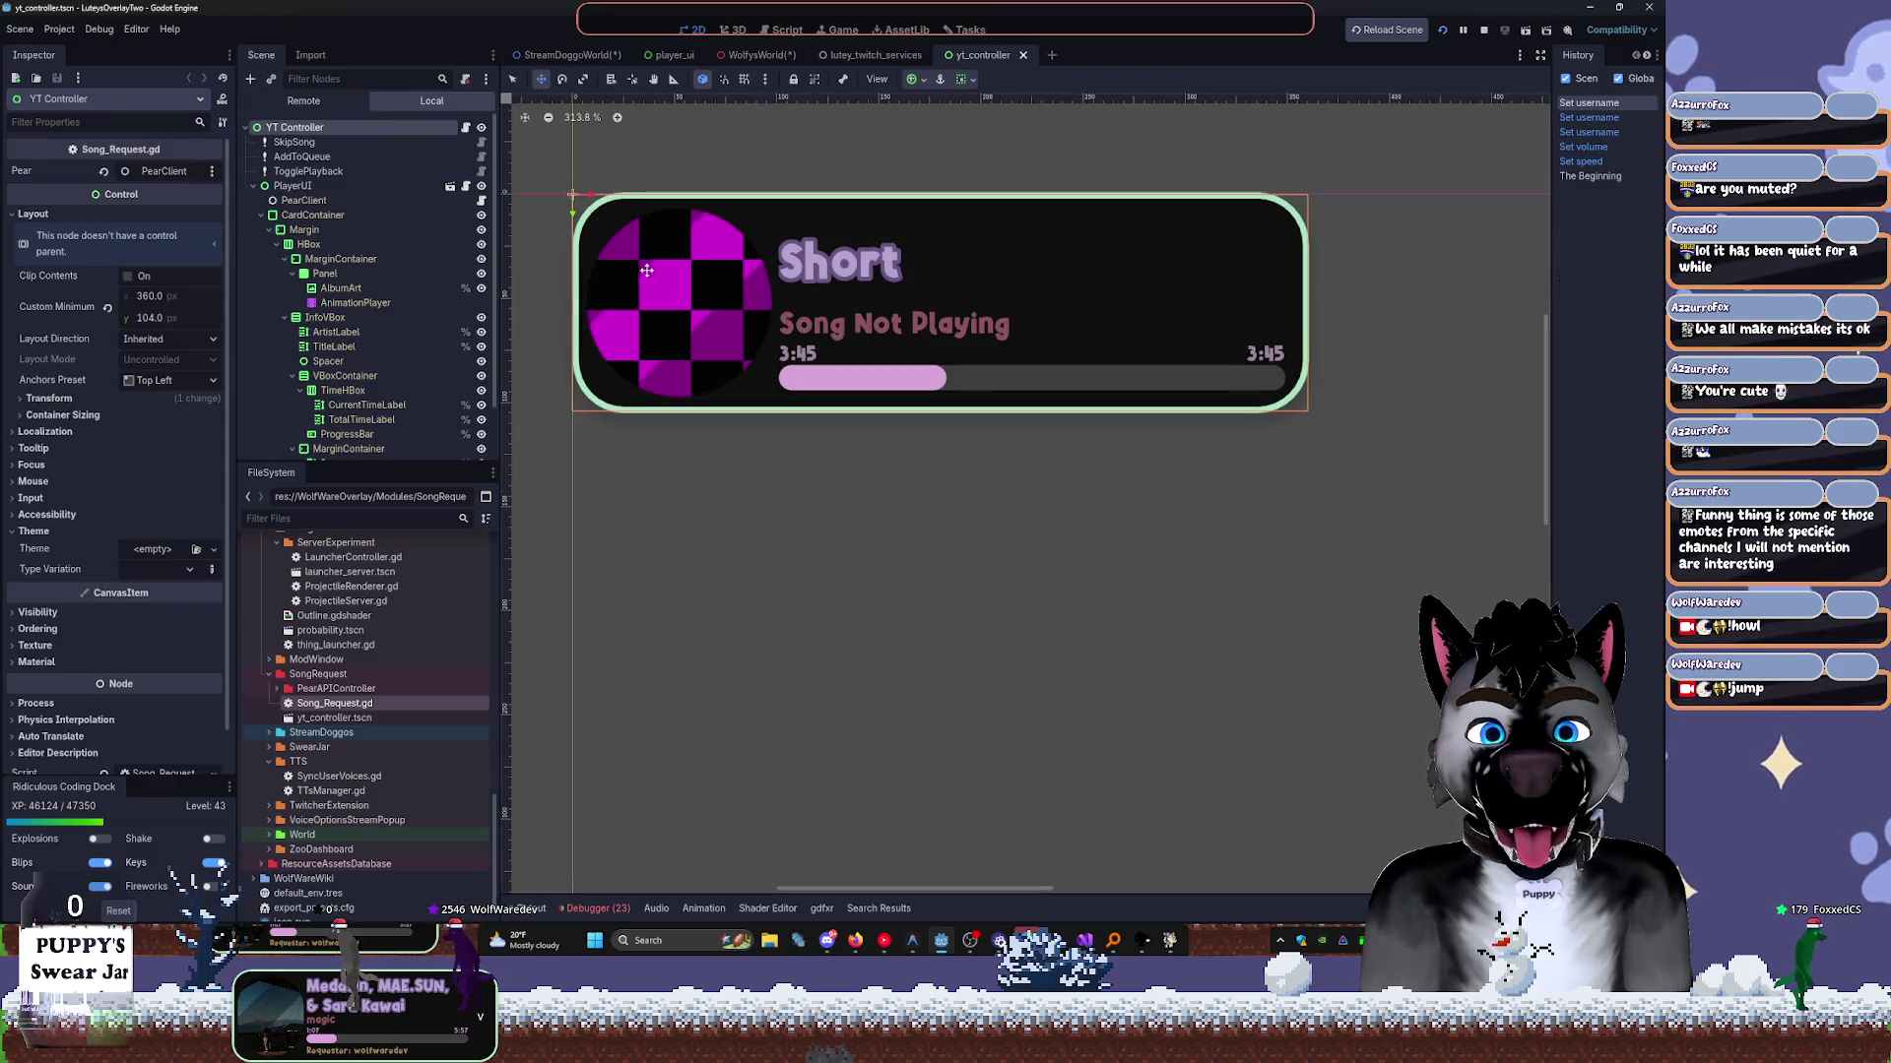
# Look over the YT Controller script, then test-move the PlayerUI panel and undo the move.
pyautogui.scroll(-5, 739, 190)
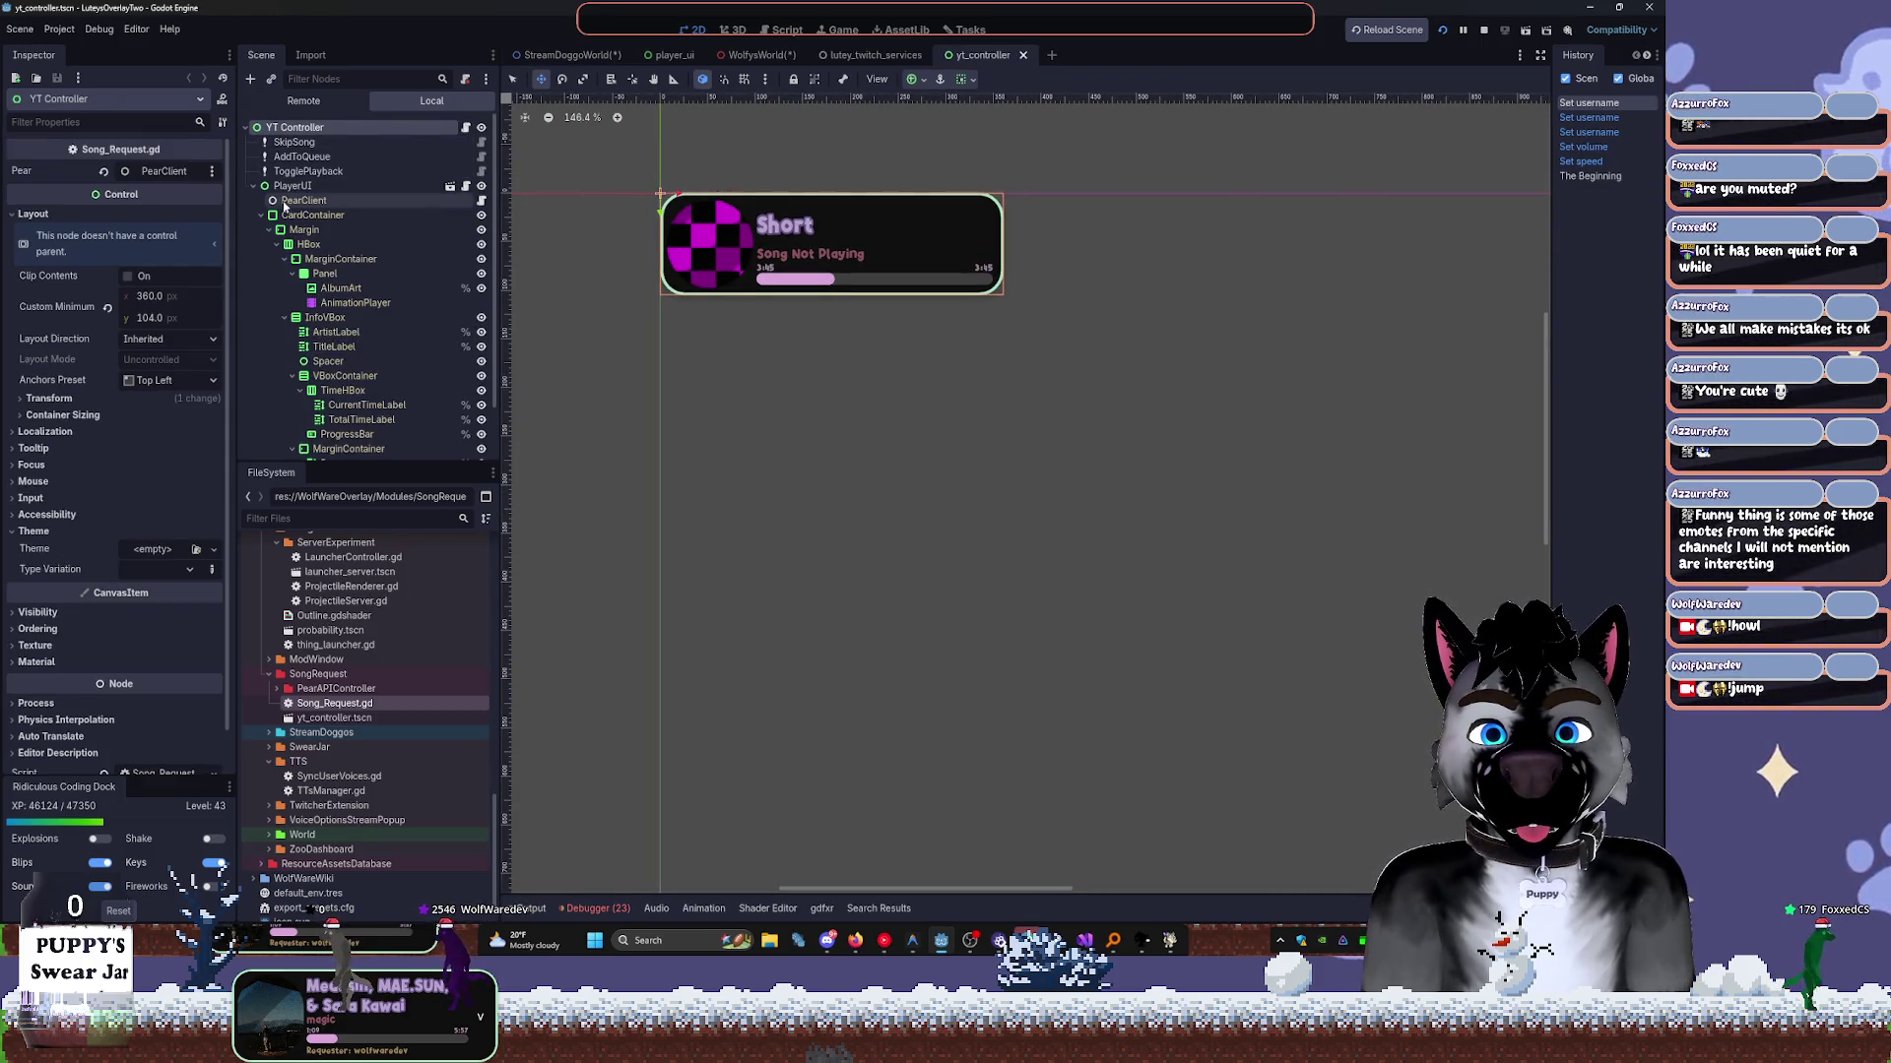
pyautogui.click(253, 185)
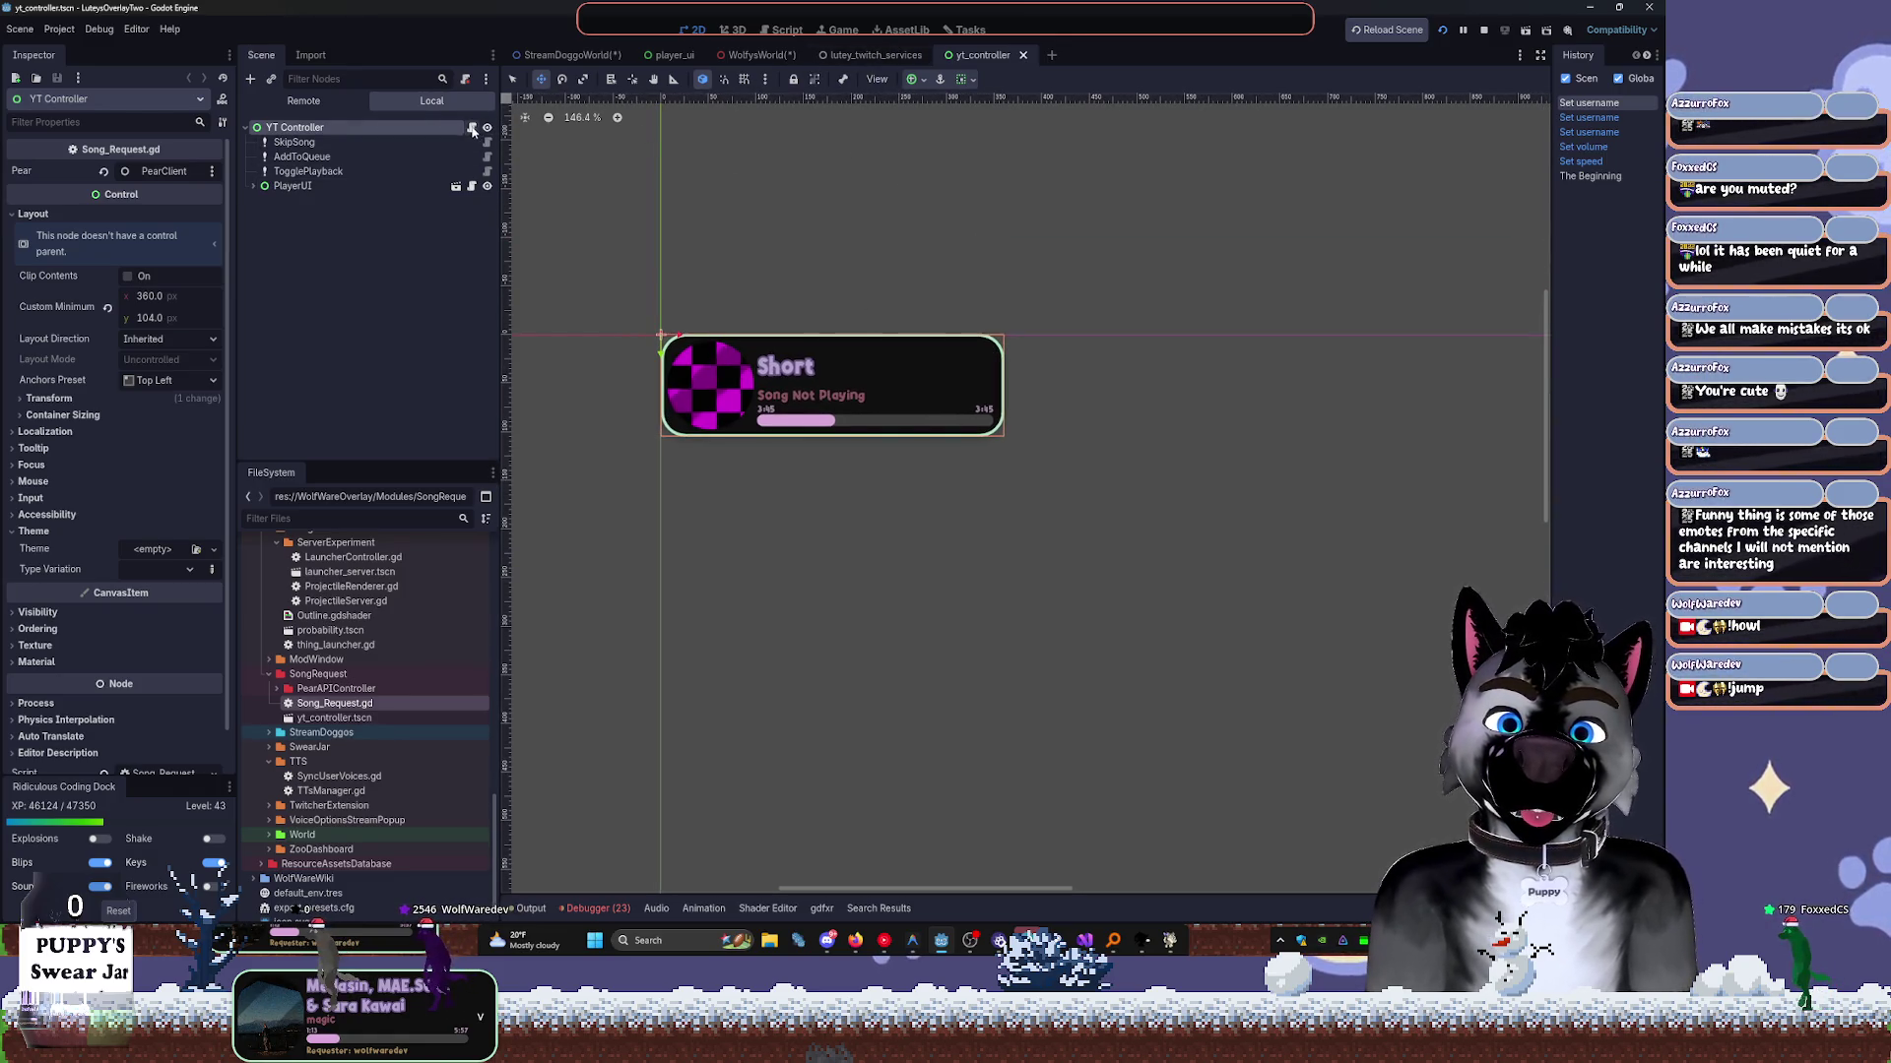
pyautogui.click(472, 127)
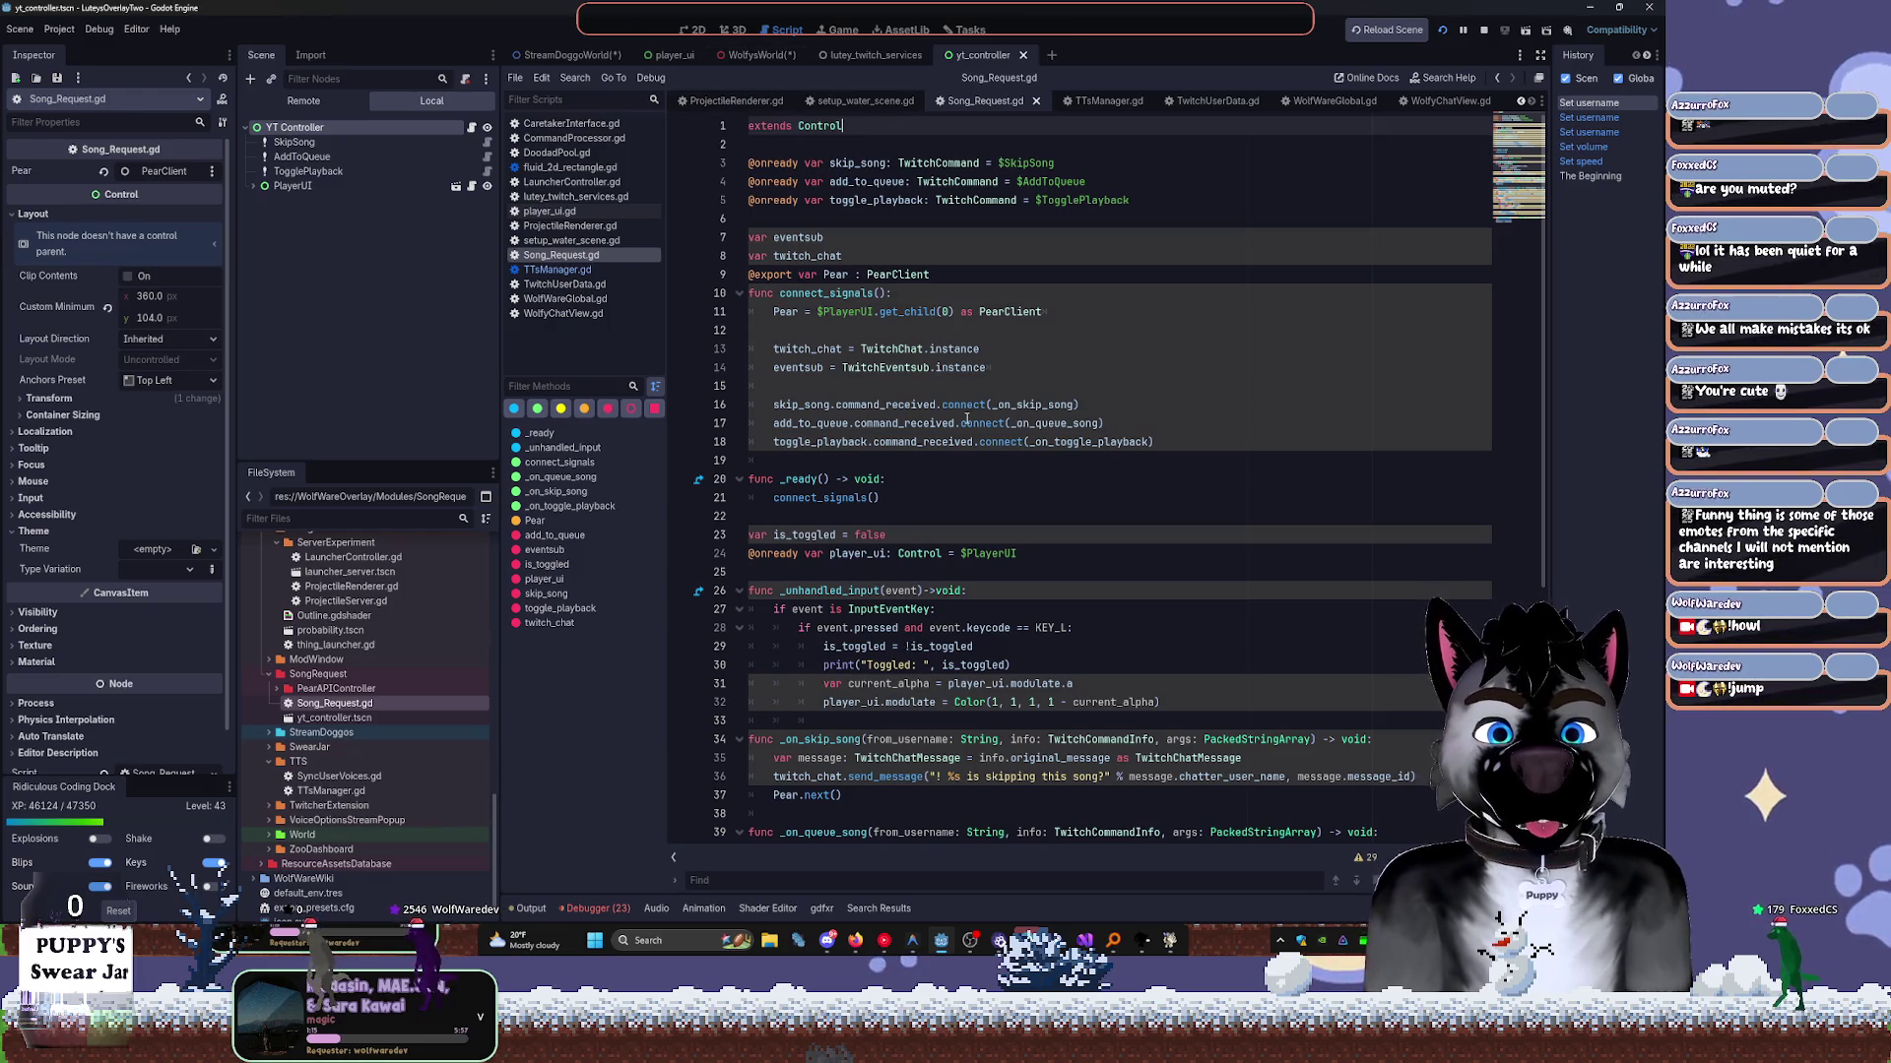
pyautogui.scroll(-7, 966, 418)
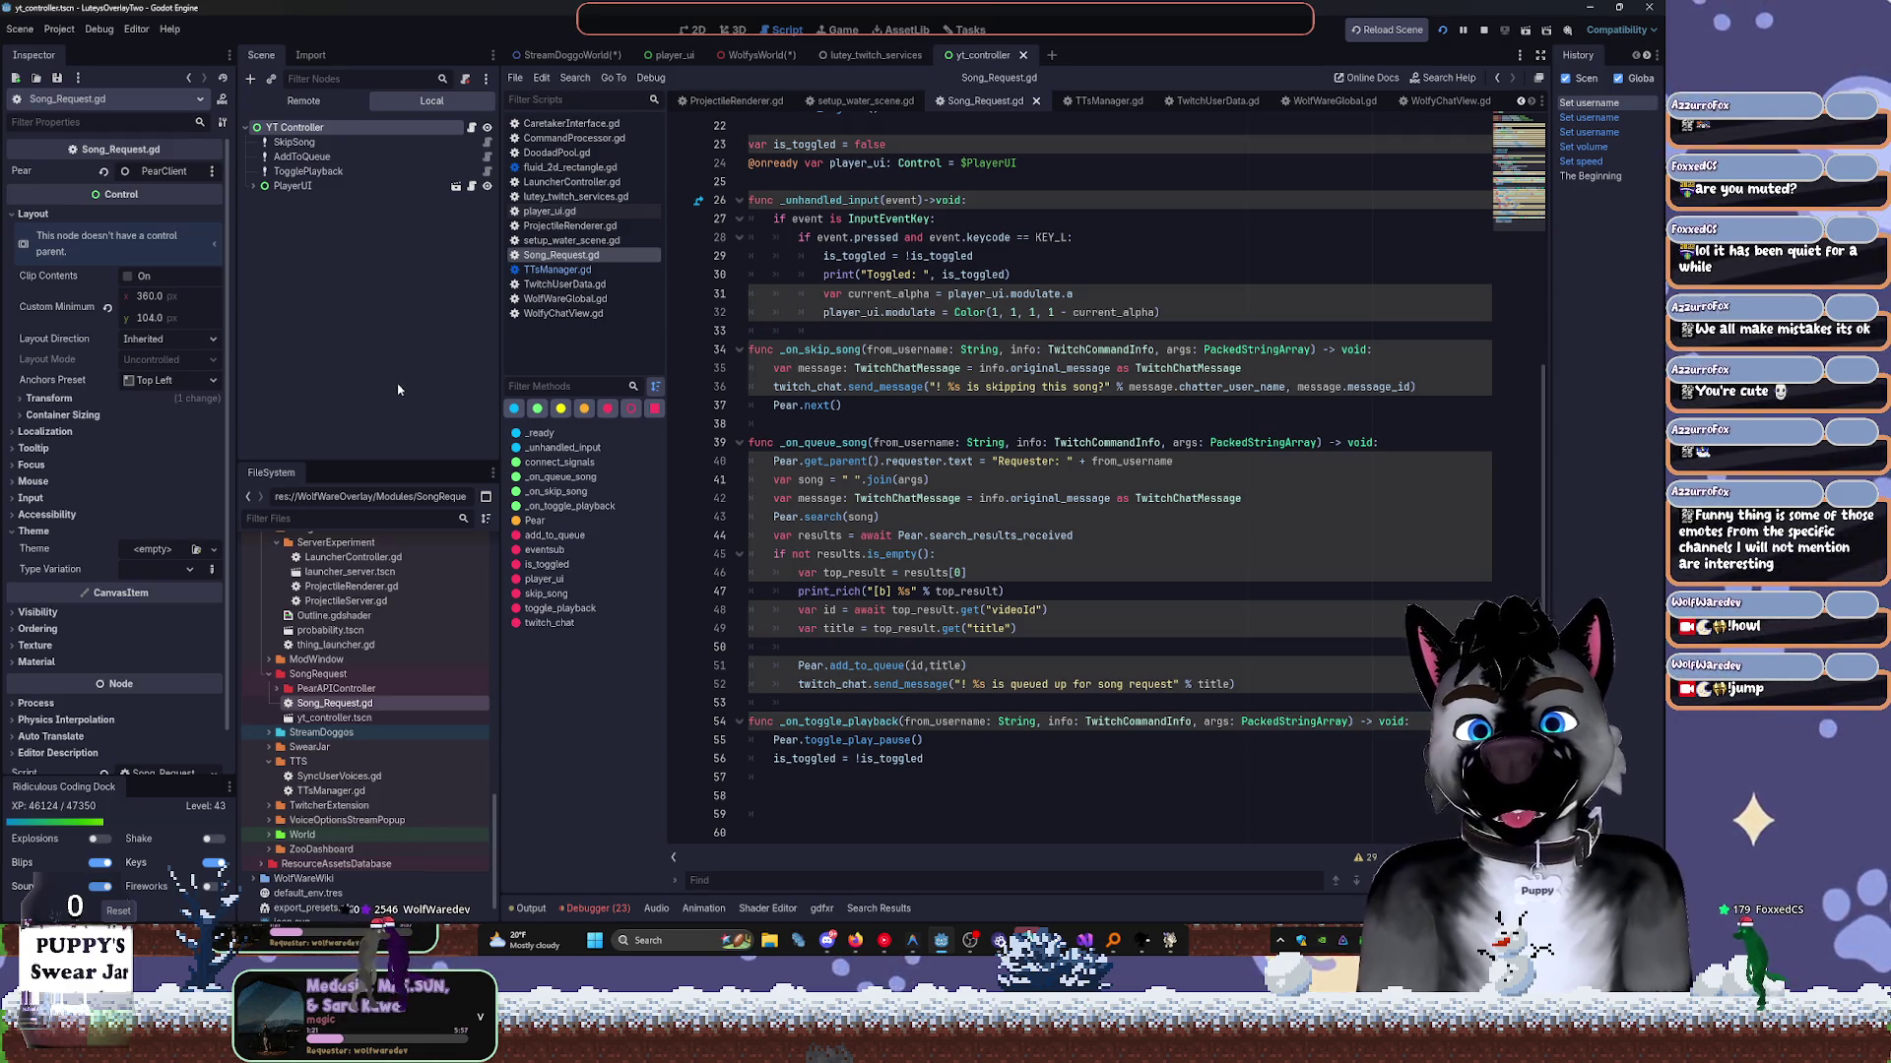
pyautogui.click(292, 185)
pyautogui.click(695, 30)
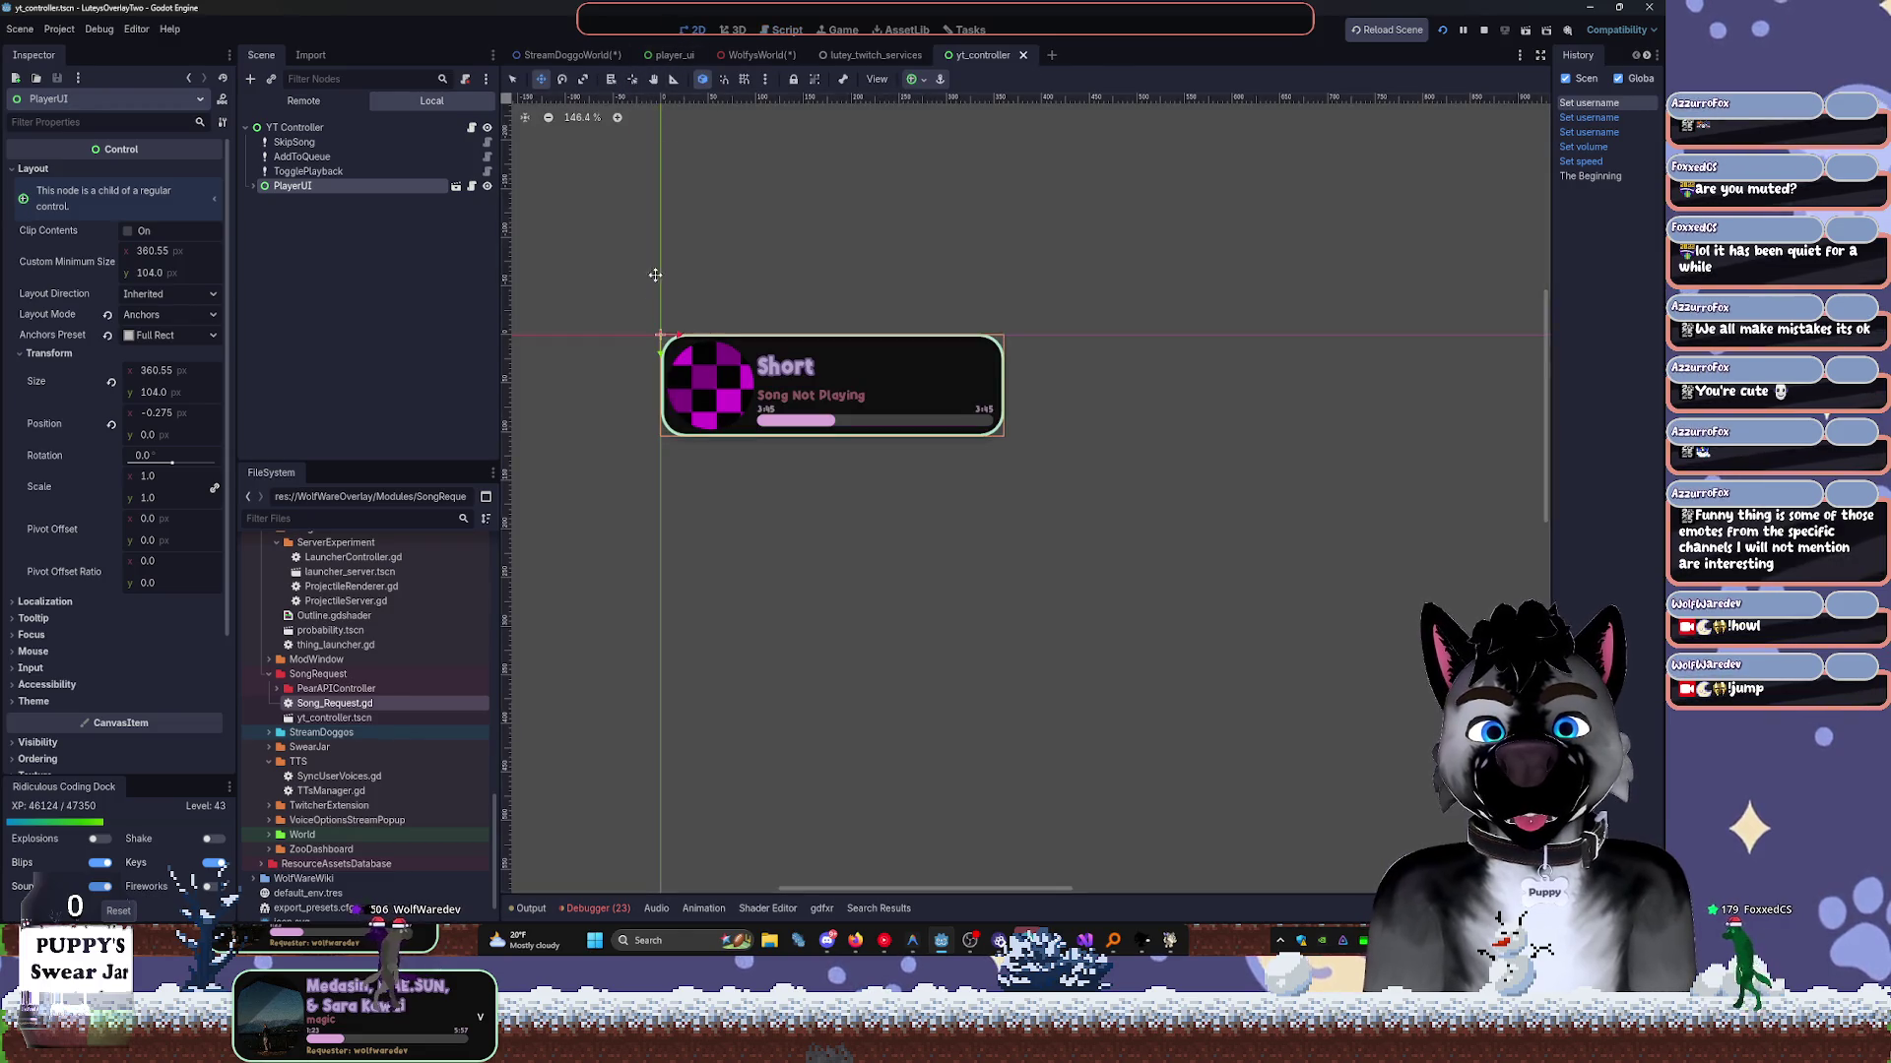
pyautogui.moveTo(683, 338)
pyautogui.mouseDown()
pyautogui.moveTo(725, 346)
pyautogui.moveTo(638, 346)
pyautogui.moveTo(697, 352)
pyautogui.moveTo(613, 368)
pyautogui.mouseUp()
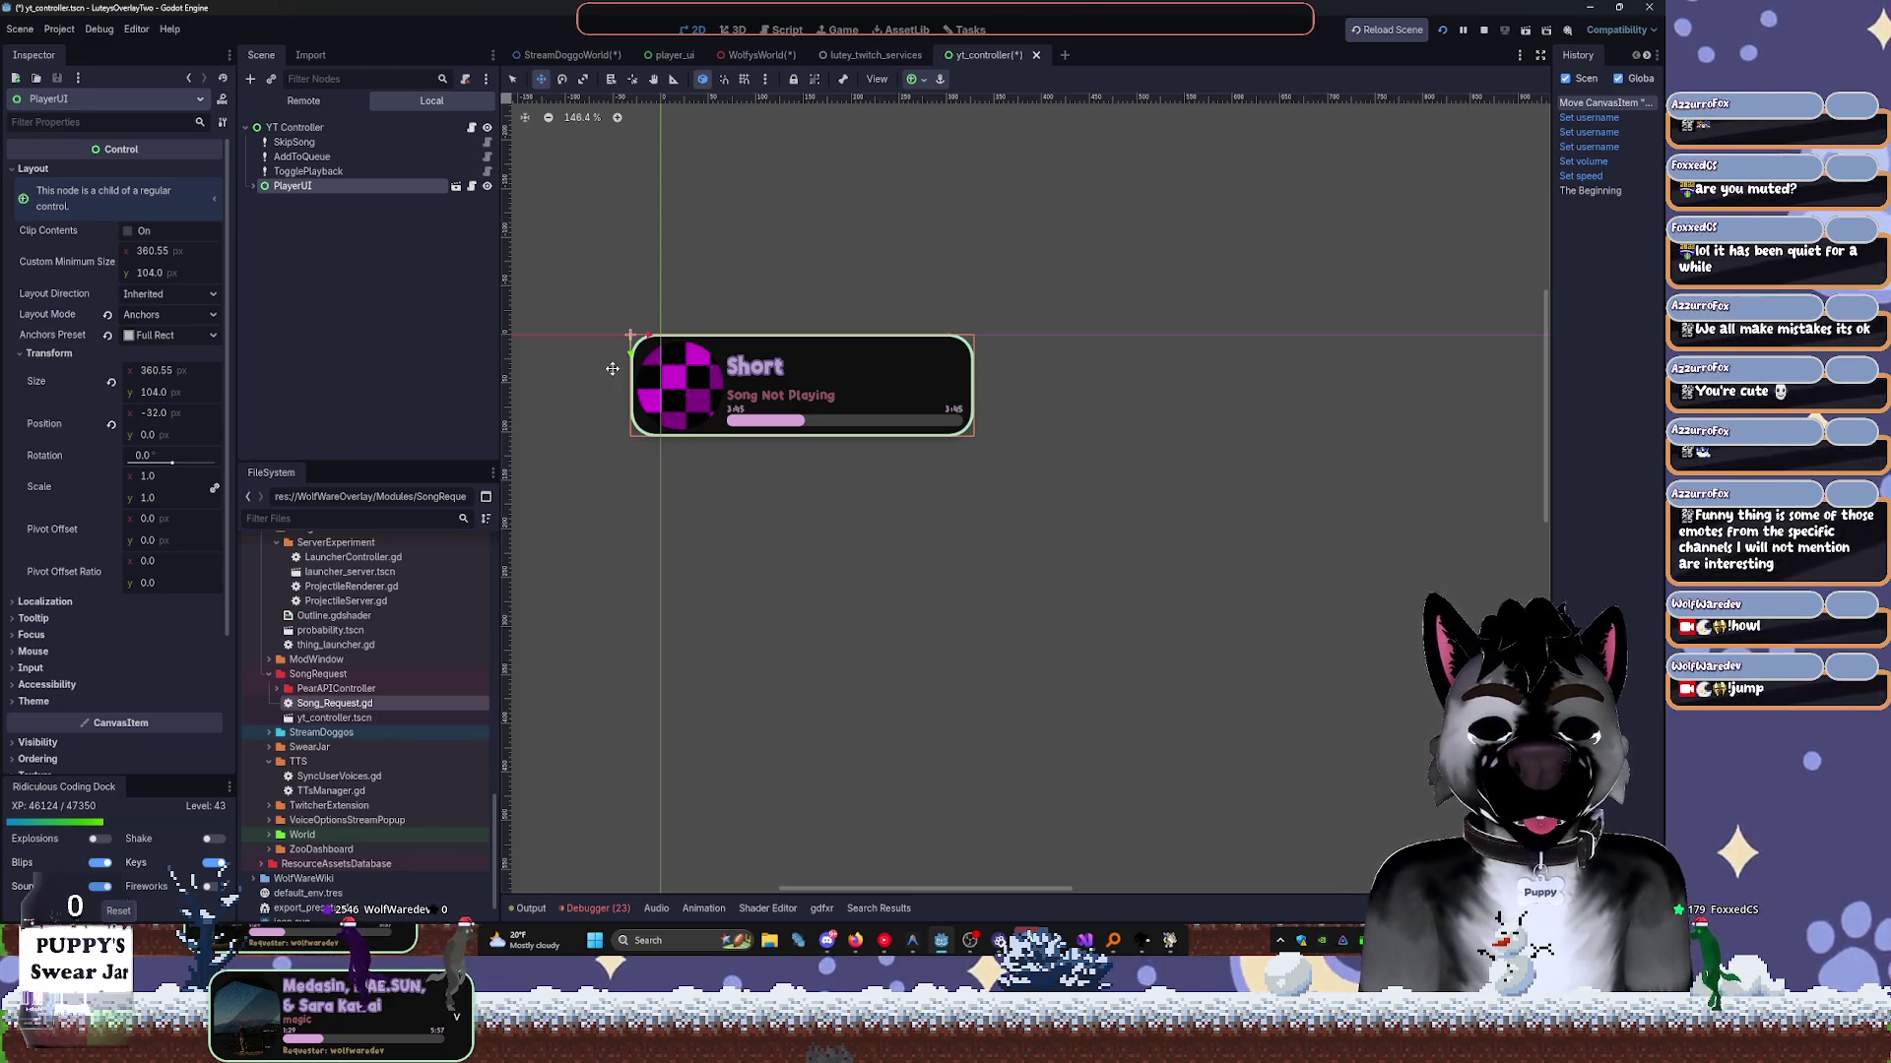
pyautogui.hotkey('ctrl', 'z')
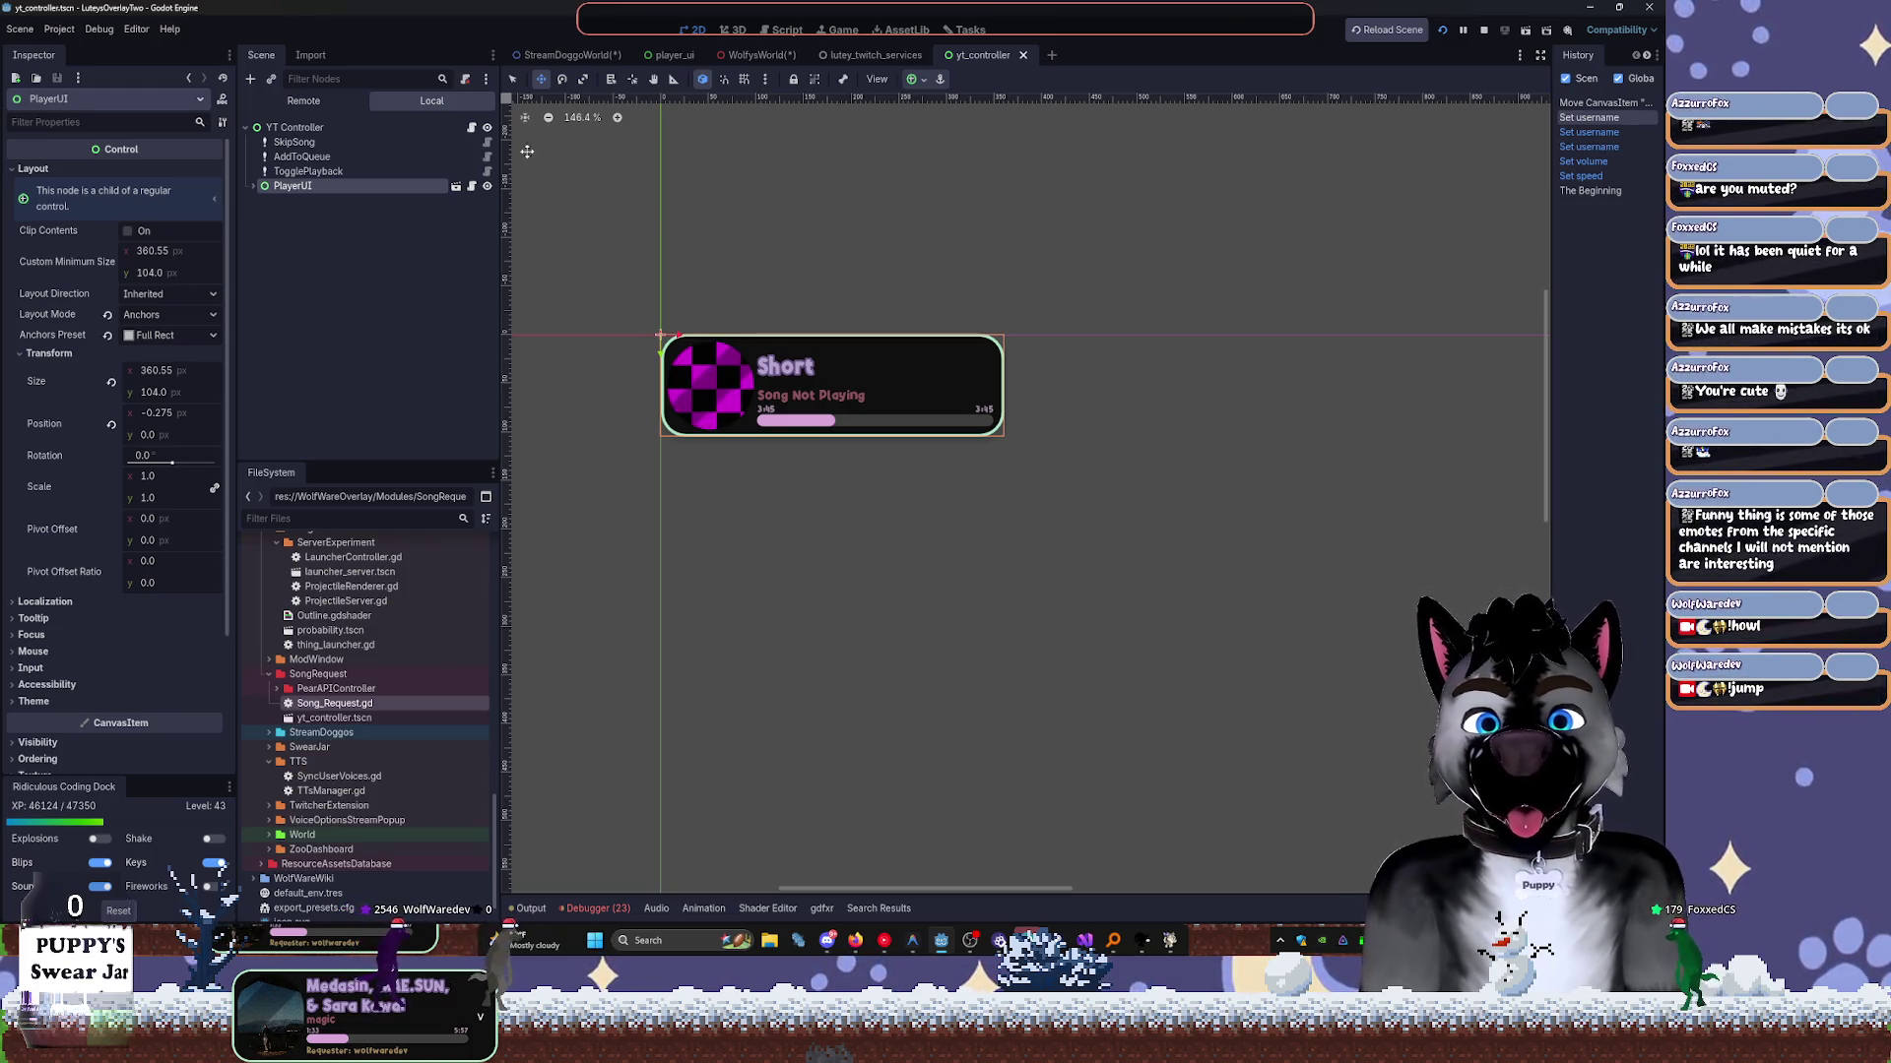
pyautogui.click(471, 129)
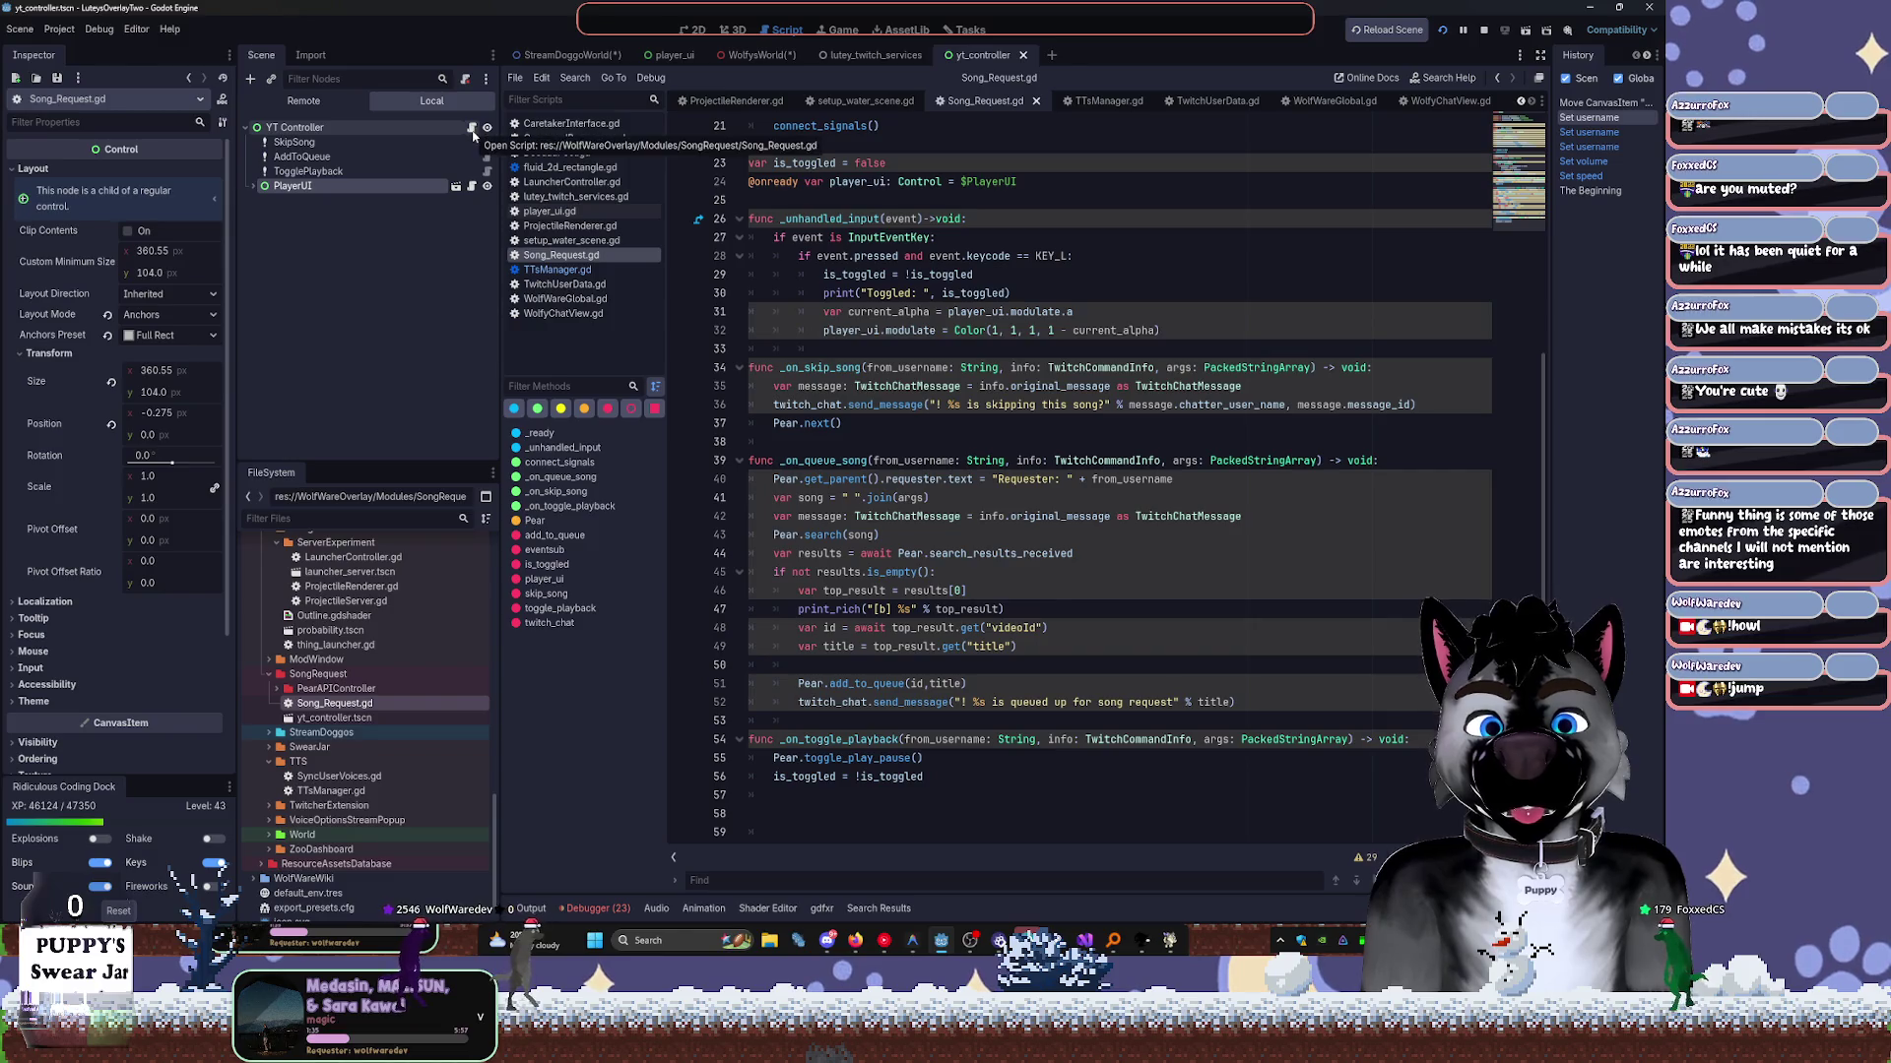
pyautogui.scroll(5, 770, 247)
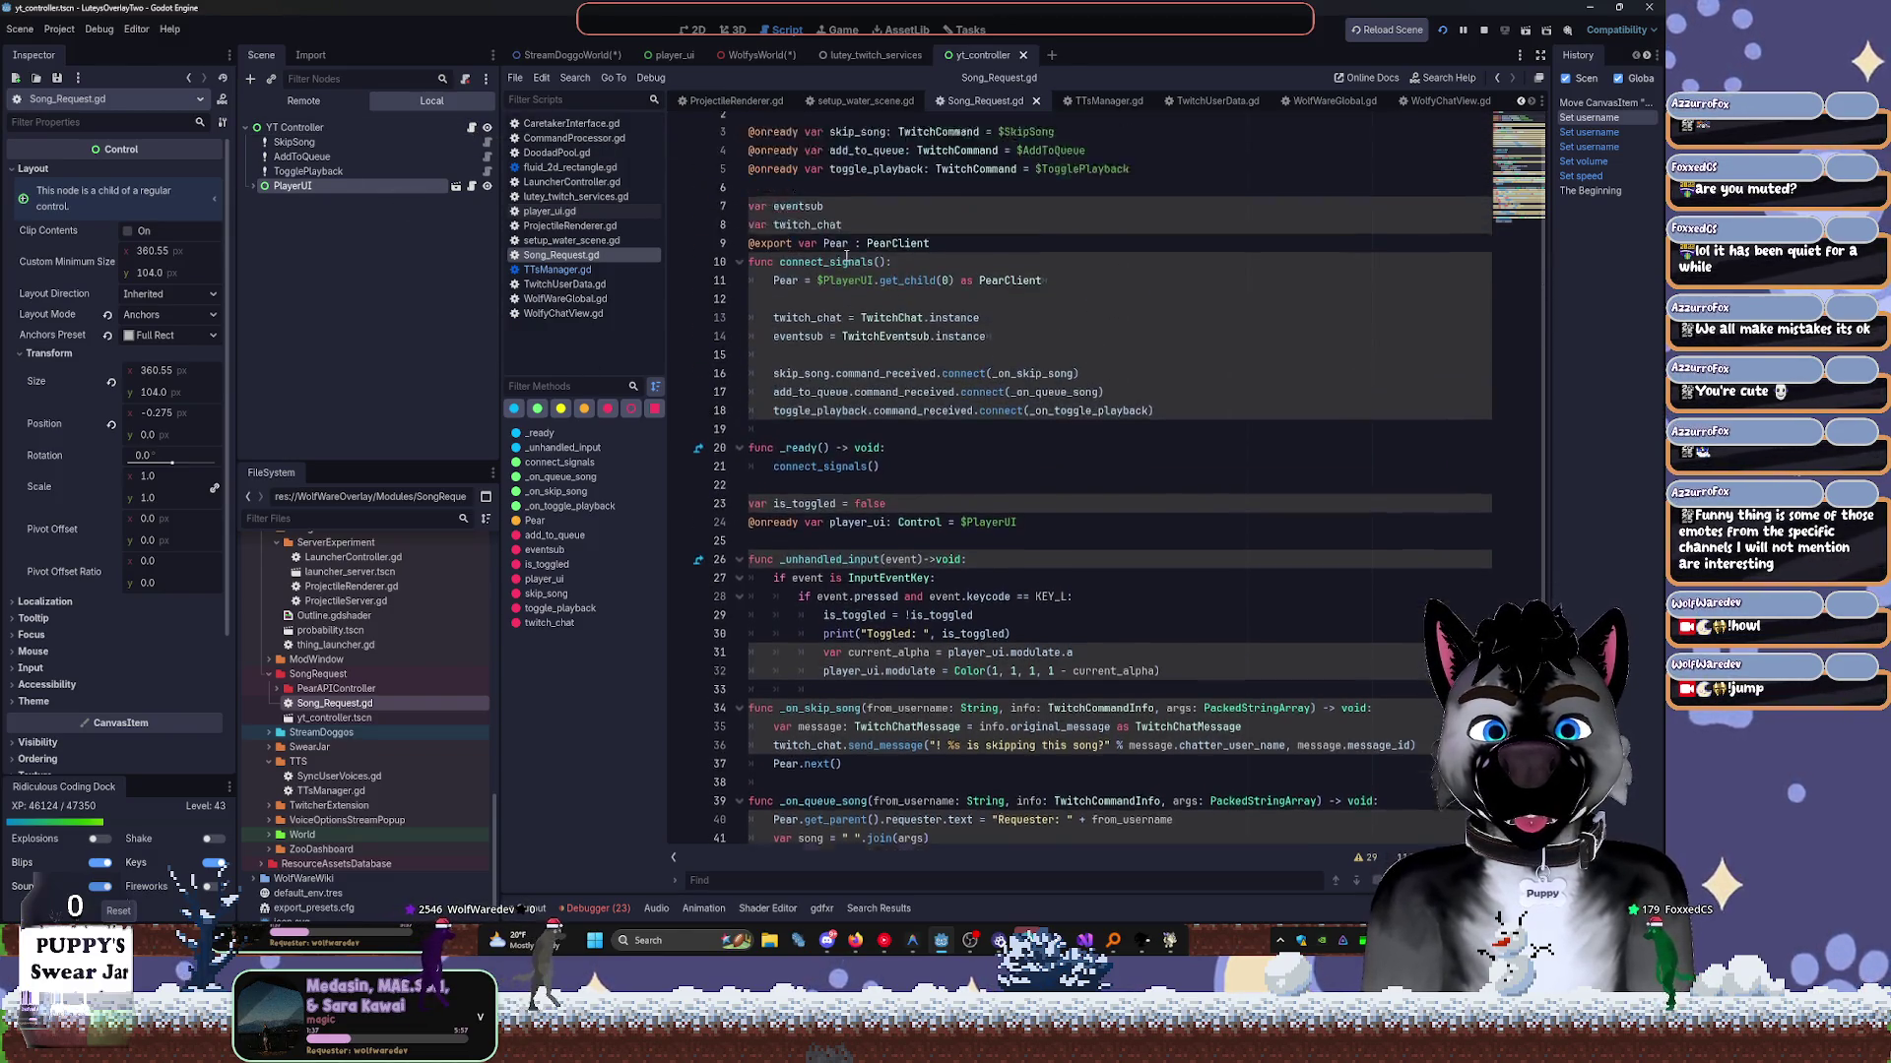
pyautogui.write('@onready var player_ui: Control = $PlayerUI')
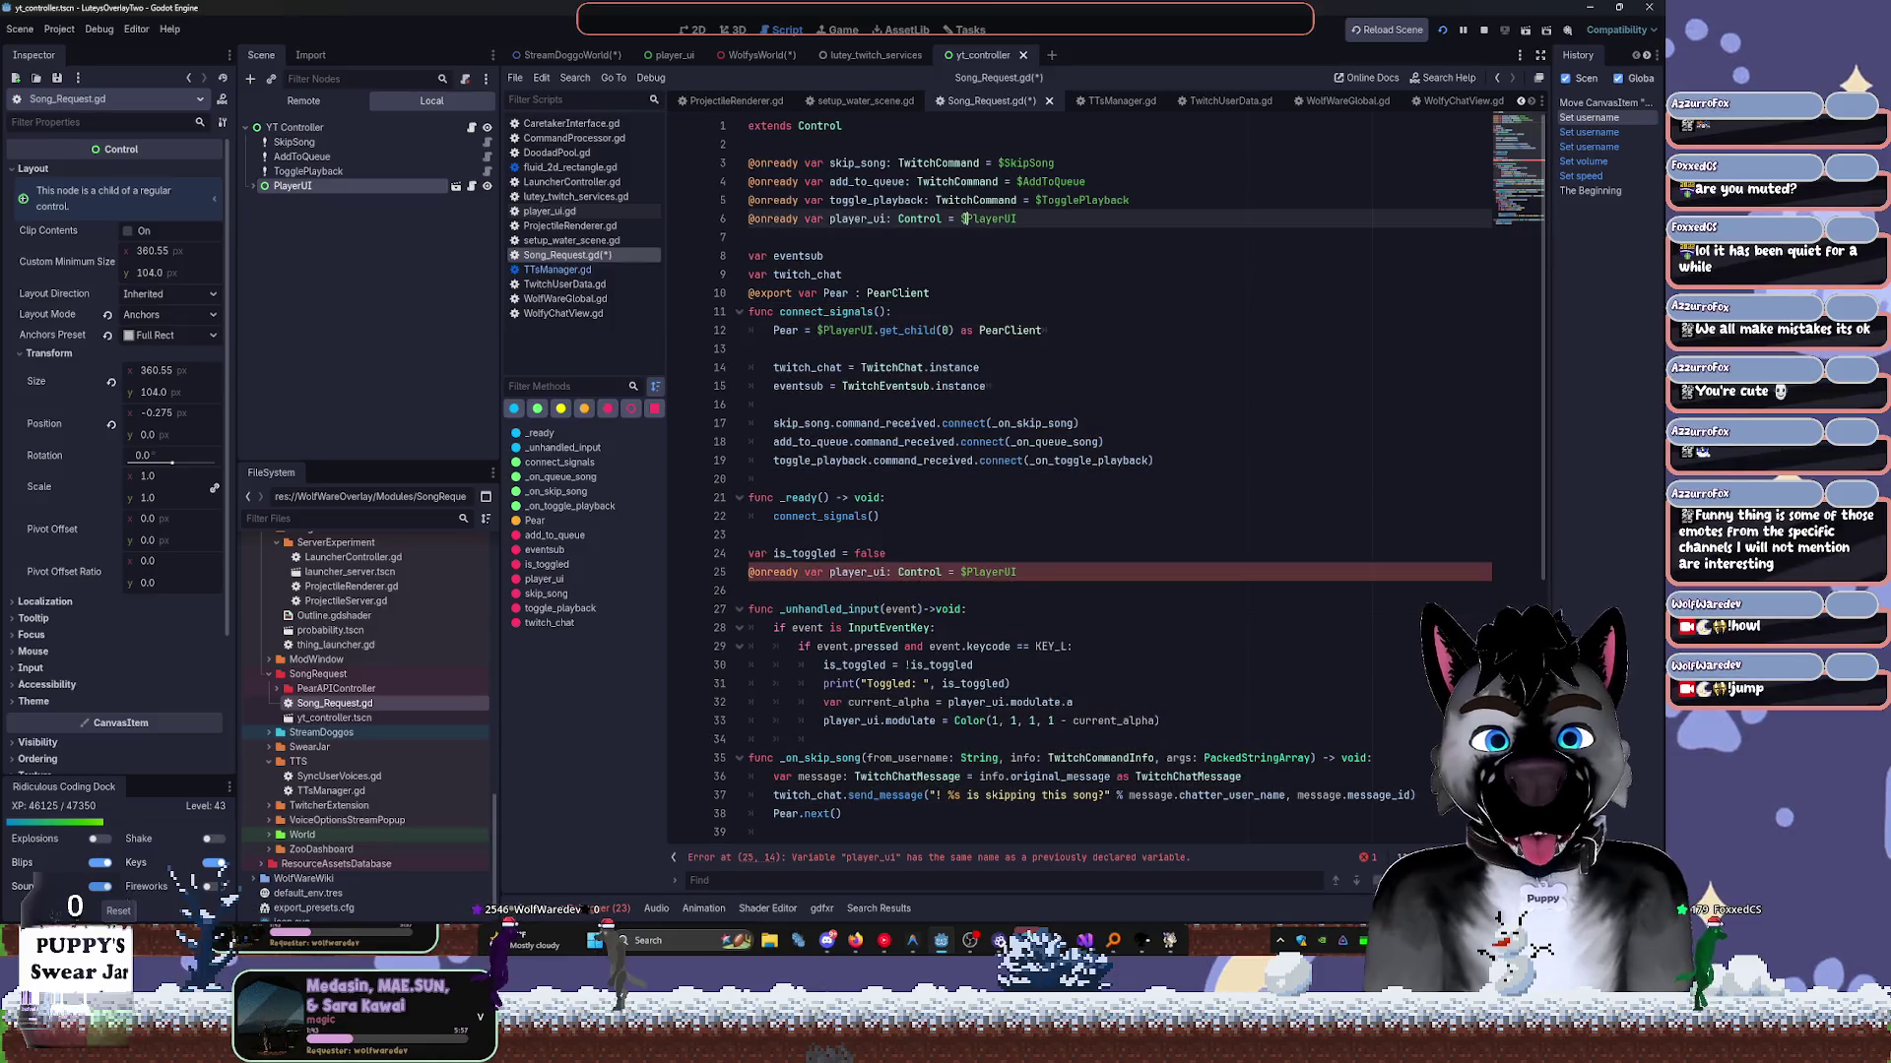
# Add an empty func spawn_panel() -> void: at line 61 and search the help for 'tween'.
pyautogui.press('Return')
pyautogui.scroll(-8, 984, 395)
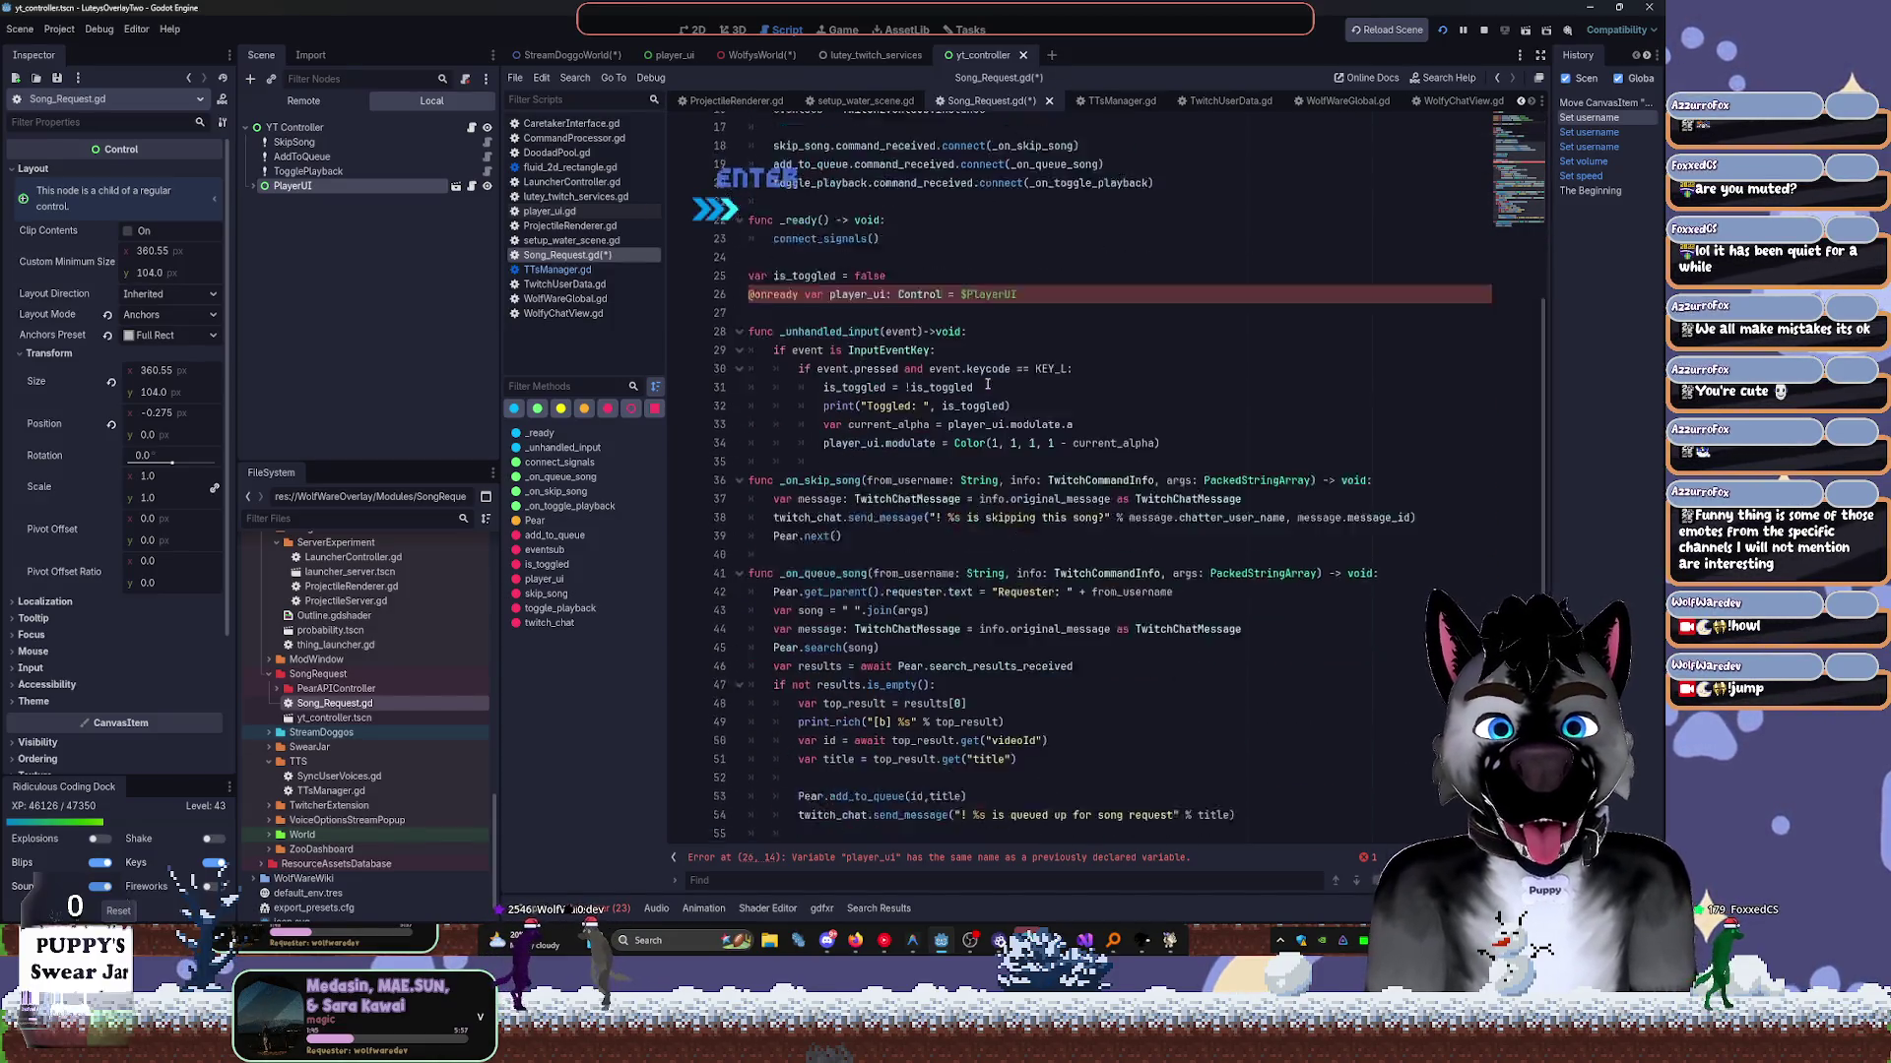
pyautogui.click(805, 829)
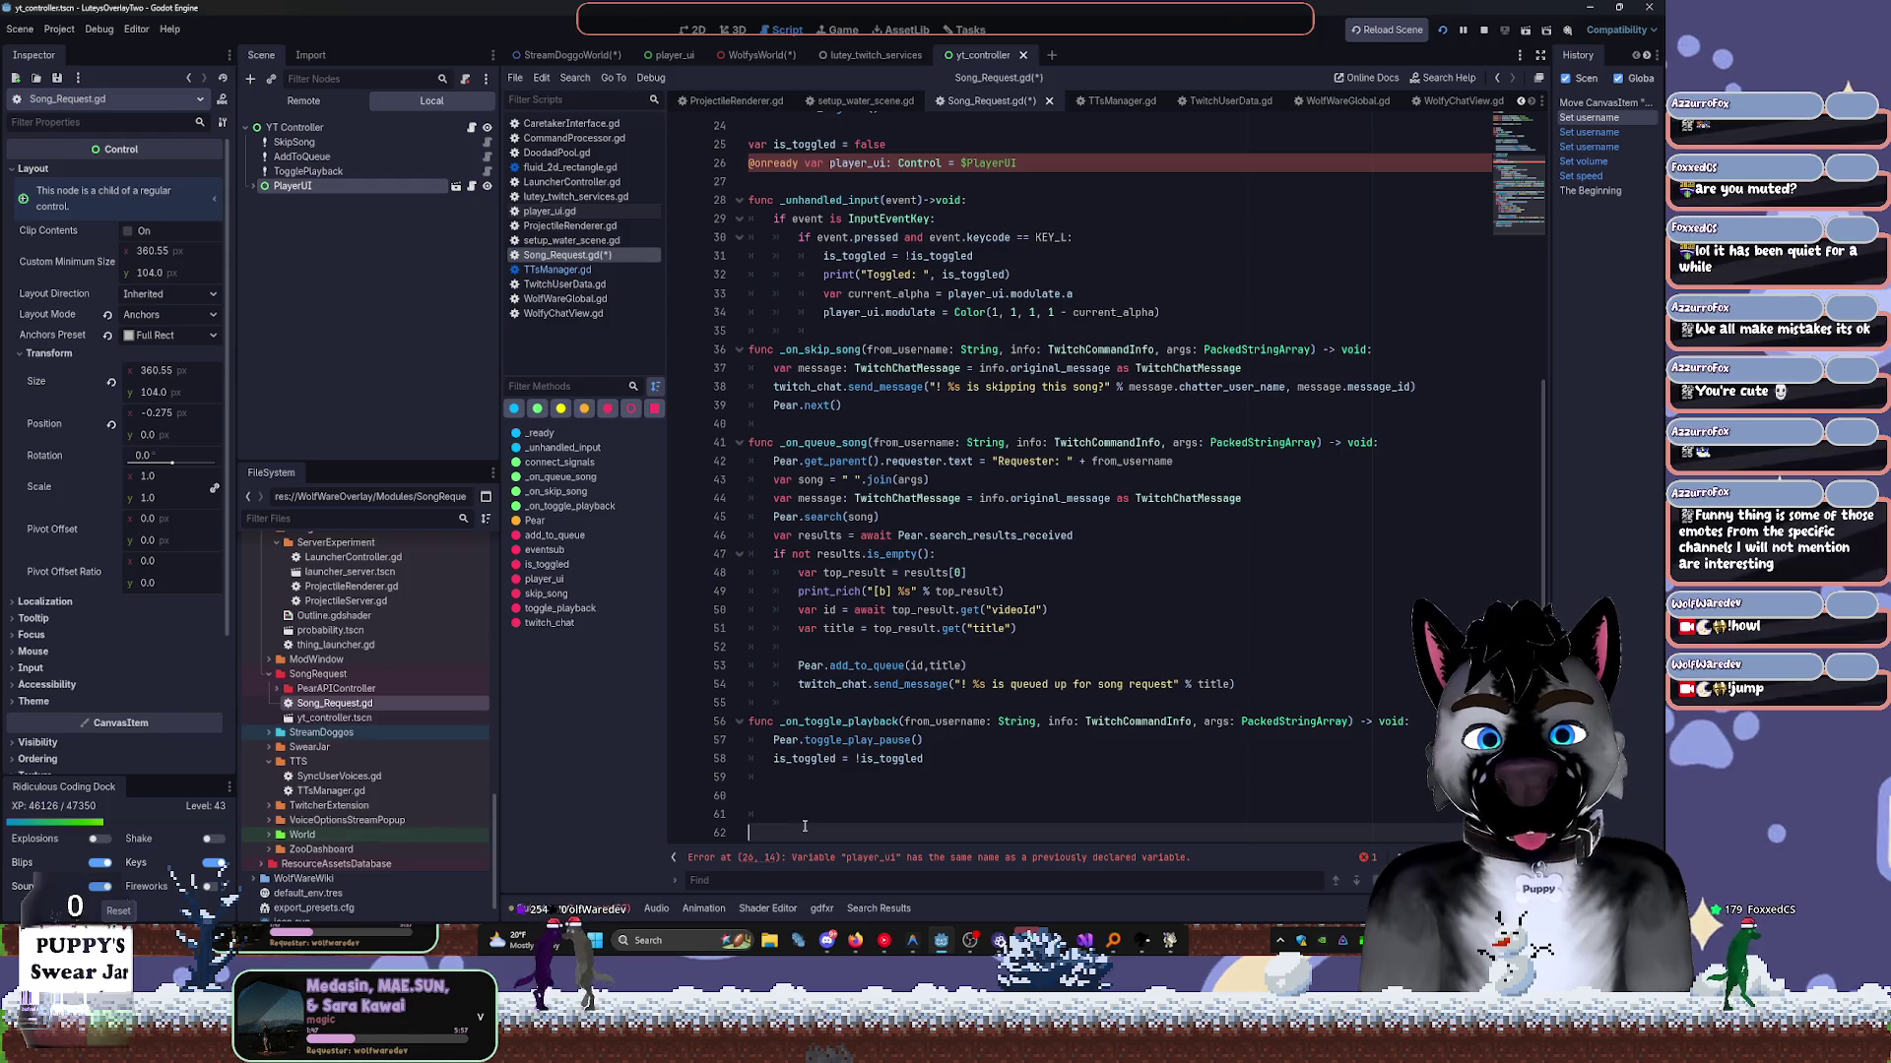
pyautogui.press('Up')
pyautogui.write('func ')
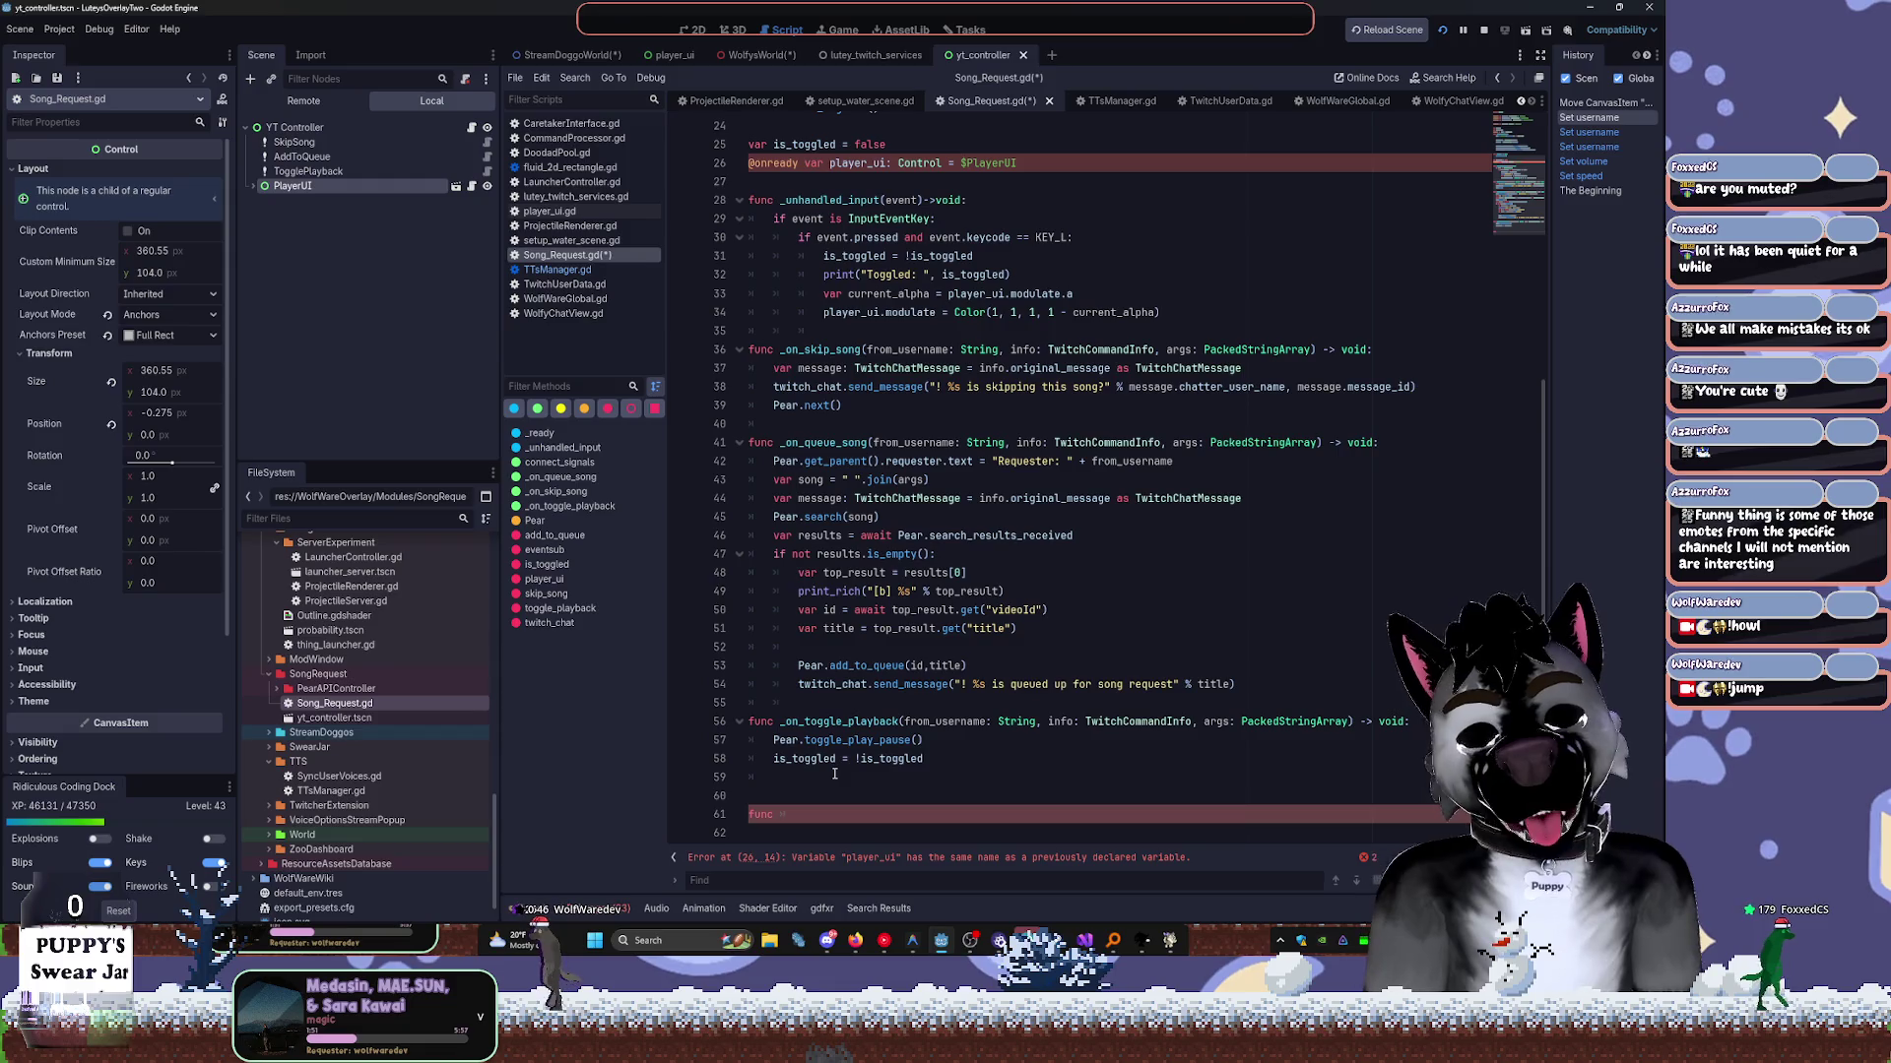
pyautogui.write('spawn')
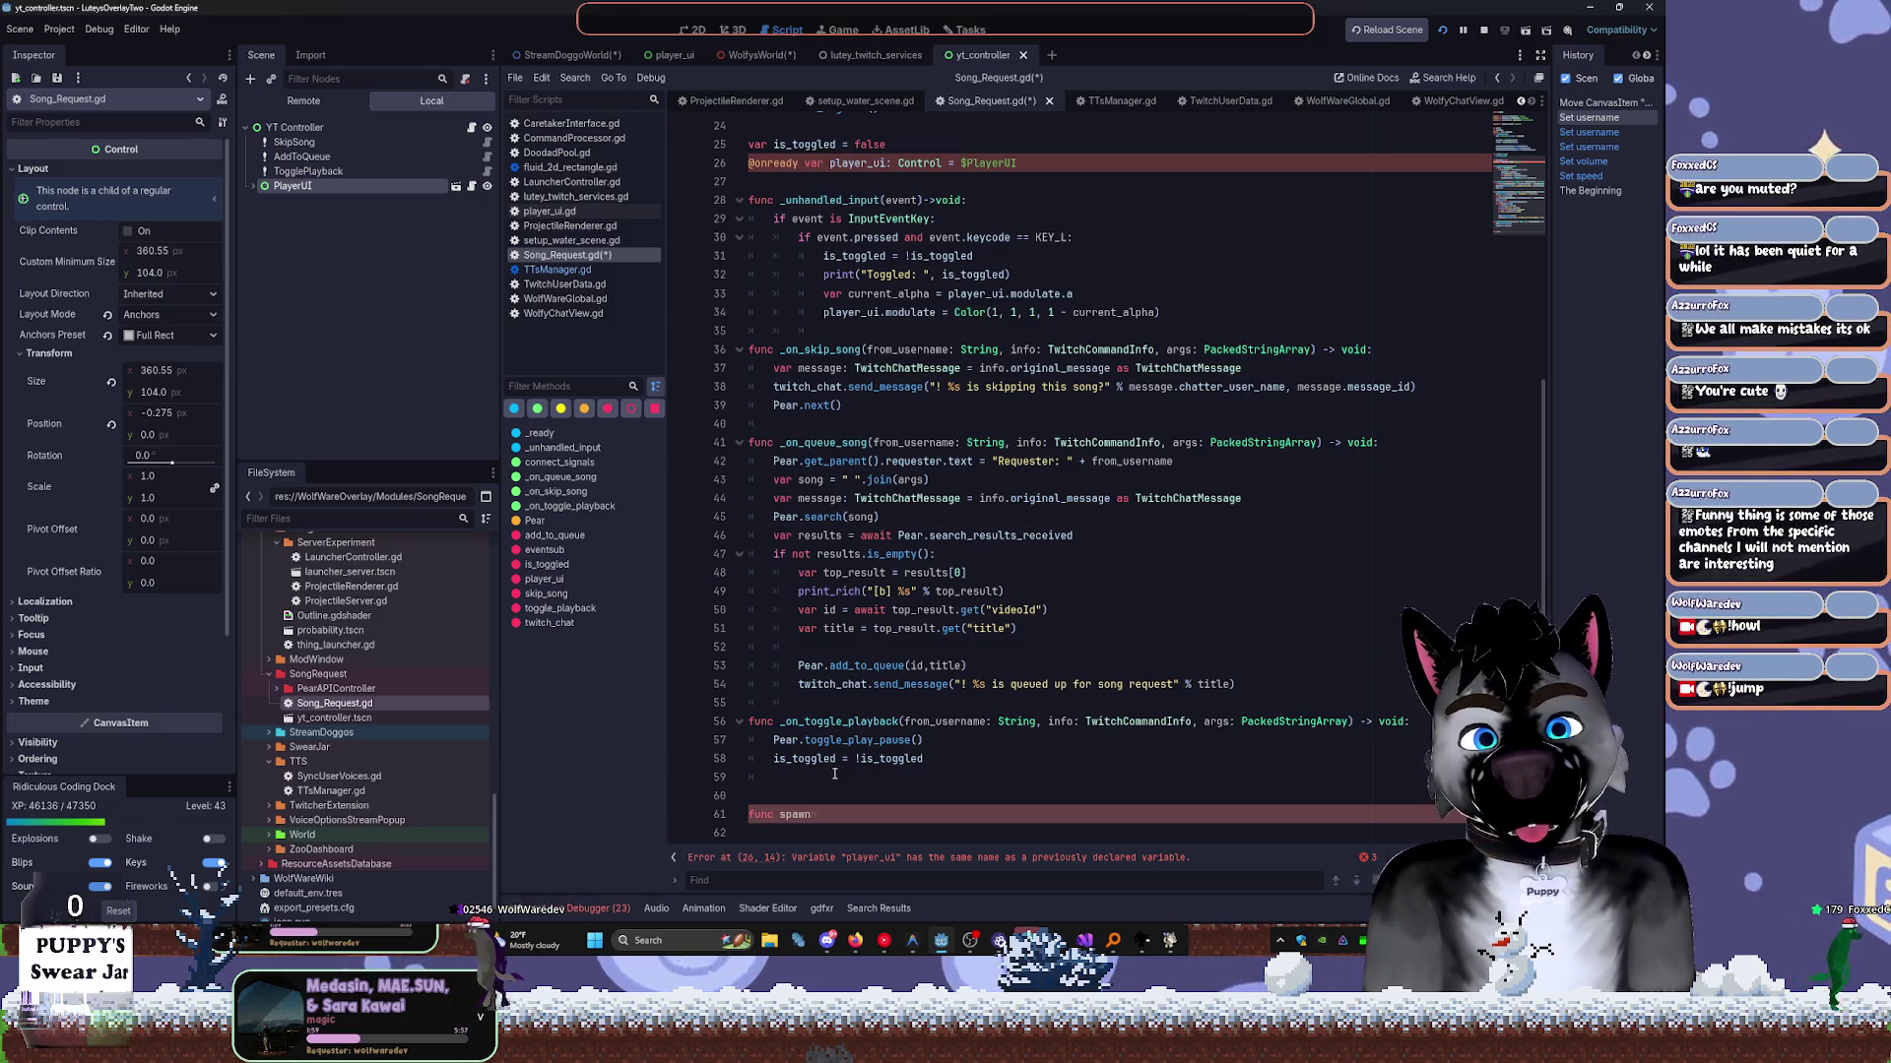
pyautogui.write('_')
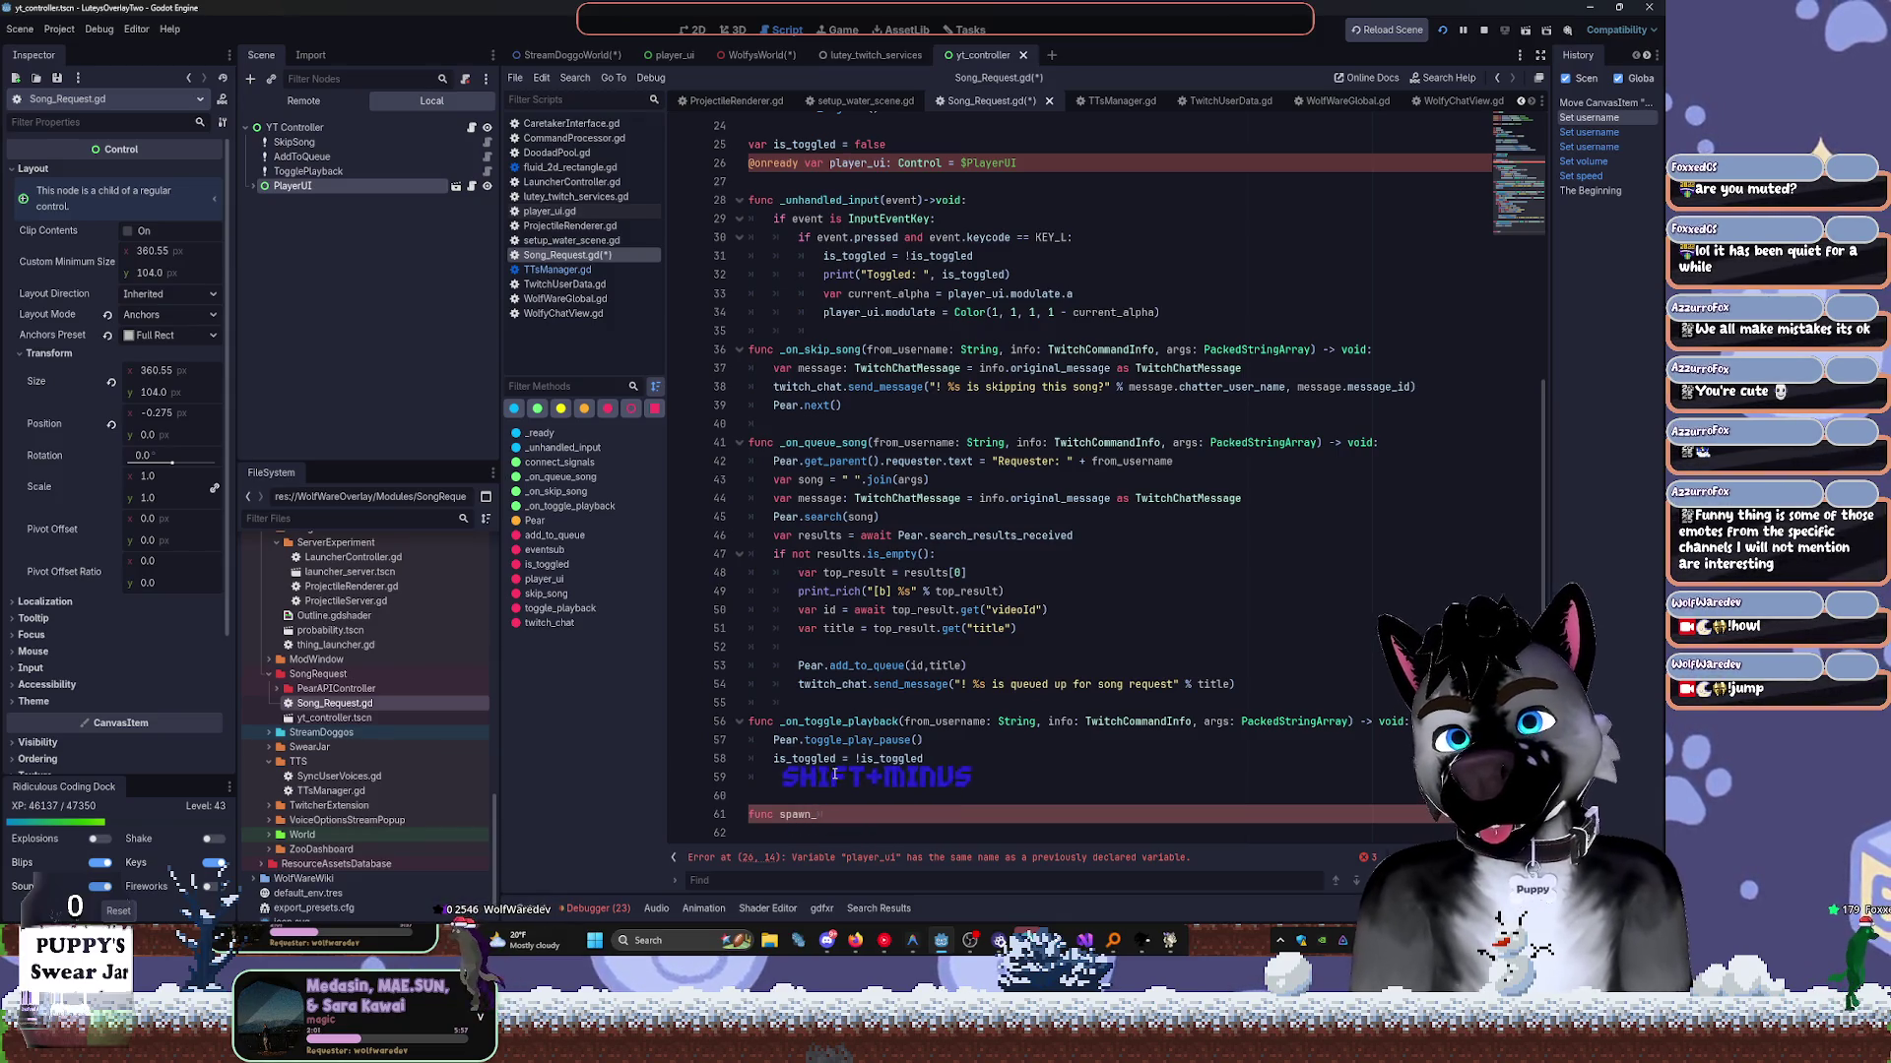
pyautogui.write('panel')
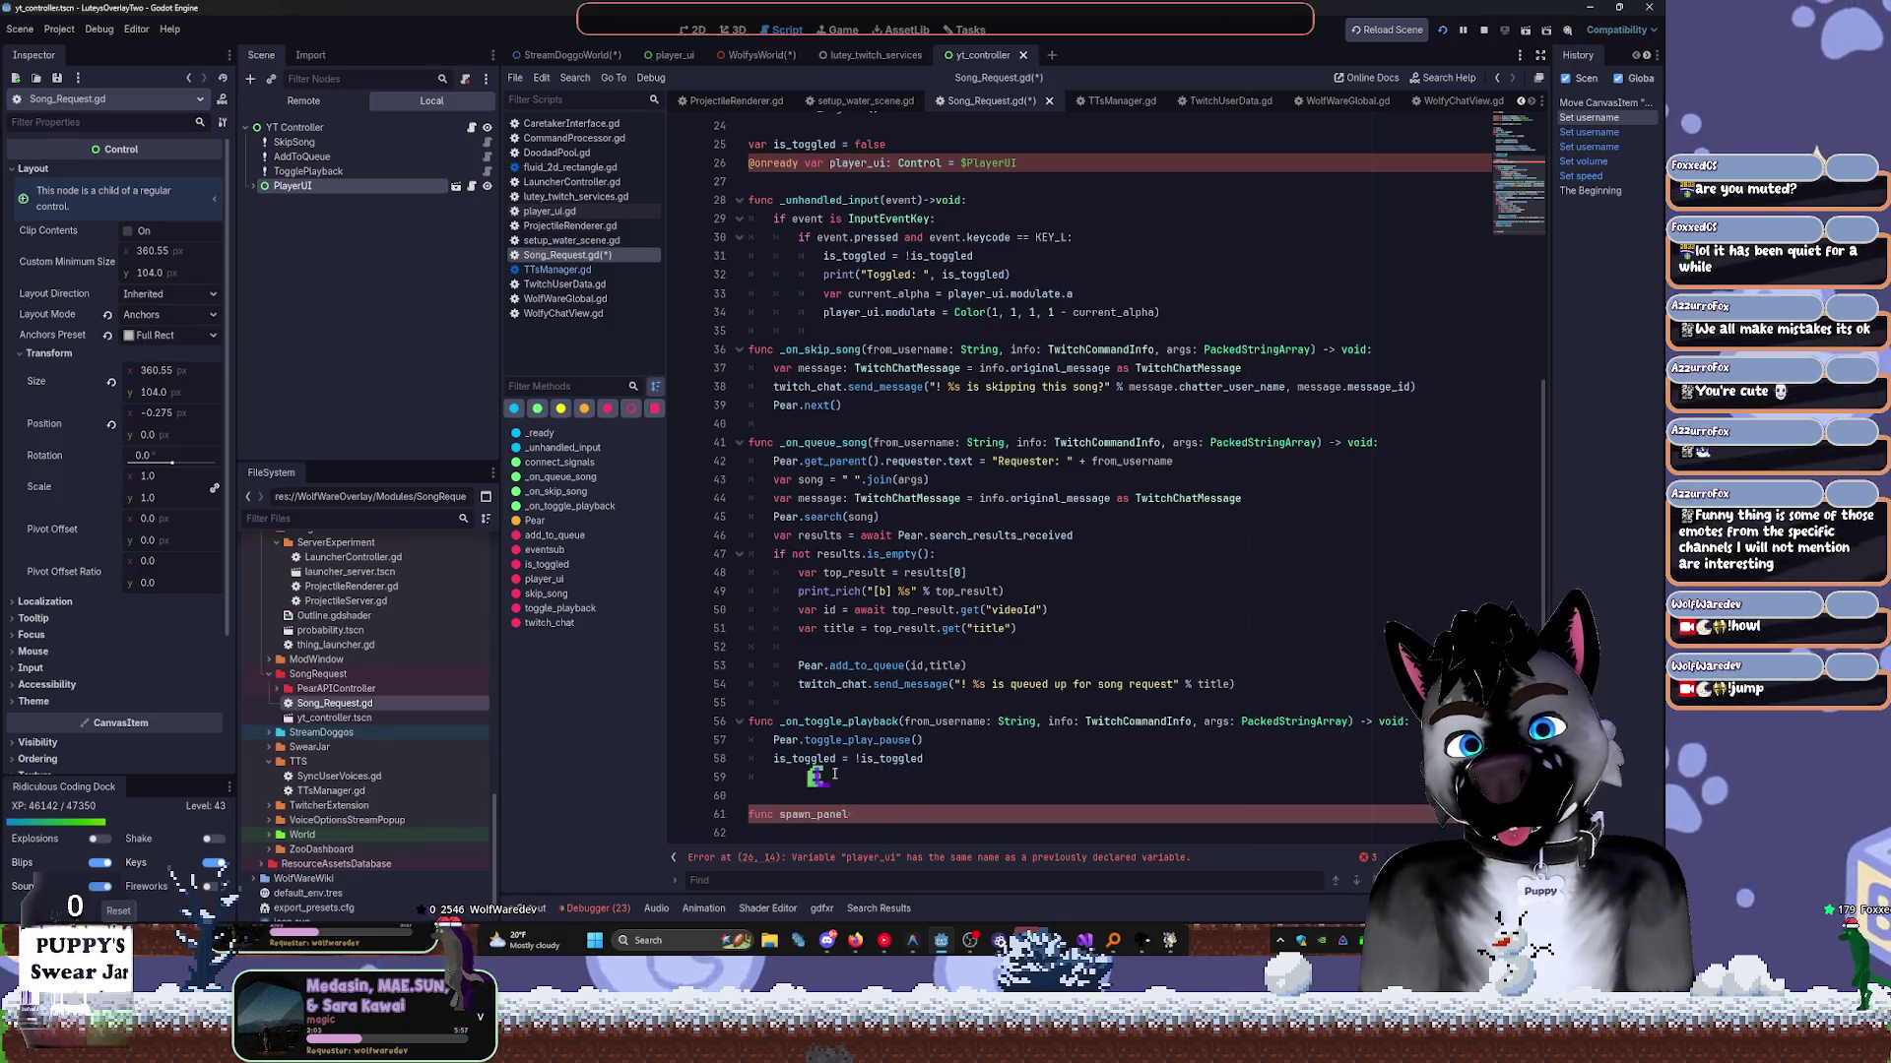
pyautogui.write('():')
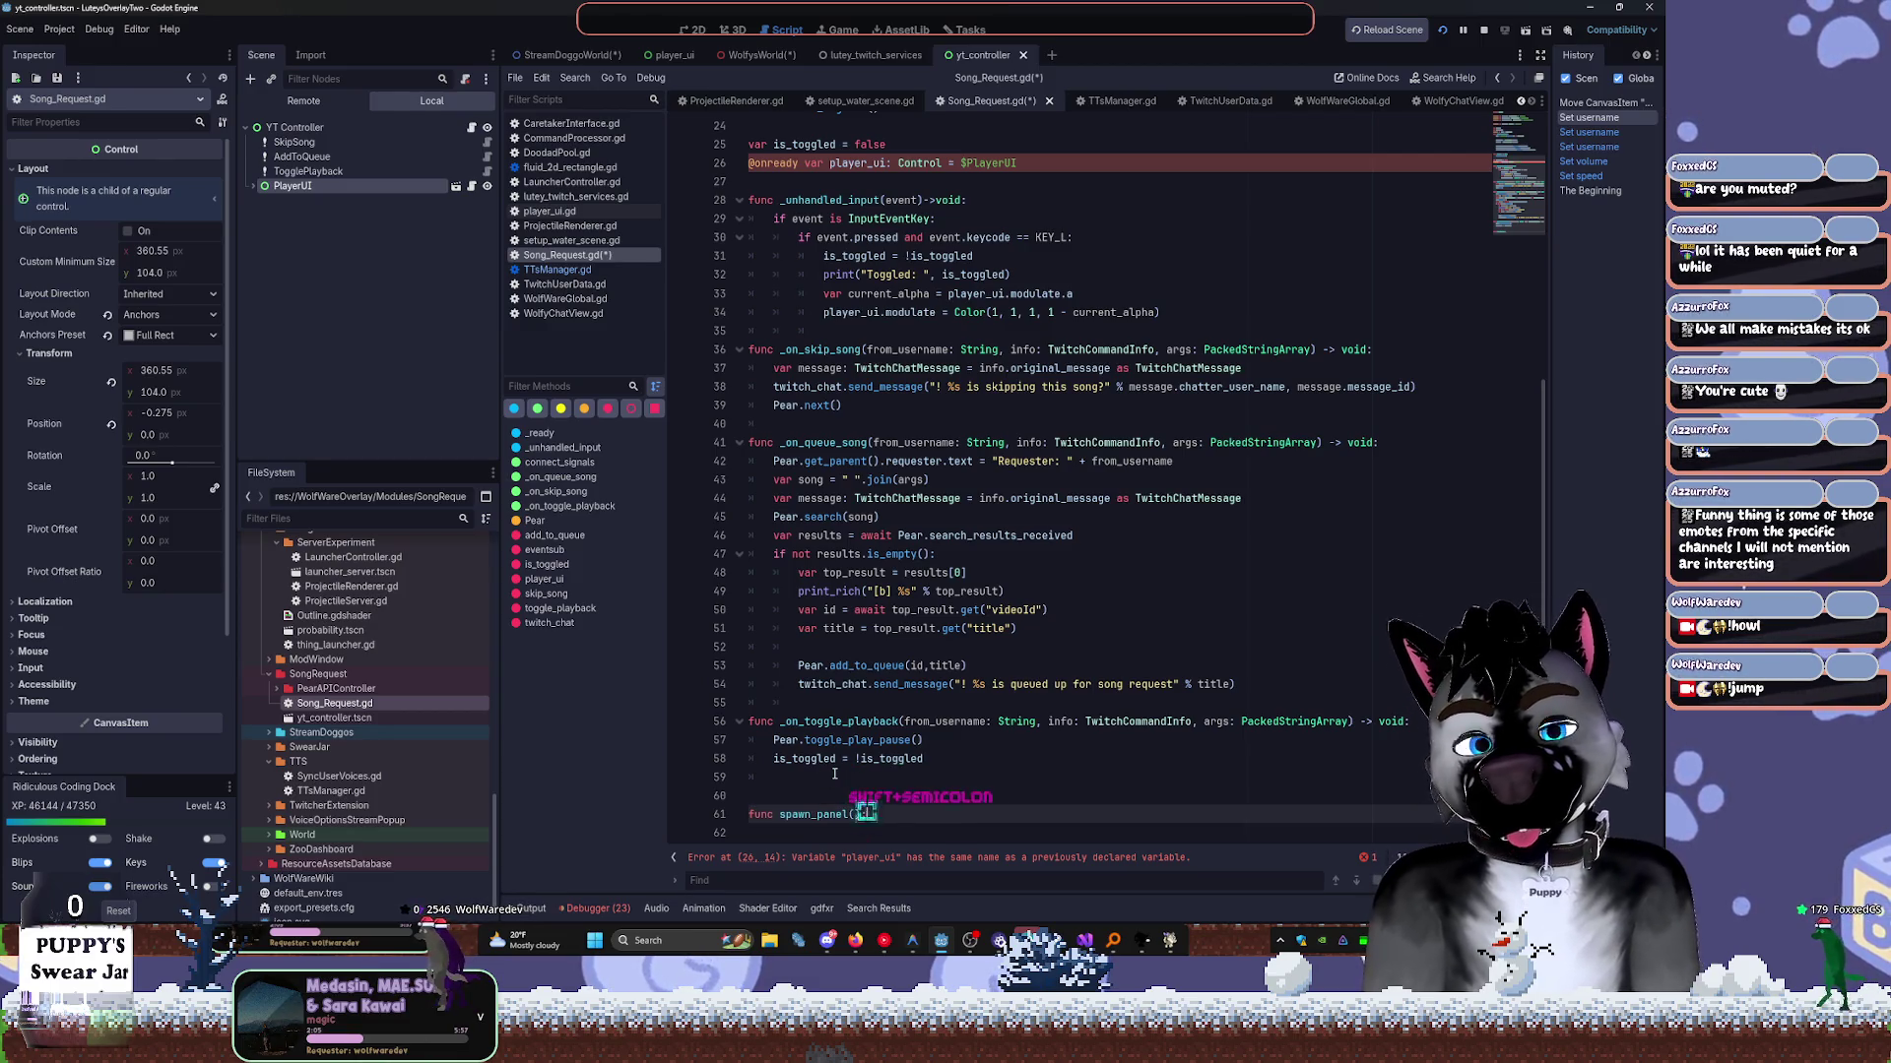
pyautogui.write(' ->')
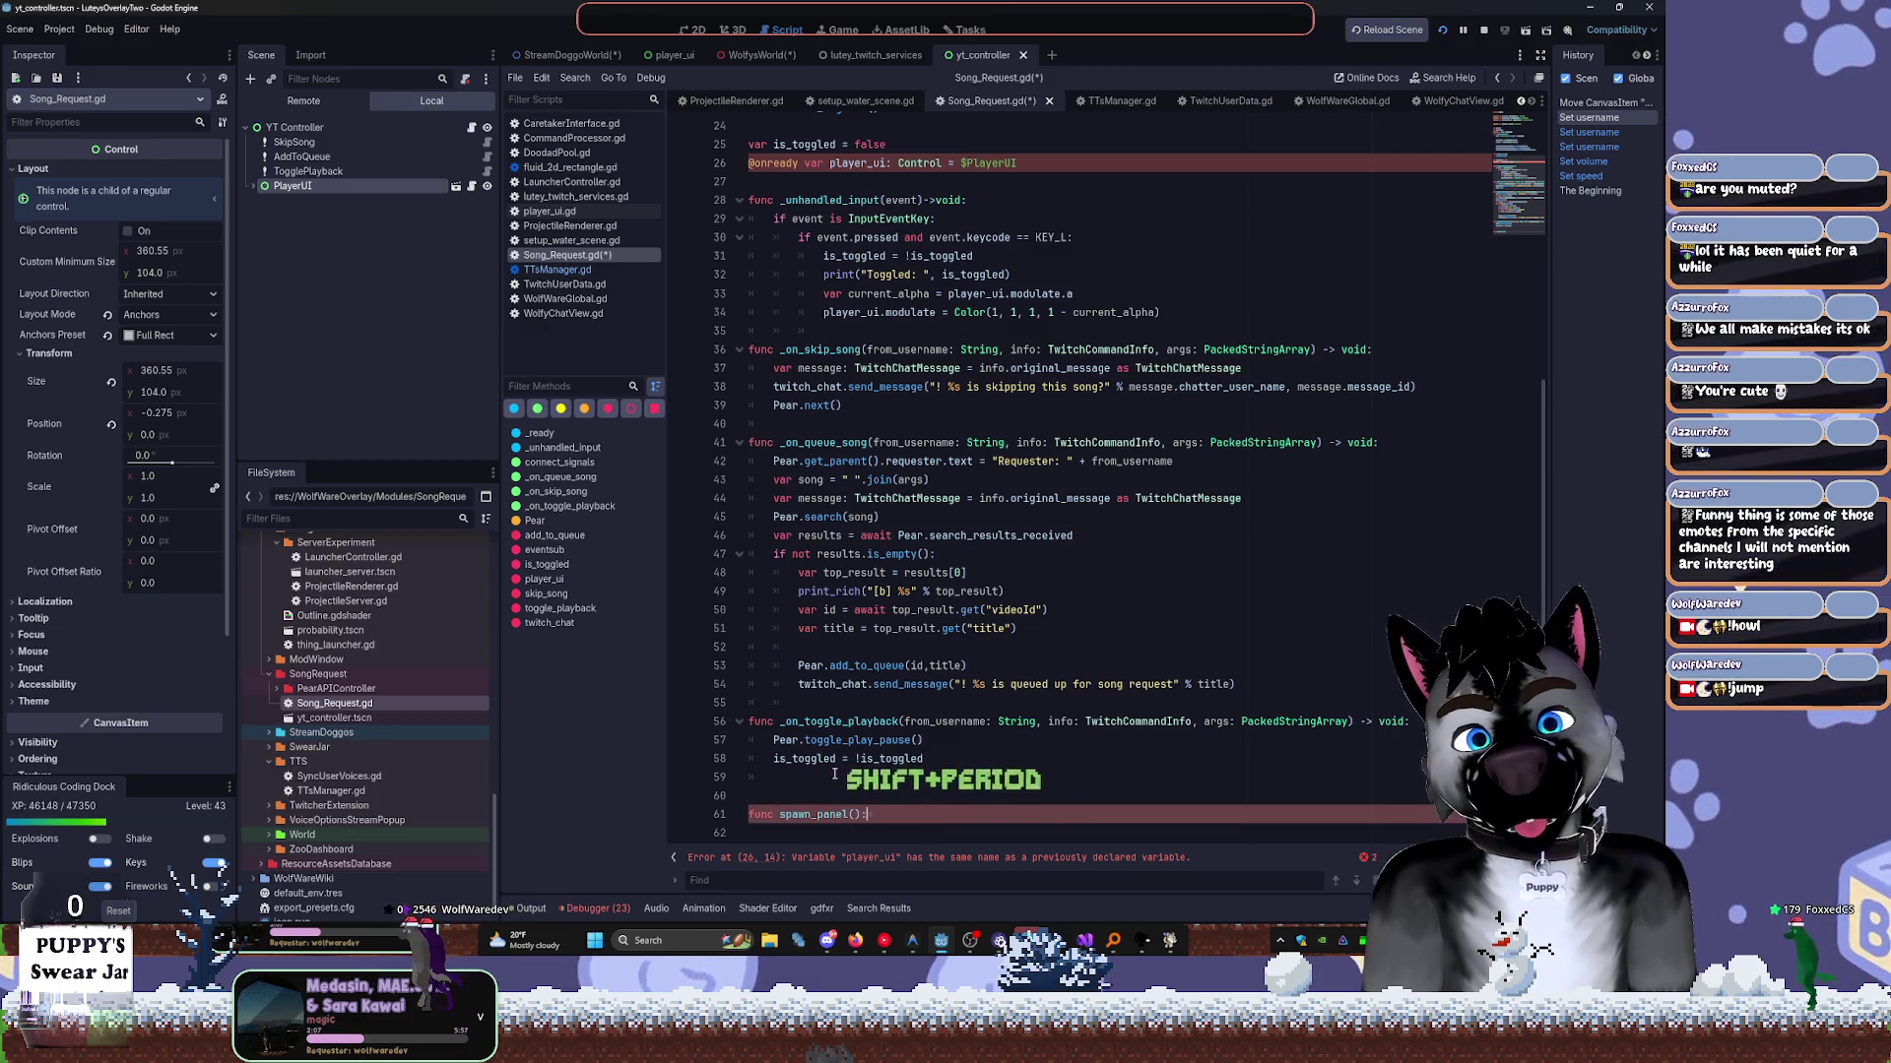
pyautogui.press('BackSpace')
pyautogui.press('BackSpace')
pyautogui.write('->:')
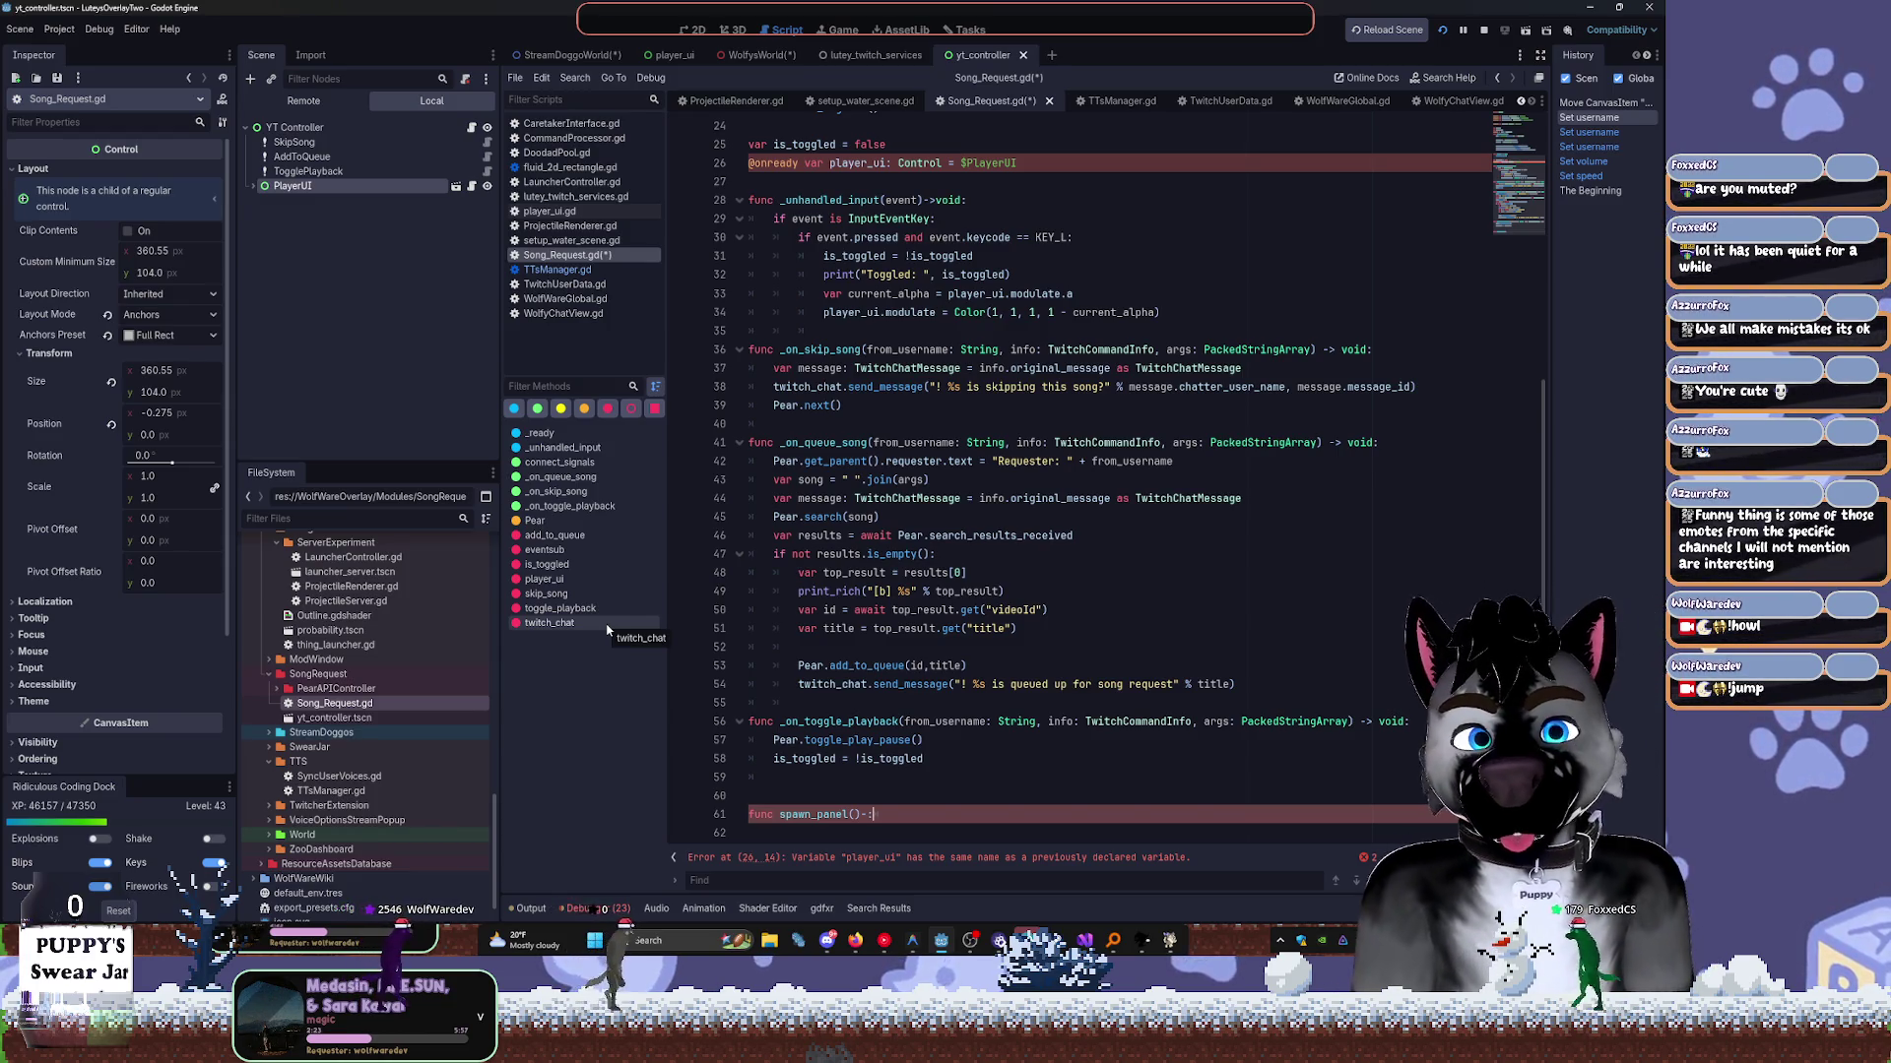
pyautogui.scroll(7, 1012, 226)
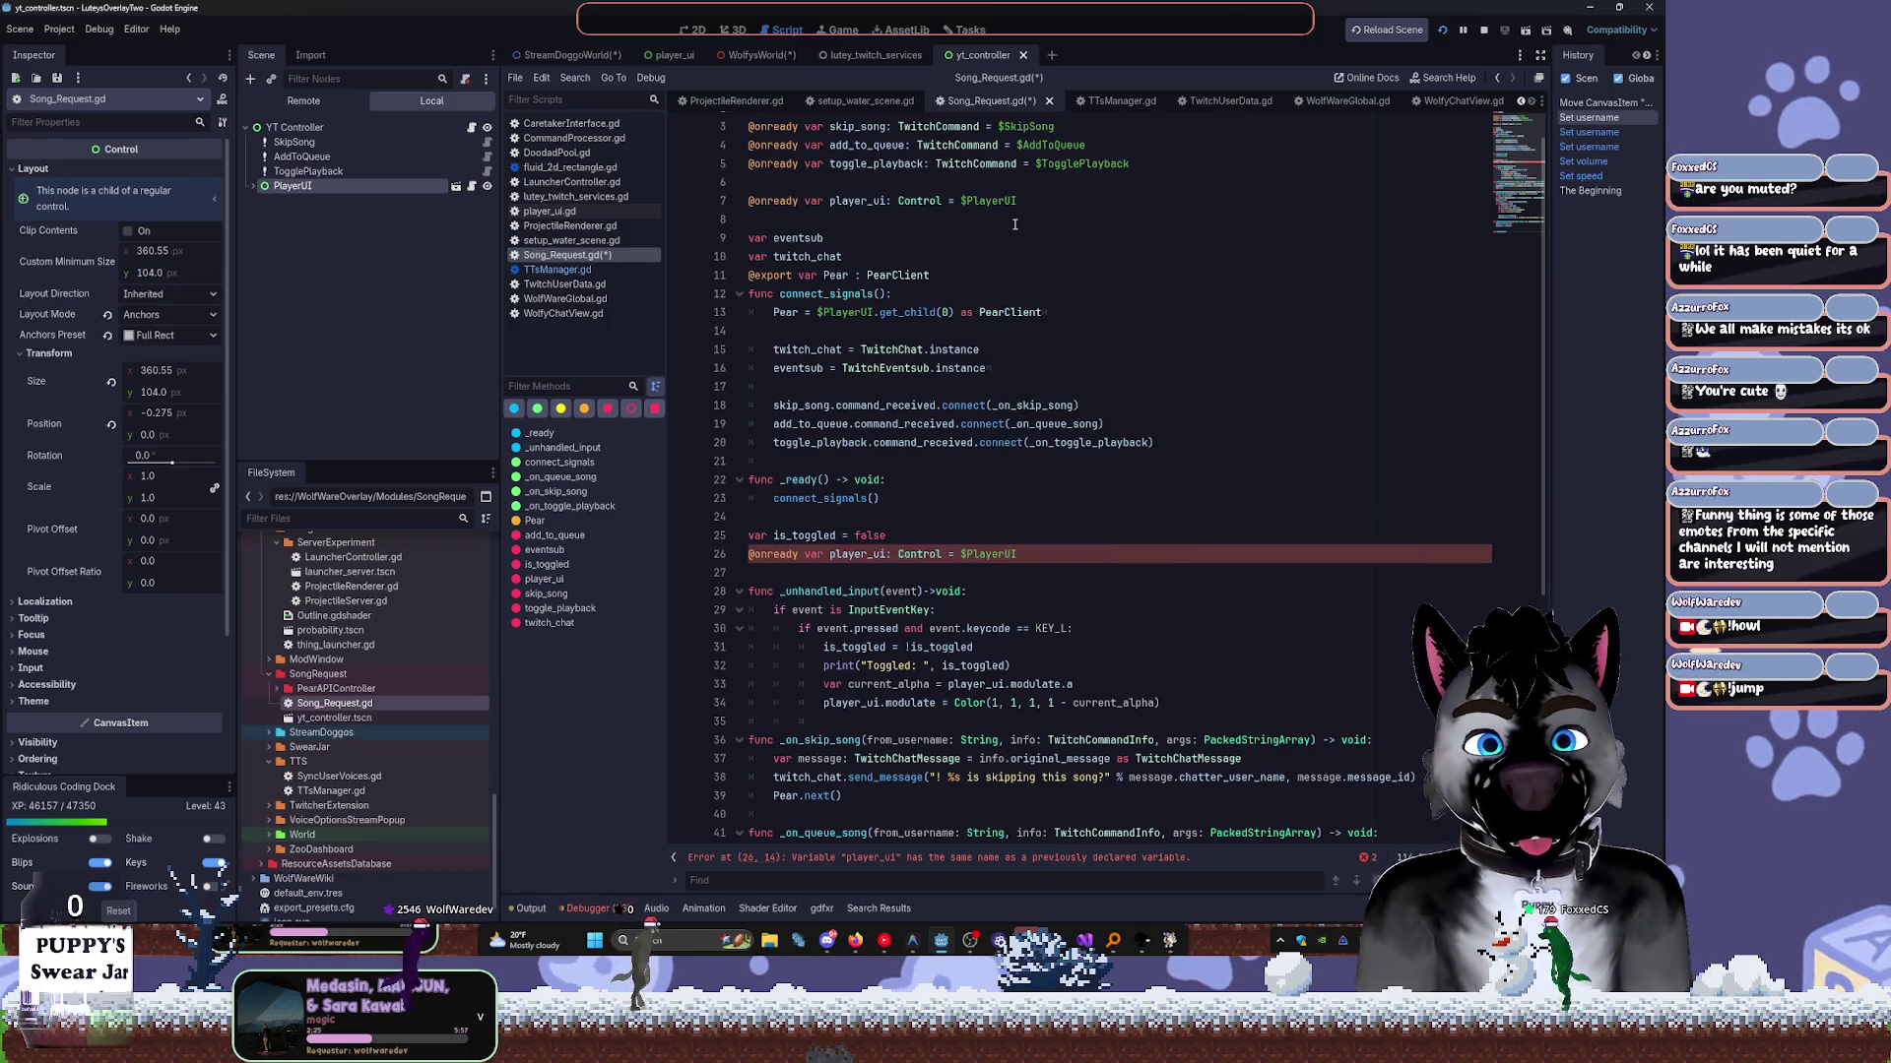
pyautogui.scroll(-7, 991, 591)
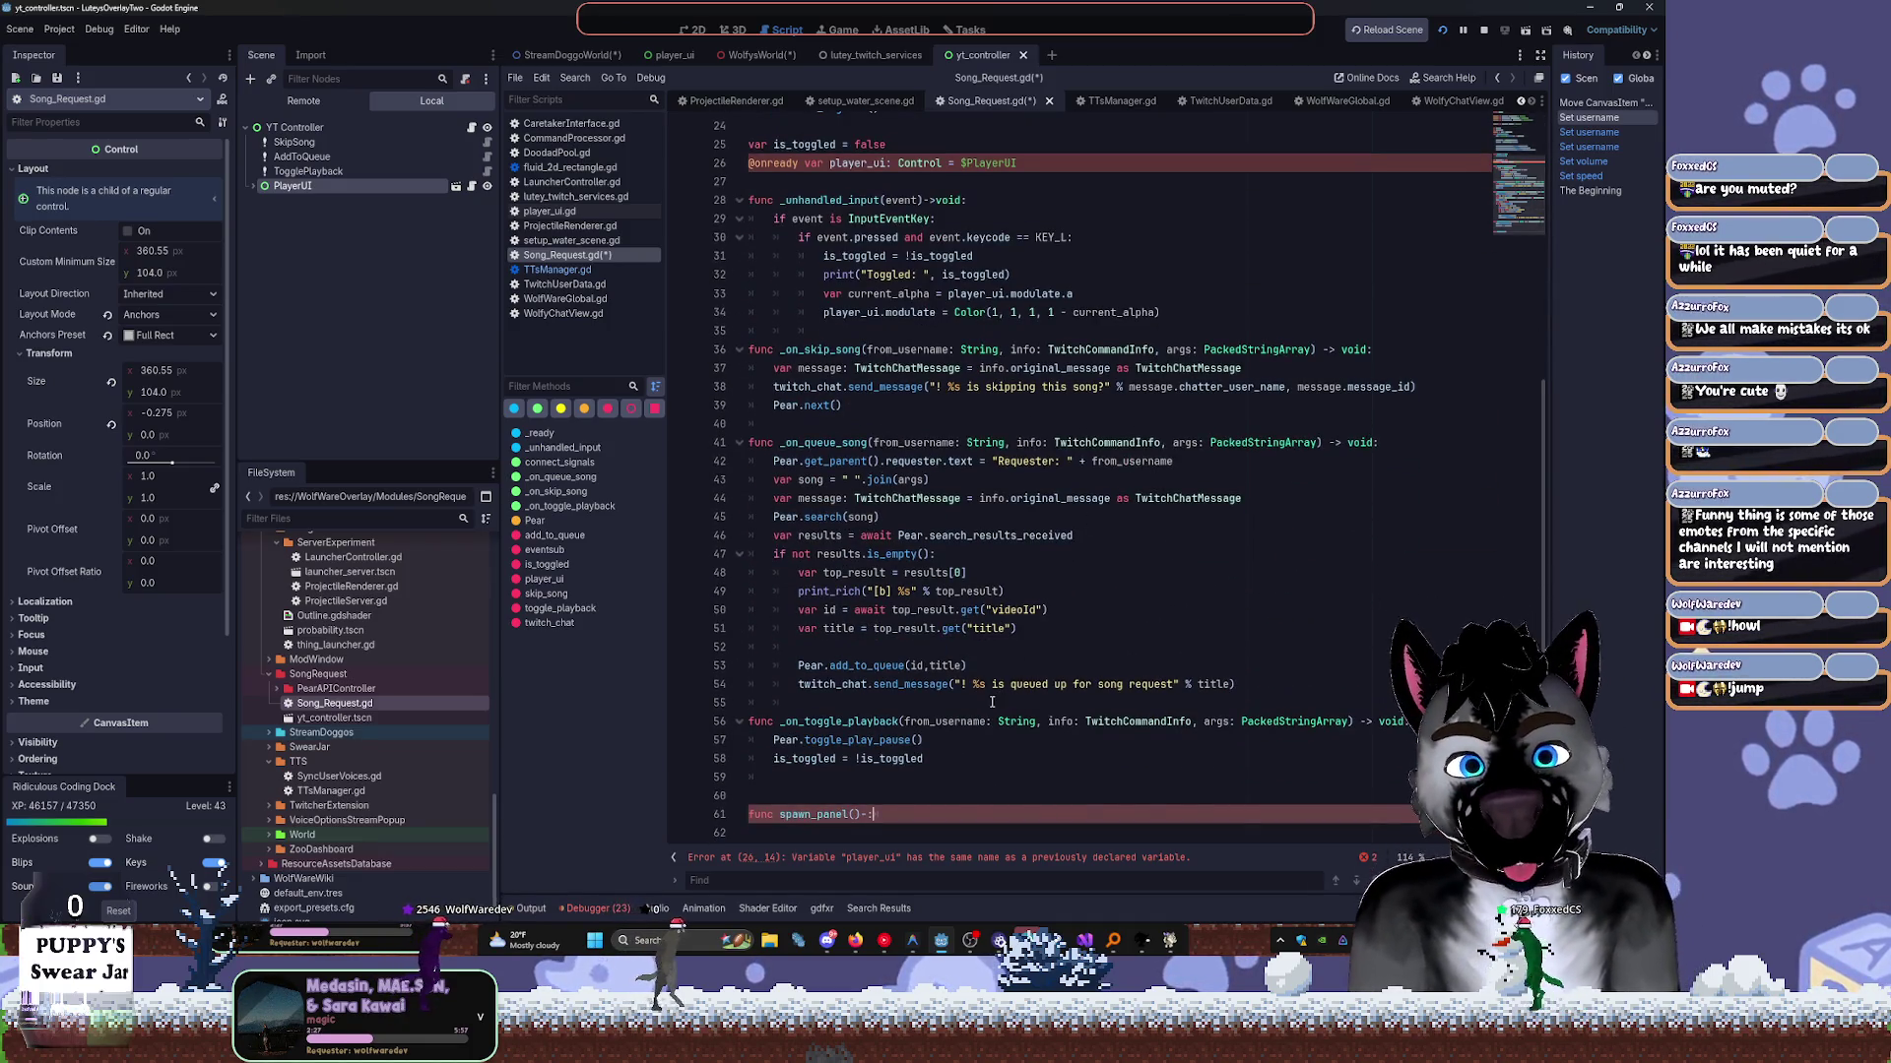
pyautogui.write('> void:')
pyautogui.press('Return')
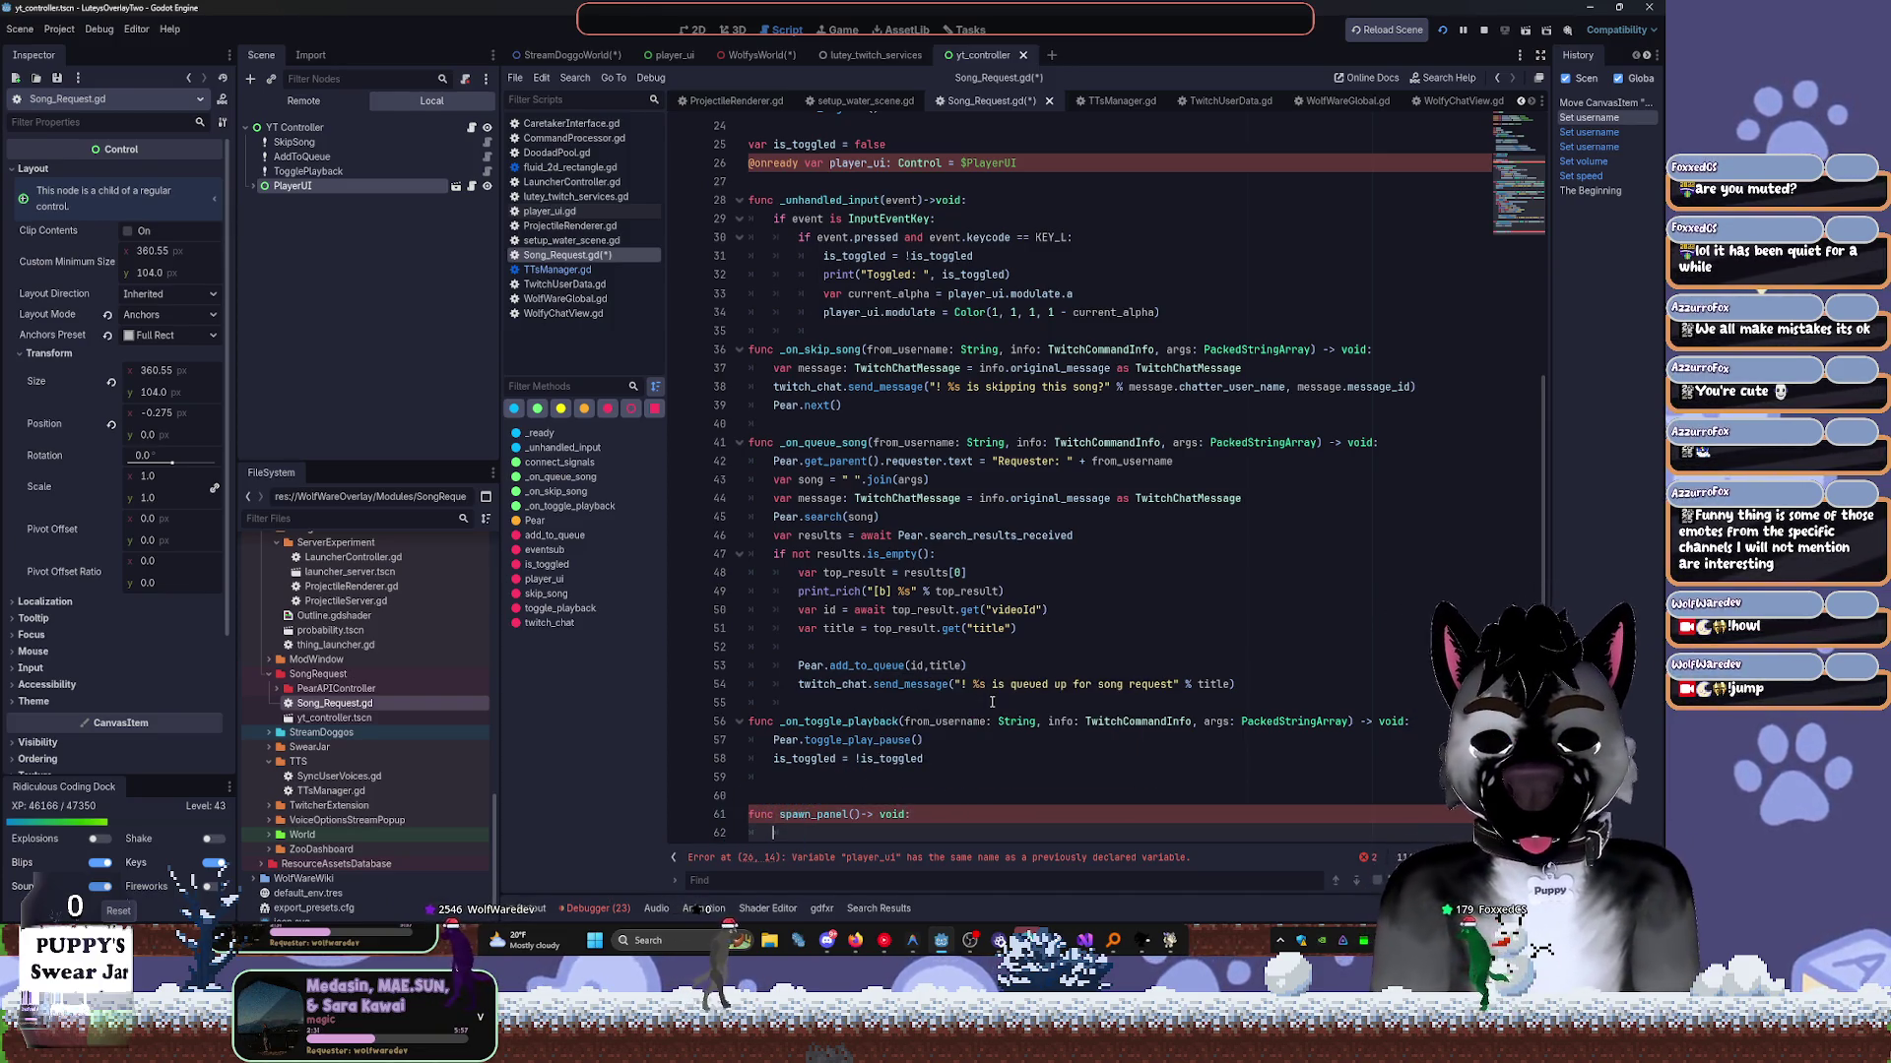
pyautogui.press('F1')
pyautogui.write('tw')
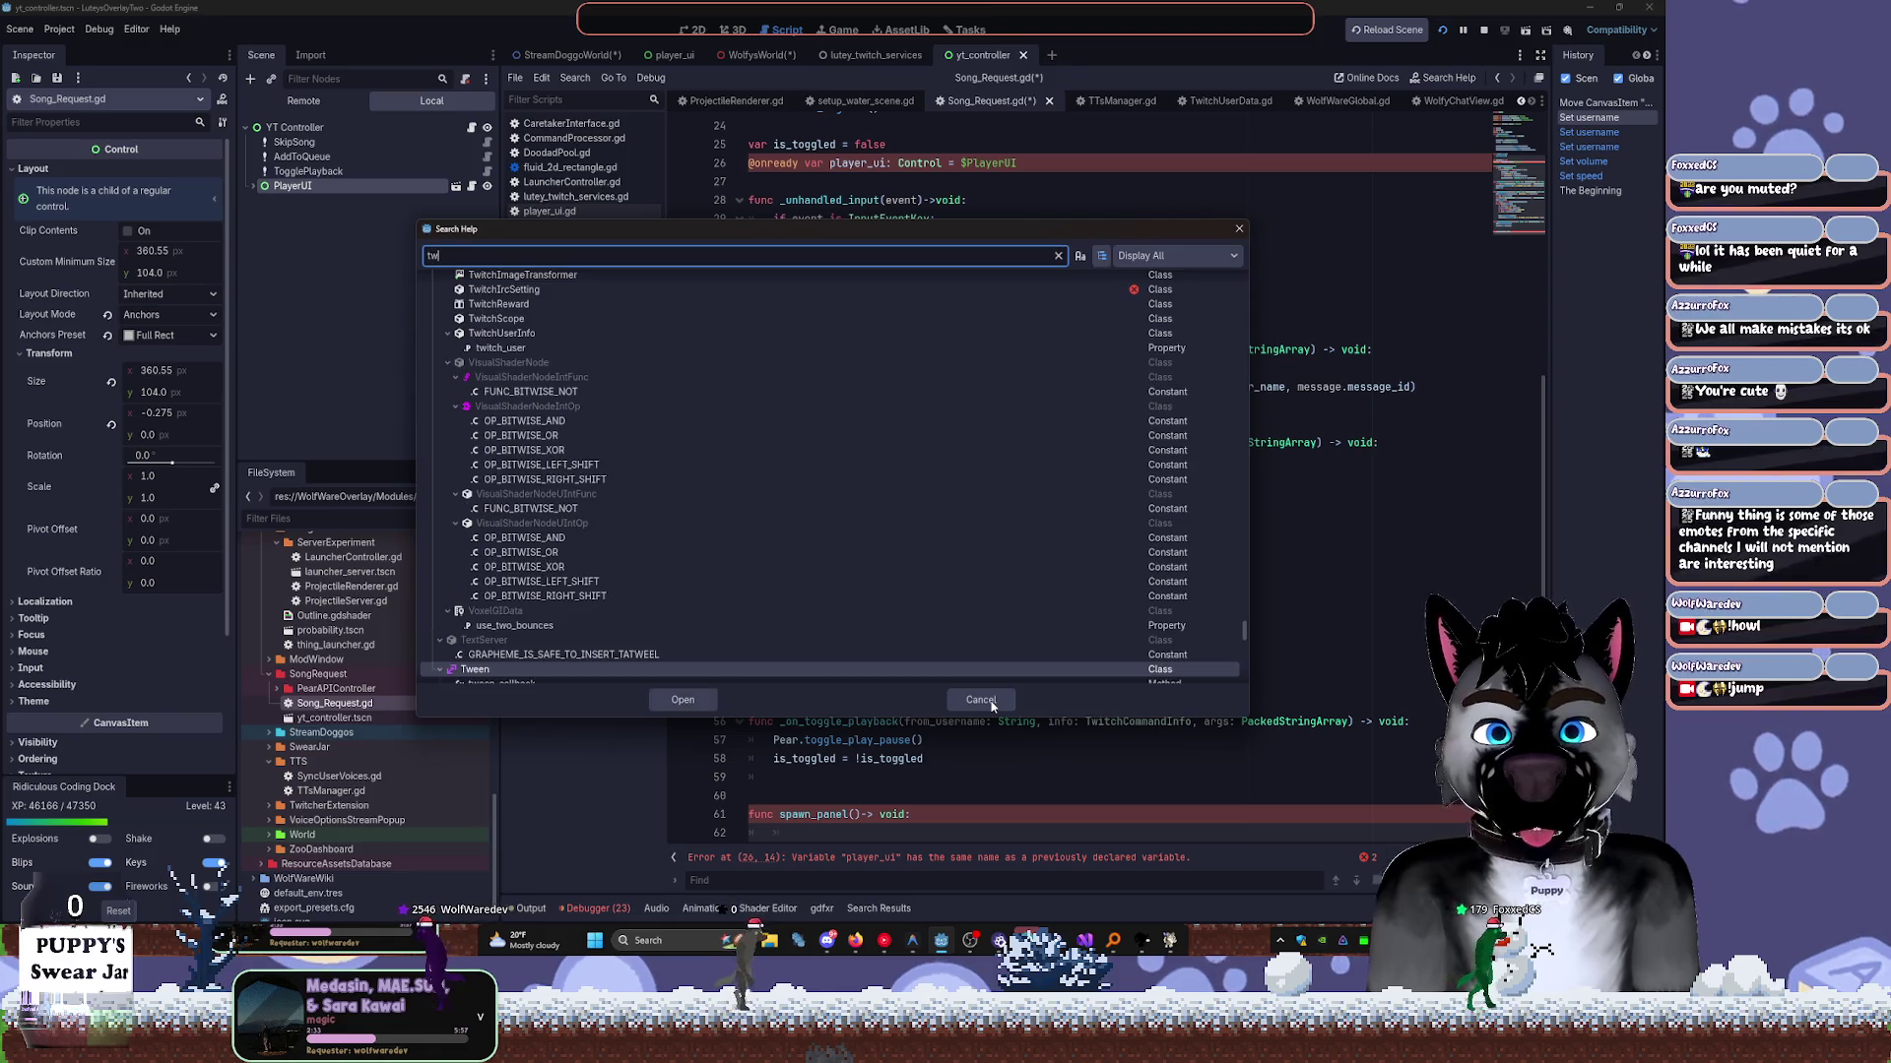
pyautogui.write('een')
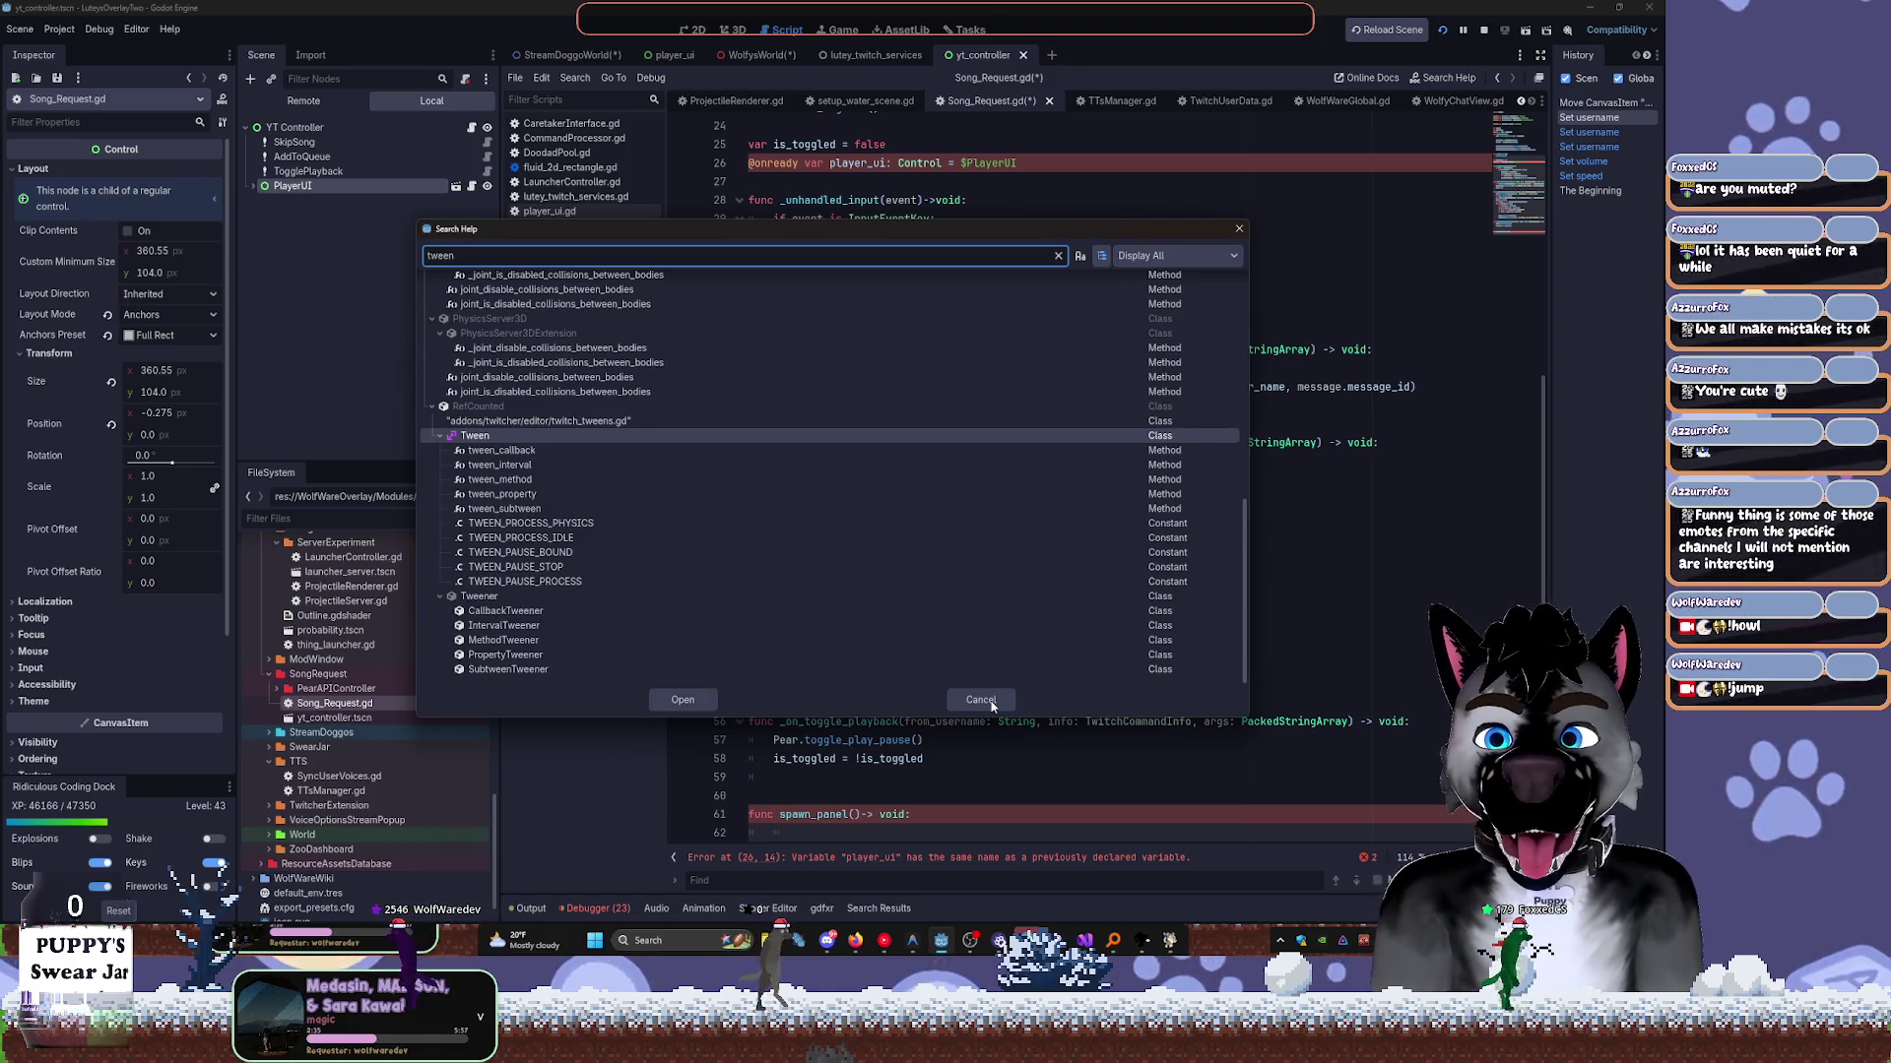
# Copy the Tween class example code into spawn_panel() and indent it into the function body.
pyautogui.press('Return')
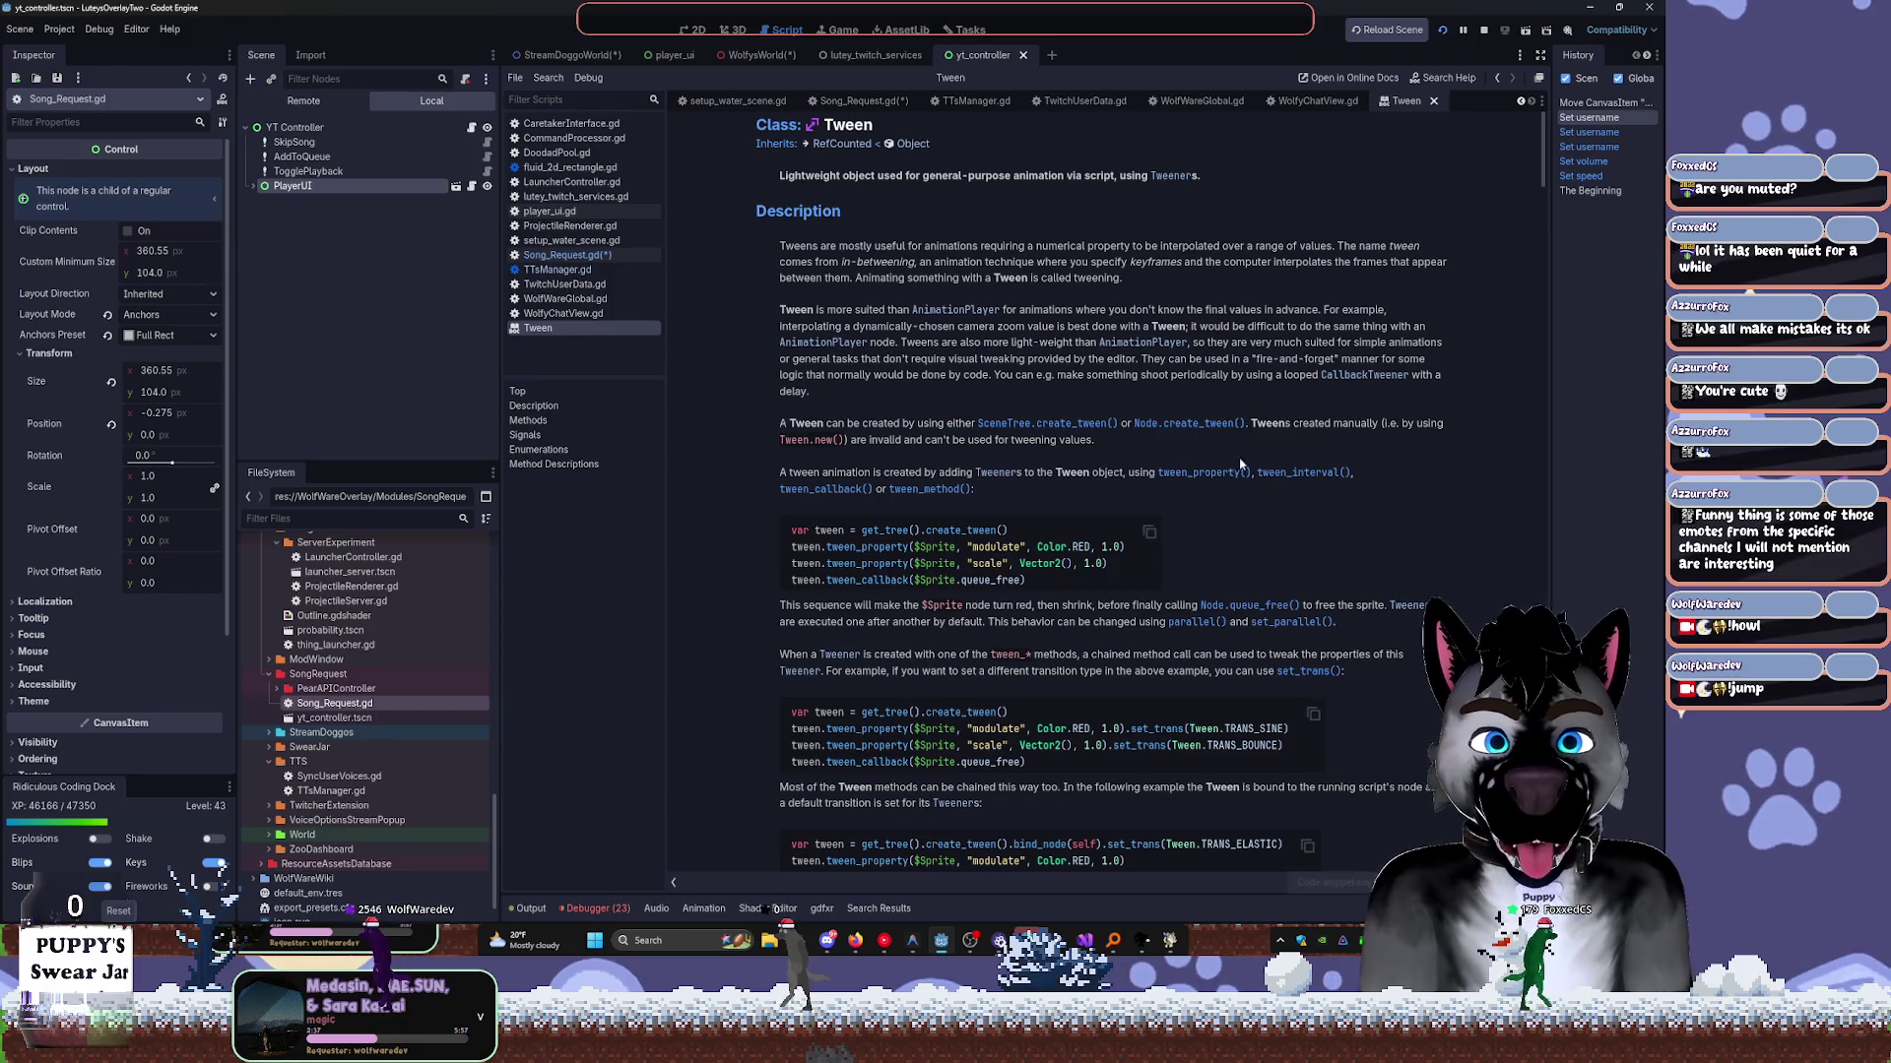
pyautogui.hotkey('alt', 'Left')
pyautogui.click(905, 761)
pyautogui.press('Return')
pyautogui.write('var tween = get_tree().create_tween() tween.tween_property($Sprite, "modulate", Color.RED, 1.0) tween.tween_property($Sprite, "scale", Vector2(), 1.0) tween.tween_callback($Sprite.queue_free)')
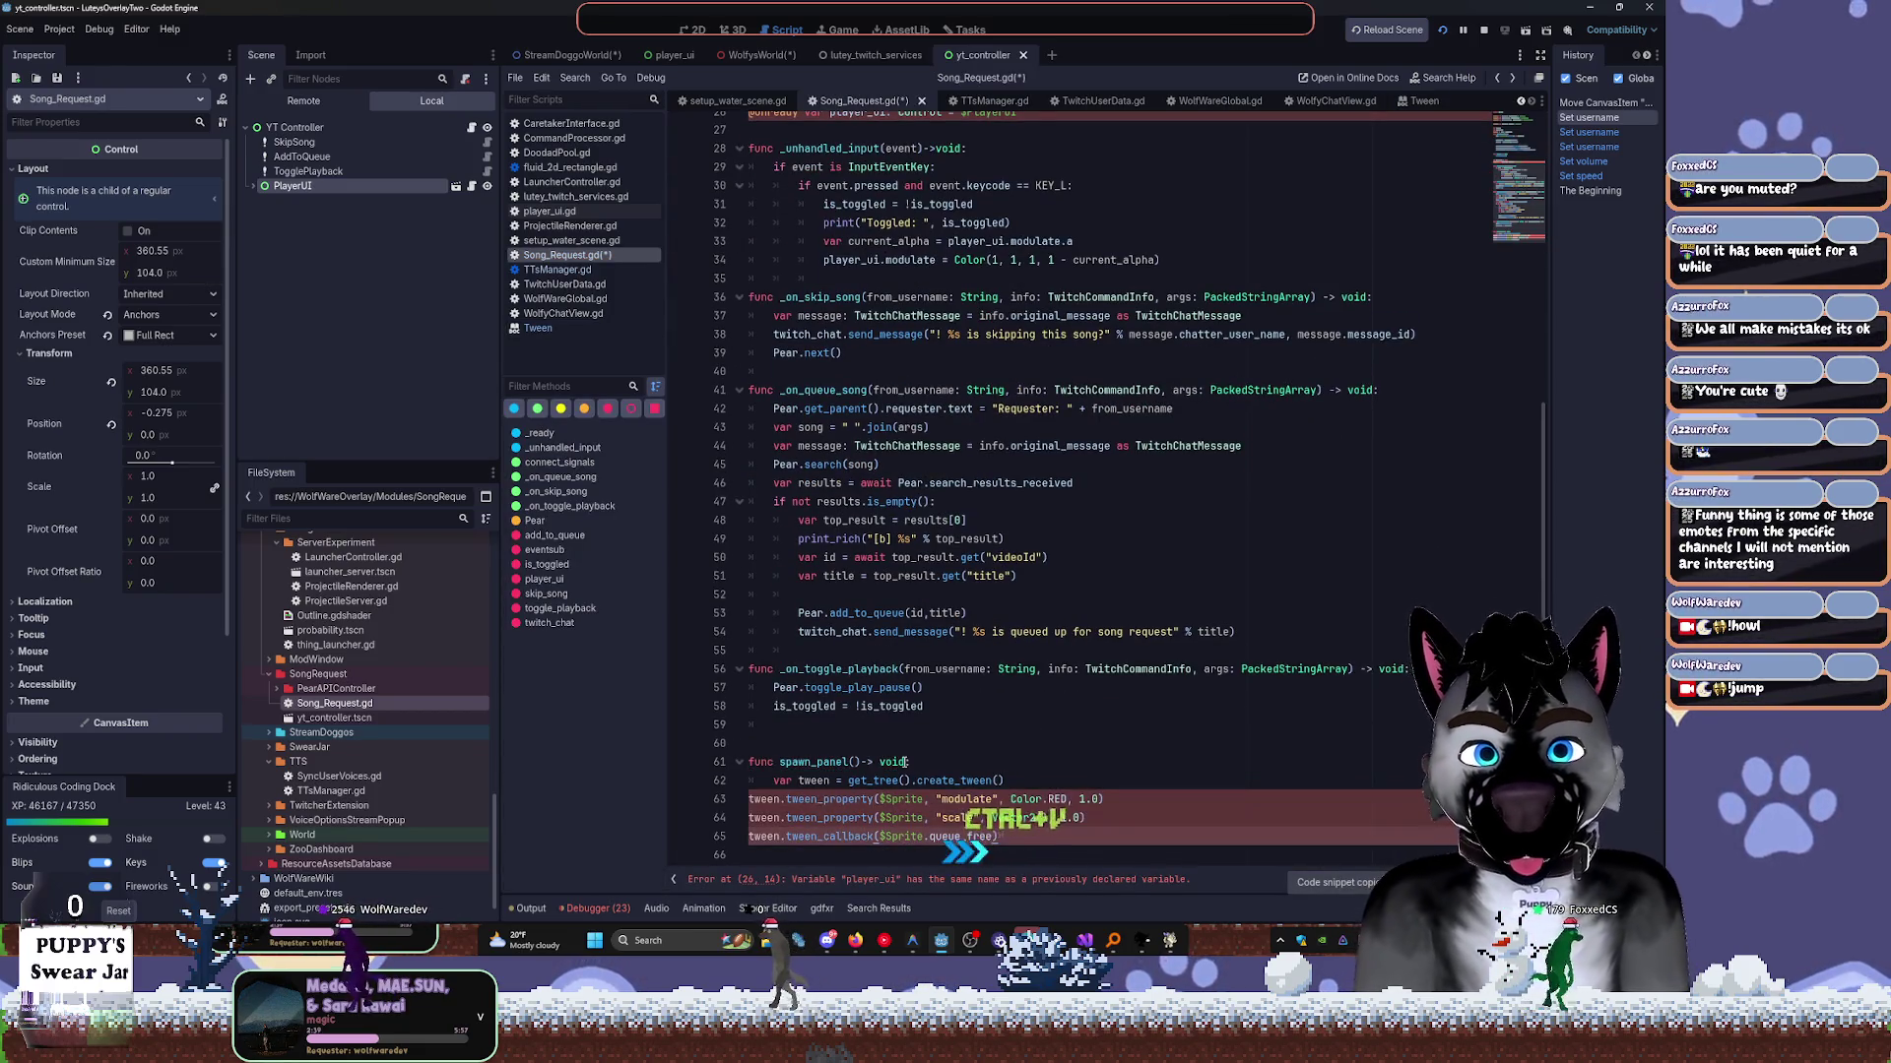
pyautogui.hotkey('shift', 'Up')
pyautogui.hotkey('shift', 'Up')
pyautogui.hotkey('shift', 'Up')
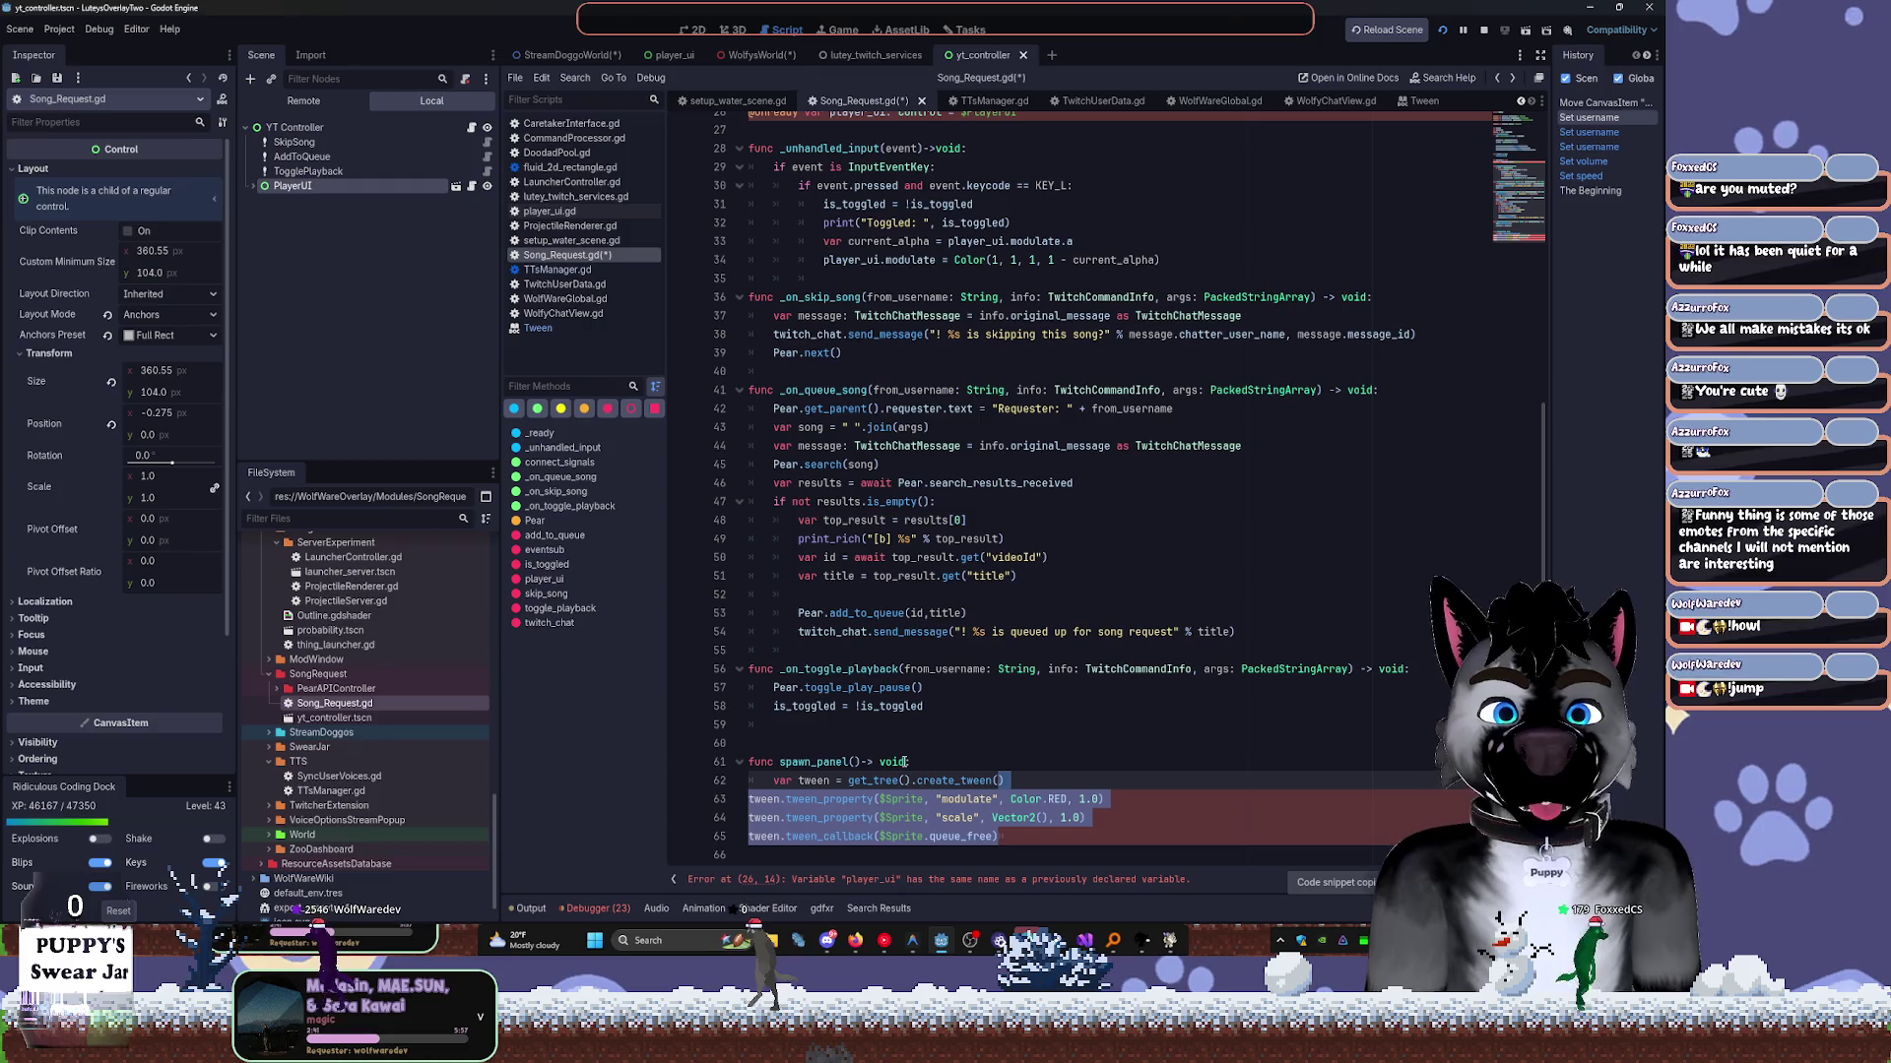
pyautogui.press('Tab')
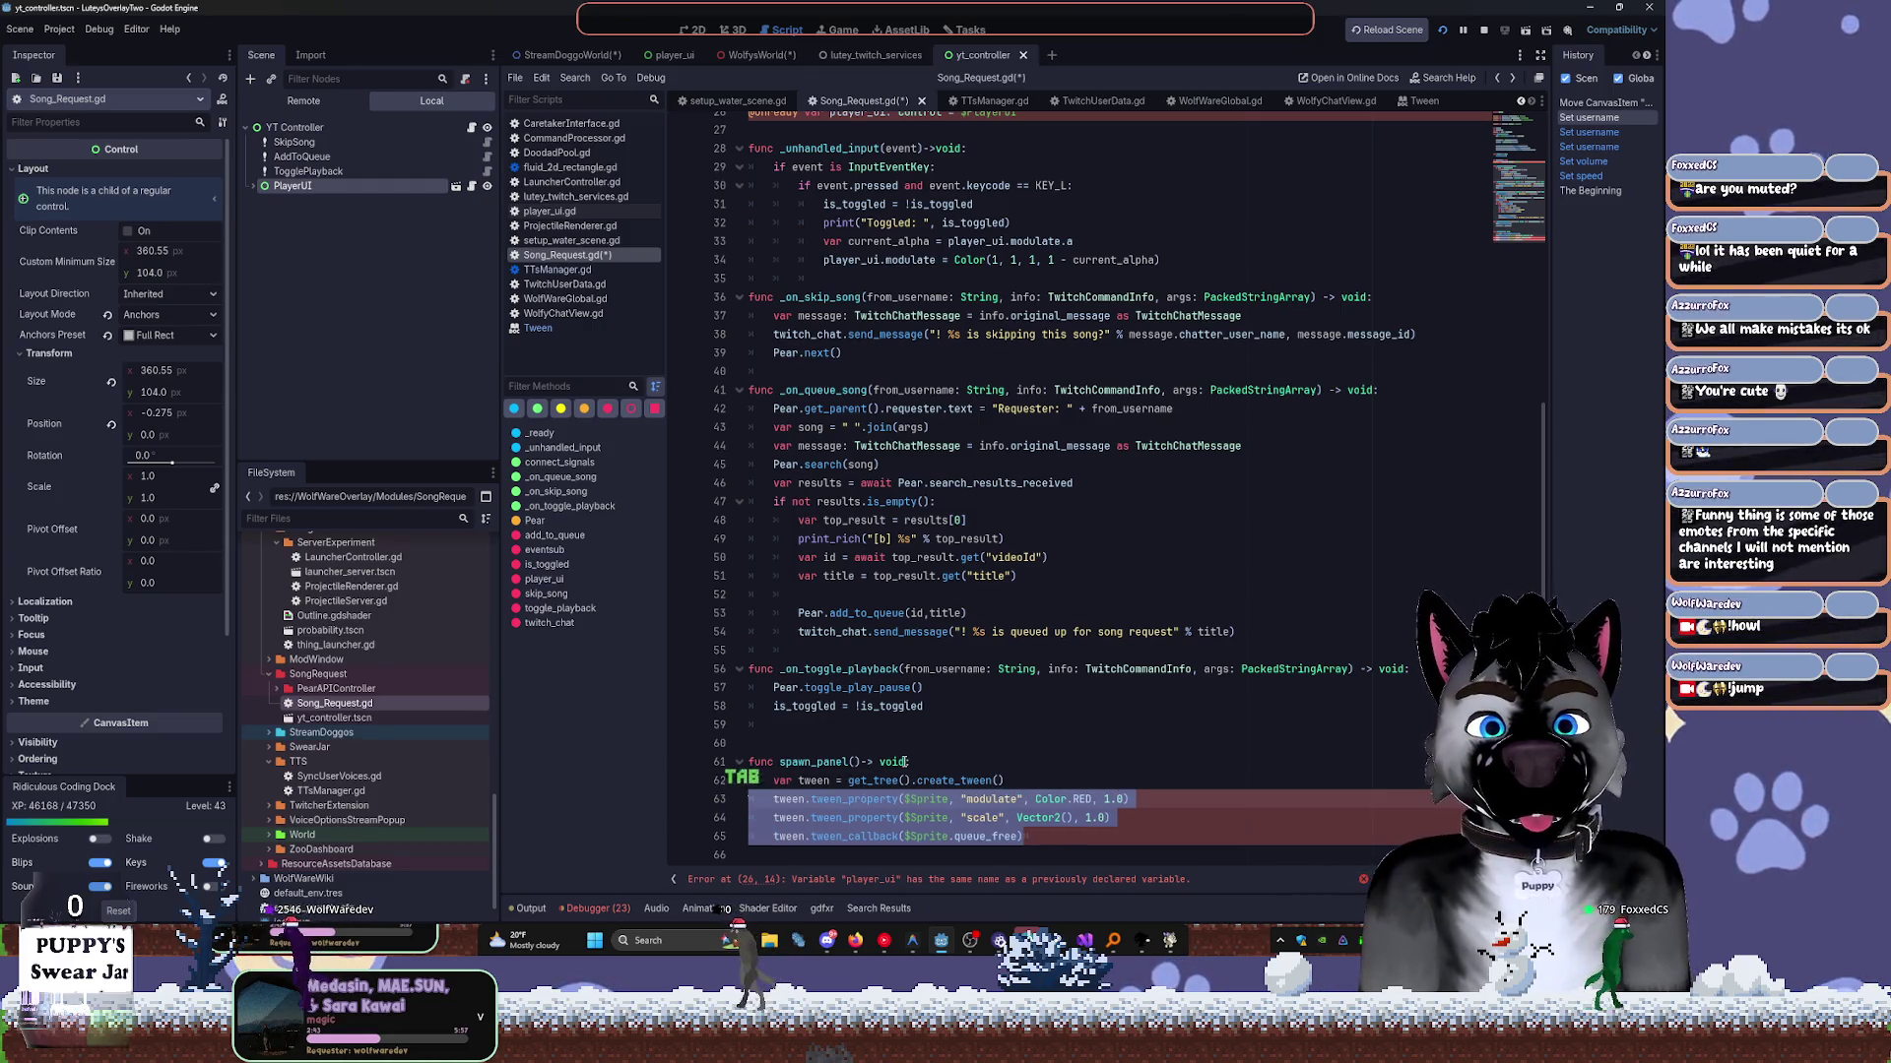
pyautogui.press('Down')
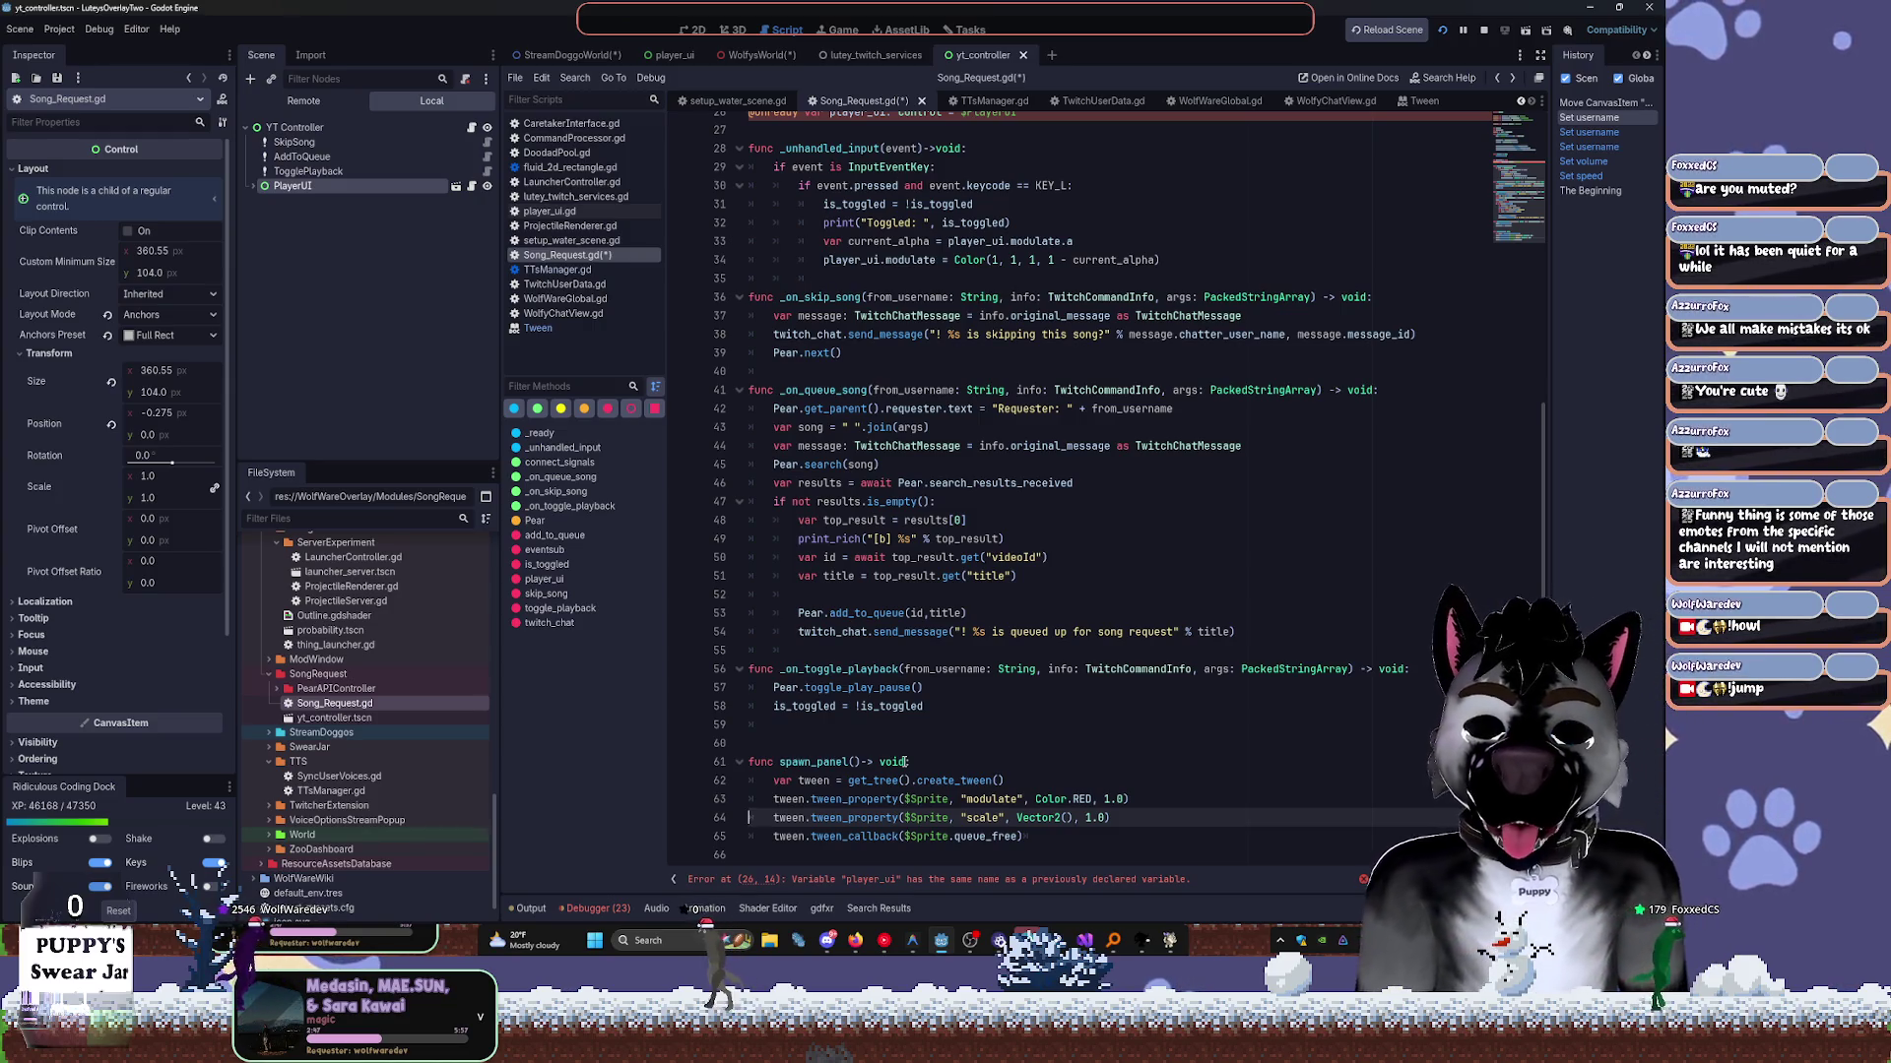
# Check the spawn_panel line, then go back to the yt_controller 2D scene view.
pyautogui.click(906, 763)
pyautogui.rightClick(905, 764)
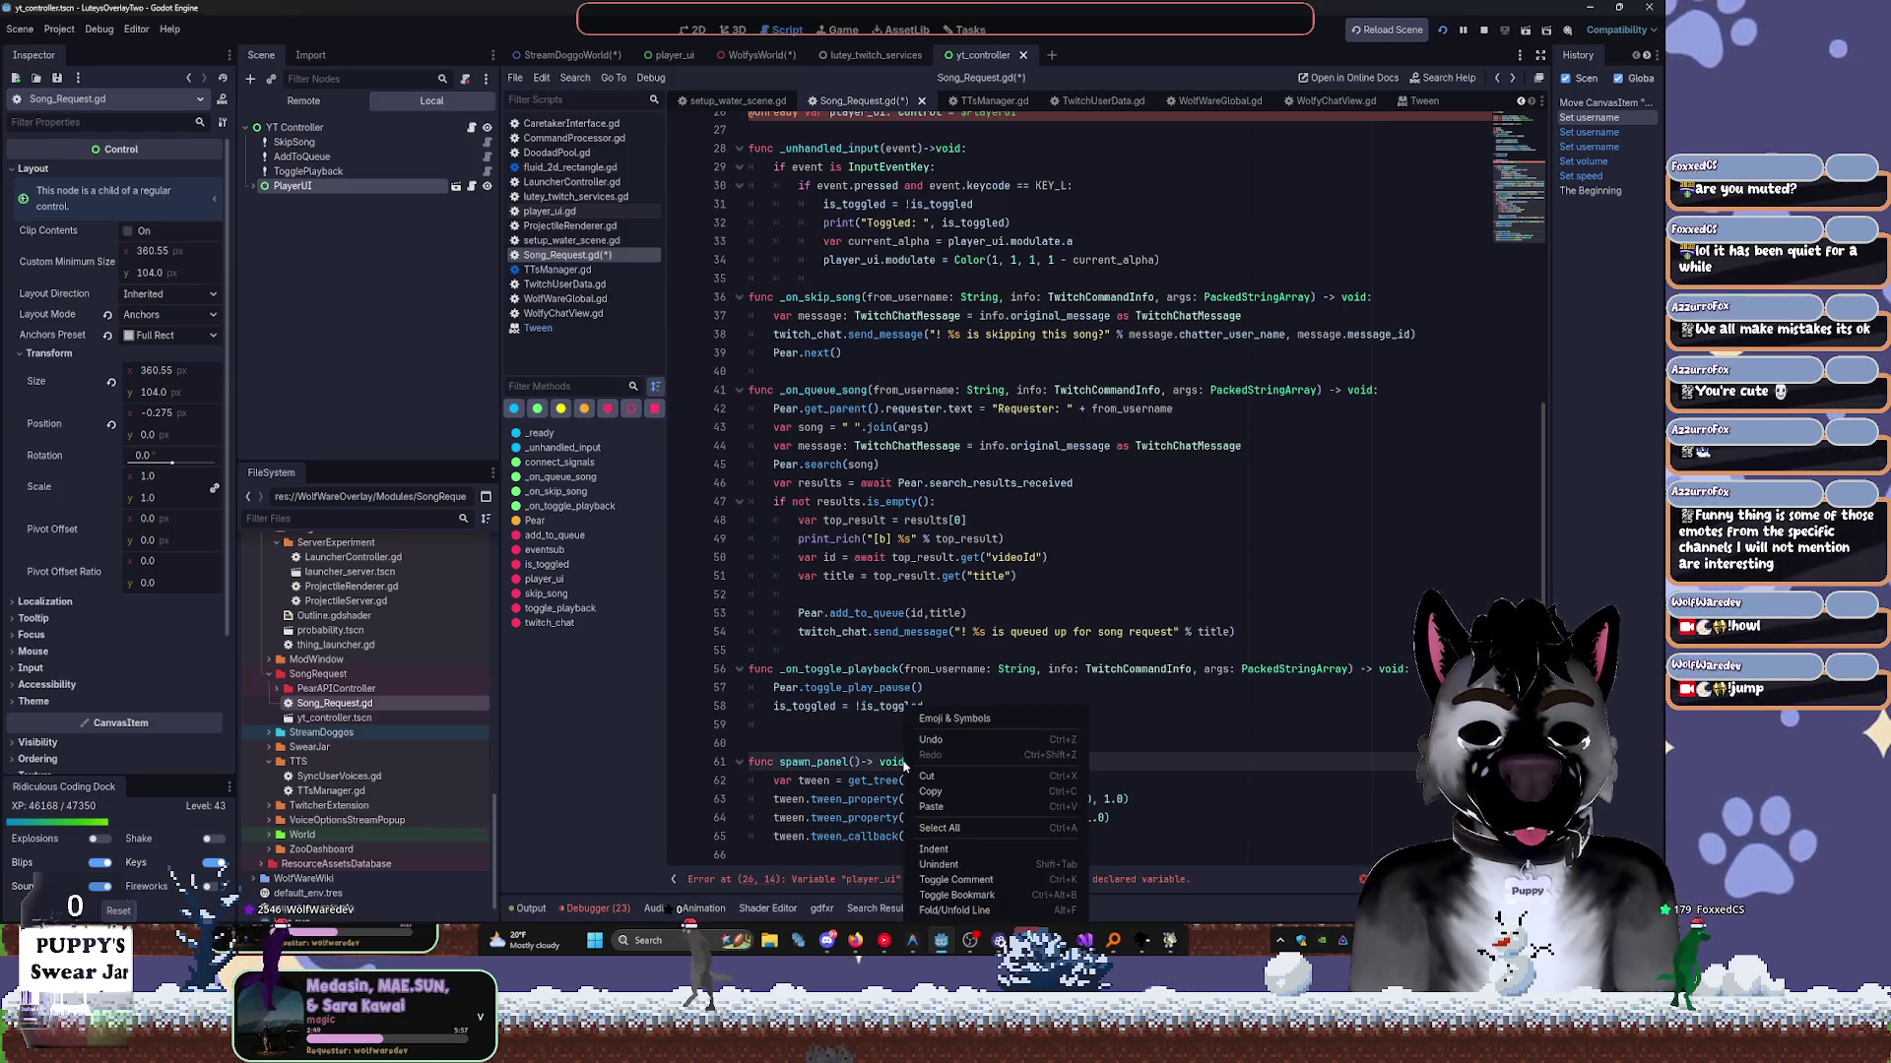
pyautogui.press('Escape')
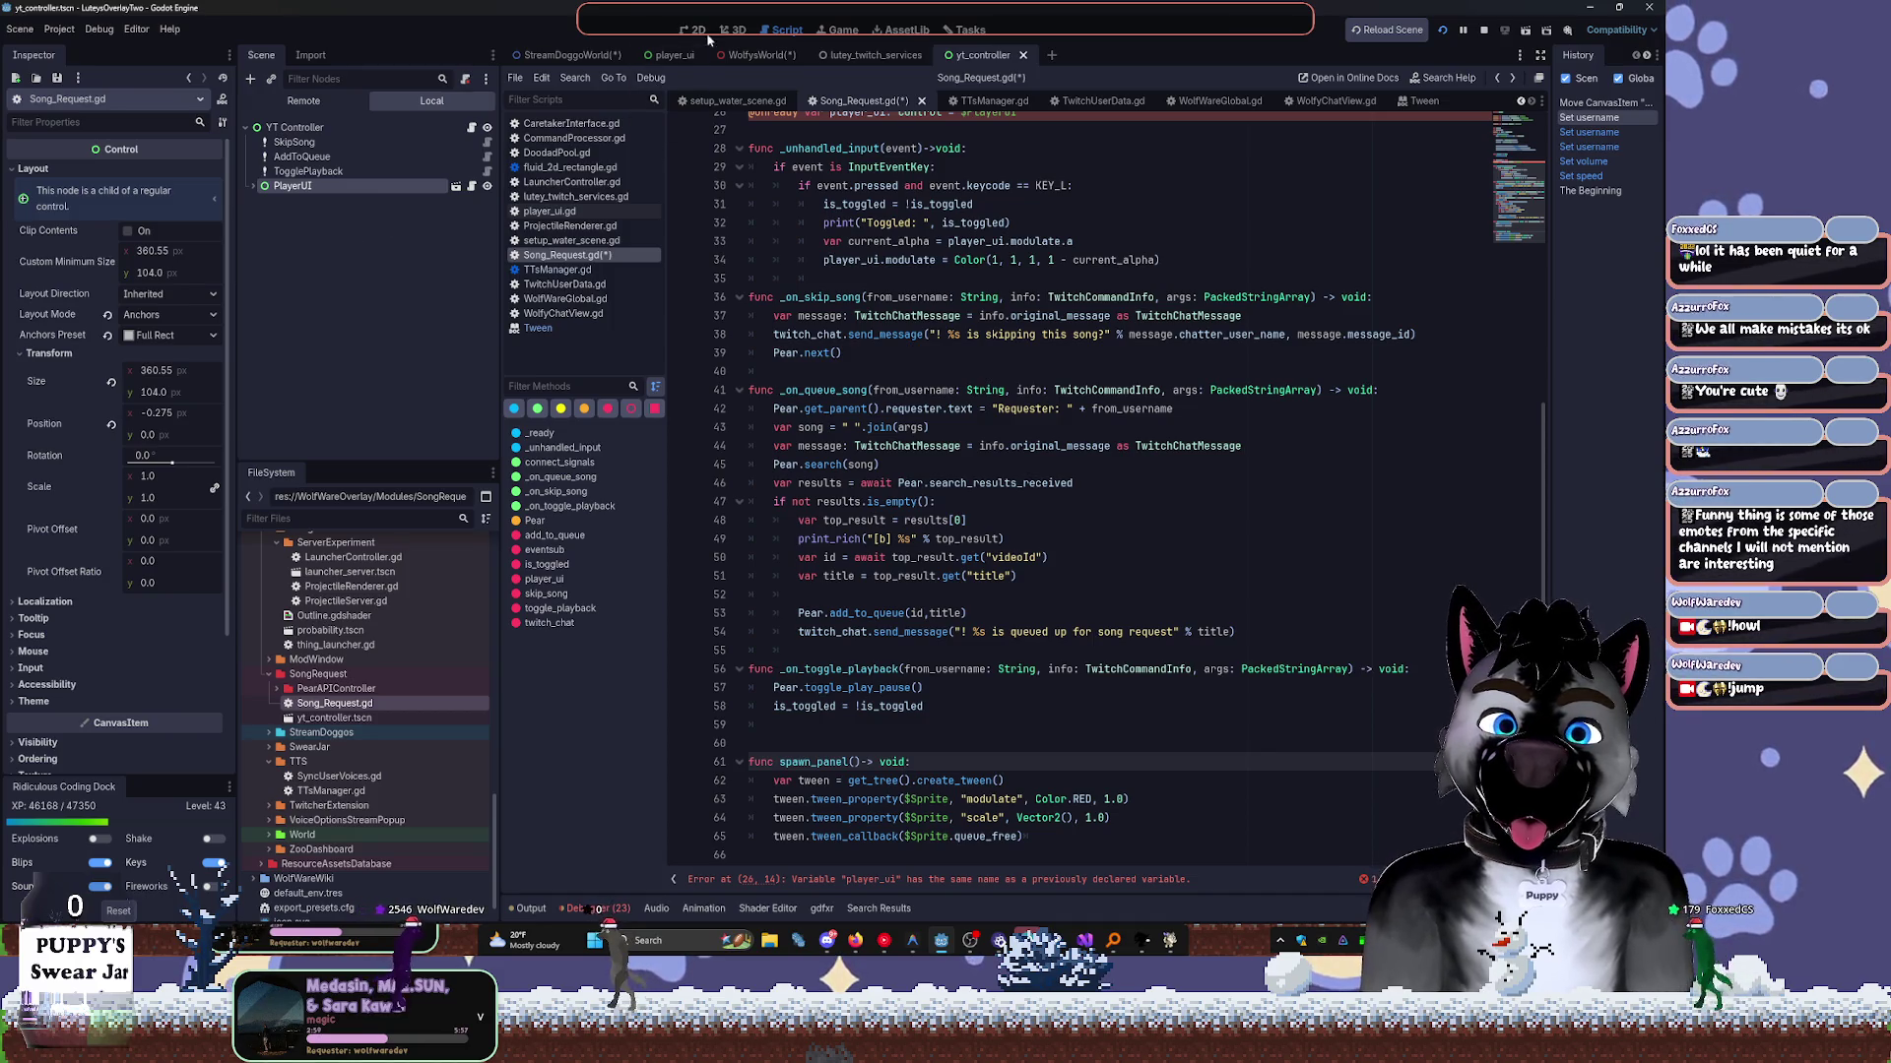
pyautogui.click(704, 32)
# Reset PlayerUI's x position to 0 and save the yt_controller scene.
pyautogui.click(370, 187)
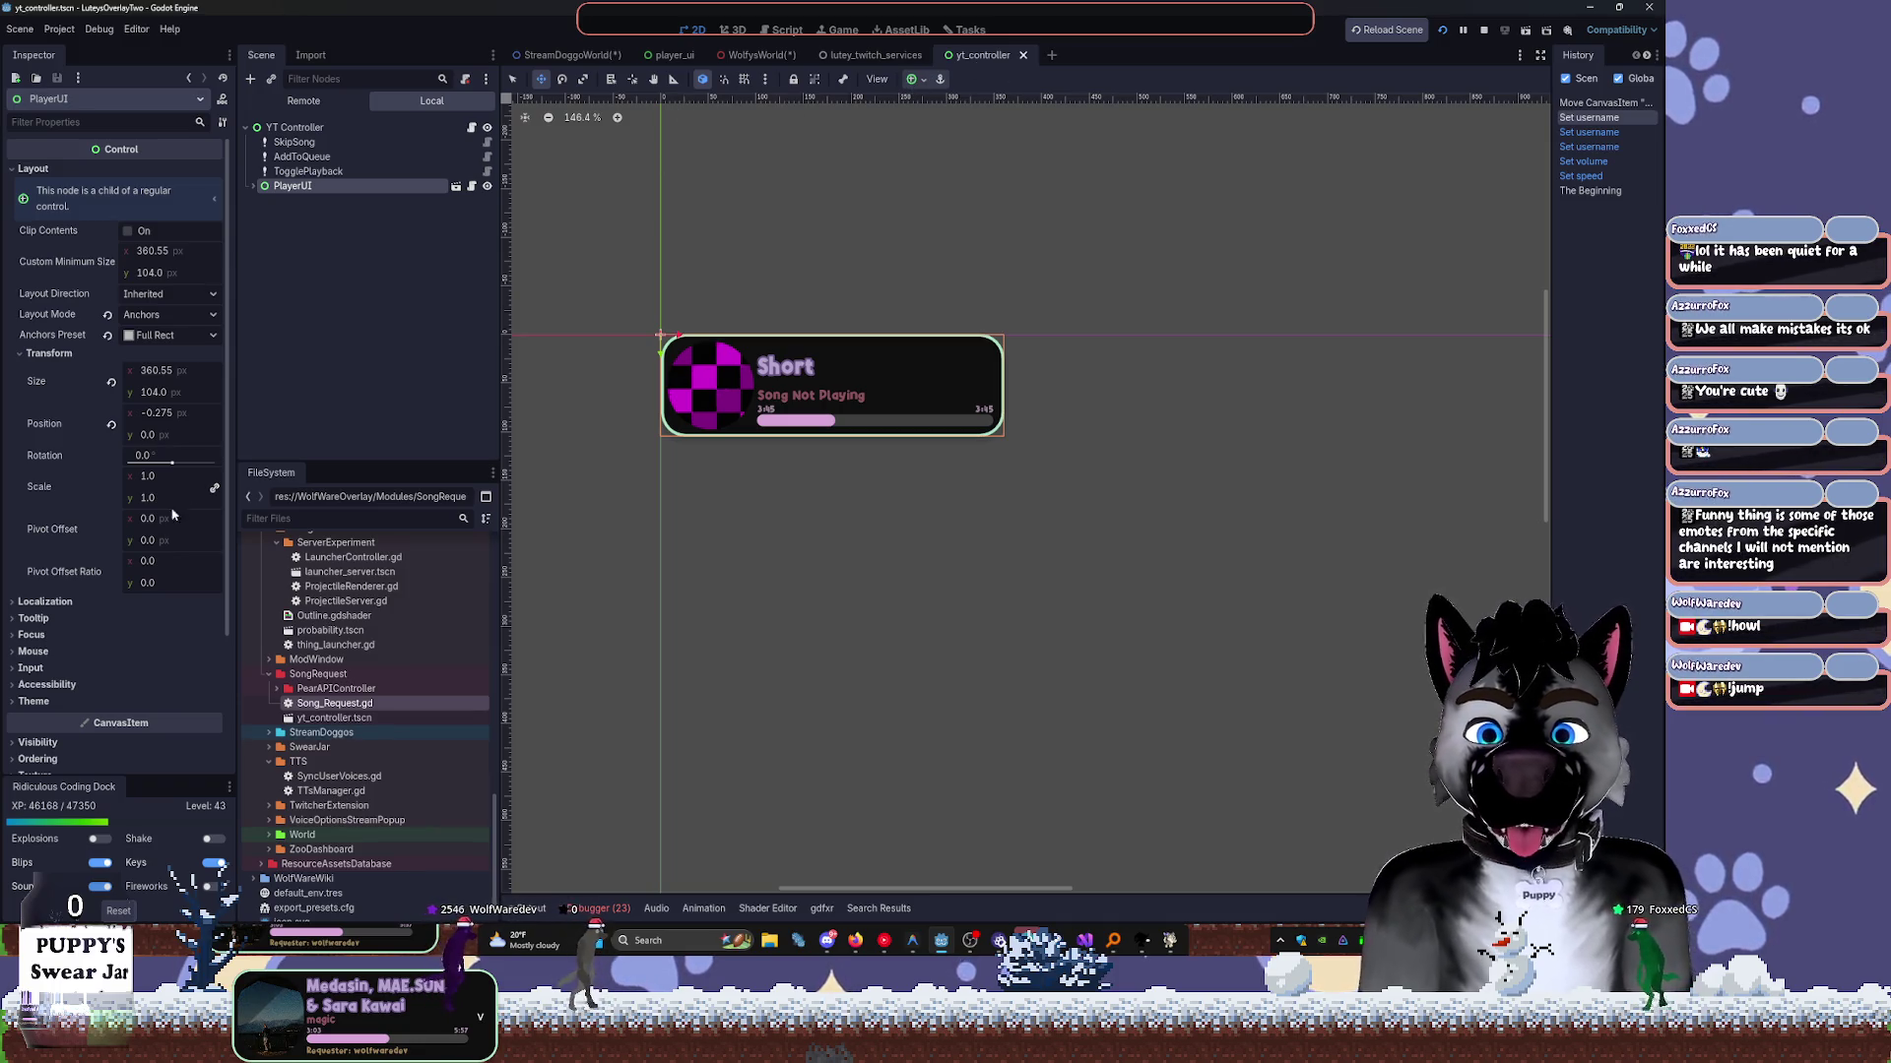
pyautogui.click(110, 425)
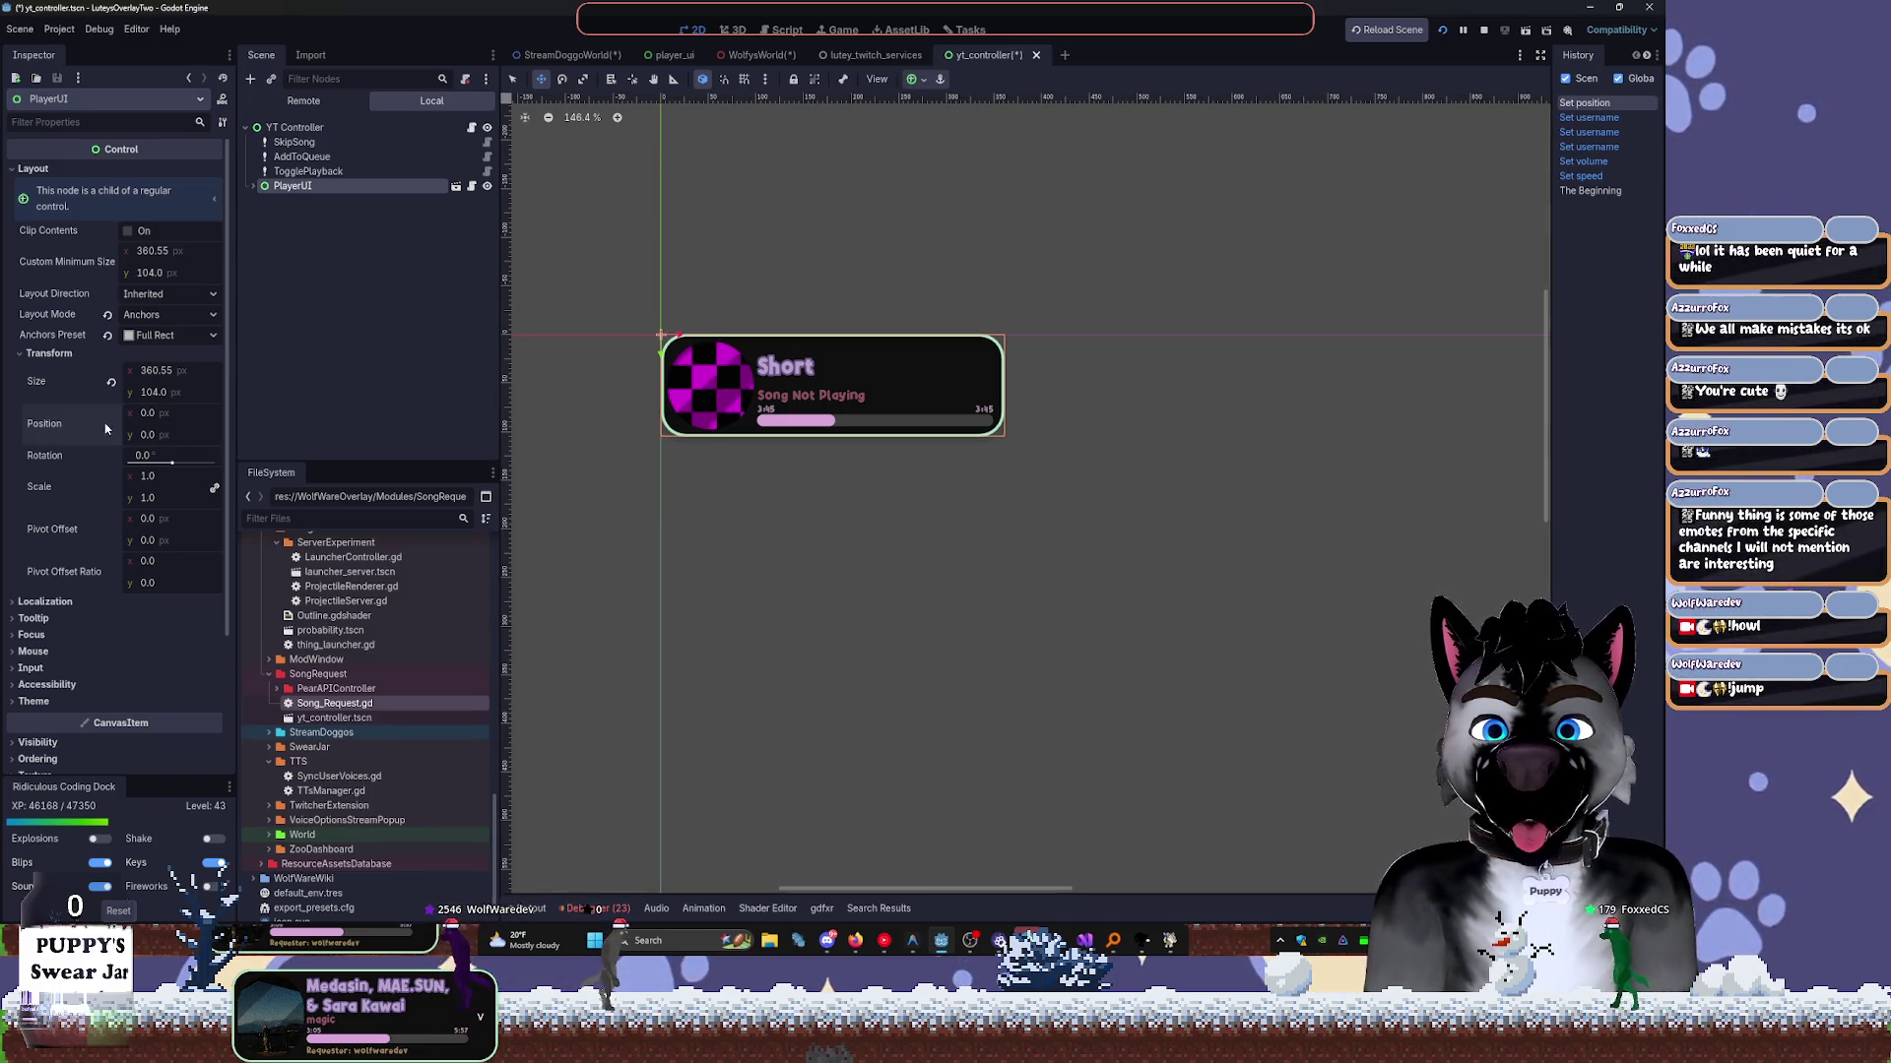
pyautogui.hotkey('ctrl', 's')
# Add 'player_ui.position = Vector2.ZERO' at the top of spawn_panel() and save Song_Request.gd.
pyautogui.hotkey('ctrl', 'F3')
pyautogui.scroll(-1, 915, 714)
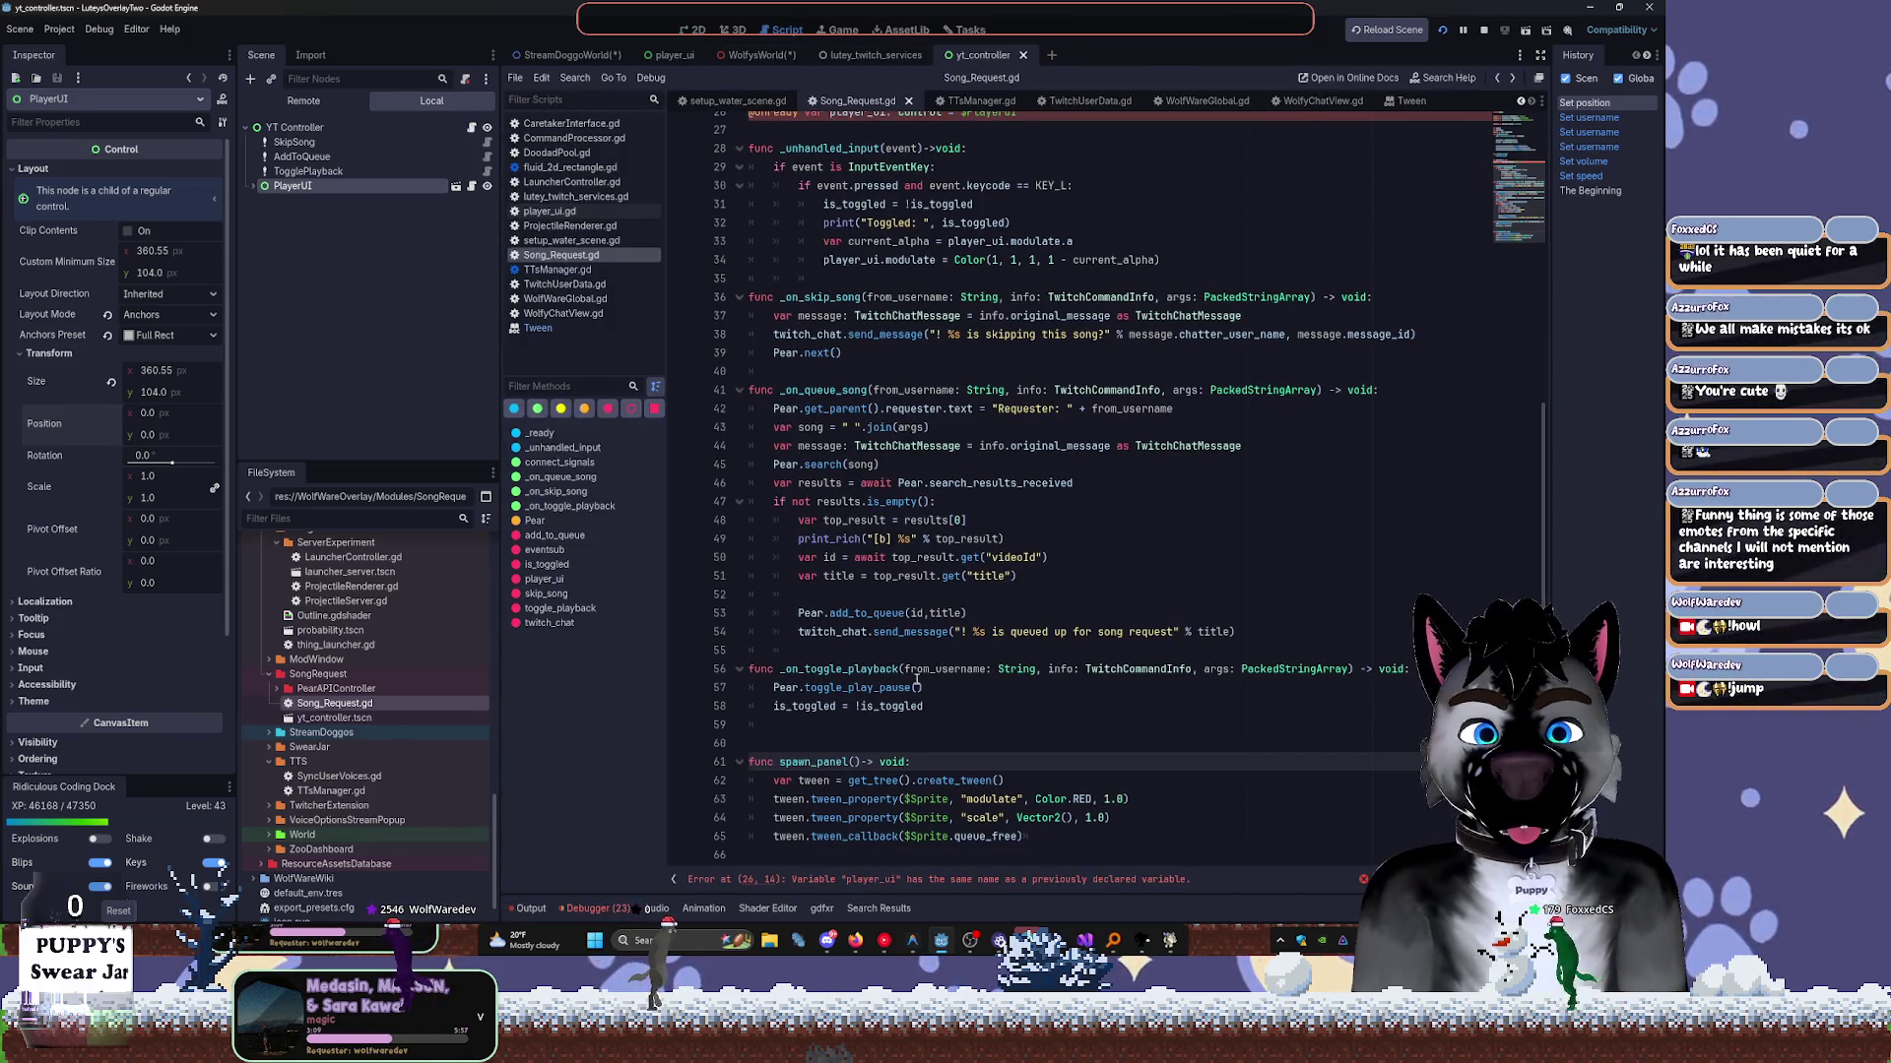
pyautogui.press('Return')
pyautogui.write('player_ui.')
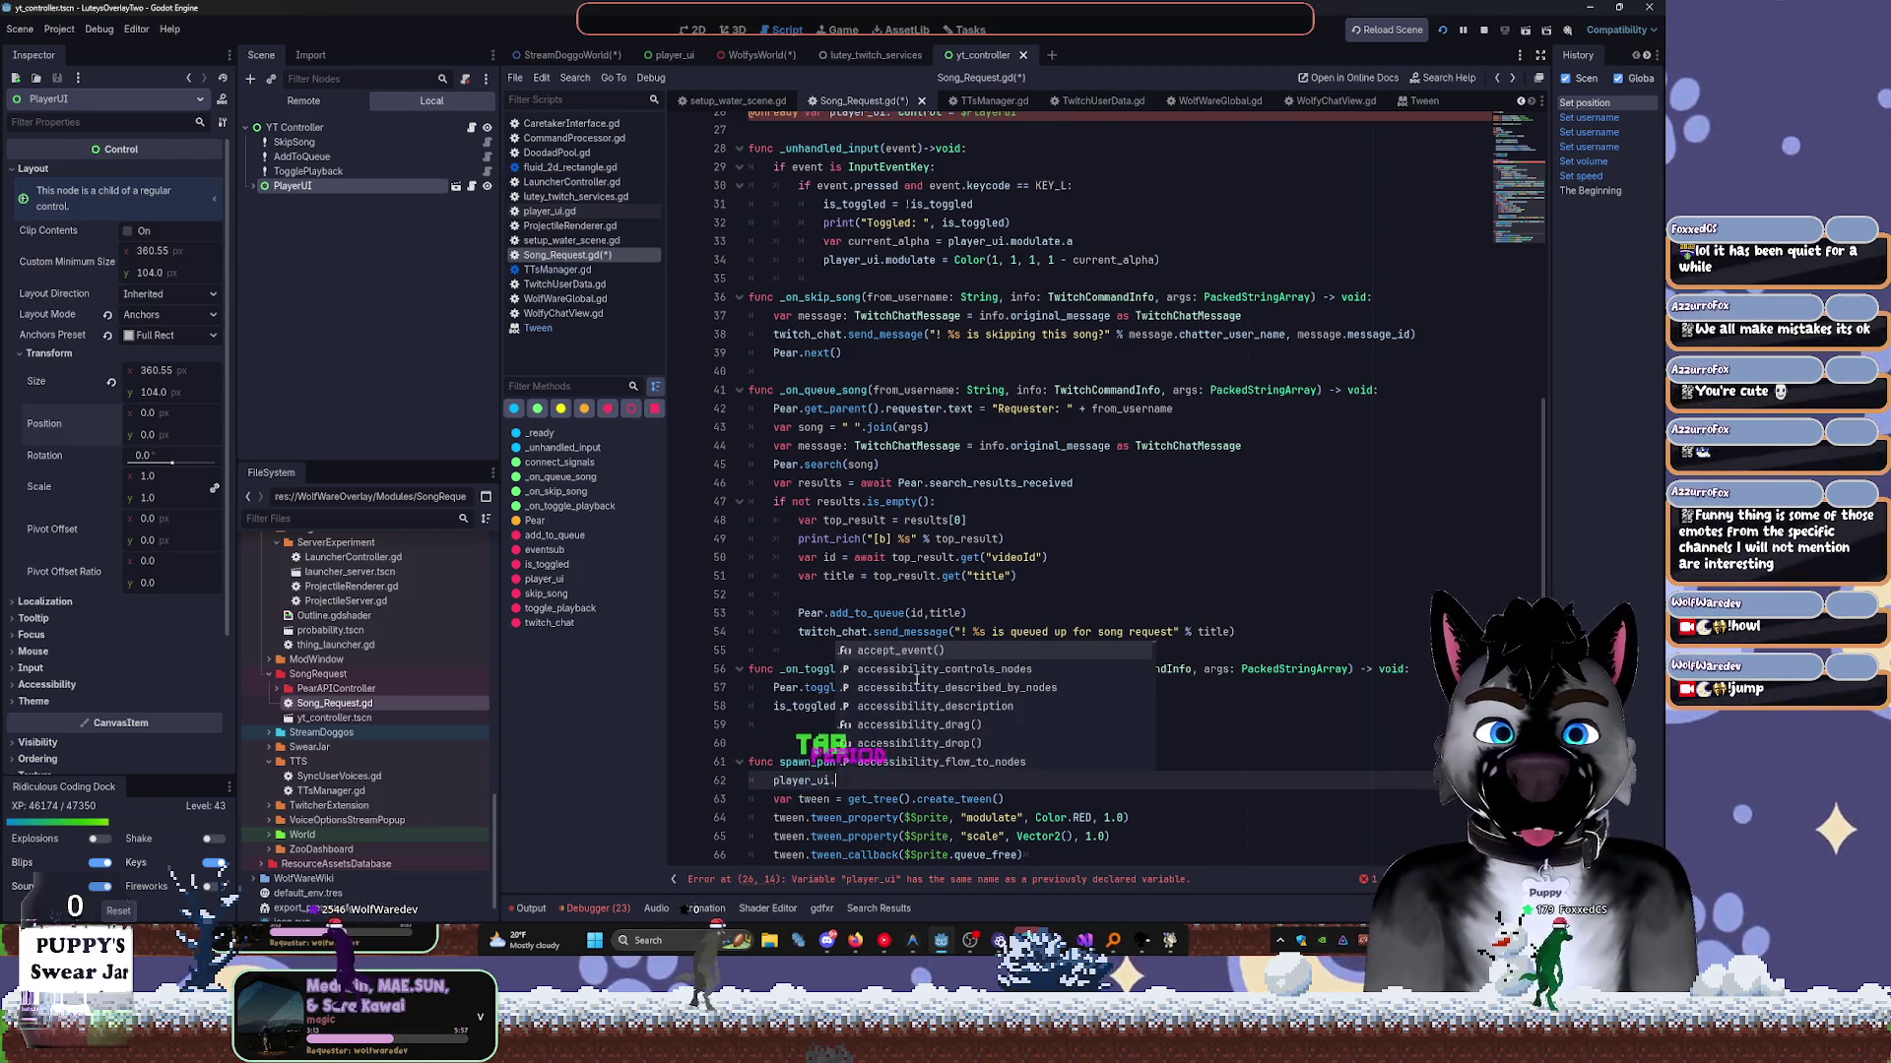
pyautogui.write('pos')
pyautogui.press('Tab')
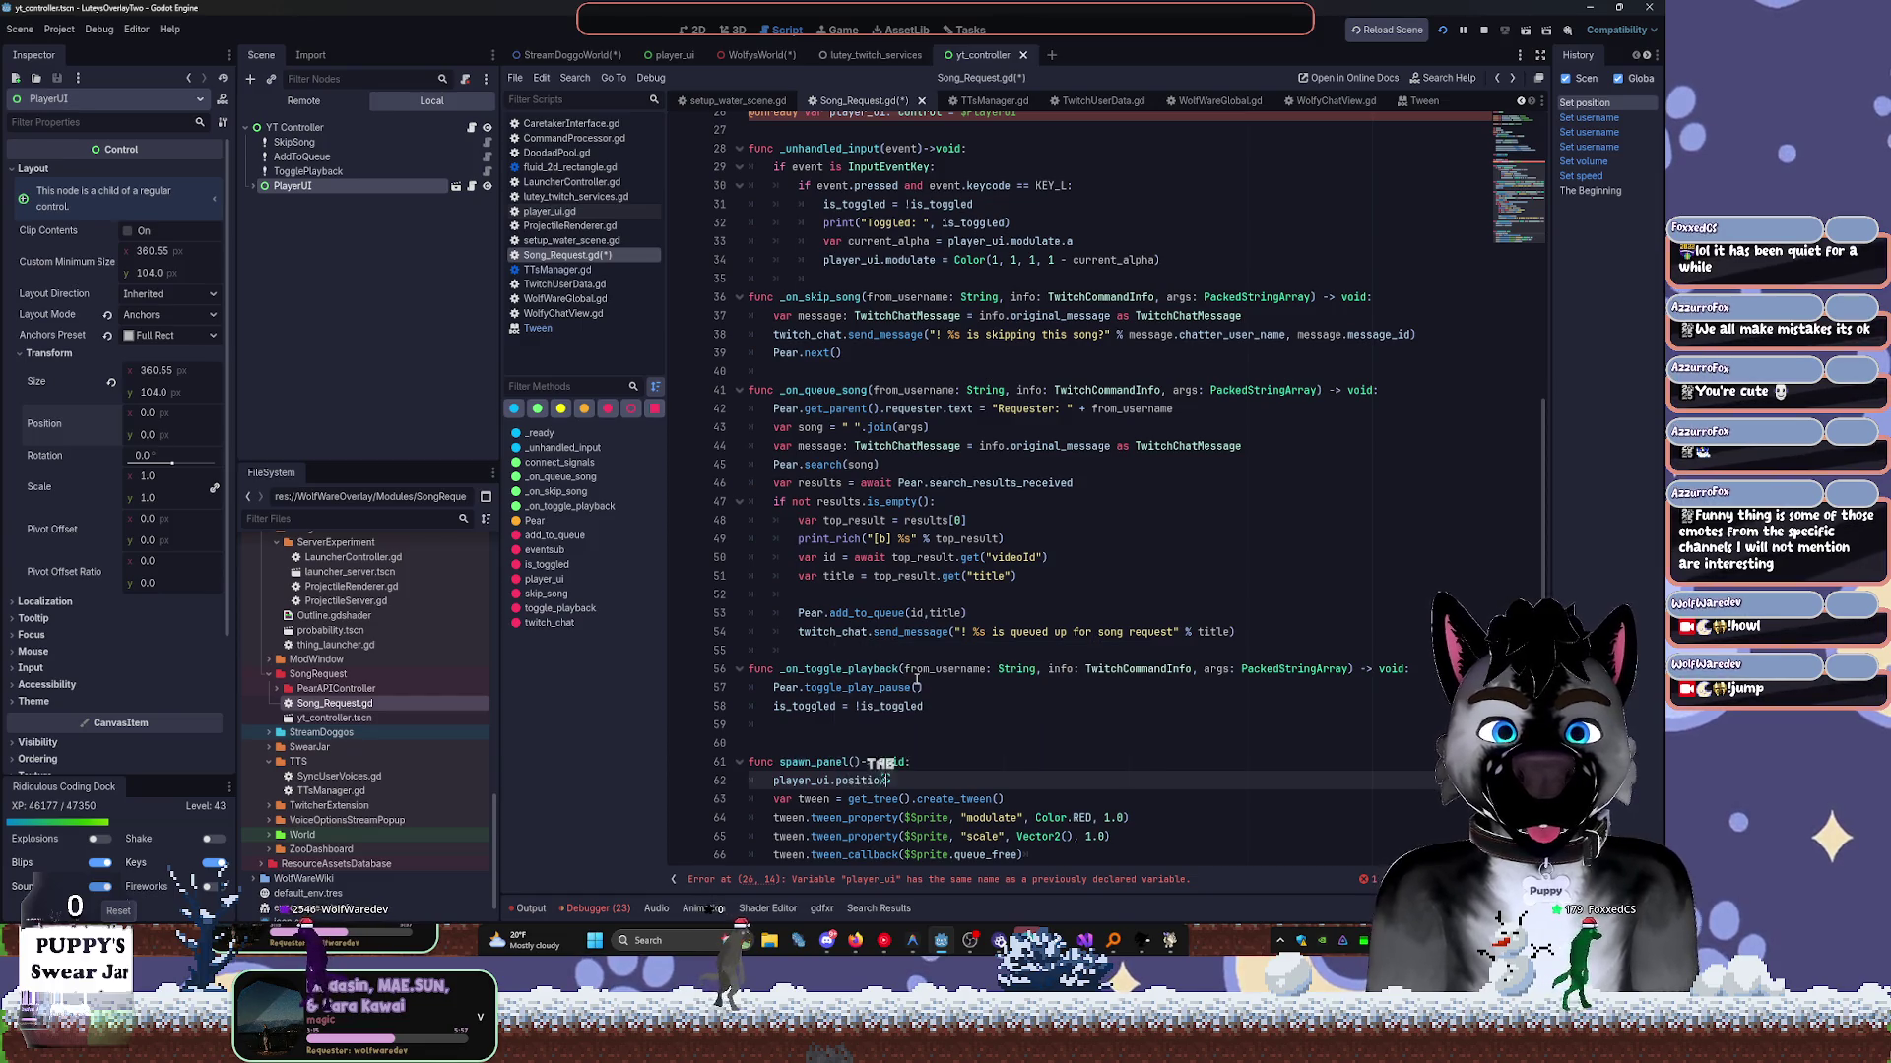
pyautogui.write('.')
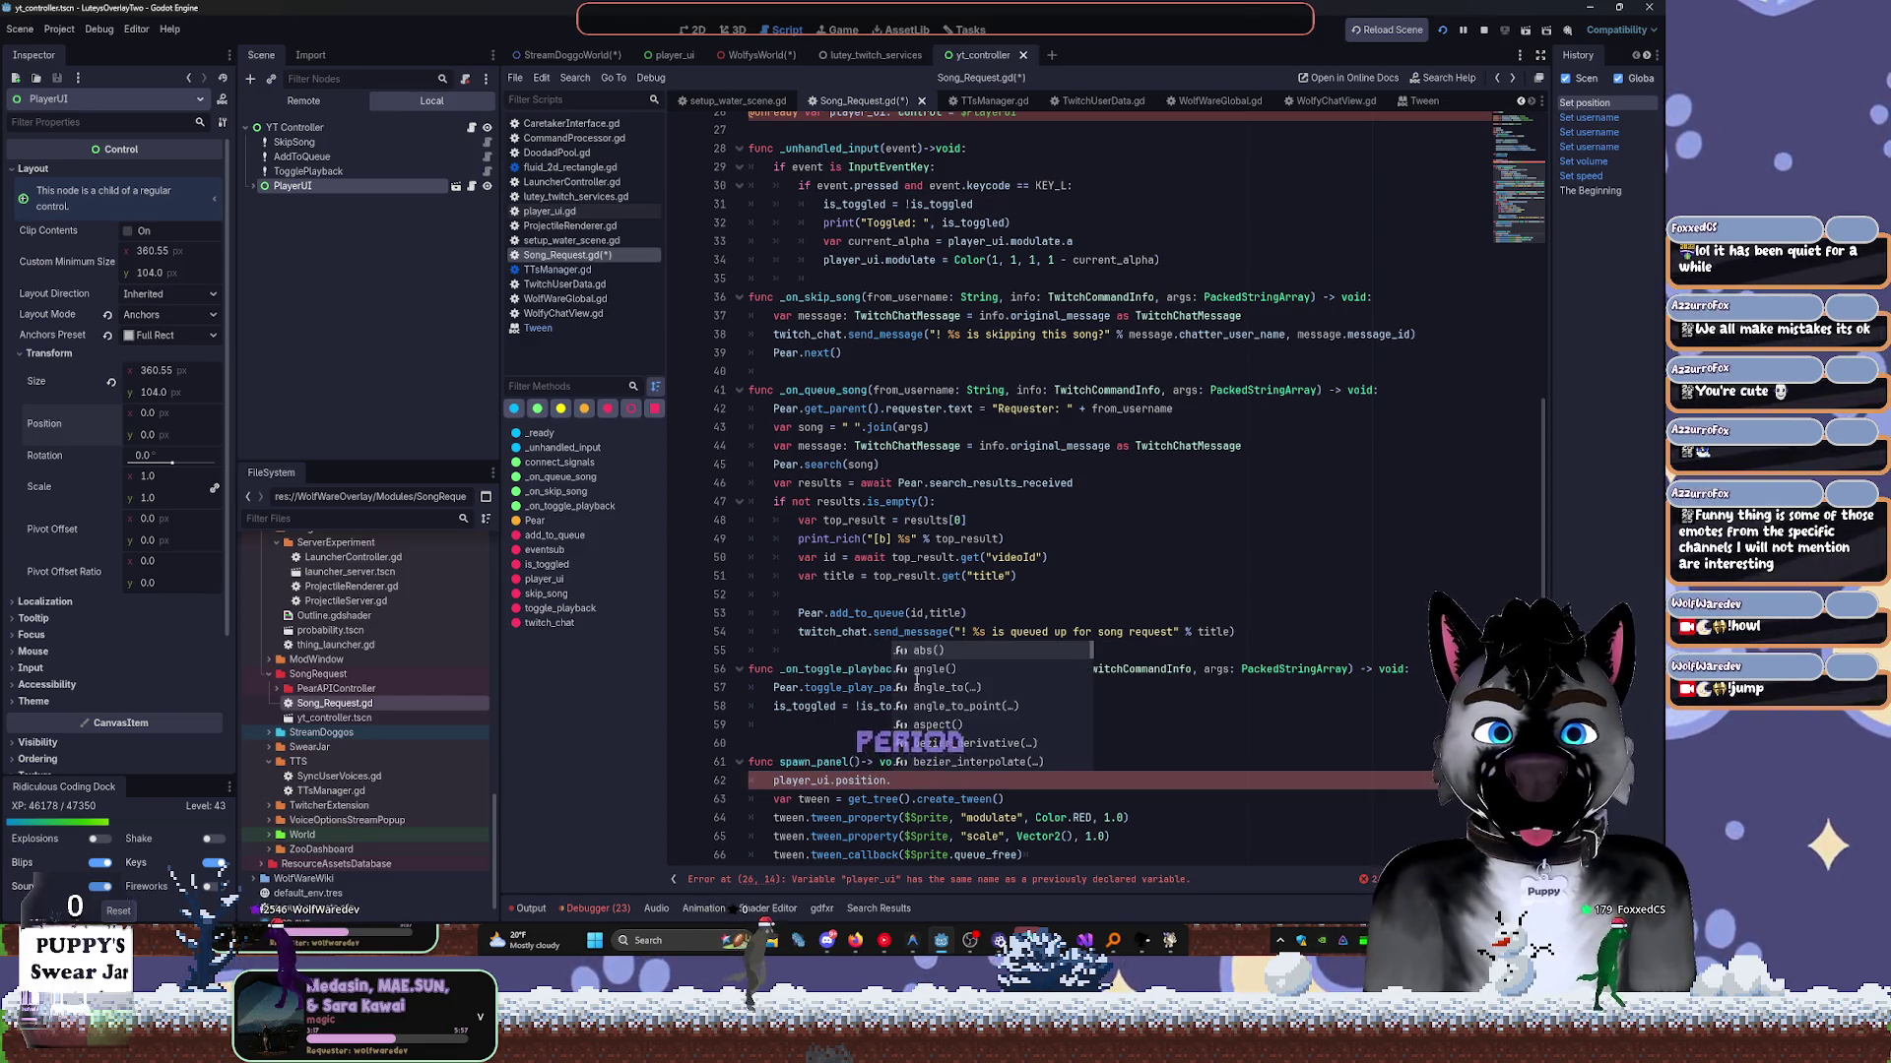
pyautogui.press('BackSpace')
pyautogui.write('= Vec')
pyautogui.press('Tab')
pyautogui.write('.')
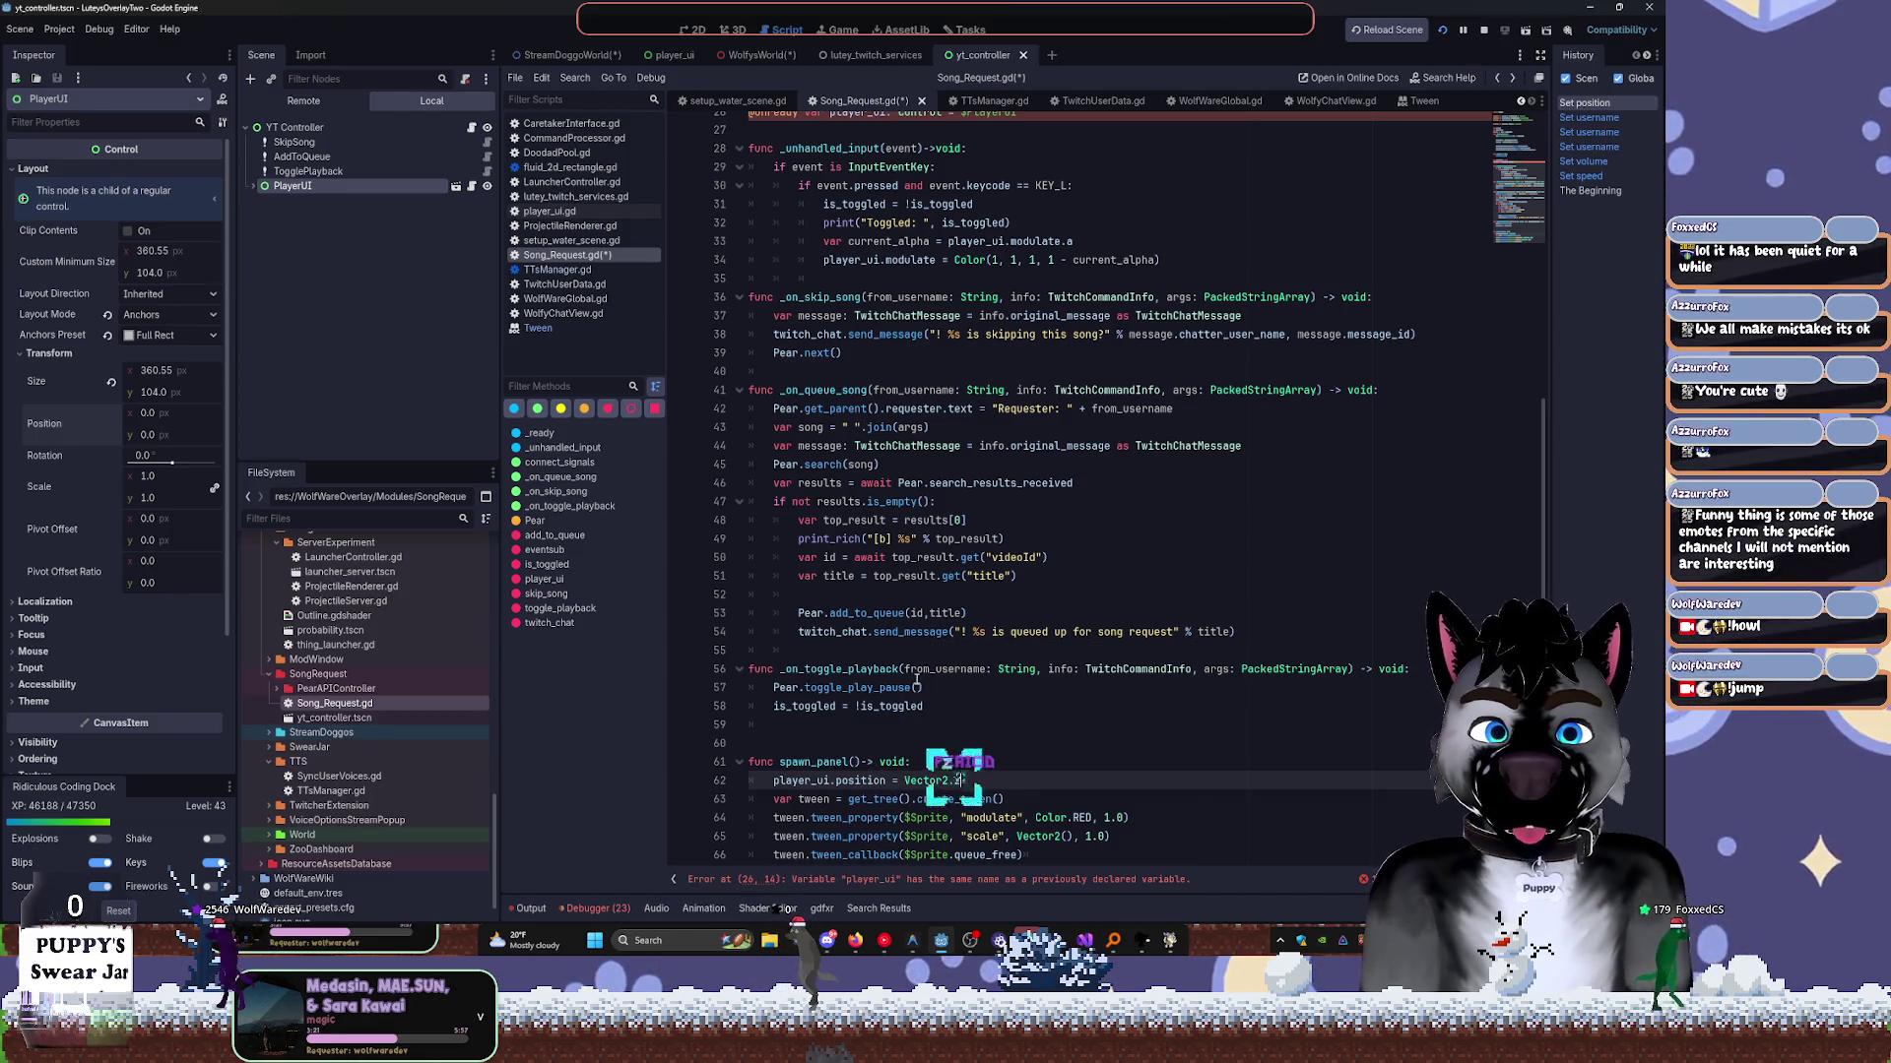
pyautogui.write('ZERO')
pyautogui.press('Tab')
pyautogui.hotkey('ctrl', 's')
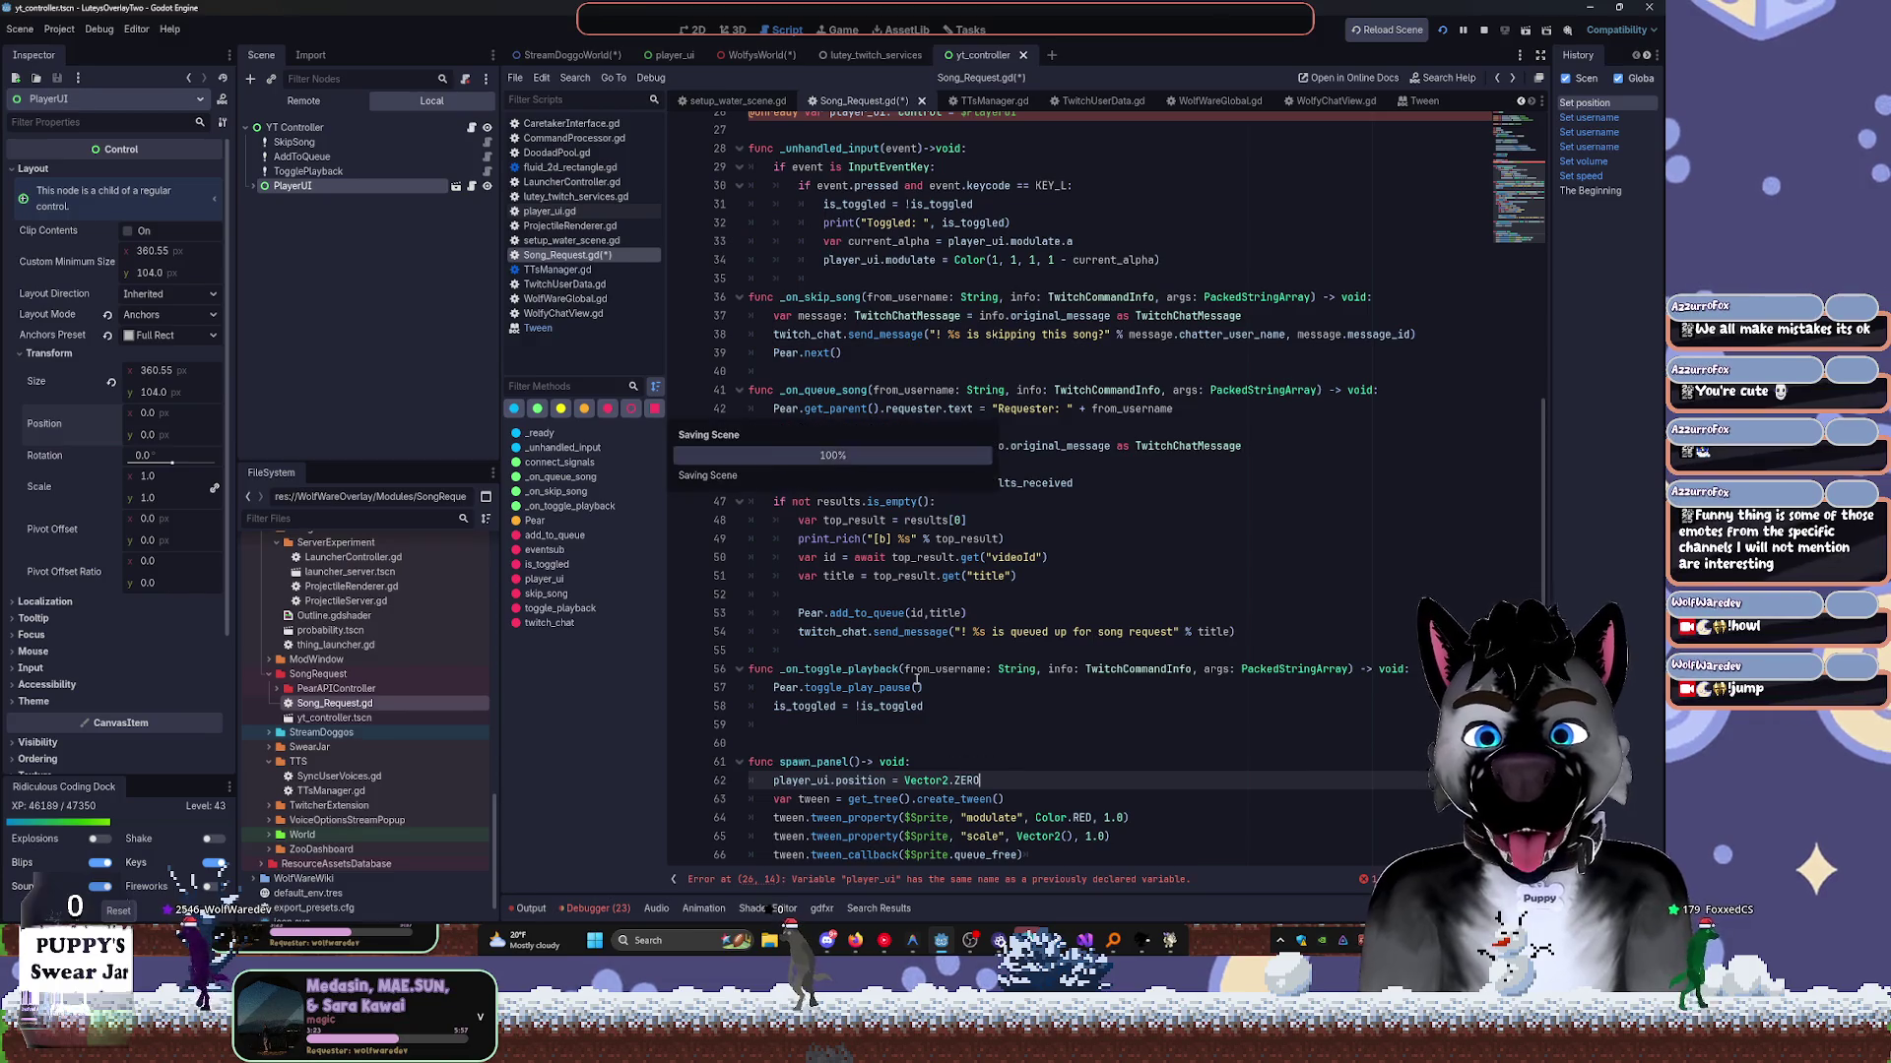
pyautogui.press('Return')
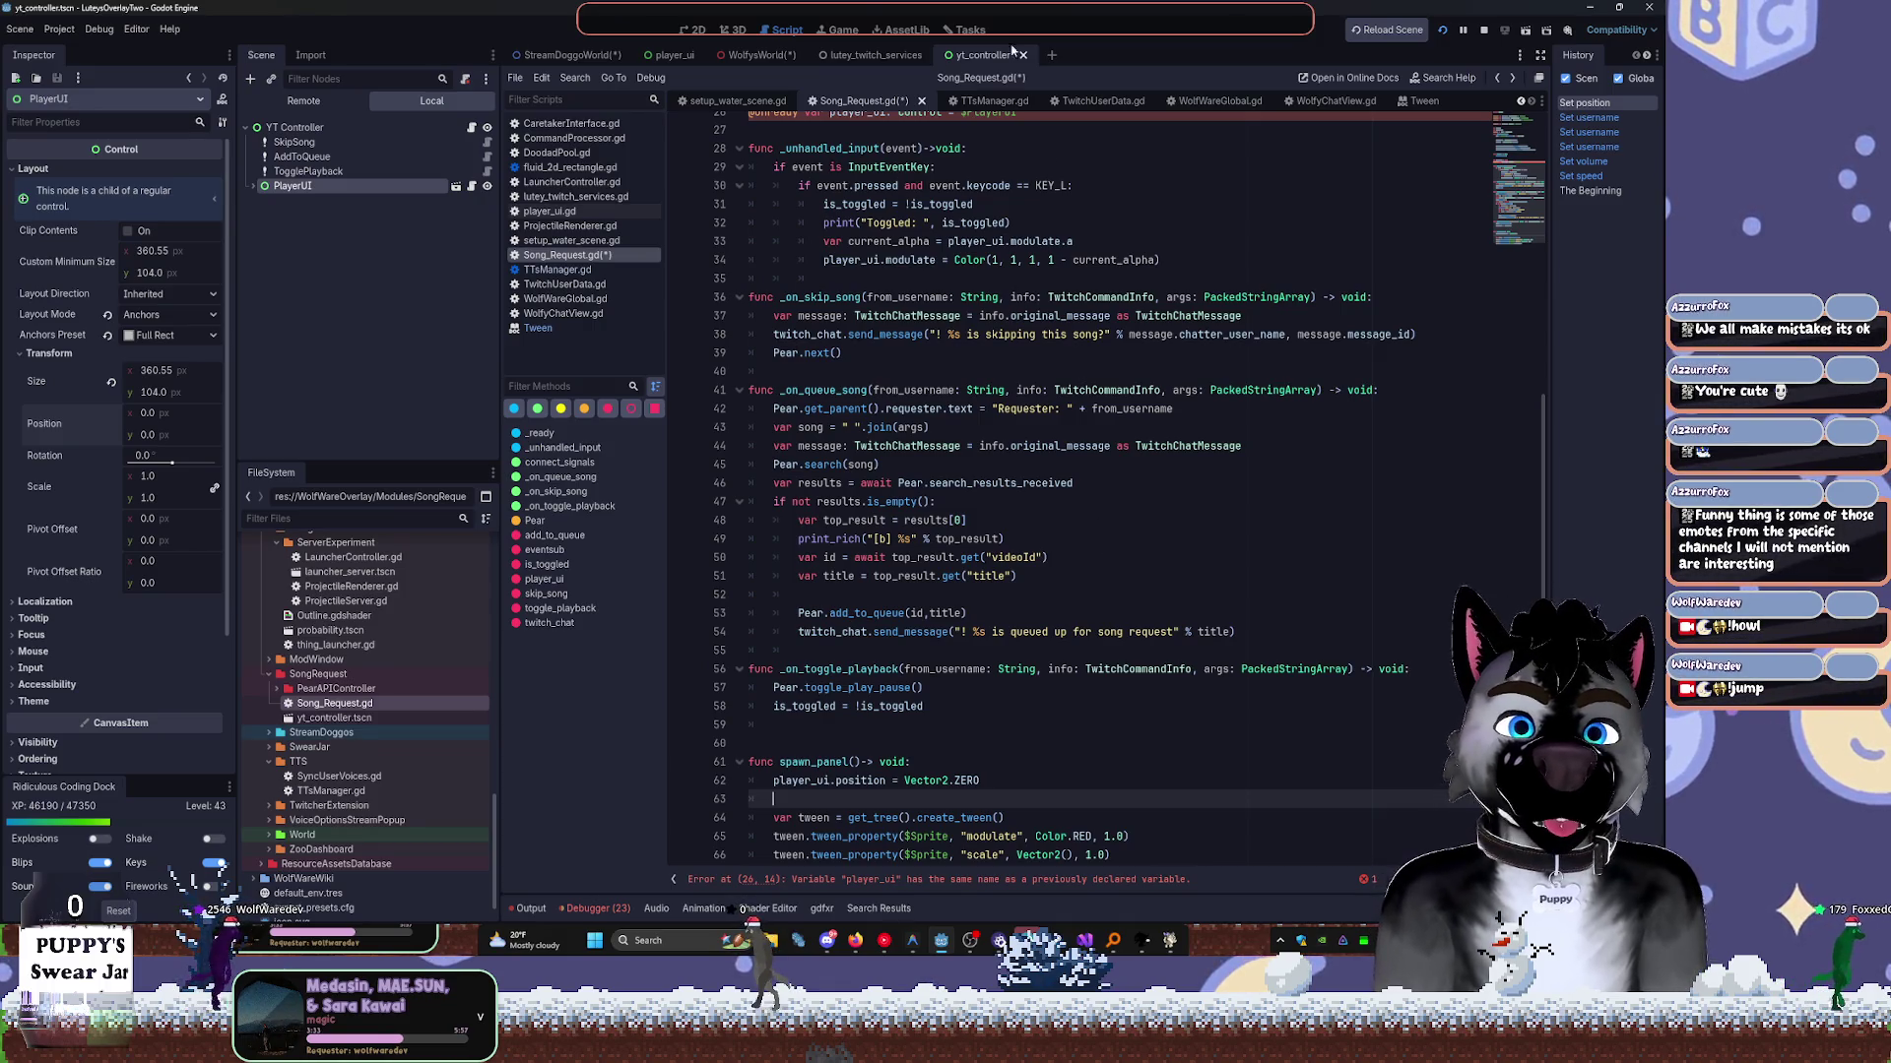
pyautogui.click(694, 32)
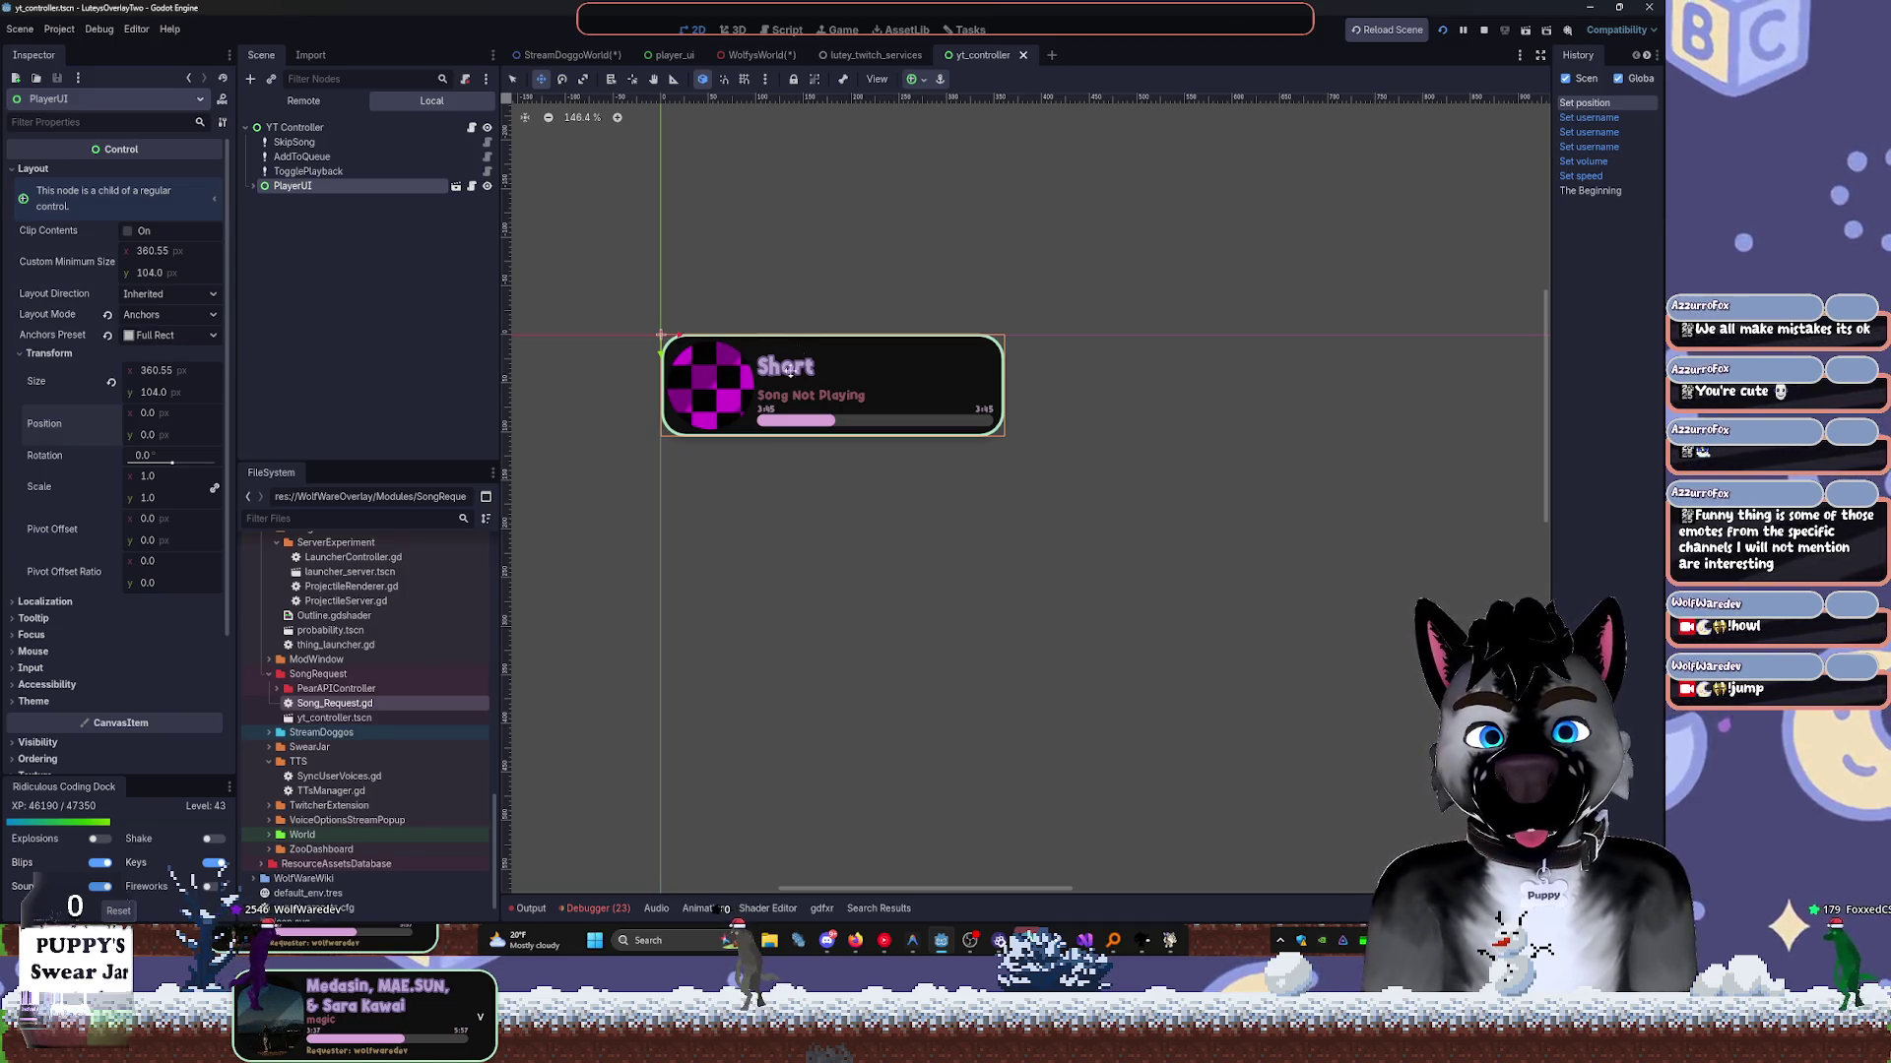
# Drag the PlayerUI song panel down to y position 158.
pyautogui.moveTo(656, 351); pyautogui.dragTo(660, 504)
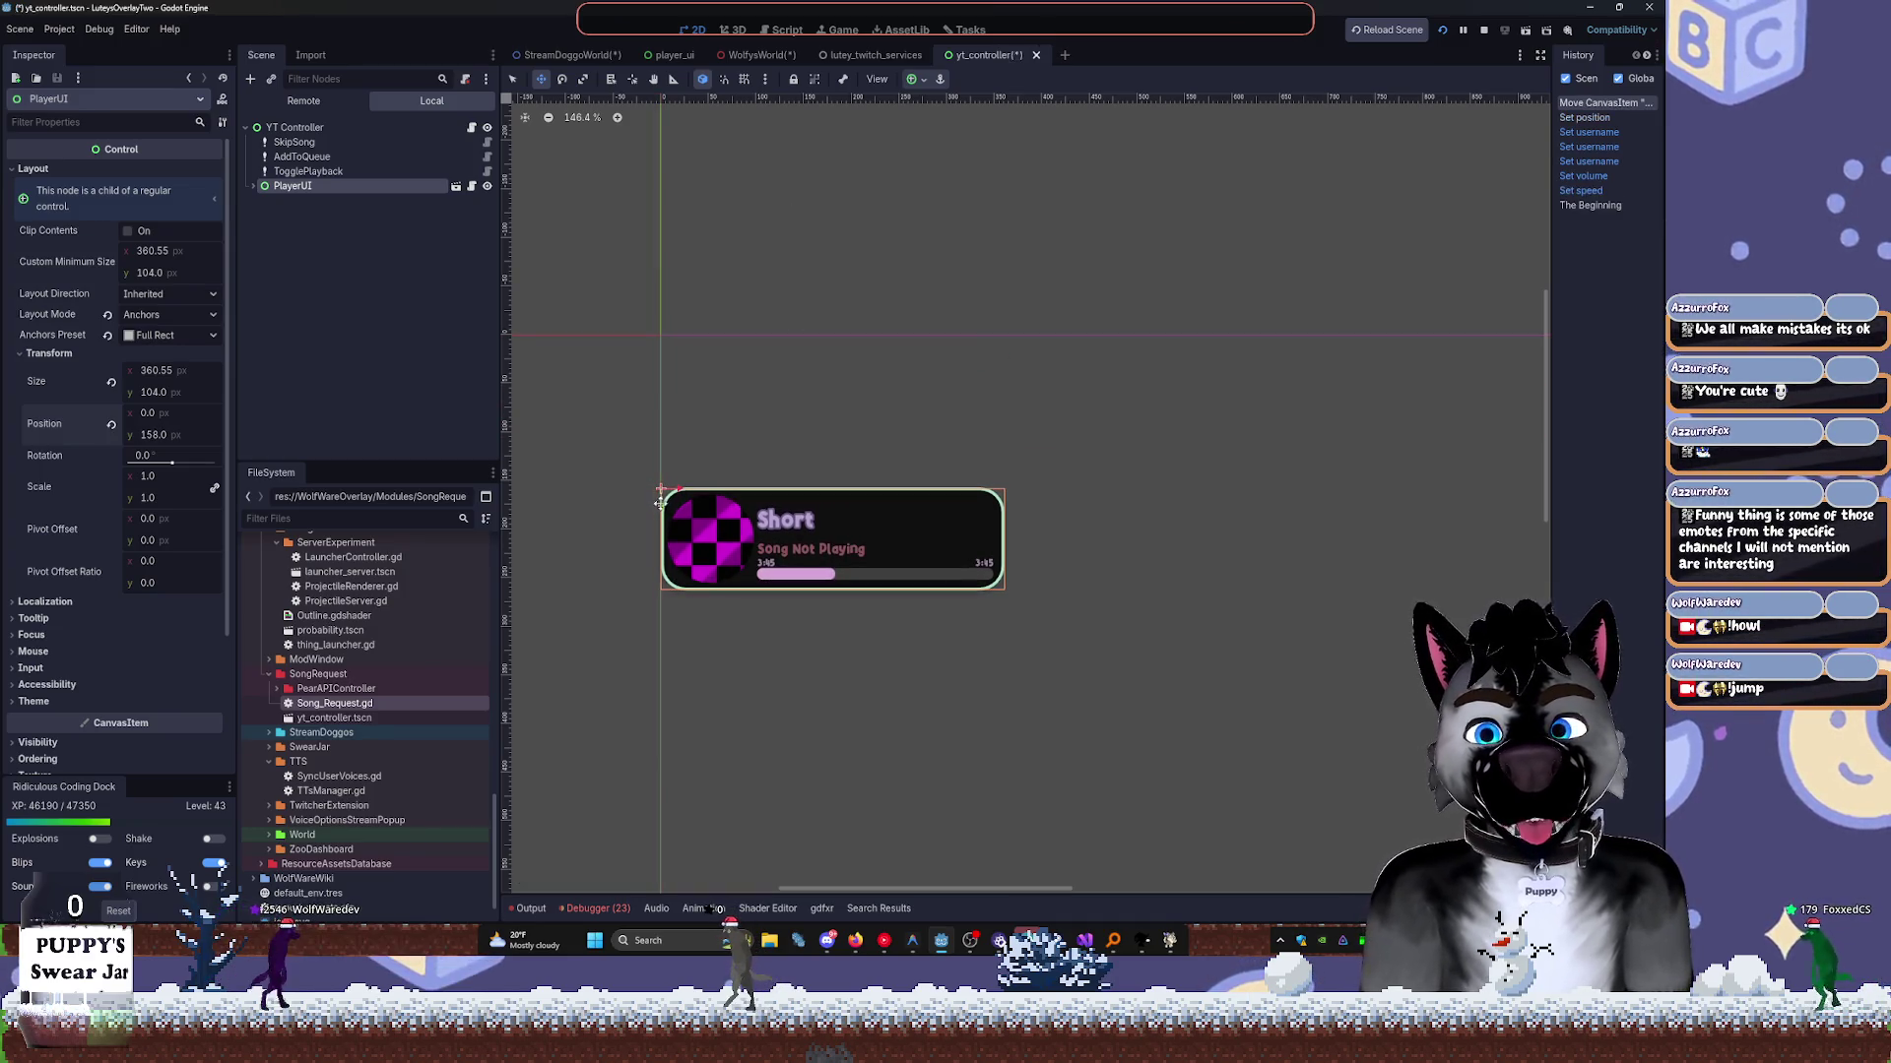
pyautogui.click(777, 32)
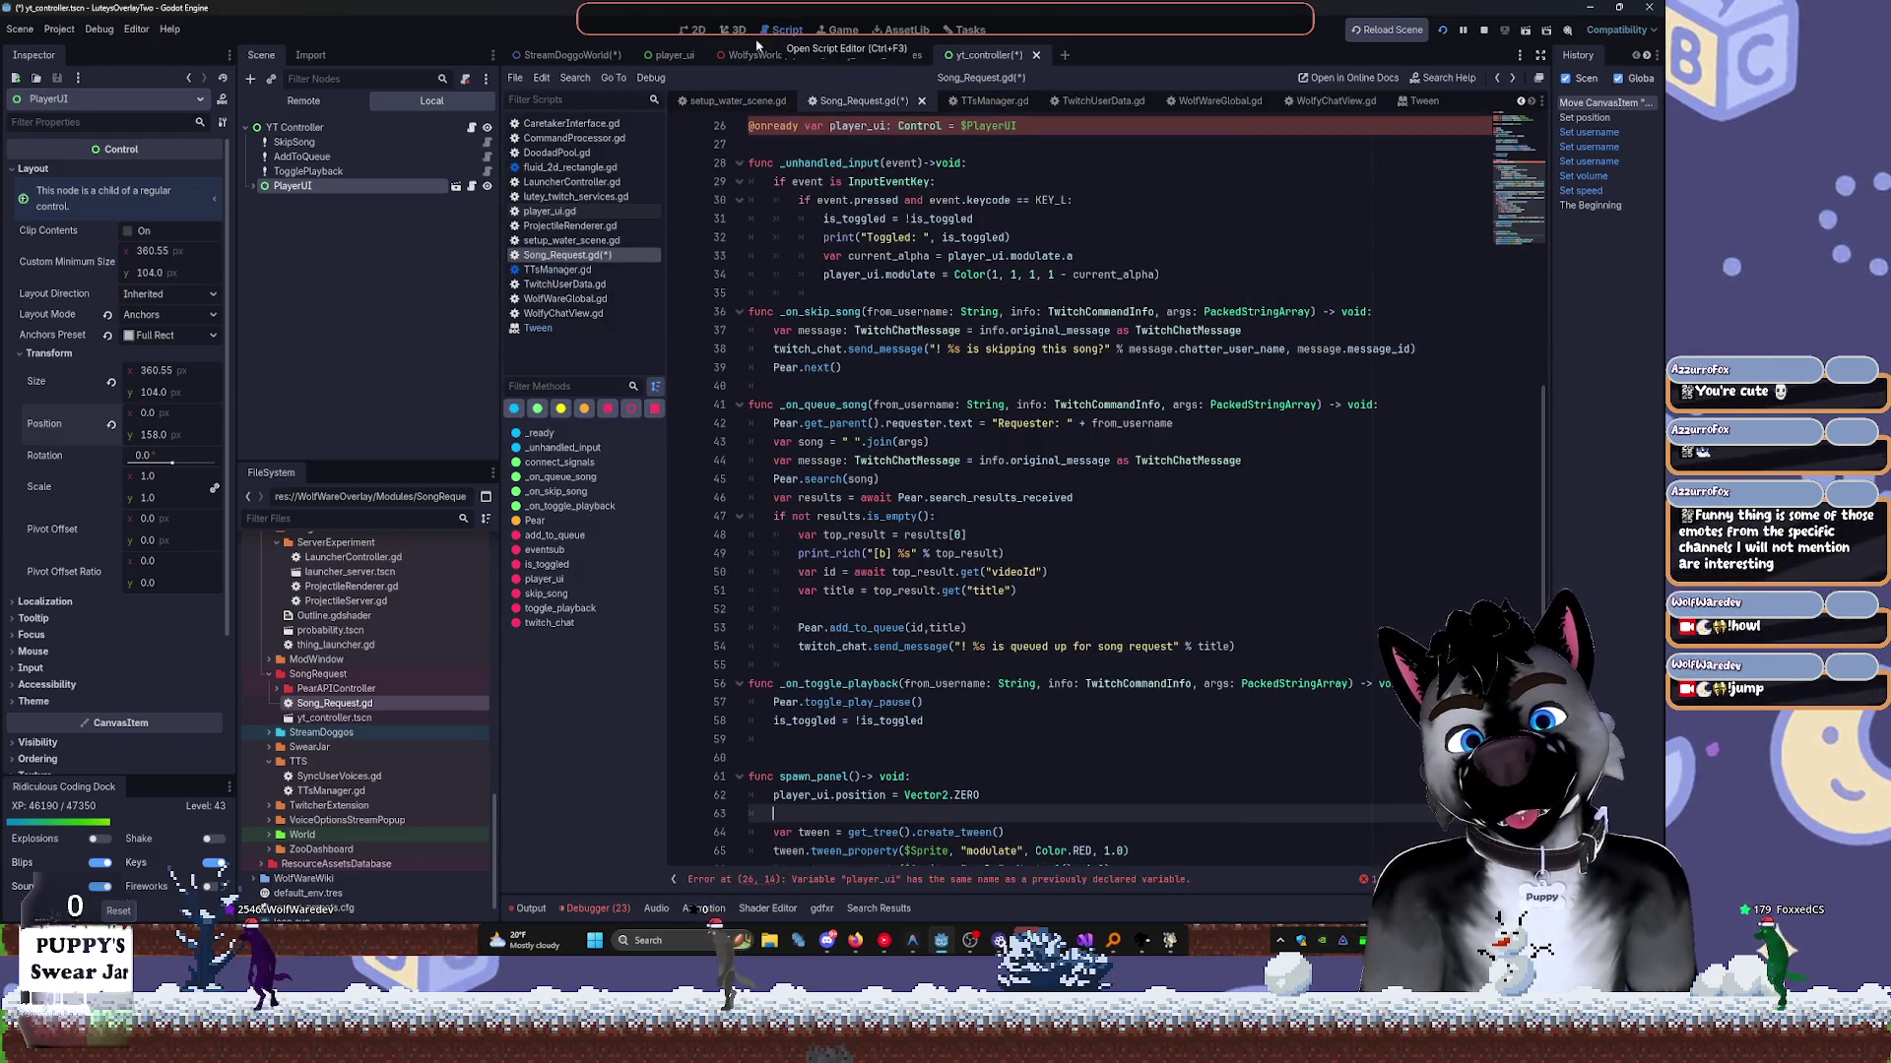
pyautogui.click(694, 28)
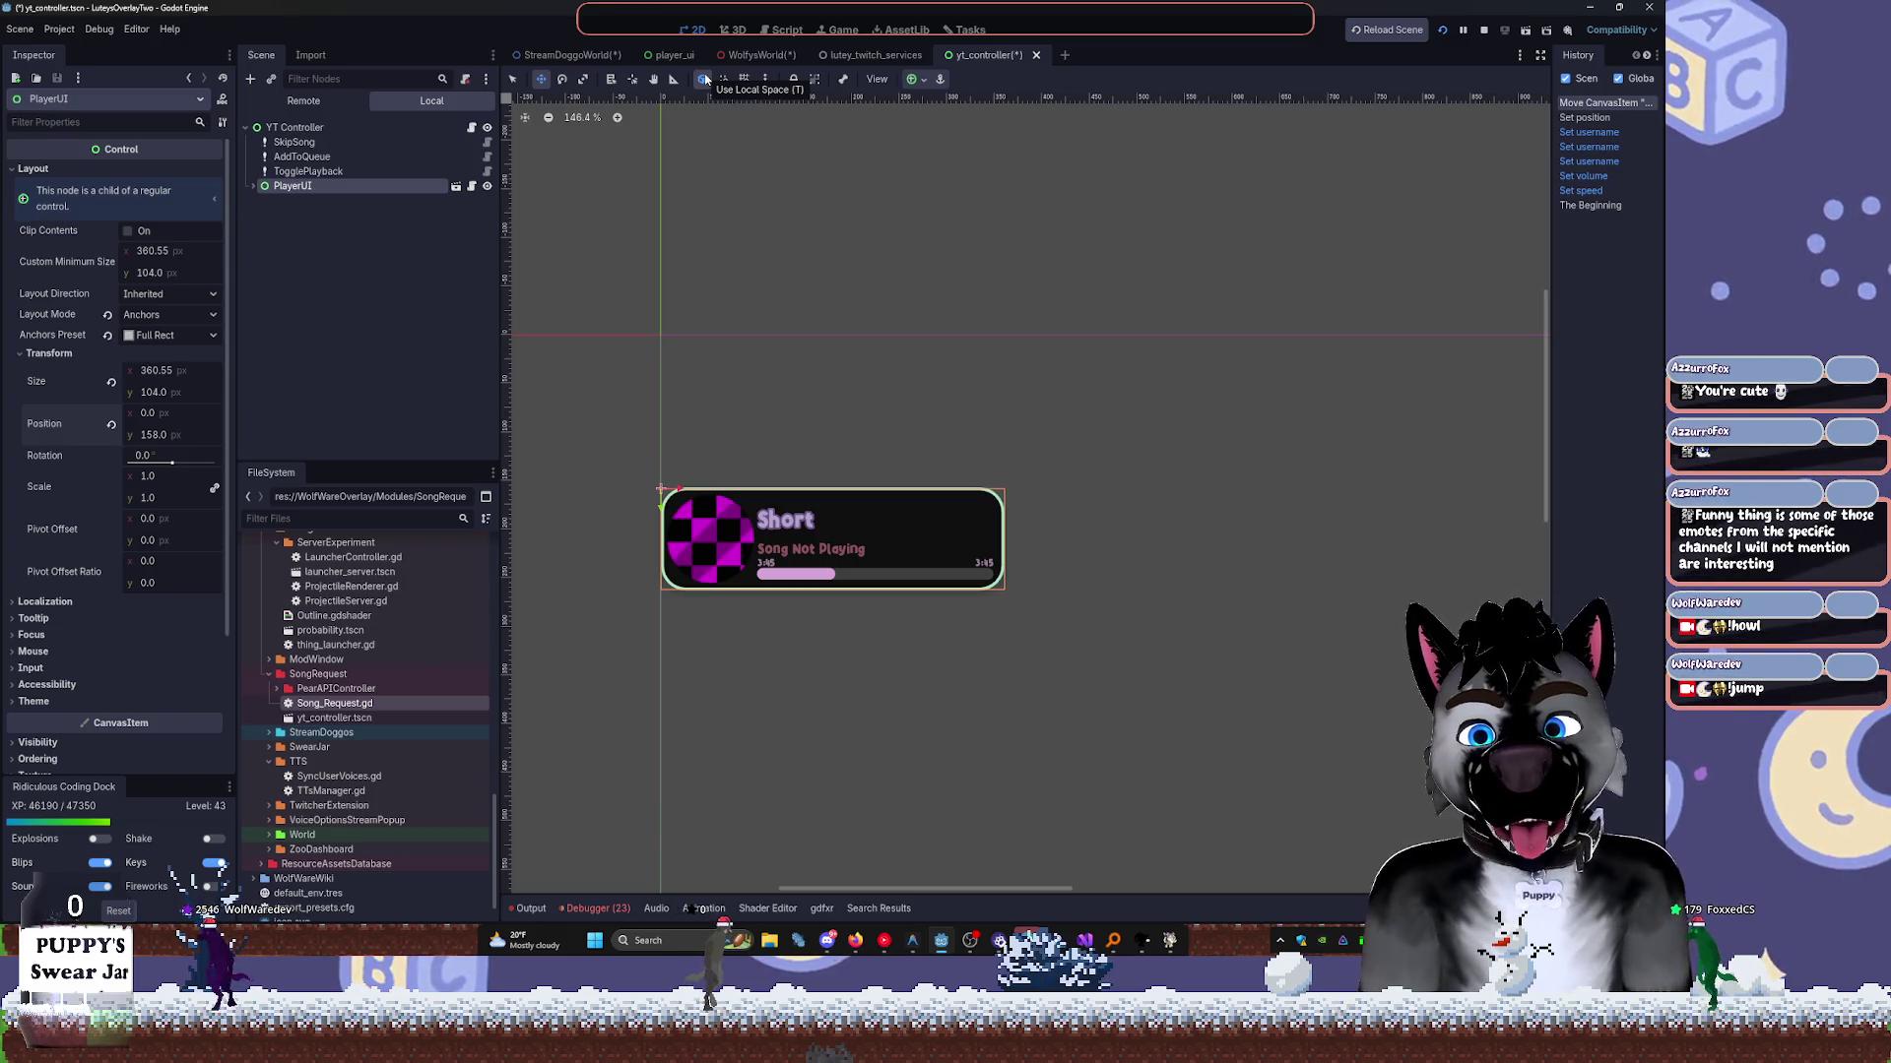
# Review the tween block on lines 64–67 in Song_Request.gd, then deselect PlayerUI in the 2D view.
pyautogui.click(785, 30)
pyautogui.scroll(-3, 1006, 399)
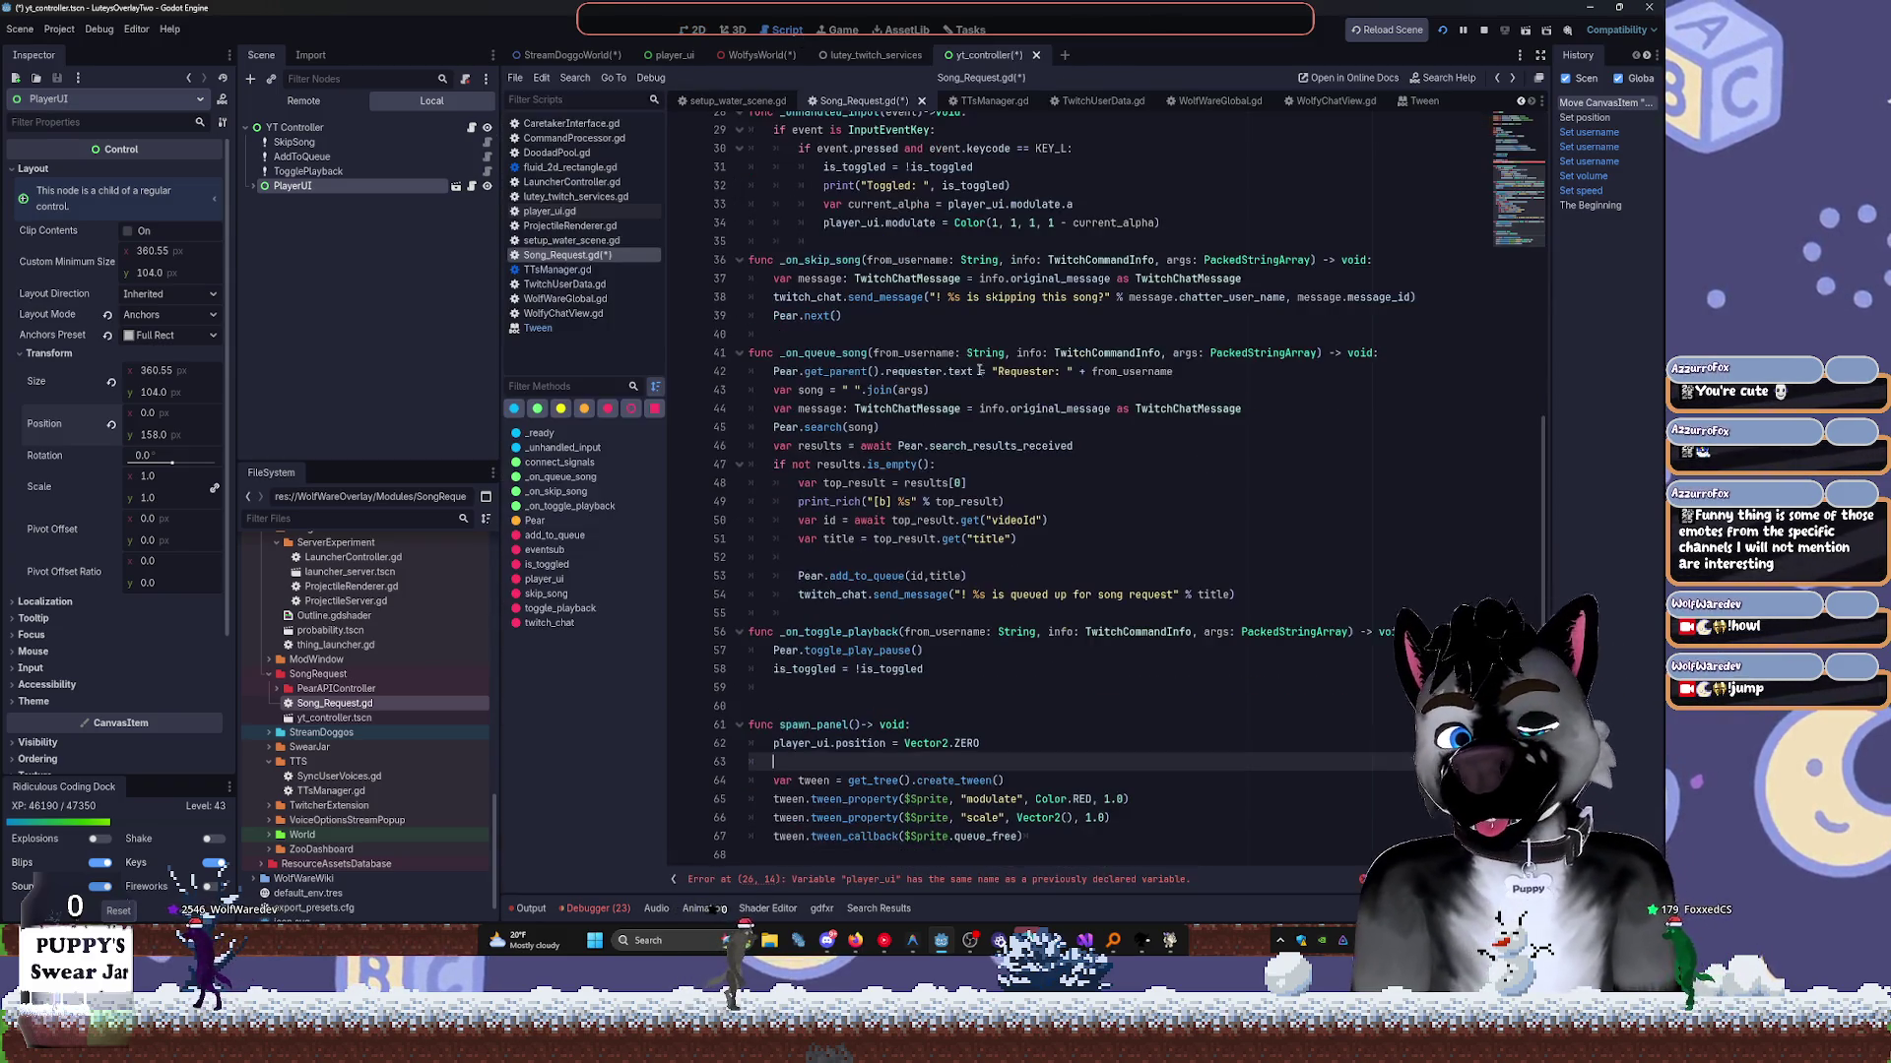
pyautogui.moveTo(1053, 853)
pyautogui.mouseDown()
pyautogui.moveTo(758, 799)
pyautogui.moveTo(706, 764)
pyautogui.mouseUp()
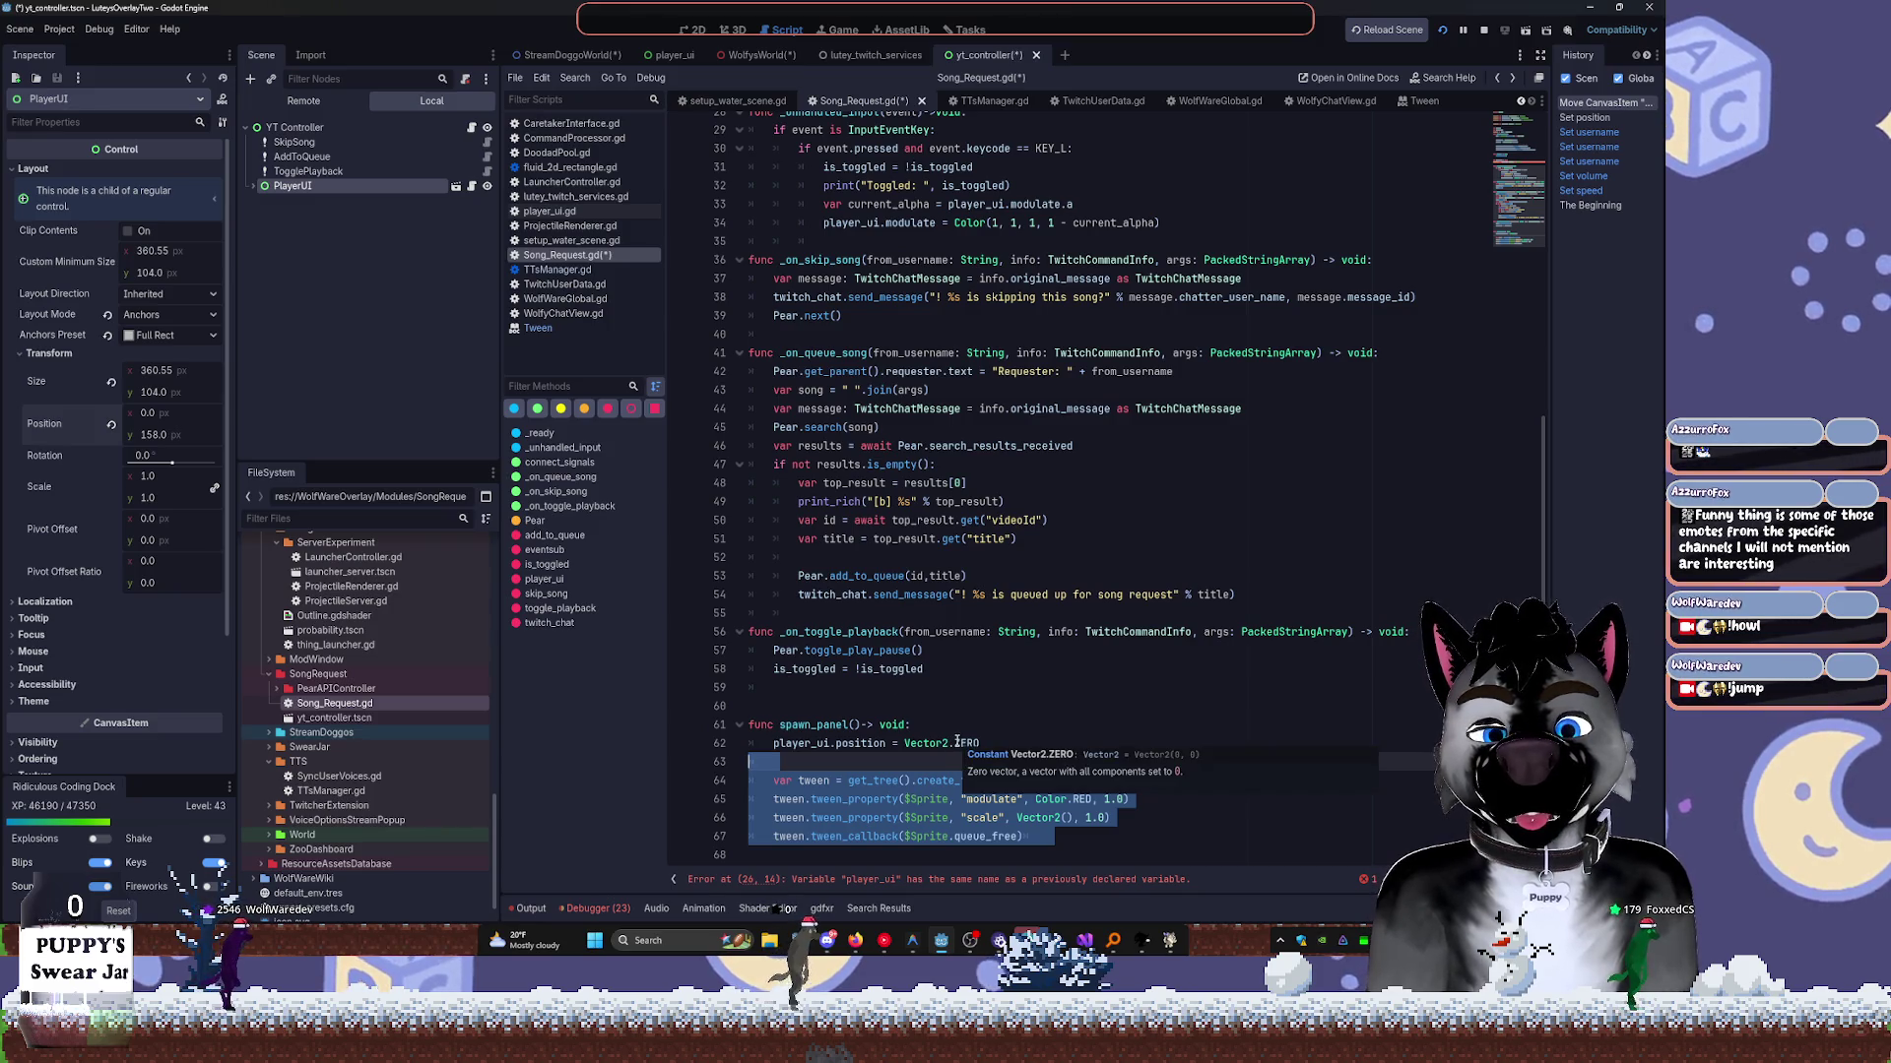
pyautogui.click(733, 30)
pyautogui.click(693, 31)
pyautogui.click(276, 350)
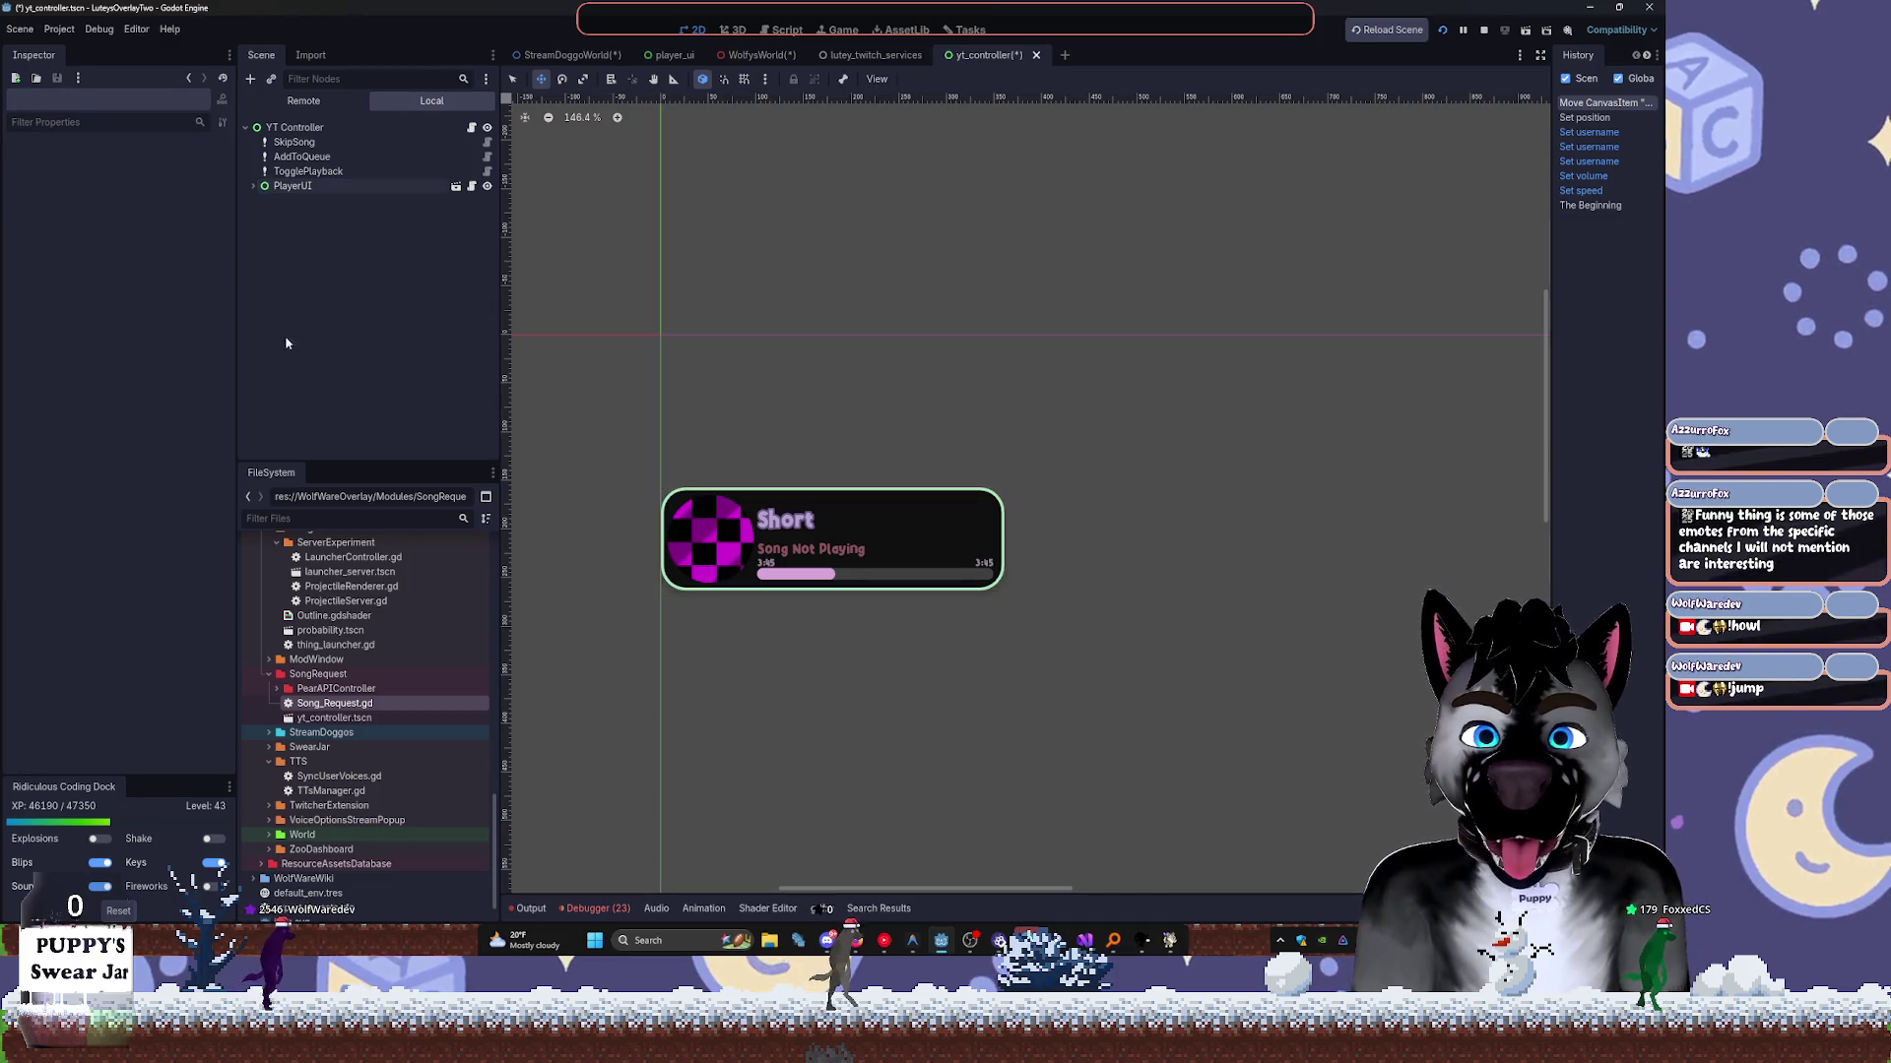
# Add a Marker2D under YT Controller, then delete it again.
pyautogui.hotkey('ctrl', 'a')
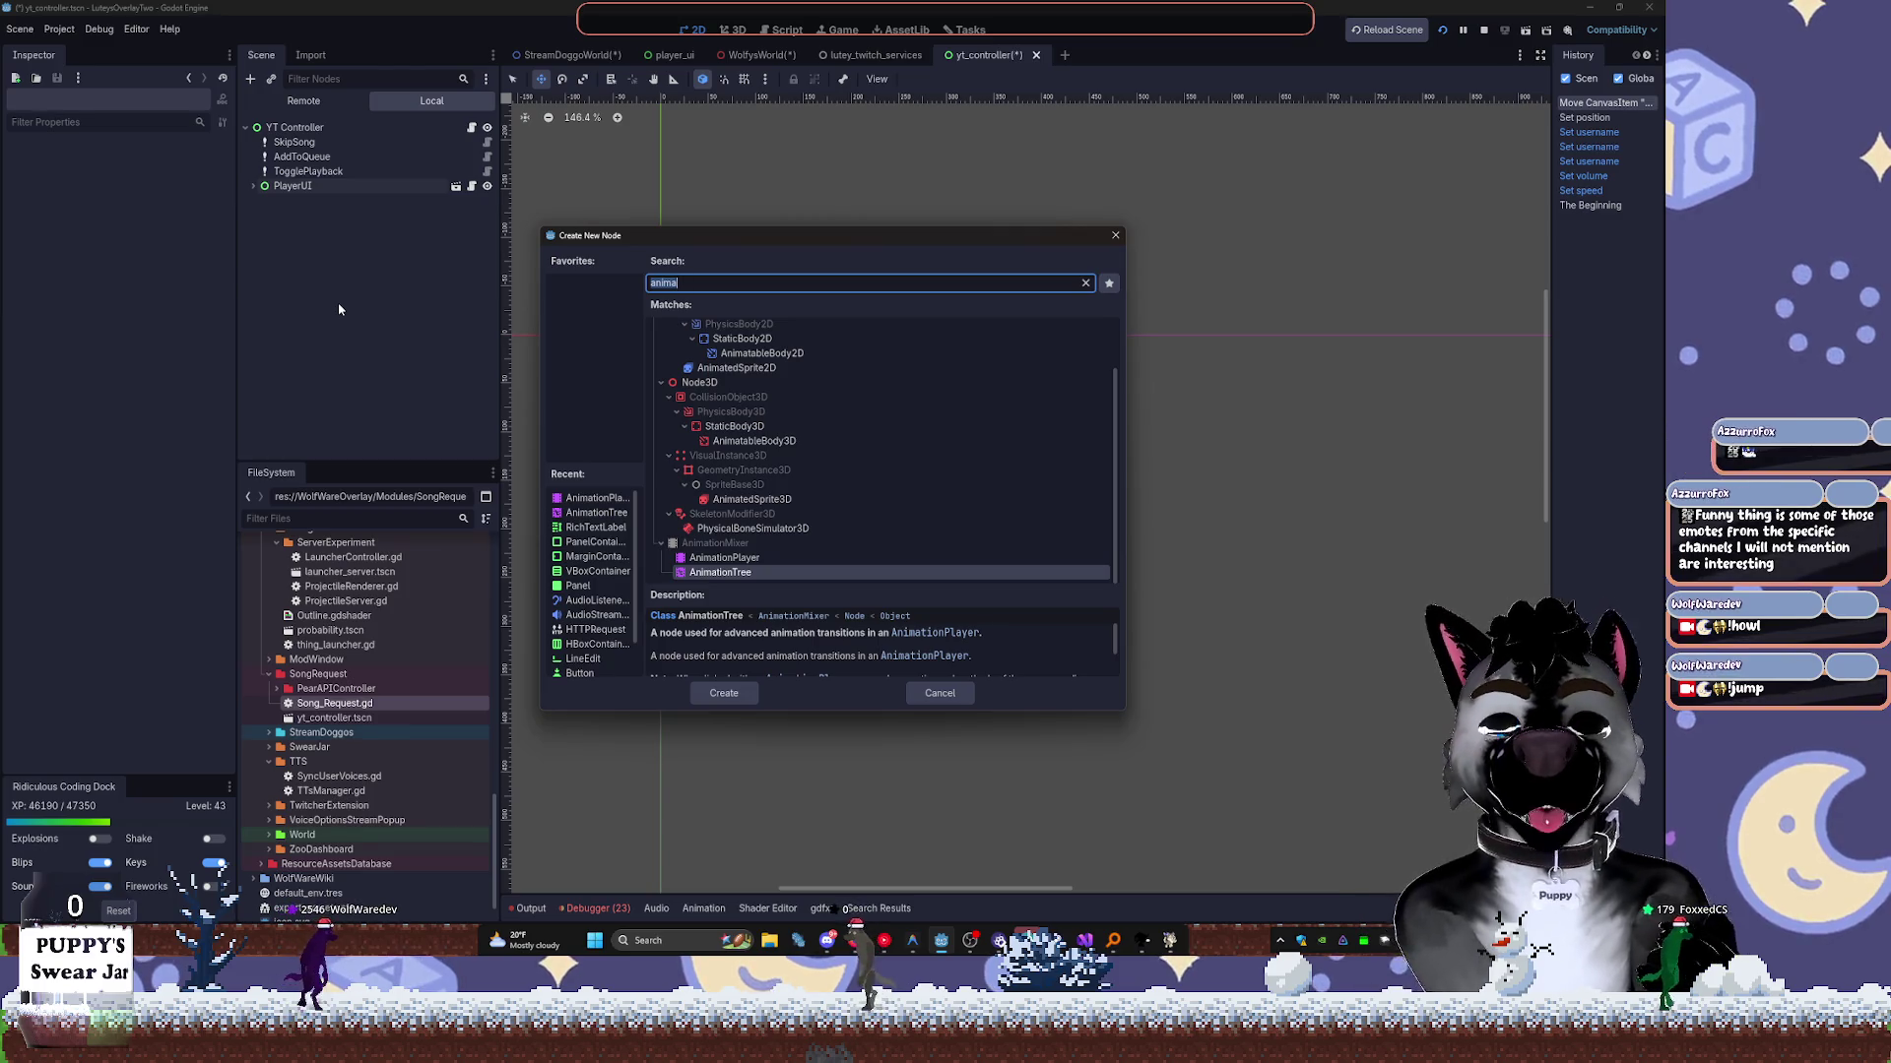
pyautogui.write('Mar')
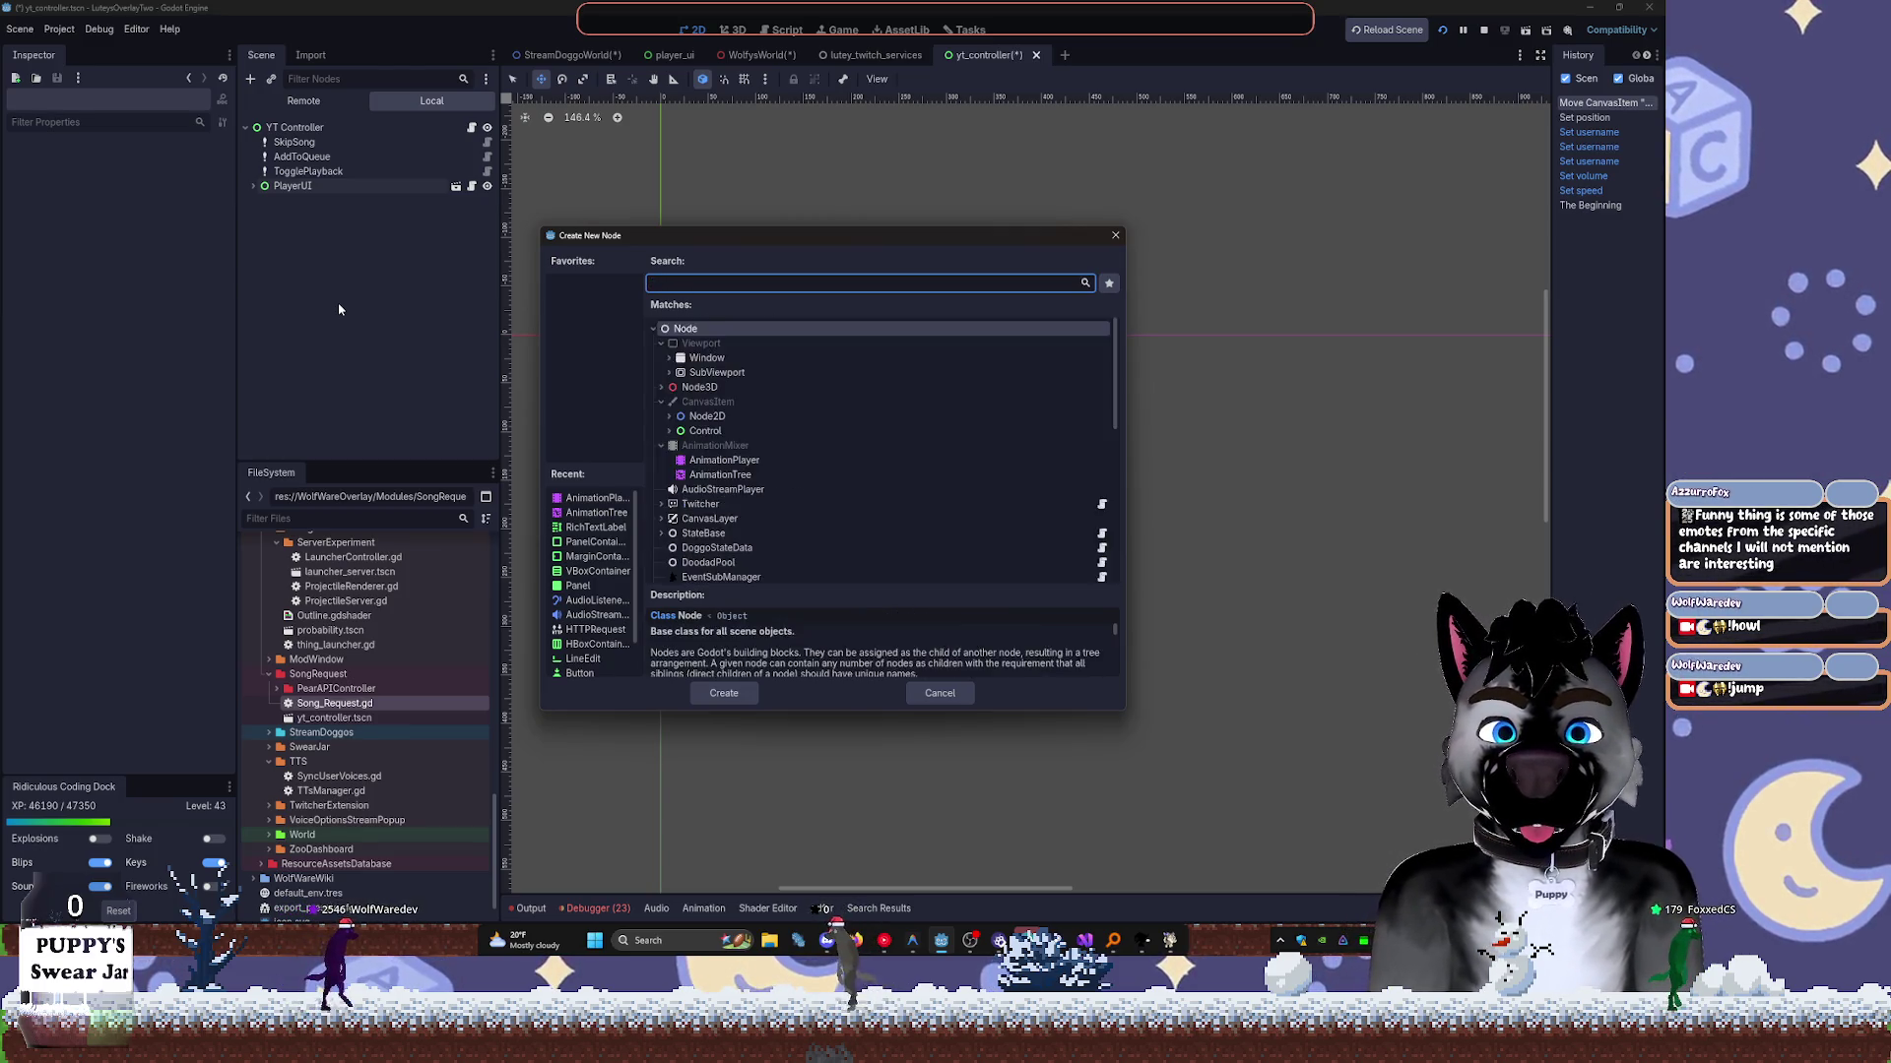
pyautogui.press('Return')
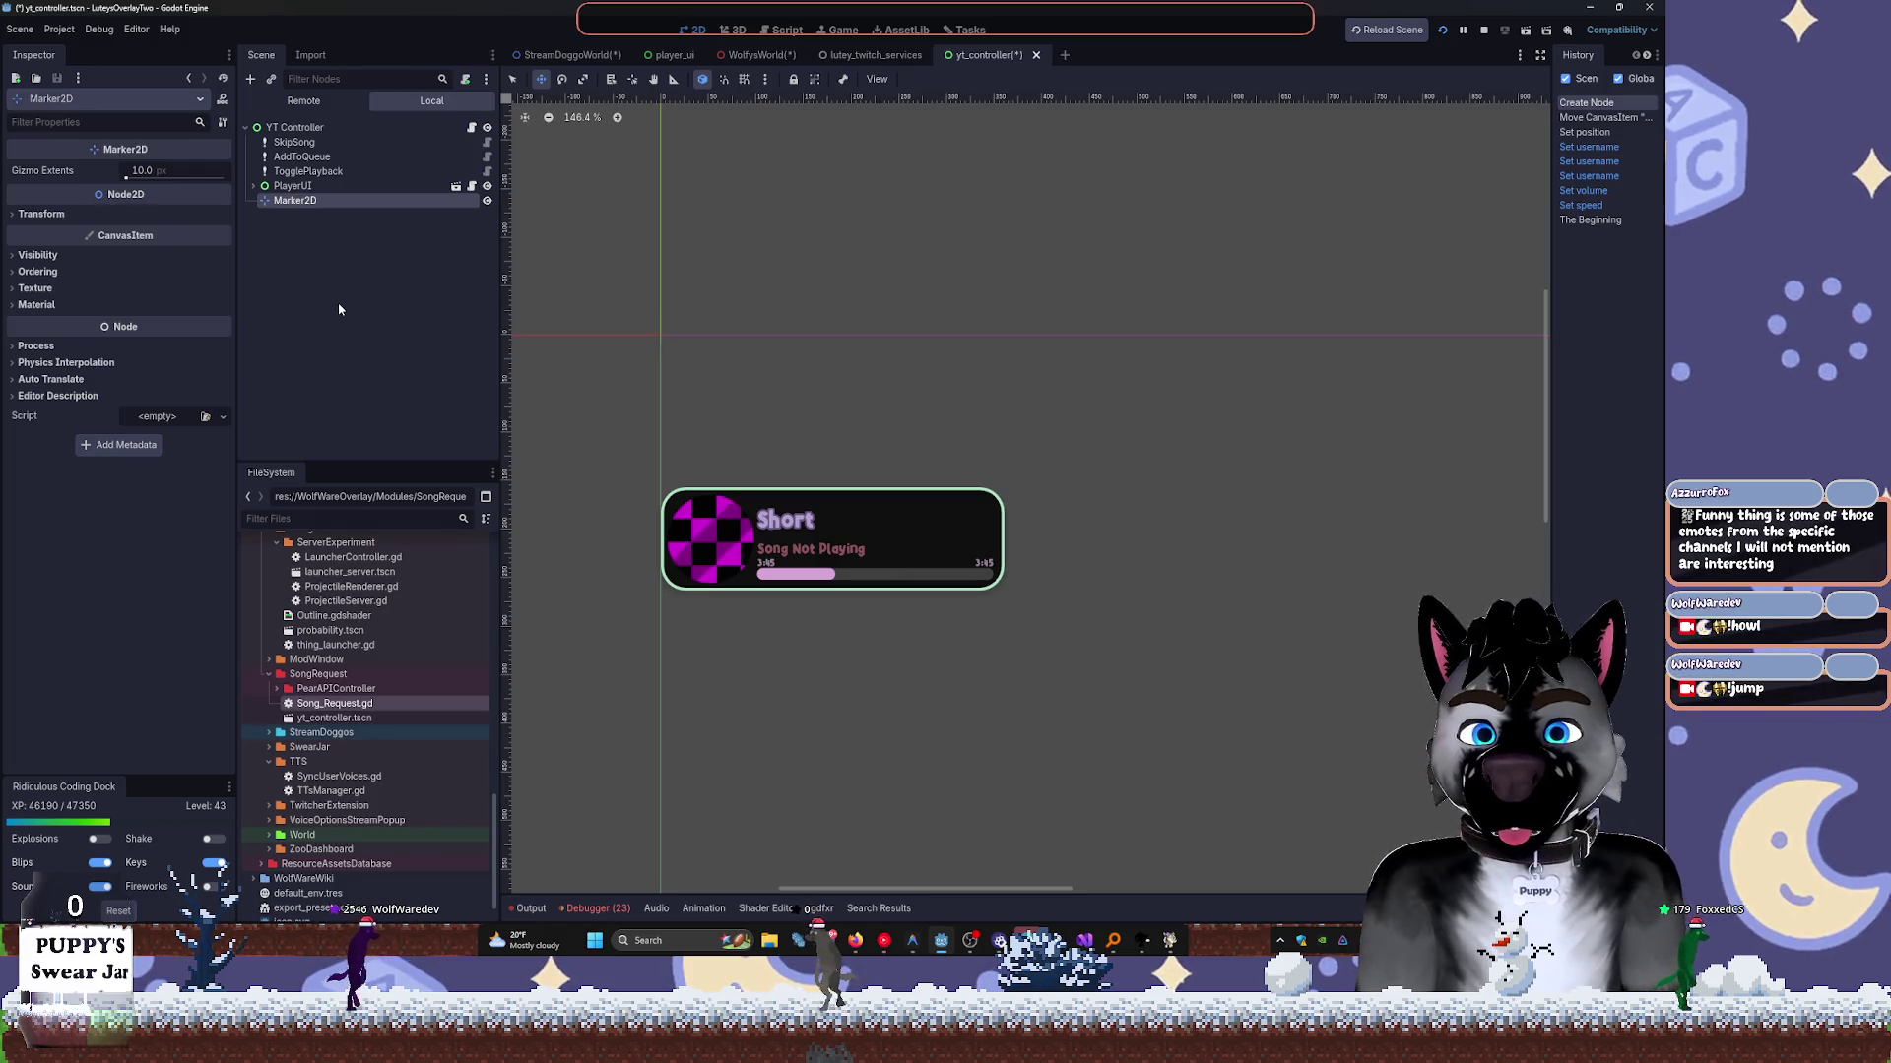
pyautogui.press('Delete')
pyautogui.press('Return')
# Add a new Marker2D under YT Controller and rename it Begin.
pyautogui.hotkey('ctrl', 'a')
pyautogui.write('contr')
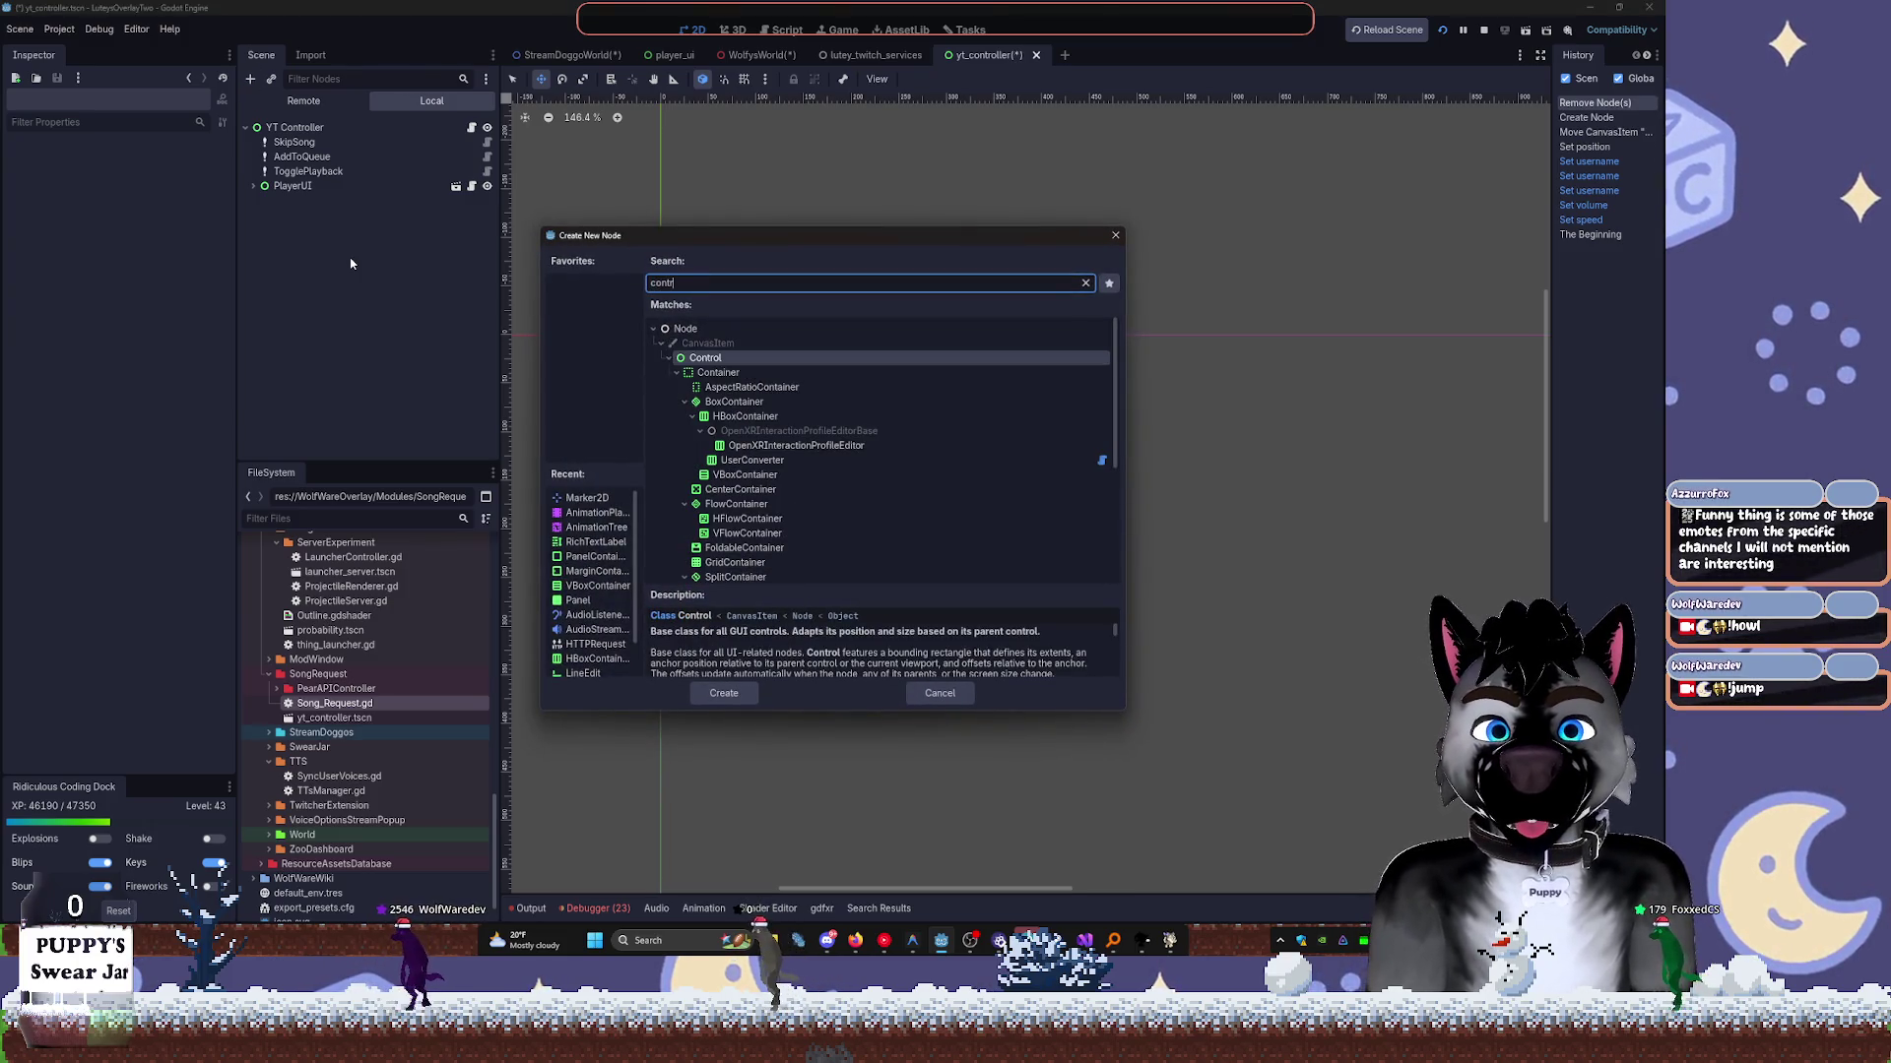
pyautogui.press('Up')
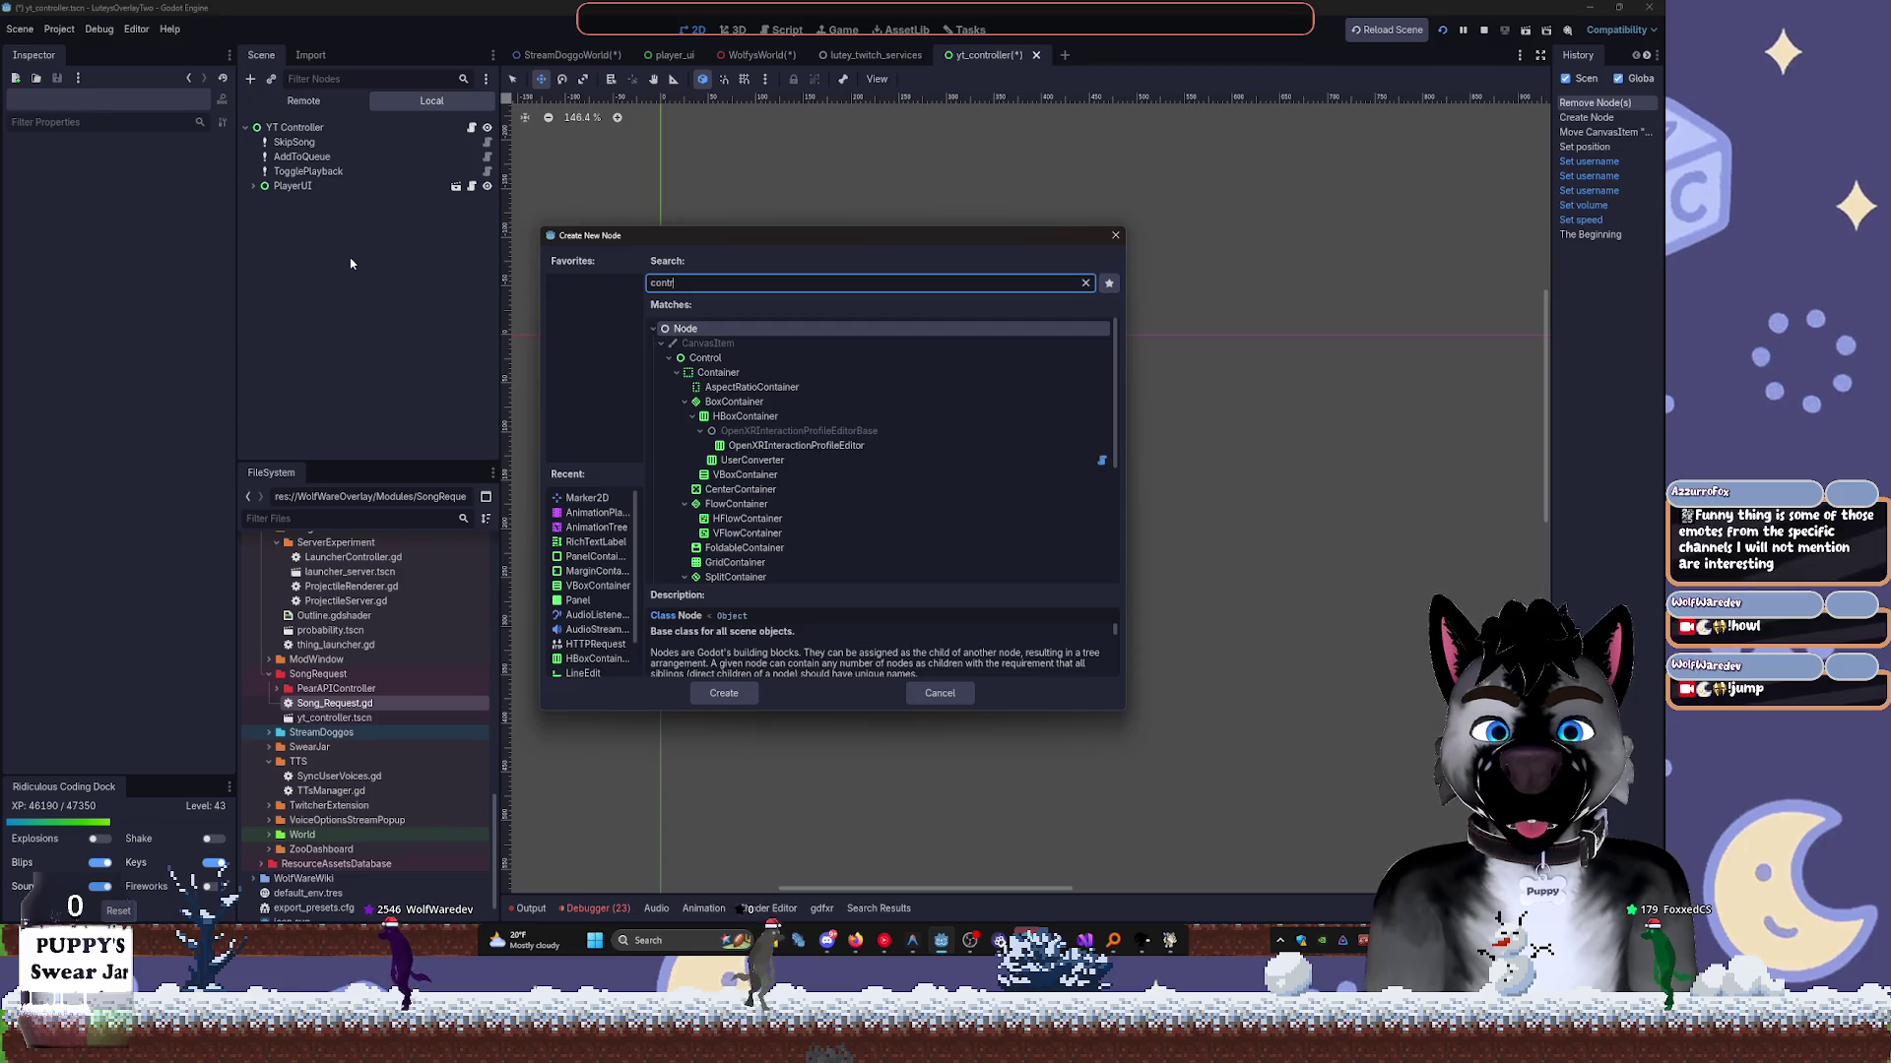
pyautogui.write('mark')
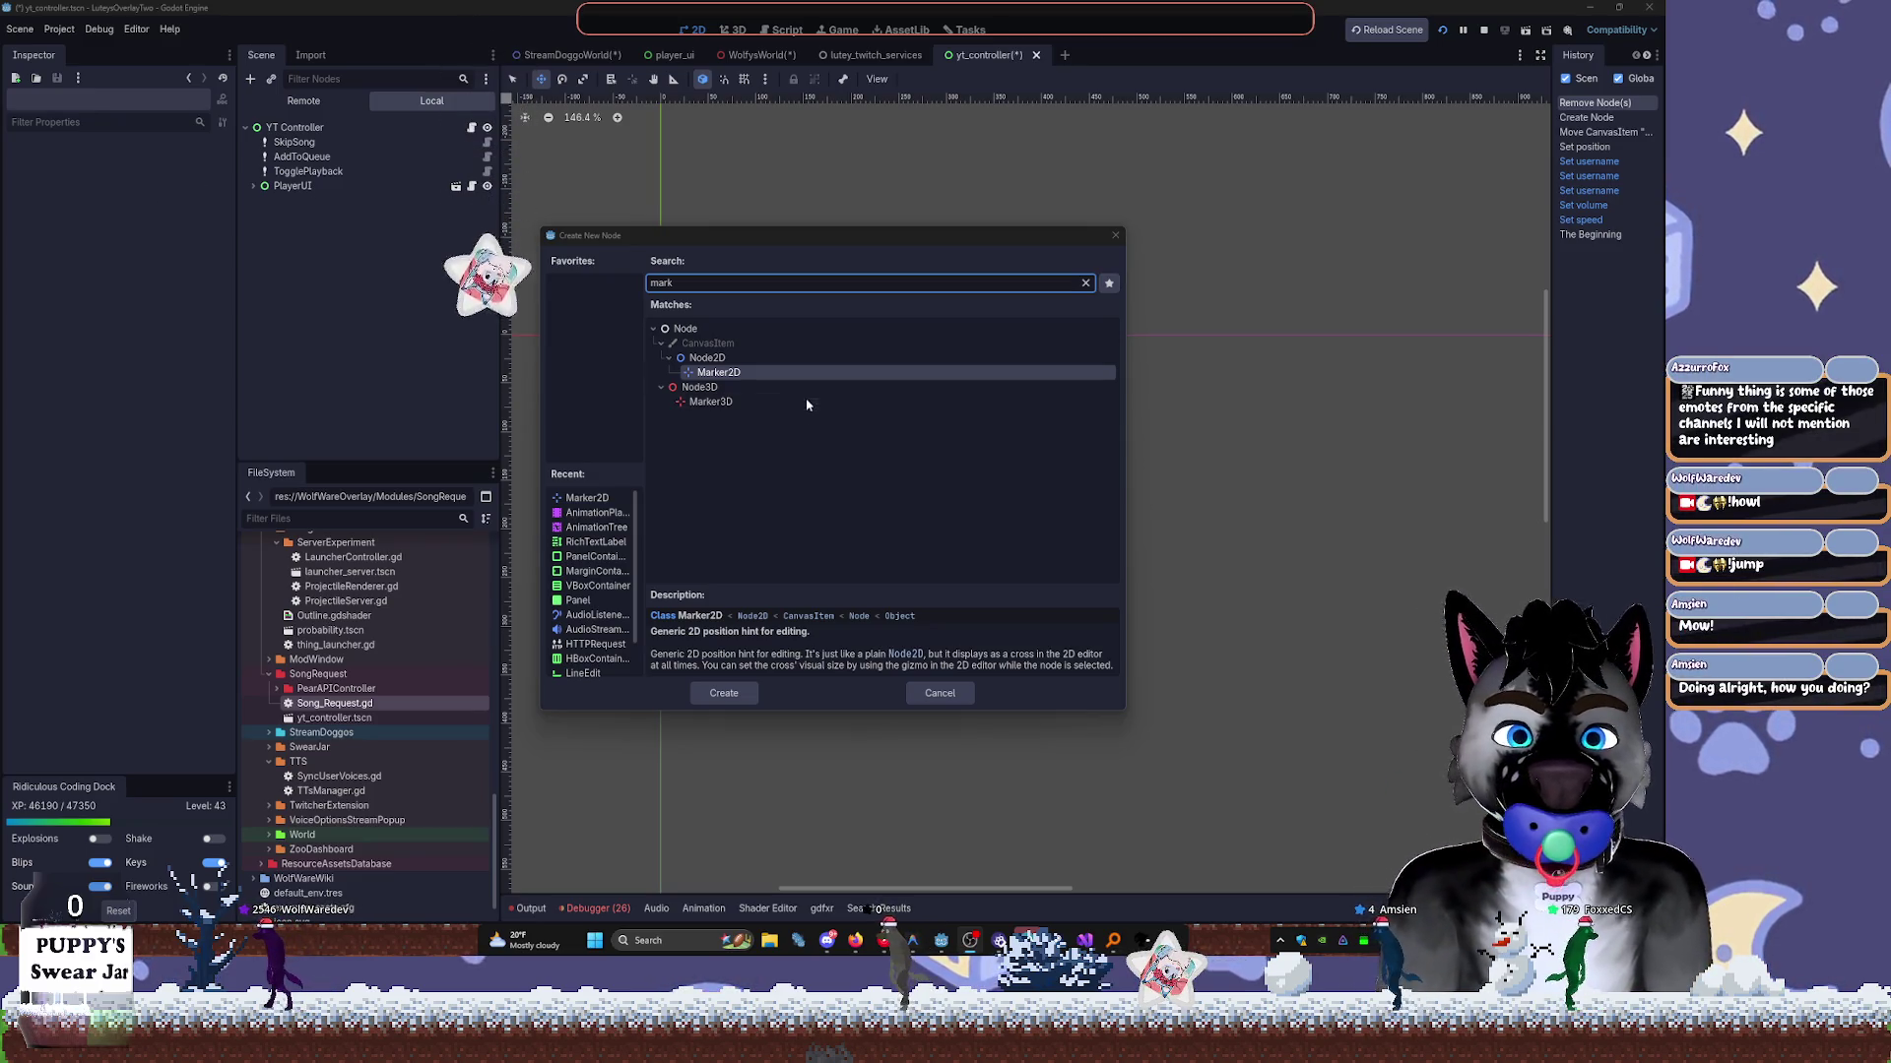
pyautogui.doubleClick(745, 375)
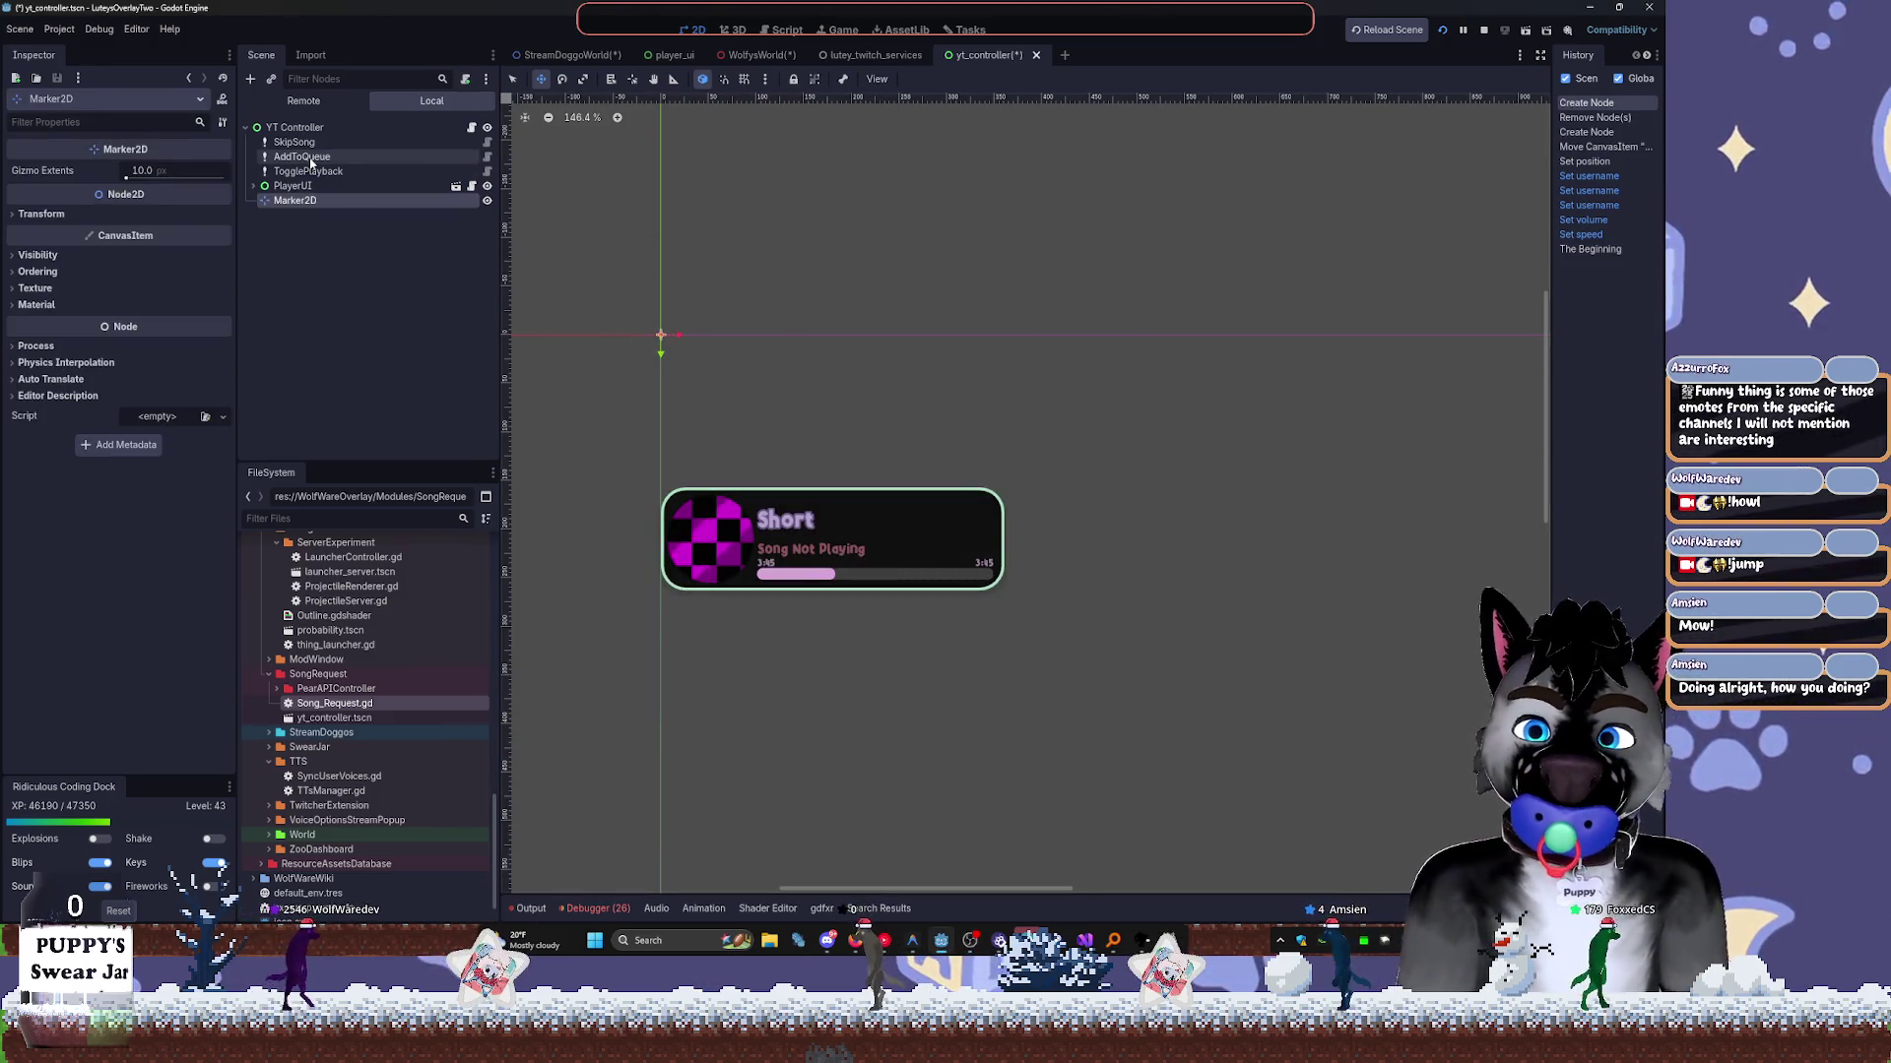
pyautogui.click(352, 222)
pyautogui.doubleClick(340, 199)
pyautogui.write('Begin')
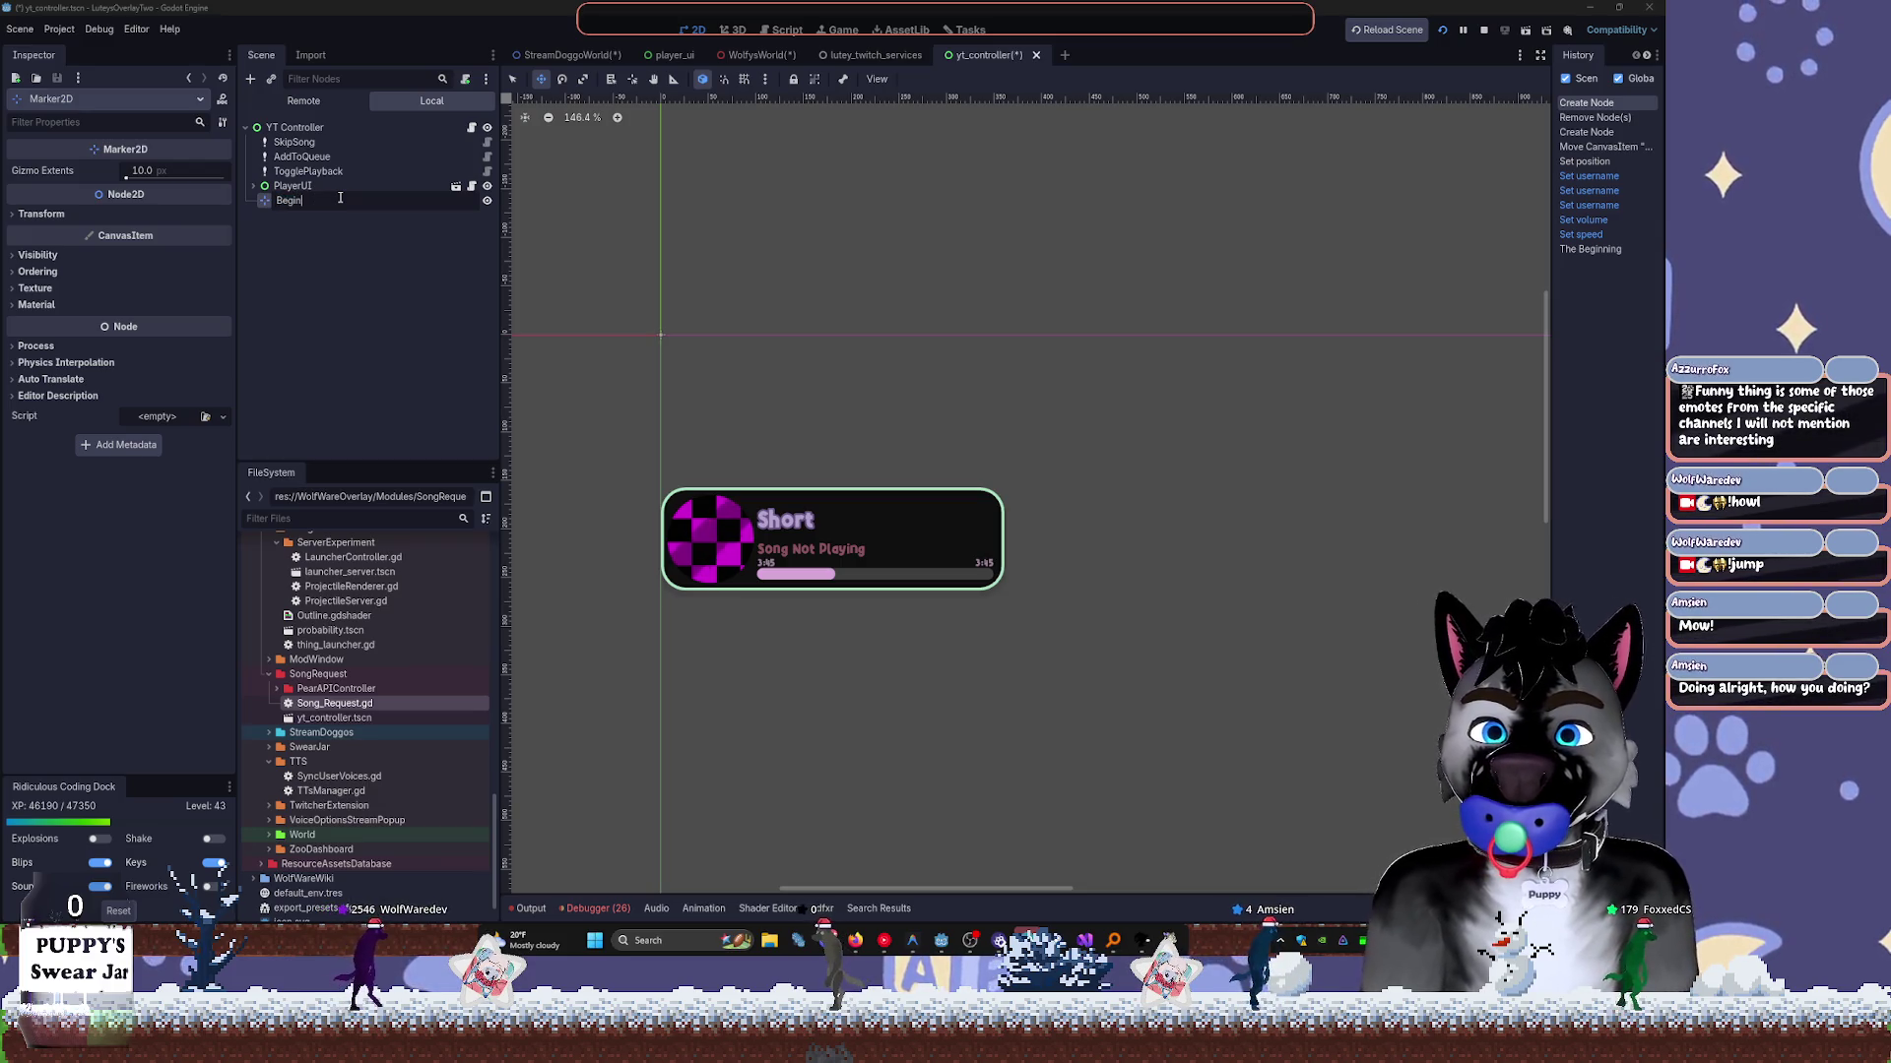
pyautogui.press('Return')
# Duplicate the Begin marker and rename the copy End.
pyautogui.hotkey('ctrl', 'd')
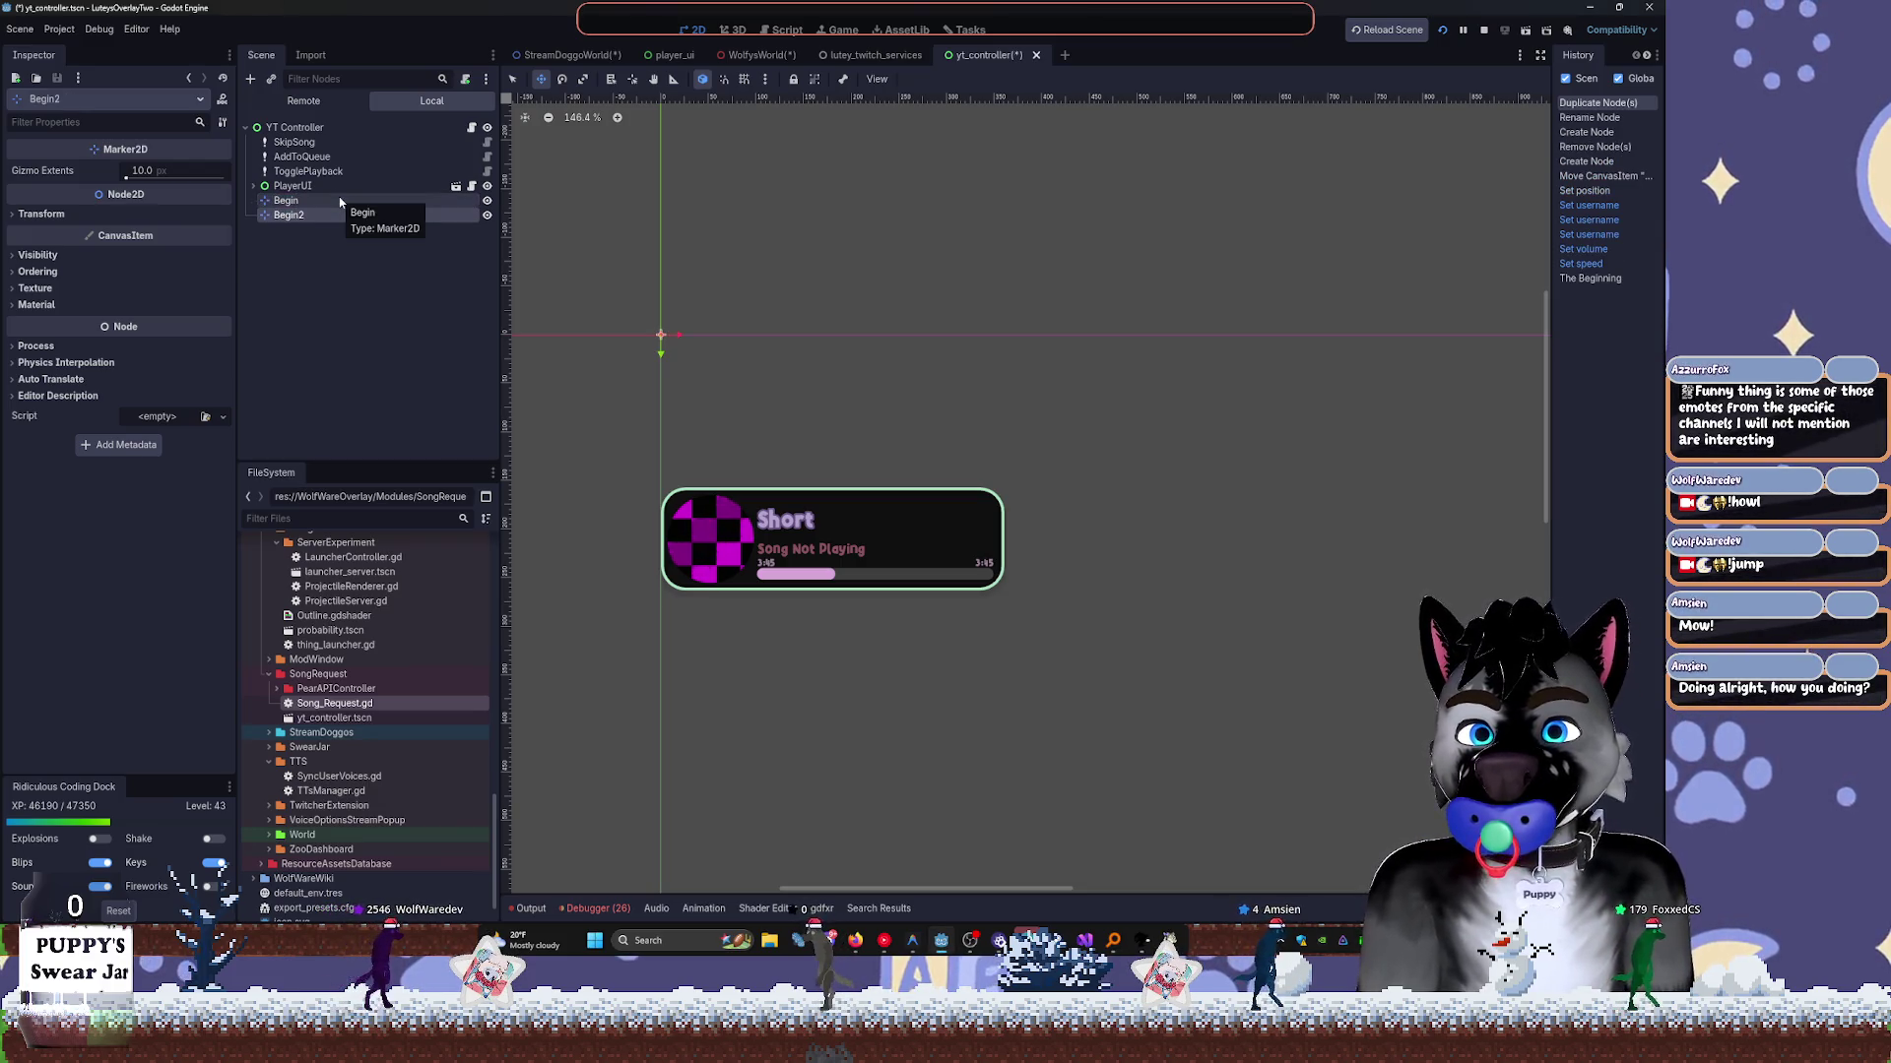
pyautogui.press('F2')
pyautogui.write('End')
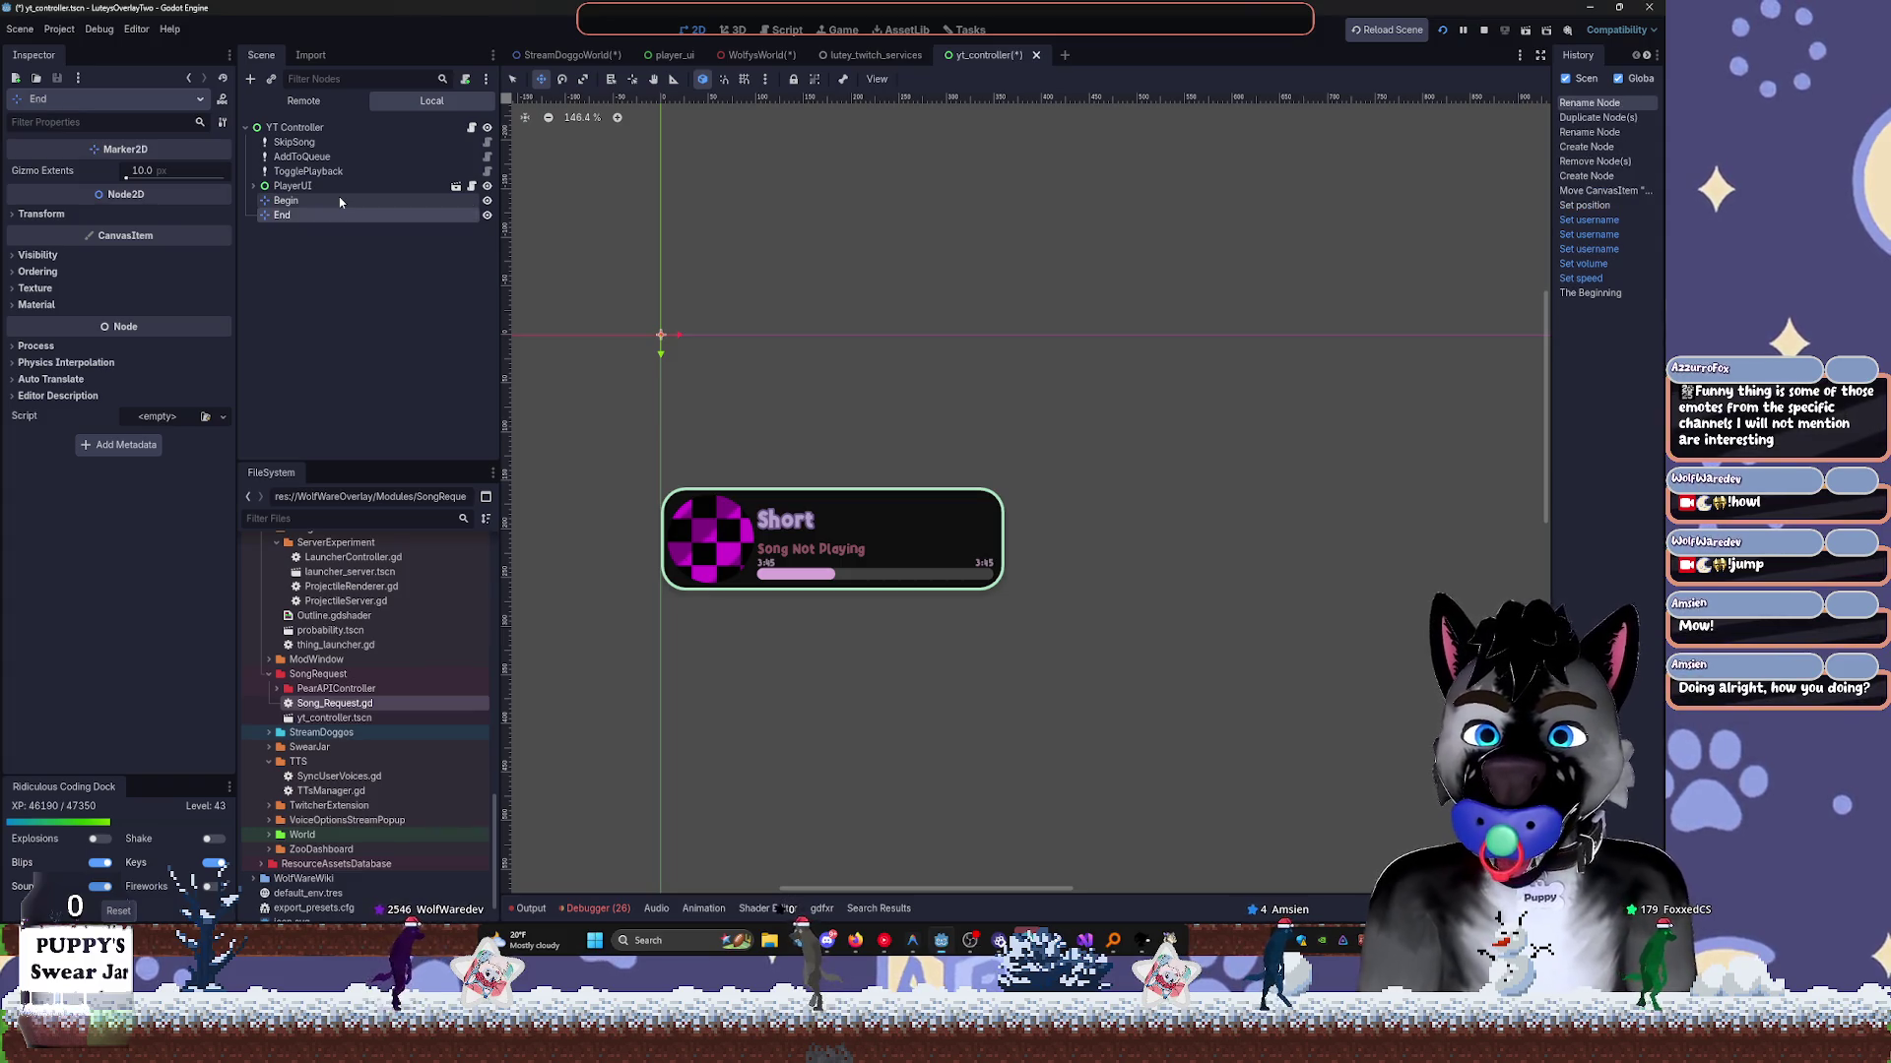
pyautogui.click(315, 202)
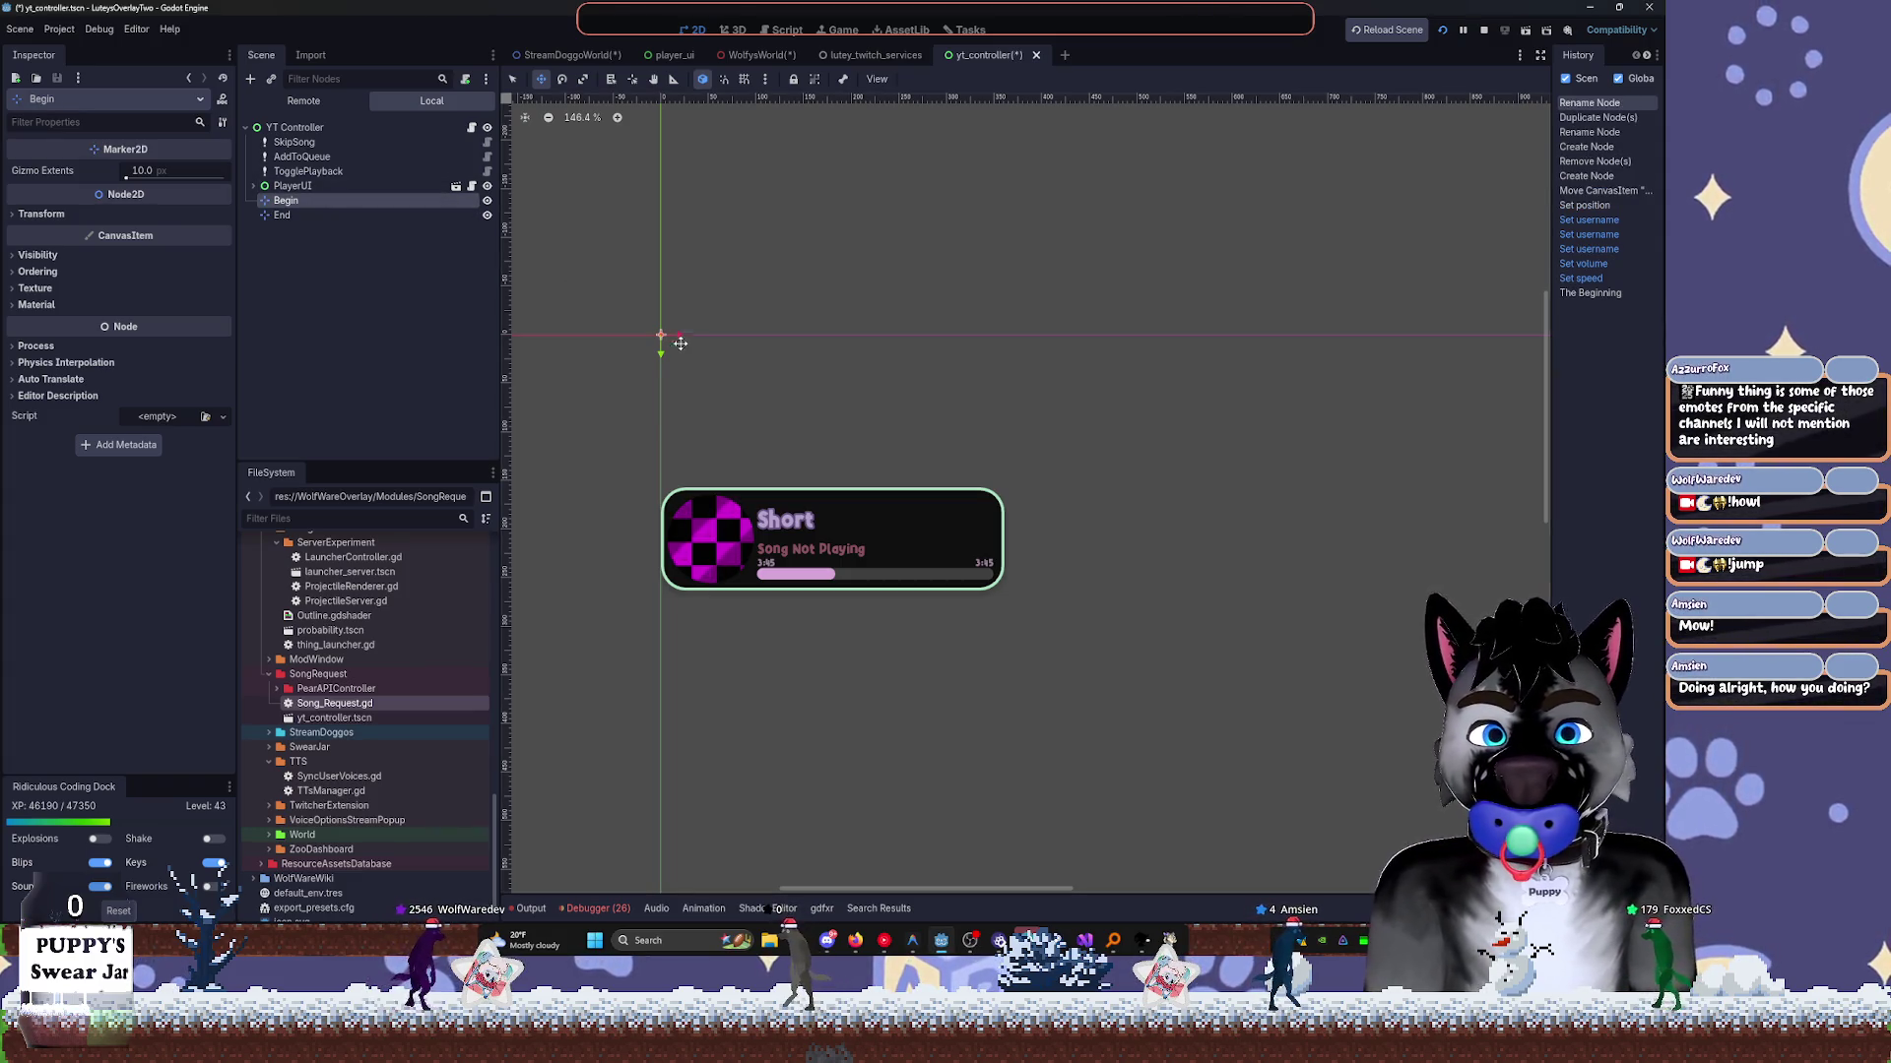
# Drag the Begin marker below the song panel and delete the End marker.
pyautogui.moveTo(660, 336); pyautogui.dragTo(764, 718)
pyautogui.click(300, 216)
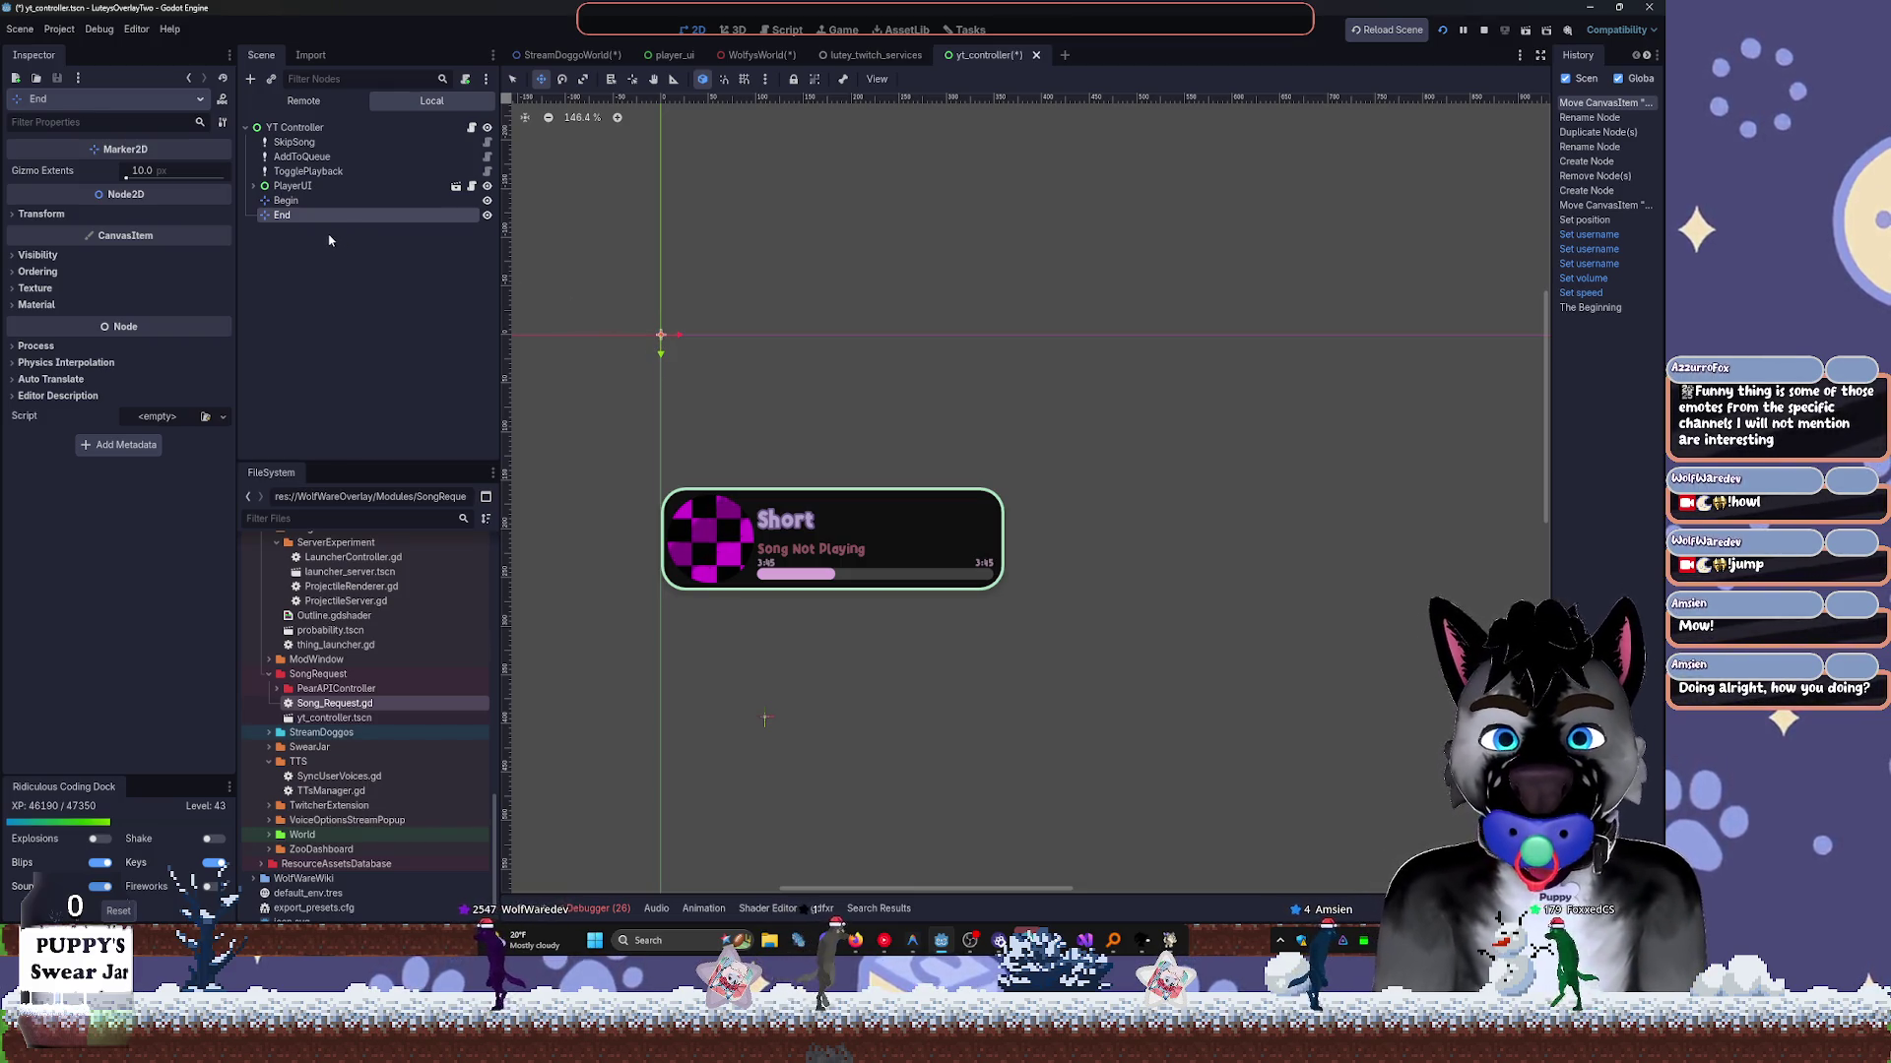
pyautogui.press('Delete')
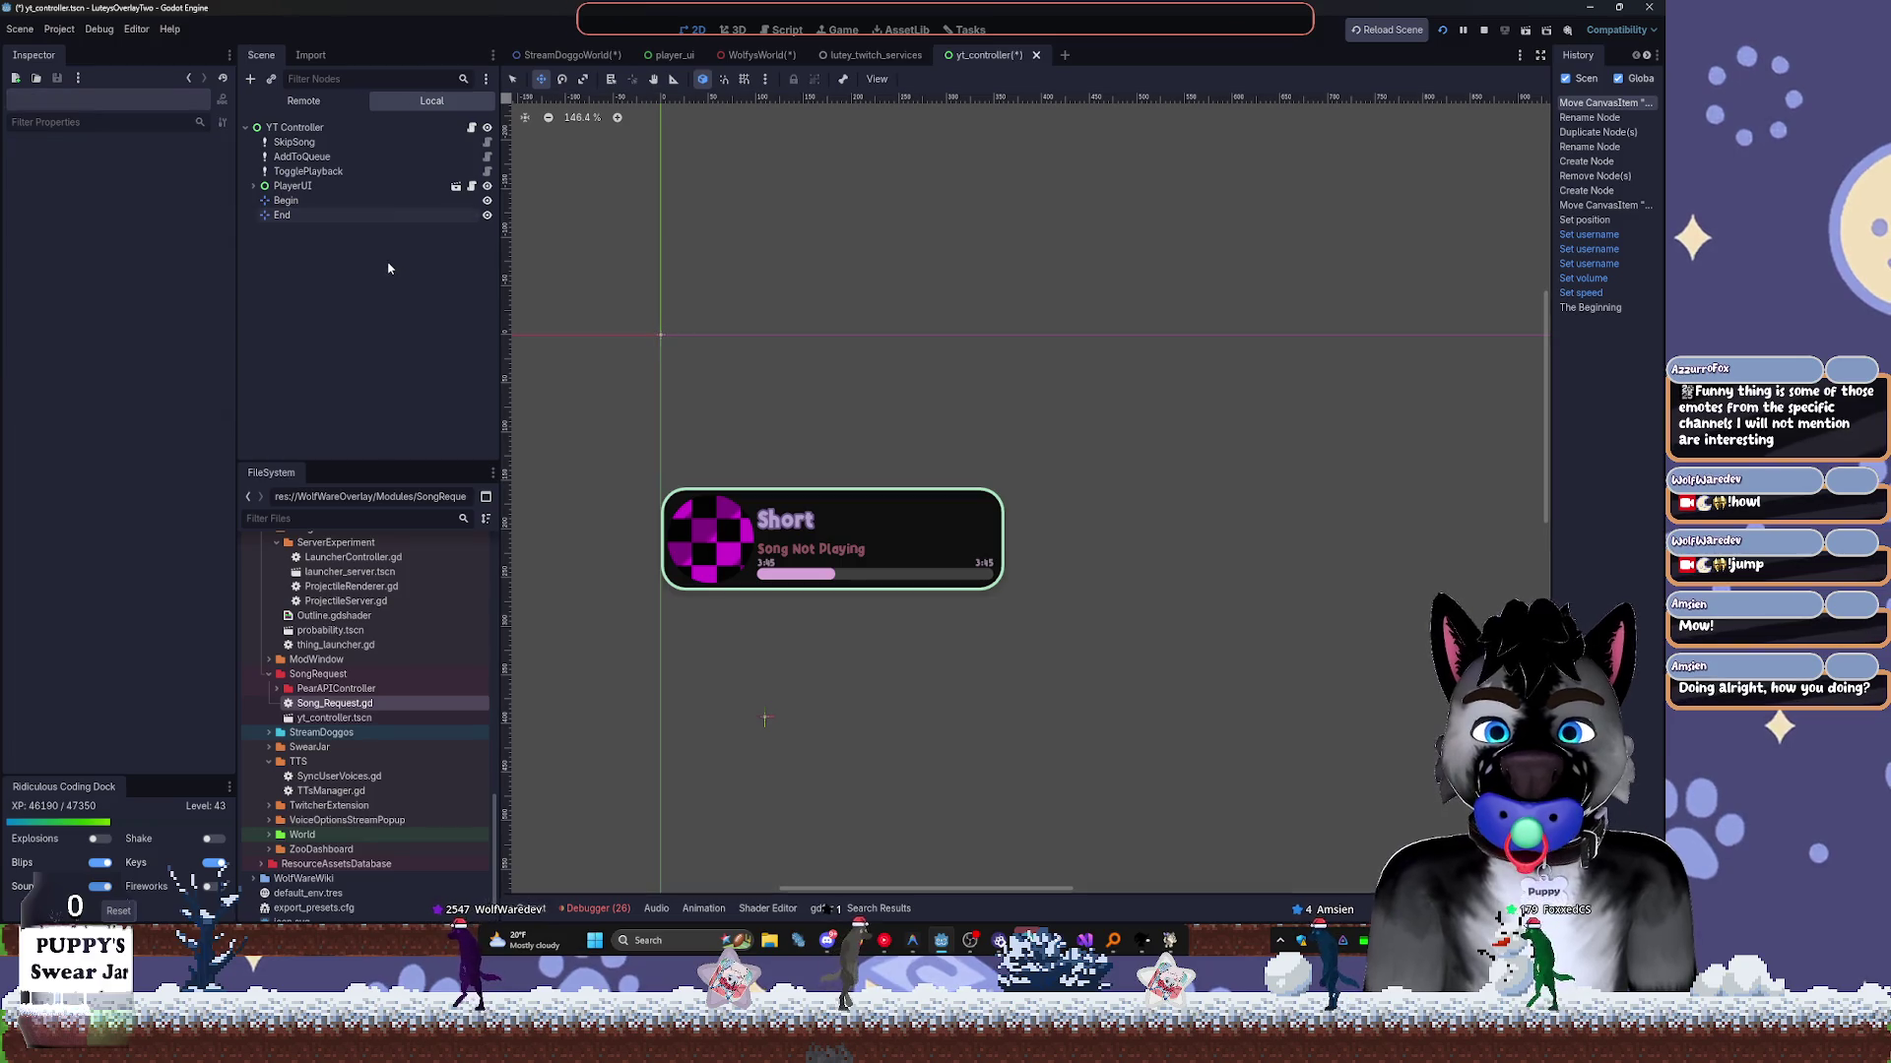
pyautogui.press('Delete')
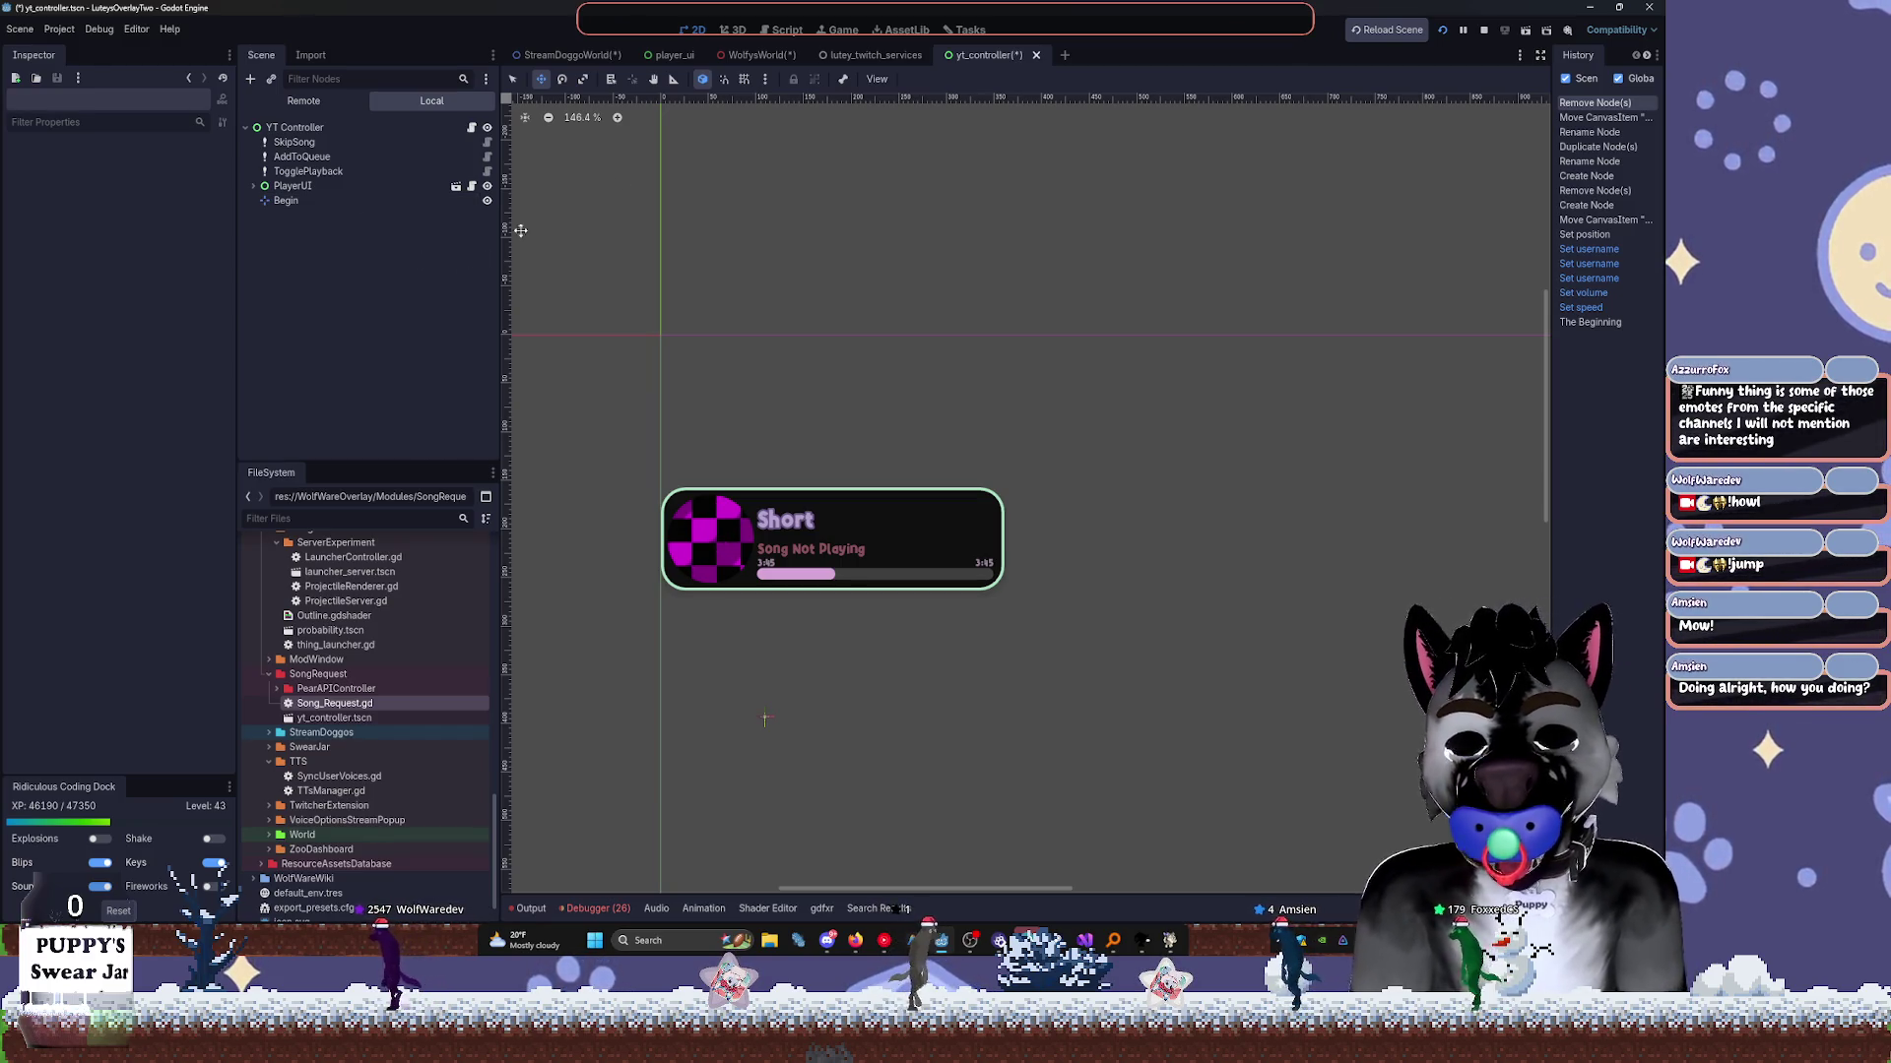
# In Song_Request.gd, remove the extra tween call lines from spawn_panel.
pyautogui.click(803, 33)
pyautogui.click(1195, 633)
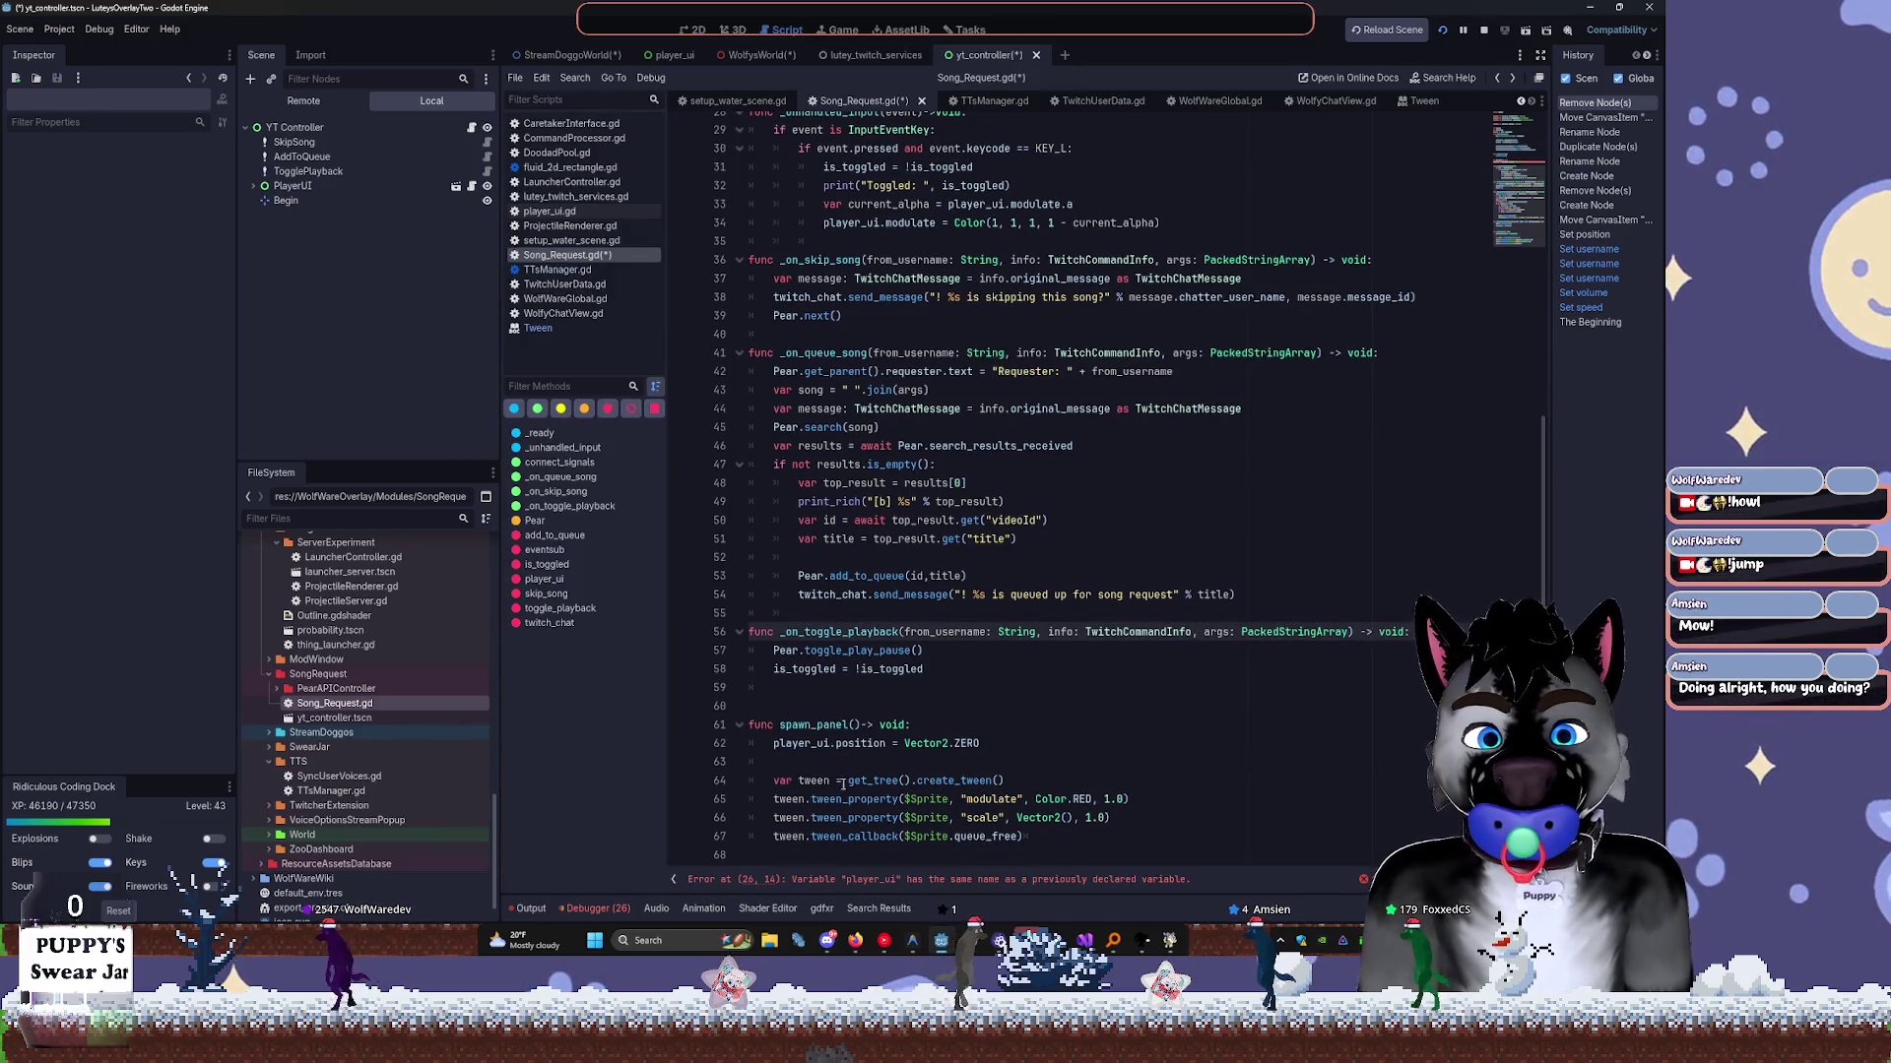
pyautogui.moveTo(773, 799); pyautogui.dragTo(1137, 832)
pyautogui.click(1137, 827)
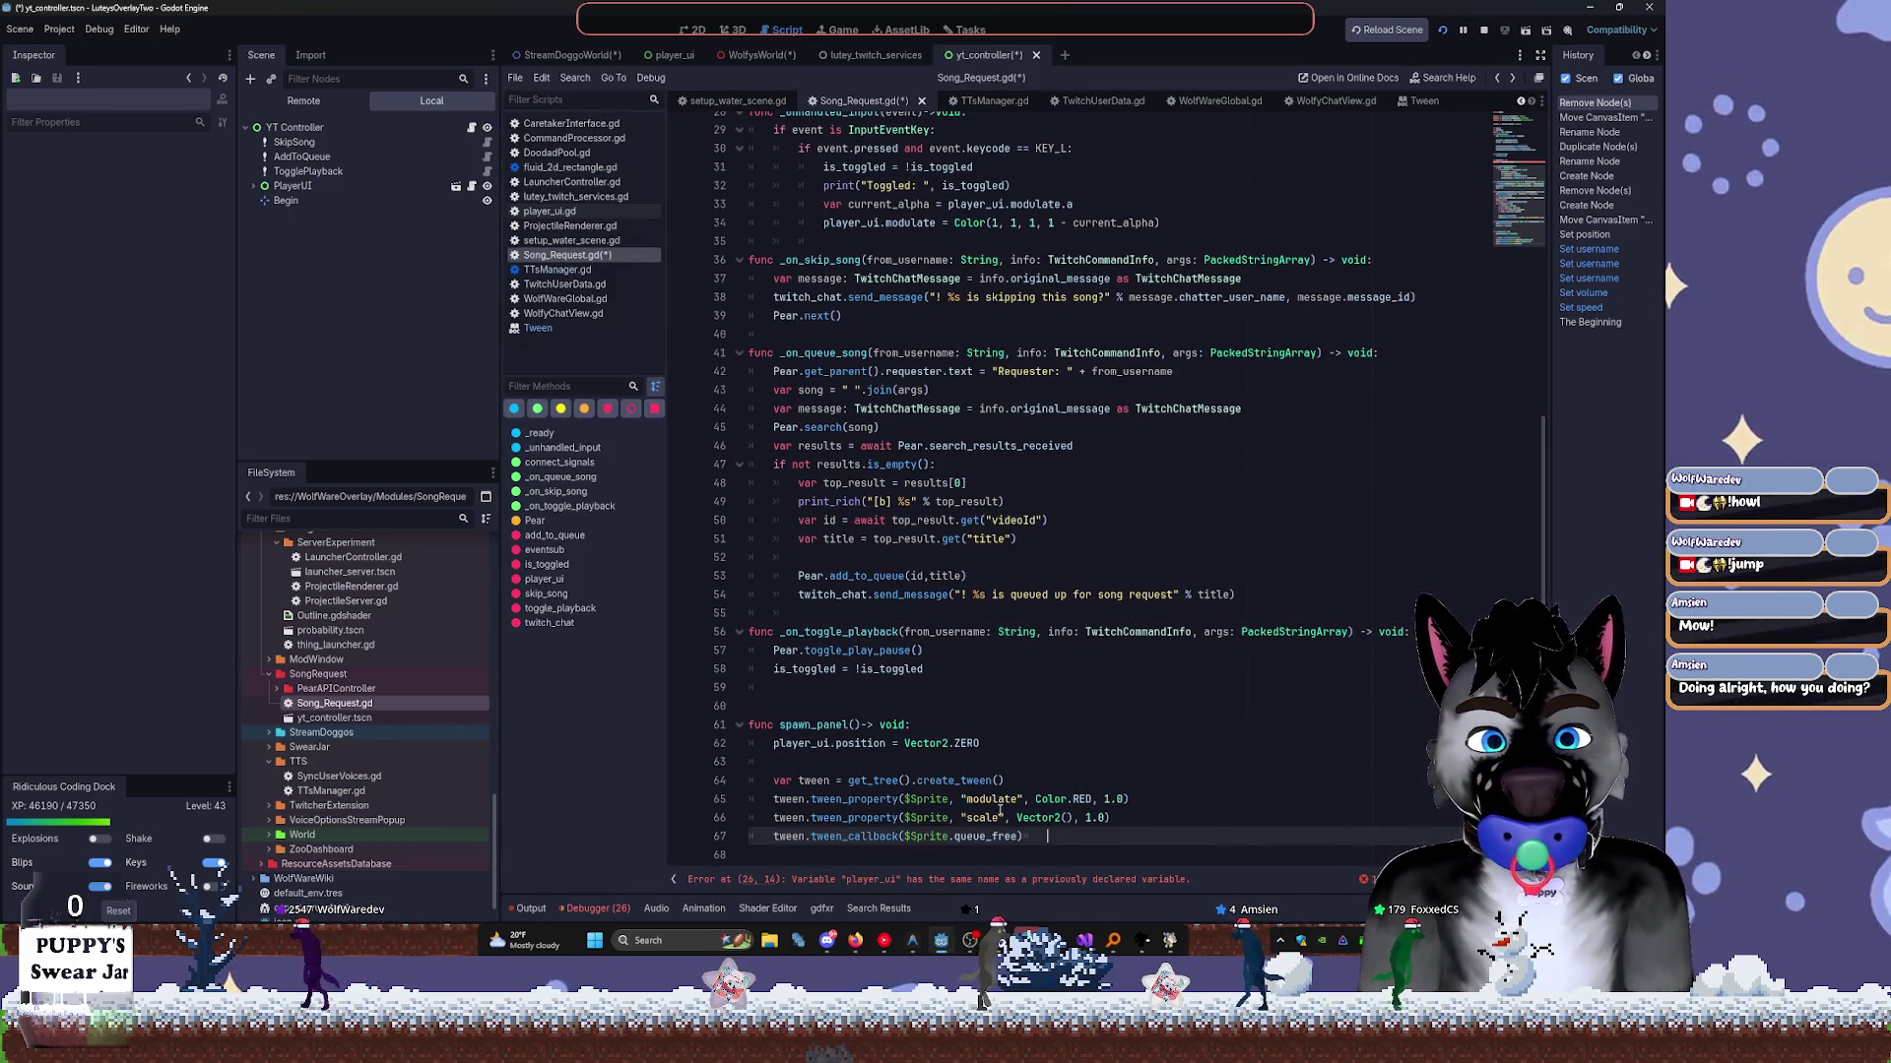
pyautogui.moveTo(748, 818); pyautogui.dragTo(1028, 836)
pyautogui.press('BackSpace')
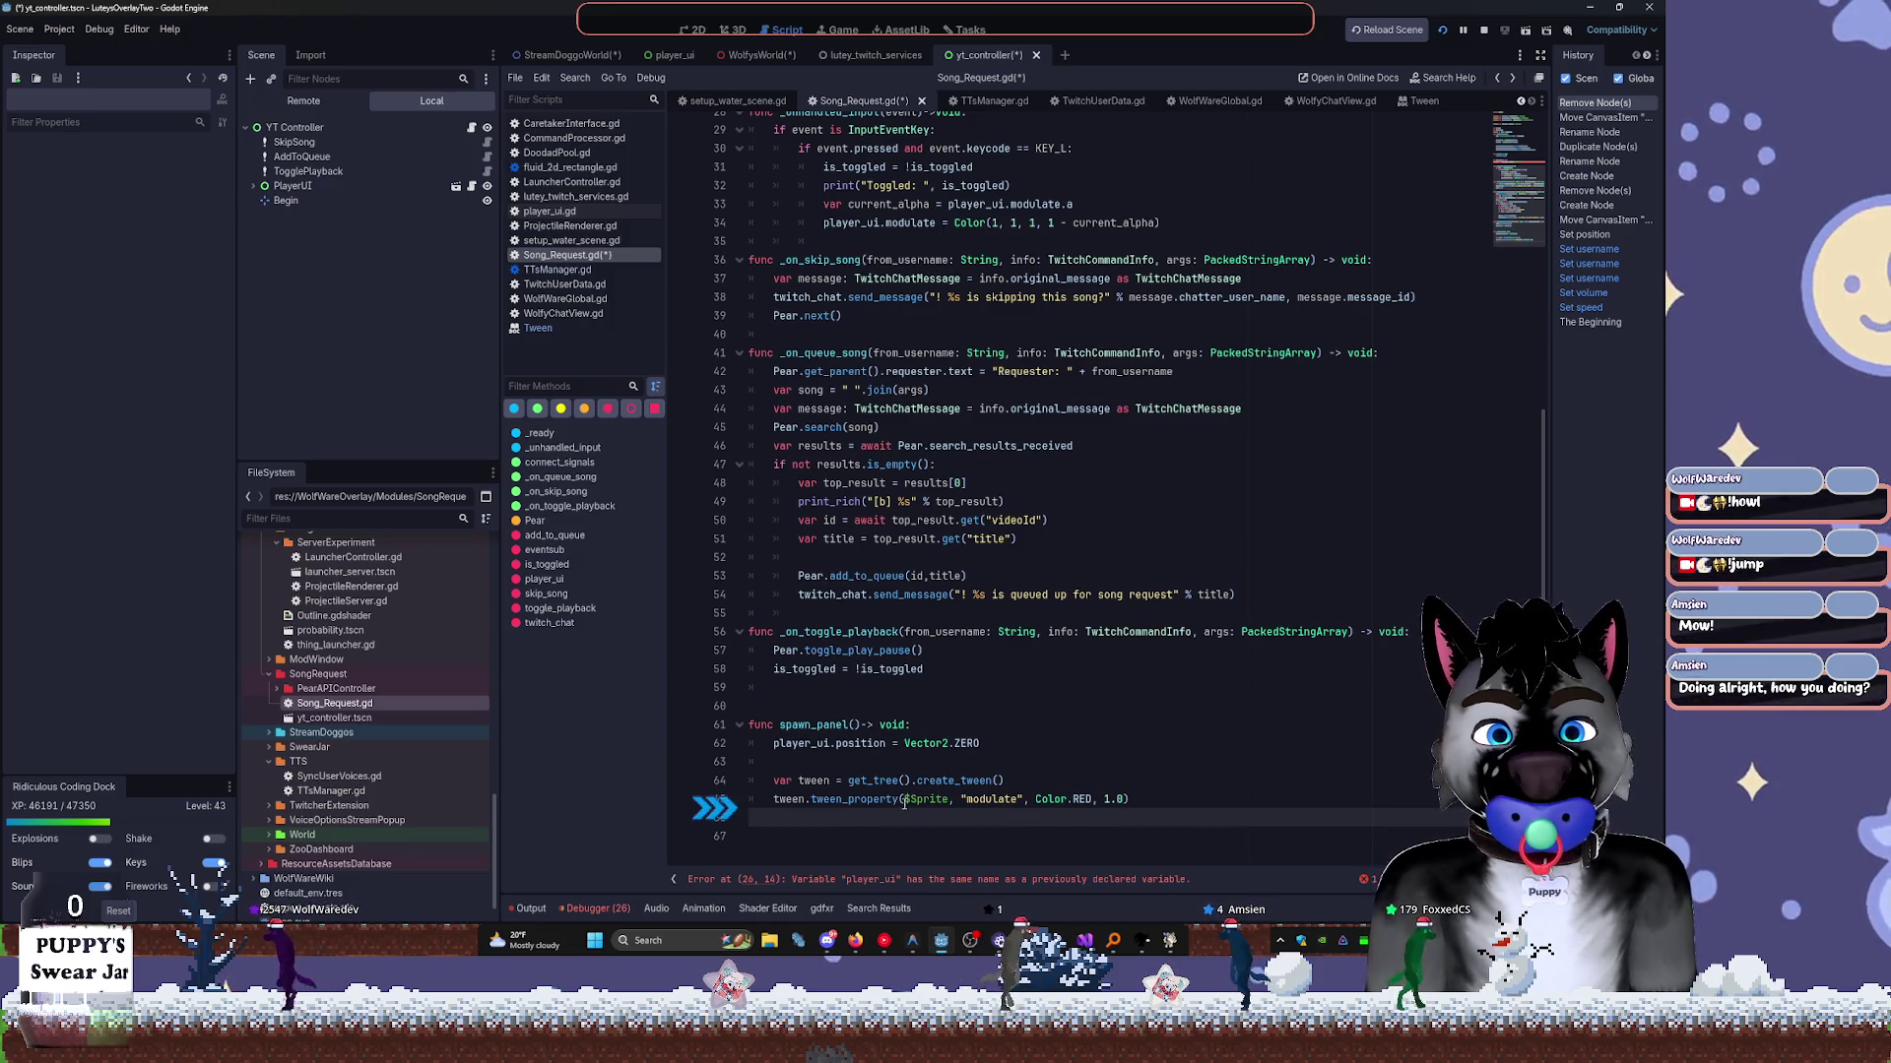
# Change the tween target from $Sprite to player_ui.
pyautogui.moveTo(904, 798); pyautogui.dragTo(949, 800)
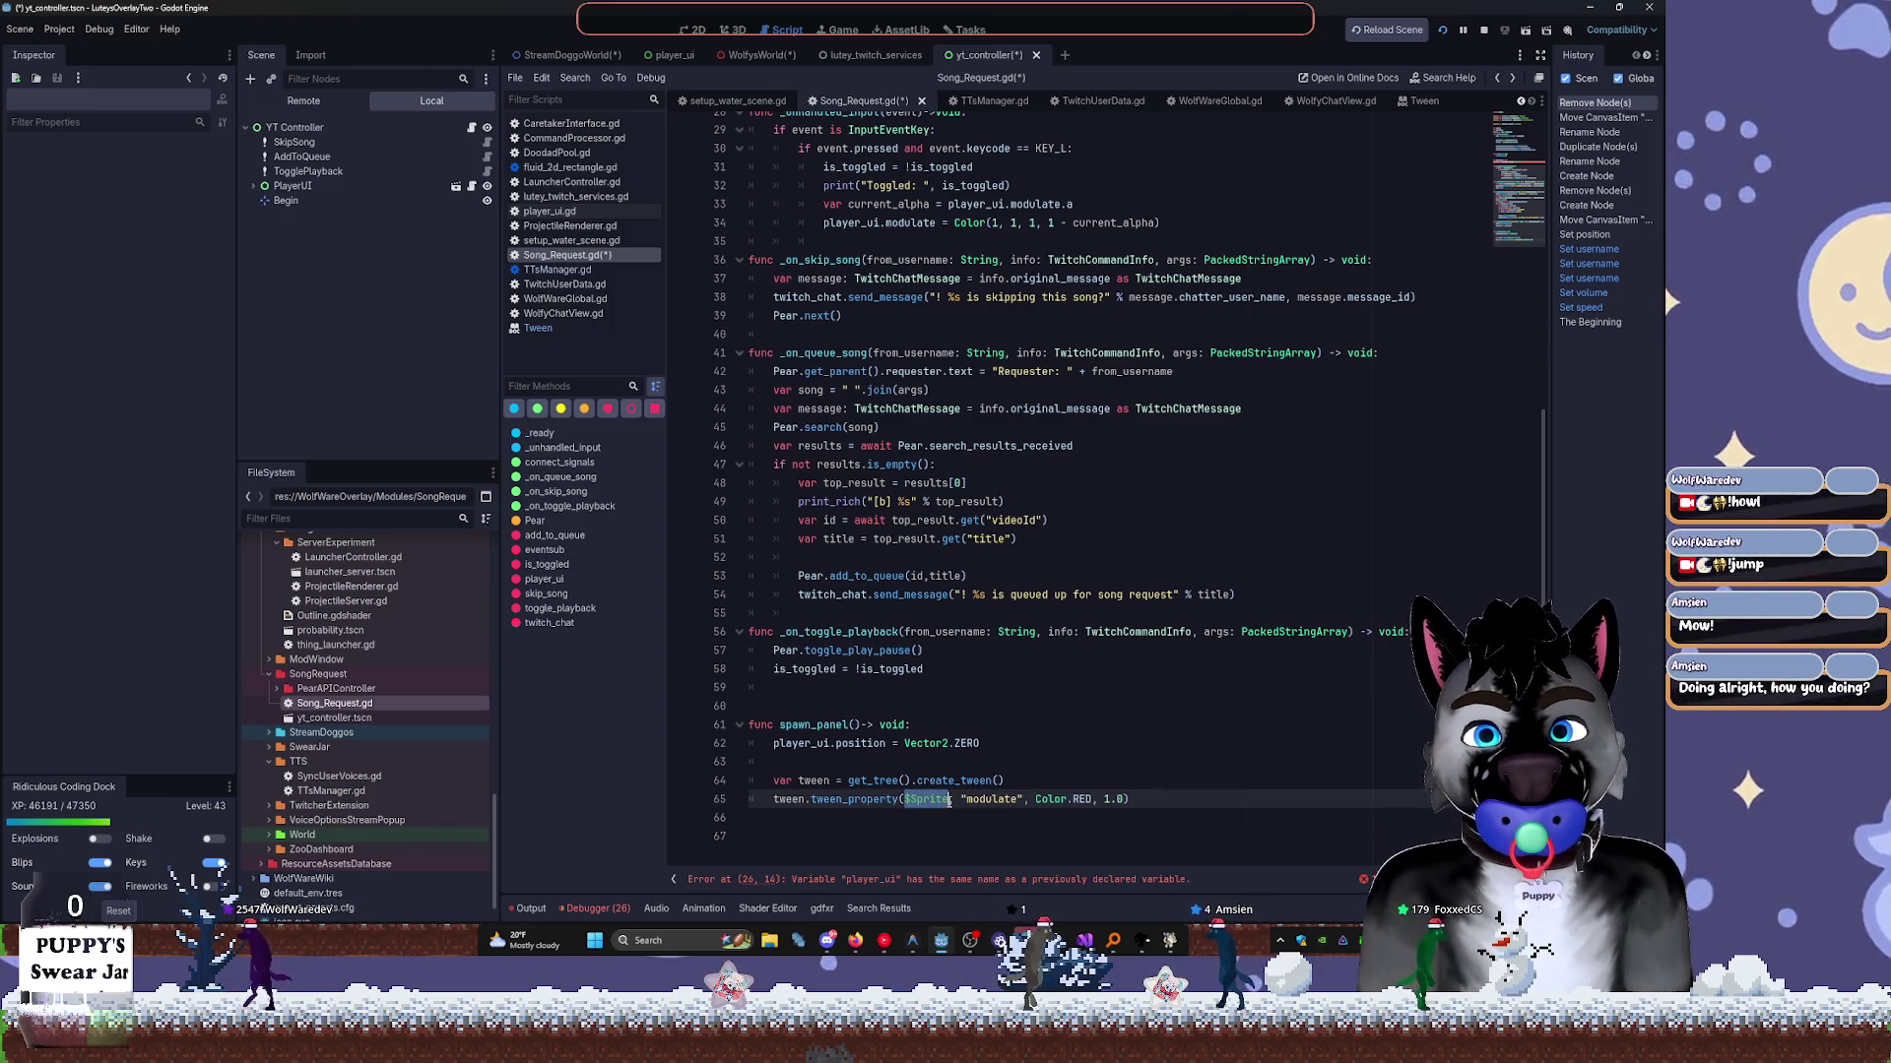
pyautogui.write('$Begin')
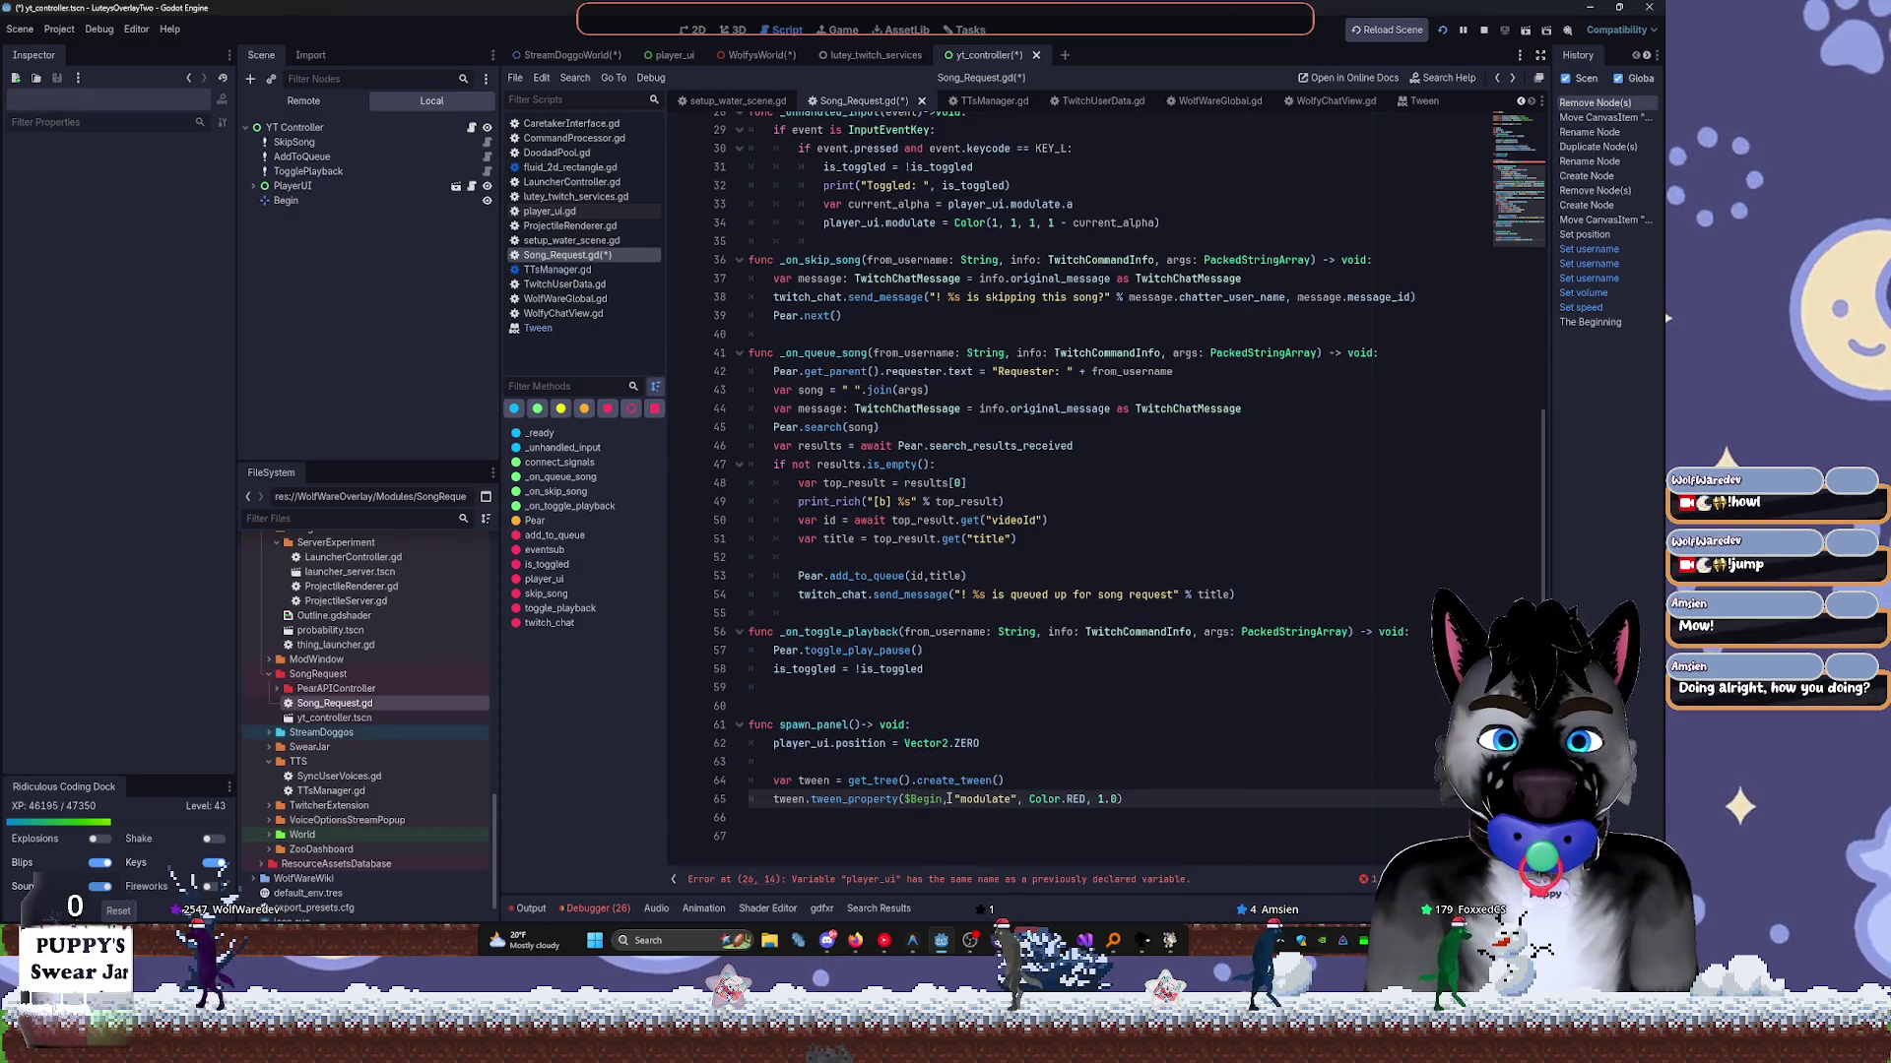
pyautogui.hotkey('ctrl', 'BackSpace')
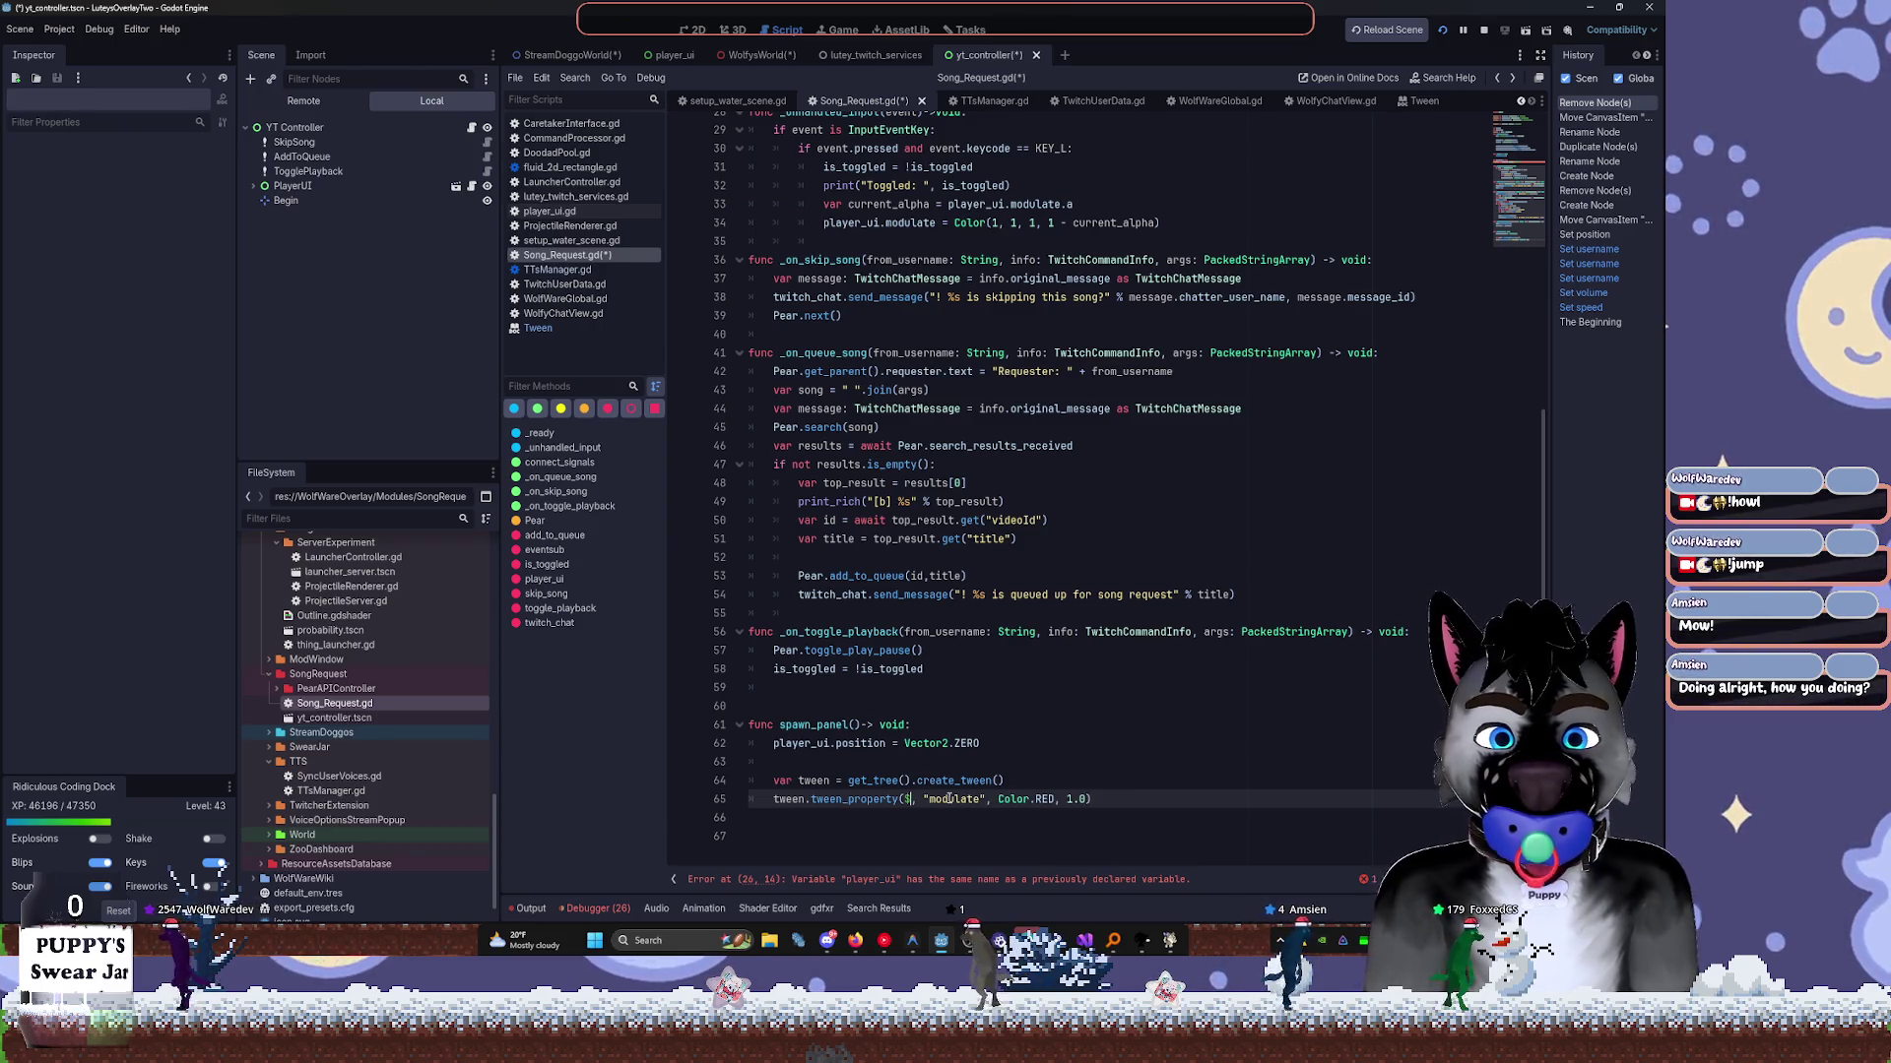
pyautogui.press('BackSpace')
pyautogui.write('pl')
pyautogui.press('Tab')
pyautogui.write('.')
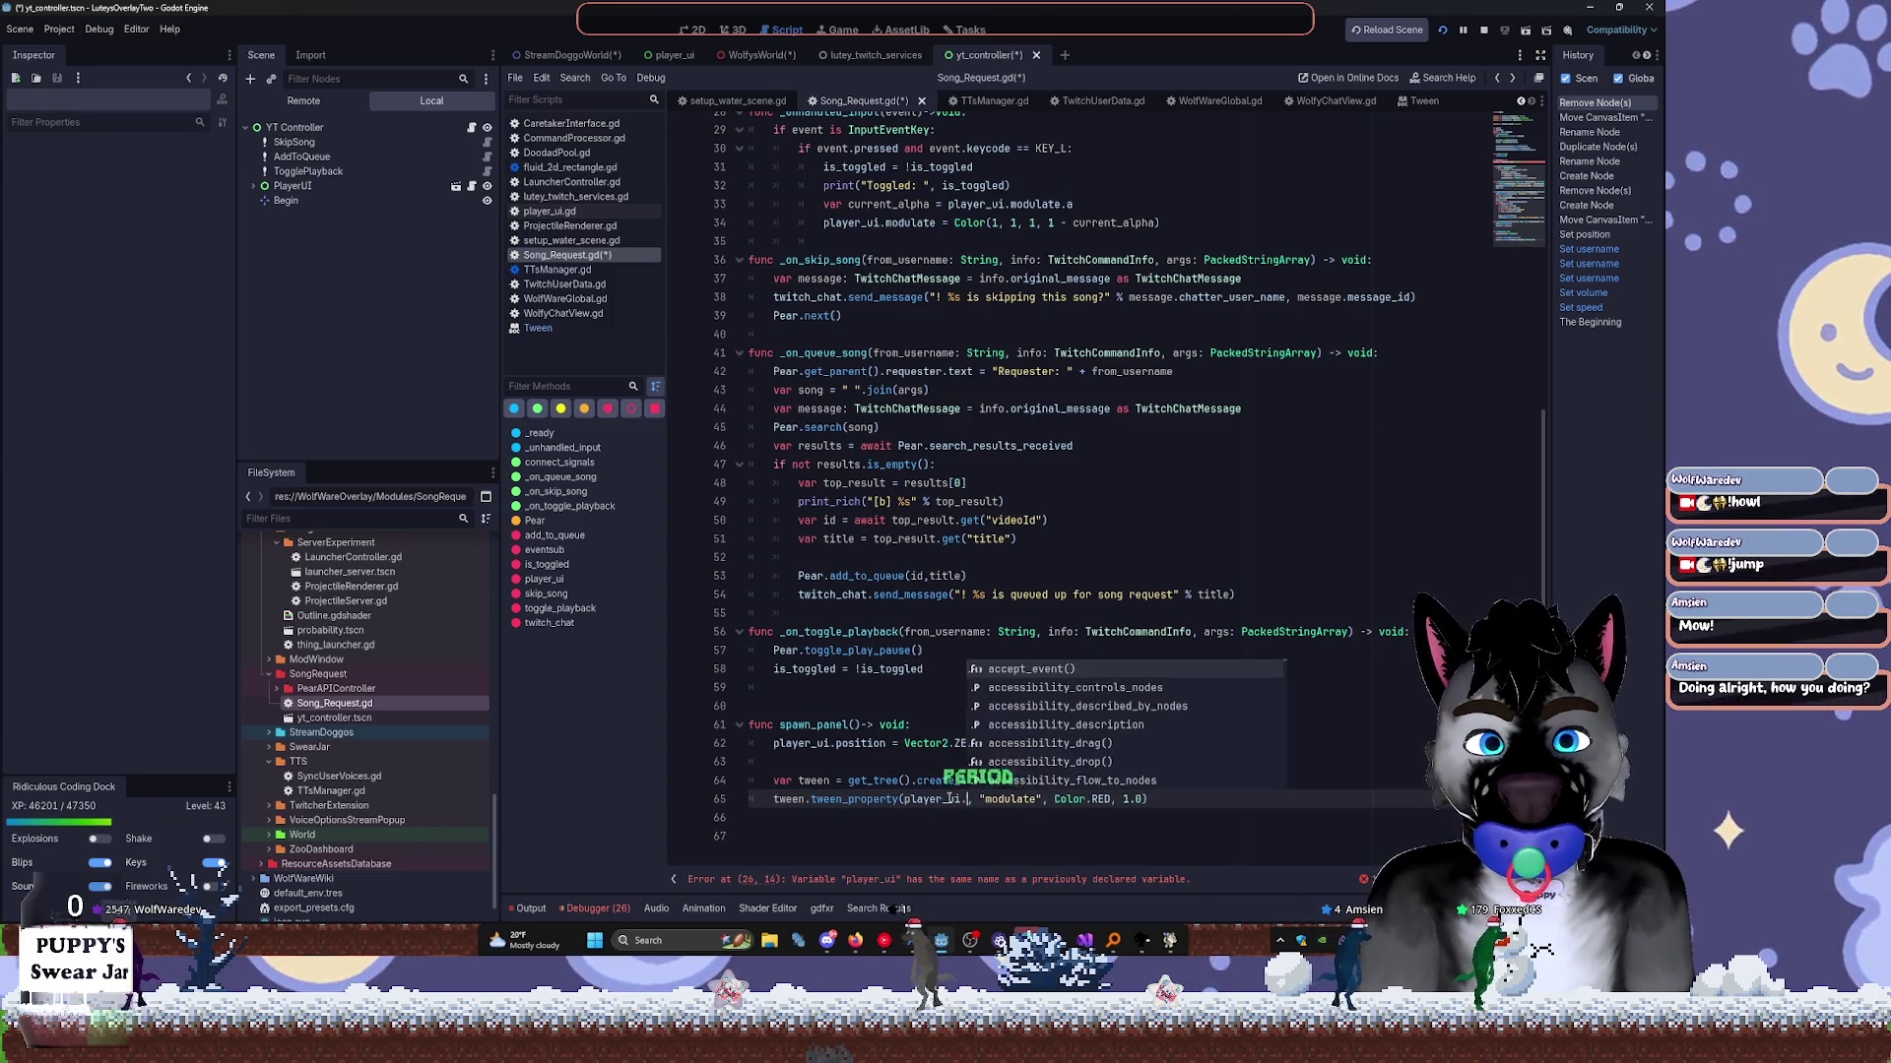
pyautogui.write('pos')
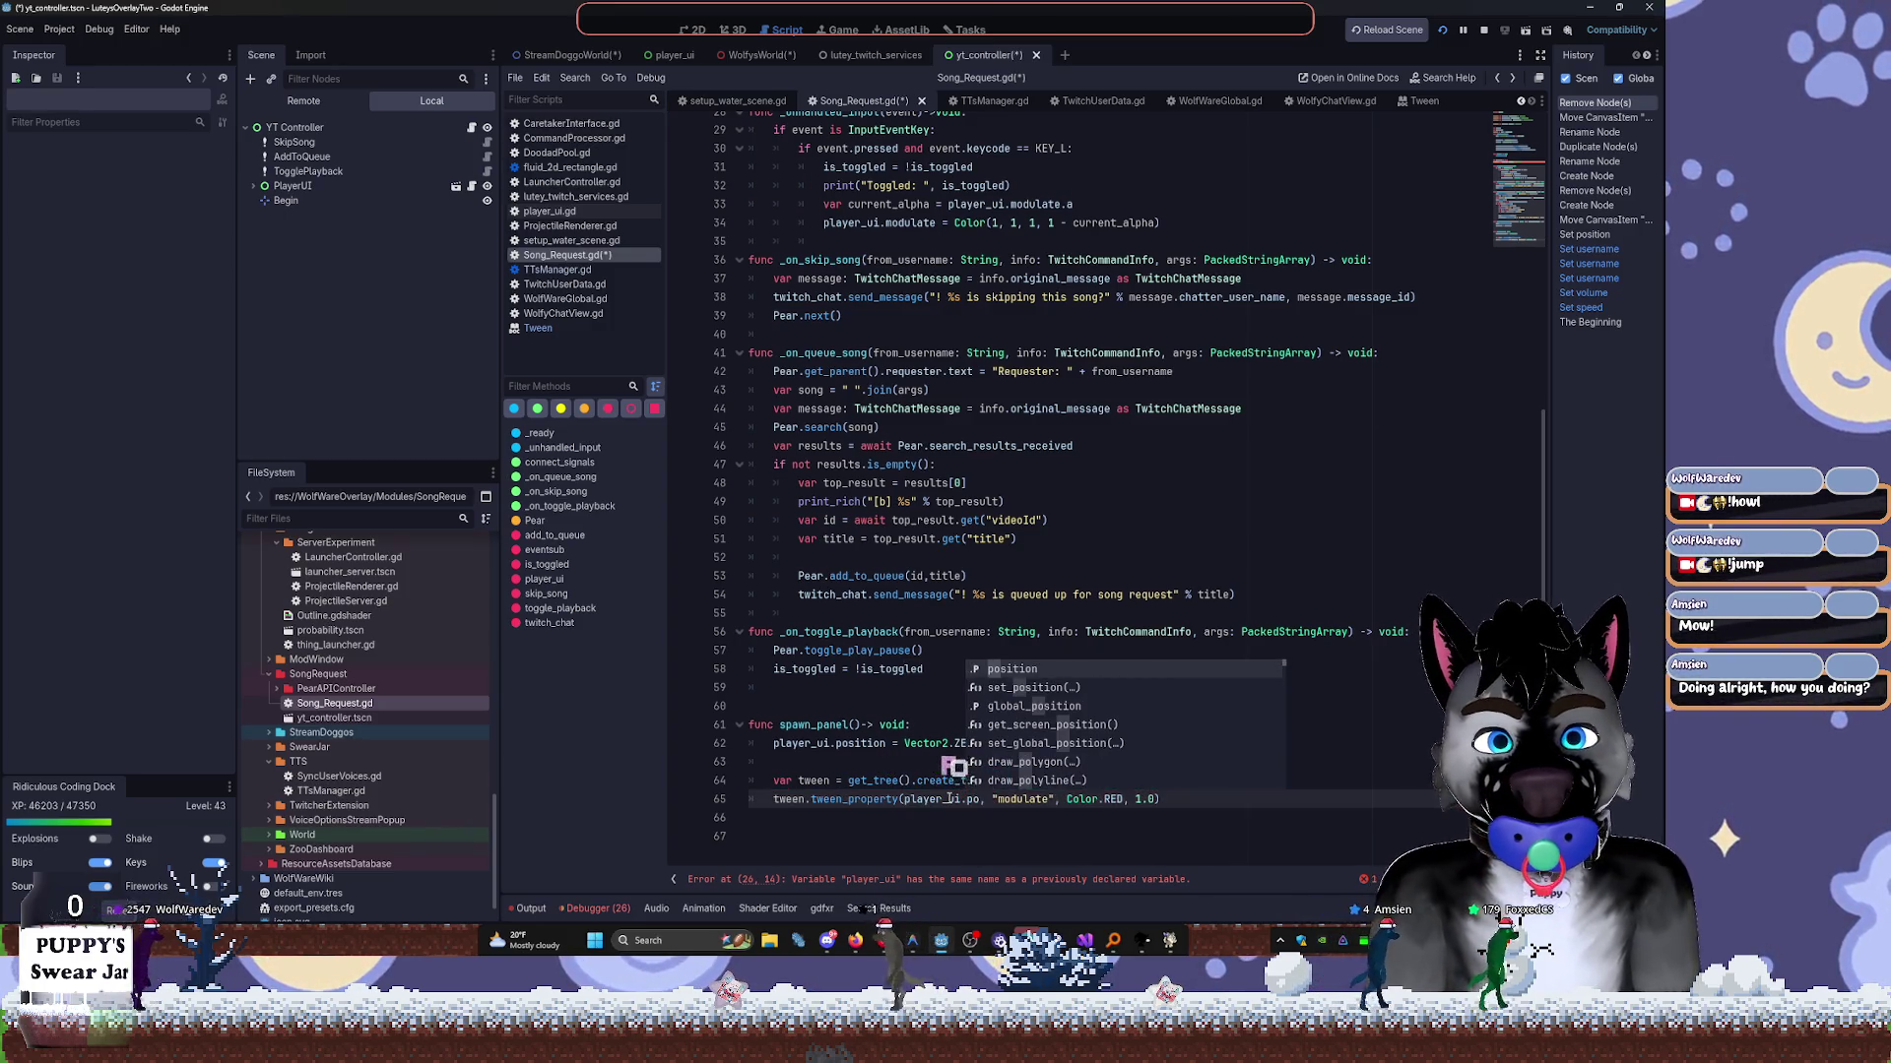
pyautogui.press('Tab')
pyautogui.press('Right')
pyautogui.press('Right')
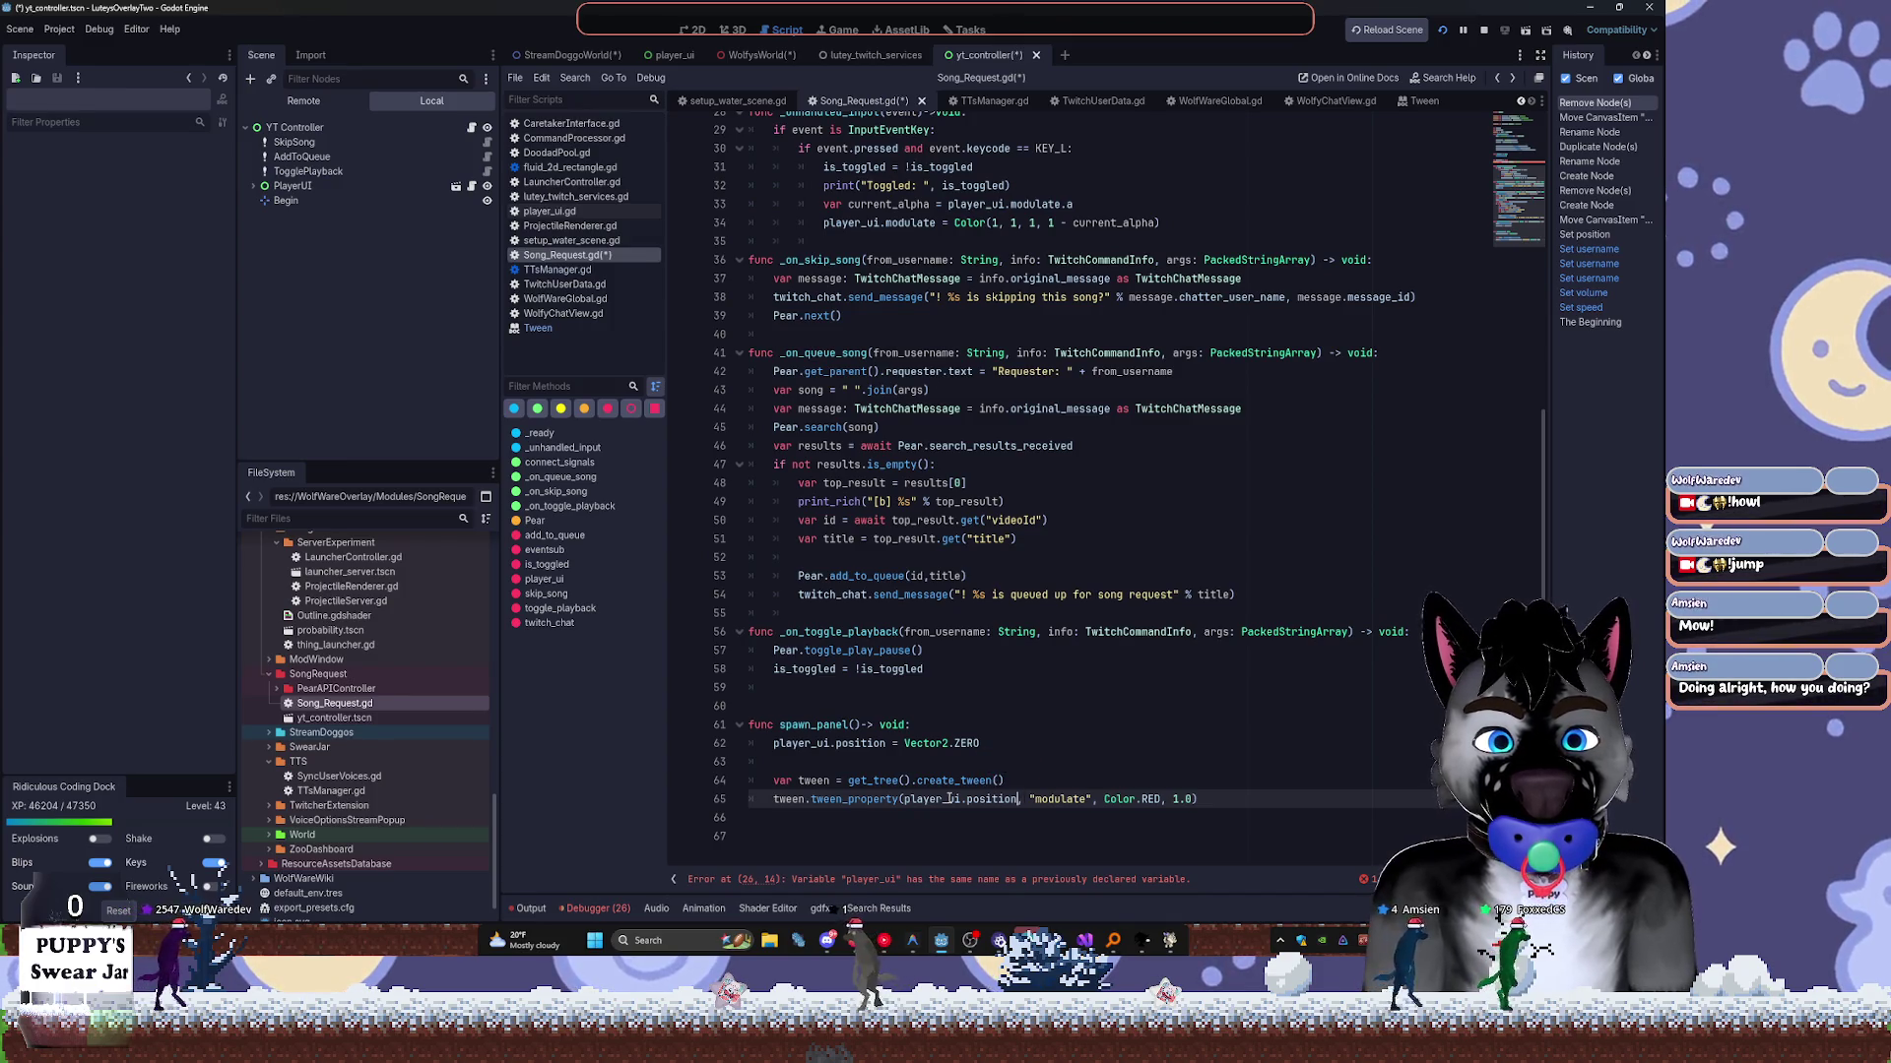
pyautogui.hotkey('ctrl', 'z')
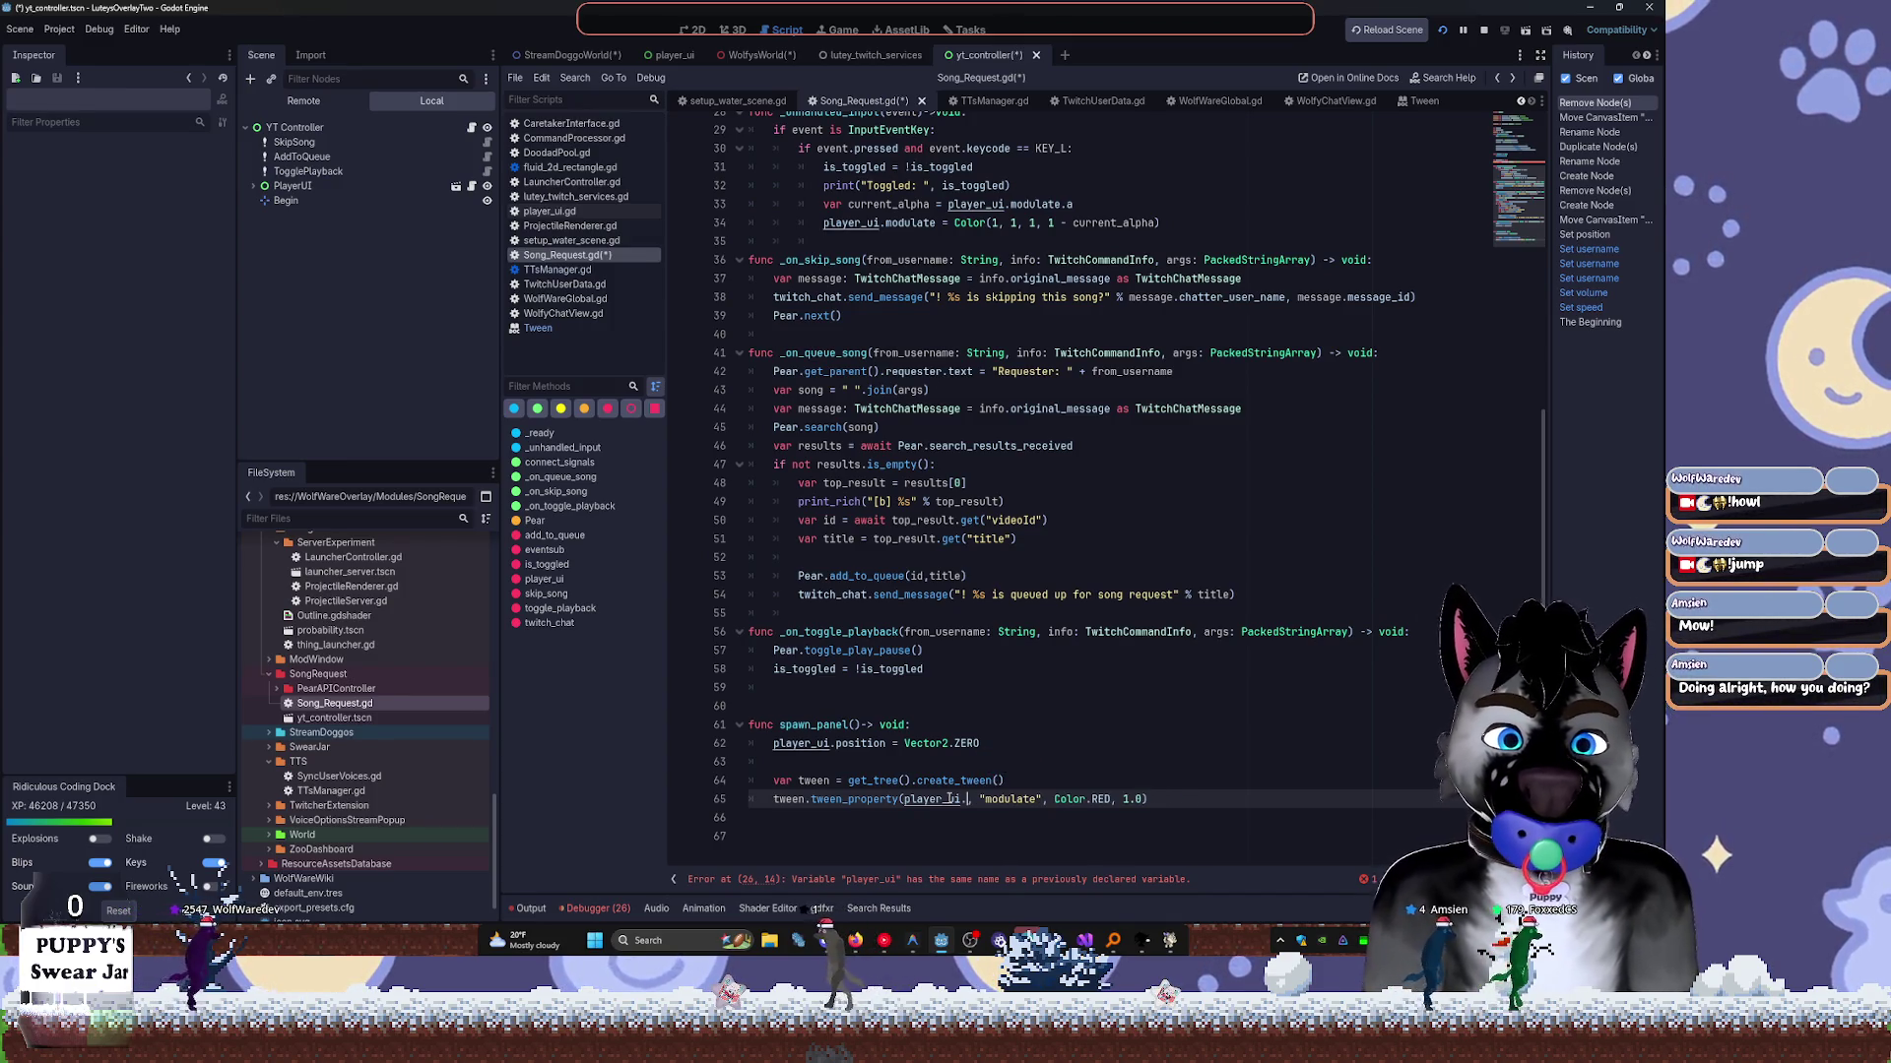
# Replace the modulate property with "position" and delete the Color.RED target value.
pyautogui.hotkey('ctrl', 'Delete')
pyautogui.write('pos')
pyautogui.press('Tab')
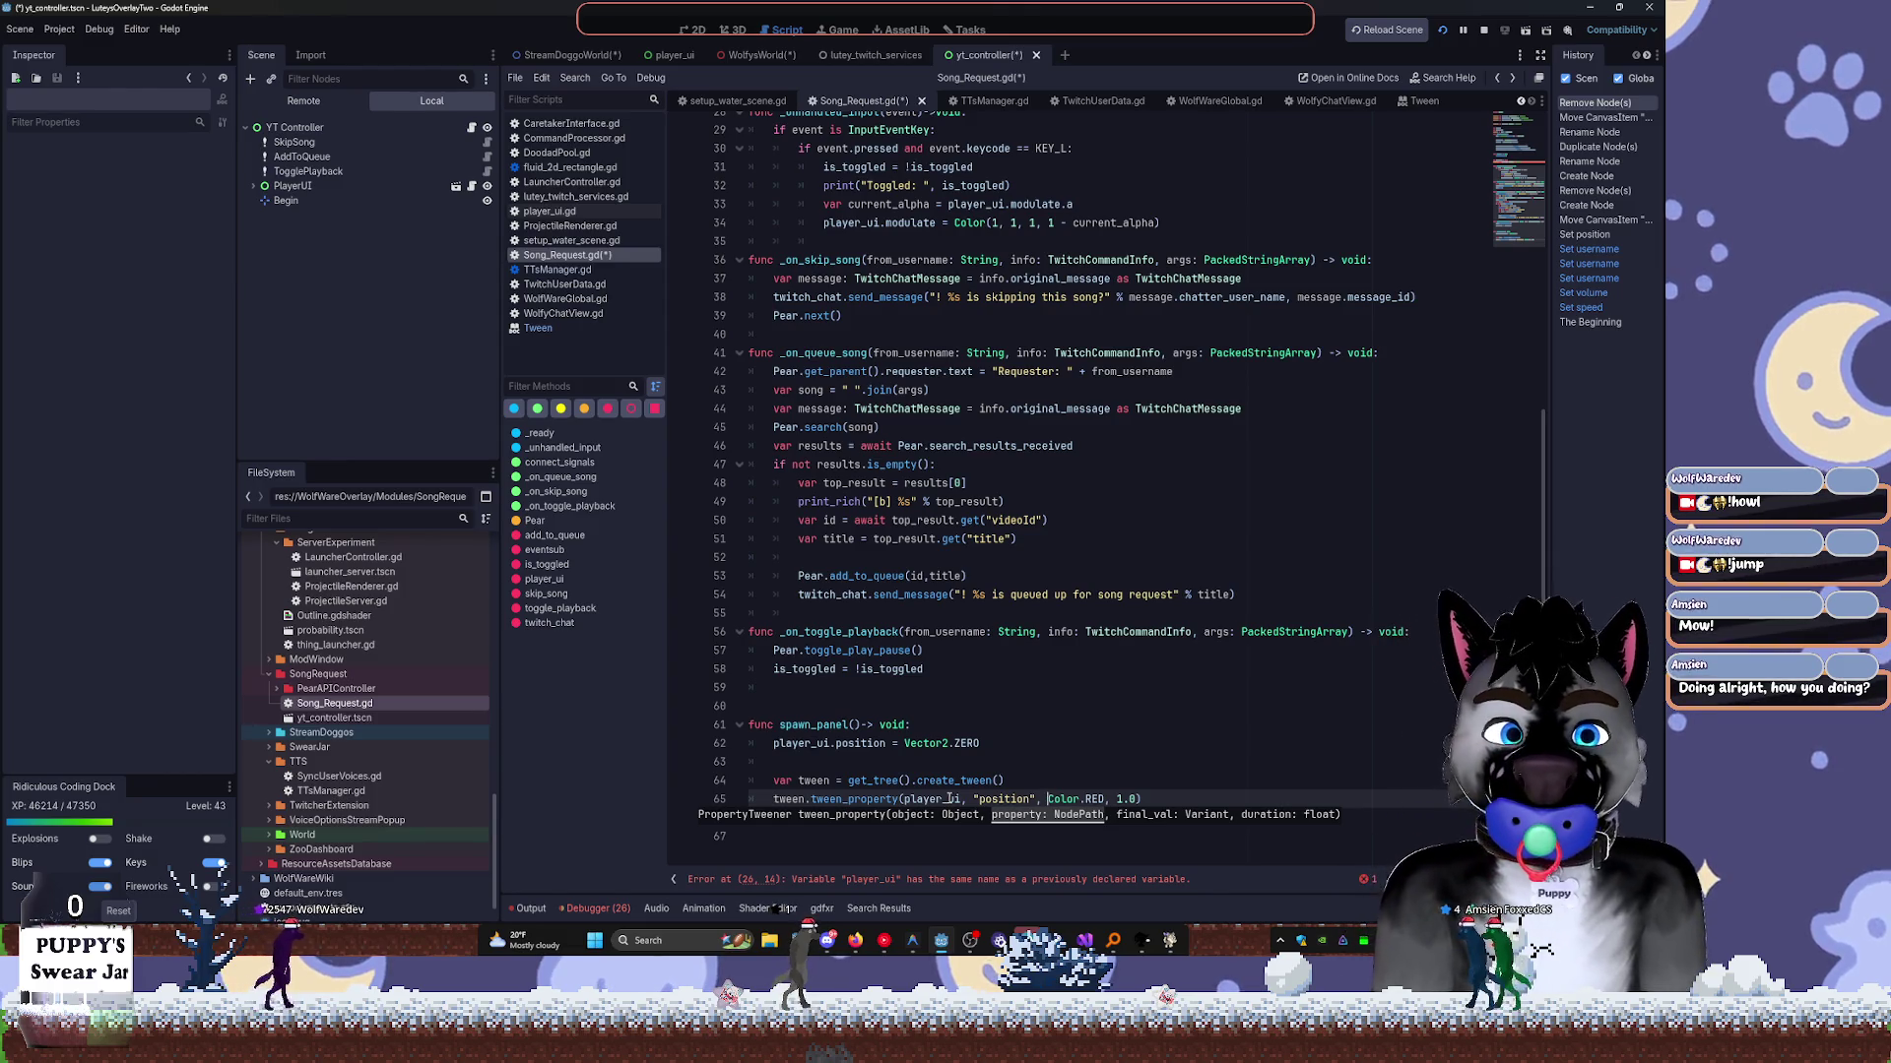
pyautogui.hotkey('ctrl', 'Delete')
pyautogui.hotkey('ctrl', 'Delete')
pyautogui.hotkey('ctrl', 'Delete')
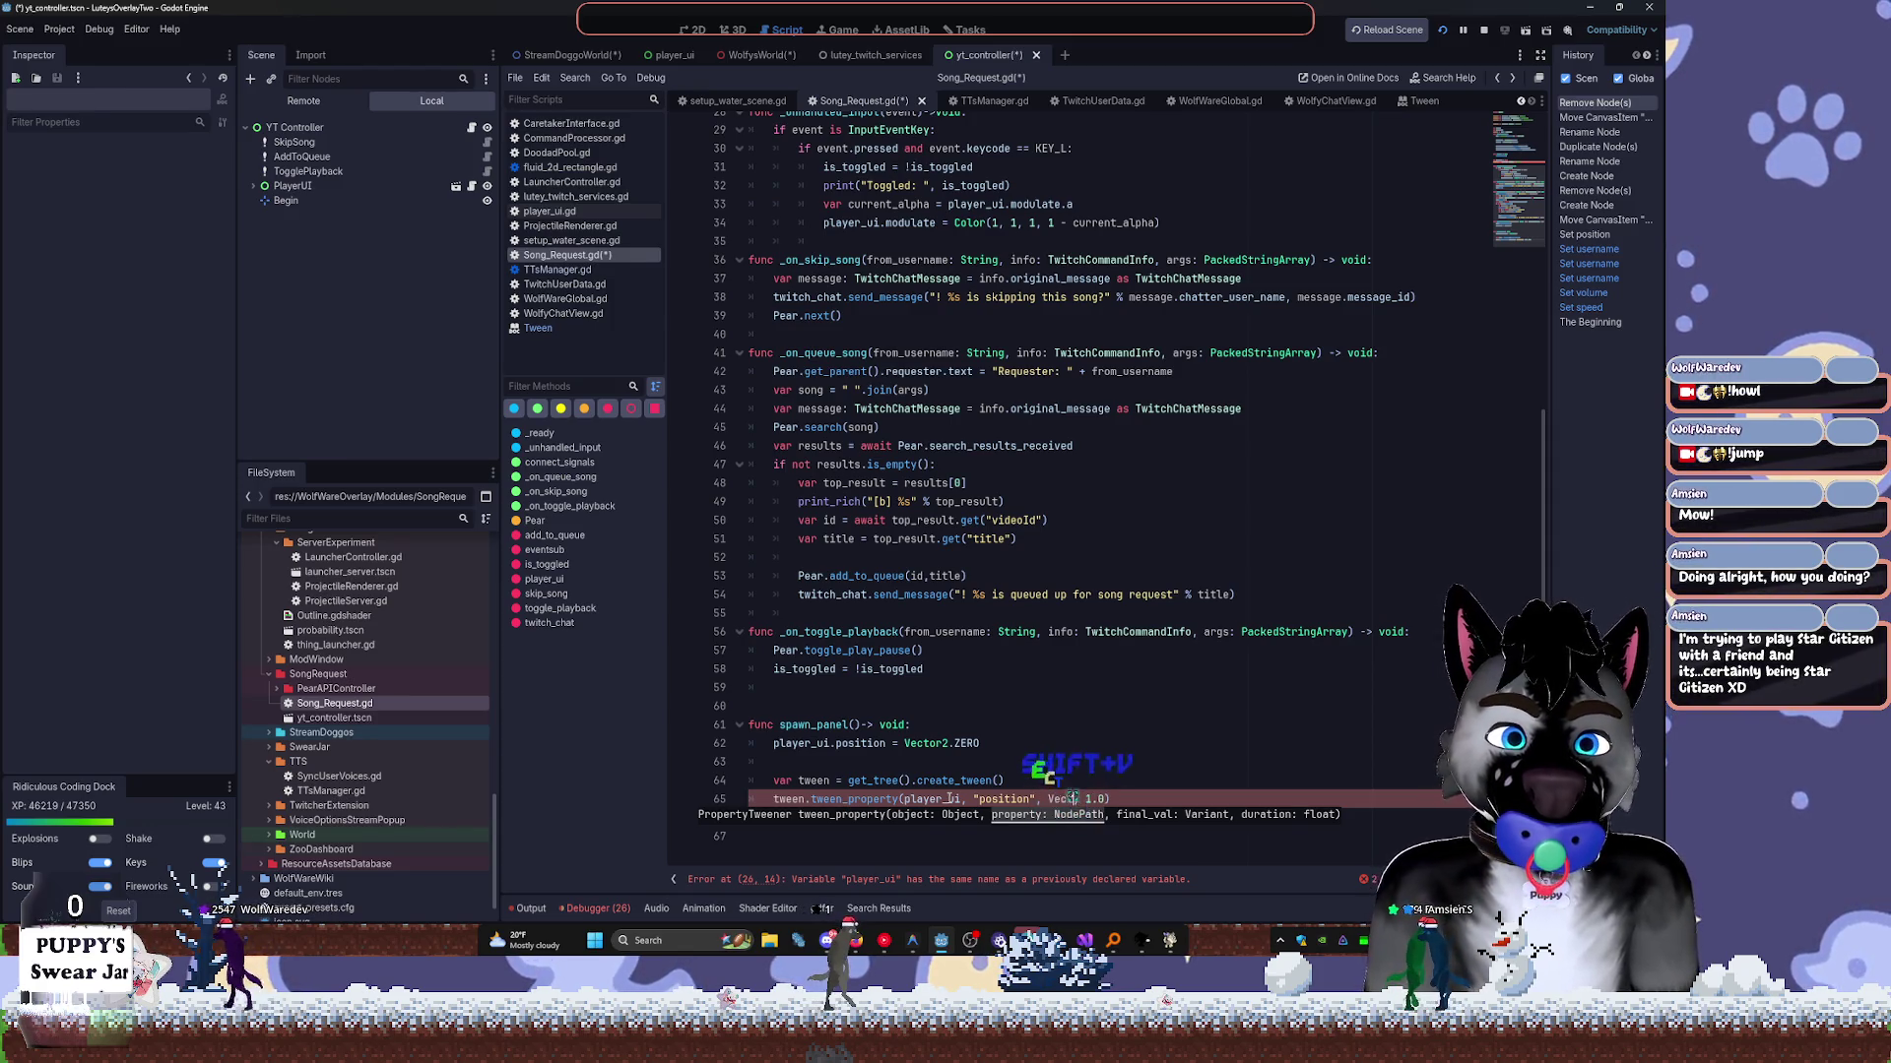
# Enter Vector2(0,0) as the tween's final position value.
pyautogui.write('Vect')
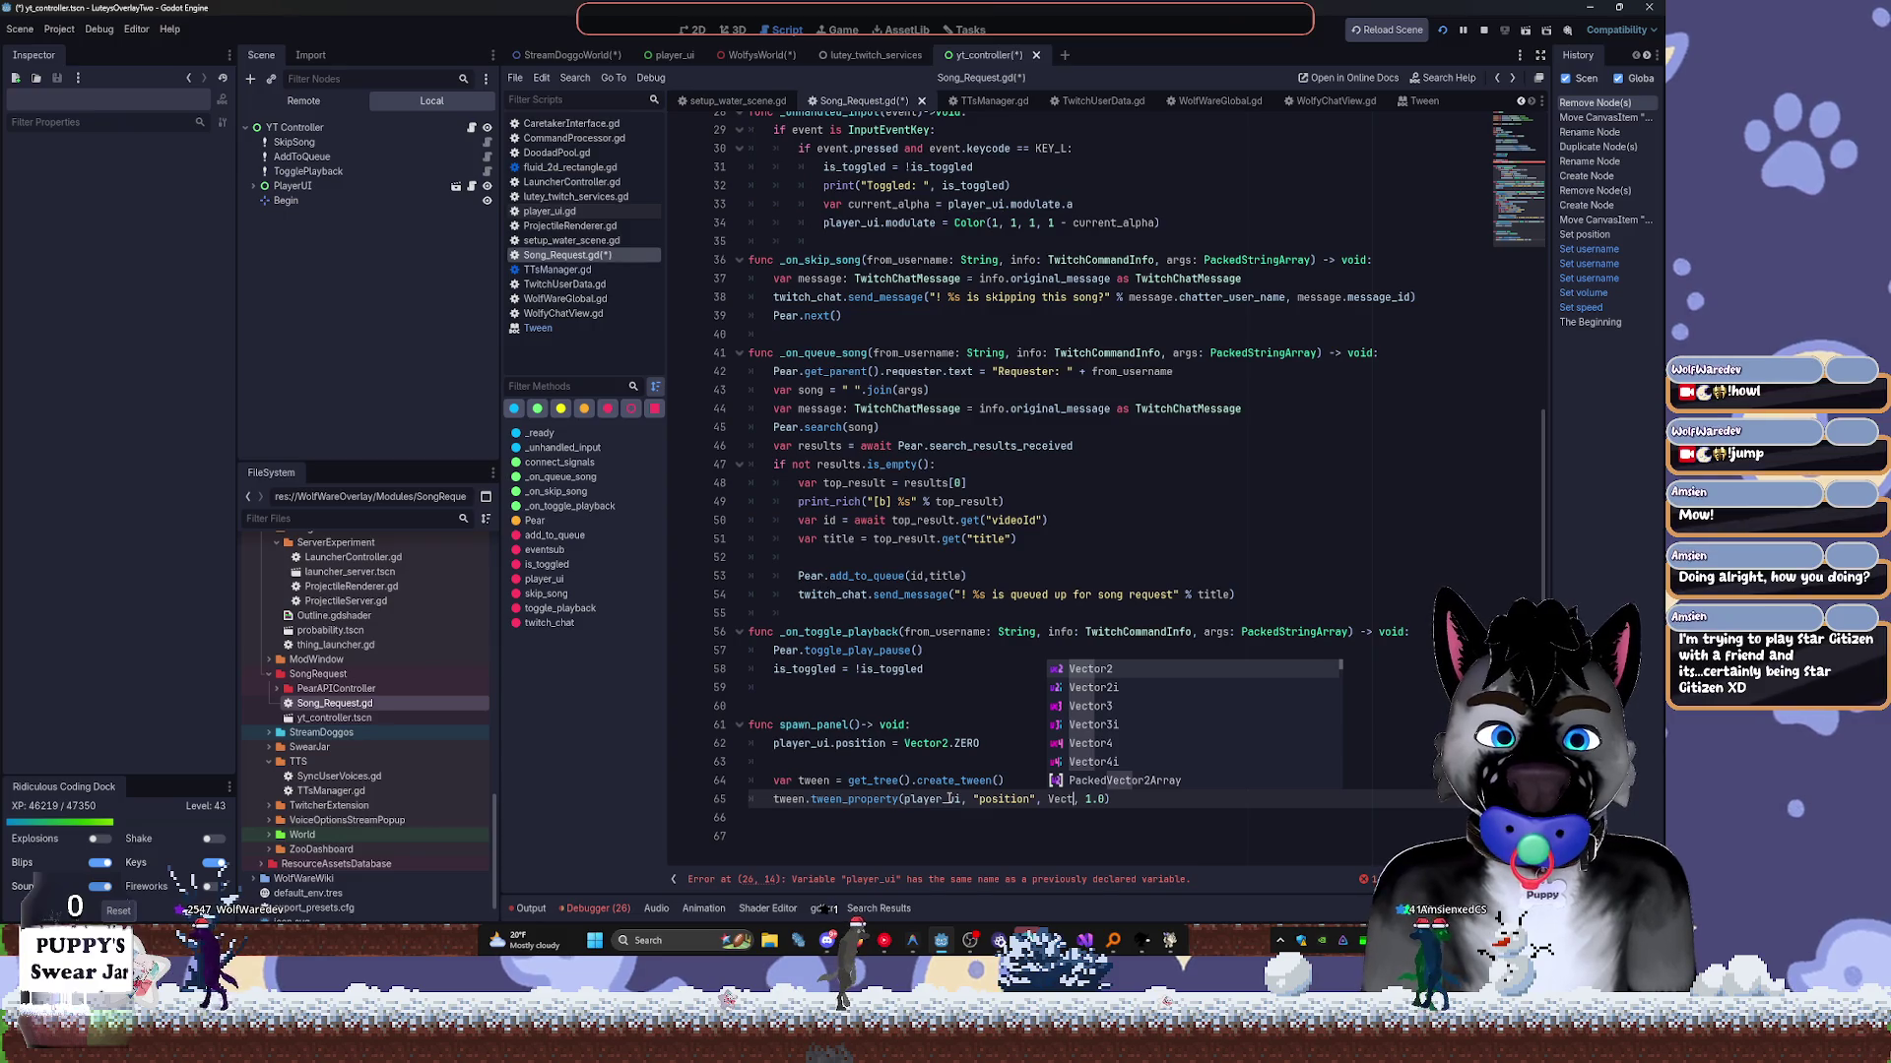
pyautogui.press('Tab')
pyautogui.write('/')
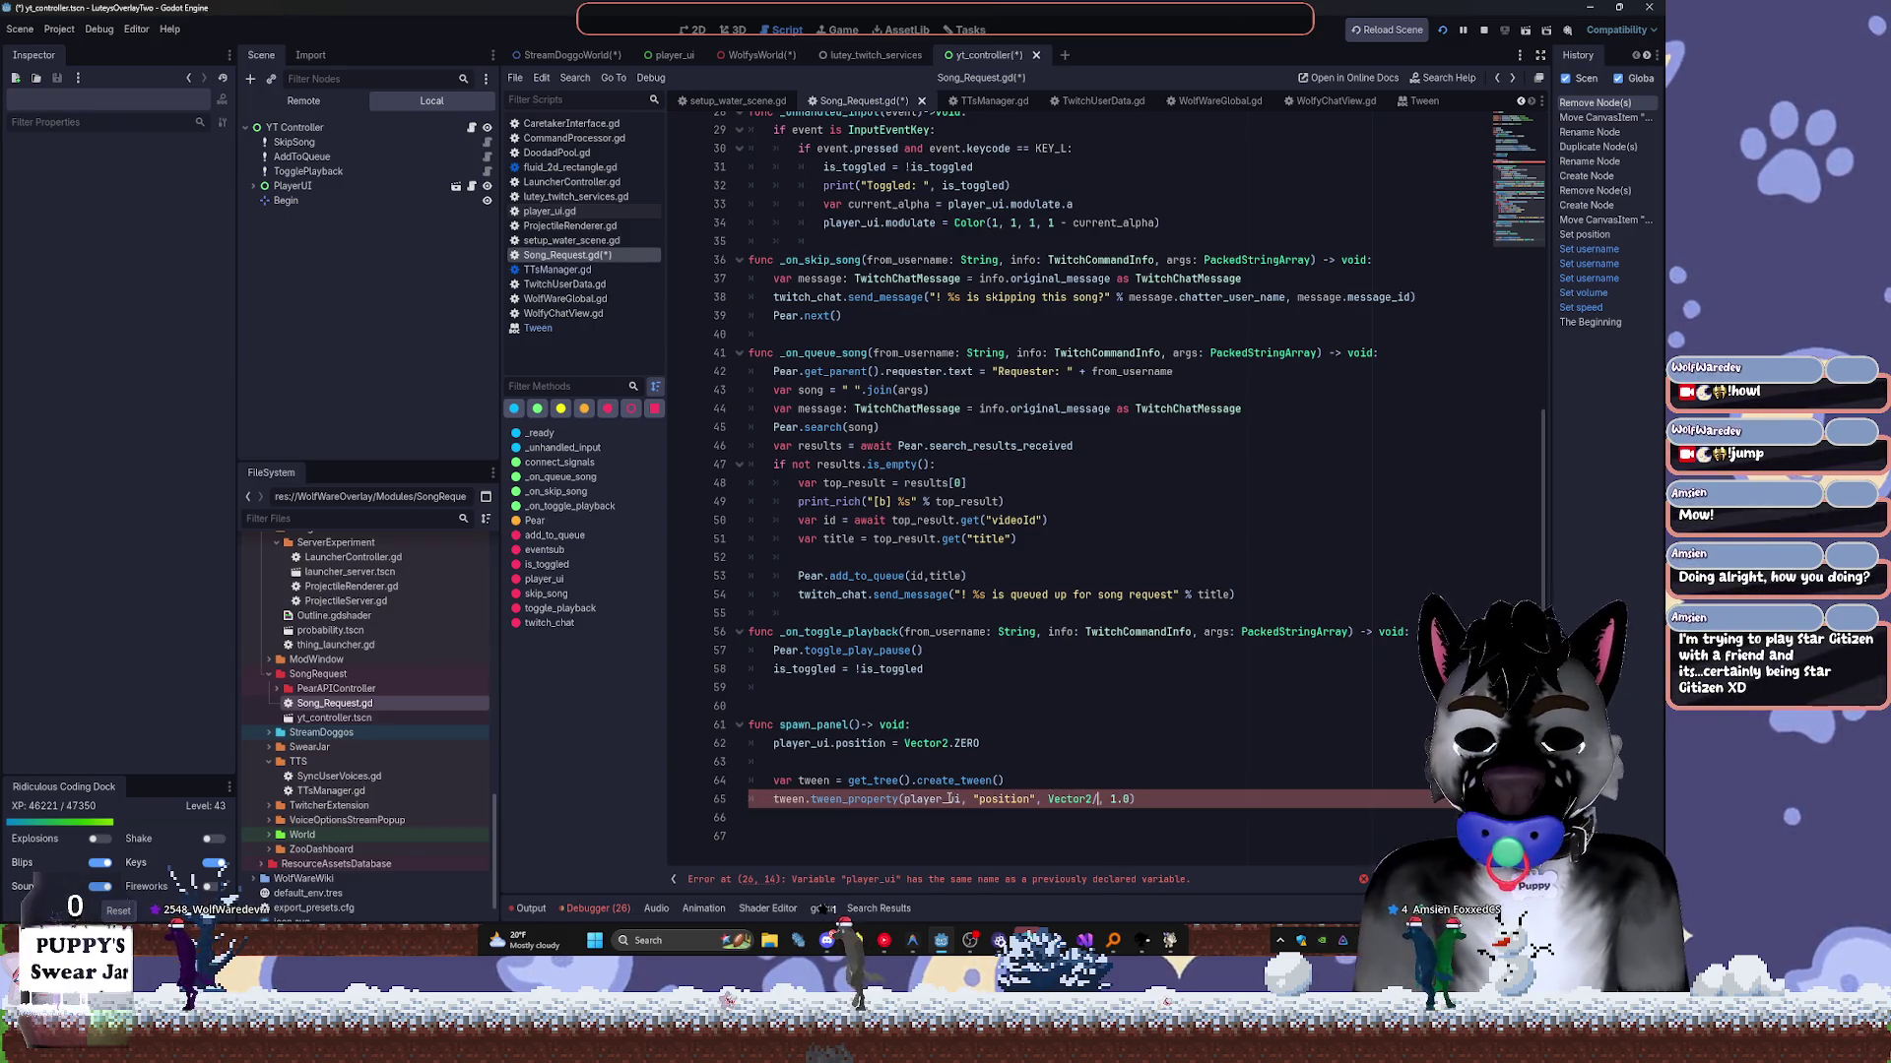
pyautogui.press('BackSpace')
pyautogui.press('BackSpace')
pyautogui.press('BackSpace')
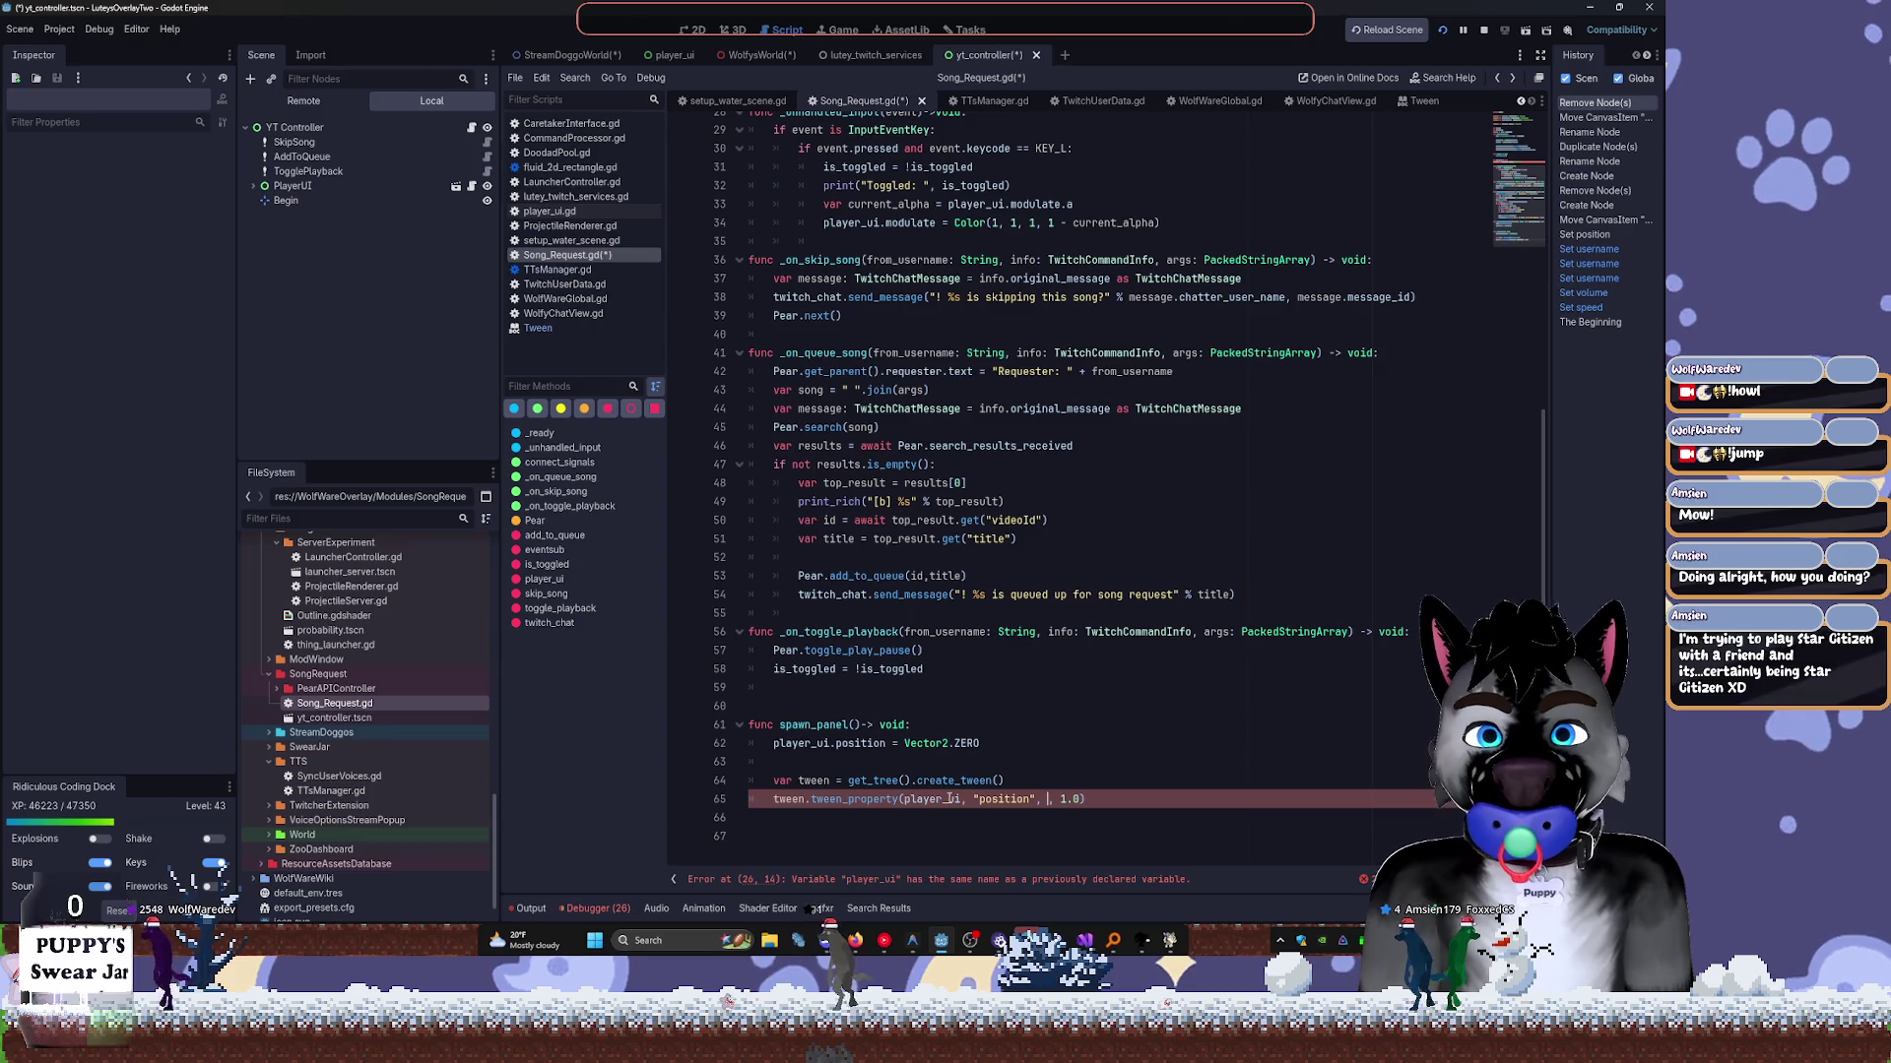
pyautogui.write('Vect')
pyautogui.press('Tab')
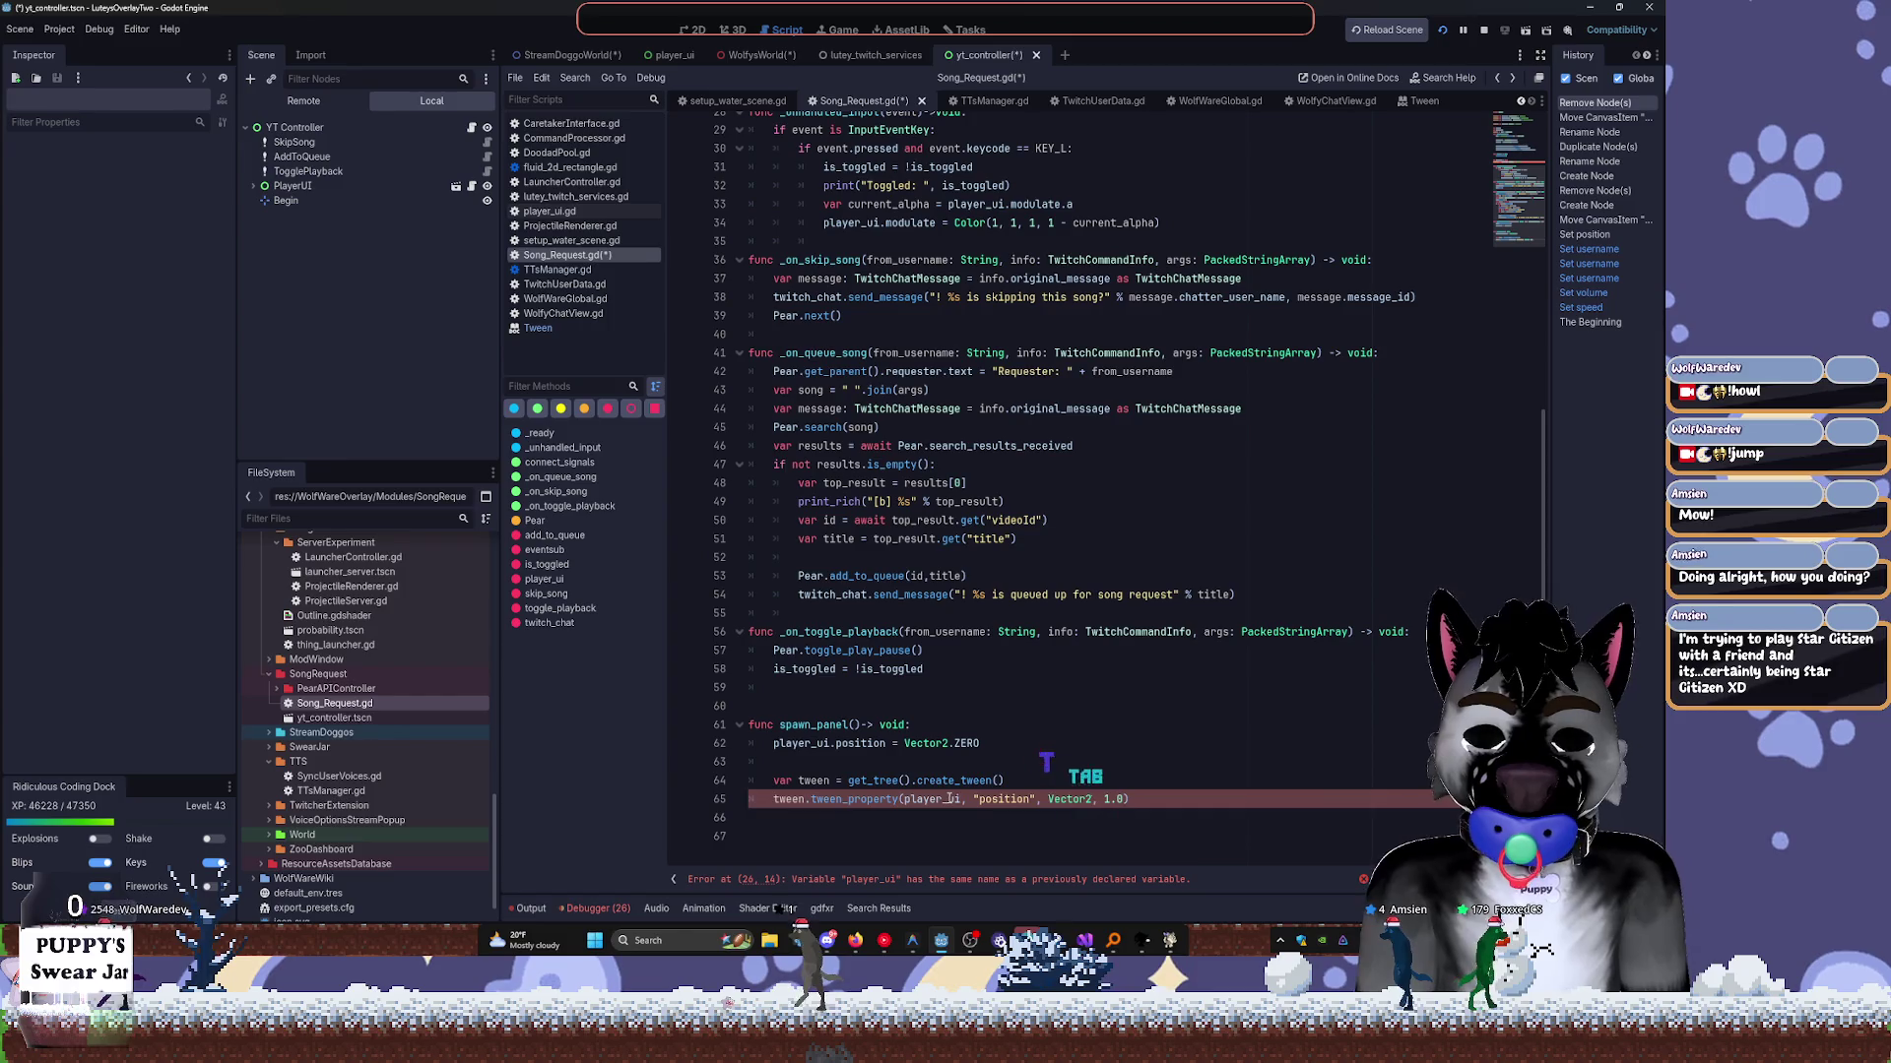
pyautogui.write('(2')
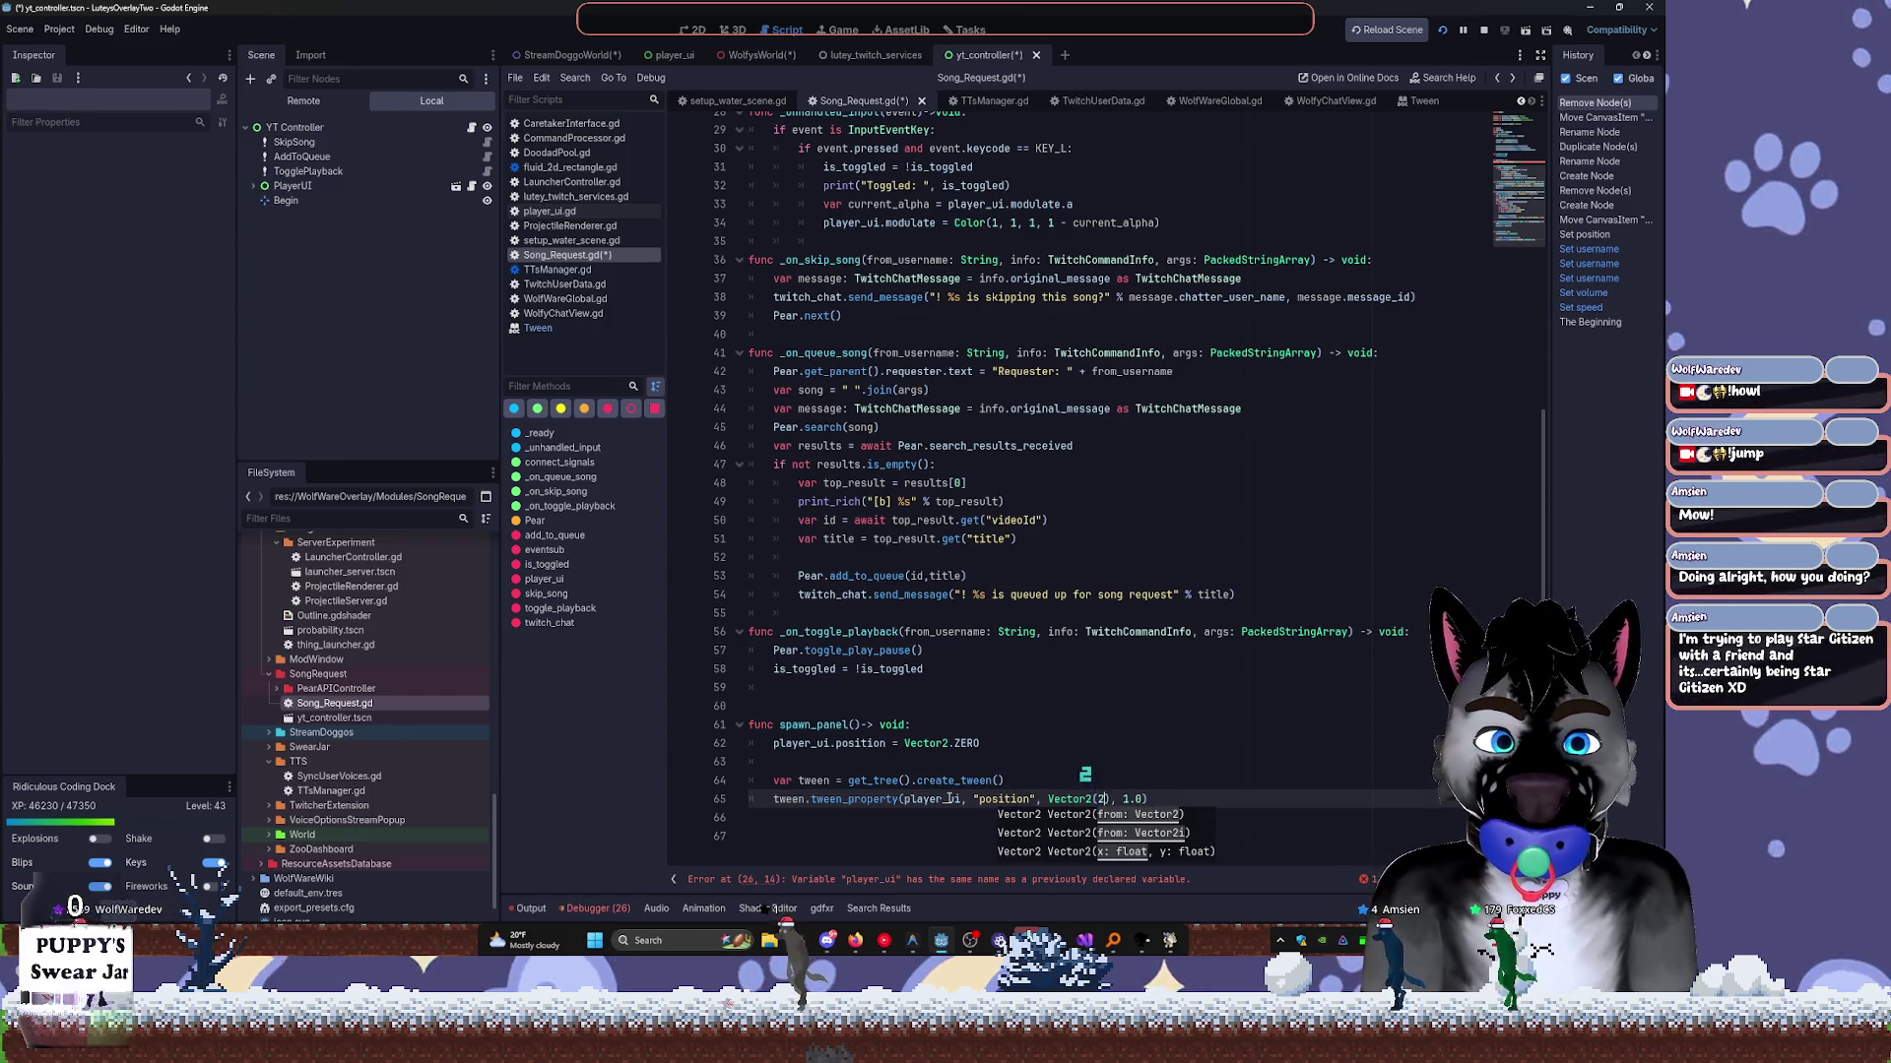
pyautogui.write('.0')
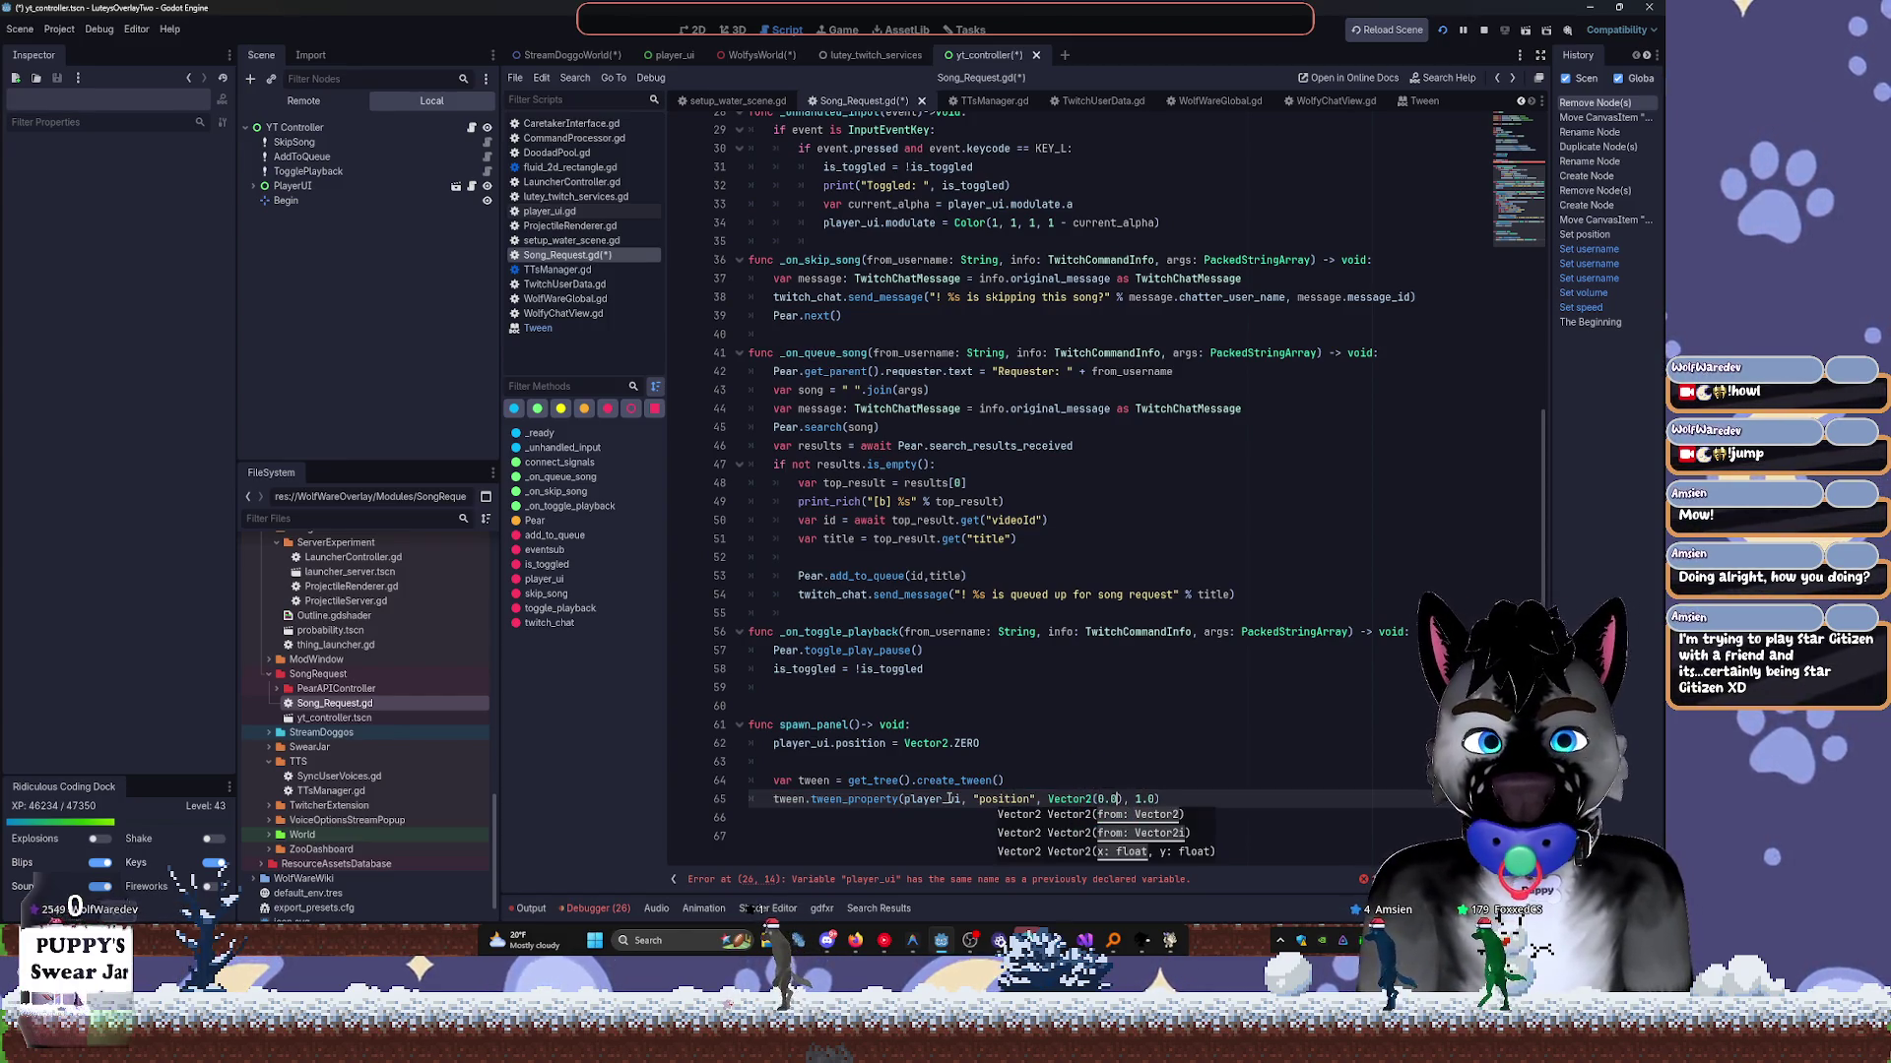
pyautogui.write(',')
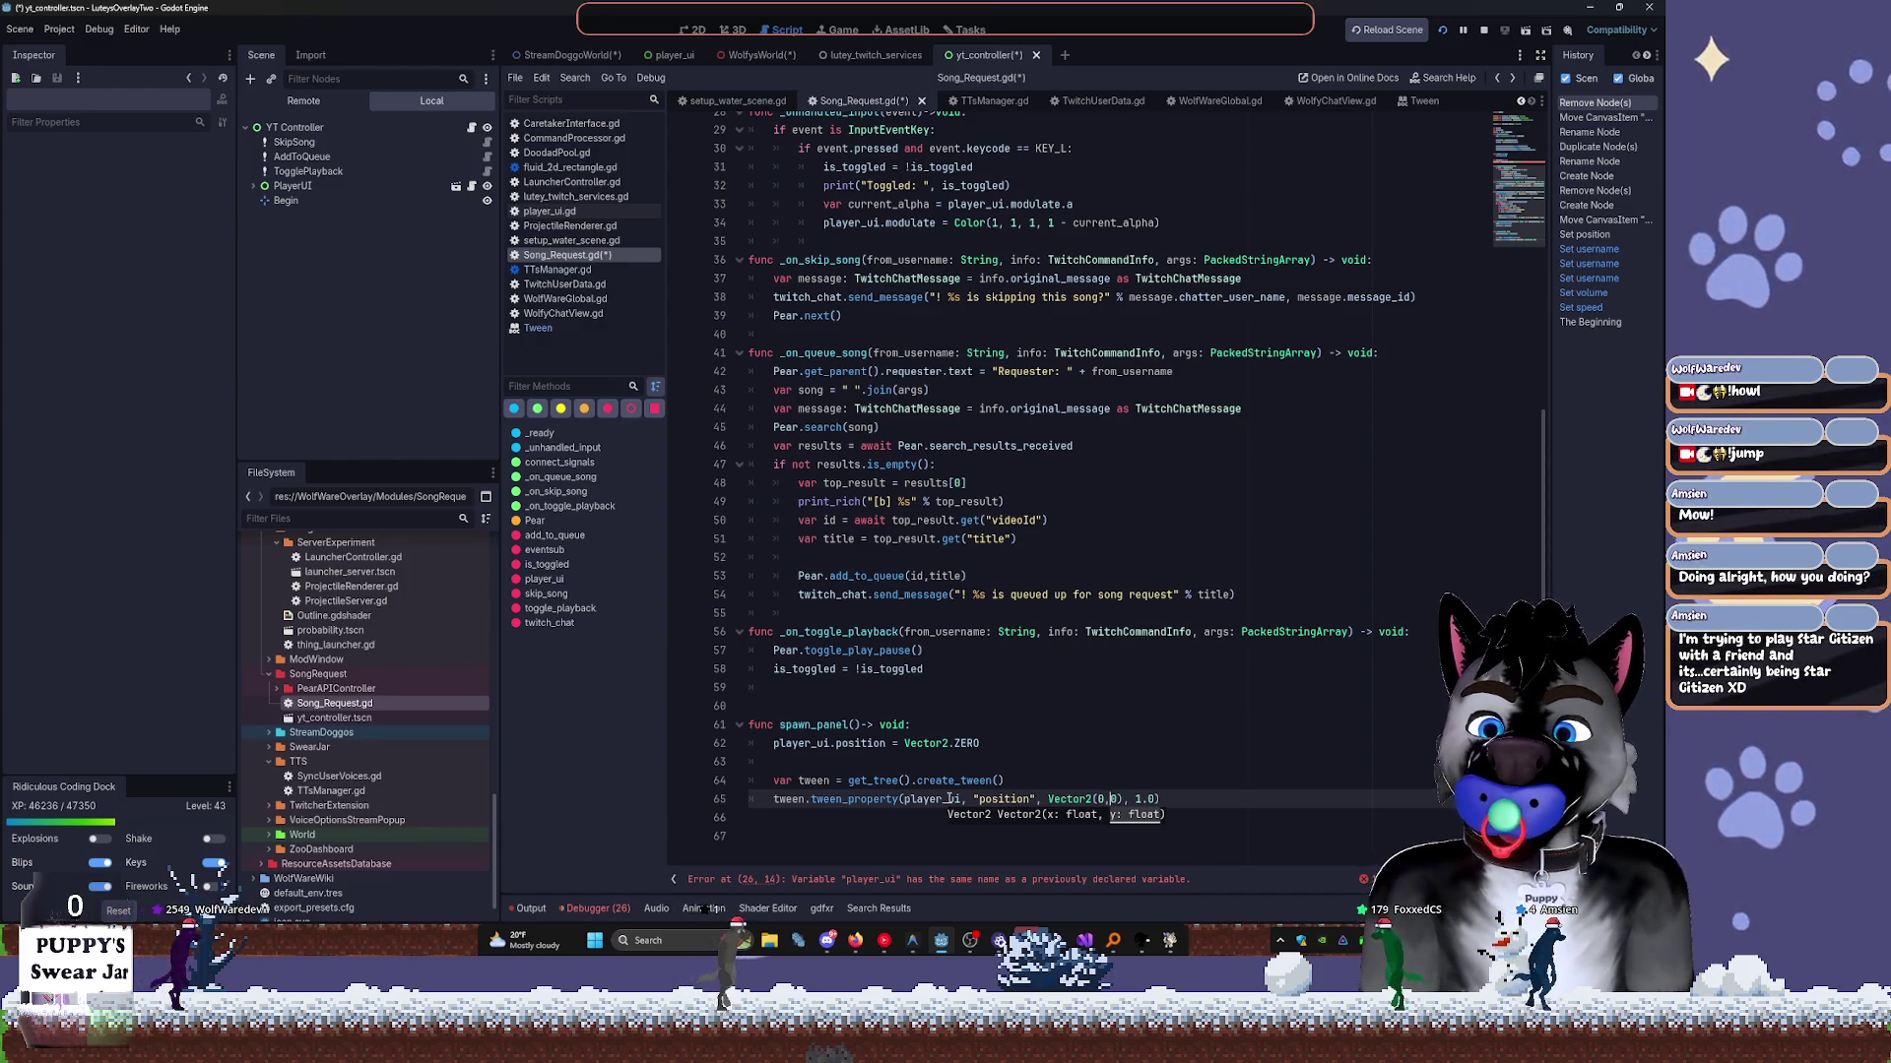
# Delete the player_ui.position = Vector2.ZERO assignment line.
pyautogui.moveTo(948, 799)
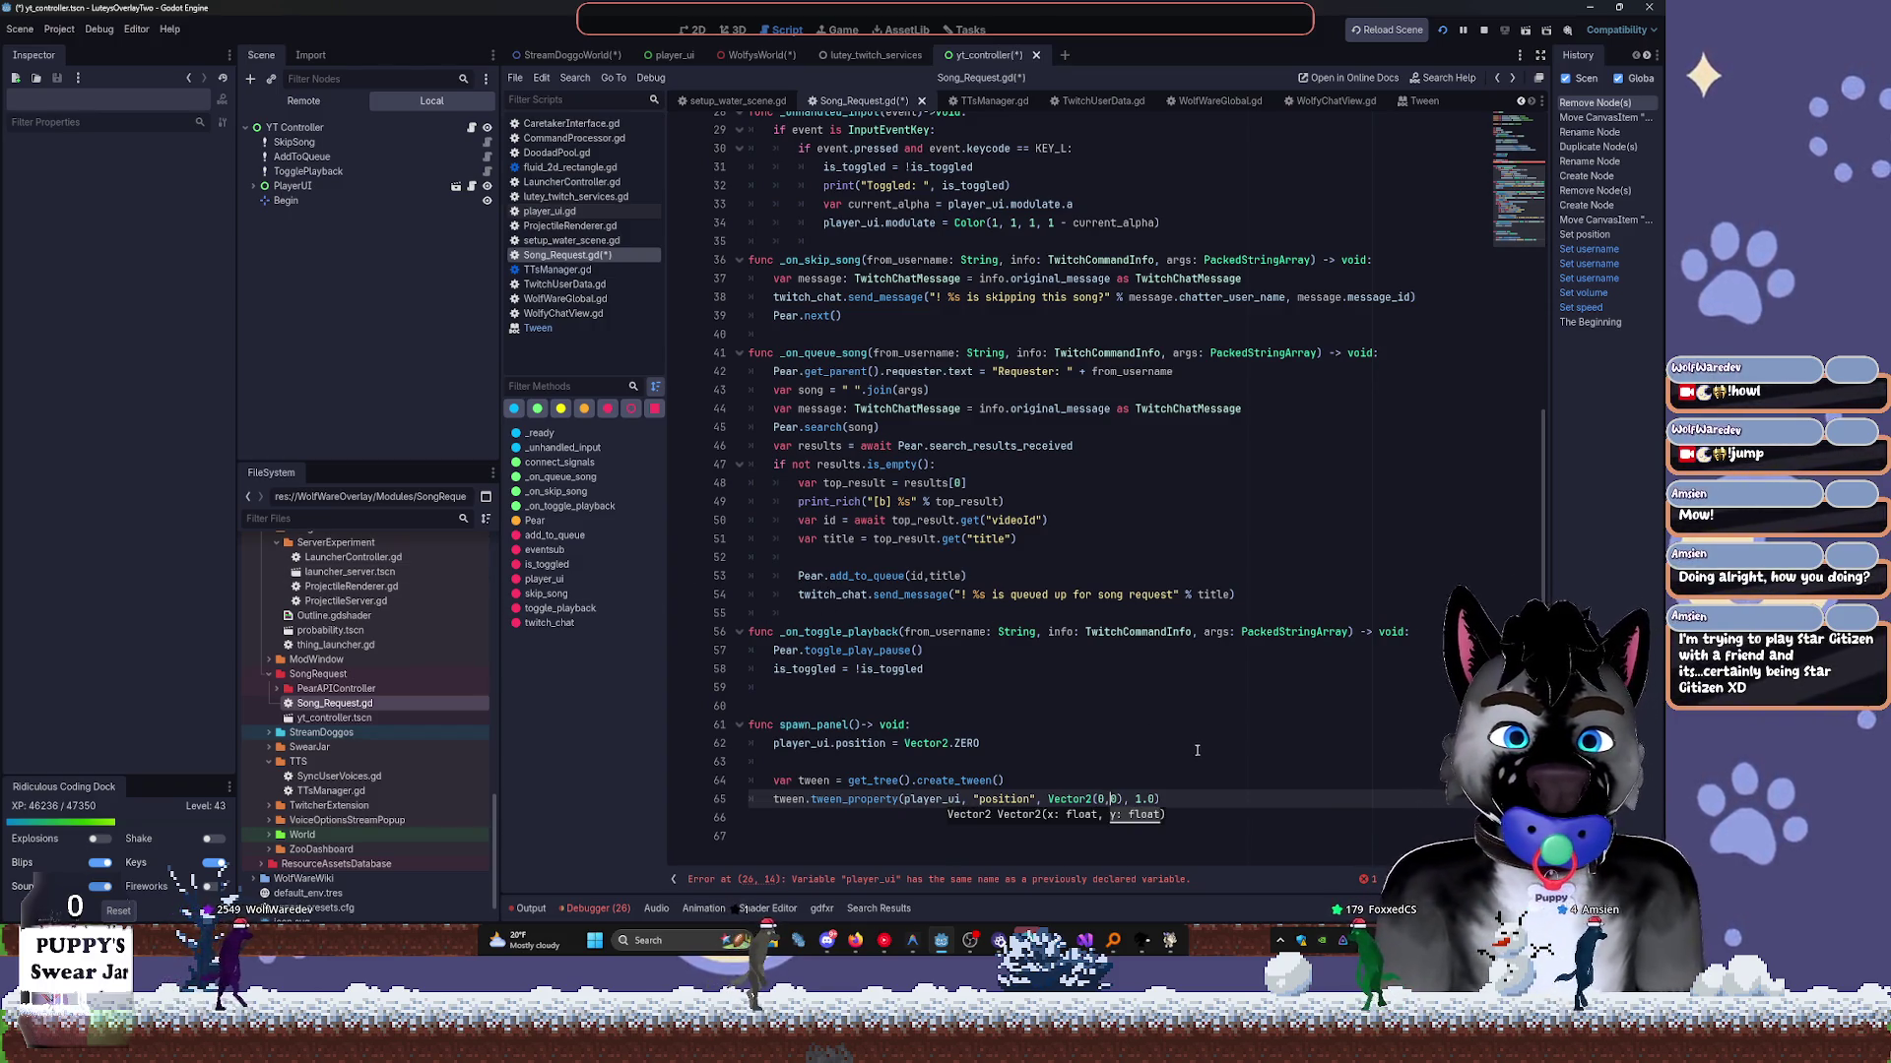
pyautogui.click(1139, 799)
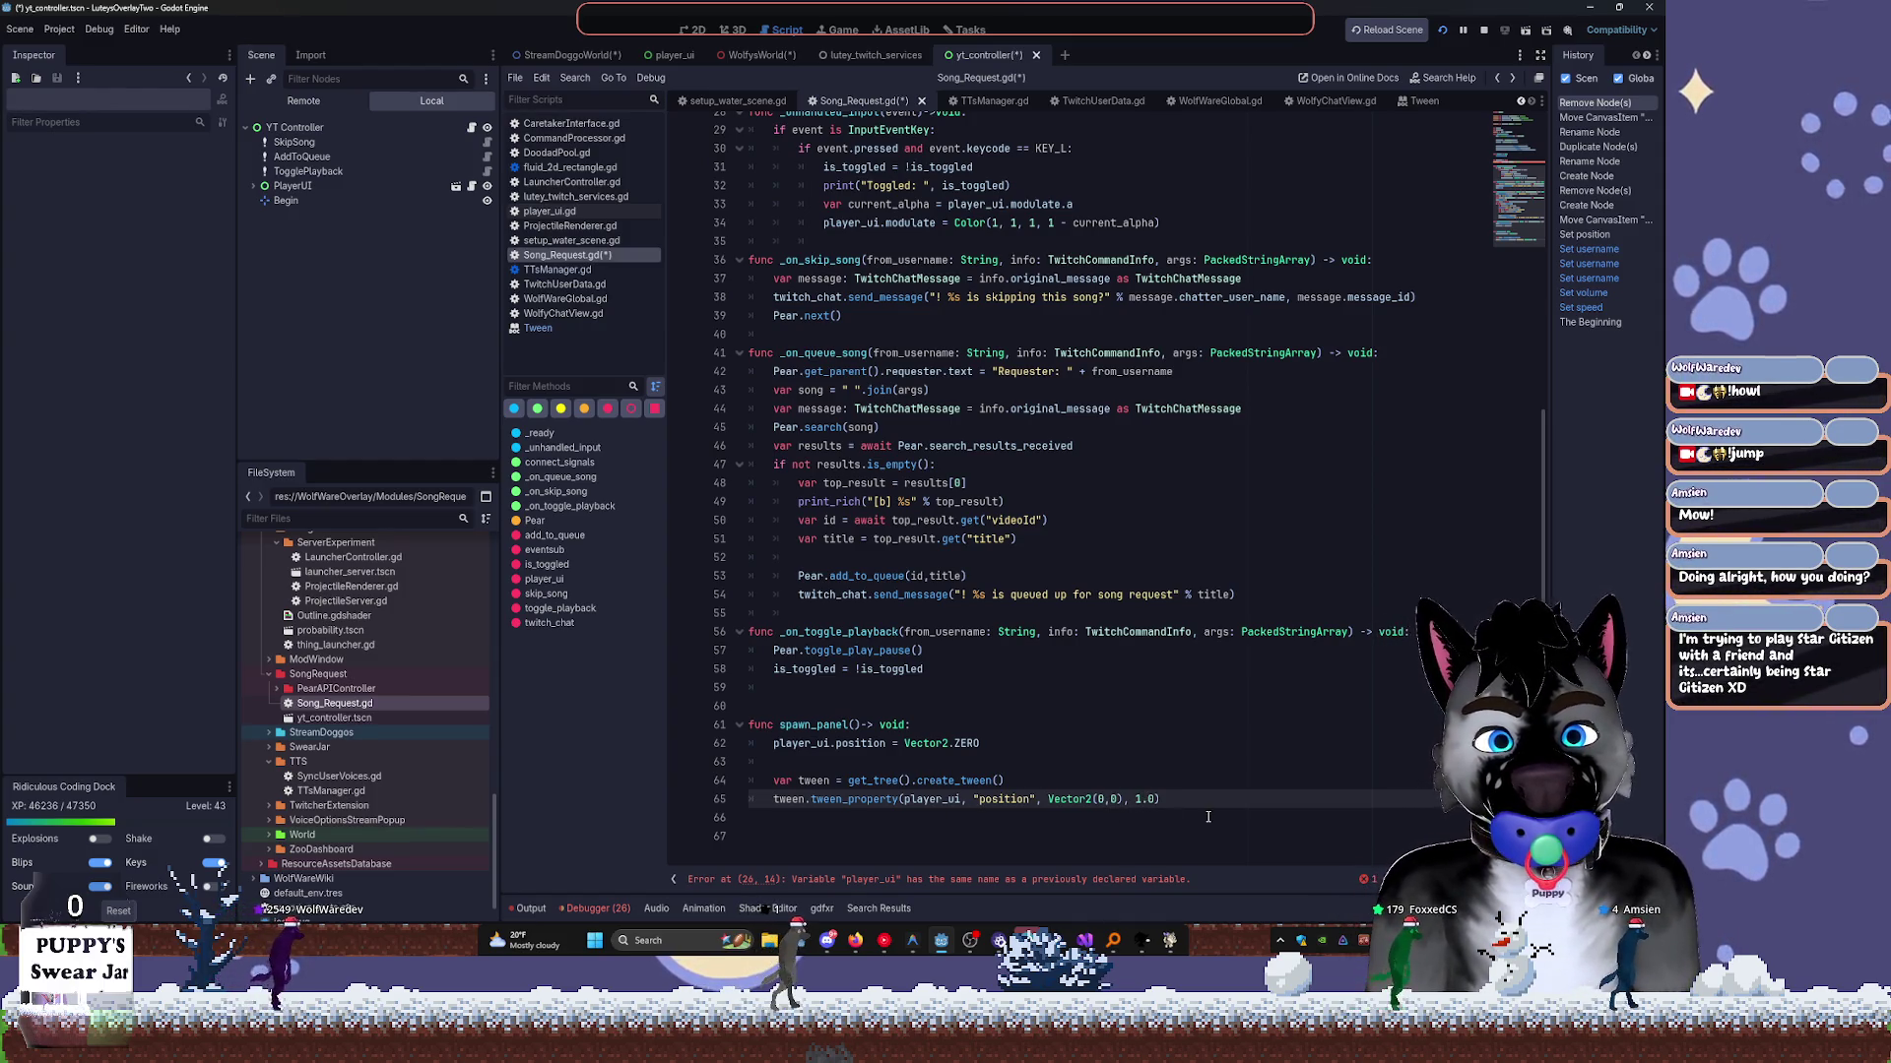
pyautogui.press('Up')
pyautogui.press('Up')
pyautogui.press('Up')
pyautogui.hotkey('shift', 'Home')
pyautogui.press('BackSpace')
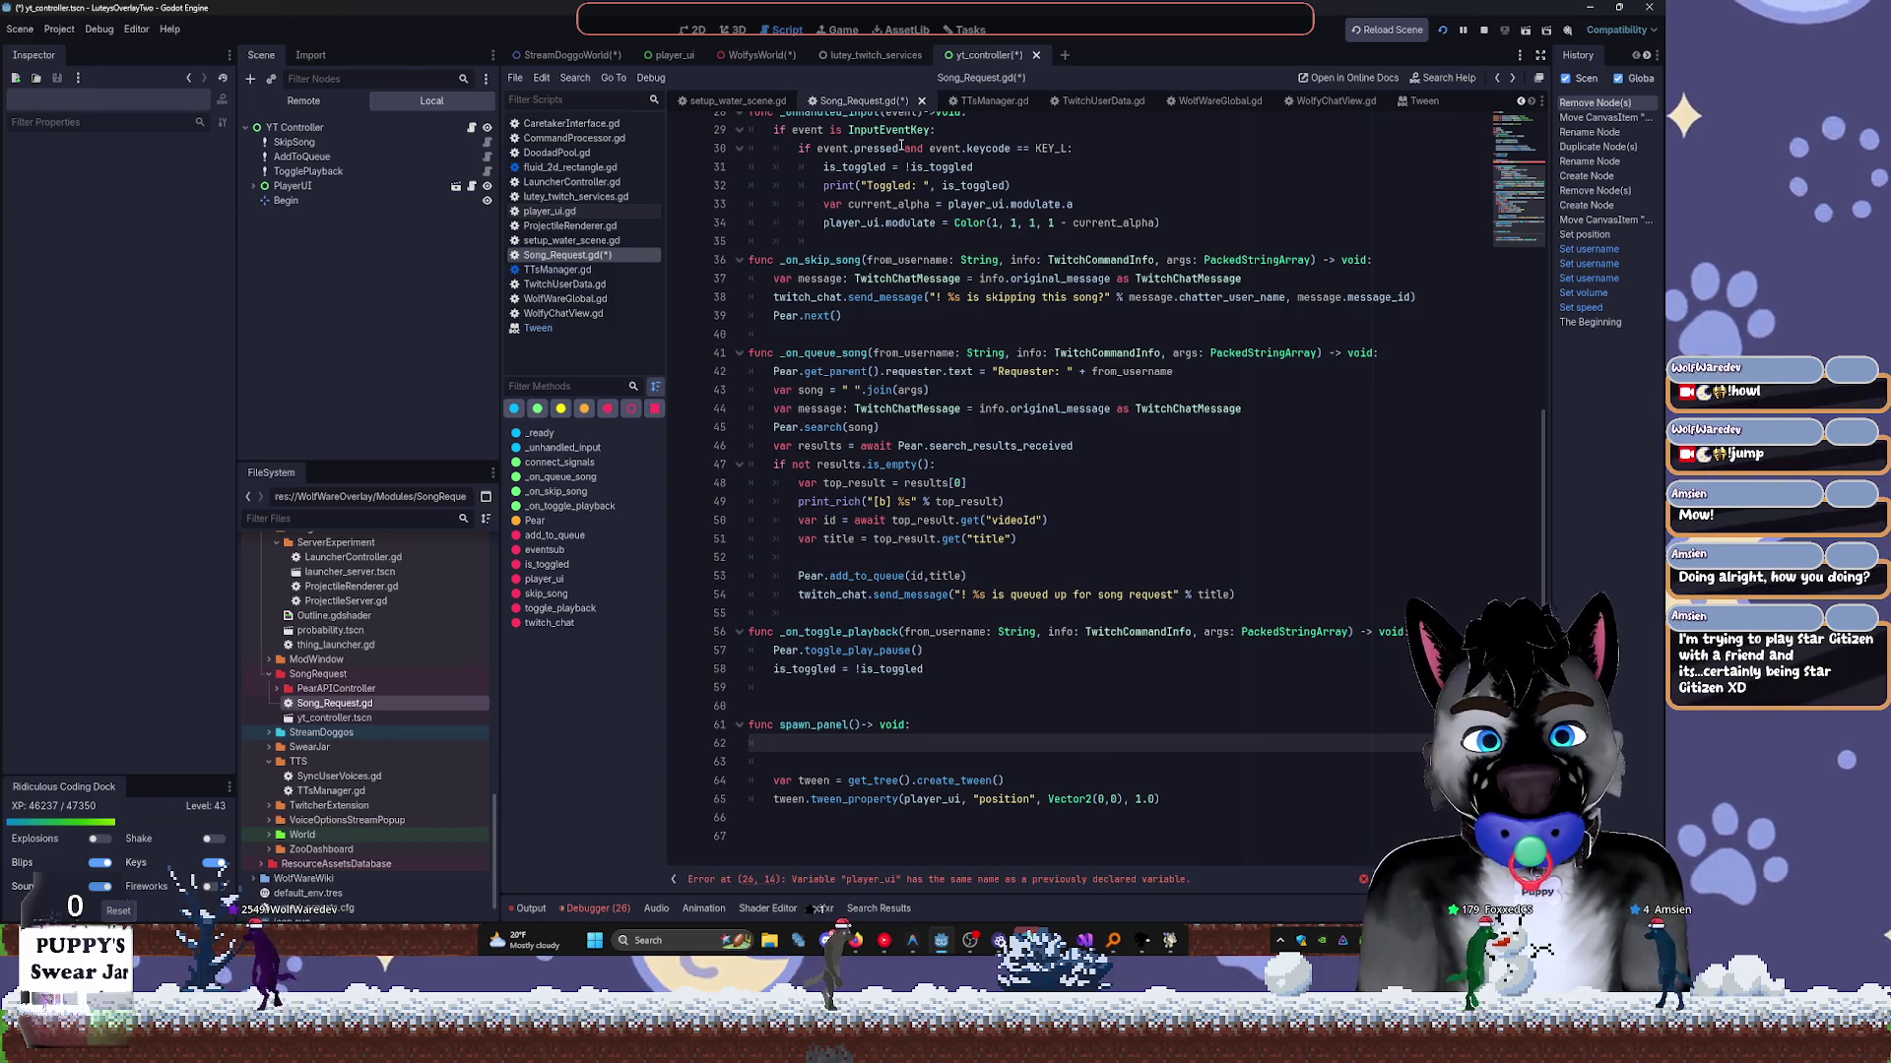
# Delete the duplicate player_ui declaration flagged by the error and save.
pyautogui.click(895, 882)
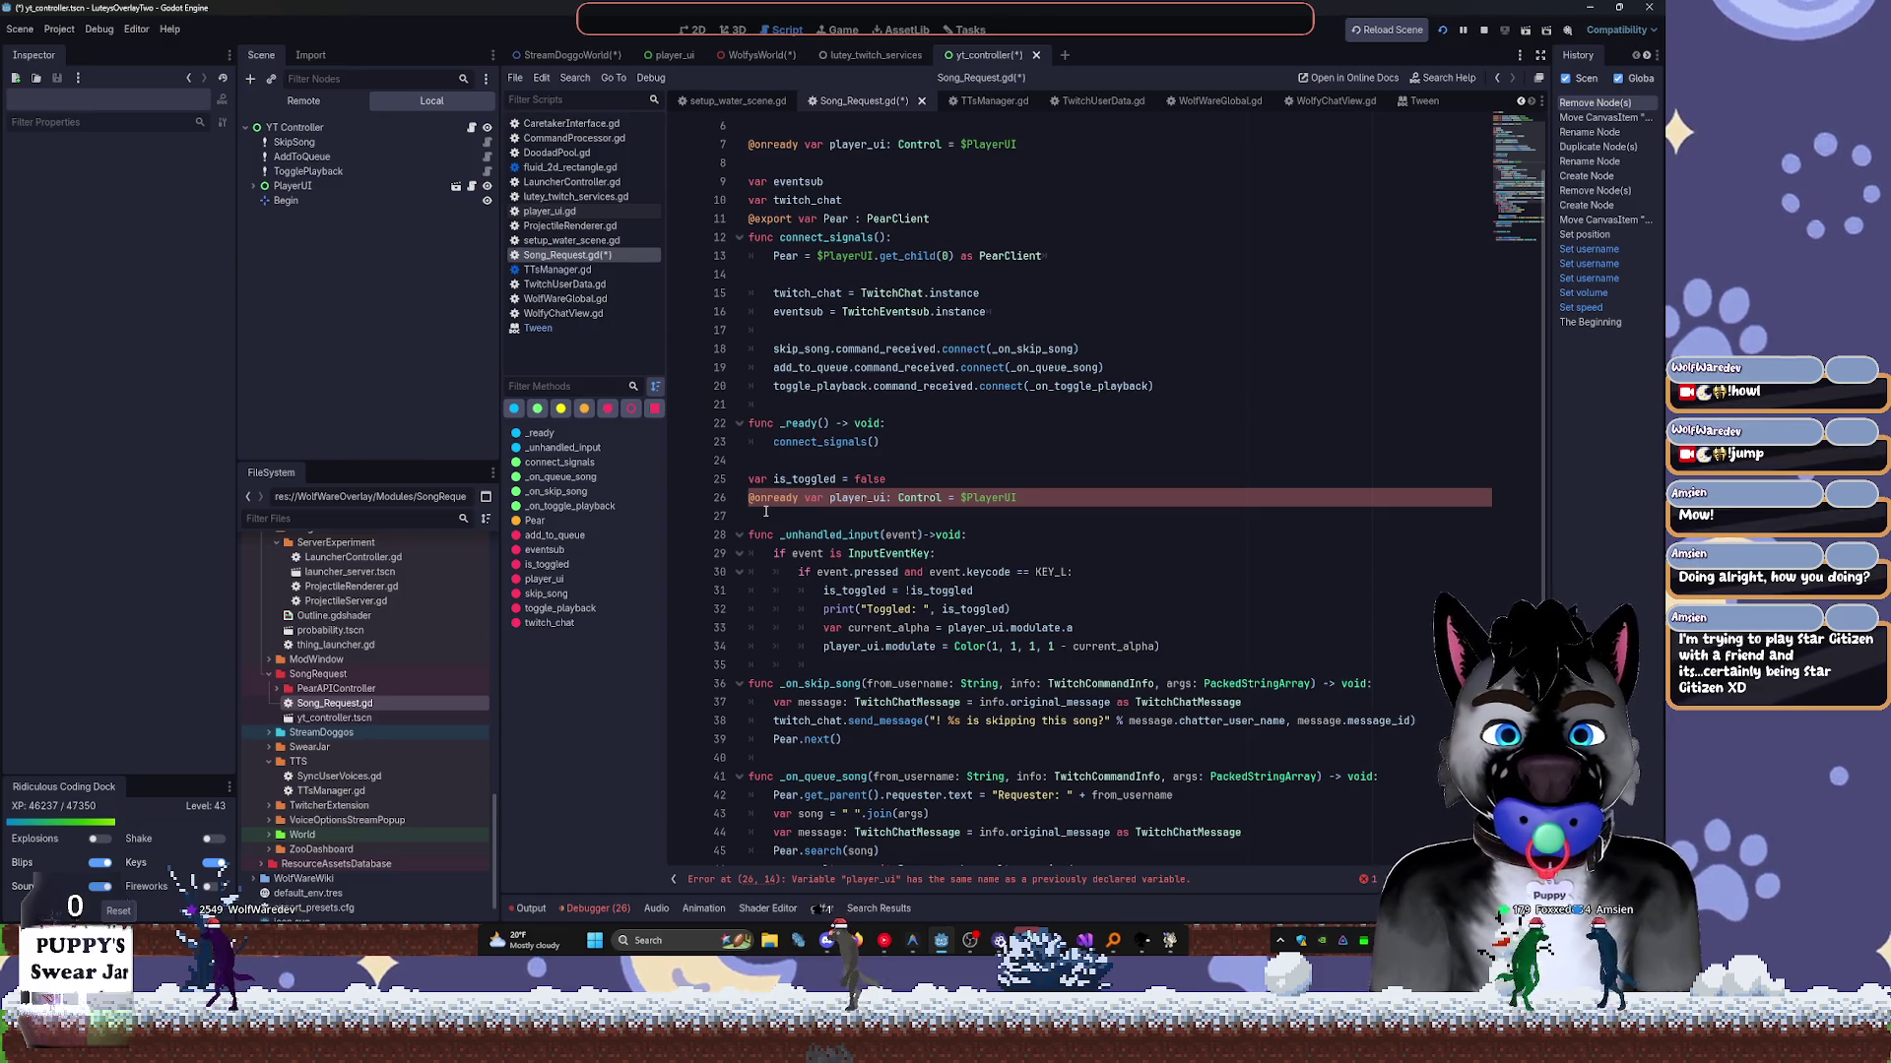
pyautogui.scroll(2, 781, 502)
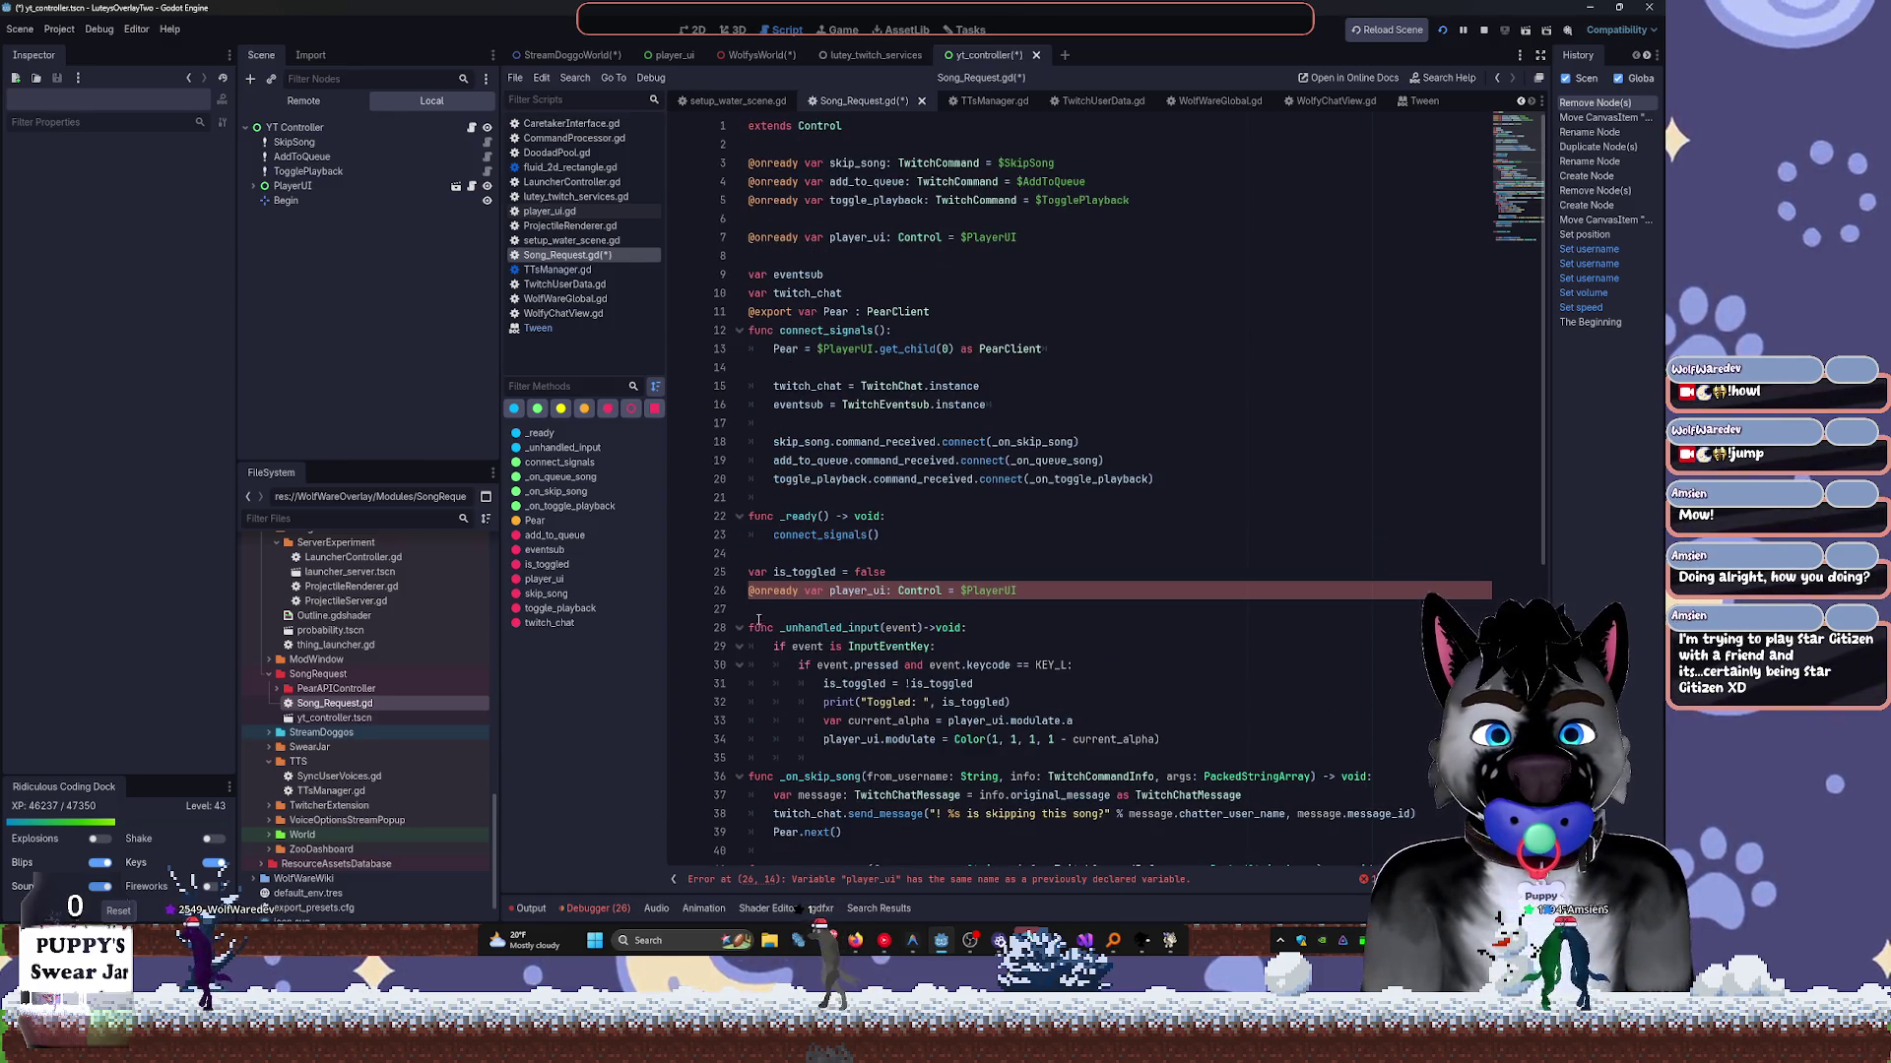
pyautogui.tripleClick(745, 594)
pyautogui.press('BackSpace')
pyautogui.hotkey('ctrl', 's')
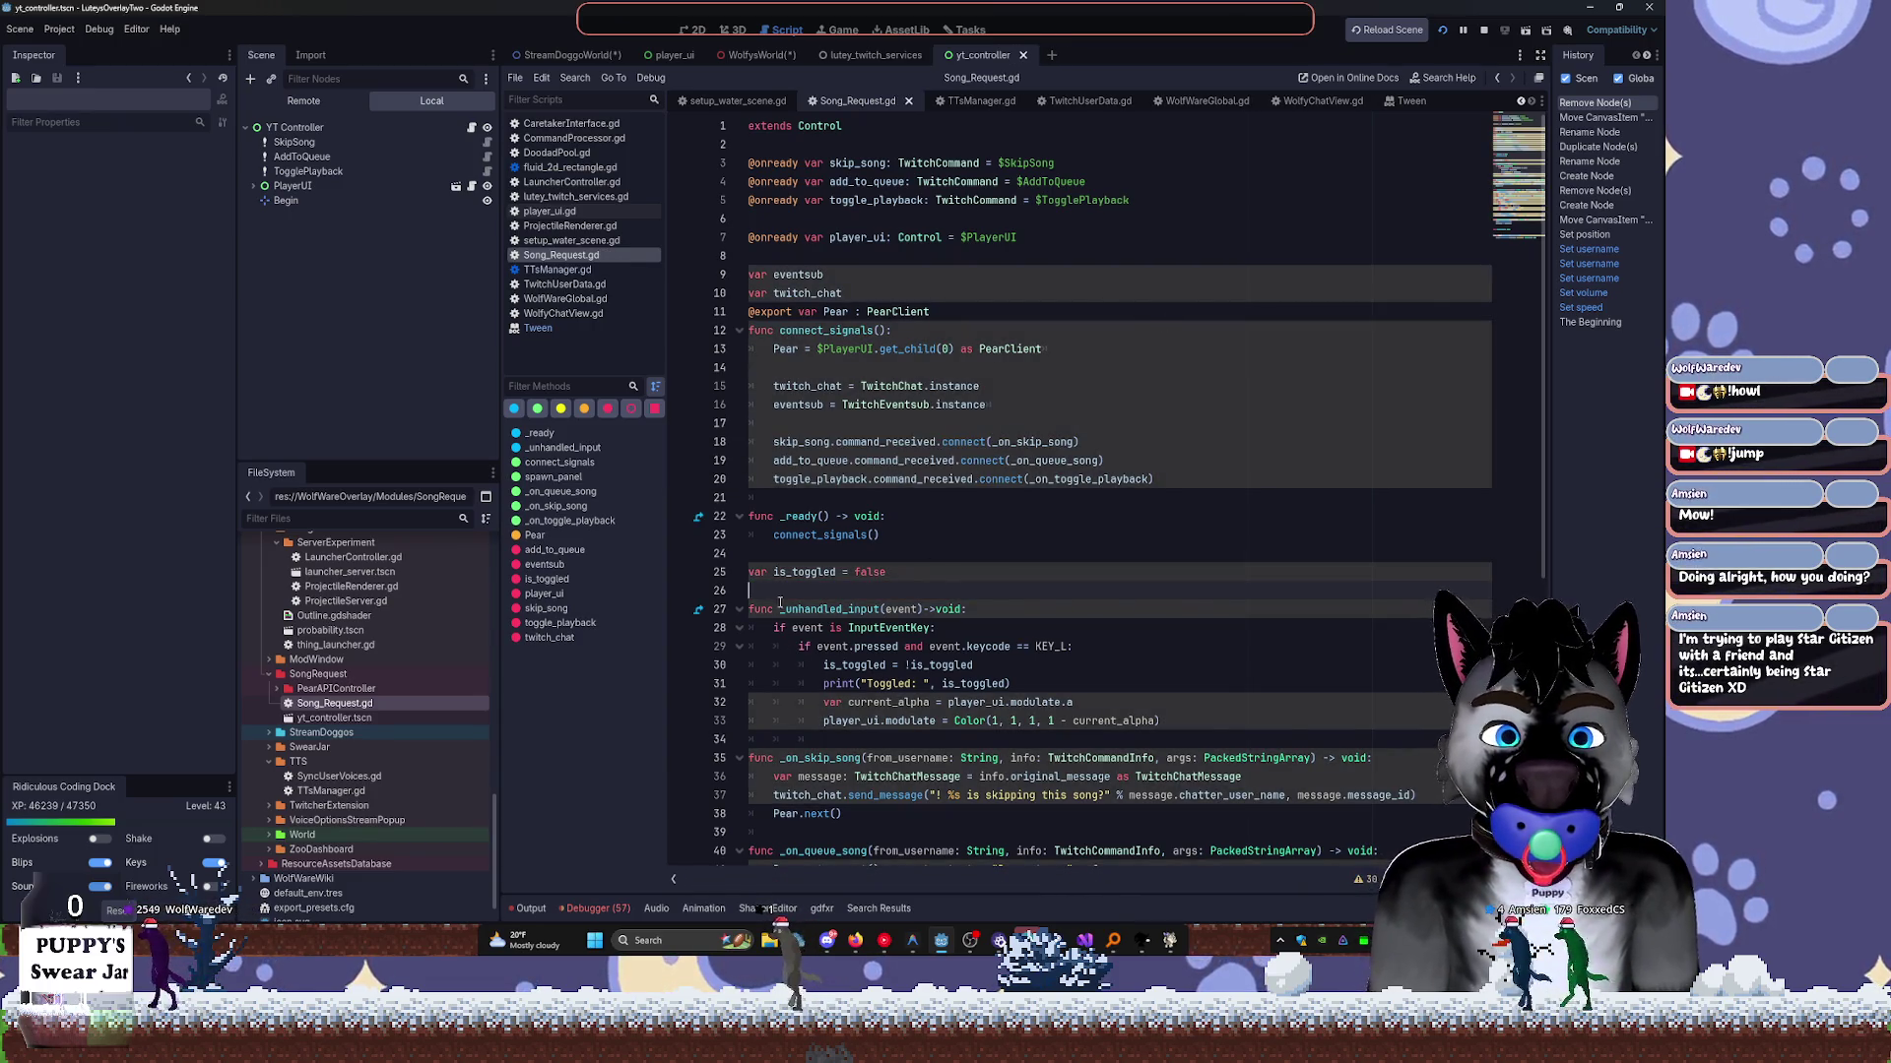
# Move is_toggled up with the top variables, add spacing blank lines, and save.
pyautogui.hotkey('shift', 'Up')
pyautogui.hotkey('alt', 'Up')
pyautogui.hotkey('alt', 'Up')
pyautogui.hotkey('alt', 'Up')
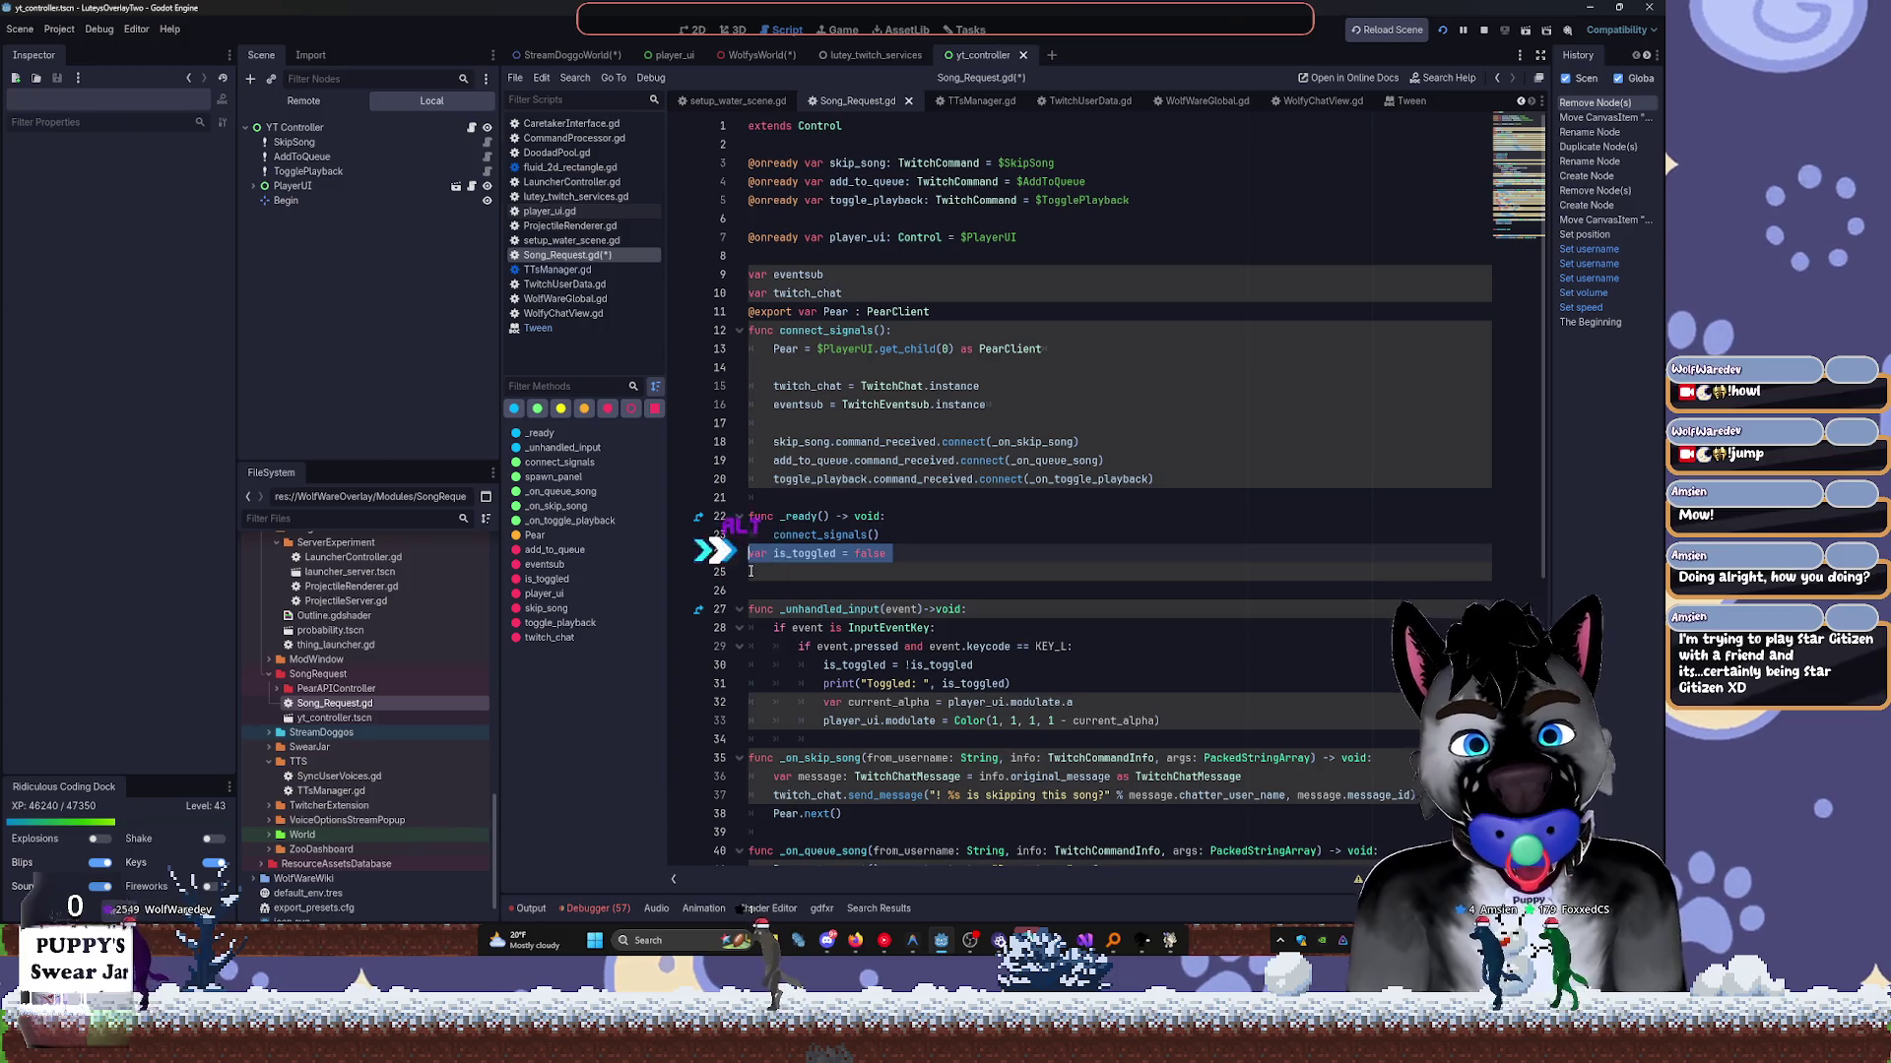
pyautogui.press('Down')
pyautogui.press('Down')
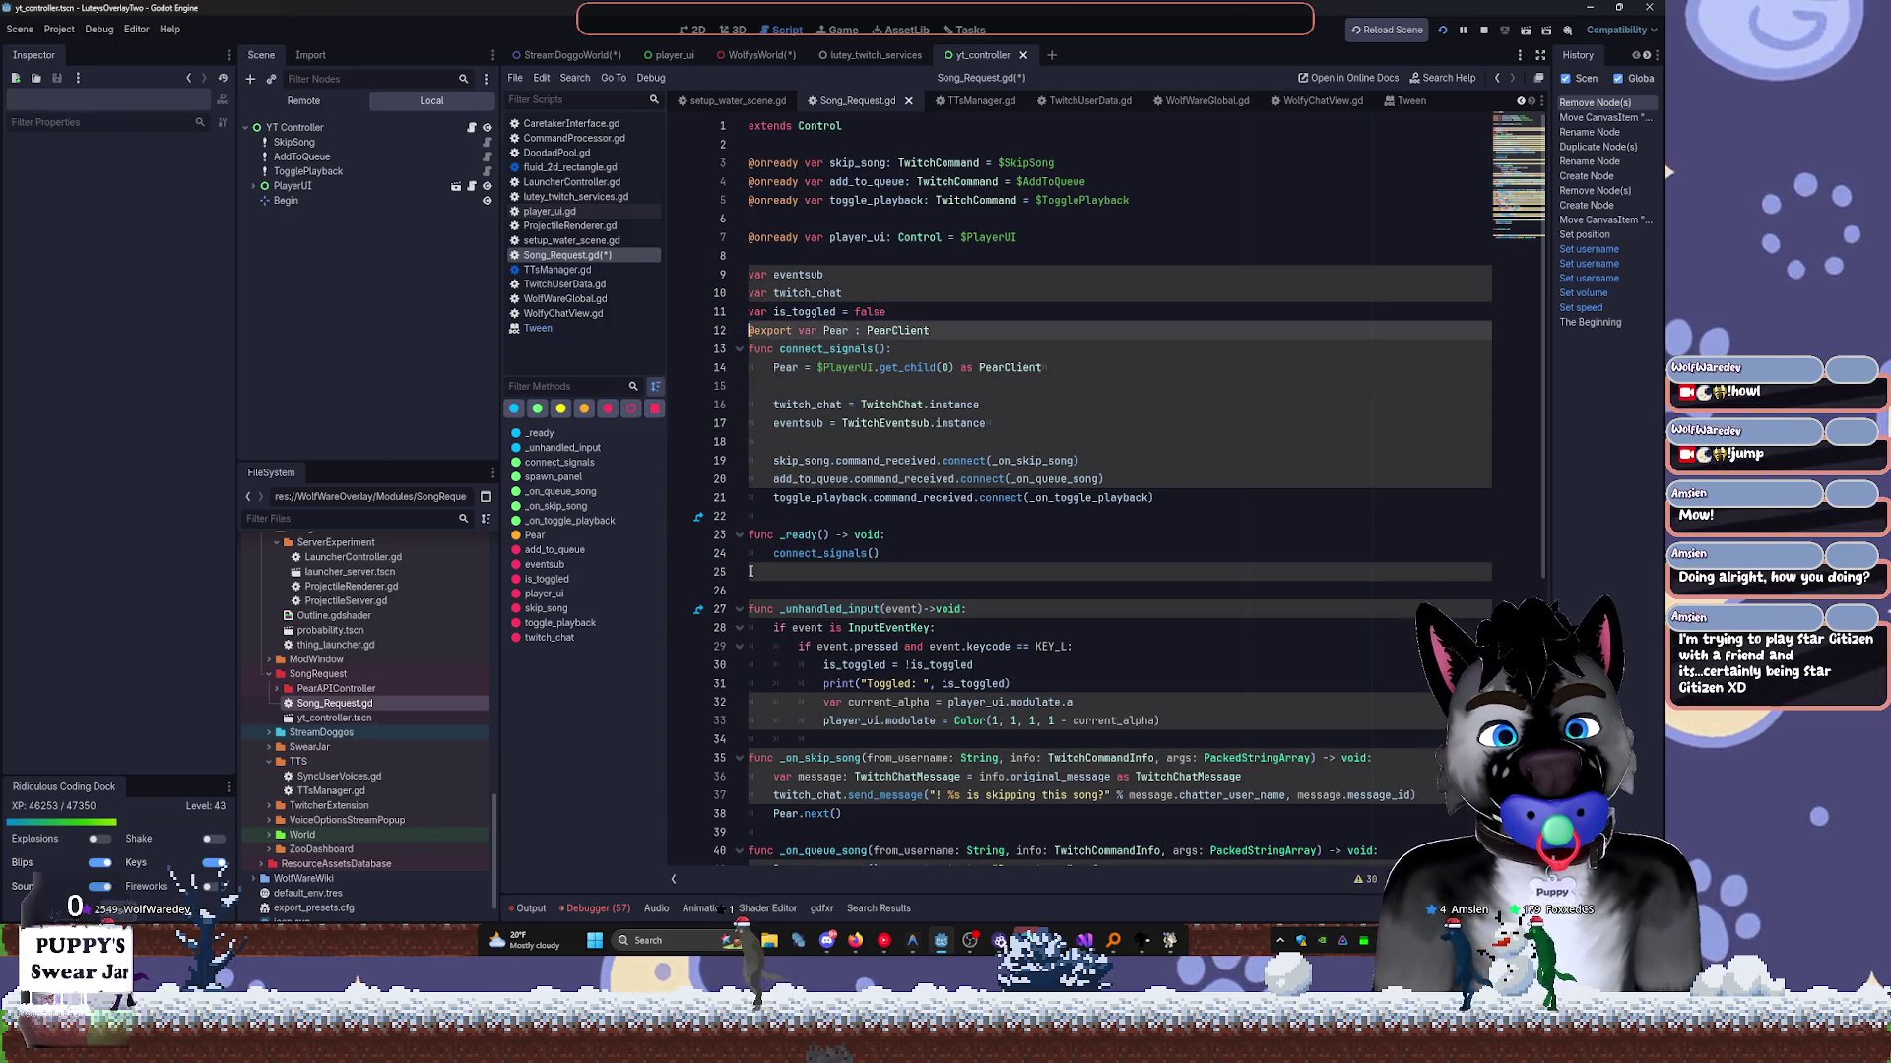
pyautogui.press('Return')
pyautogui.press('Return')
pyautogui.press('Up')
pyautogui.press('Up')
pyautogui.press('Up')
pyautogui.press('Return')
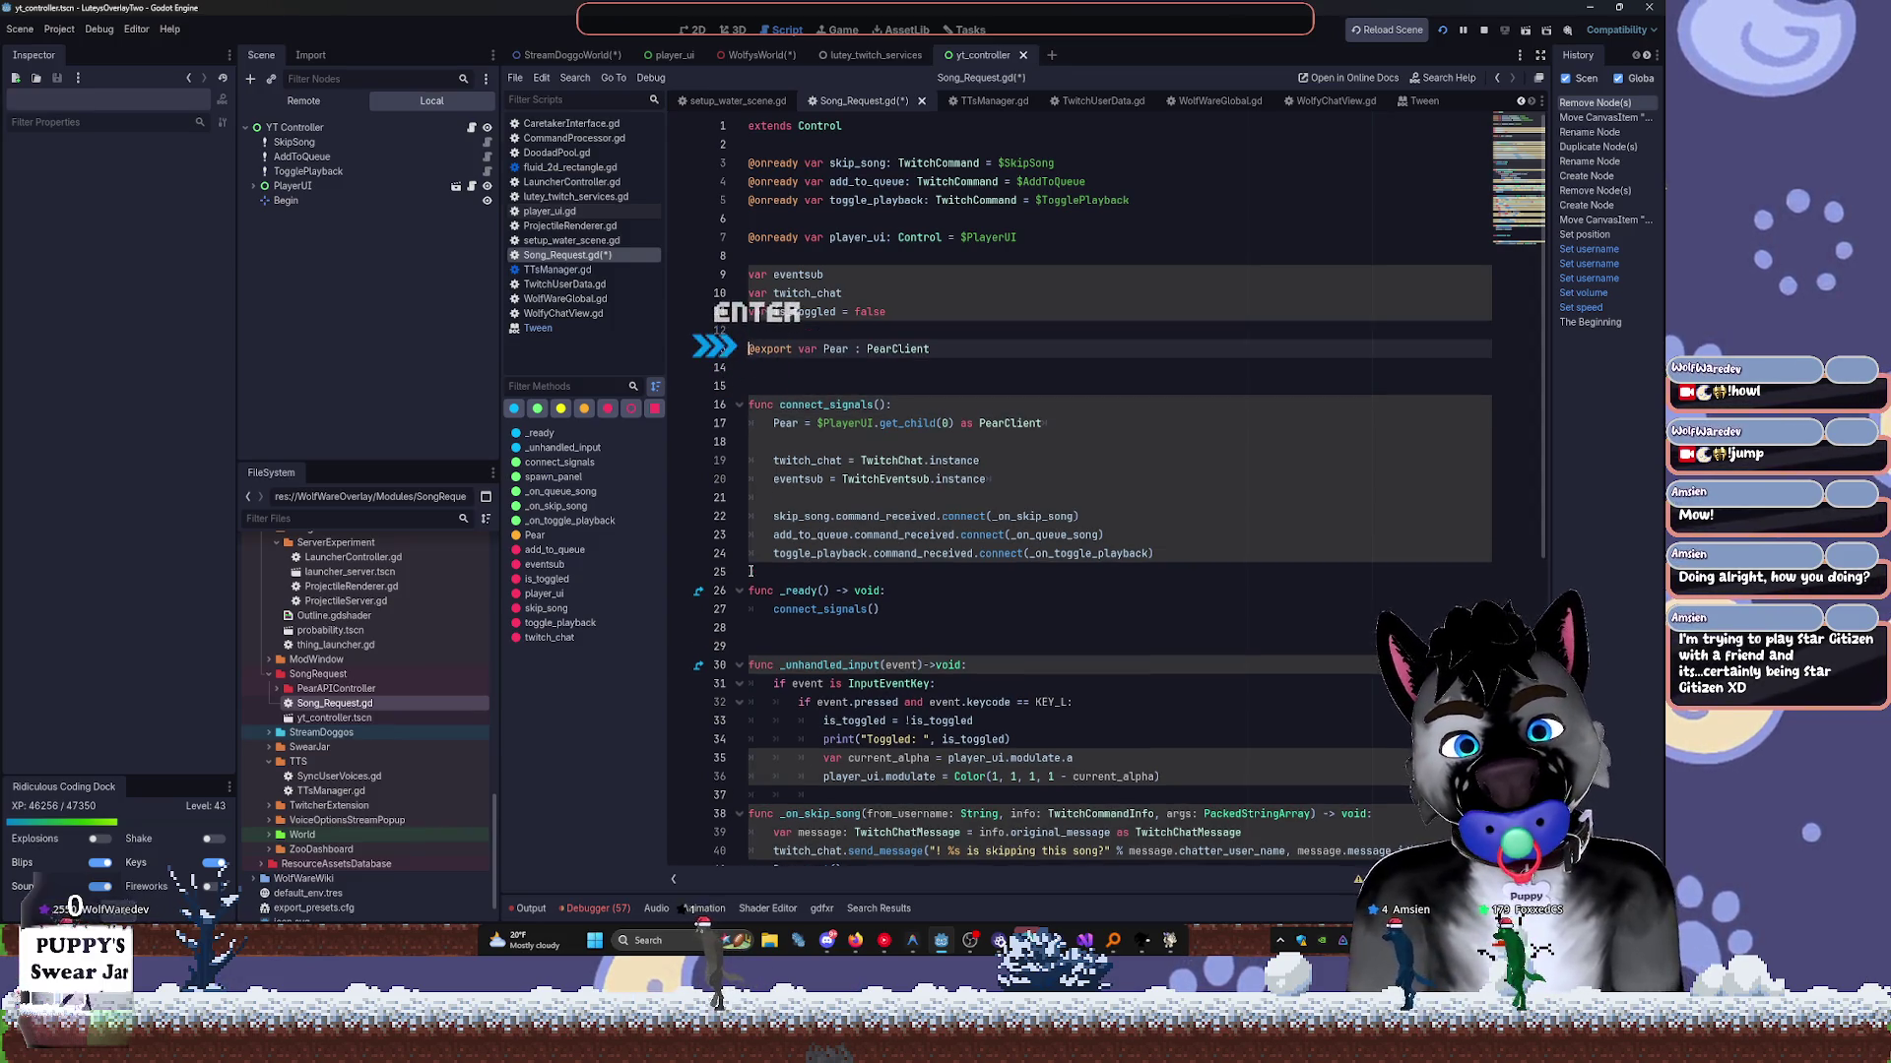
pyautogui.hotkey('ctrl', 's')
# Stop the running overlay and remove the blank lines inside spawn_panel.
pyautogui.click(1442, 31)
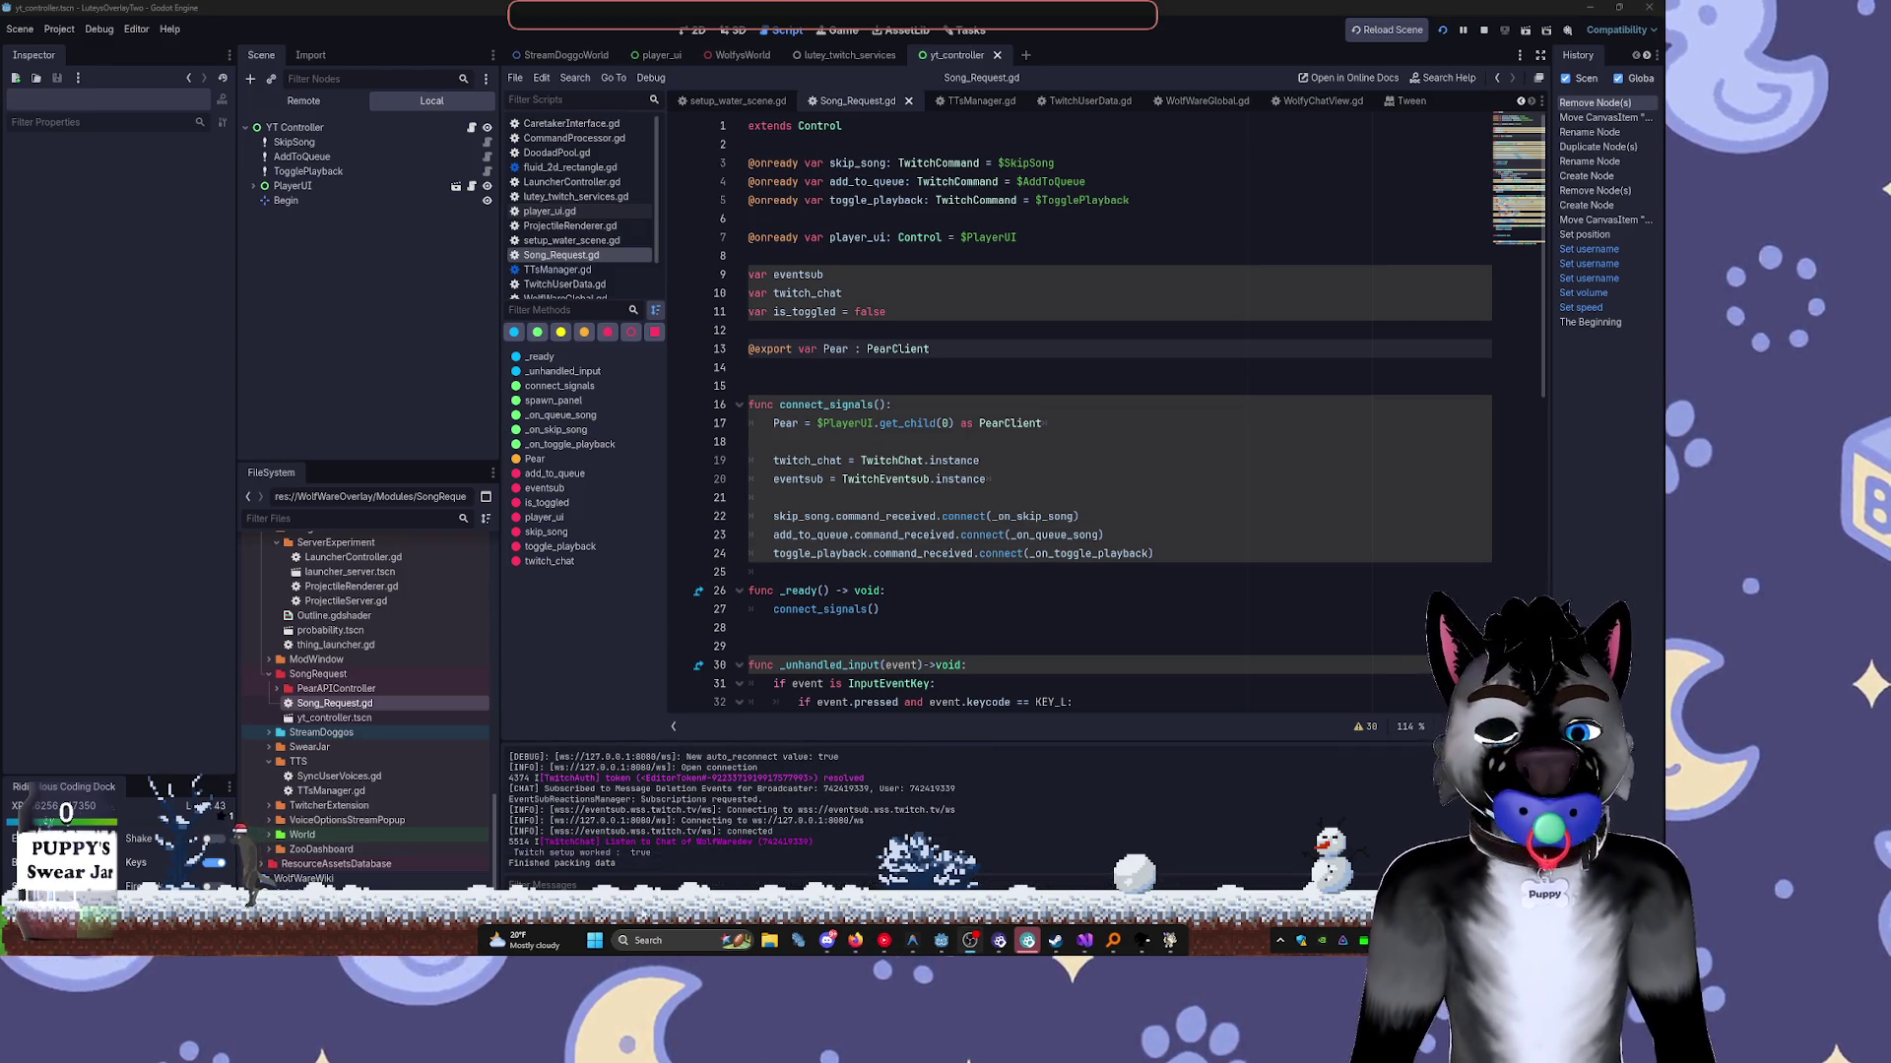
pyautogui.moveTo(939, 927)
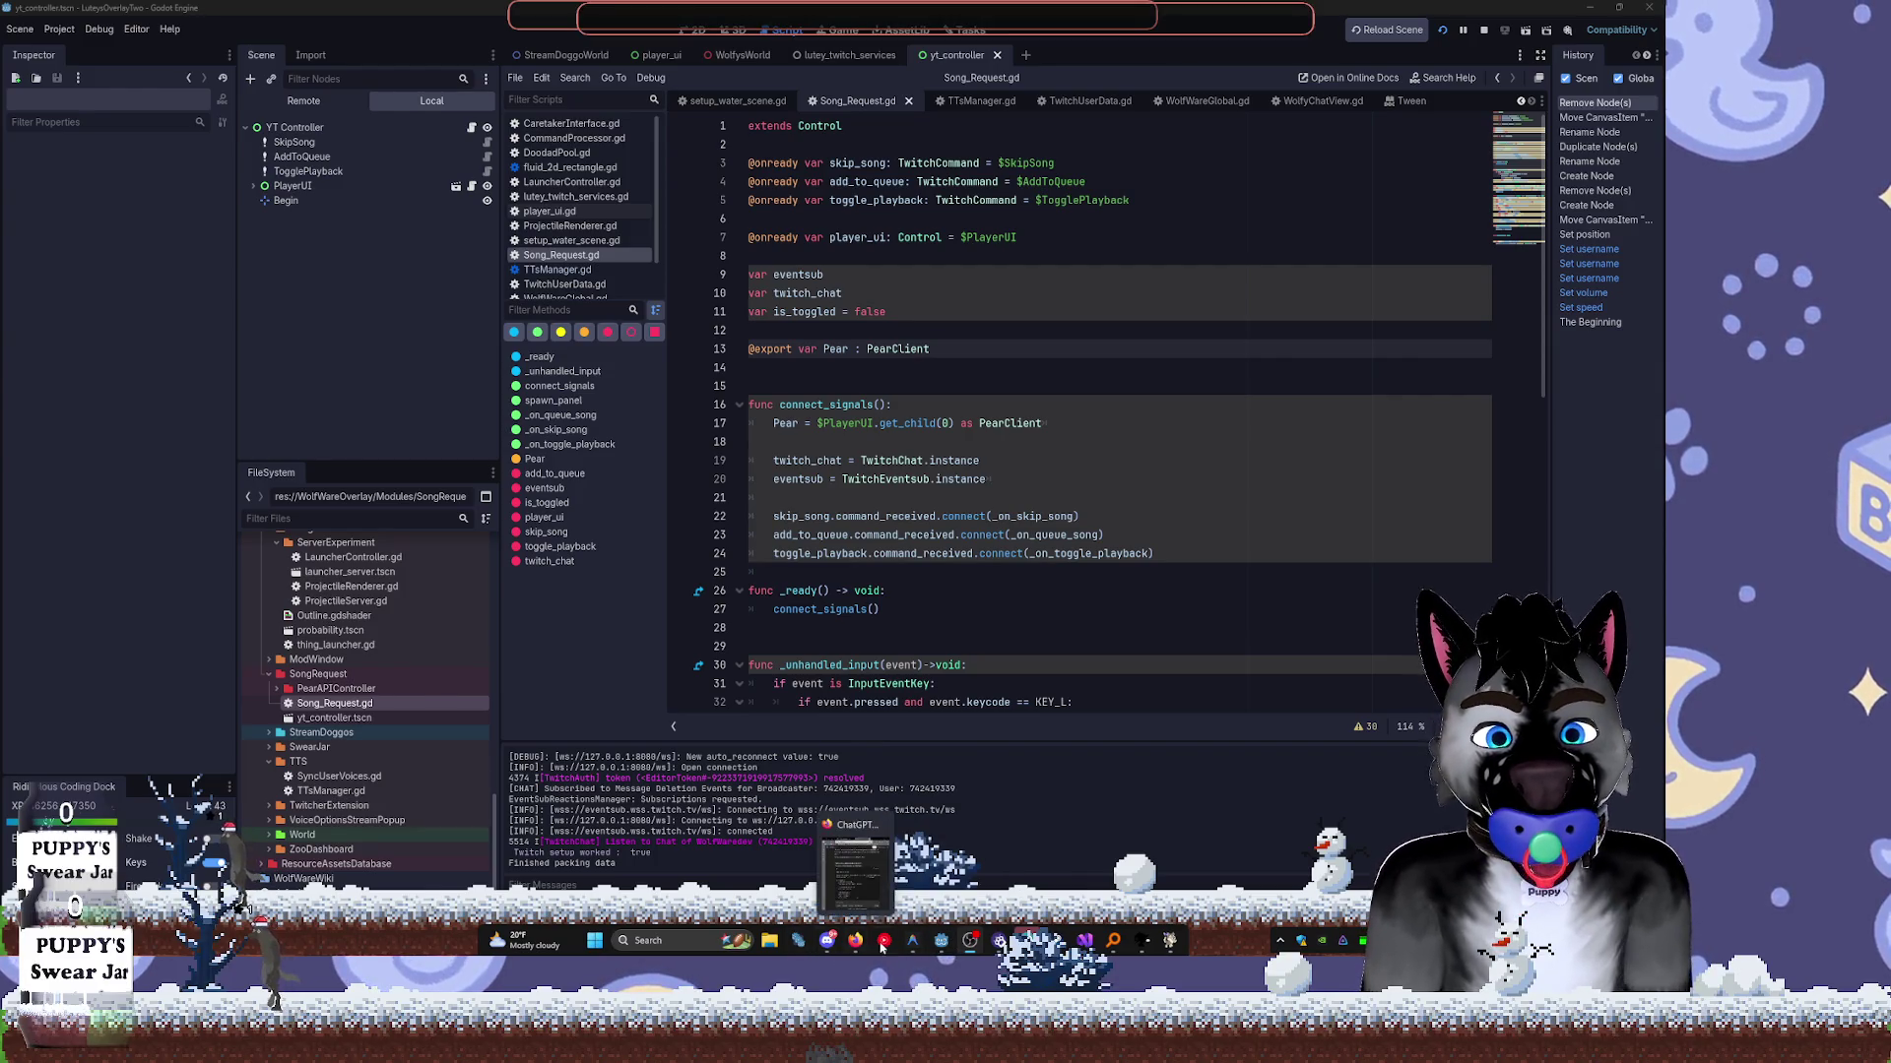
pyautogui.click(942, 940)
pyautogui.scroll(-6, 964, 607)
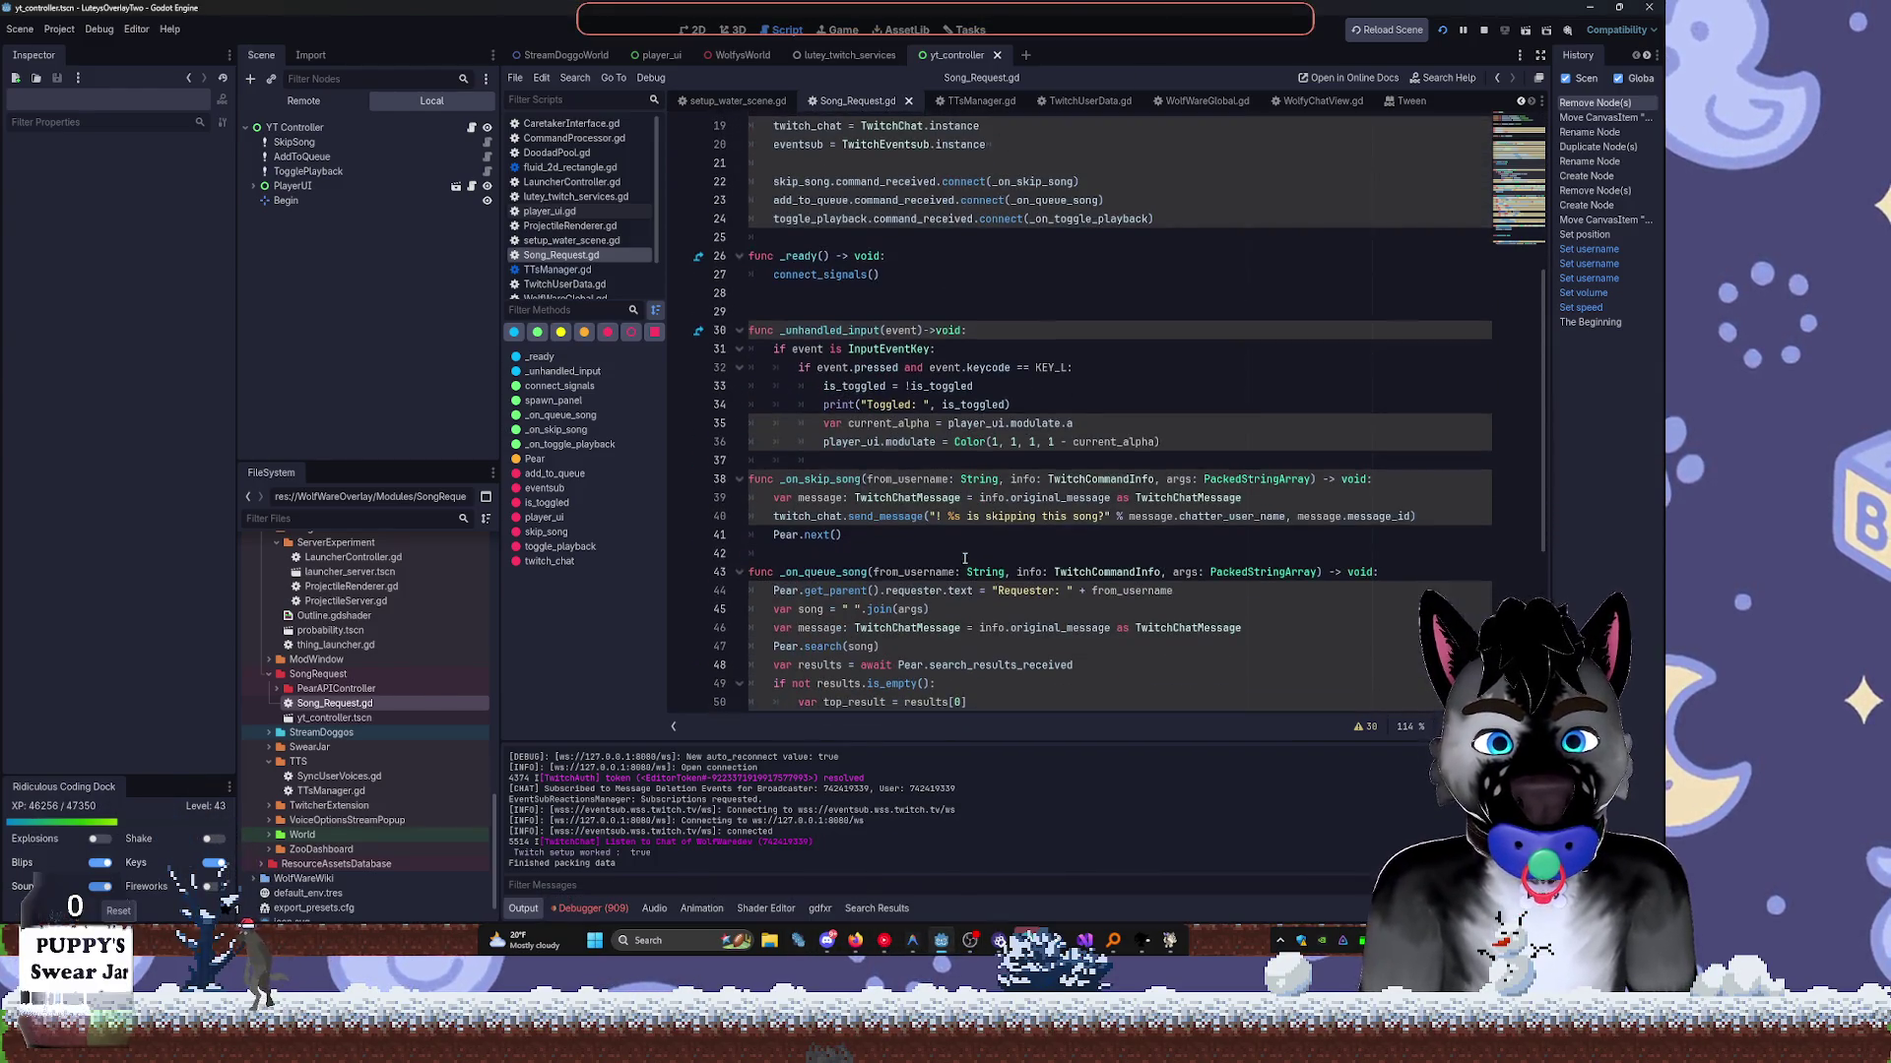
pyautogui.scroll(-6, 889, 585)
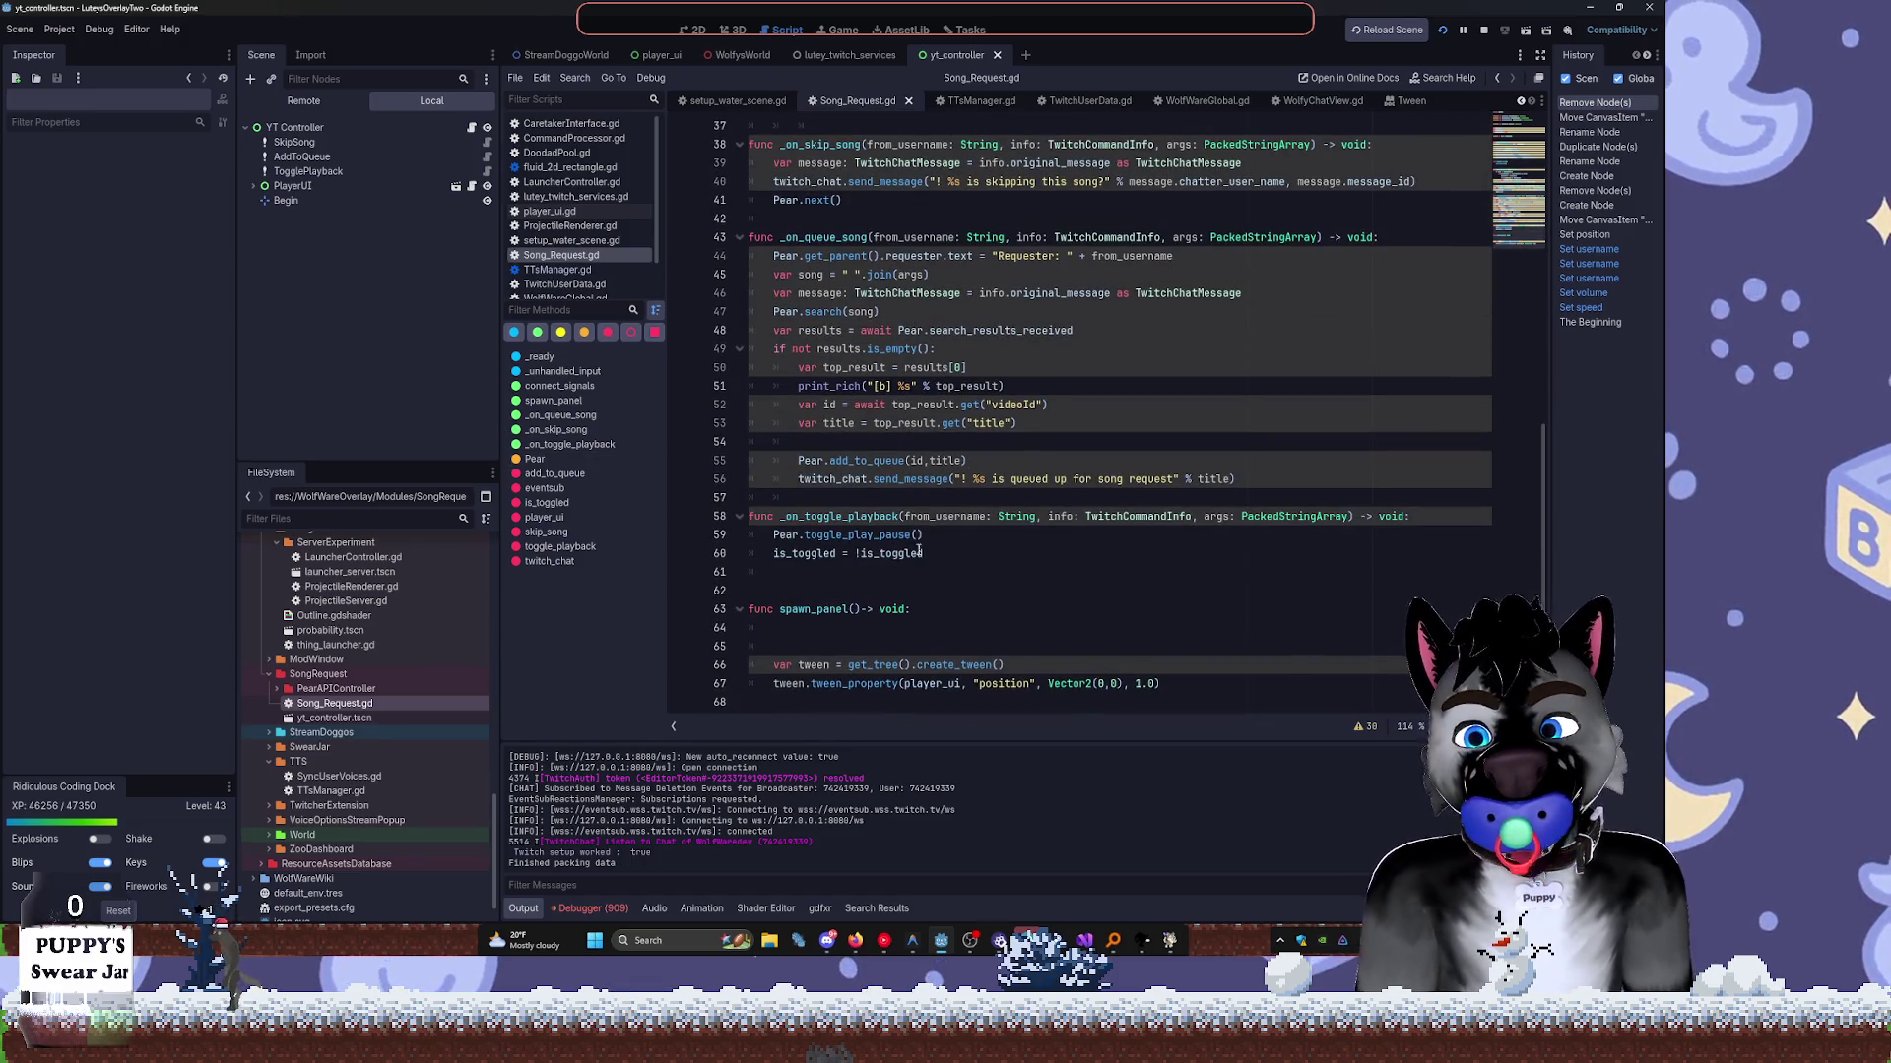
pyautogui.click(930, 607)
pyautogui.press('Delete')
pyautogui.press('Delete')
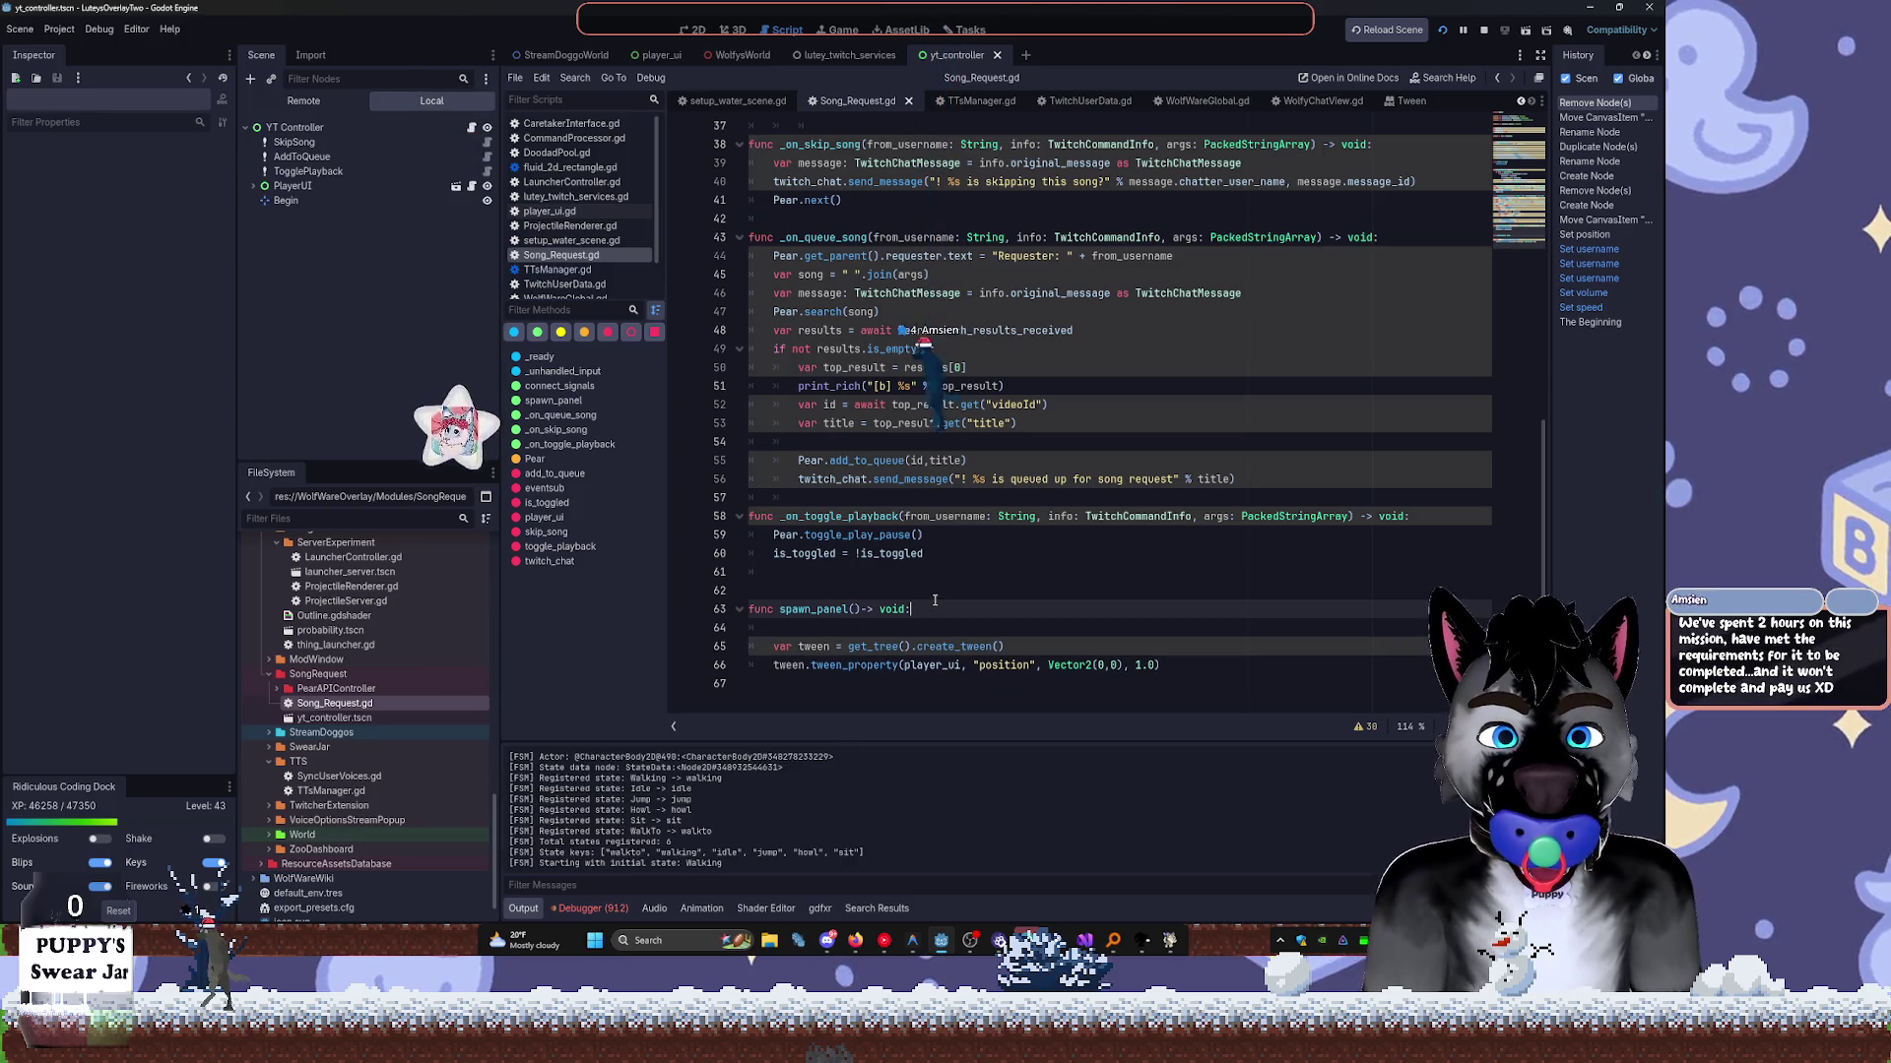
# Add a spawn_panel() call after the is_toggled flip in _on_toggle_playback and save.
pyautogui.moveTo(780, 608); pyautogui.dragTo(861, 609)
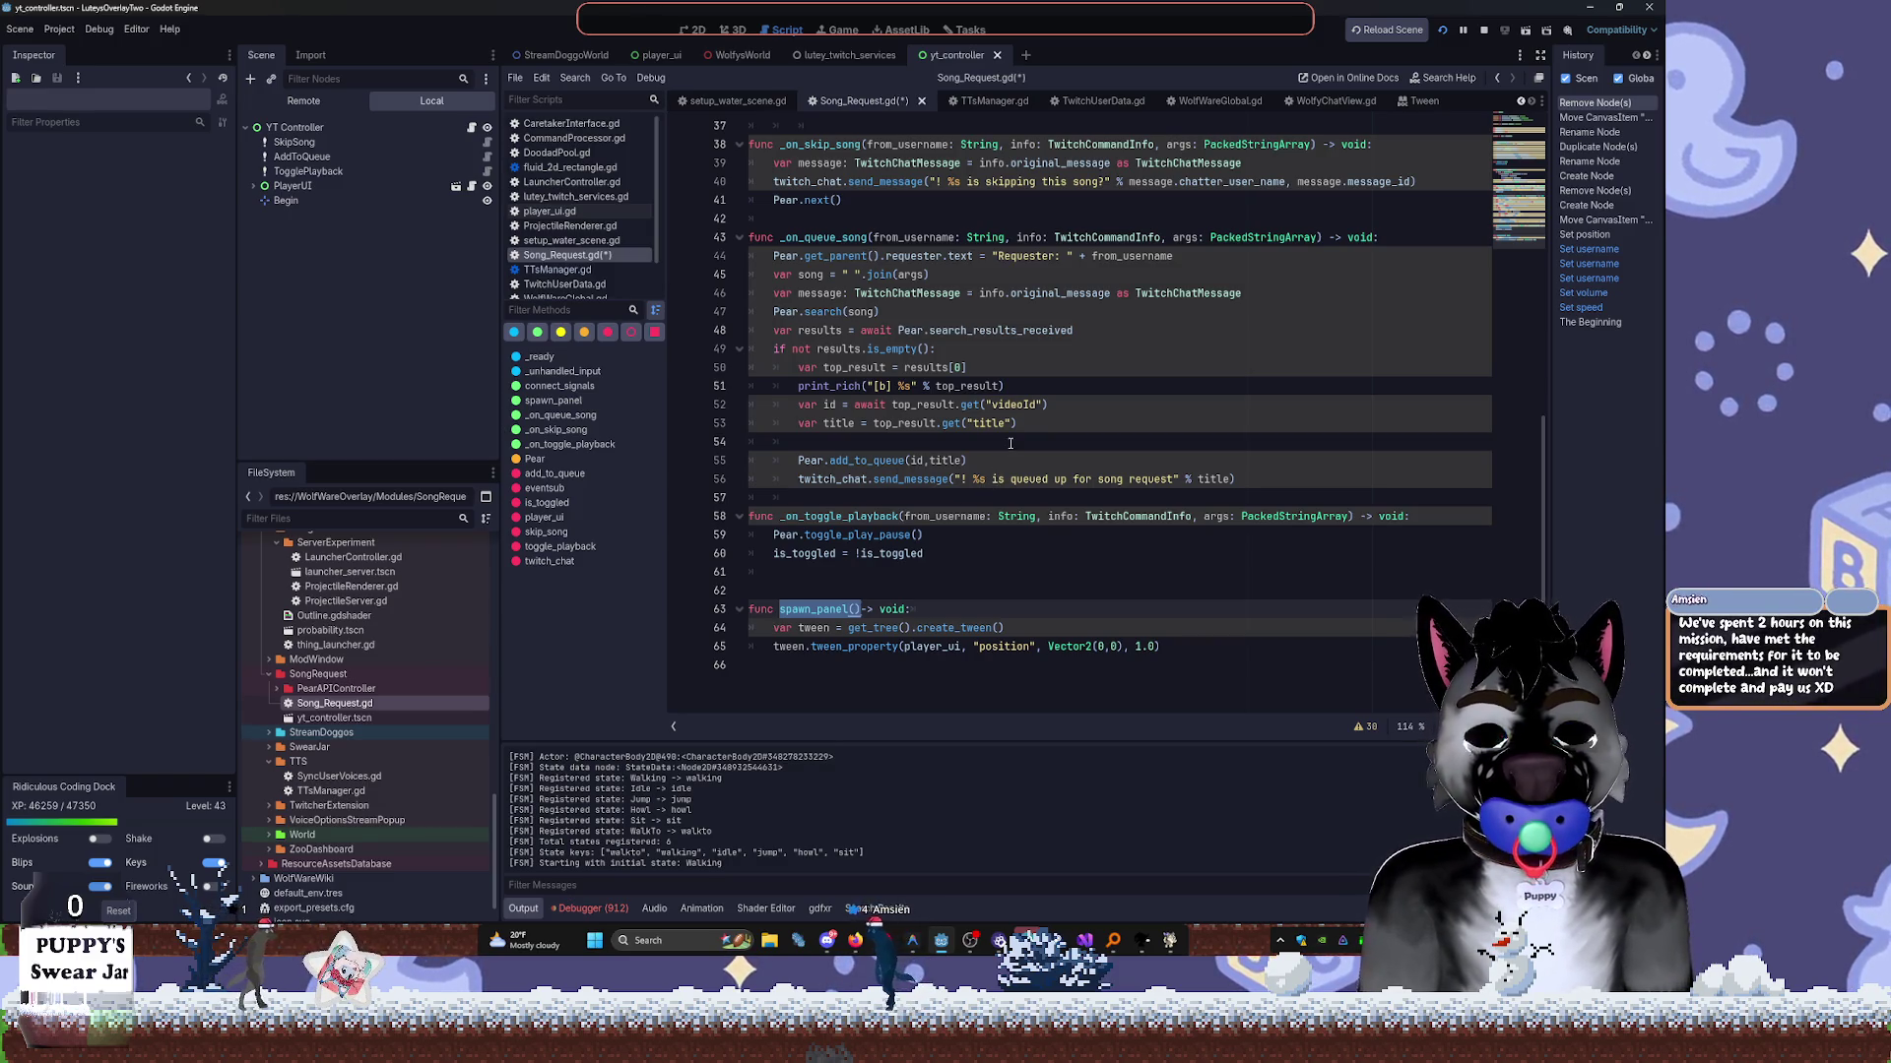
pyautogui.scroll(7, 1011, 442)
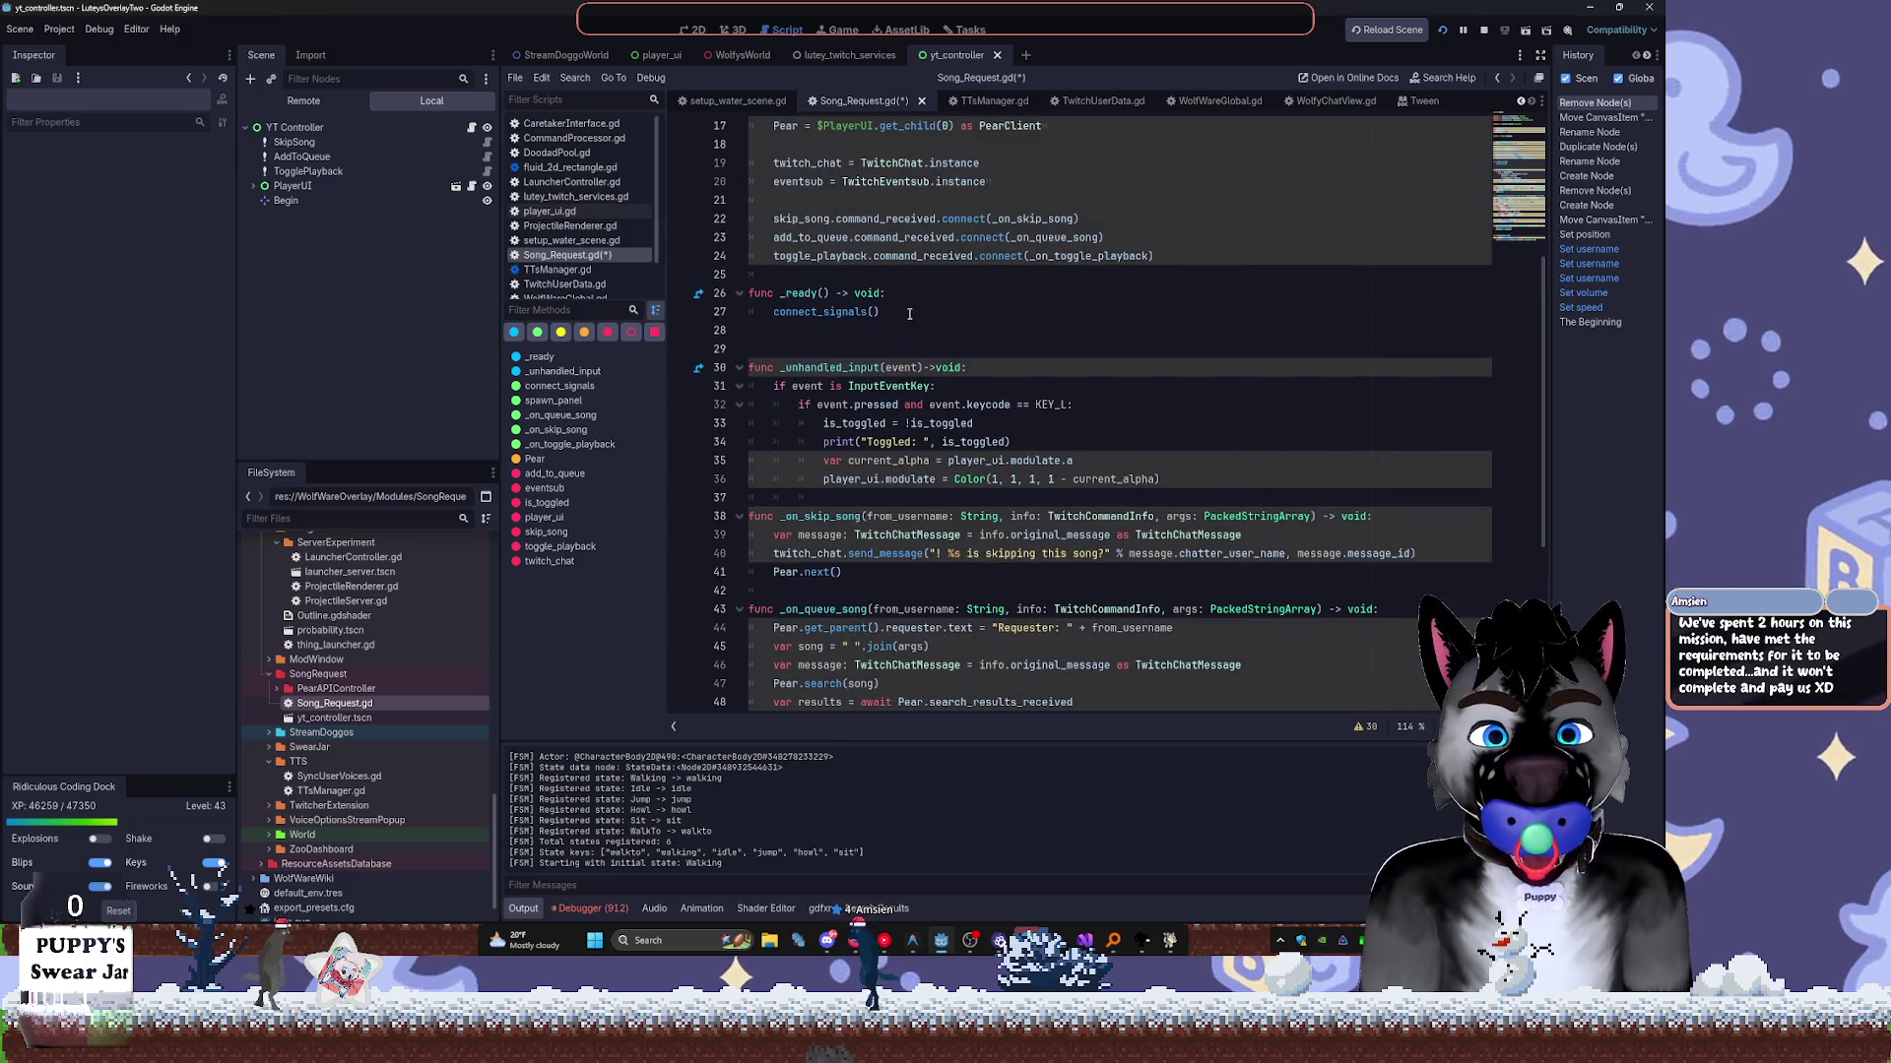
pyautogui.scroll(-6, 900, 340)
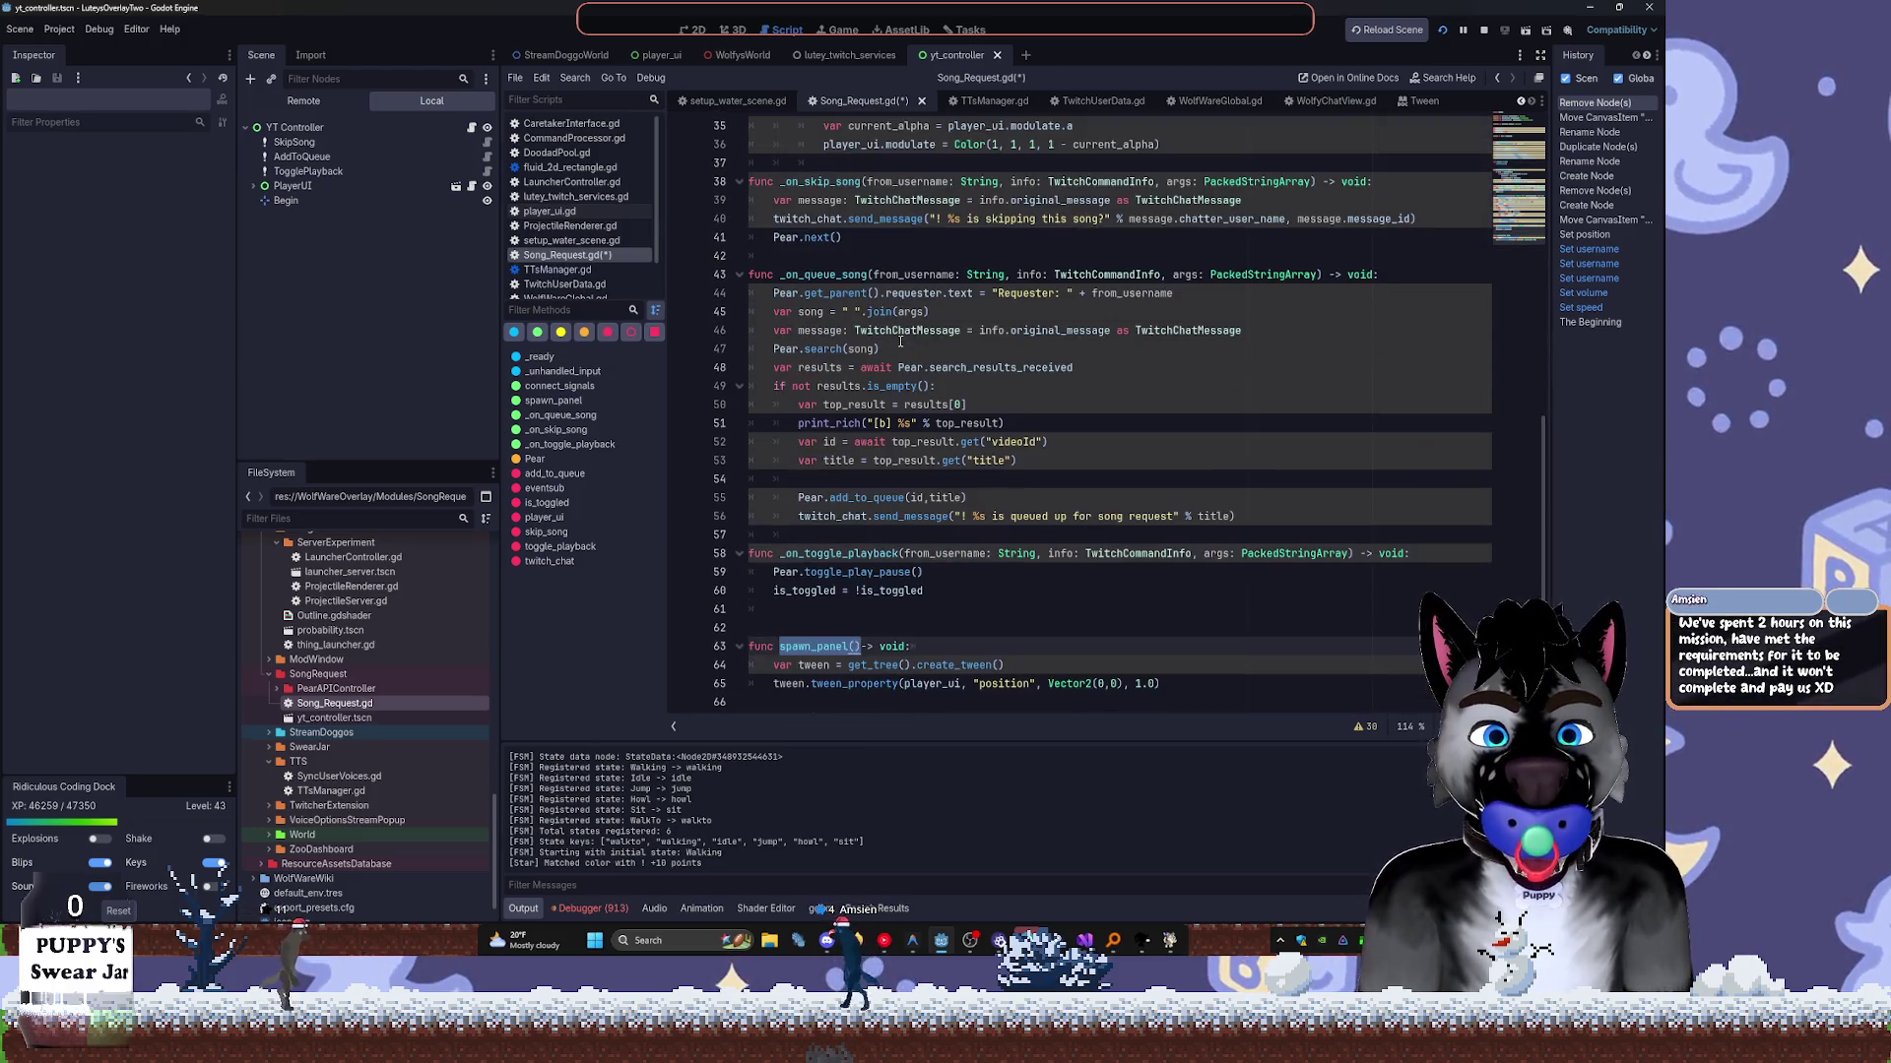
pyautogui.click(935, 587)
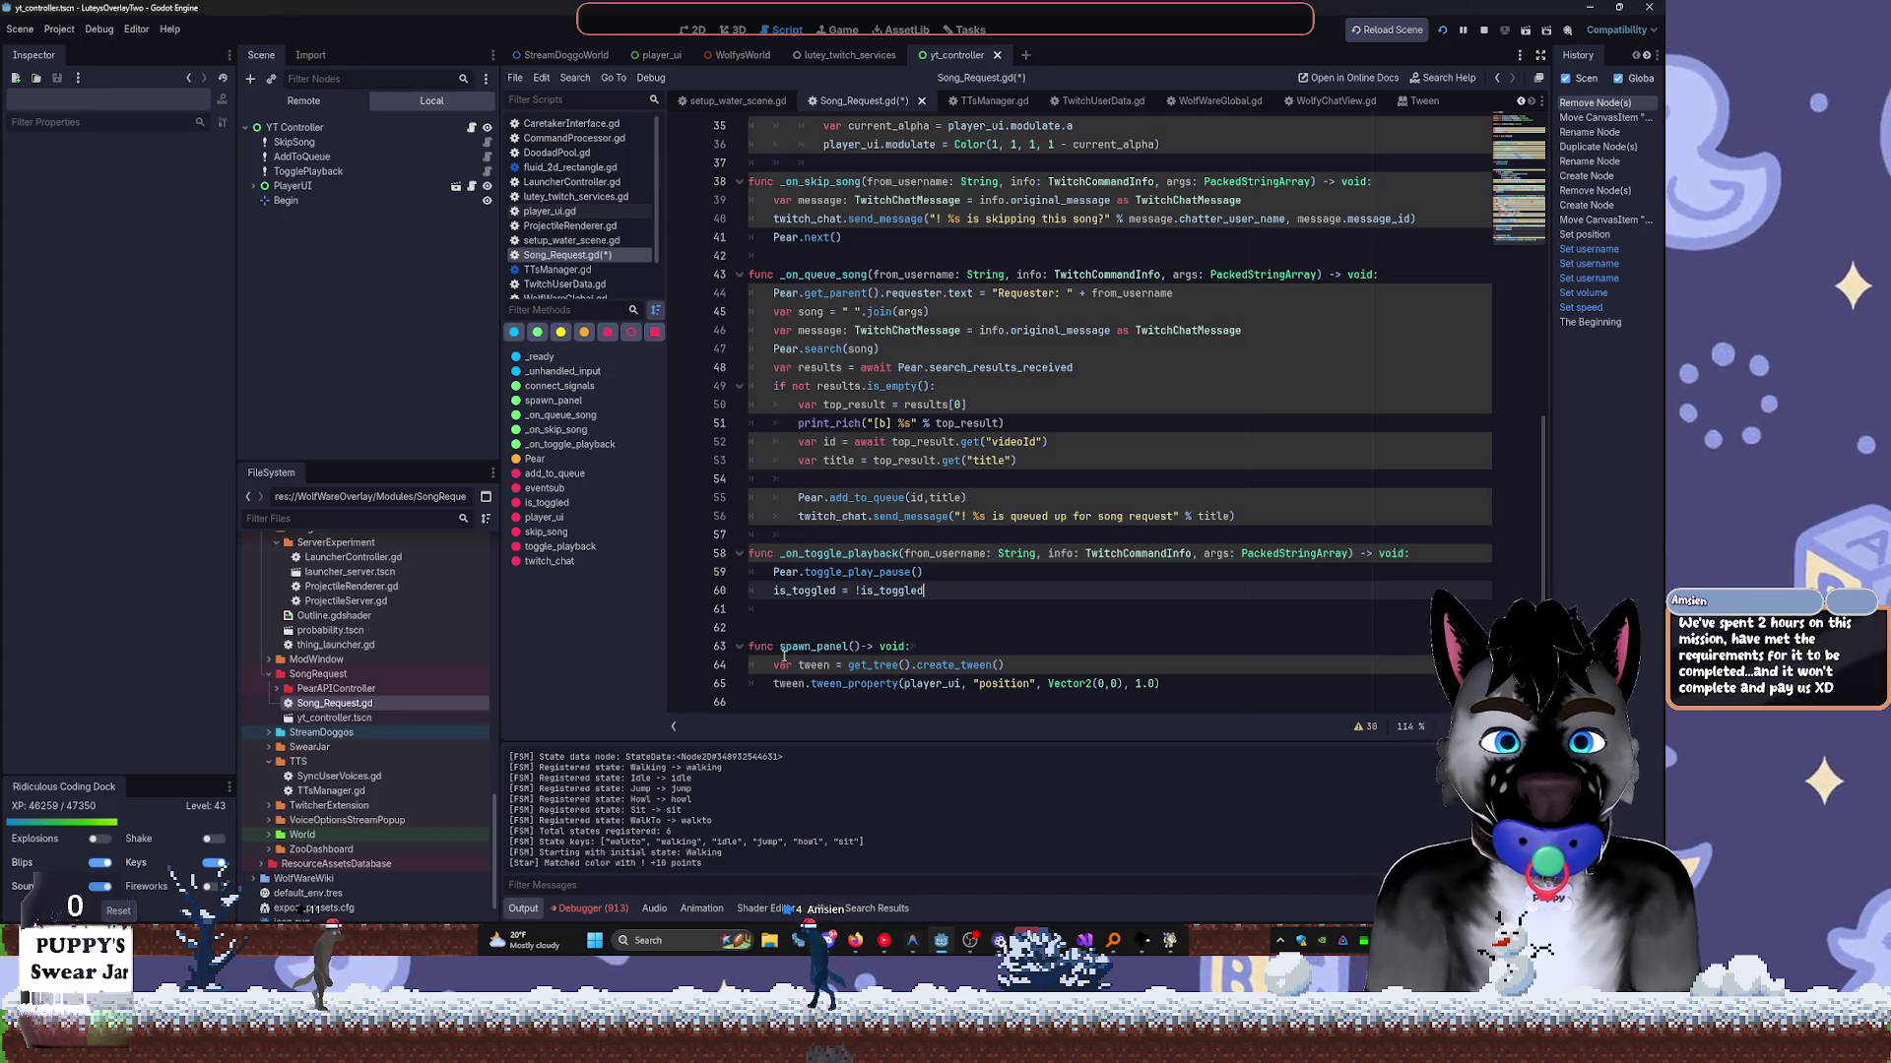
pyautogui.press('Return')
pyautogui.write('spaw')
pyautogui.press('Tab')
pyautogui.hotkey('ctrl', 's')
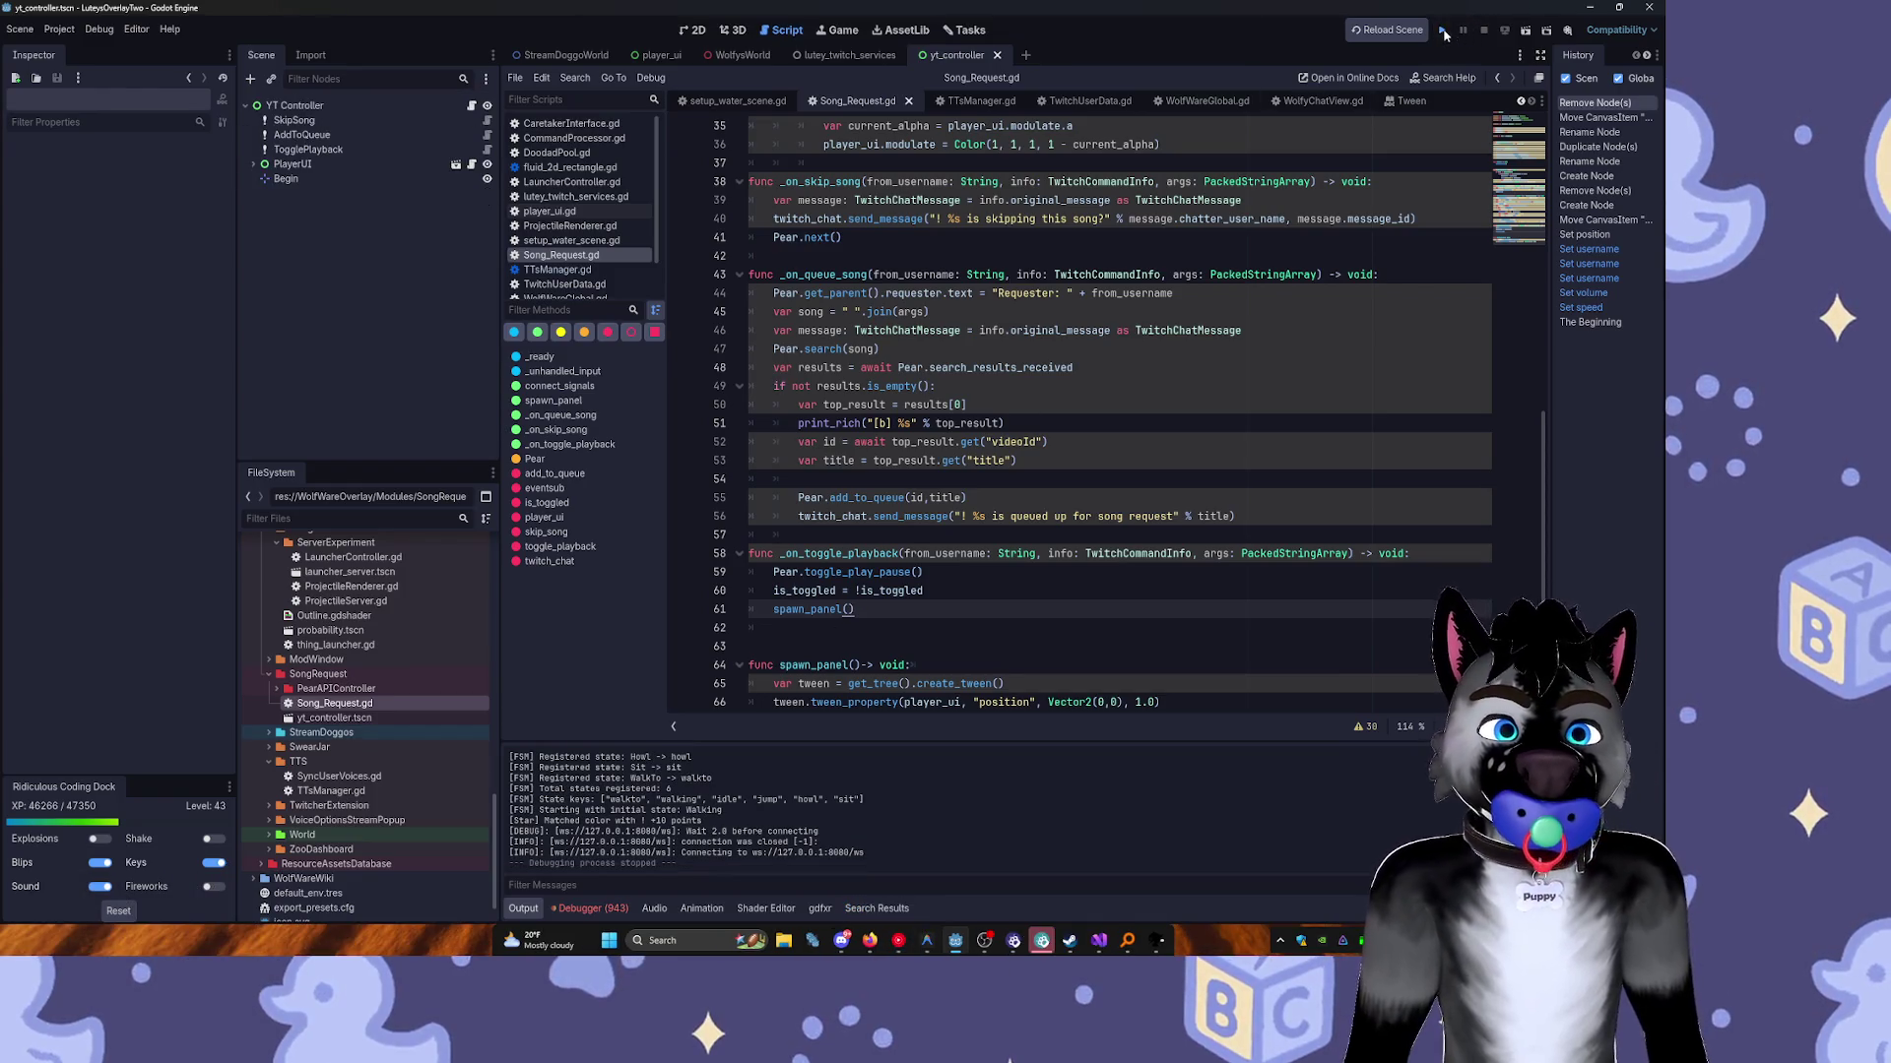
pyautogui.press('F5')
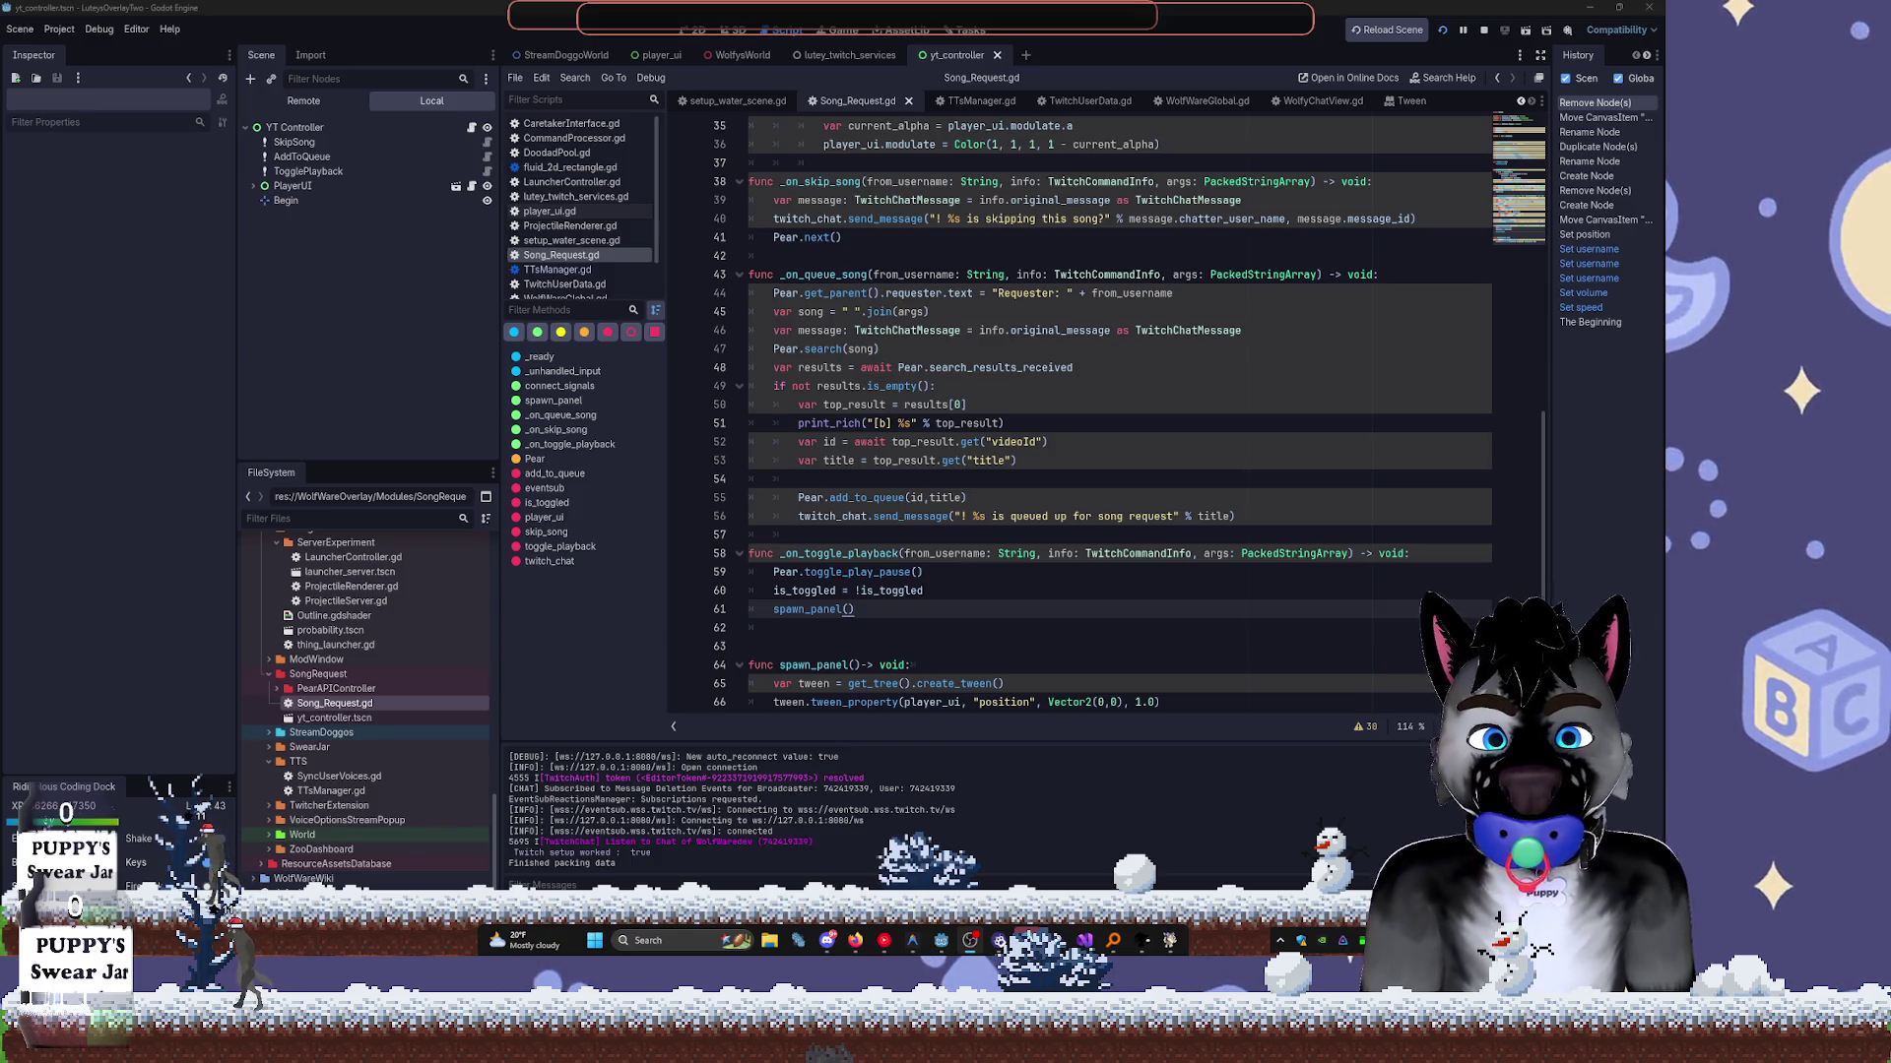
pyautogui.scroll(-1, 943, 553)
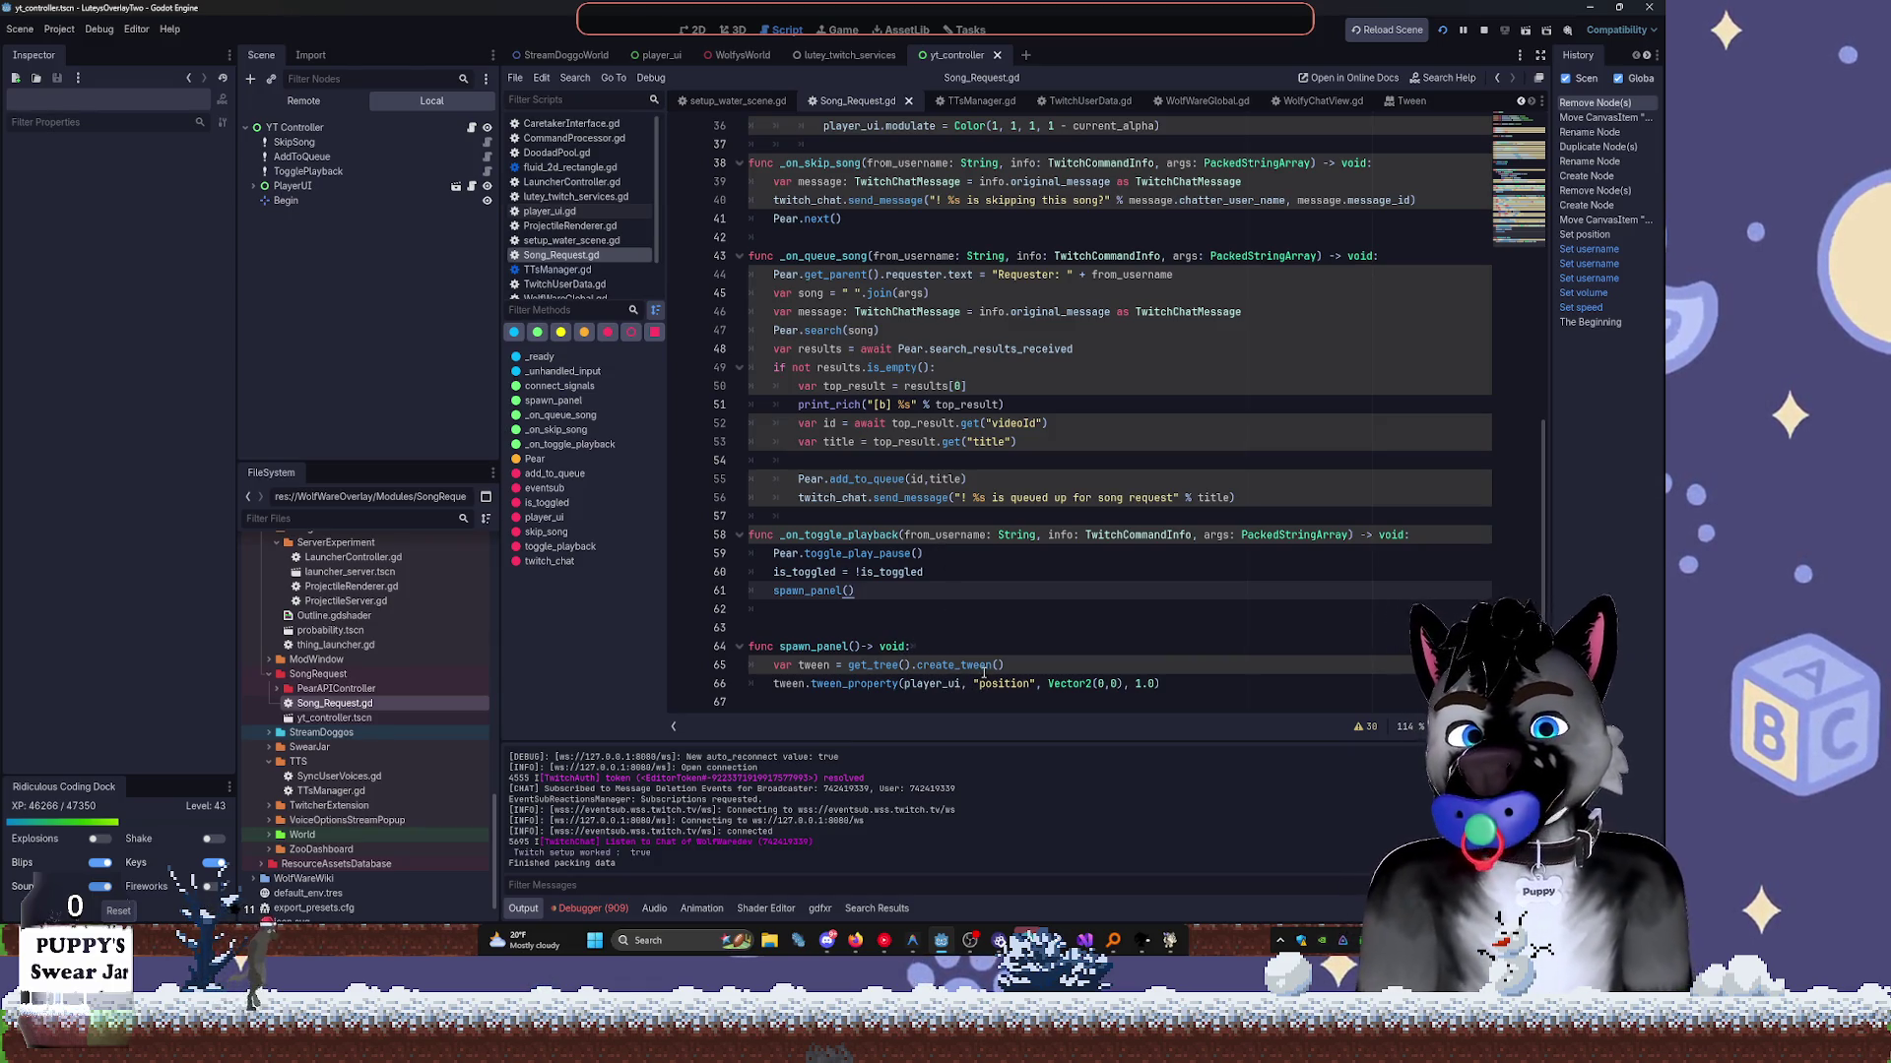
pyautogui.click(694, 30)
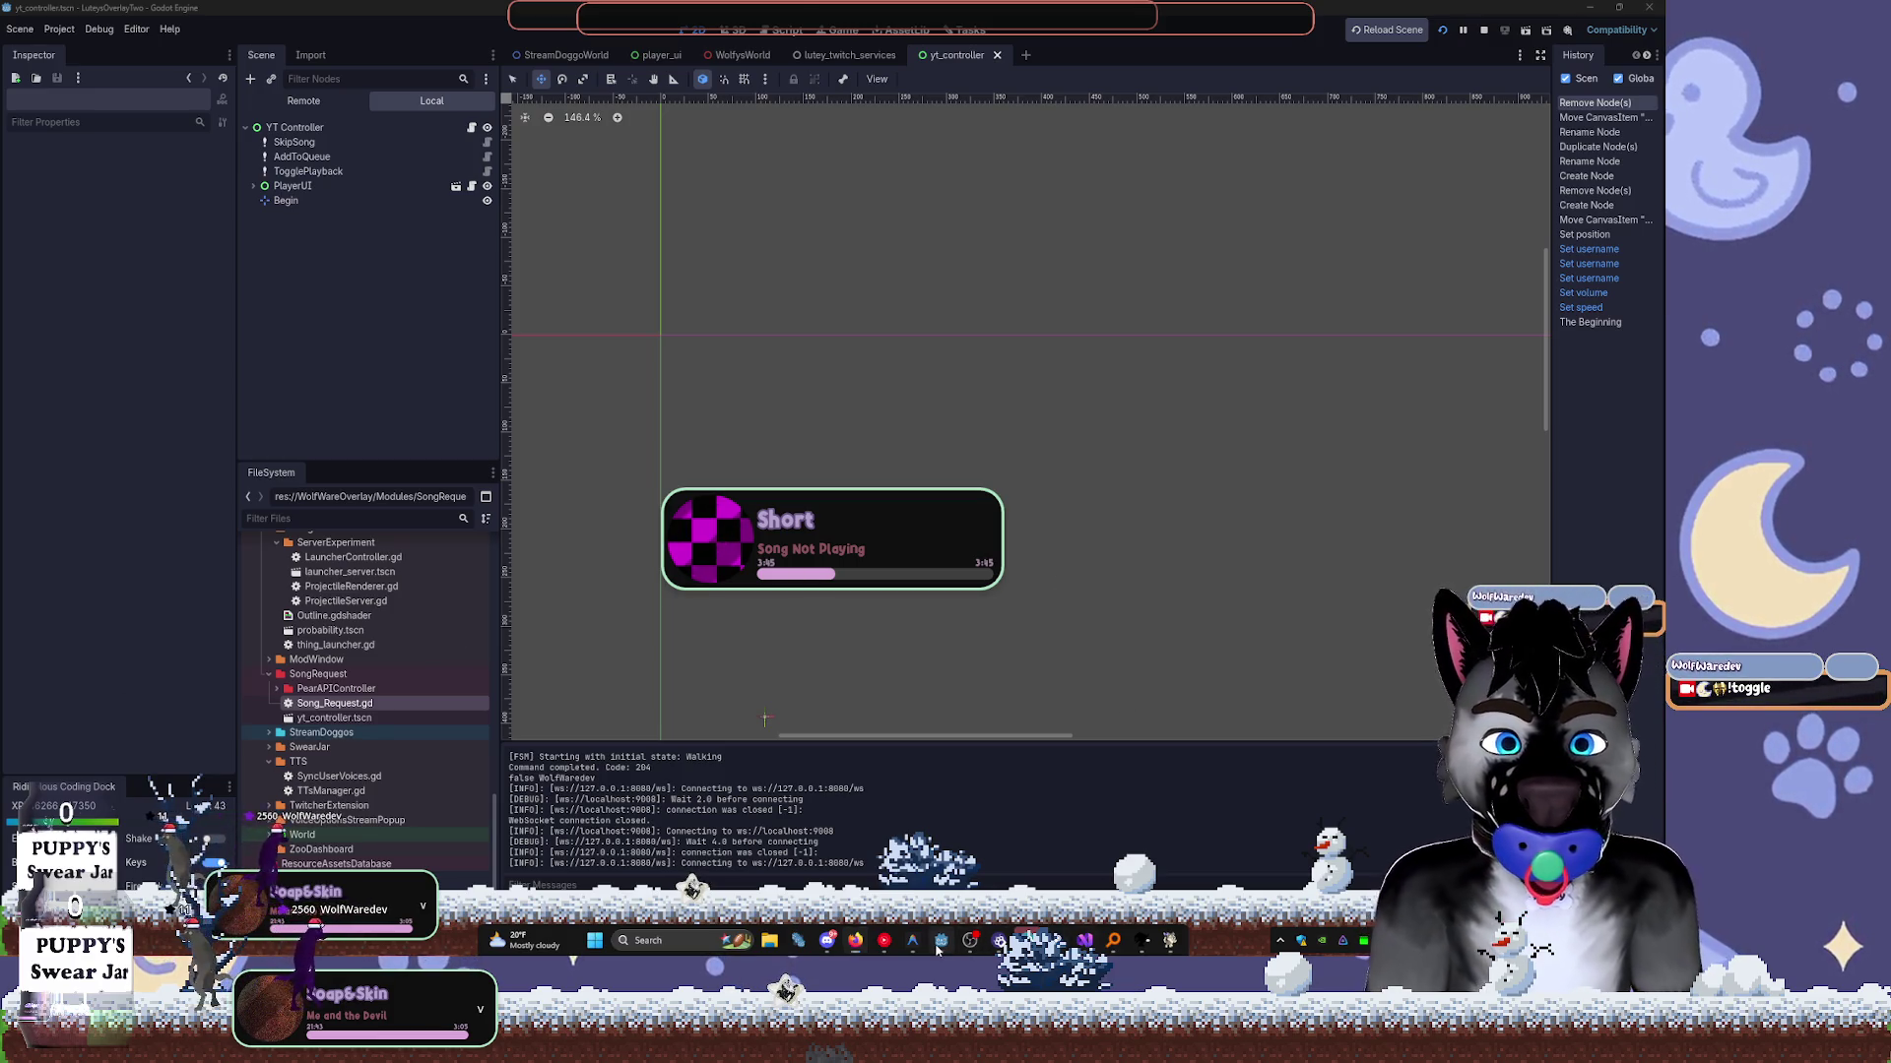
pyautogui.click(787, 30)
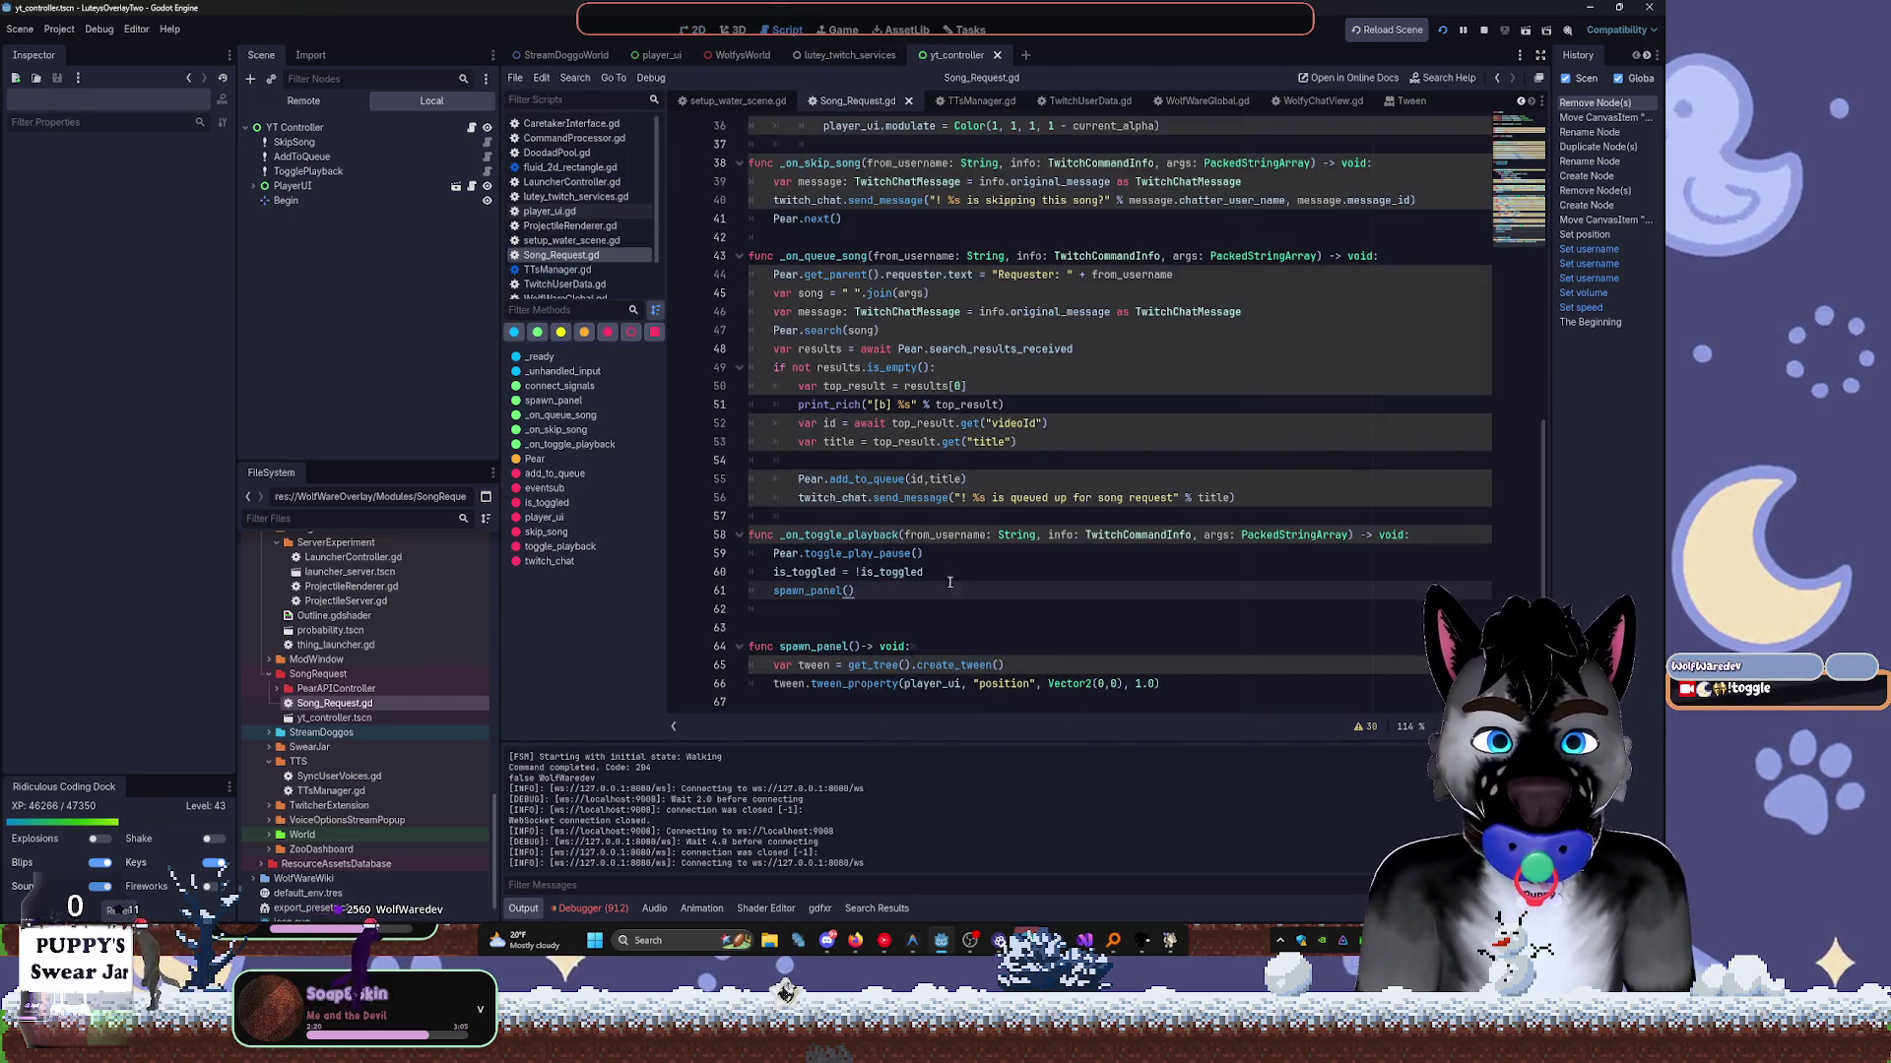
# Paste set_trans(Tween.TRANS_EXPO) and set_ease(Tween.EASE_IN) after create_tween, indent them, and save.
pyautogui.click(1025, 669)
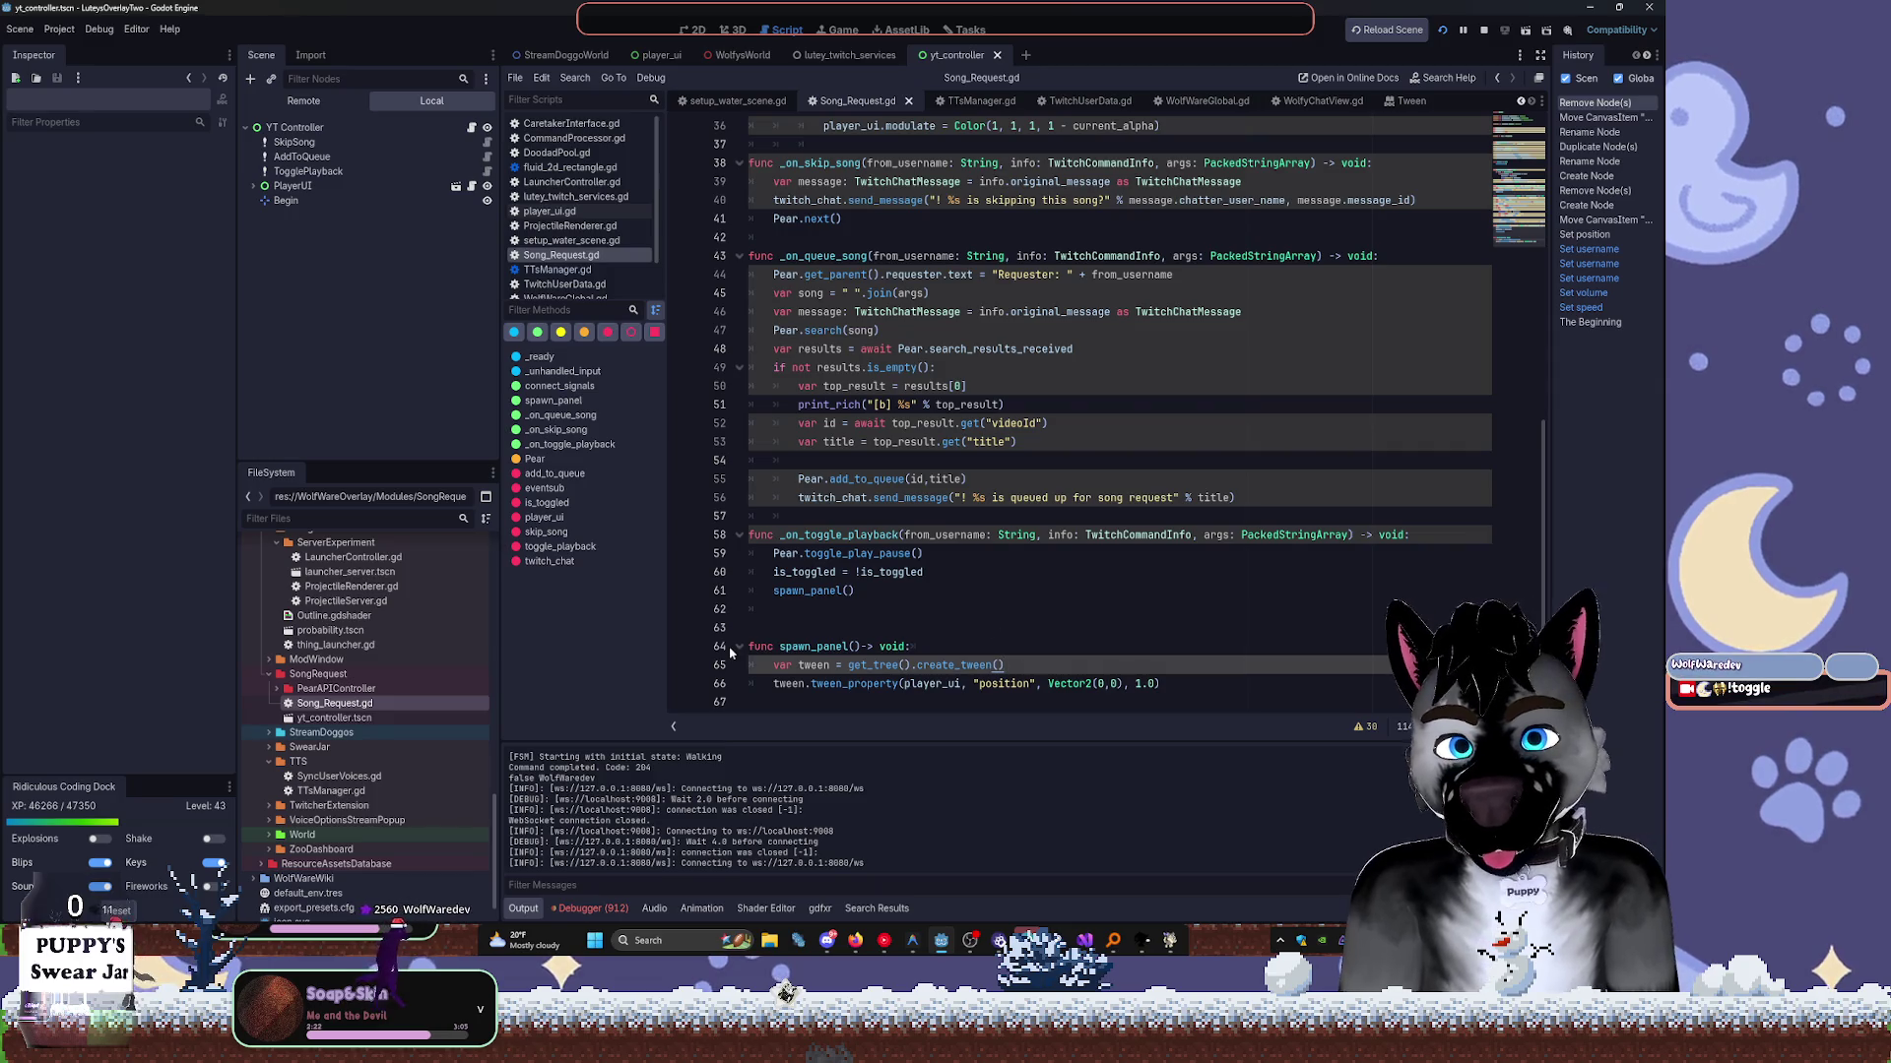
pyautogui.write('var tween = create_tween() tween.set_trans(Tween.TRANS_EXPO) tween.set_ease(Tween.EASE_IN)')
pyautogui.hotkey('shift', 'Up')
pyautogui.hotkey('shift', 'Up')
pyautogui.press('Tab')
pyautogui.click(1064, 426)
pyautogui.hotkey('ctrl', 's')
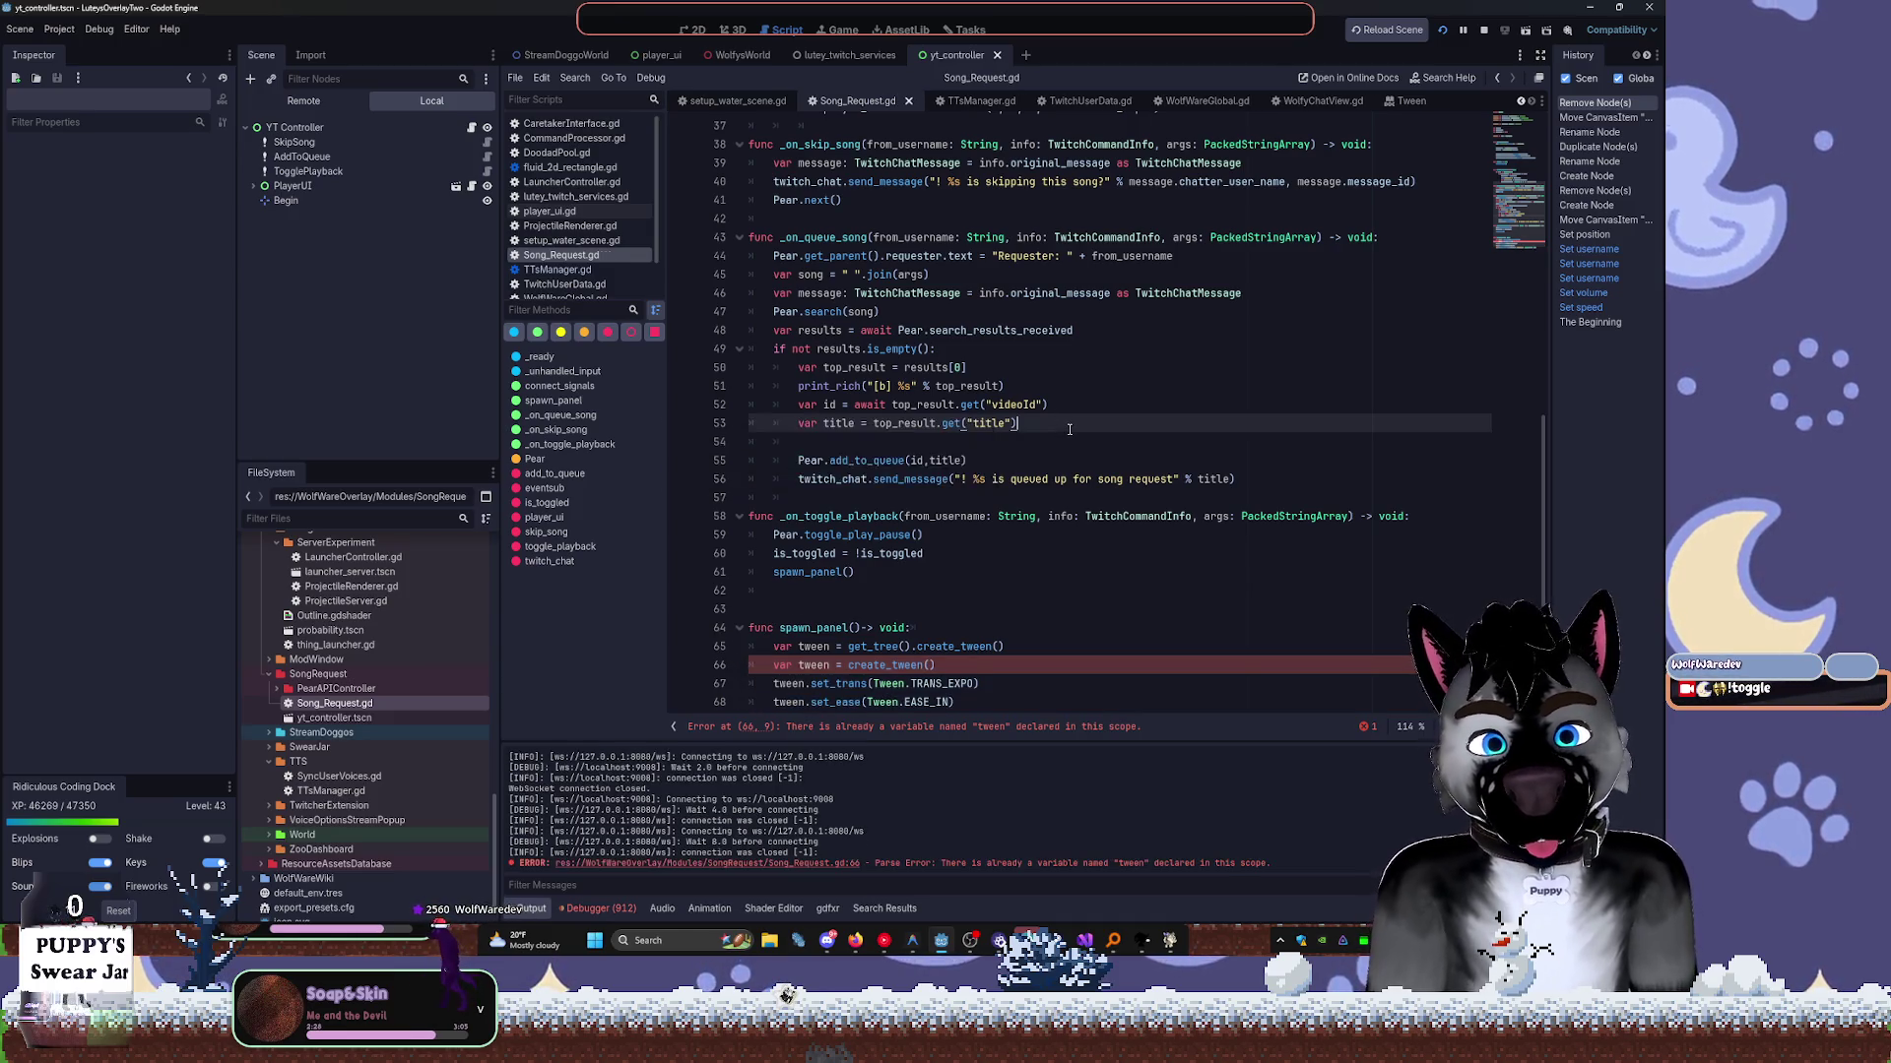
# Delete the duplicate var tween line, fix the set_trans indentation, and reload the scene.
pyautogui.scroll(-1, 1053, 448)
pyautogui.click(938, 627)
pyautogui.hotkey('shift', 'Home')
pyautogui.press('BackSpace')
pyautogui.press('Delete')
pyautogui.press('BackSpace')
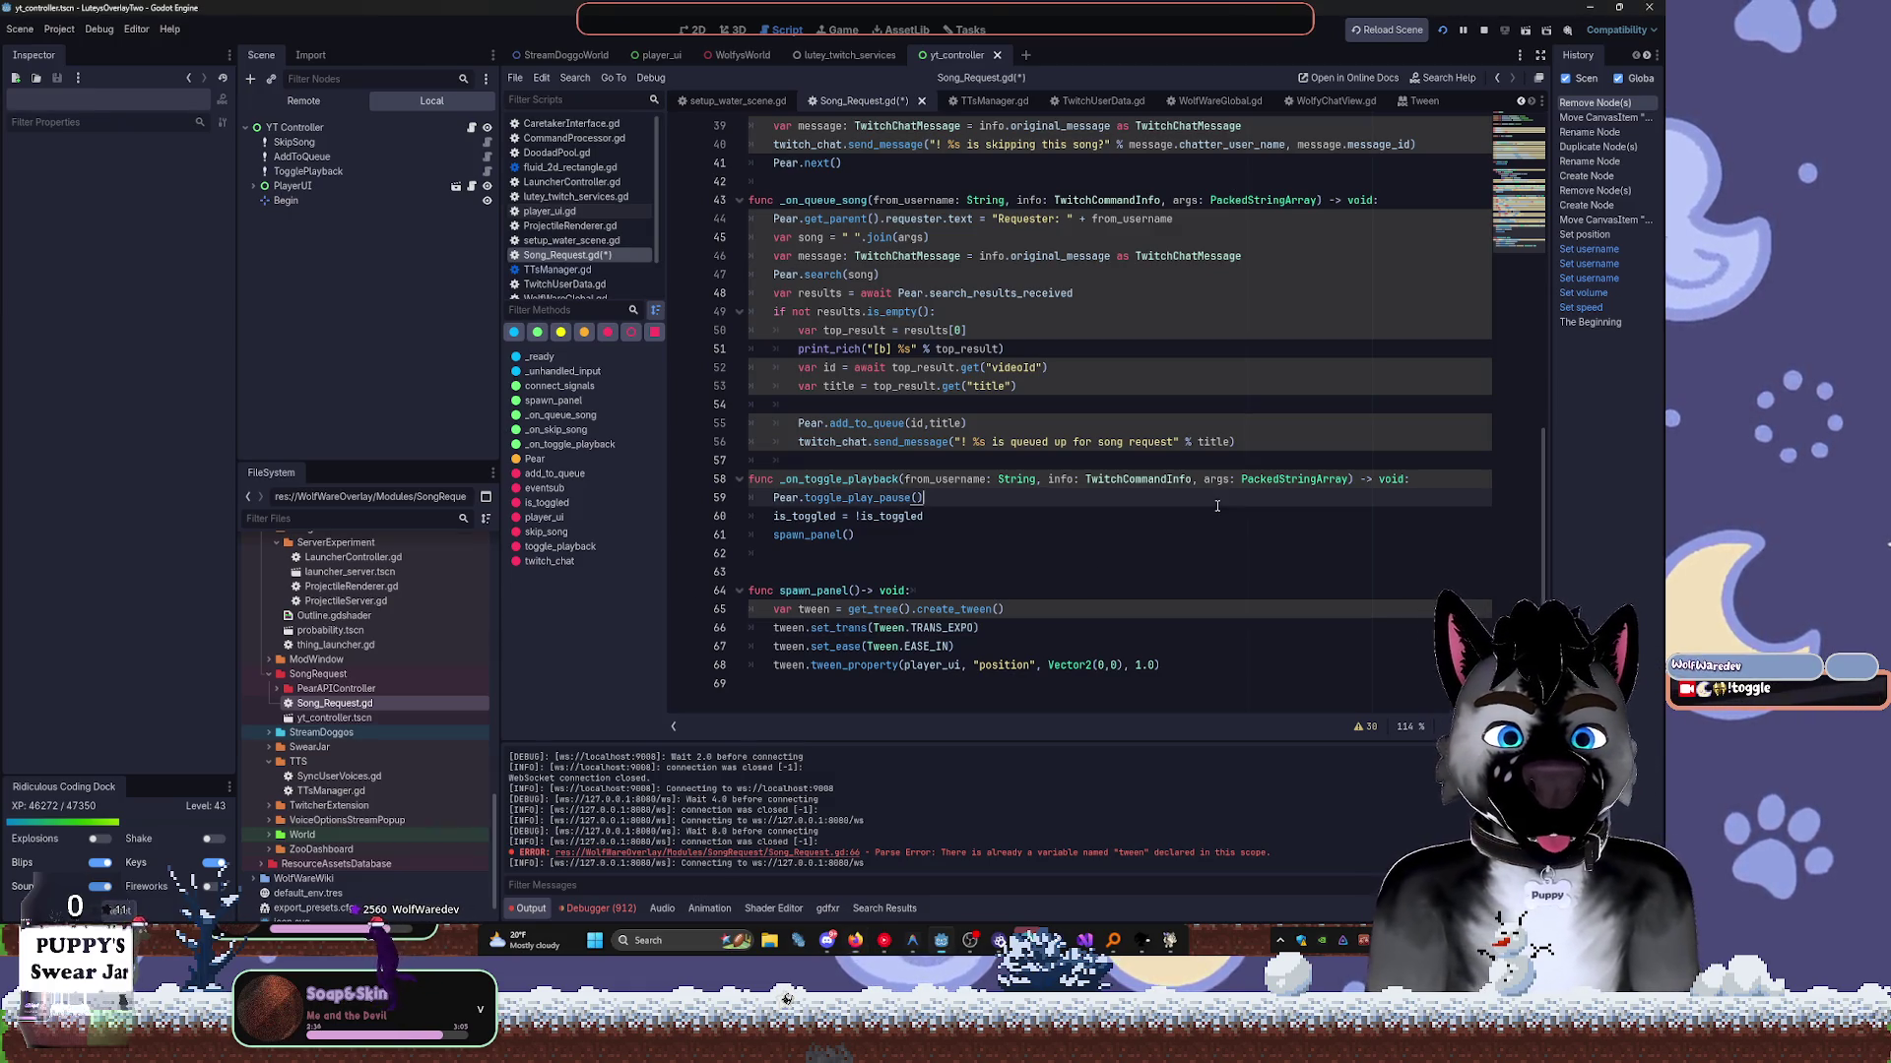
pyautogui.click(1444, 31)
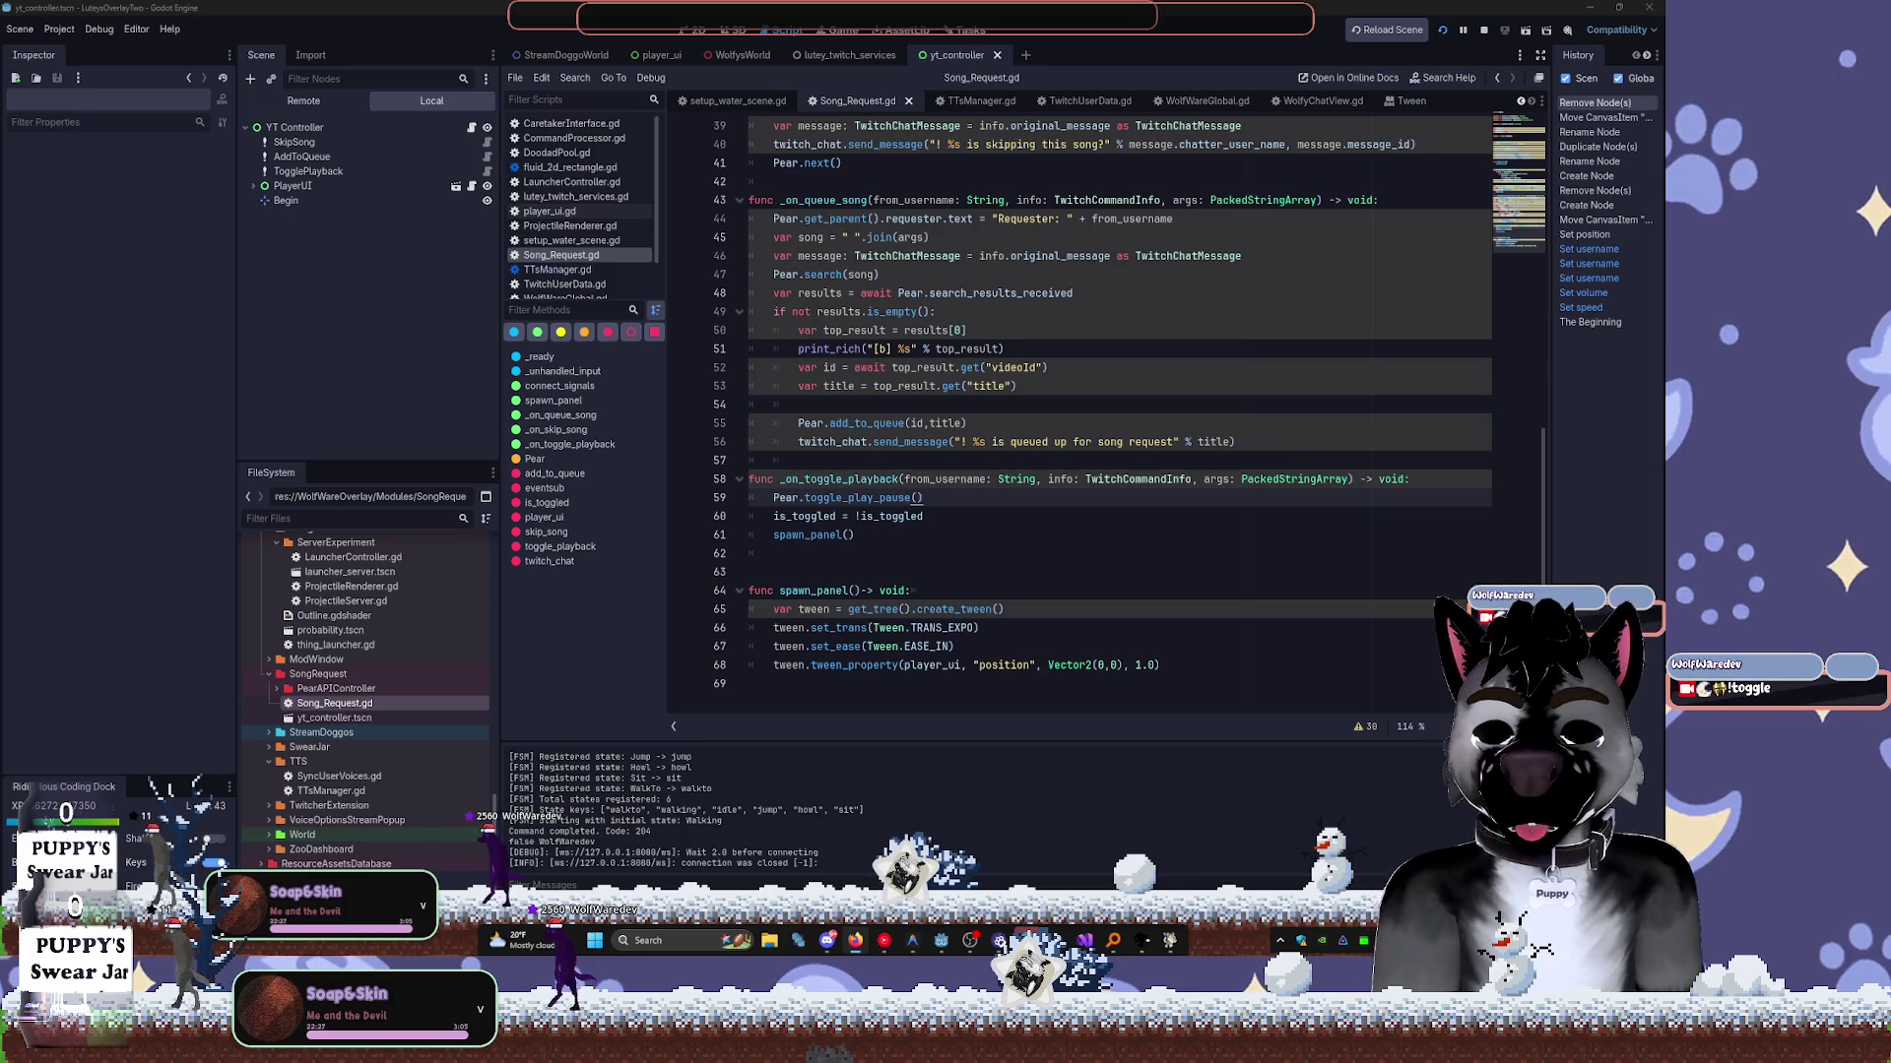
# Bring the Antigravity editor window to the front.
pyautogui.click(914, 936)
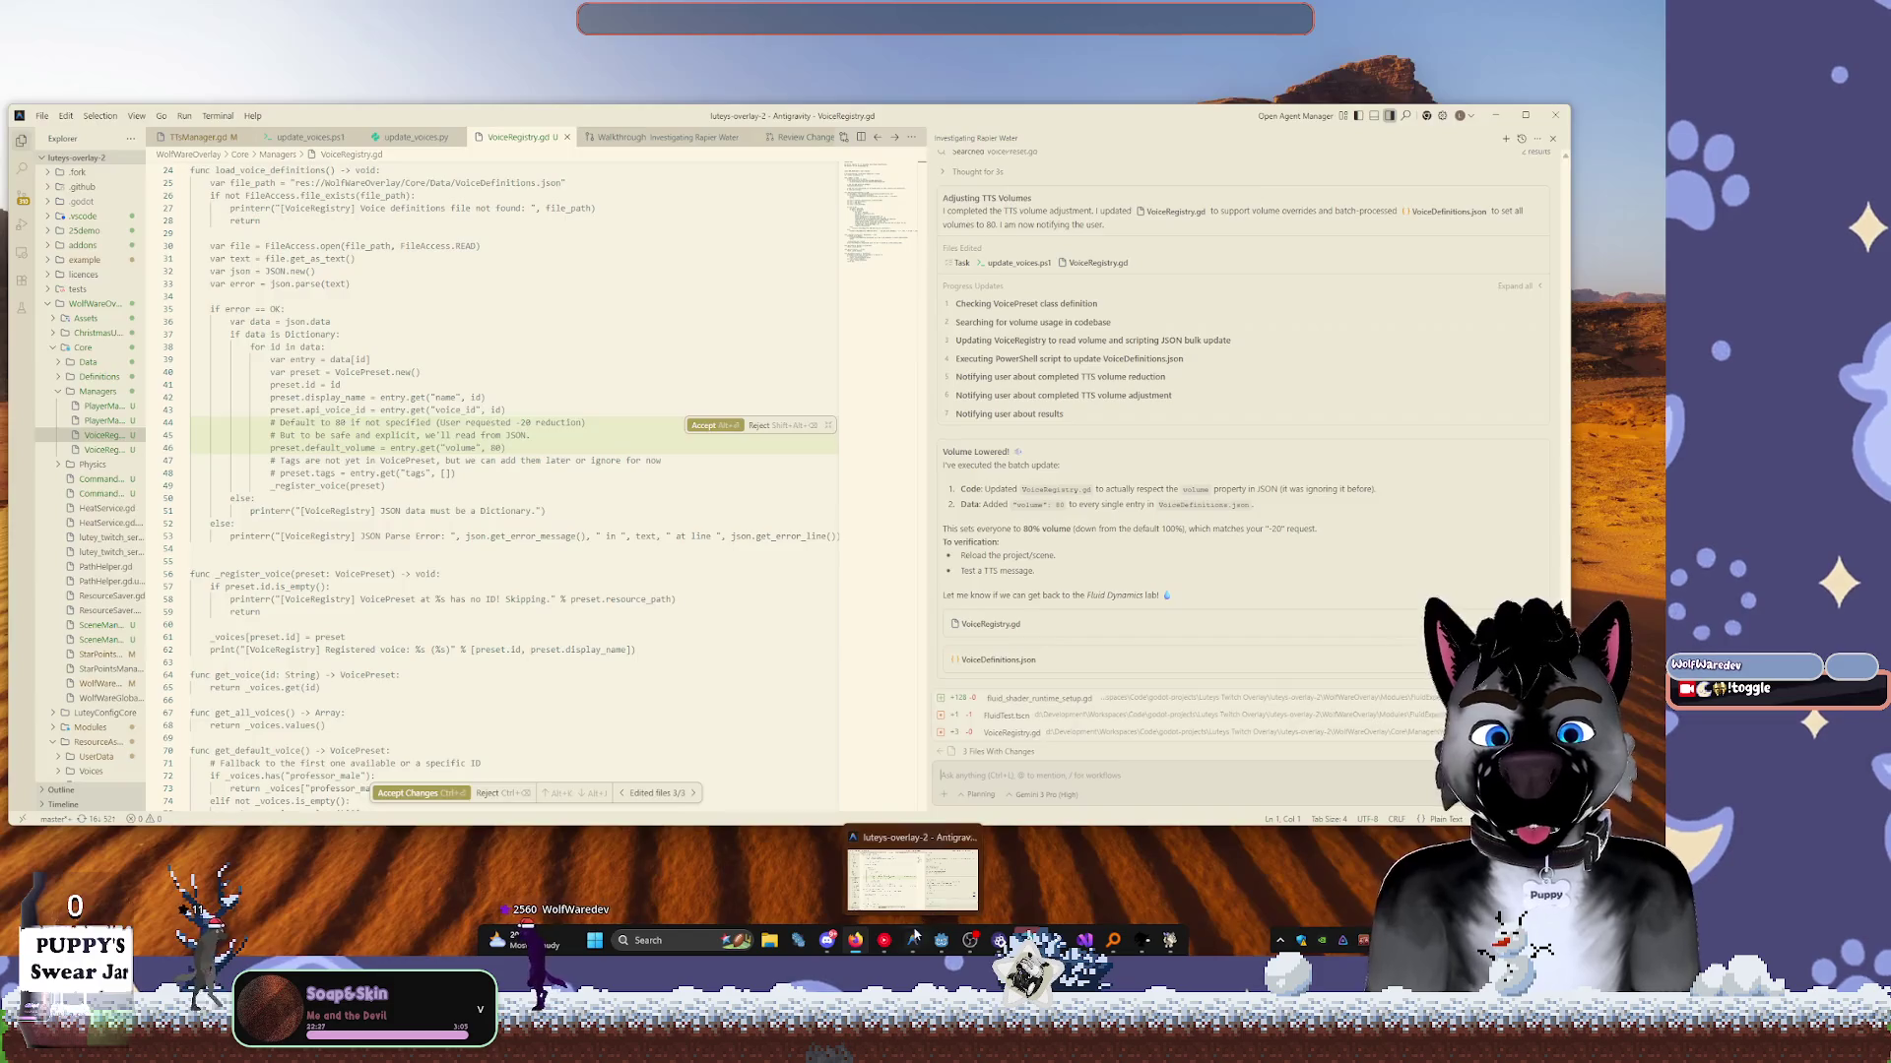
# Minimise Antigravity to return to the Godot editor.
pyautogui.click(917, 935)
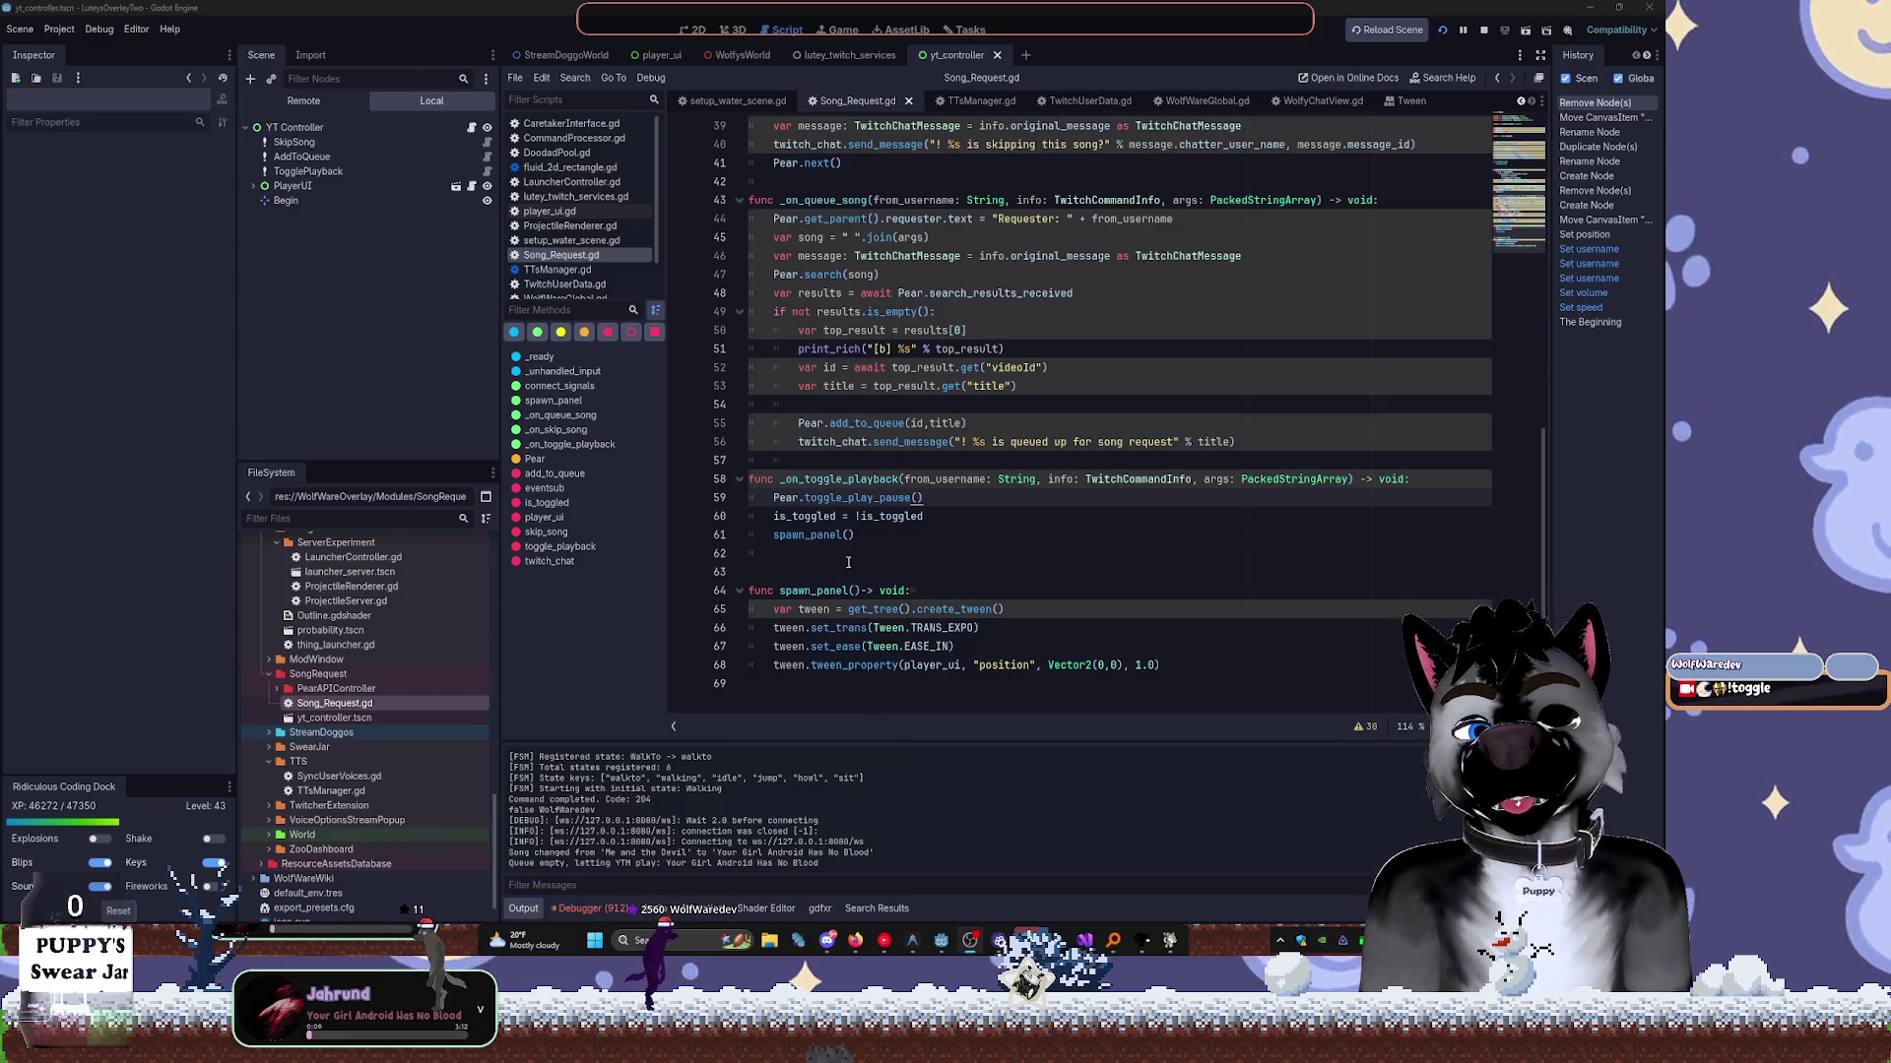
# Delete the Begin marker node by mistake, then undo to restore it.
pyautogui.click(404, 197)
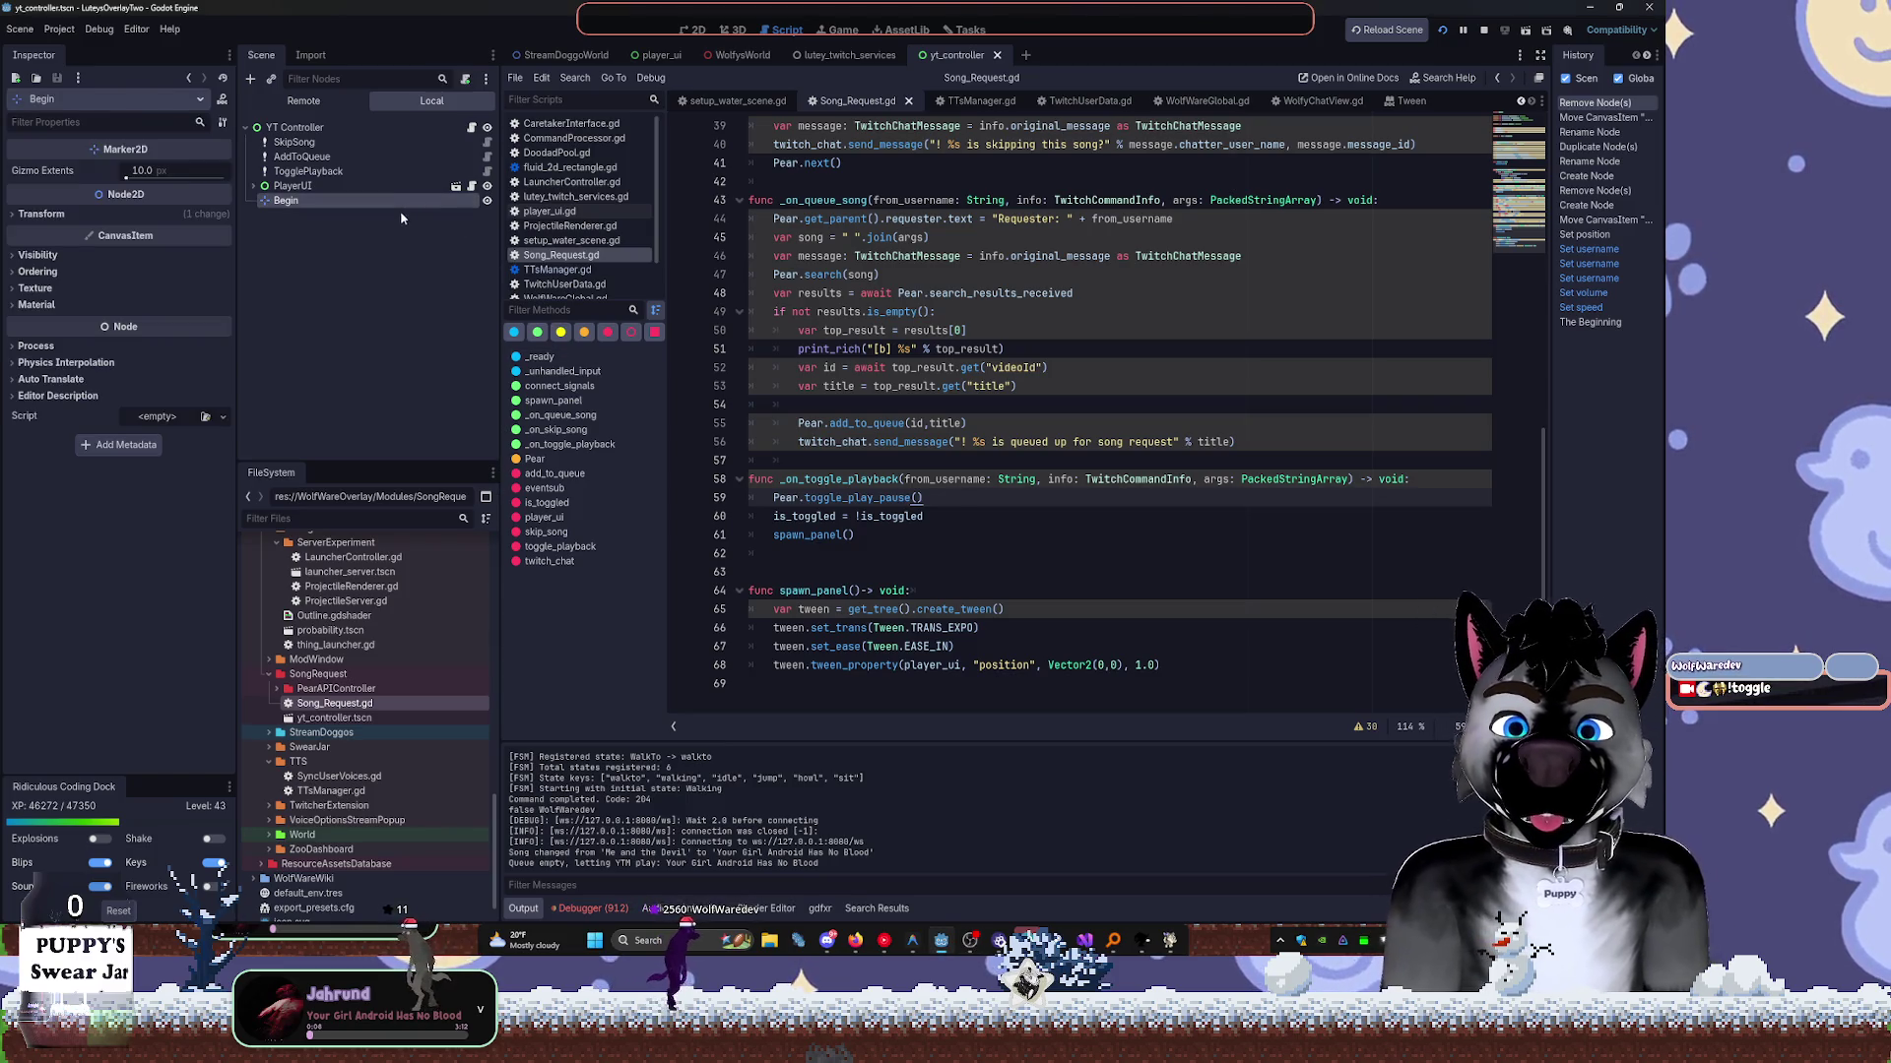
pyautogui.press('Delete')
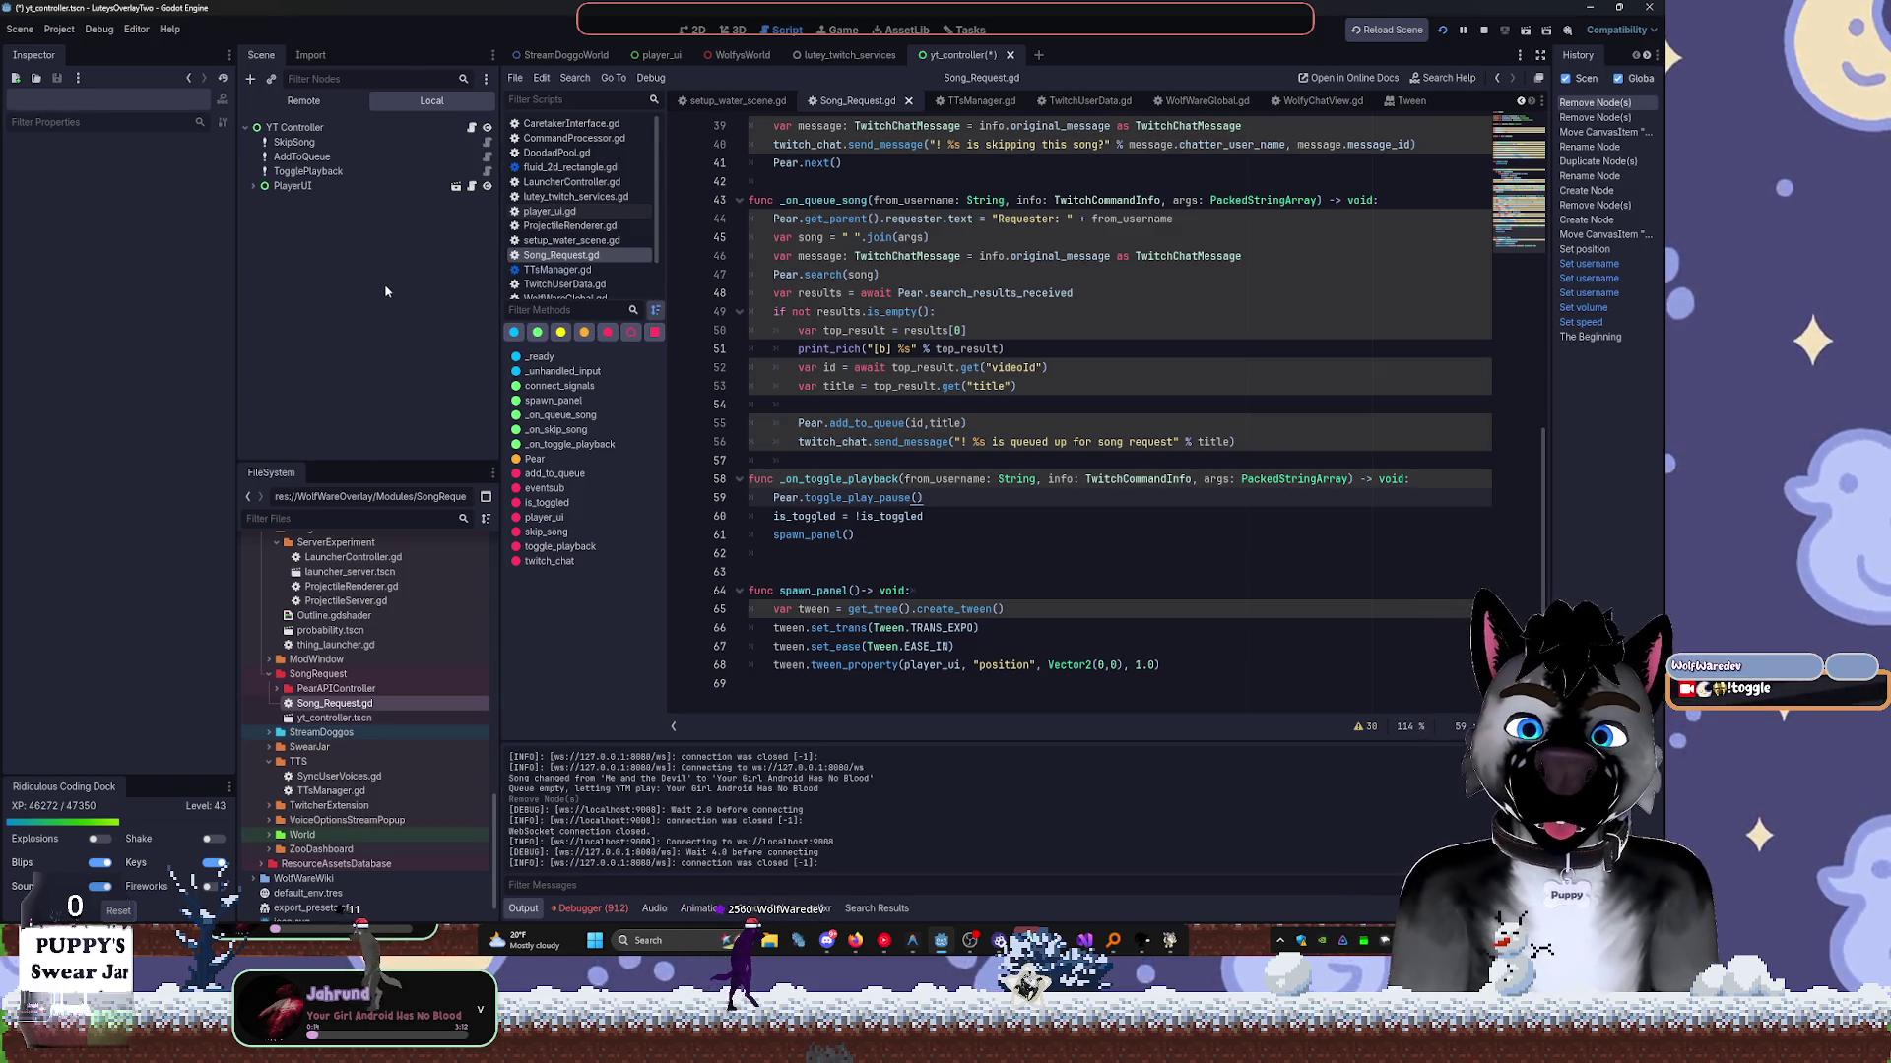
pyautogui.hotkey('ctrl', 'z')
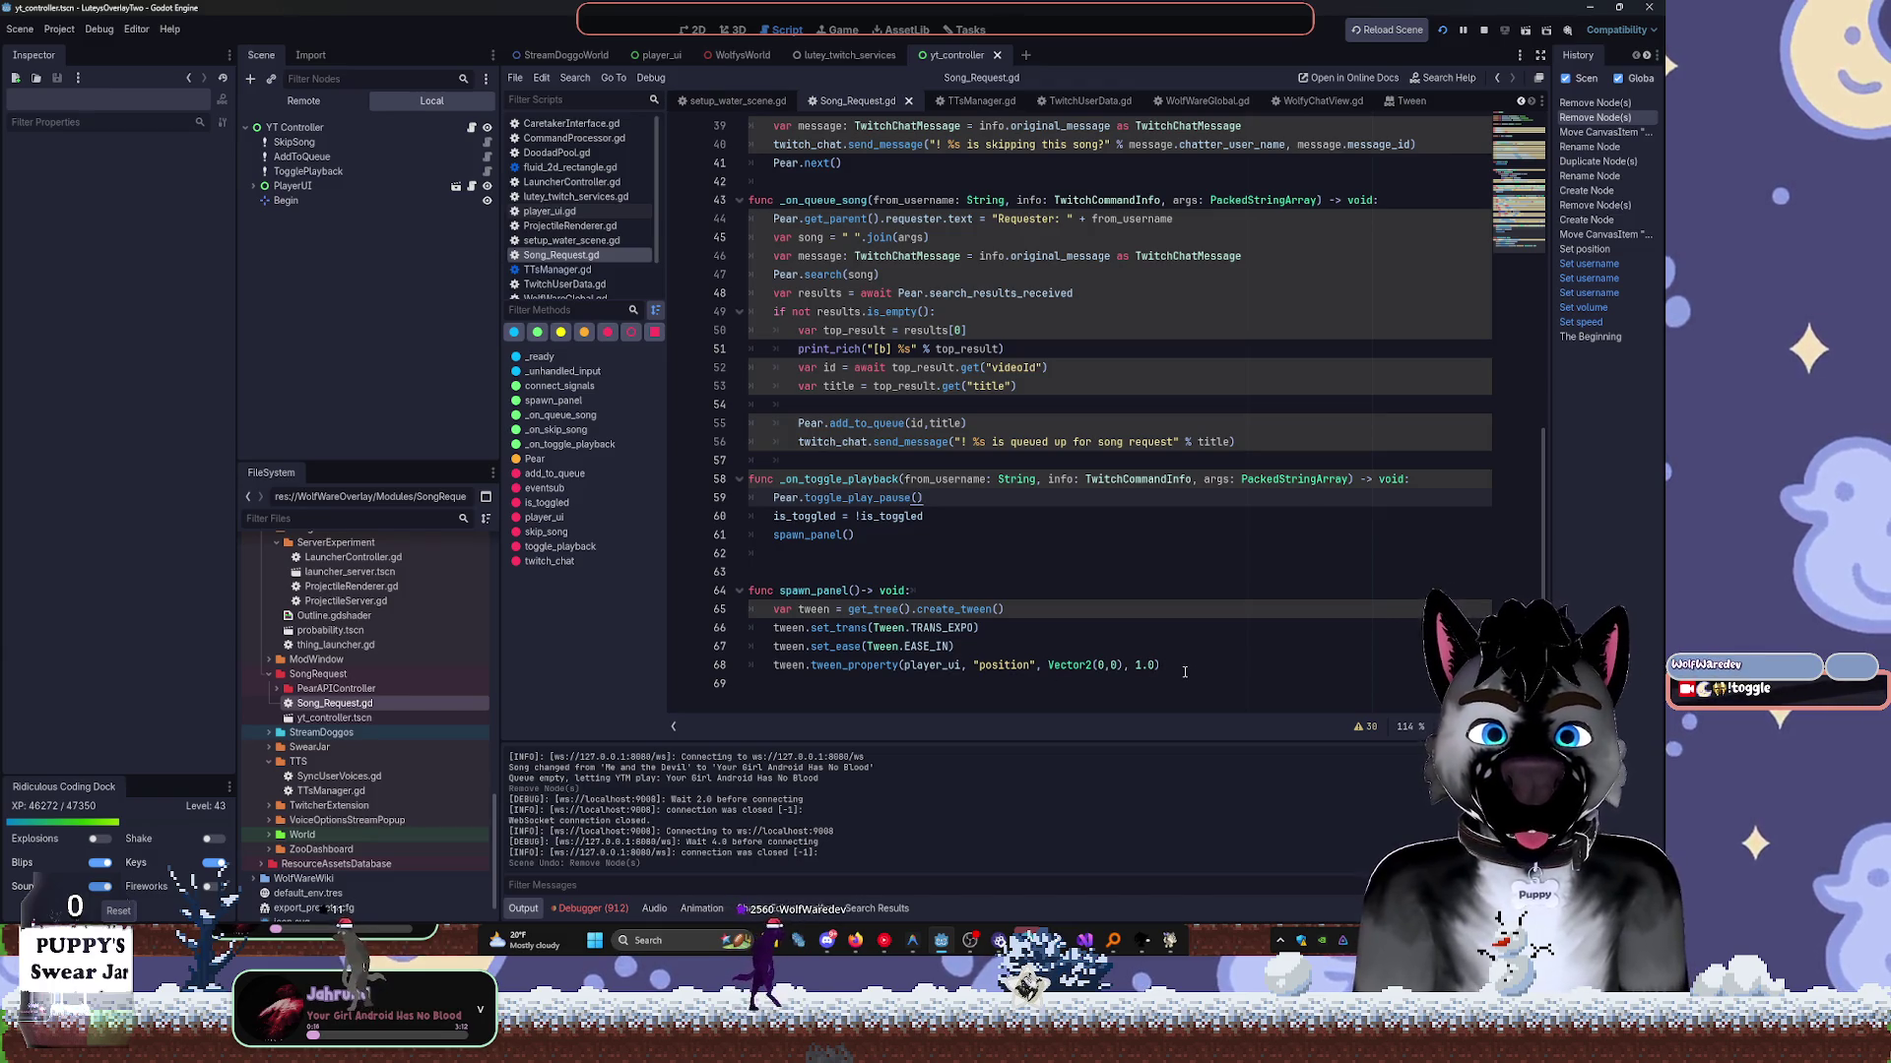
# Declare a new func hide_panel()->void: after spawn_panel.
pyautogui.click(1189, 665)
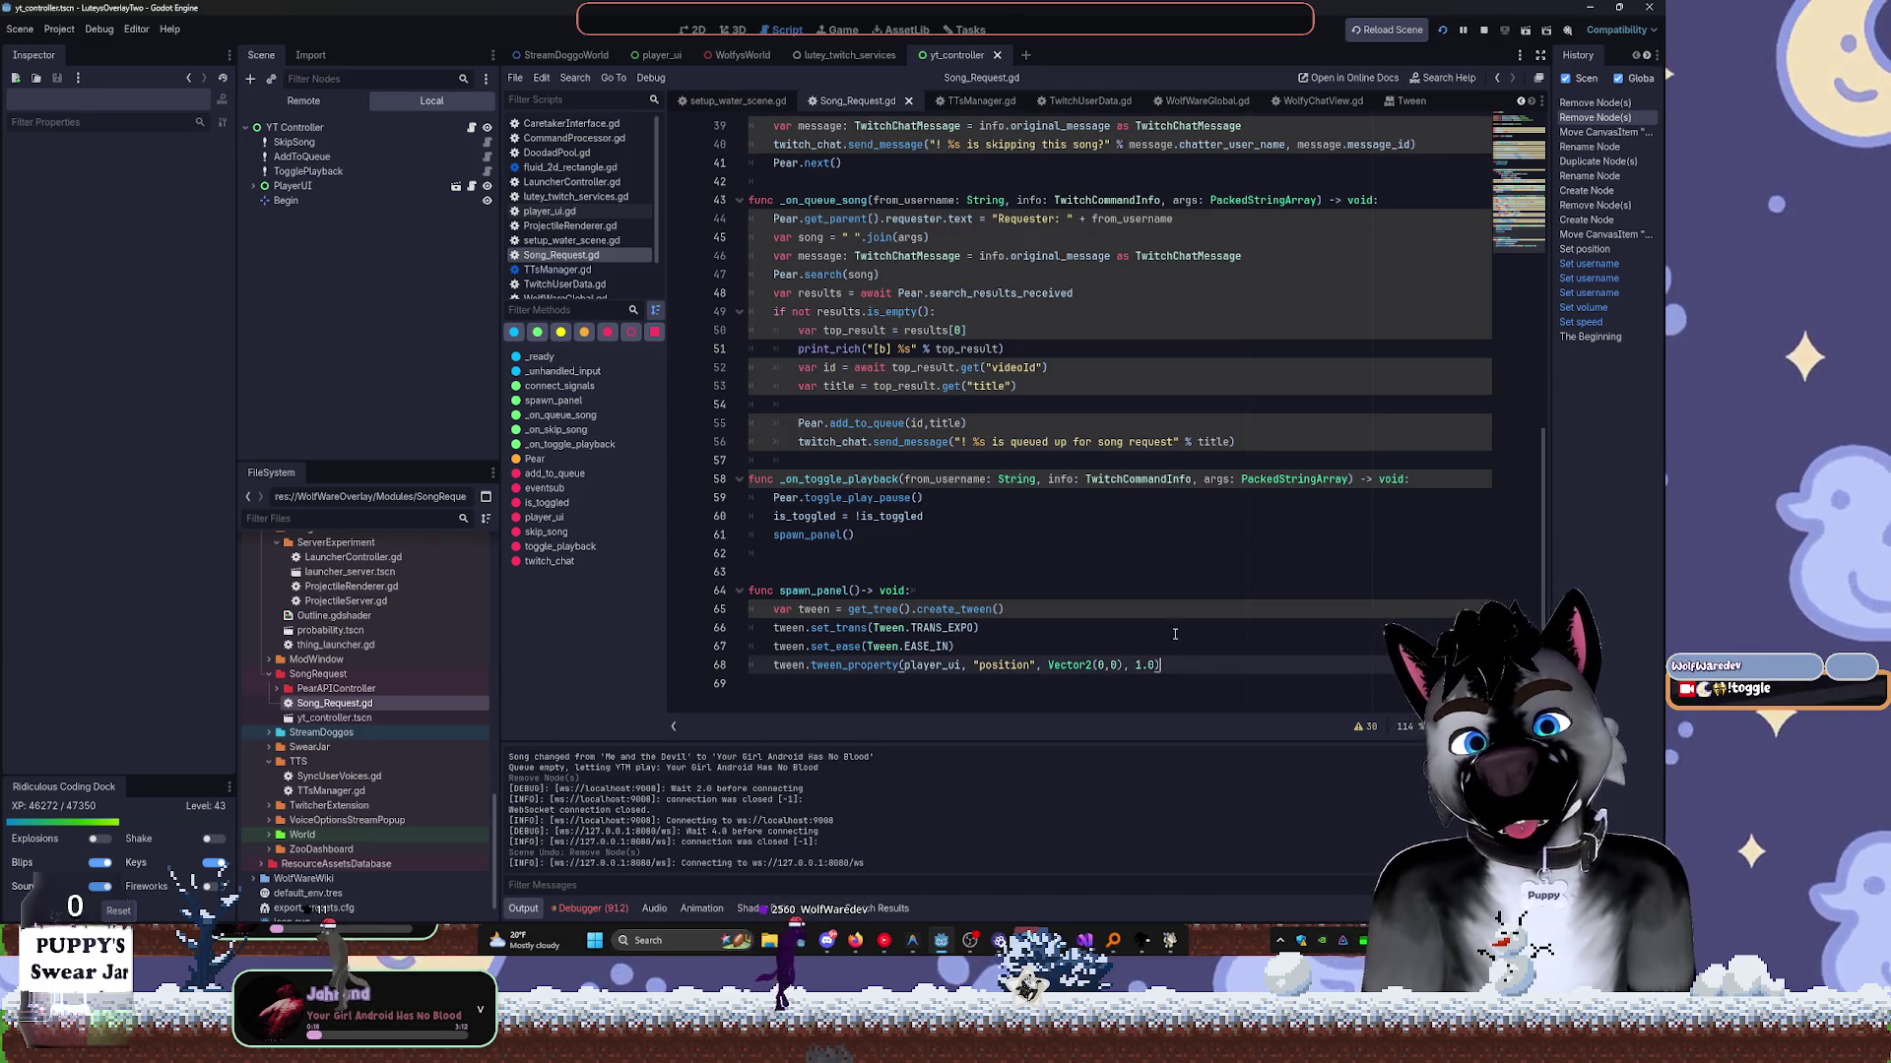
pyautogui.press('Return')
pyautogui.press('Return')
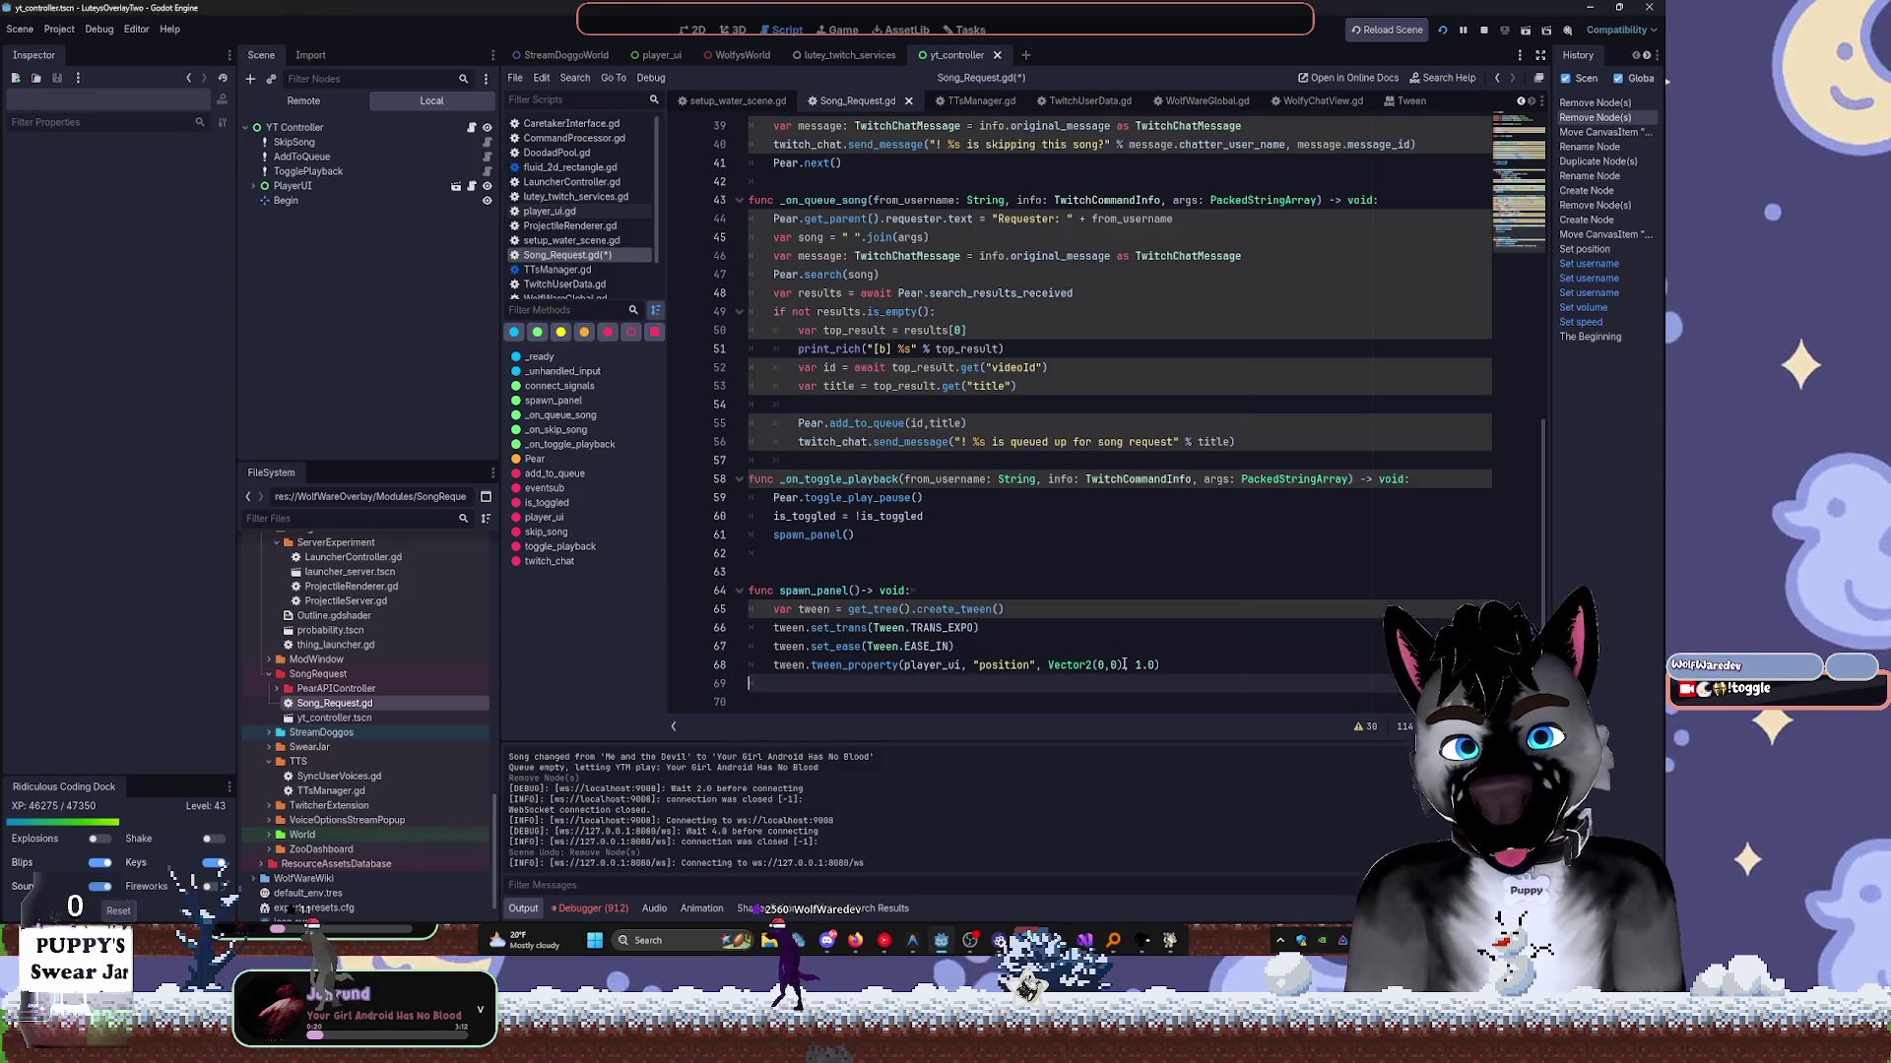
pyautogui.write('func hide')
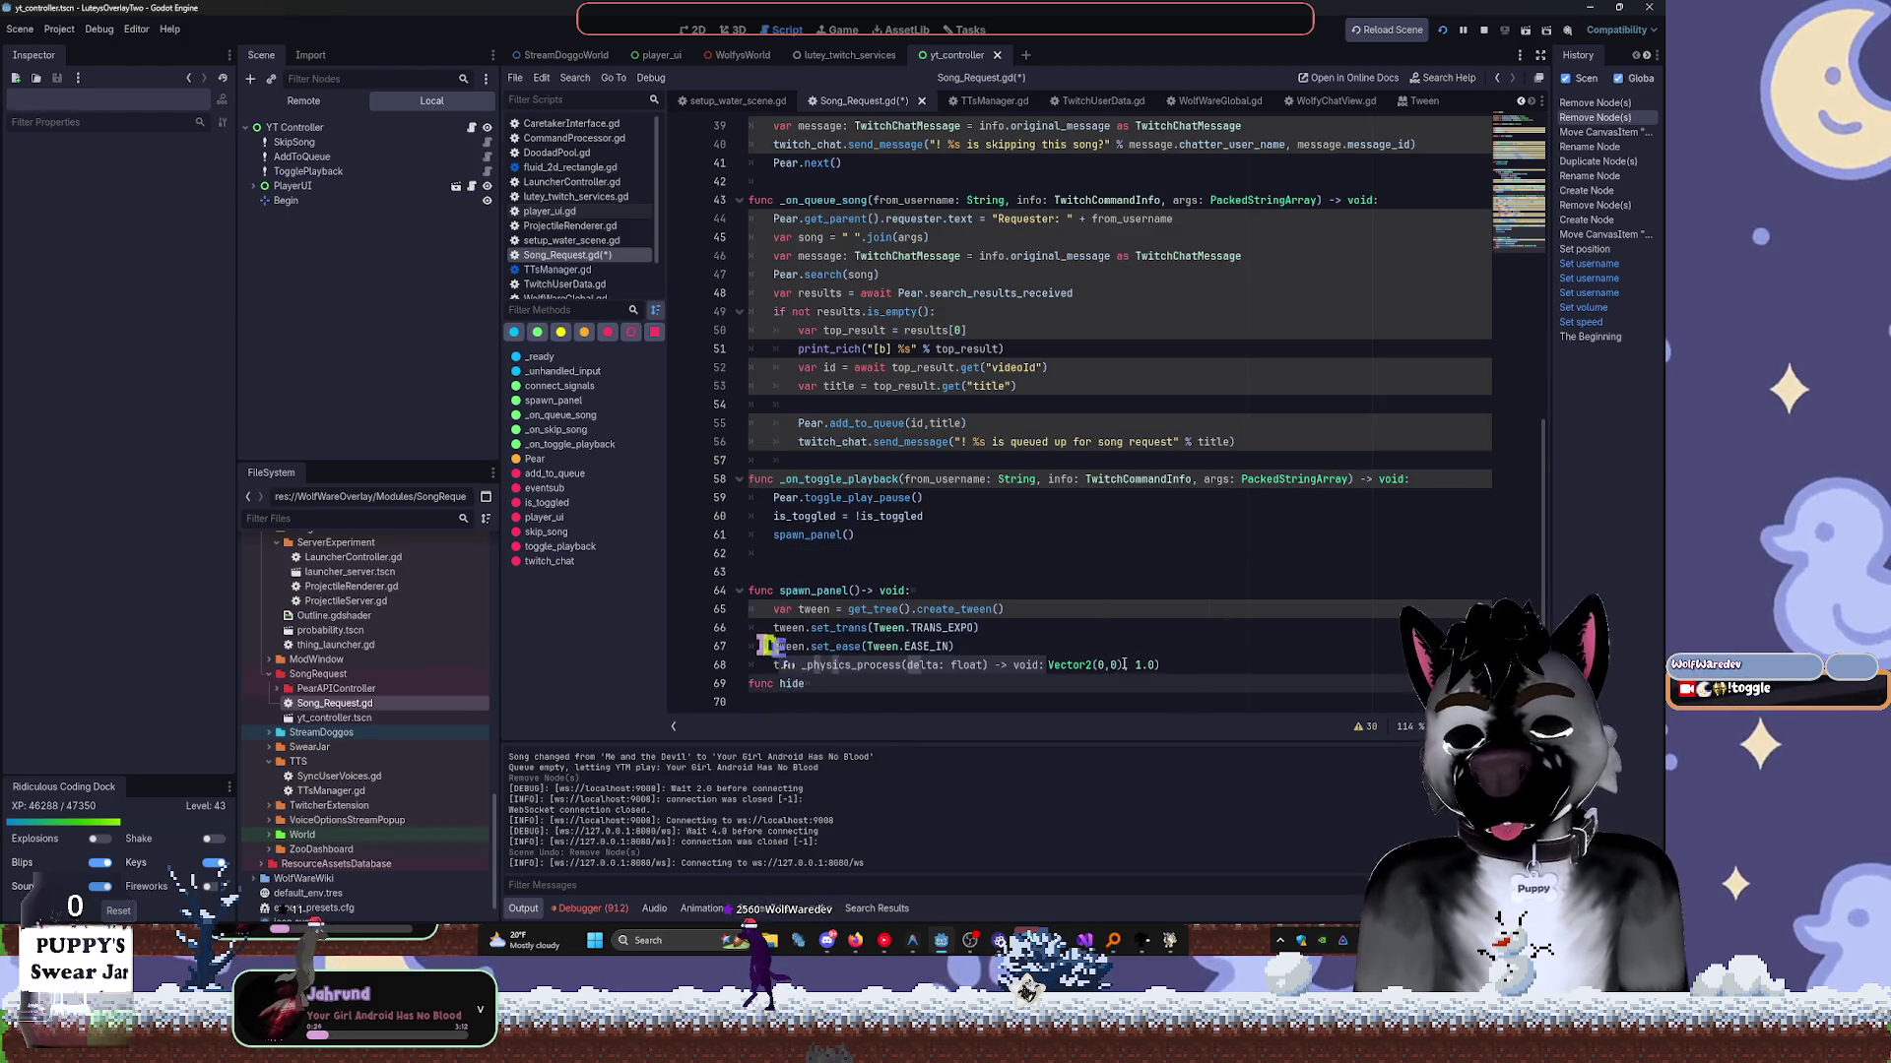
pyautogui.write('_panel()->')
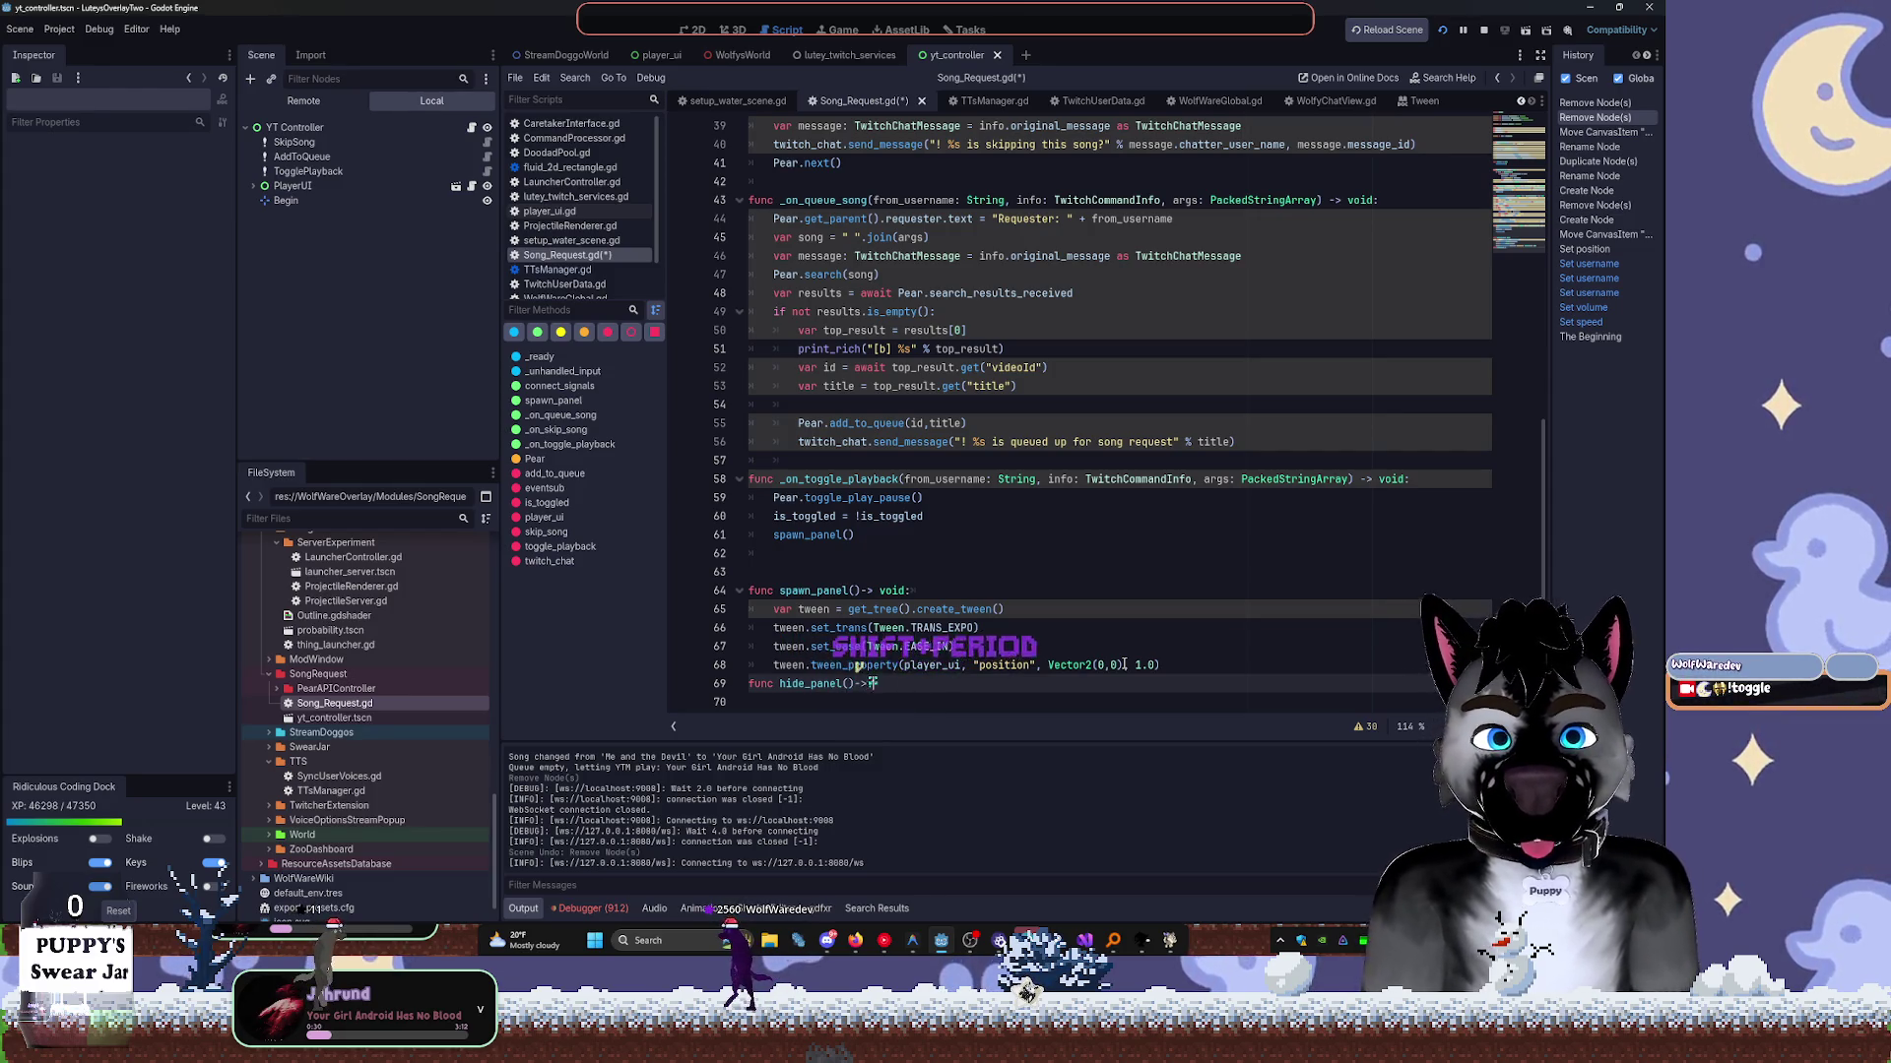
pyautogui.write('void:')
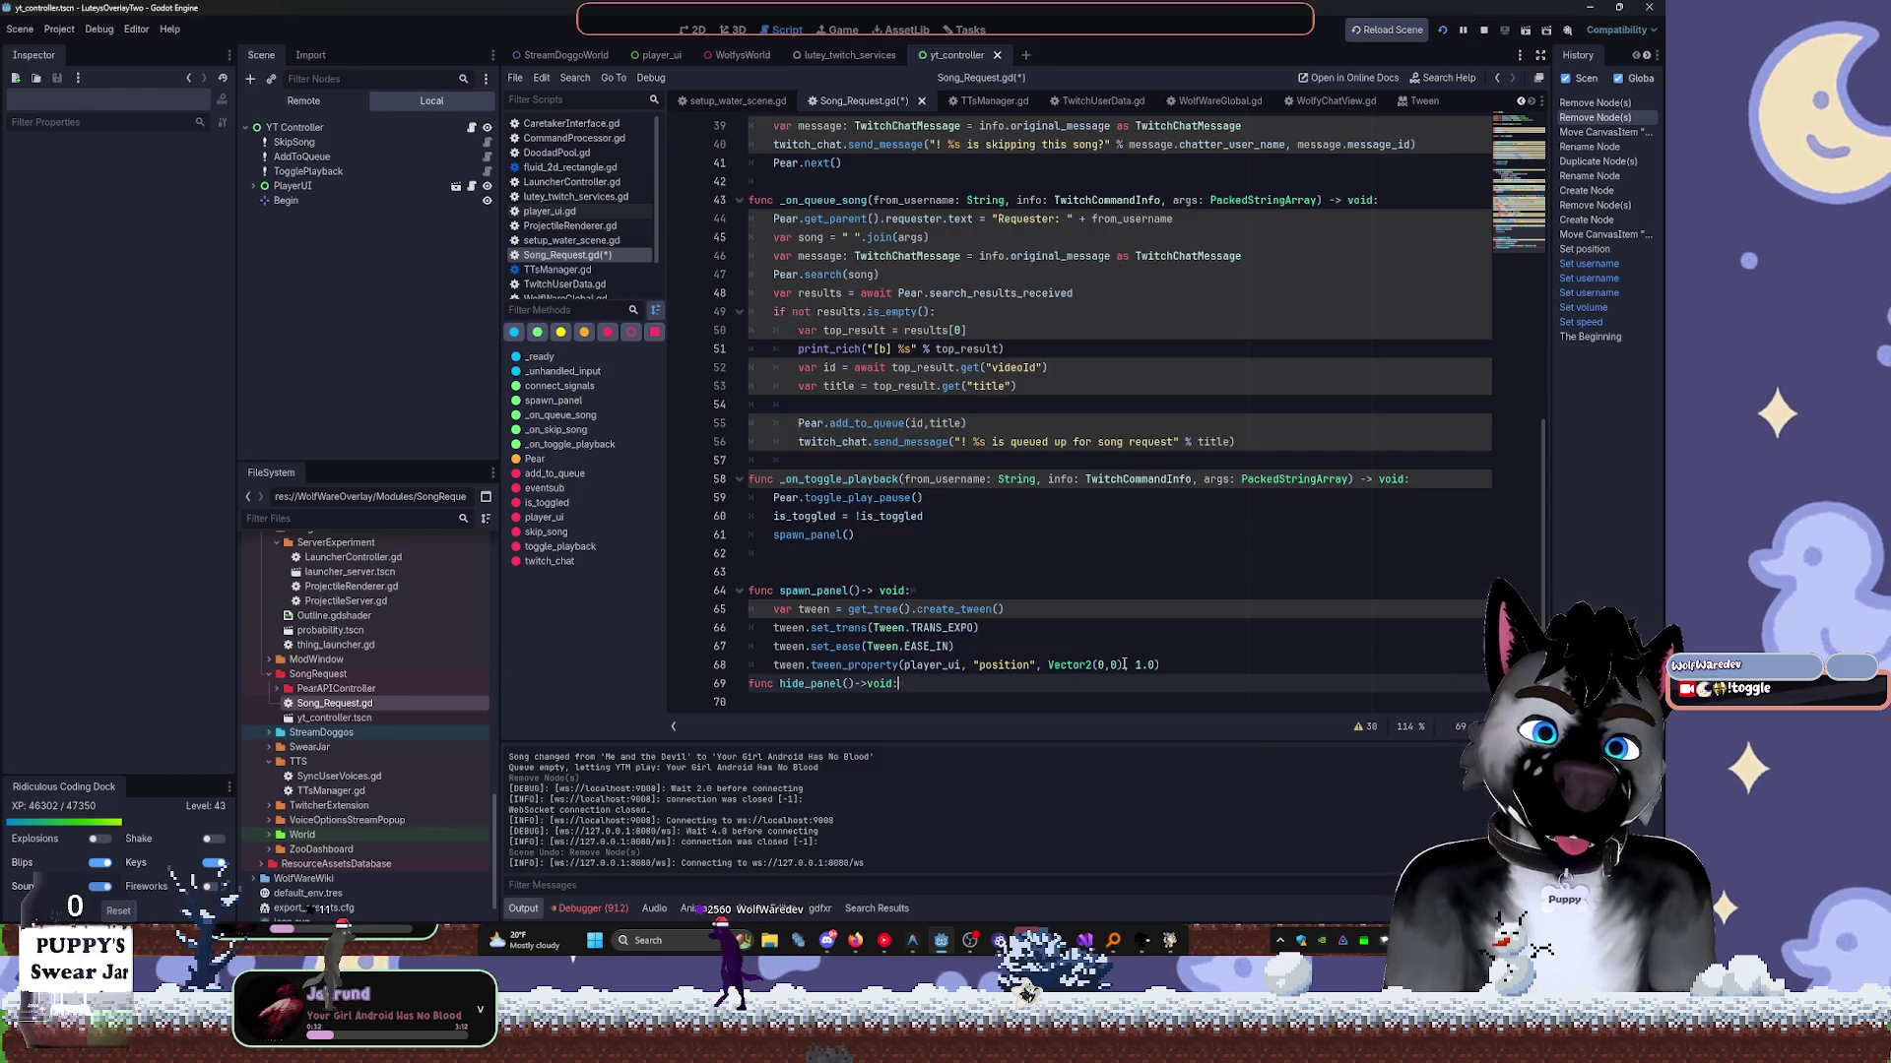
pyautogui.press('Return')
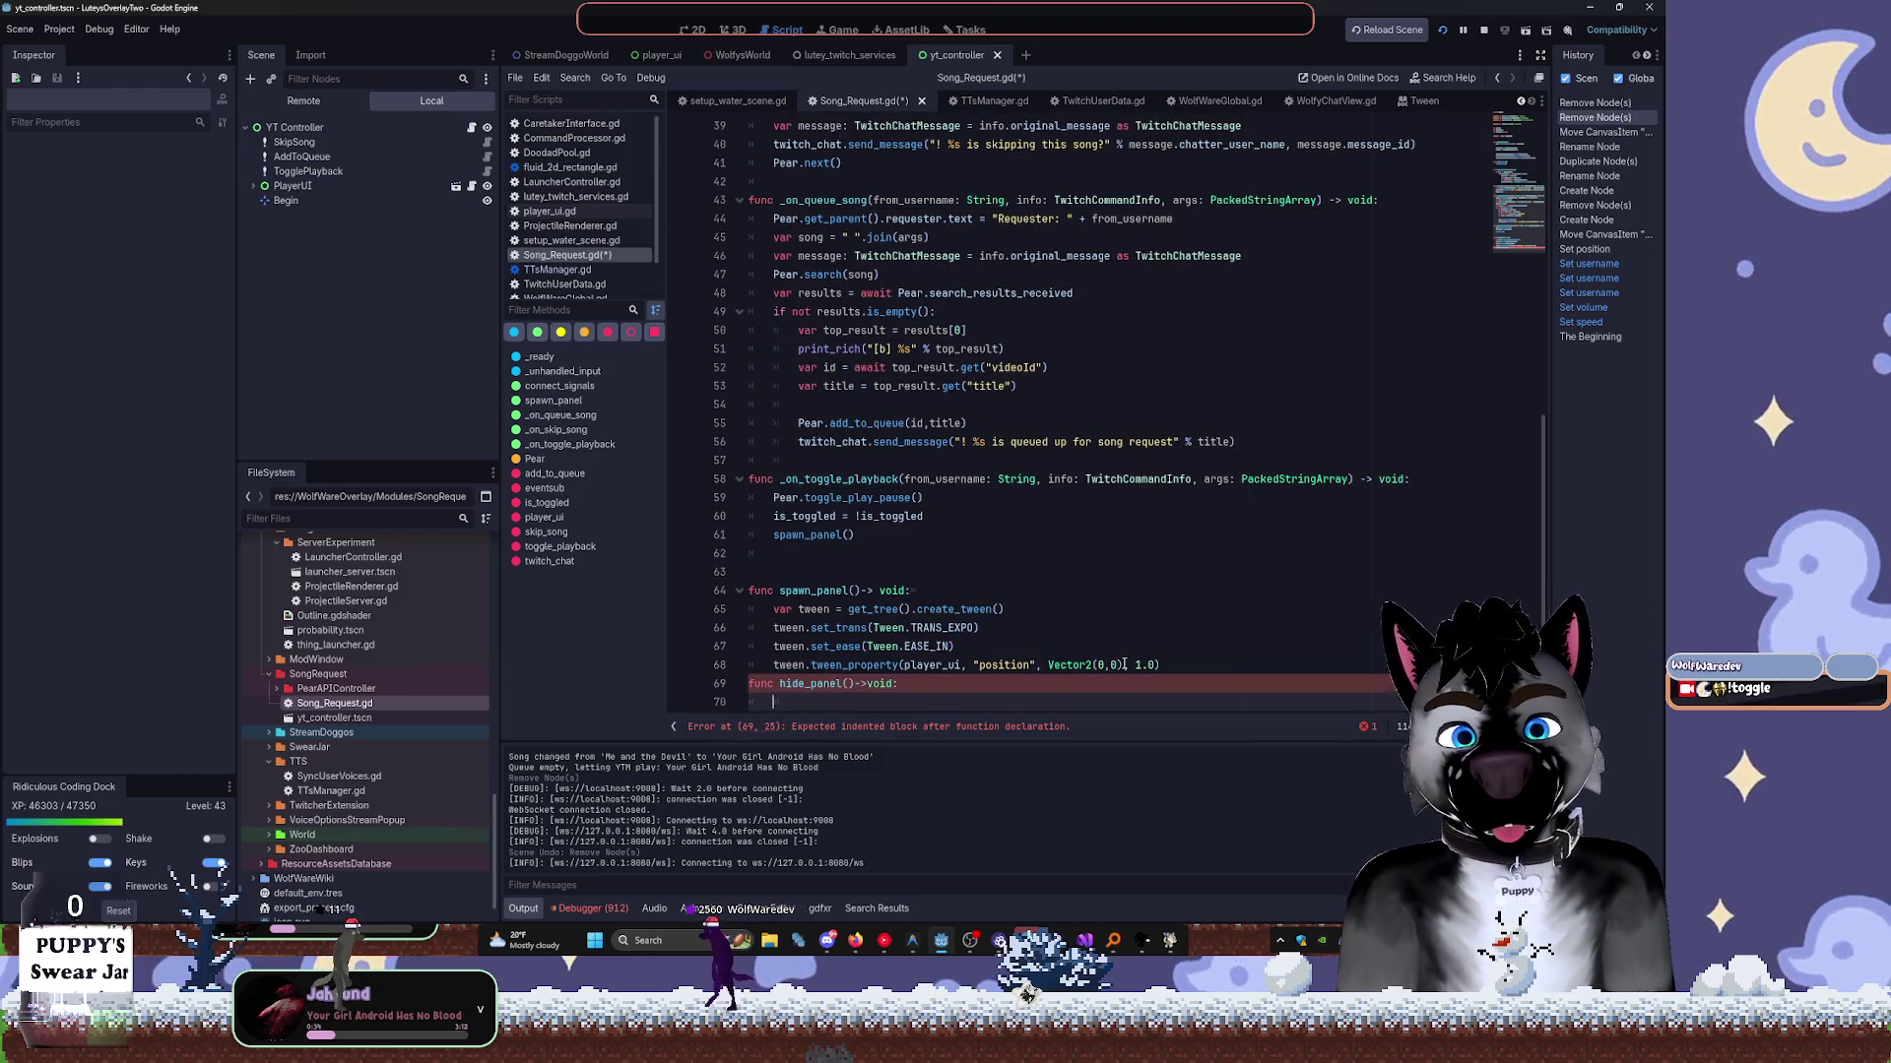
# Copy spawn_panel's four tween lines into hide_panel and change EASE_IN to EASE_OUT.
pyautogui.scroll(-1, 778, 589)
pyautogui.moveTo(754, 571); pyautogui.dragTo(1162, 630)
pyautogui.hotkey('ctrl', 'c')
pyautogui.click(864, 682)
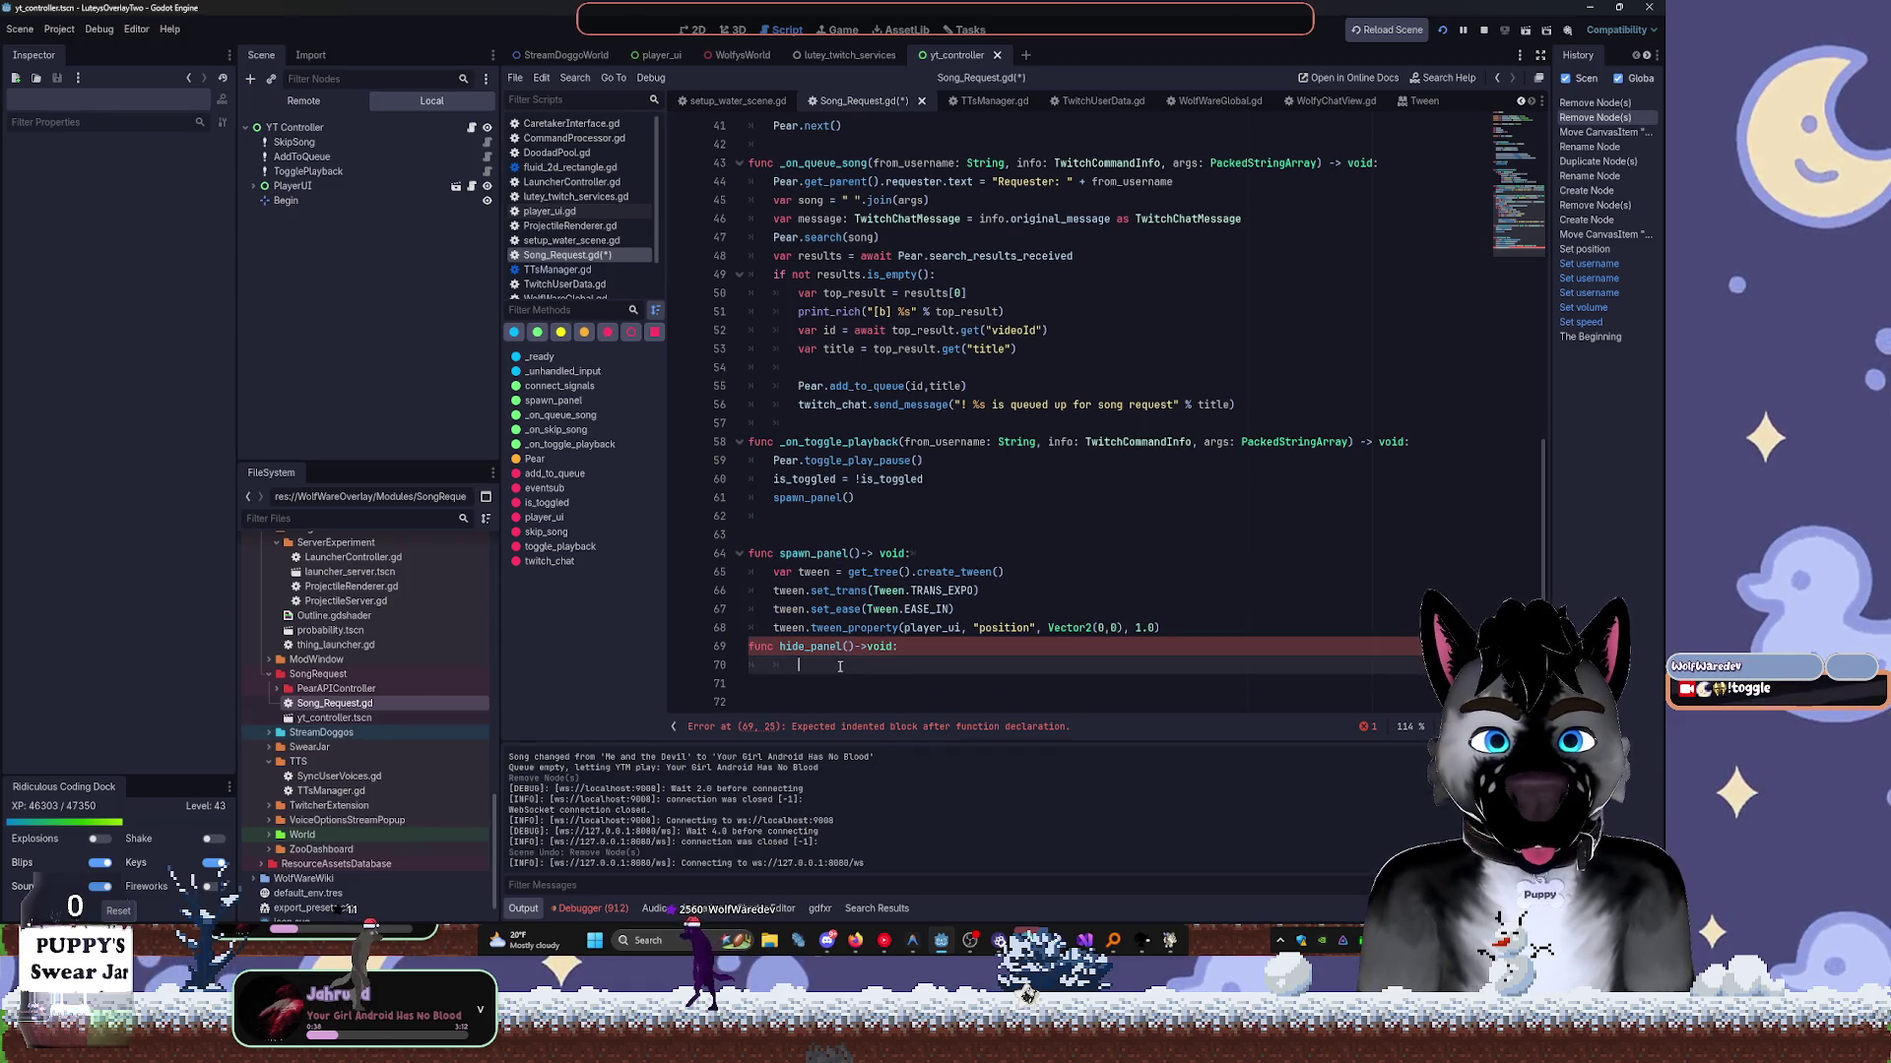
pyautogui.hotkey('ctrl', 'v')
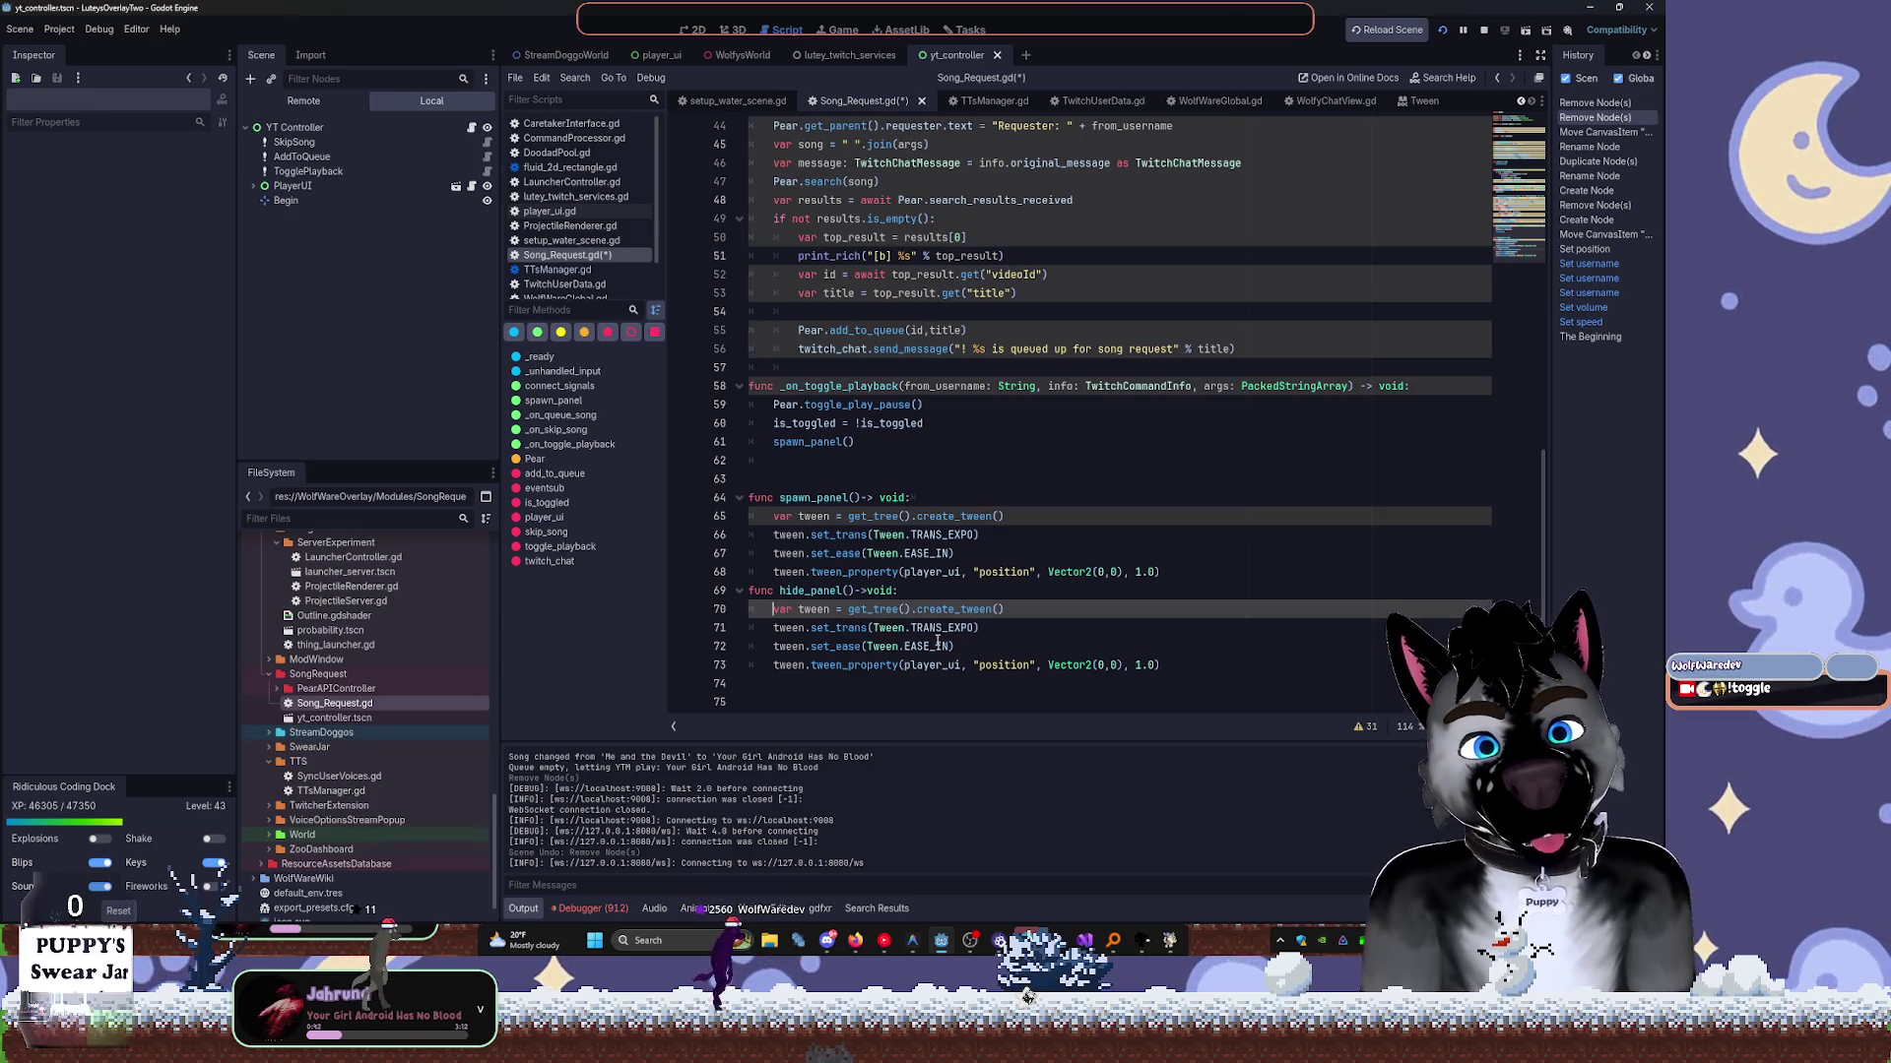
pyautogui.doubleClick(941, 646)
pyautogui.write('OUT')
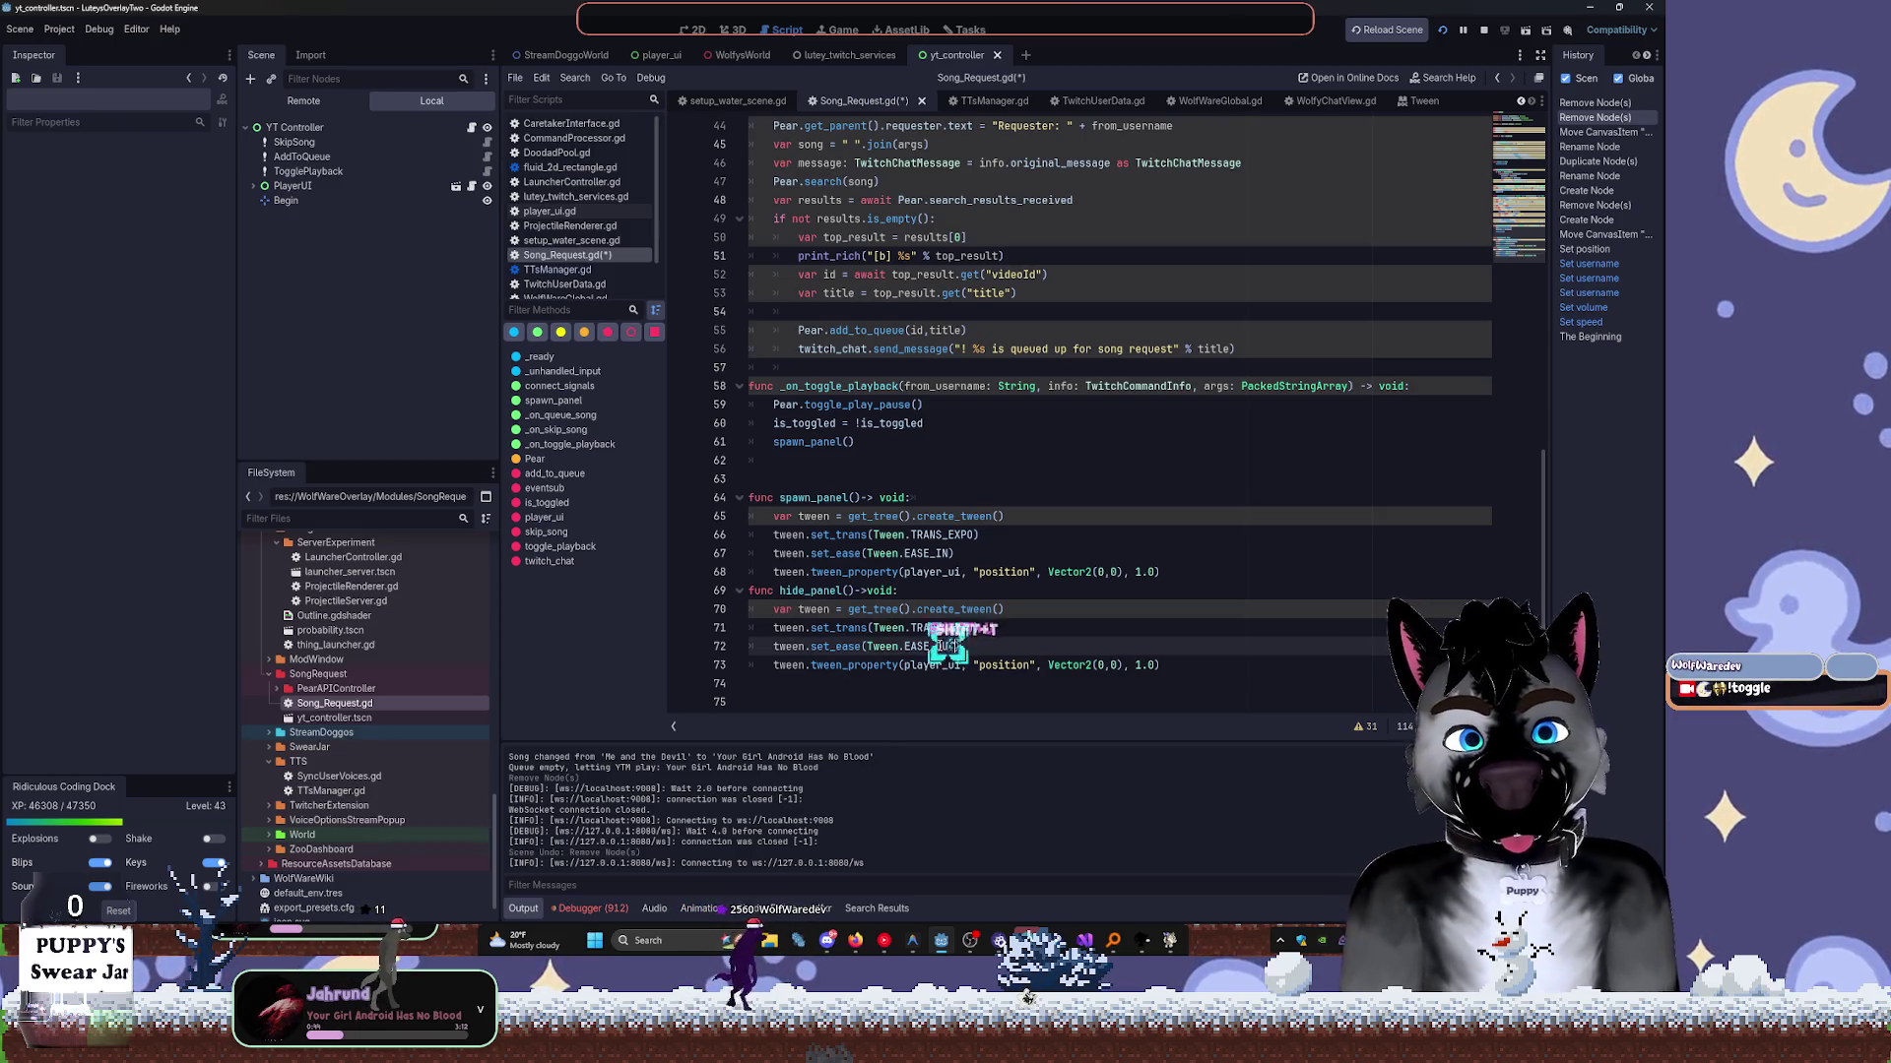
# Replace Vector2(0,0) with $Begin.global_position as hide_panel's tween target and save.
pyautogui.moveTo(960, 553); pyautogui.dragTo(1150, 569)
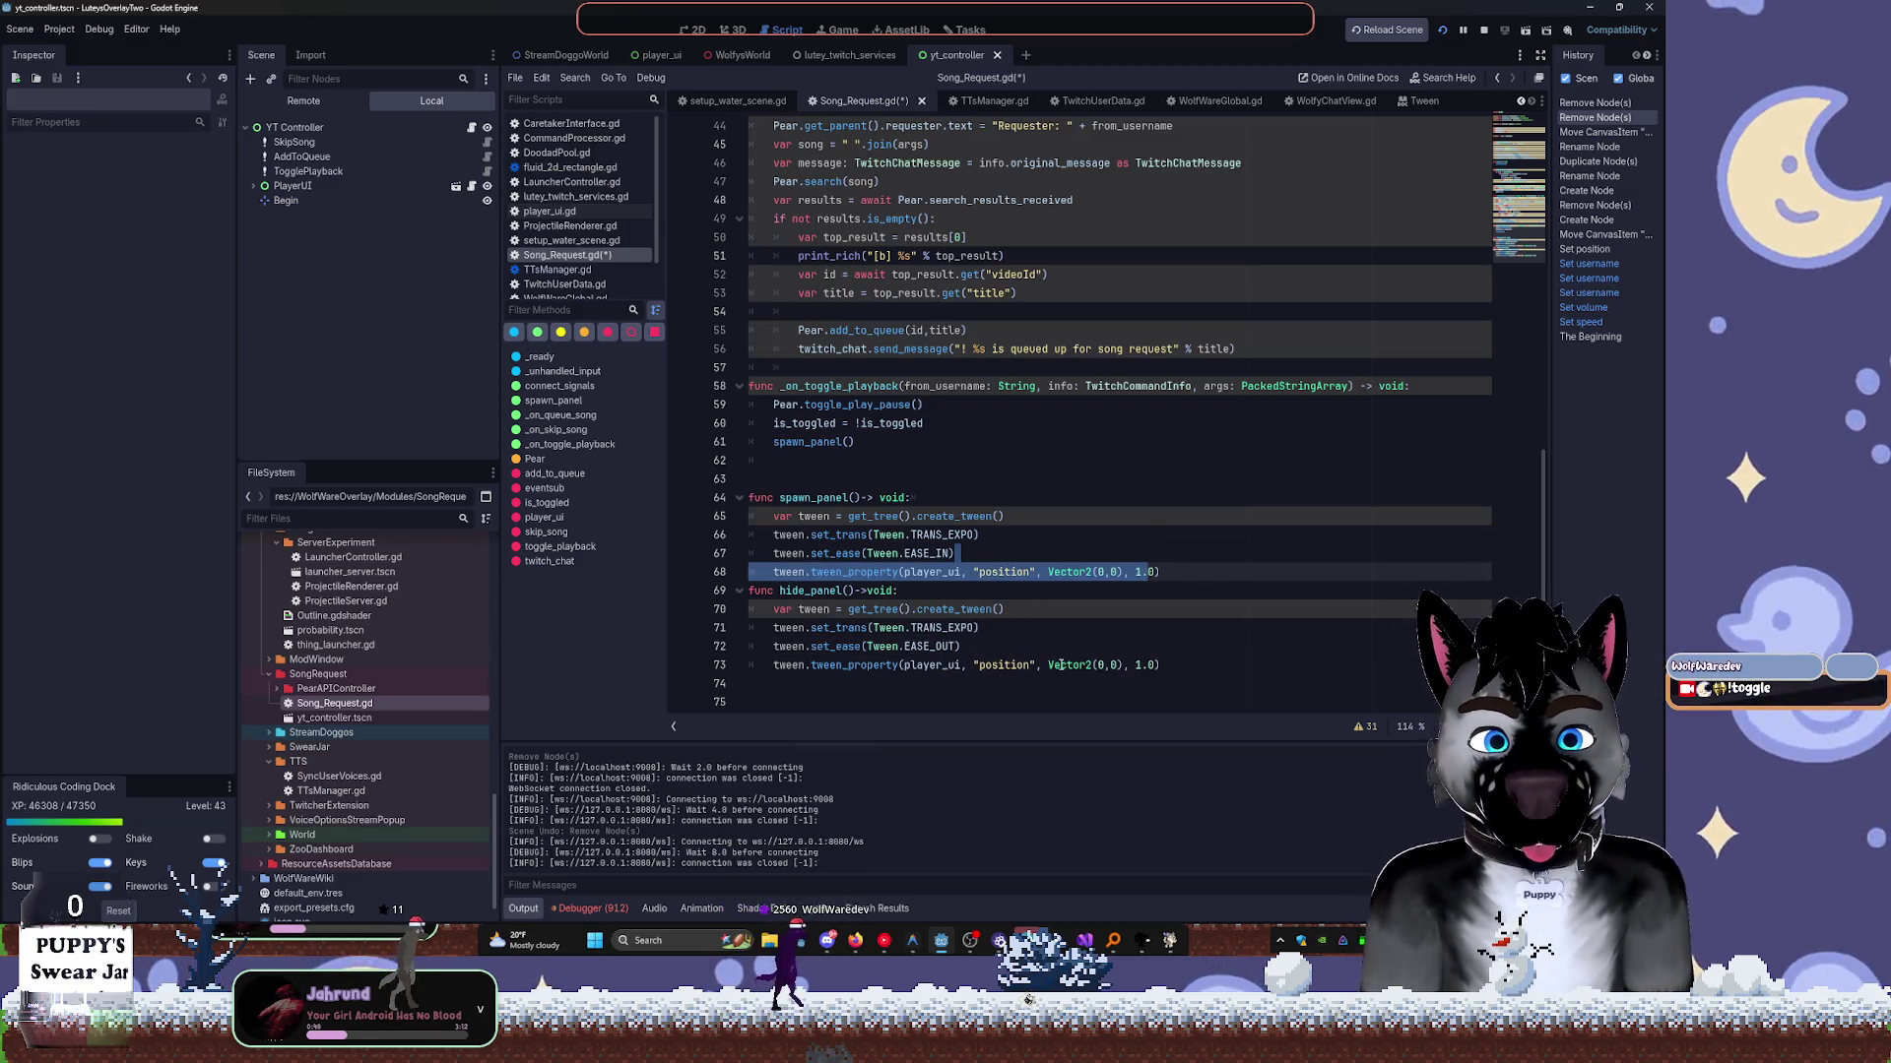
pyautogui.moveTo(1047, 665); pyautogui.dragTo(1123, 662)
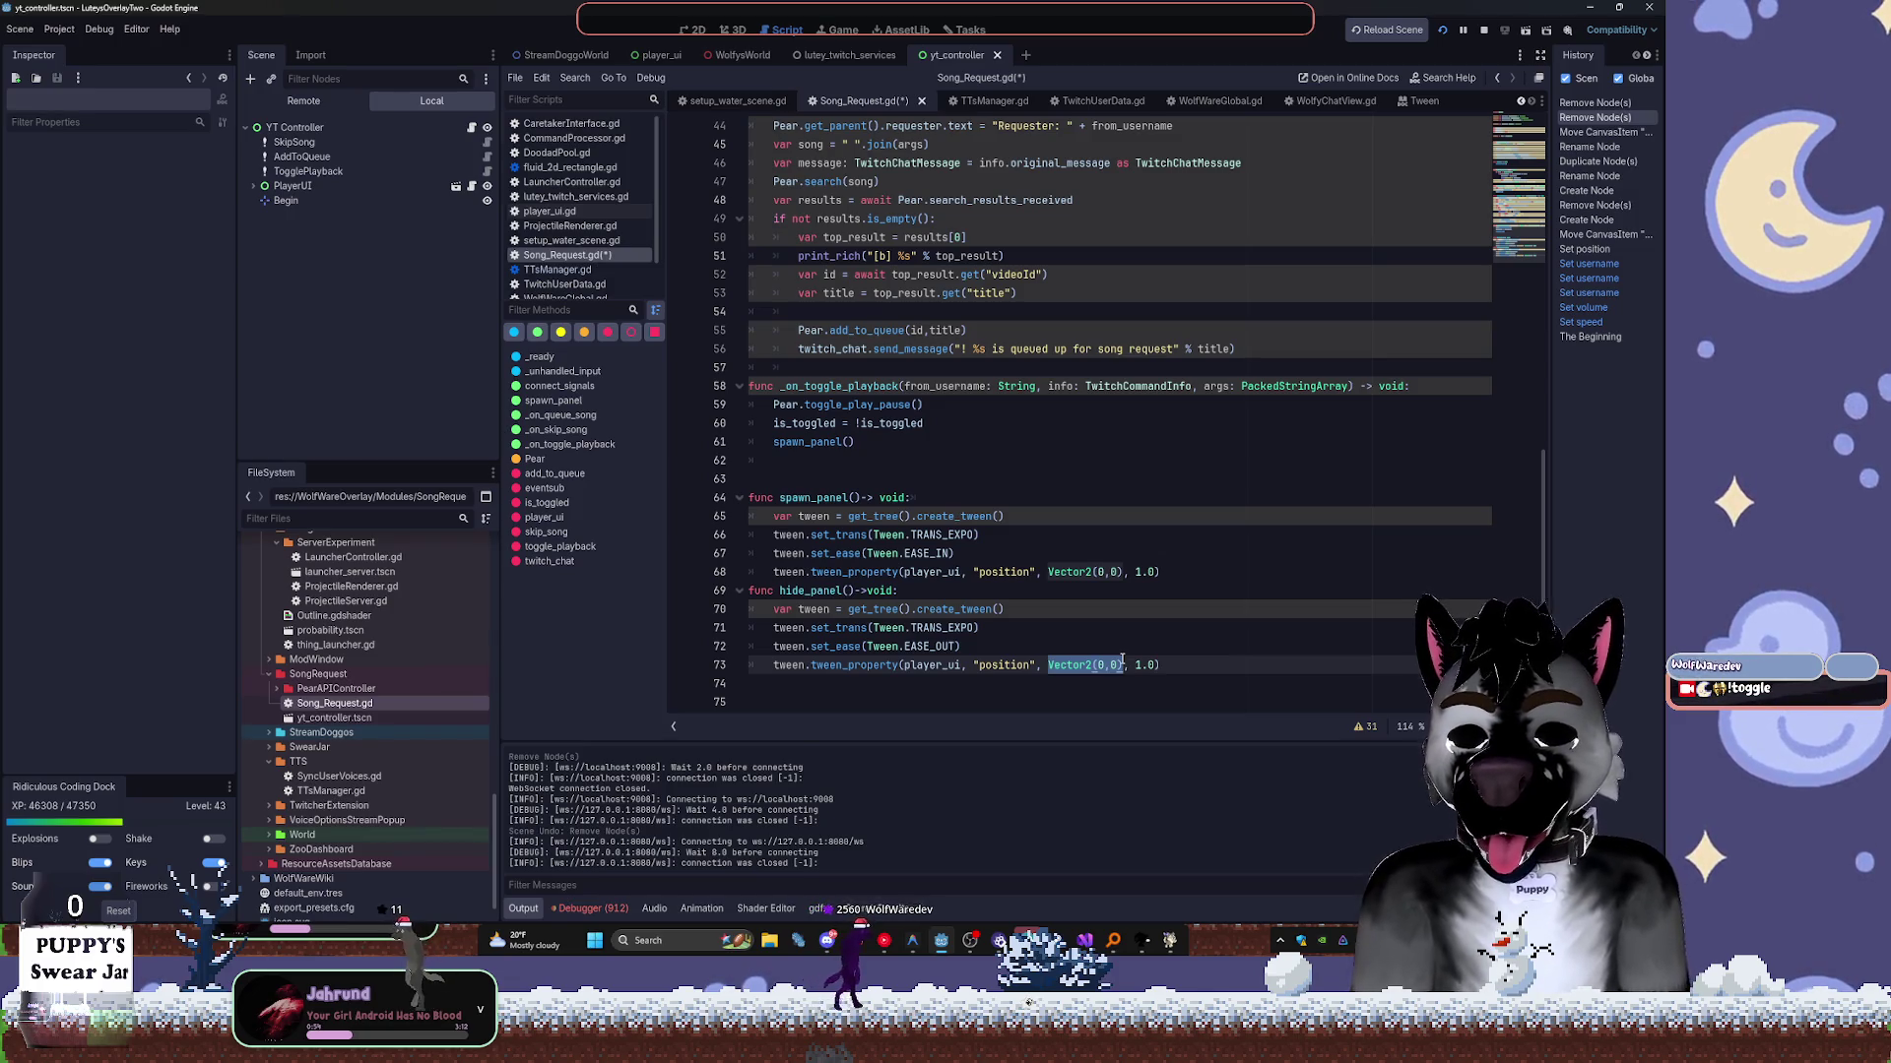
pyautogui.write('$Begin')
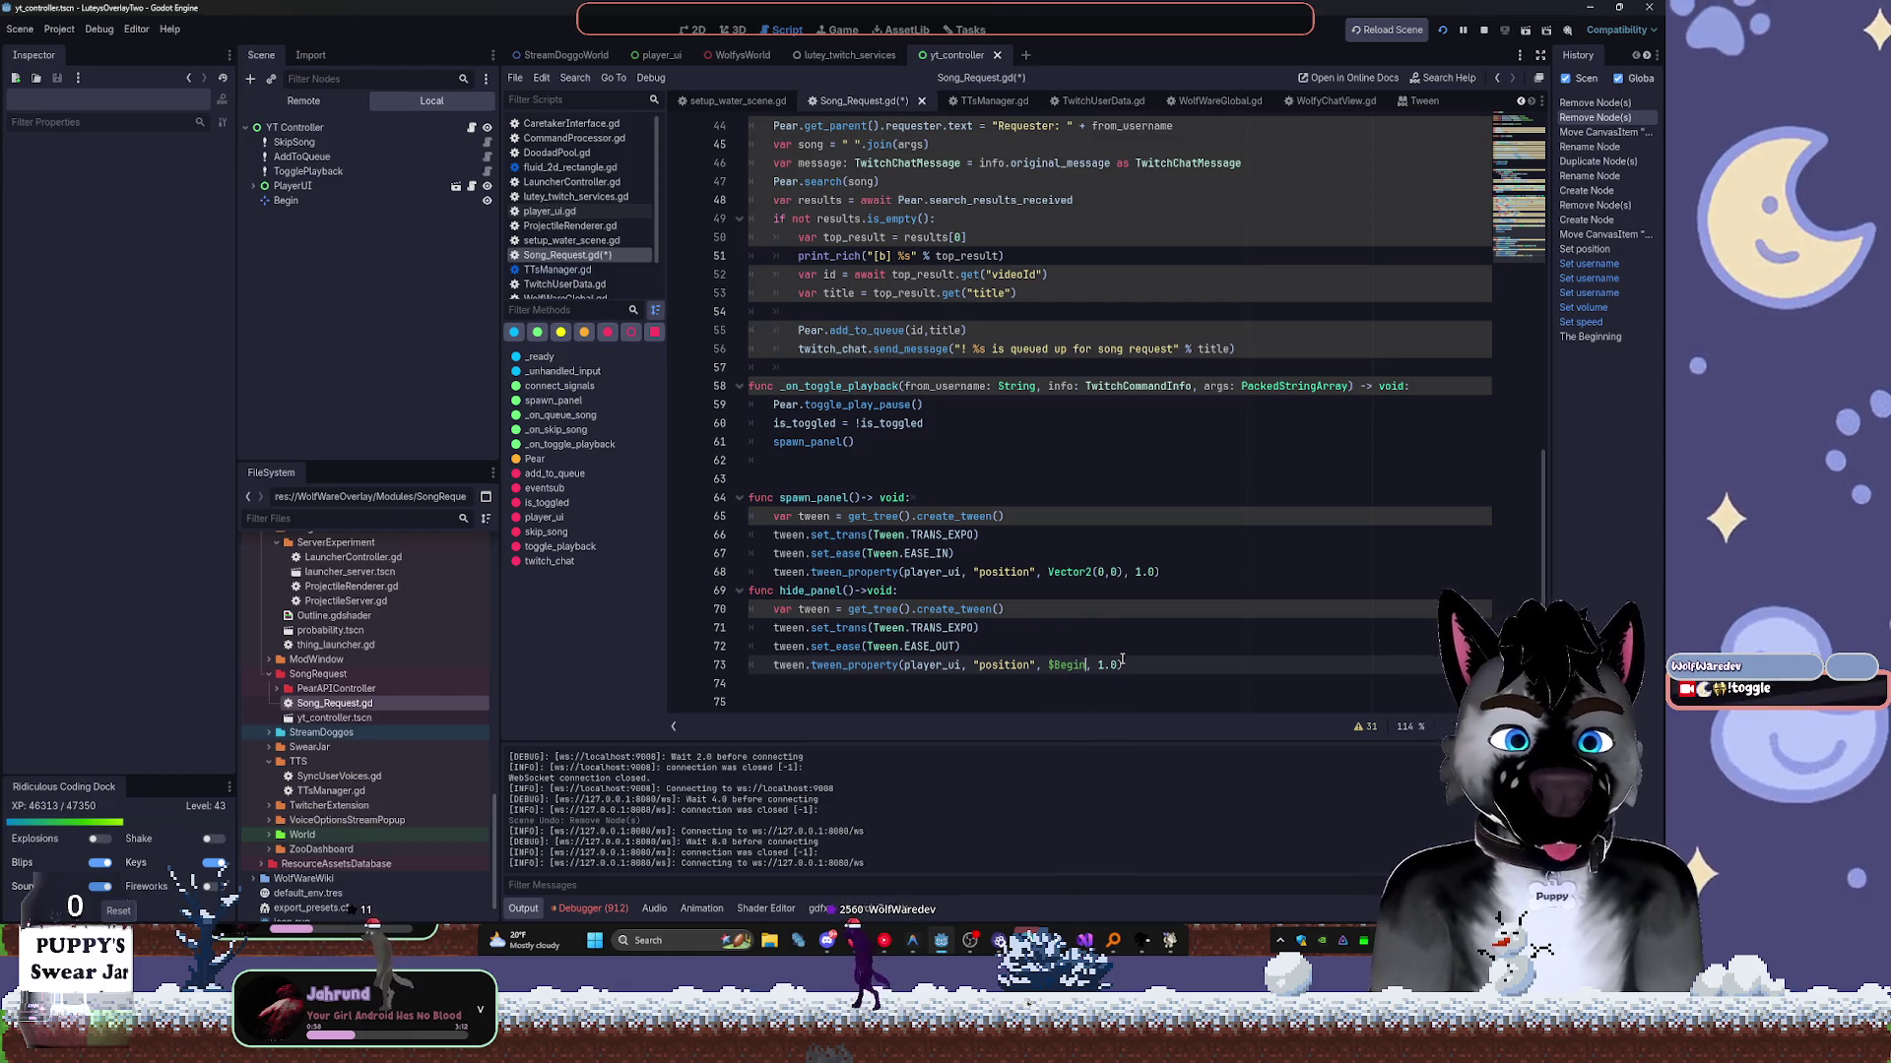
pyautogui.write('.l')
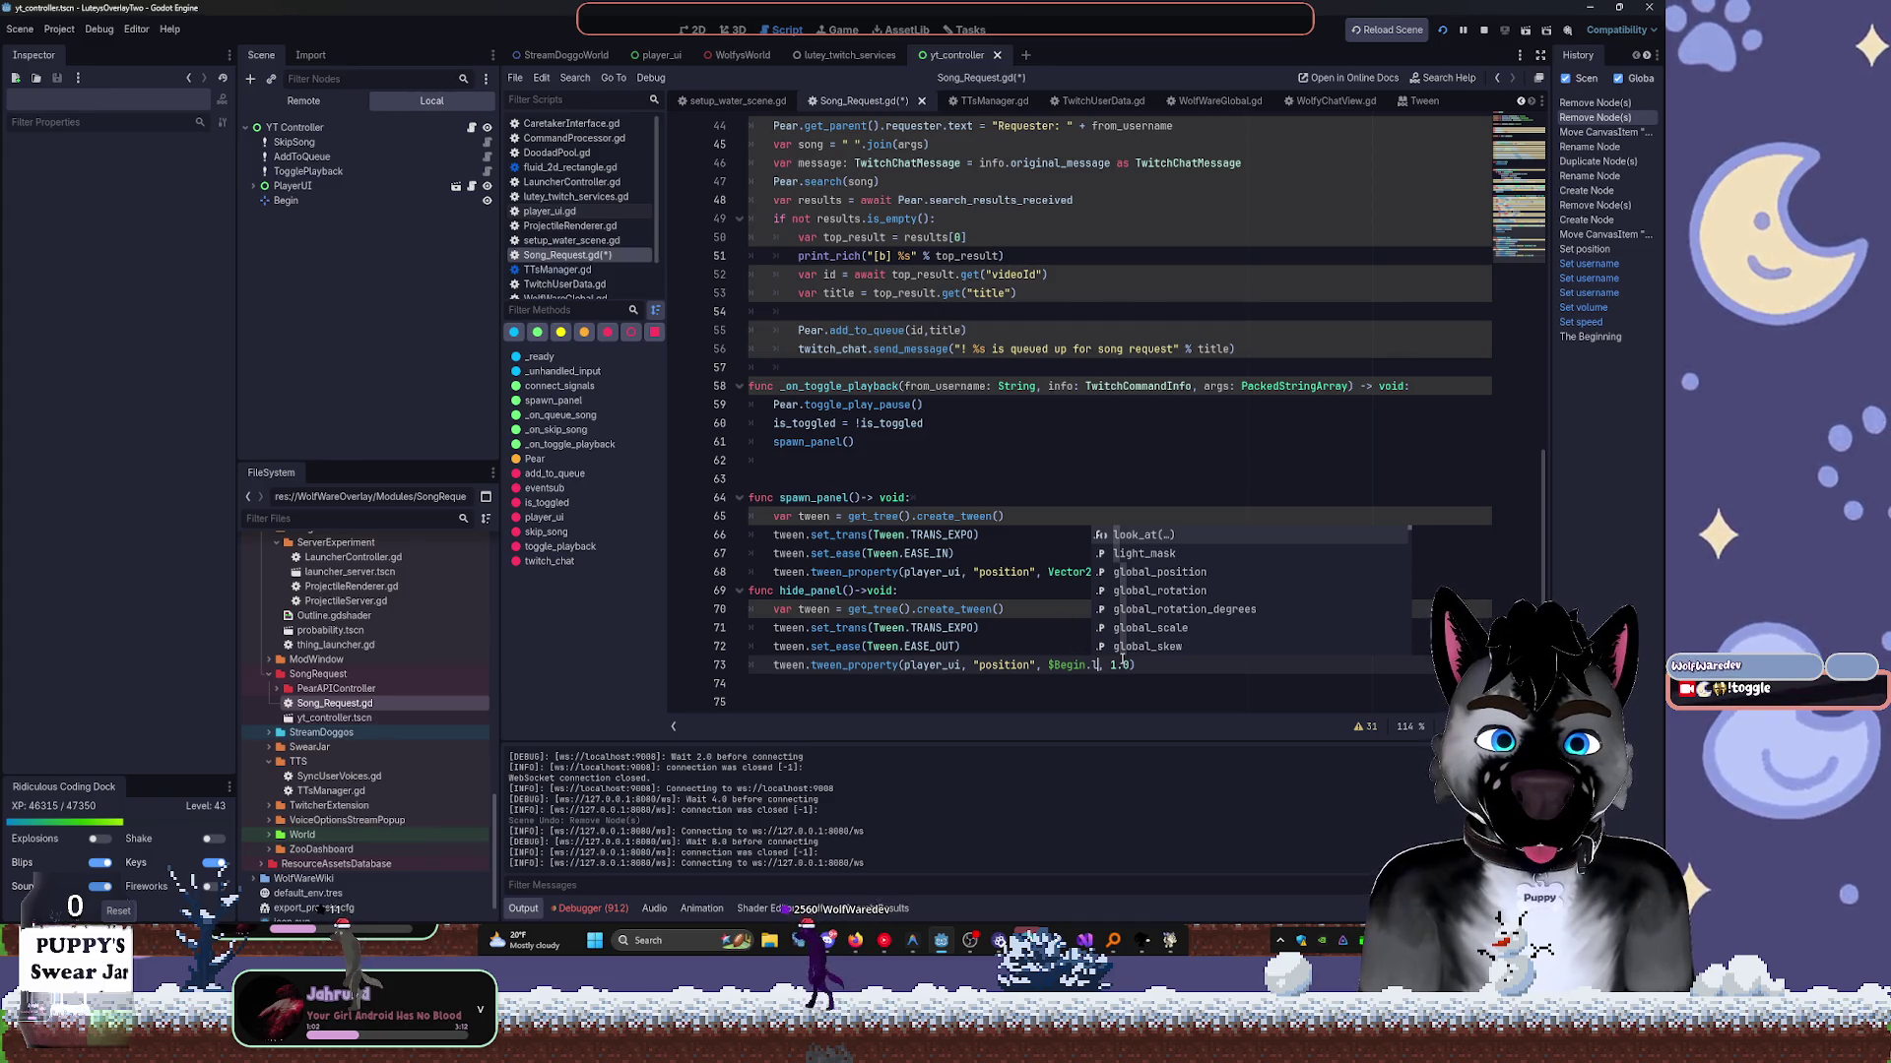
pyautogui.press('Down')
pyautogui.press('Down')
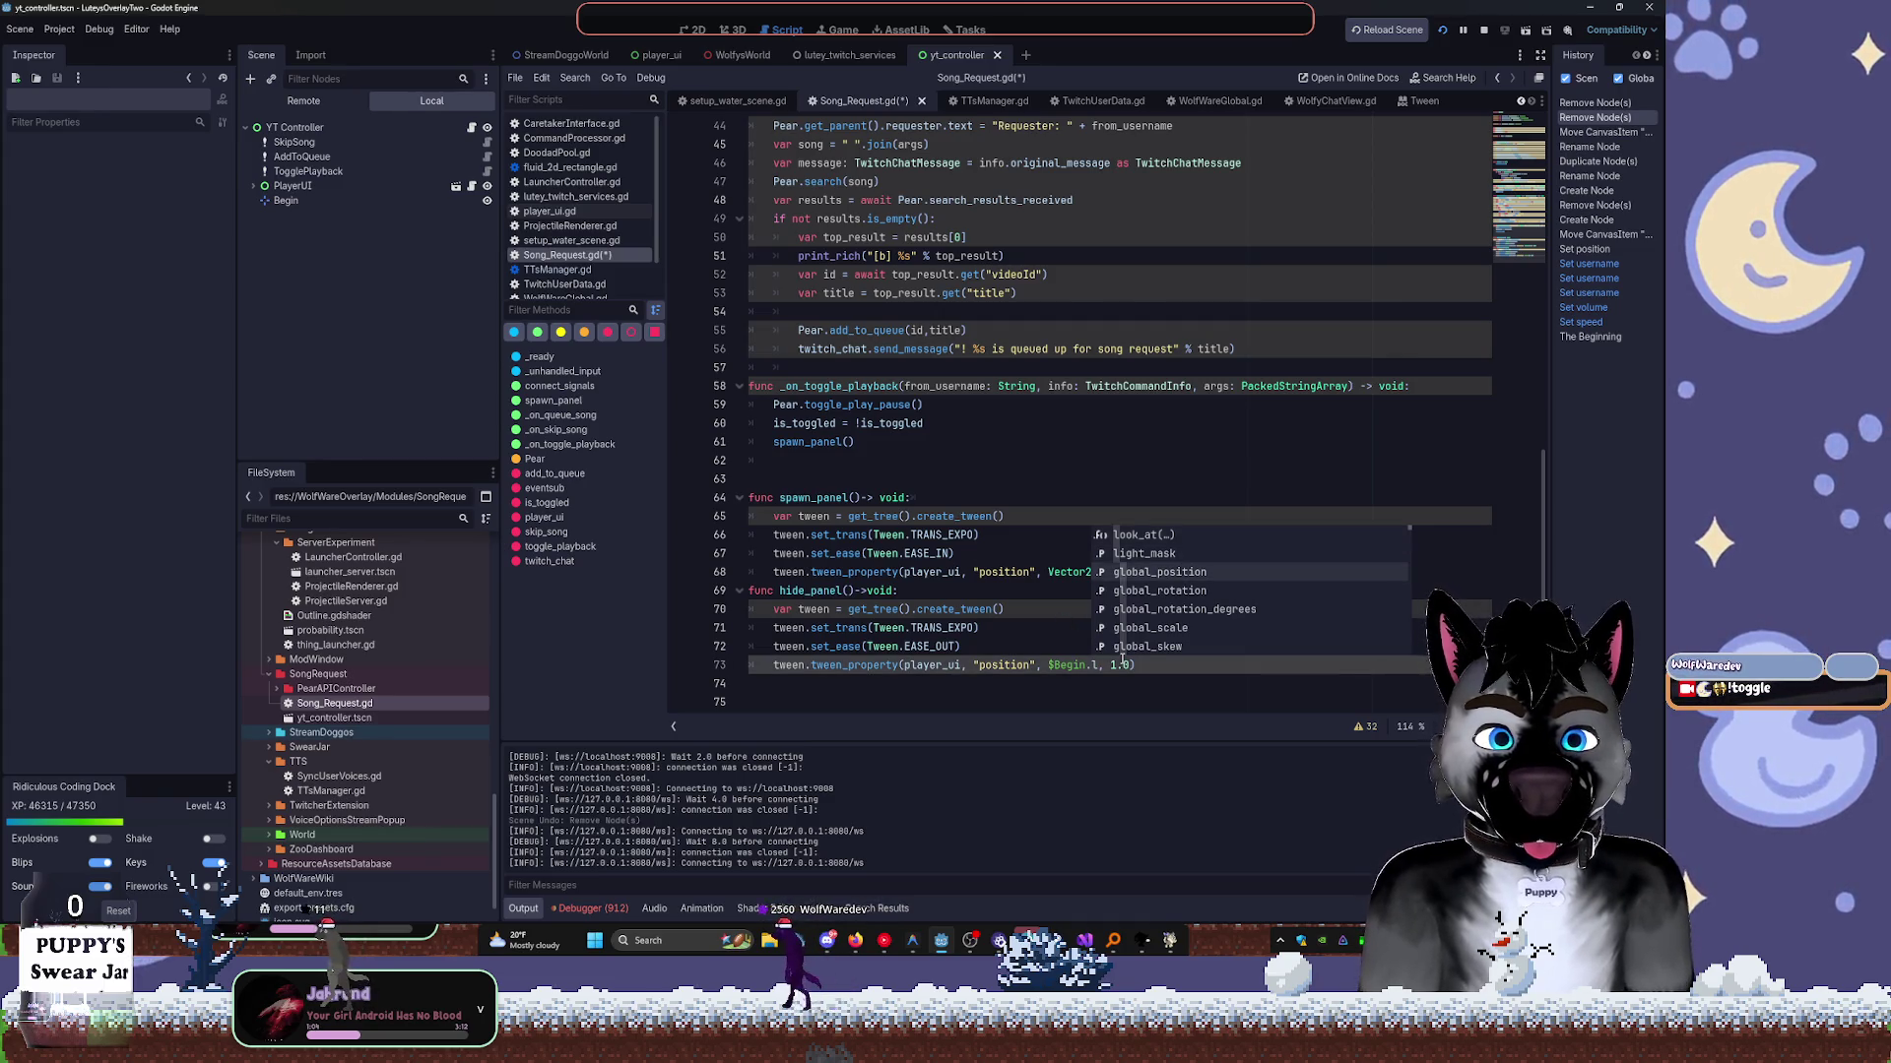
pyautogui.press('Return')
pyautogui.hotkey('ctrl', 's')
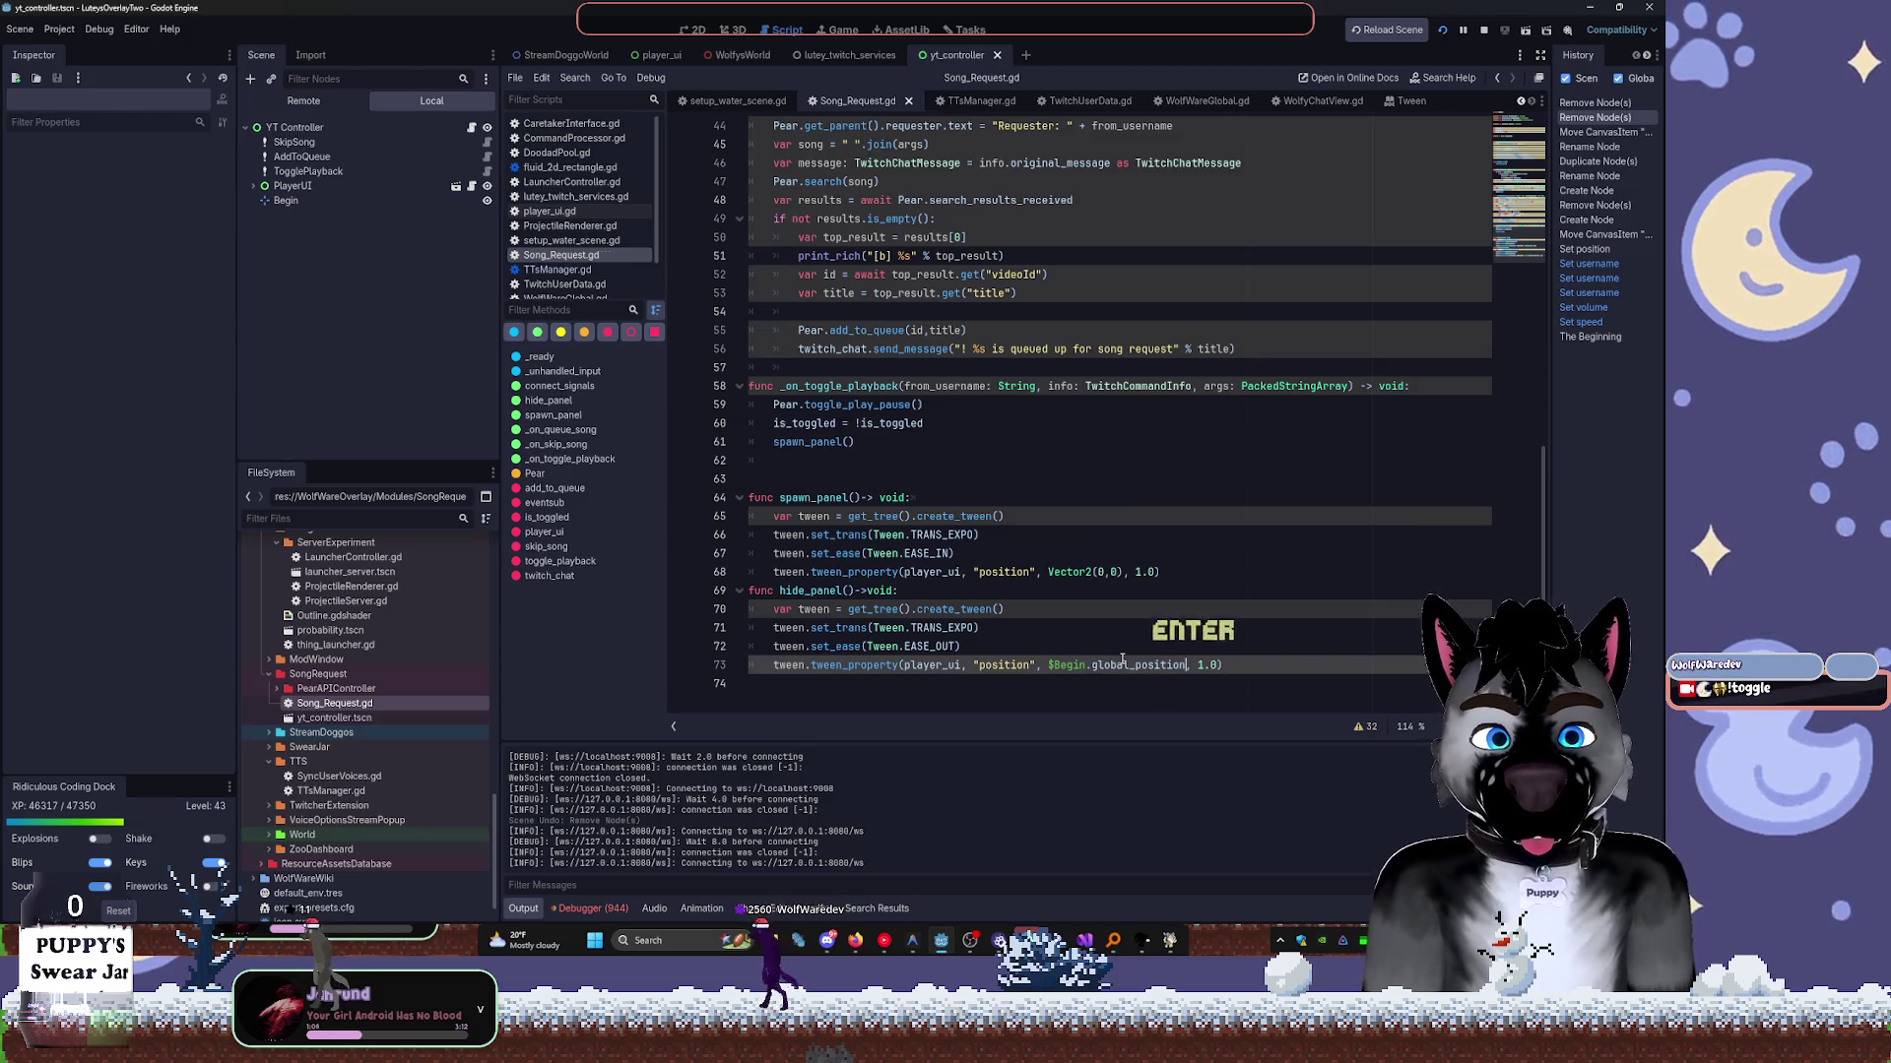
pyautogui.click(1482, 30)
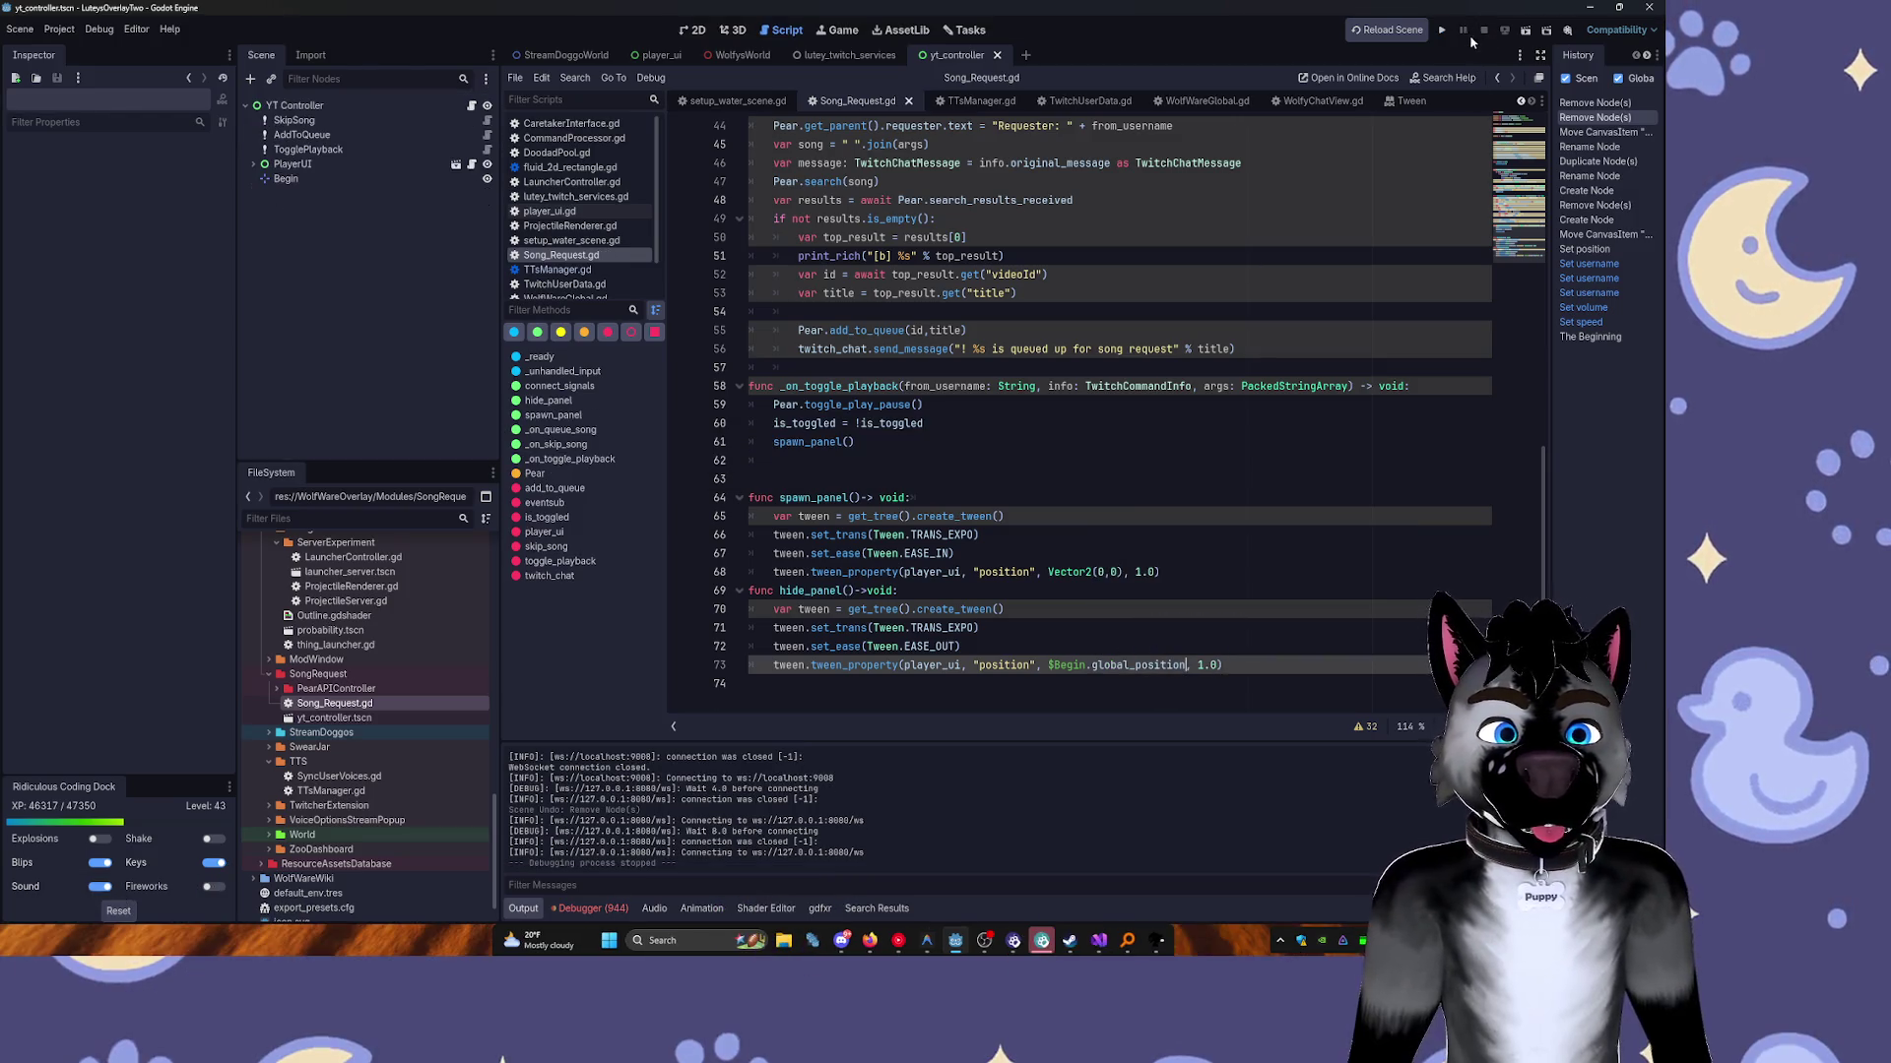
# Test-run the project, stop it, and scroll back to the _ready function.
pyautogui.click(1441, 30)
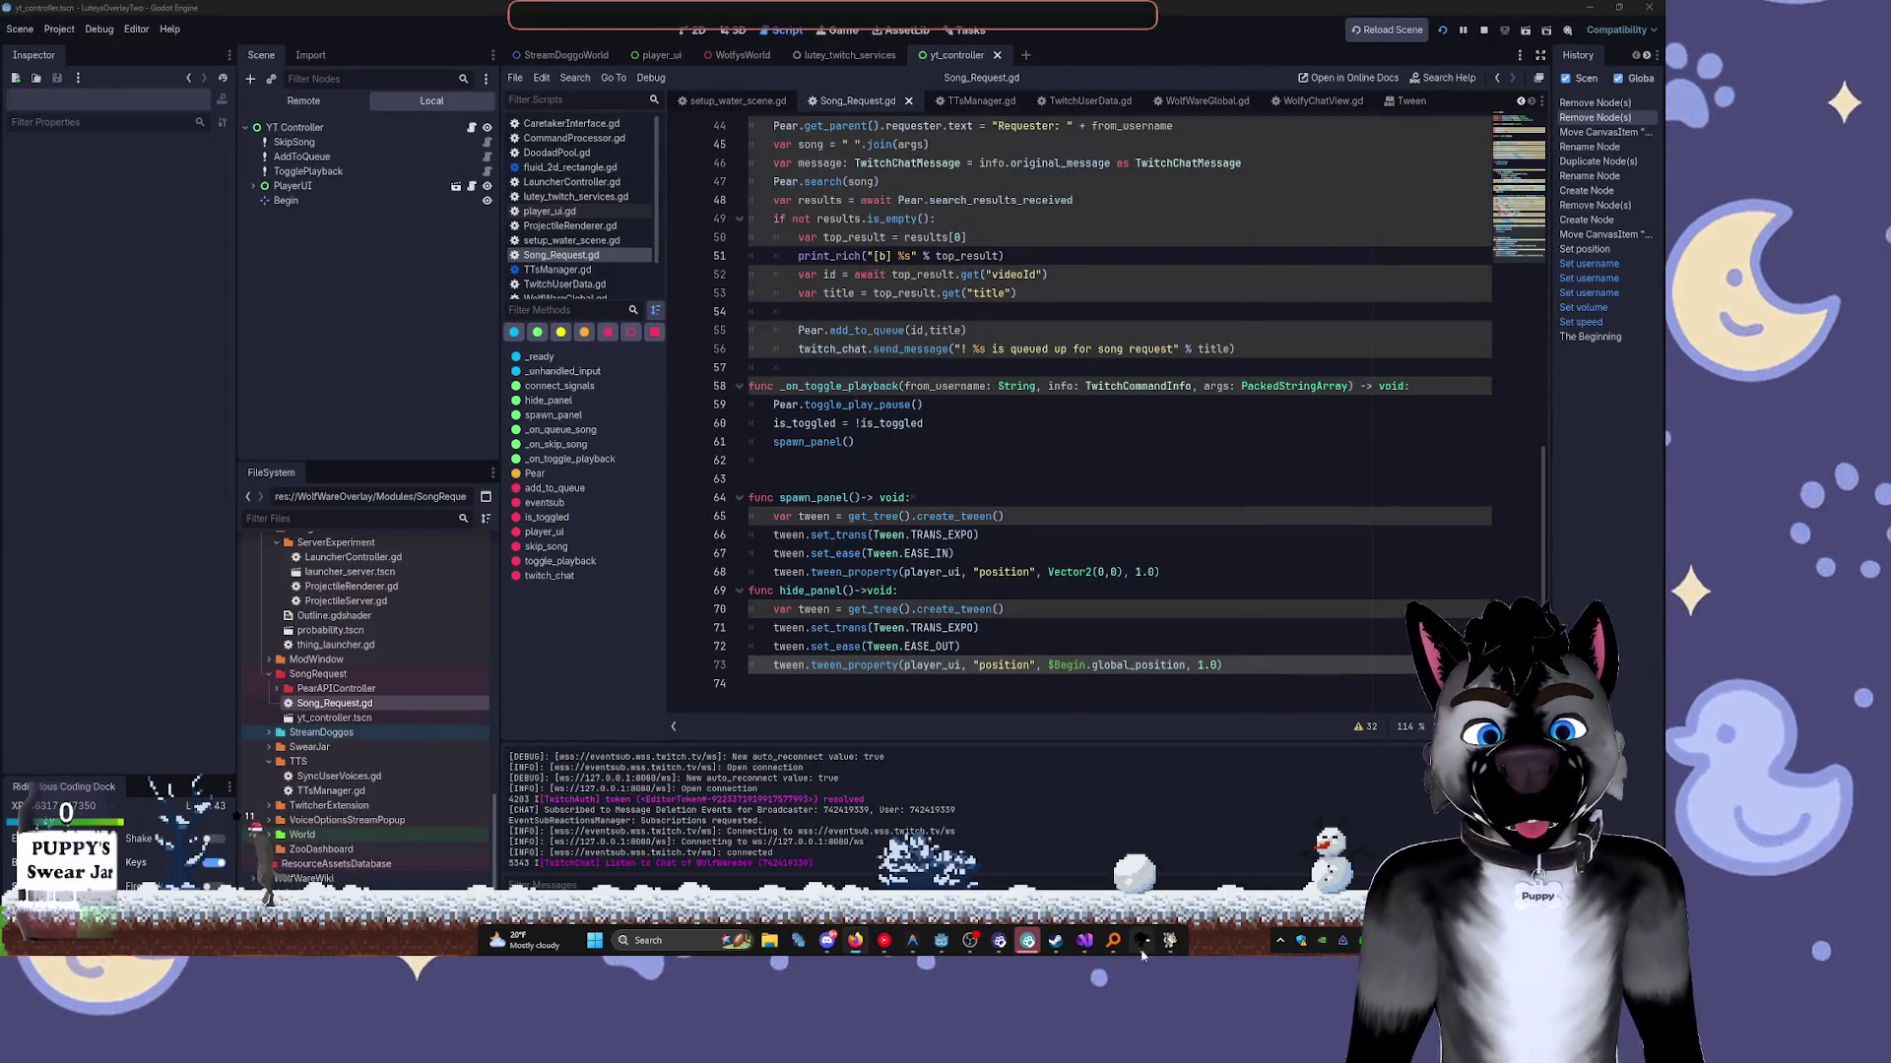
pyautogui.press('F8')
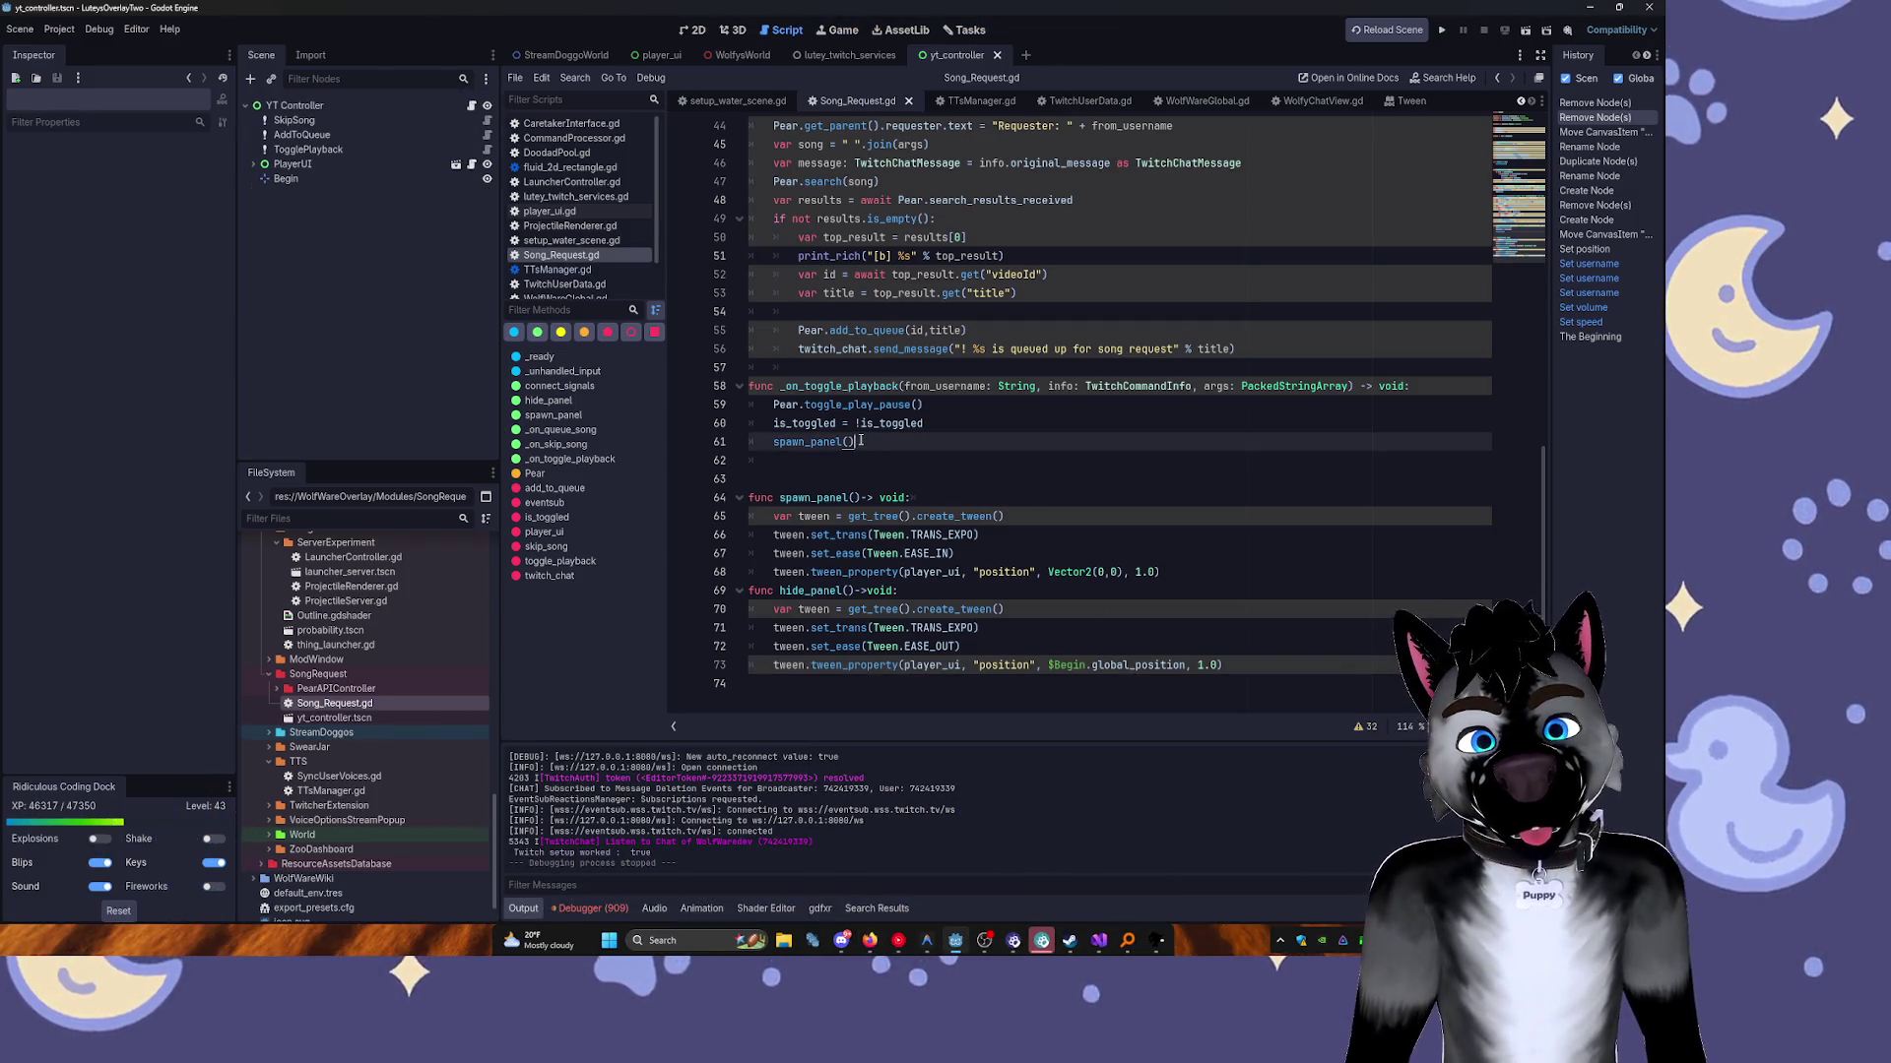
pyautogui.scroll(3, 949, 408)
pyautogui.scroll(6, 948, 408)
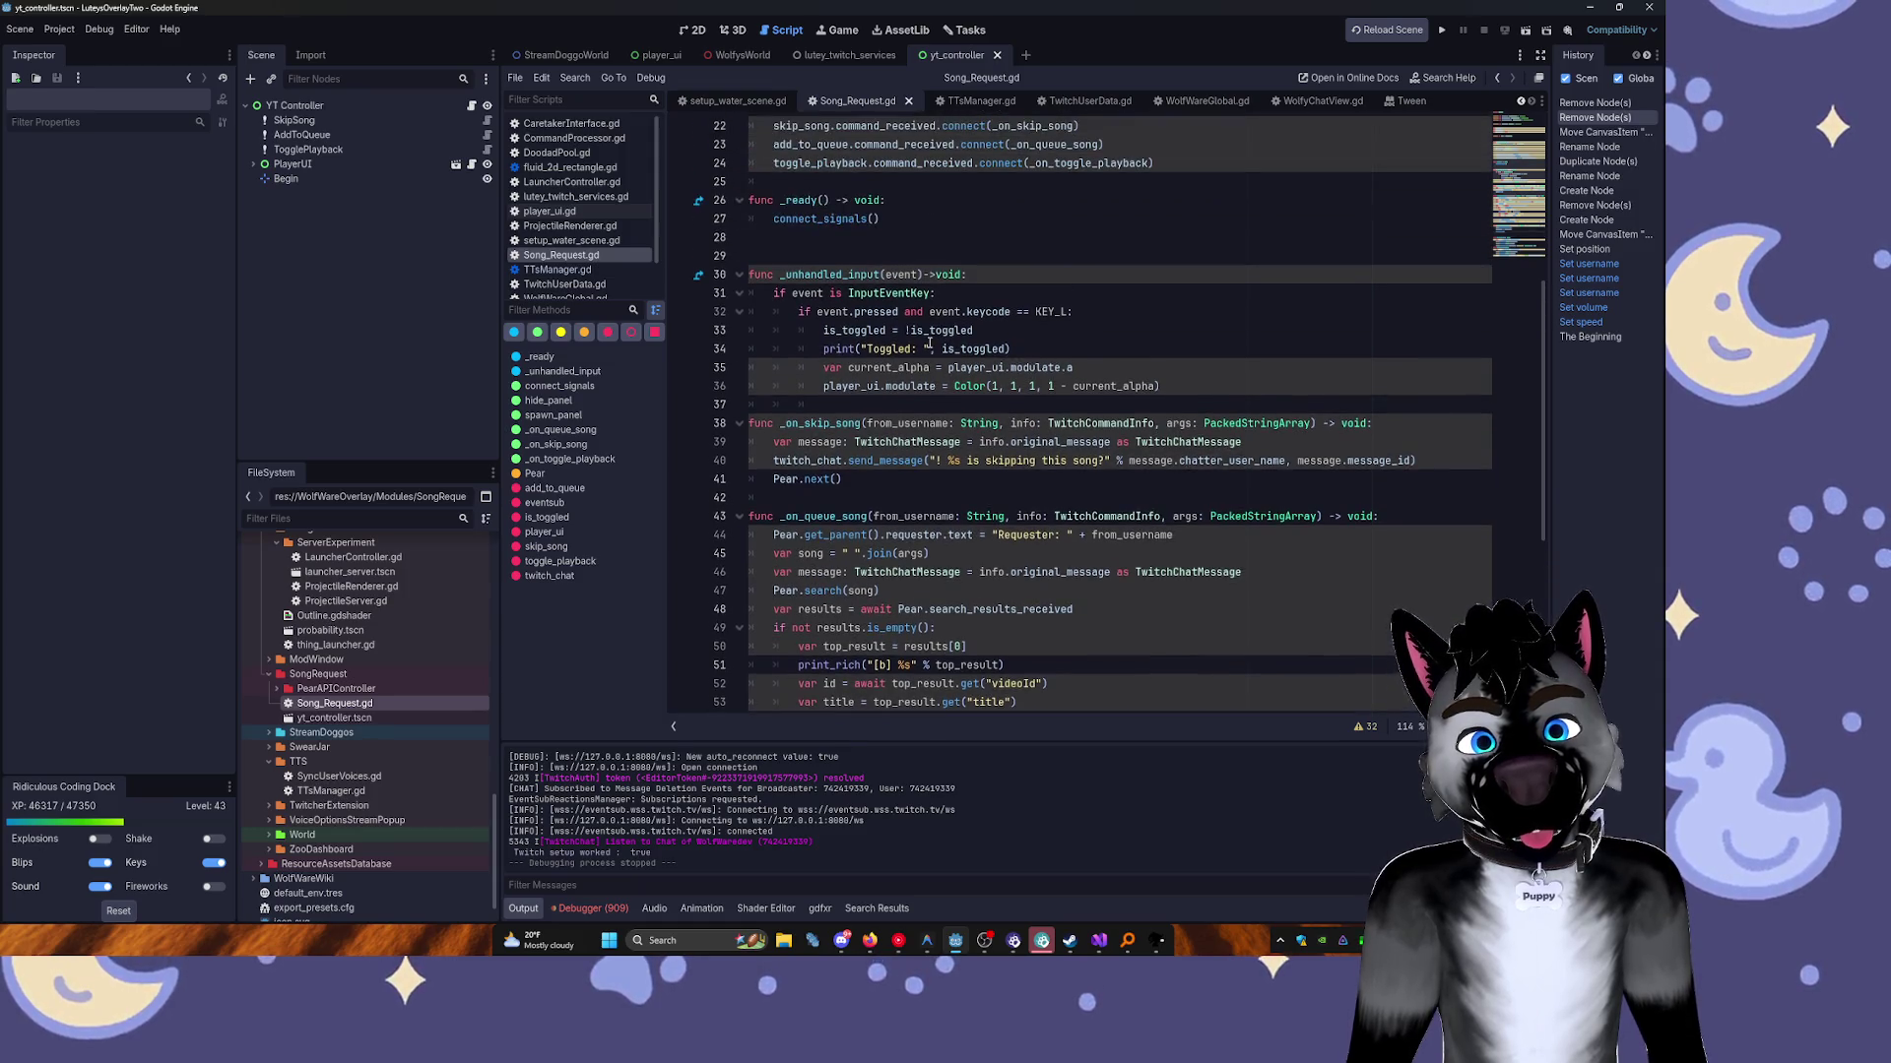
pyautogui.scroll(-9, 915, 335)
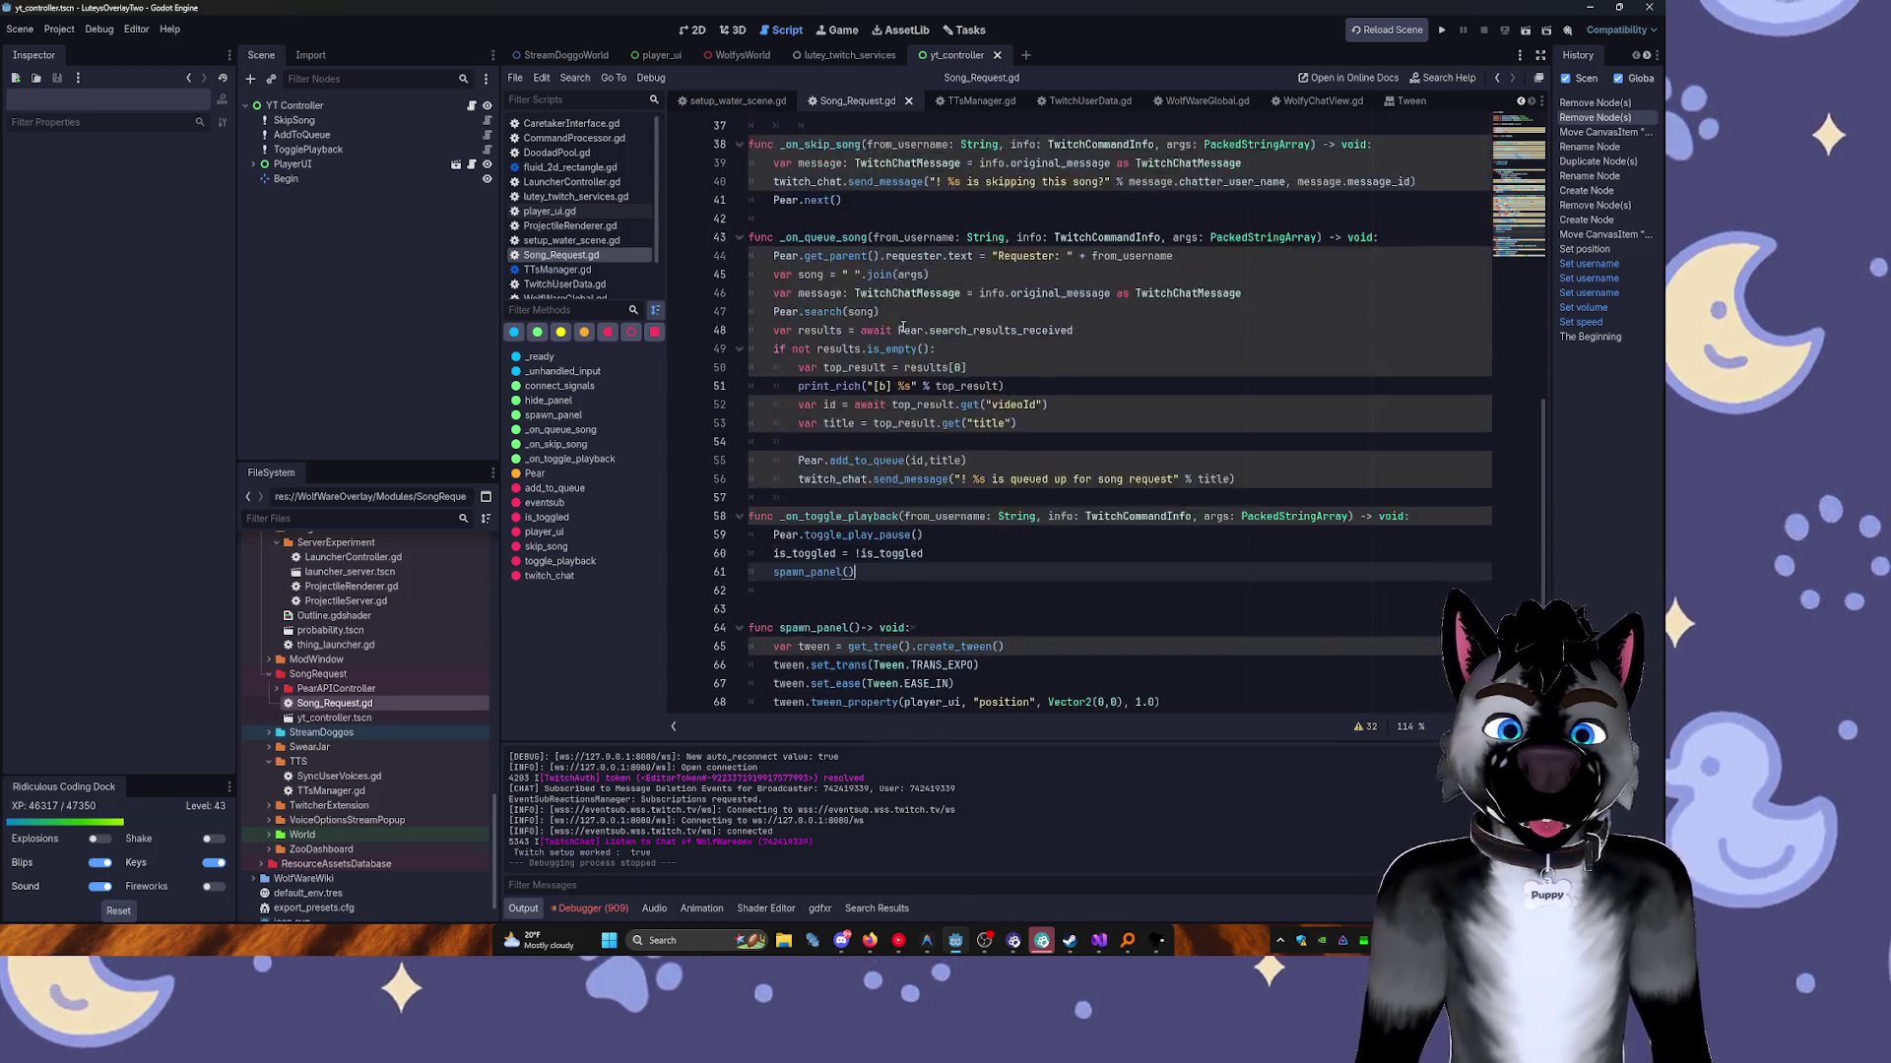
pyautogui.scroll(9, 902, 327)
pyautogui.moveTo(899, 292); pyautogui.dragTo(899, 308)
# Add 'await get_tree().create_timer(2).timeout' after connect_signals() in _ready.
pyautogui.click(899, 312)
pyautogui.press('Down')
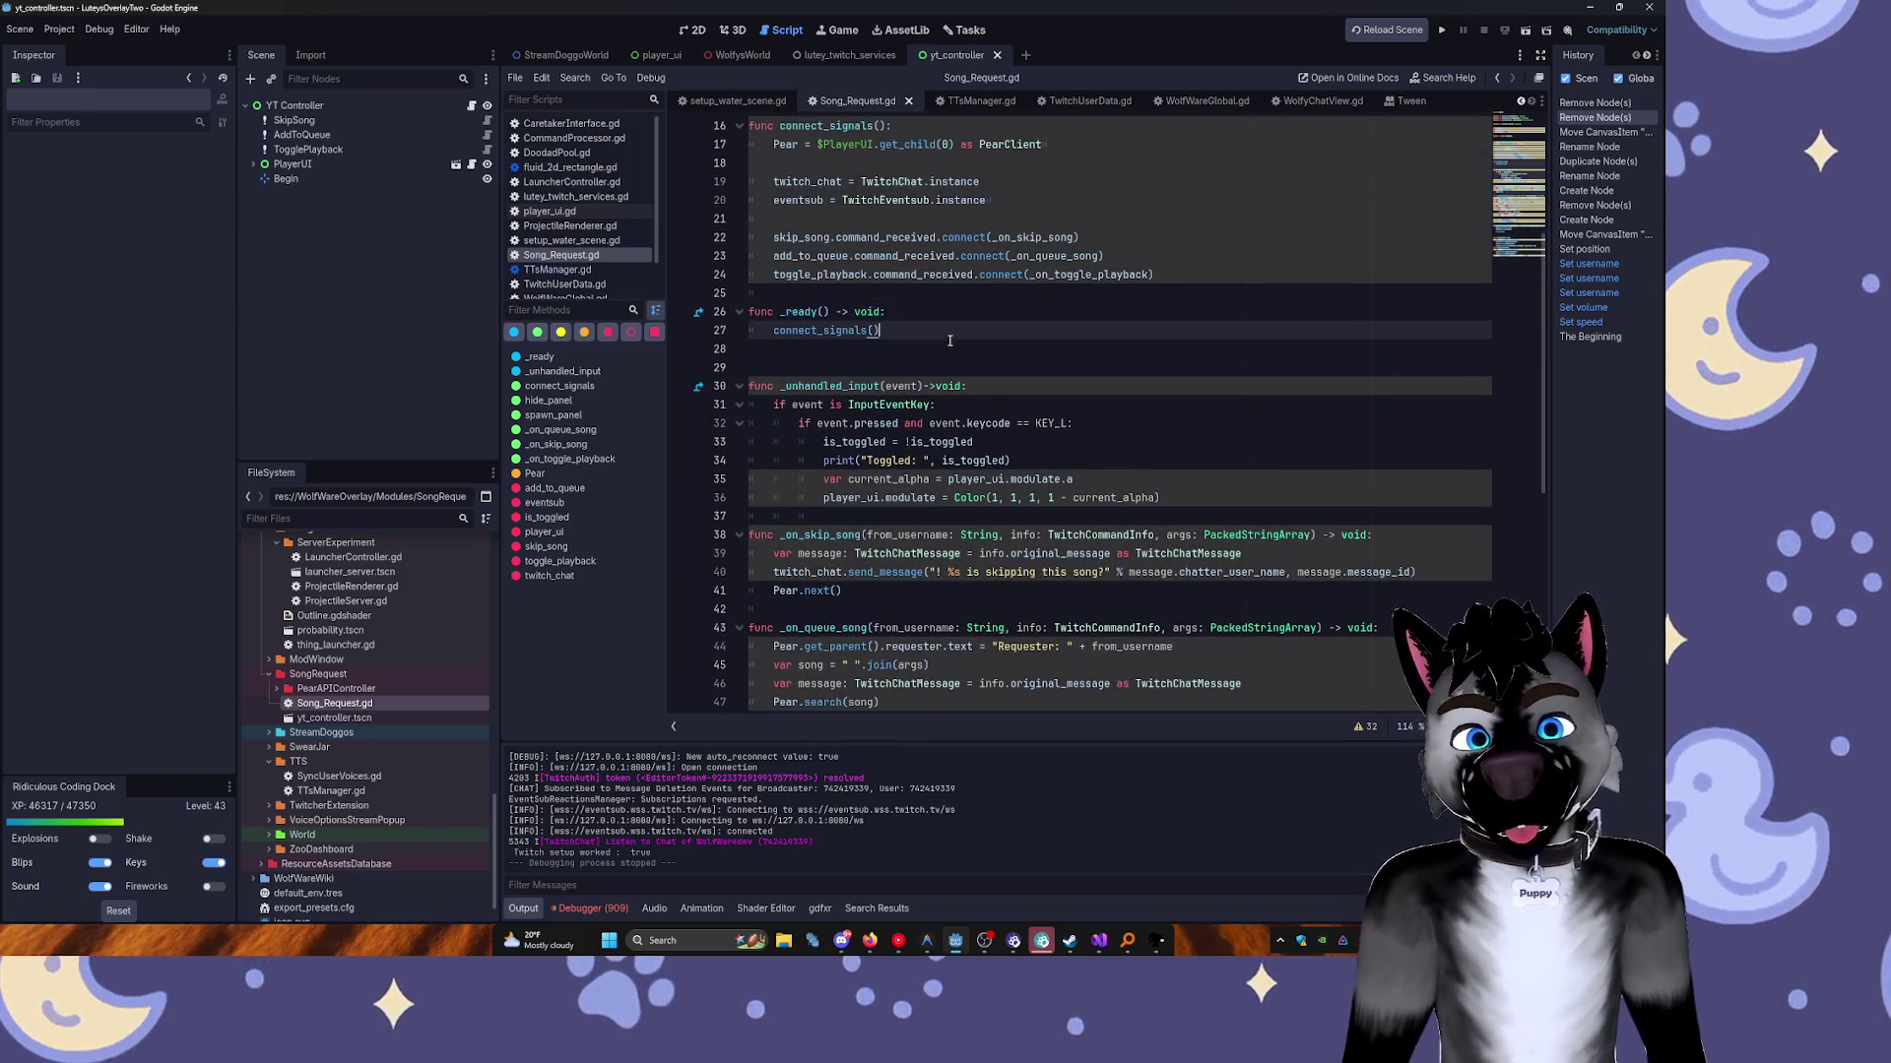
pyautogui.press('Return')
pyautogui.write('await')
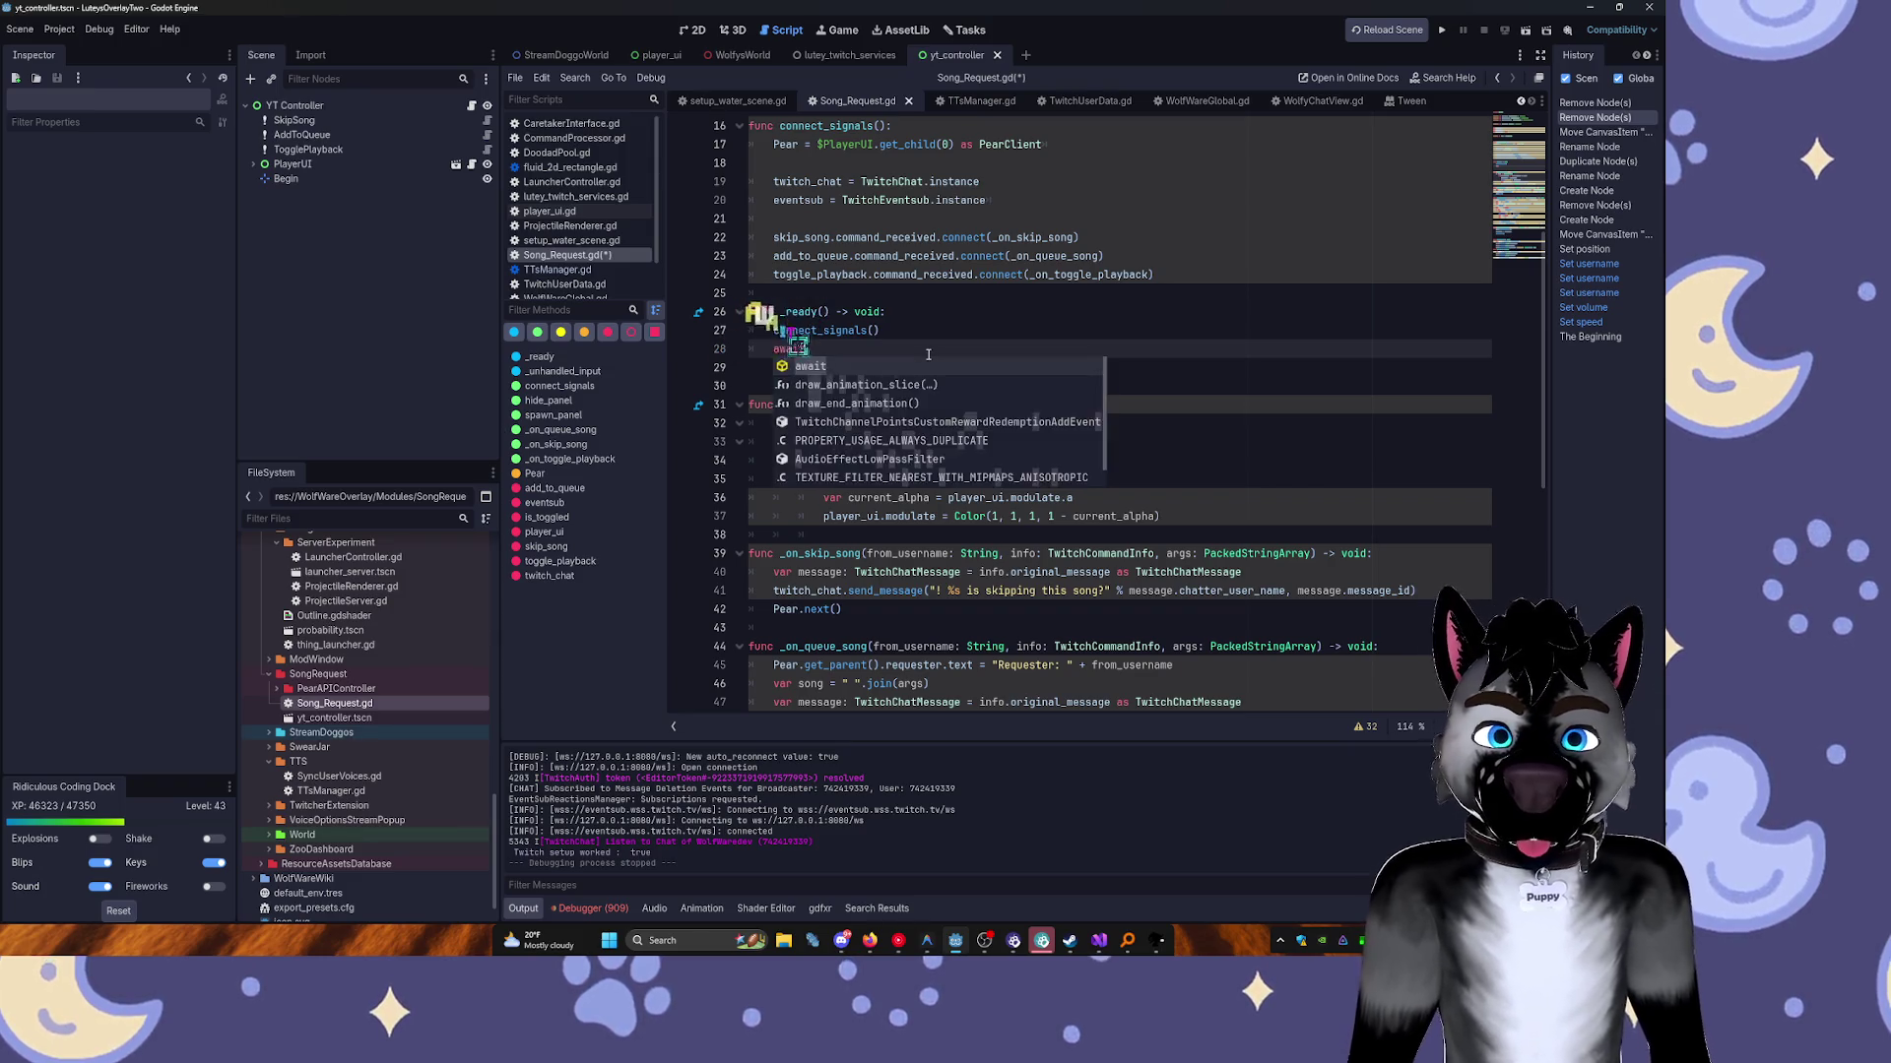
pyautogui.write(' get_')
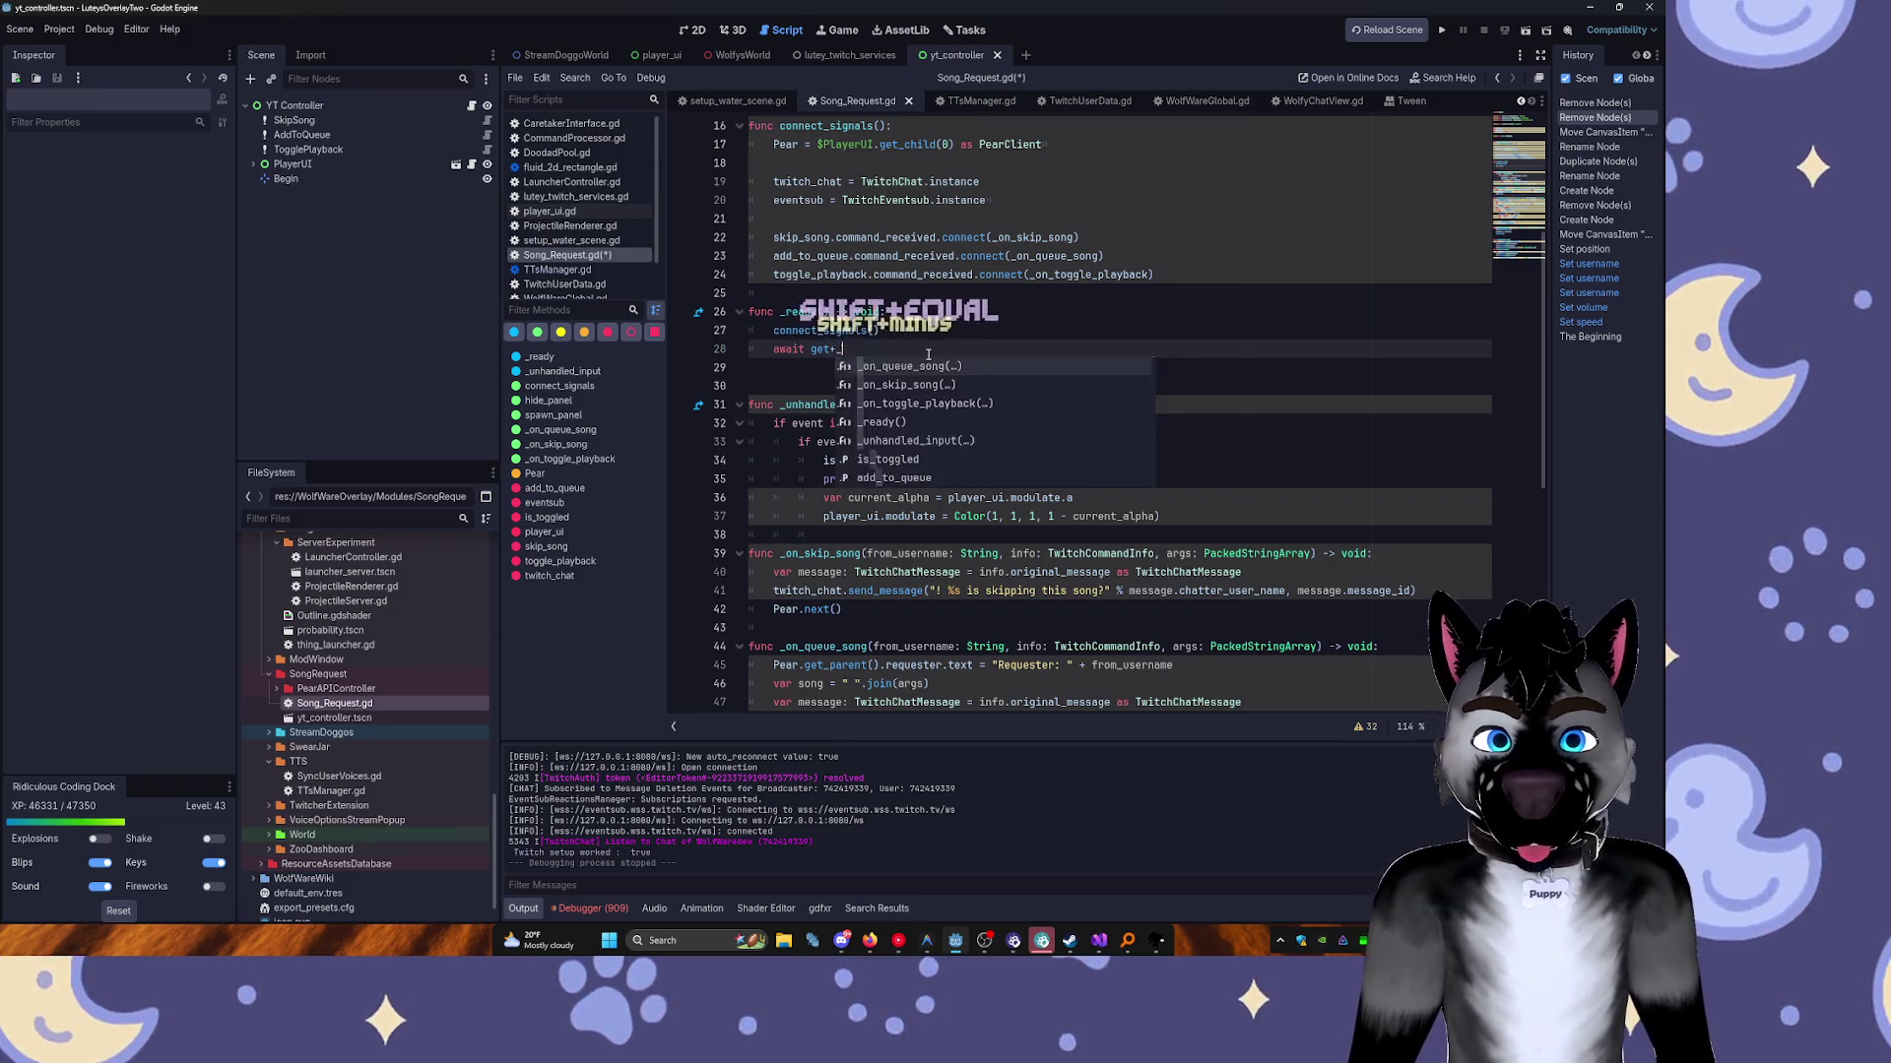
pyautogui.write('tree')
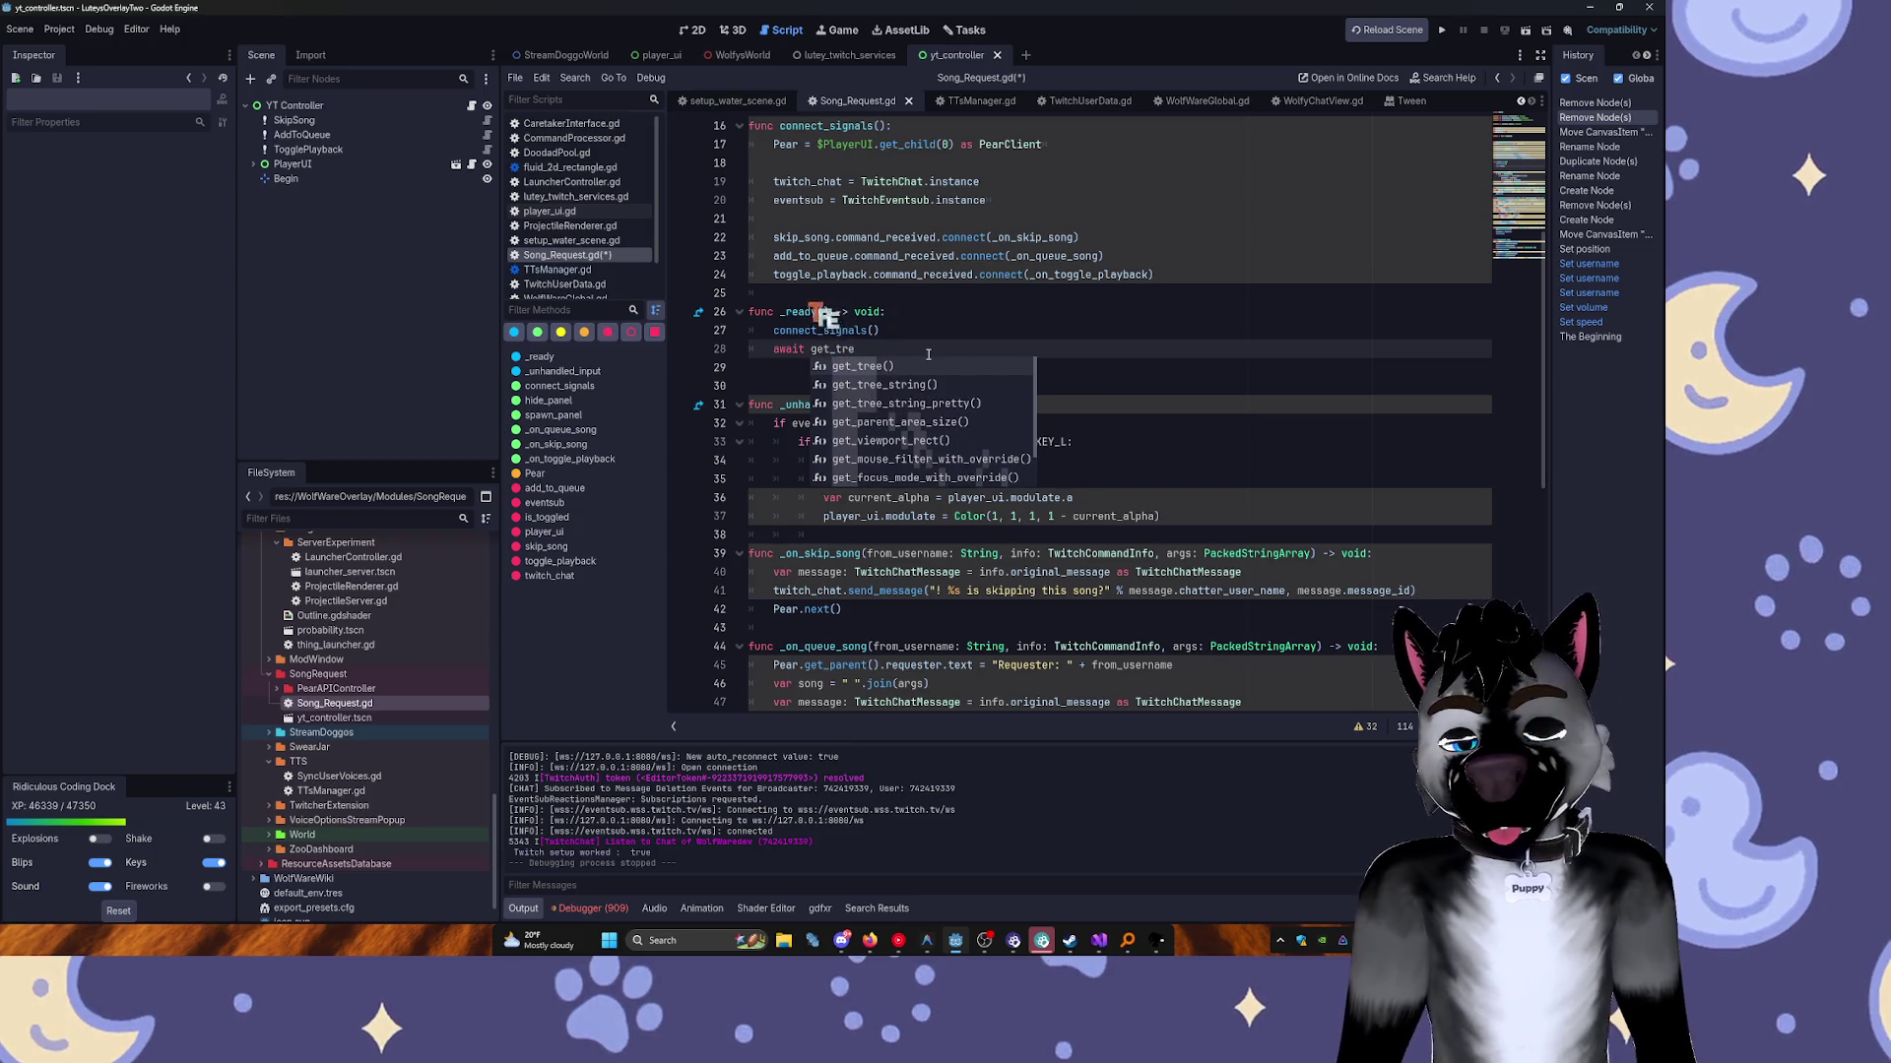
pyautogui.press('Return')
pyautogui.write('.cre')
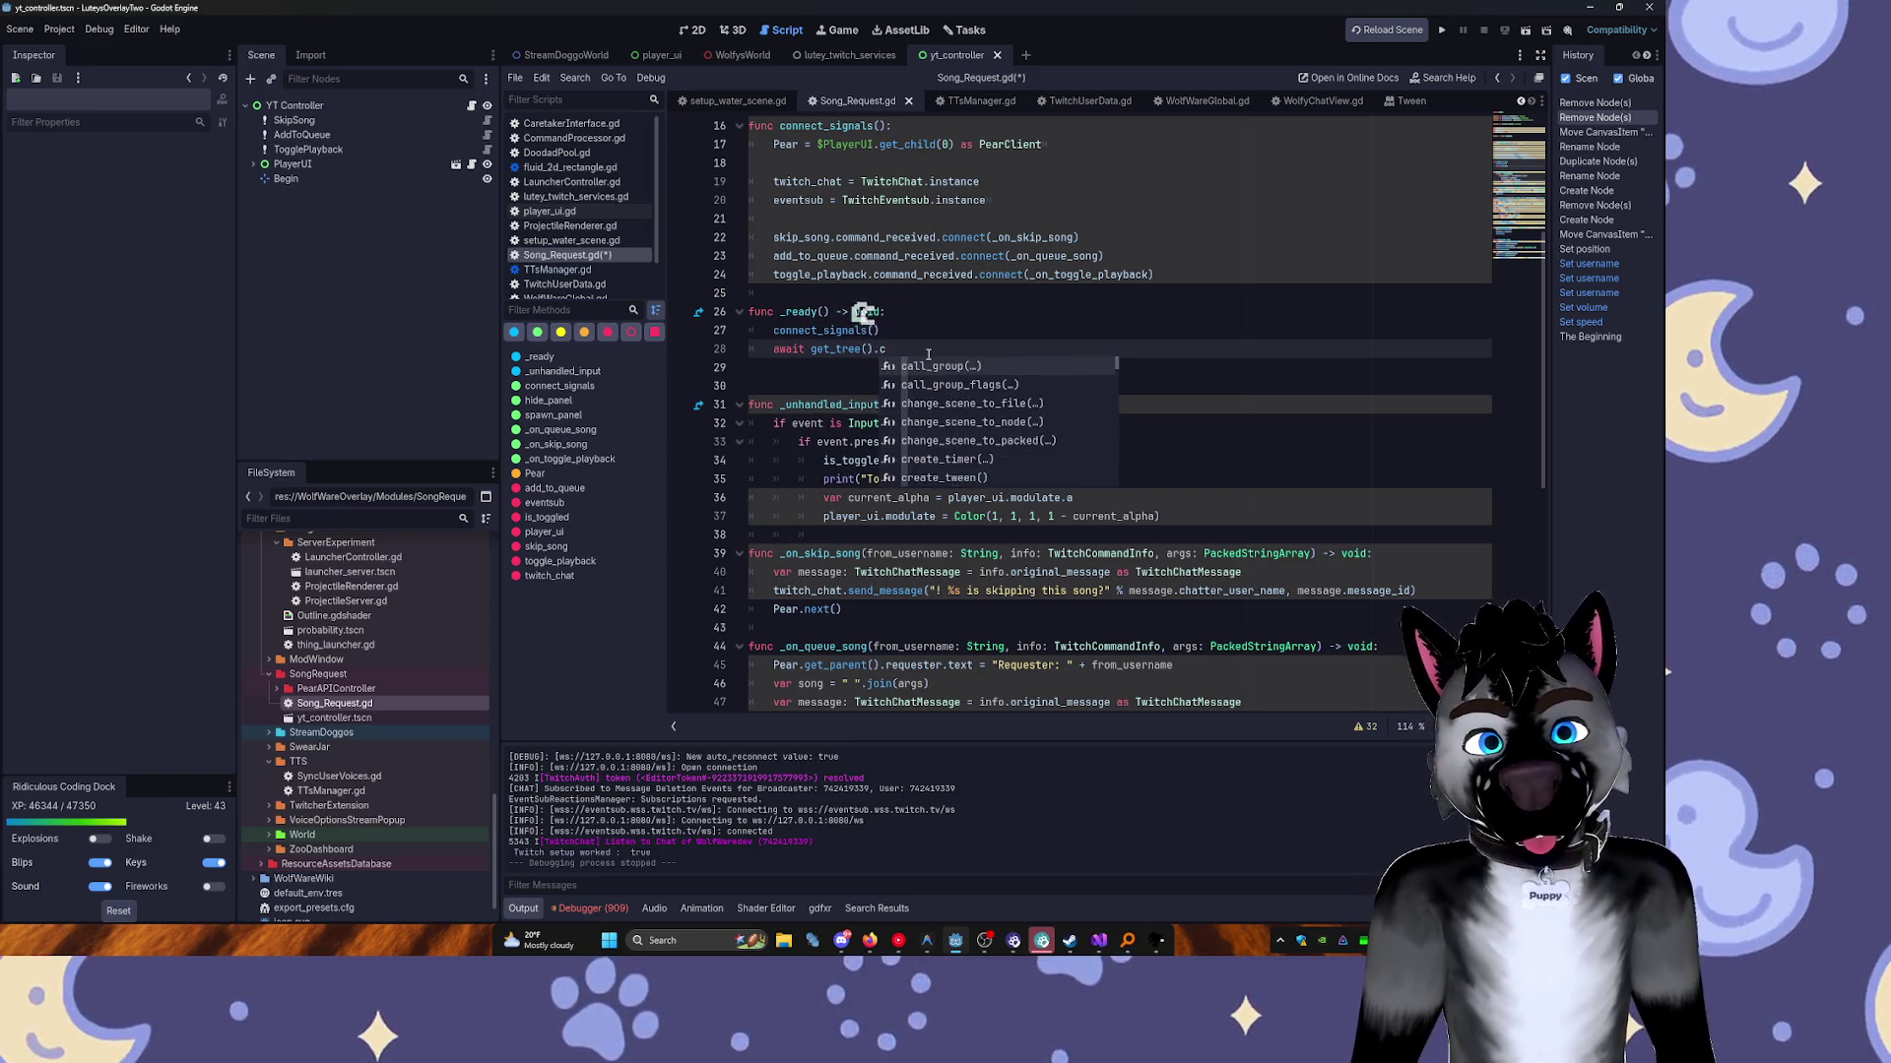
pyautogui.press('Tab')
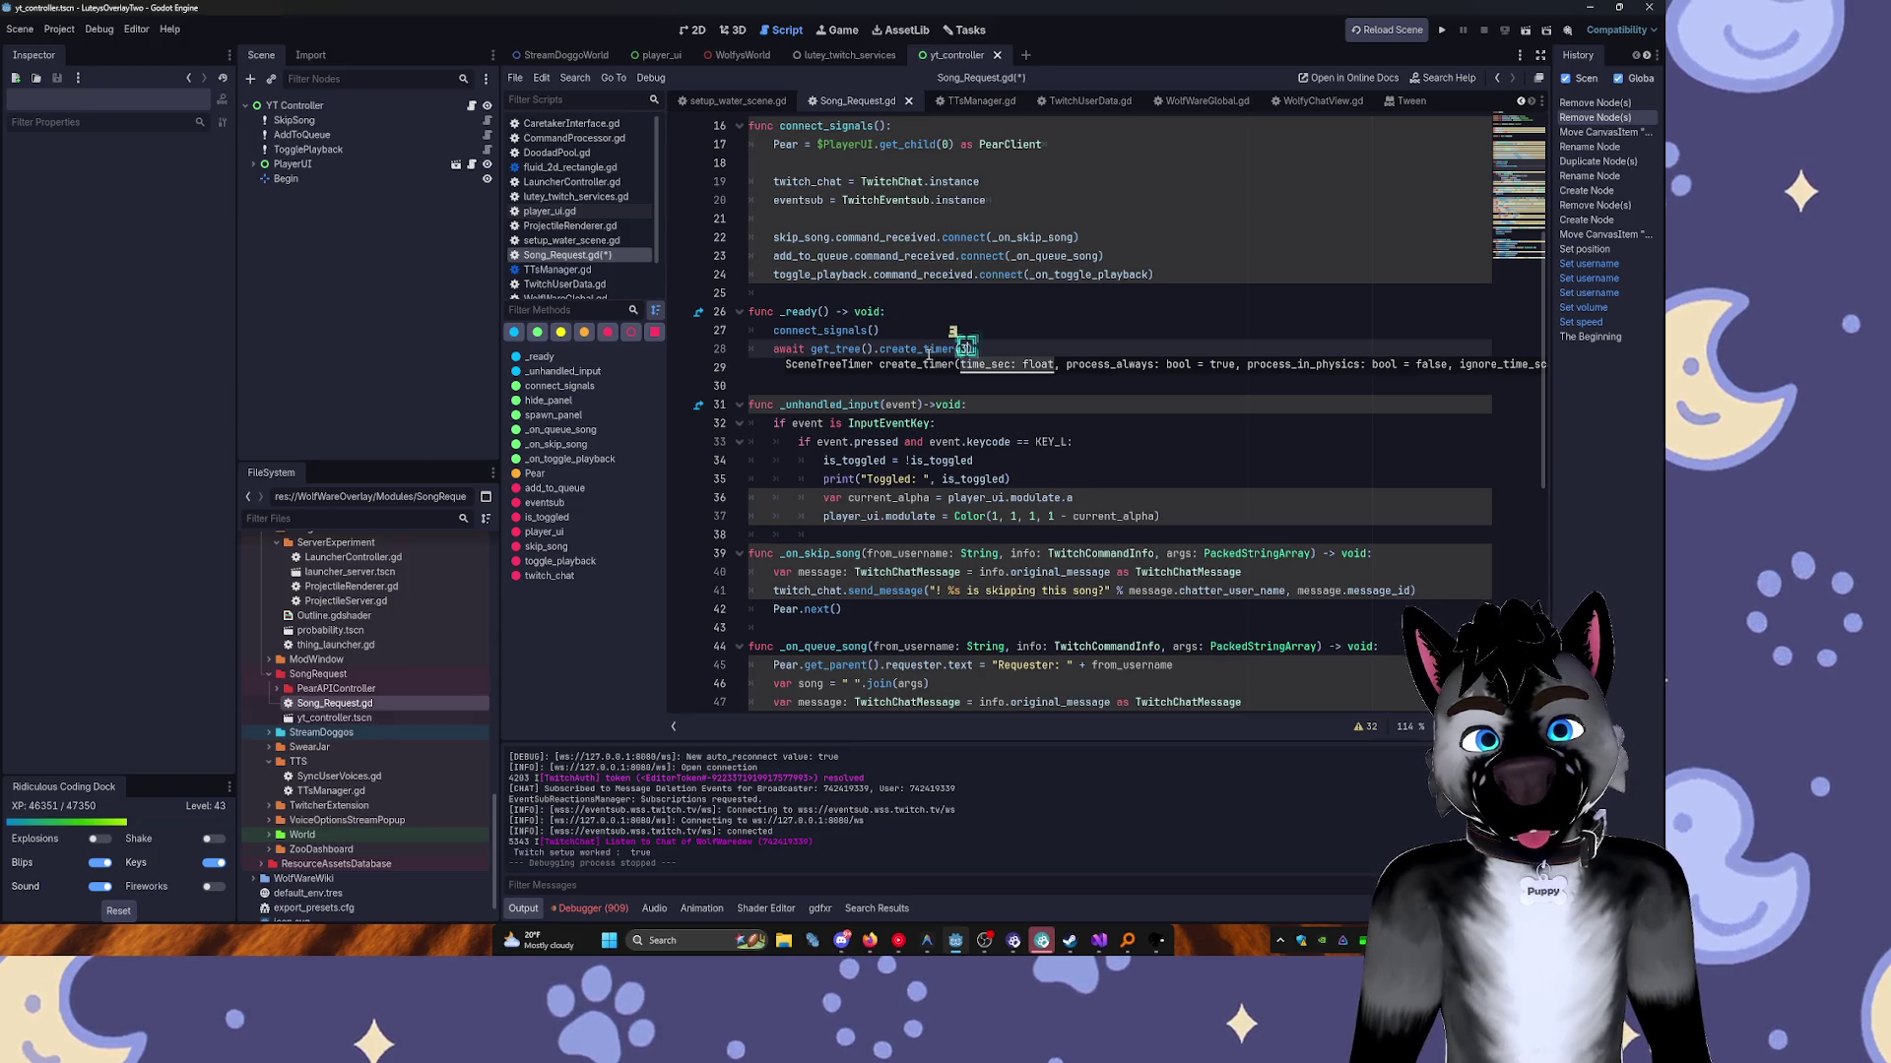
pyautogui.write('2).time')
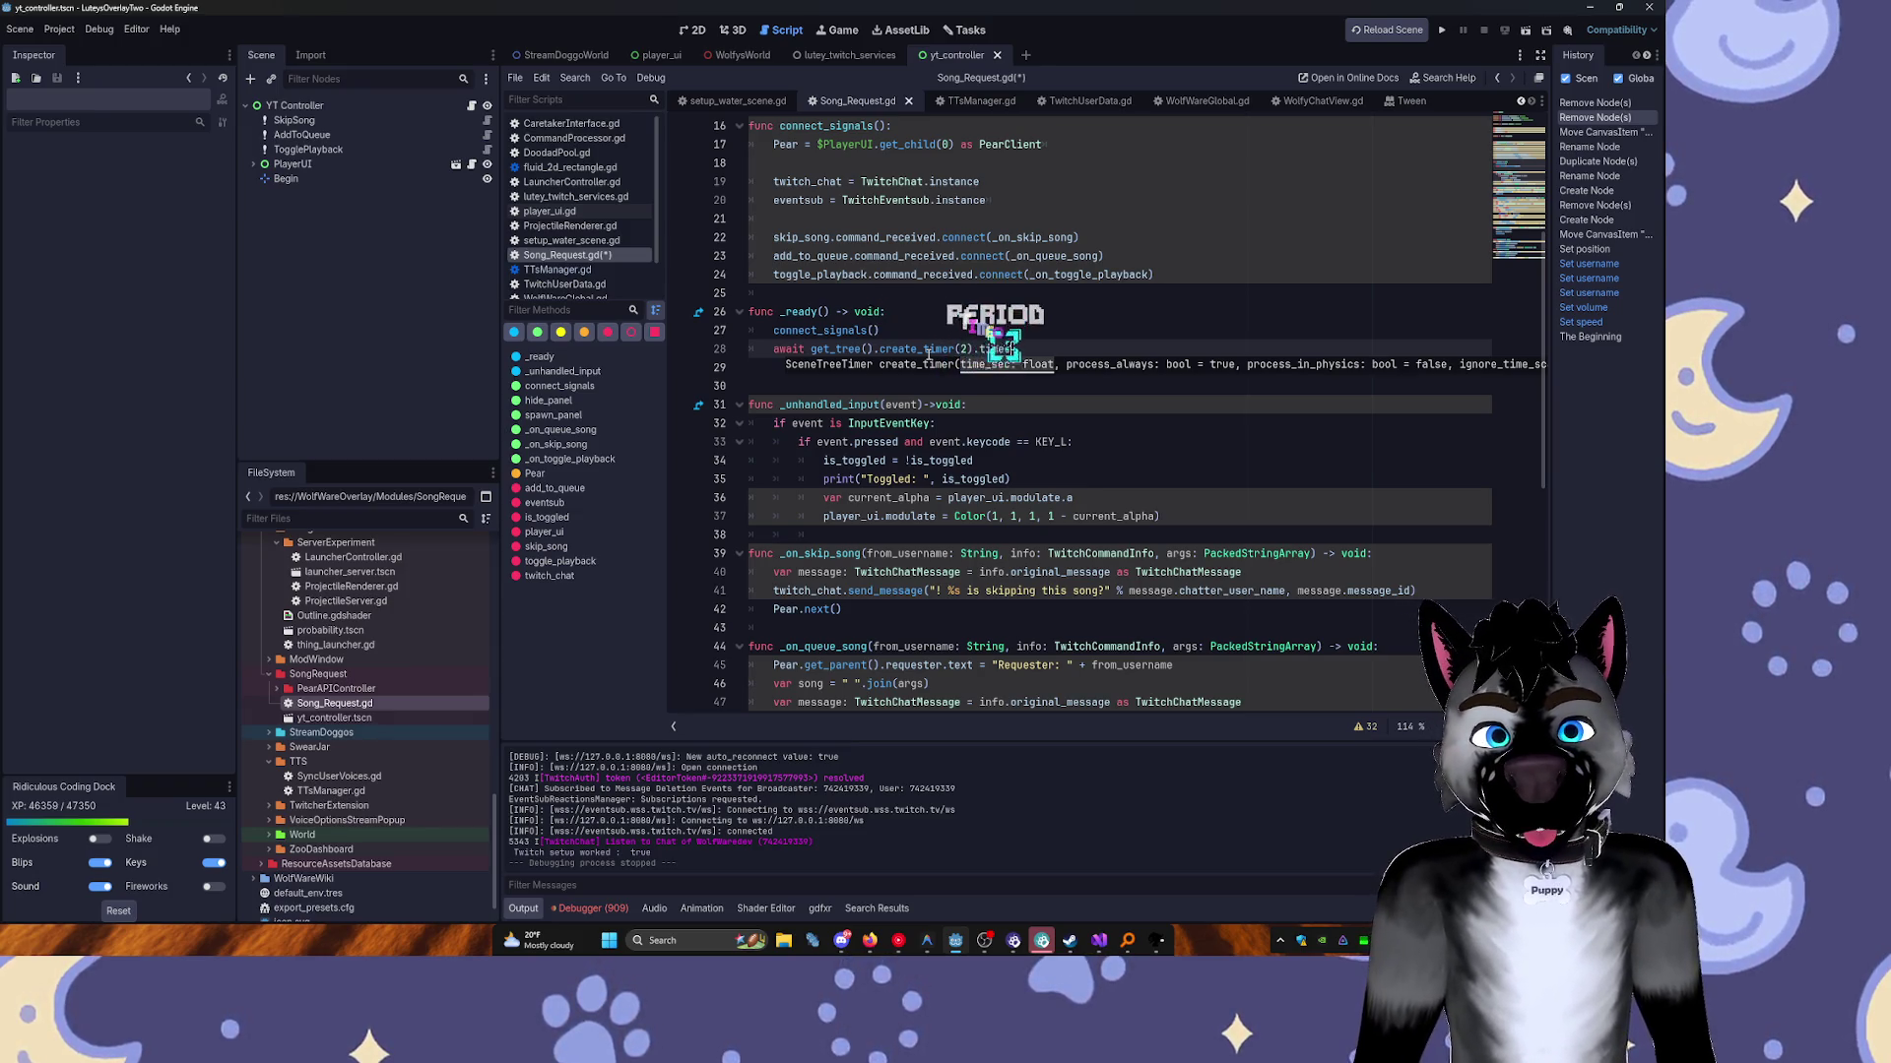
pyautogui.press('Tab')
# Paste a spawn_panel() call below the wait and run the project to test the delay.
pyautogui.press('Return')
pyautogui.hotkey('ctrl', 'v')
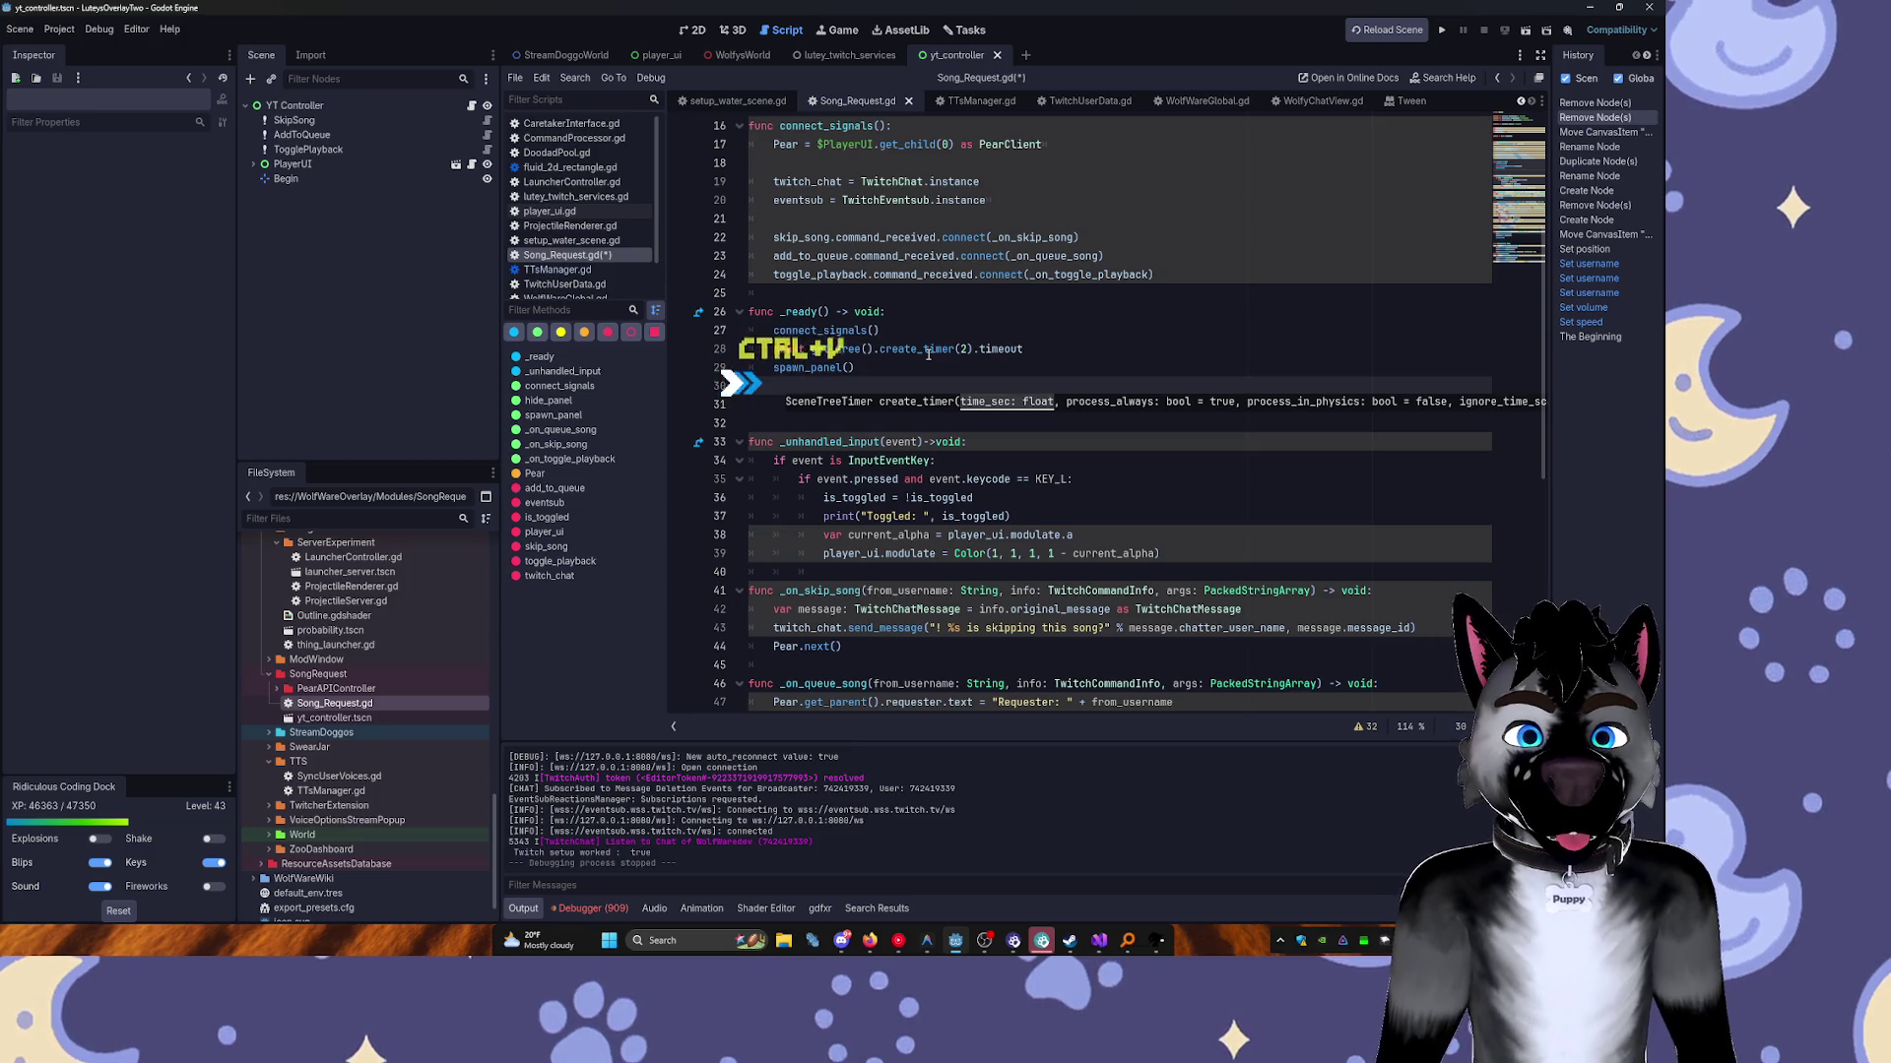
pyautogui.press('F5')
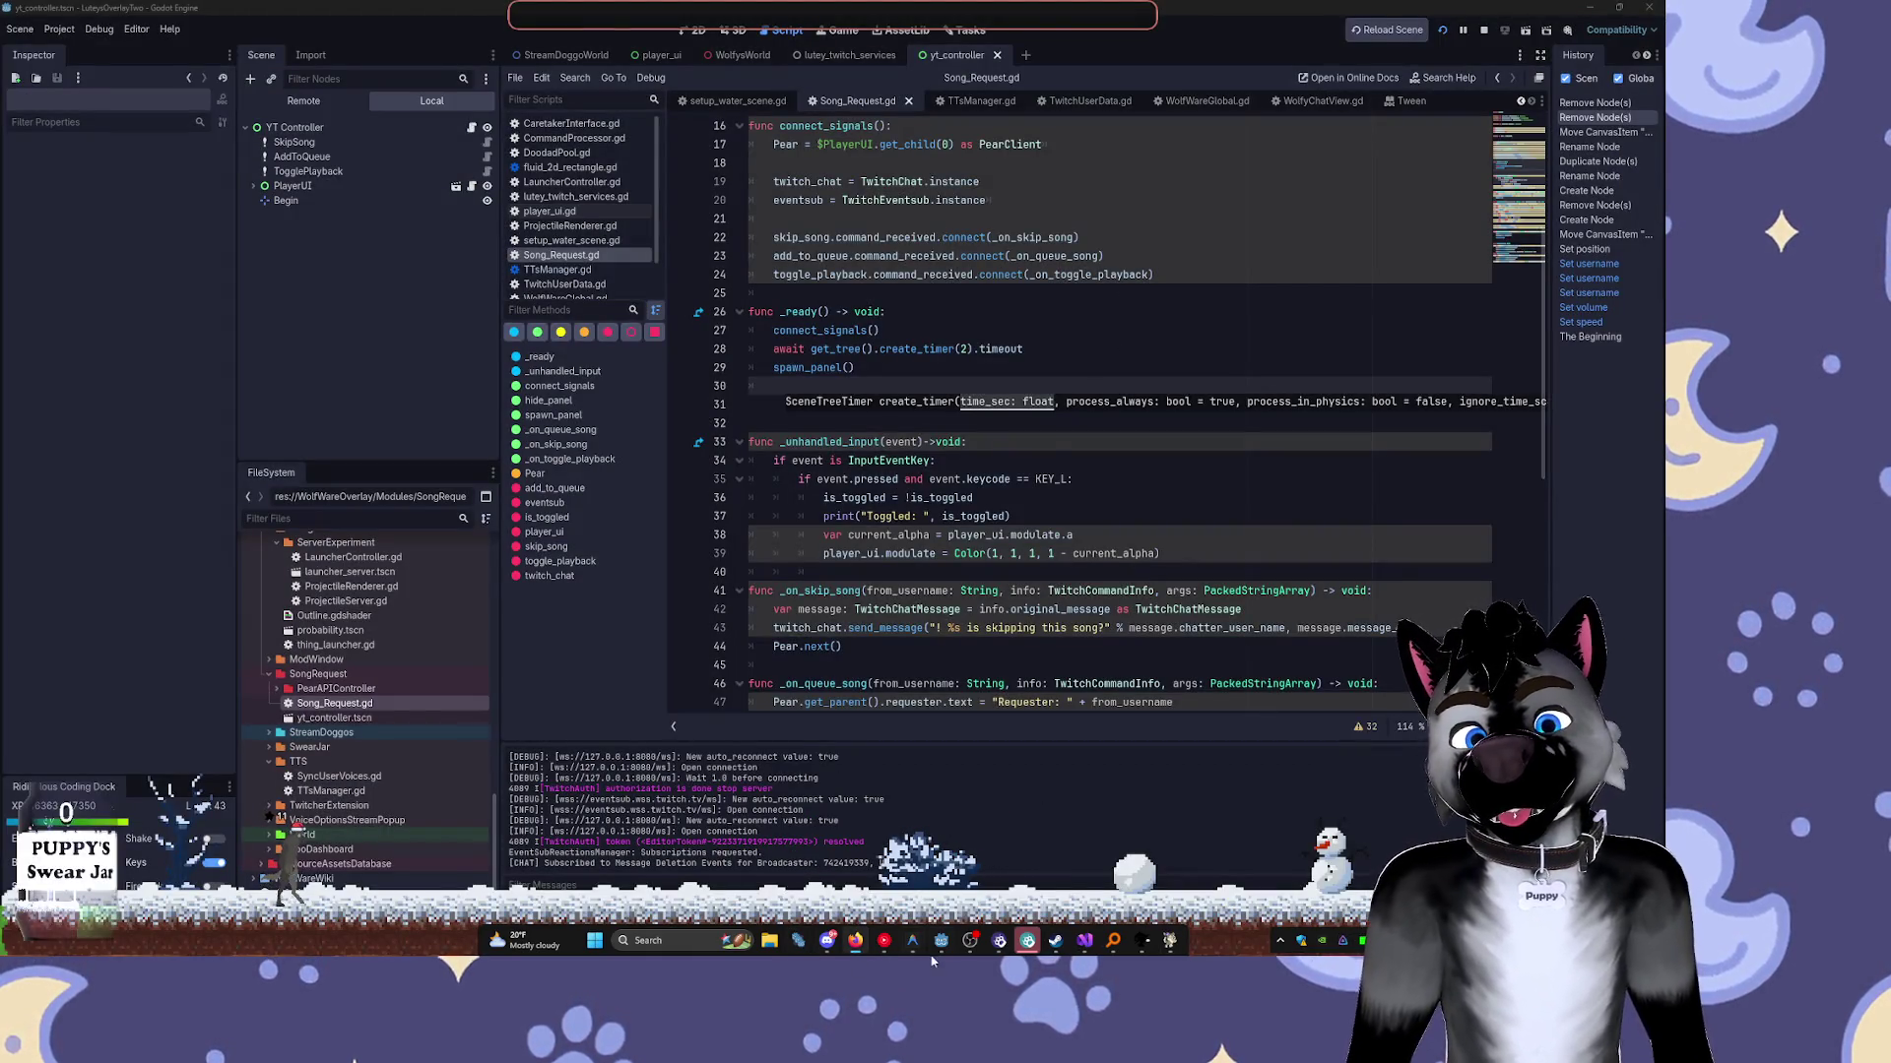
pyautogui.click(946, 951)
# Add a second two-second timer wait and a hide_panel() call after spawn_panel() in _ready.
pyautogui.click(1066, 343)
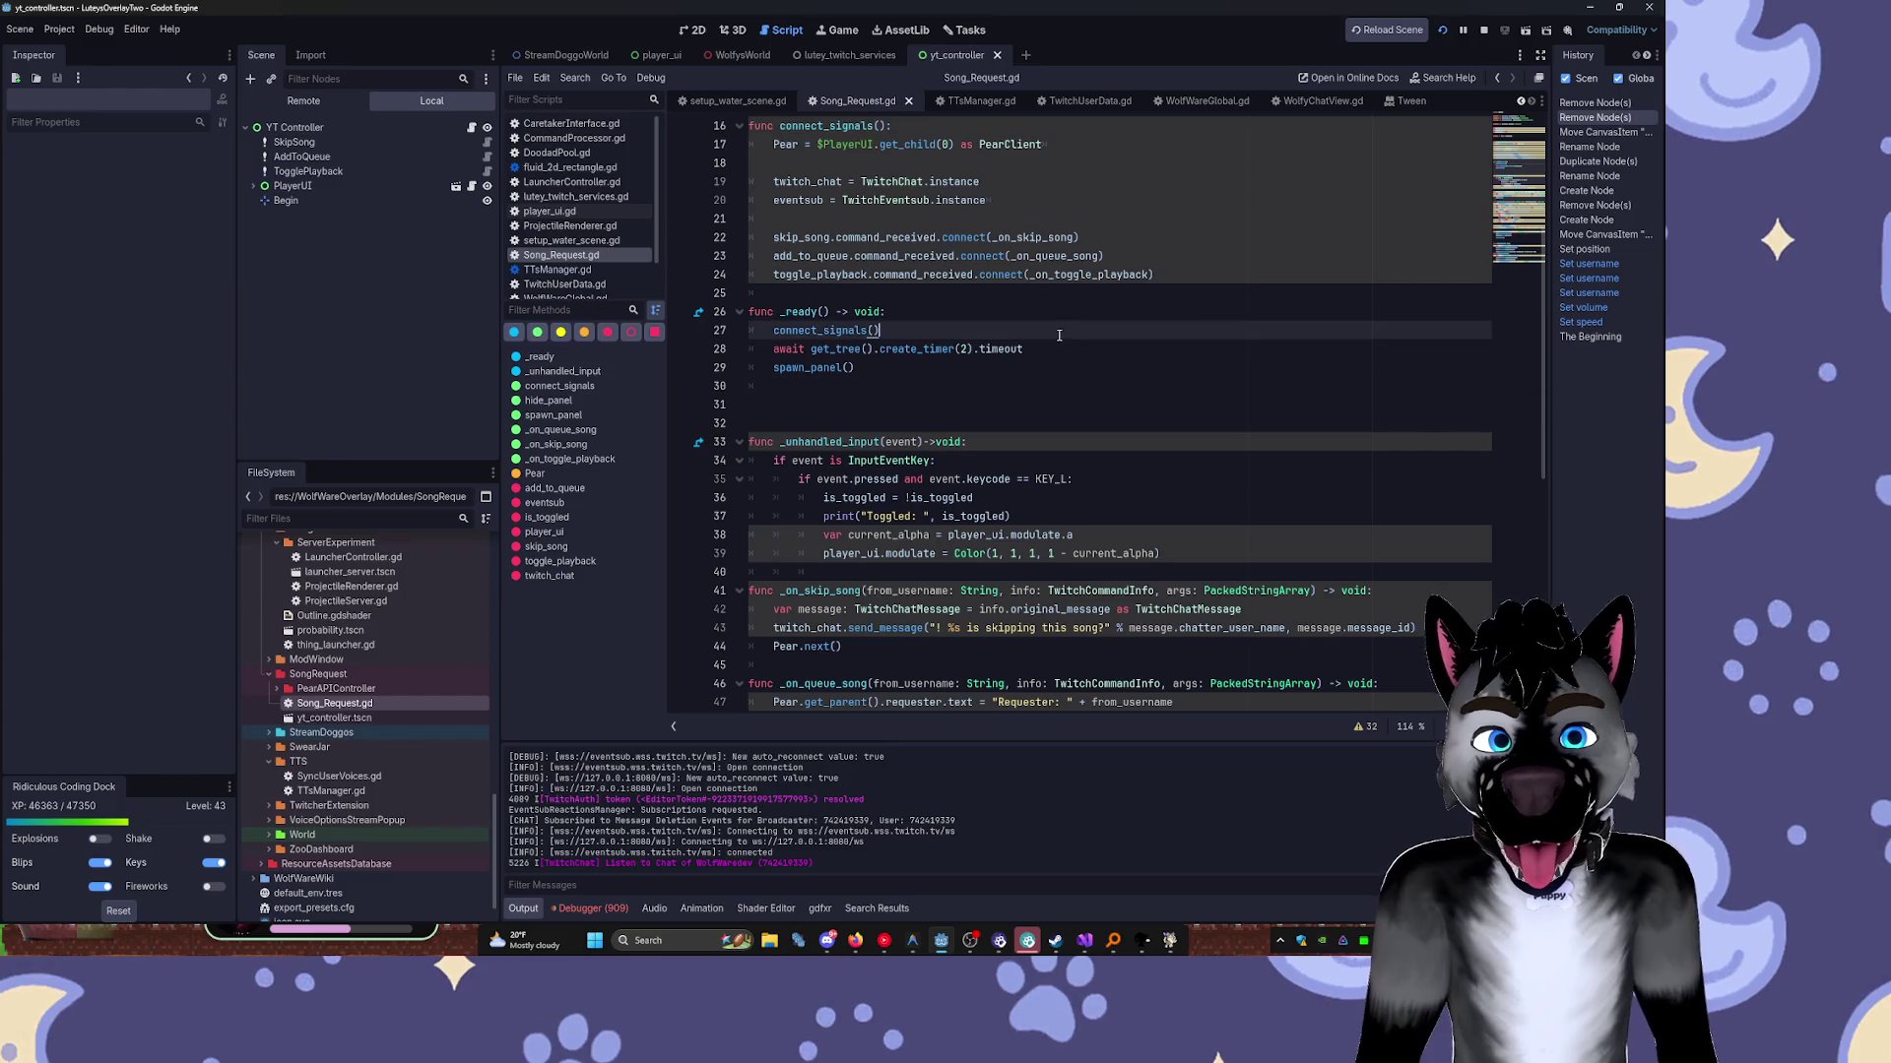
pyautogui.click(925, 387)
pyautogui.write('await get_tree().create_timer(2).timeout')
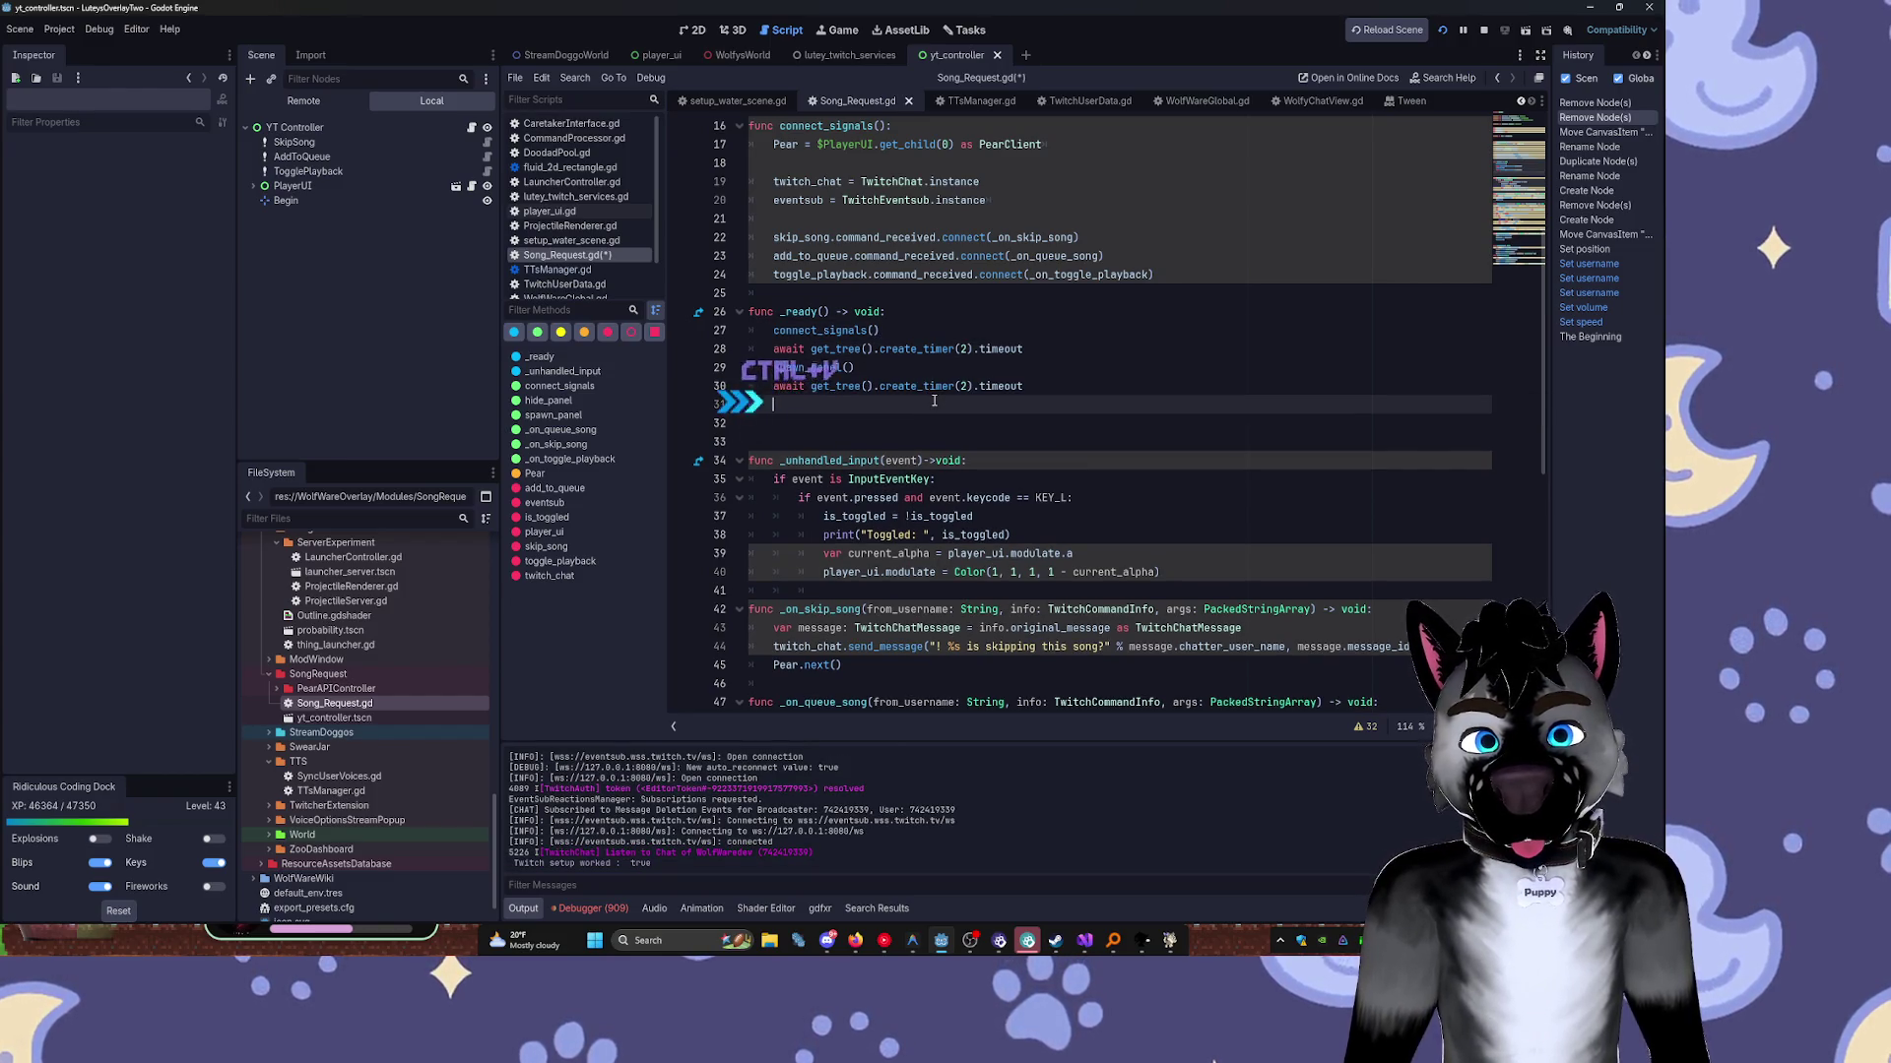
pyautogui.write('sh')
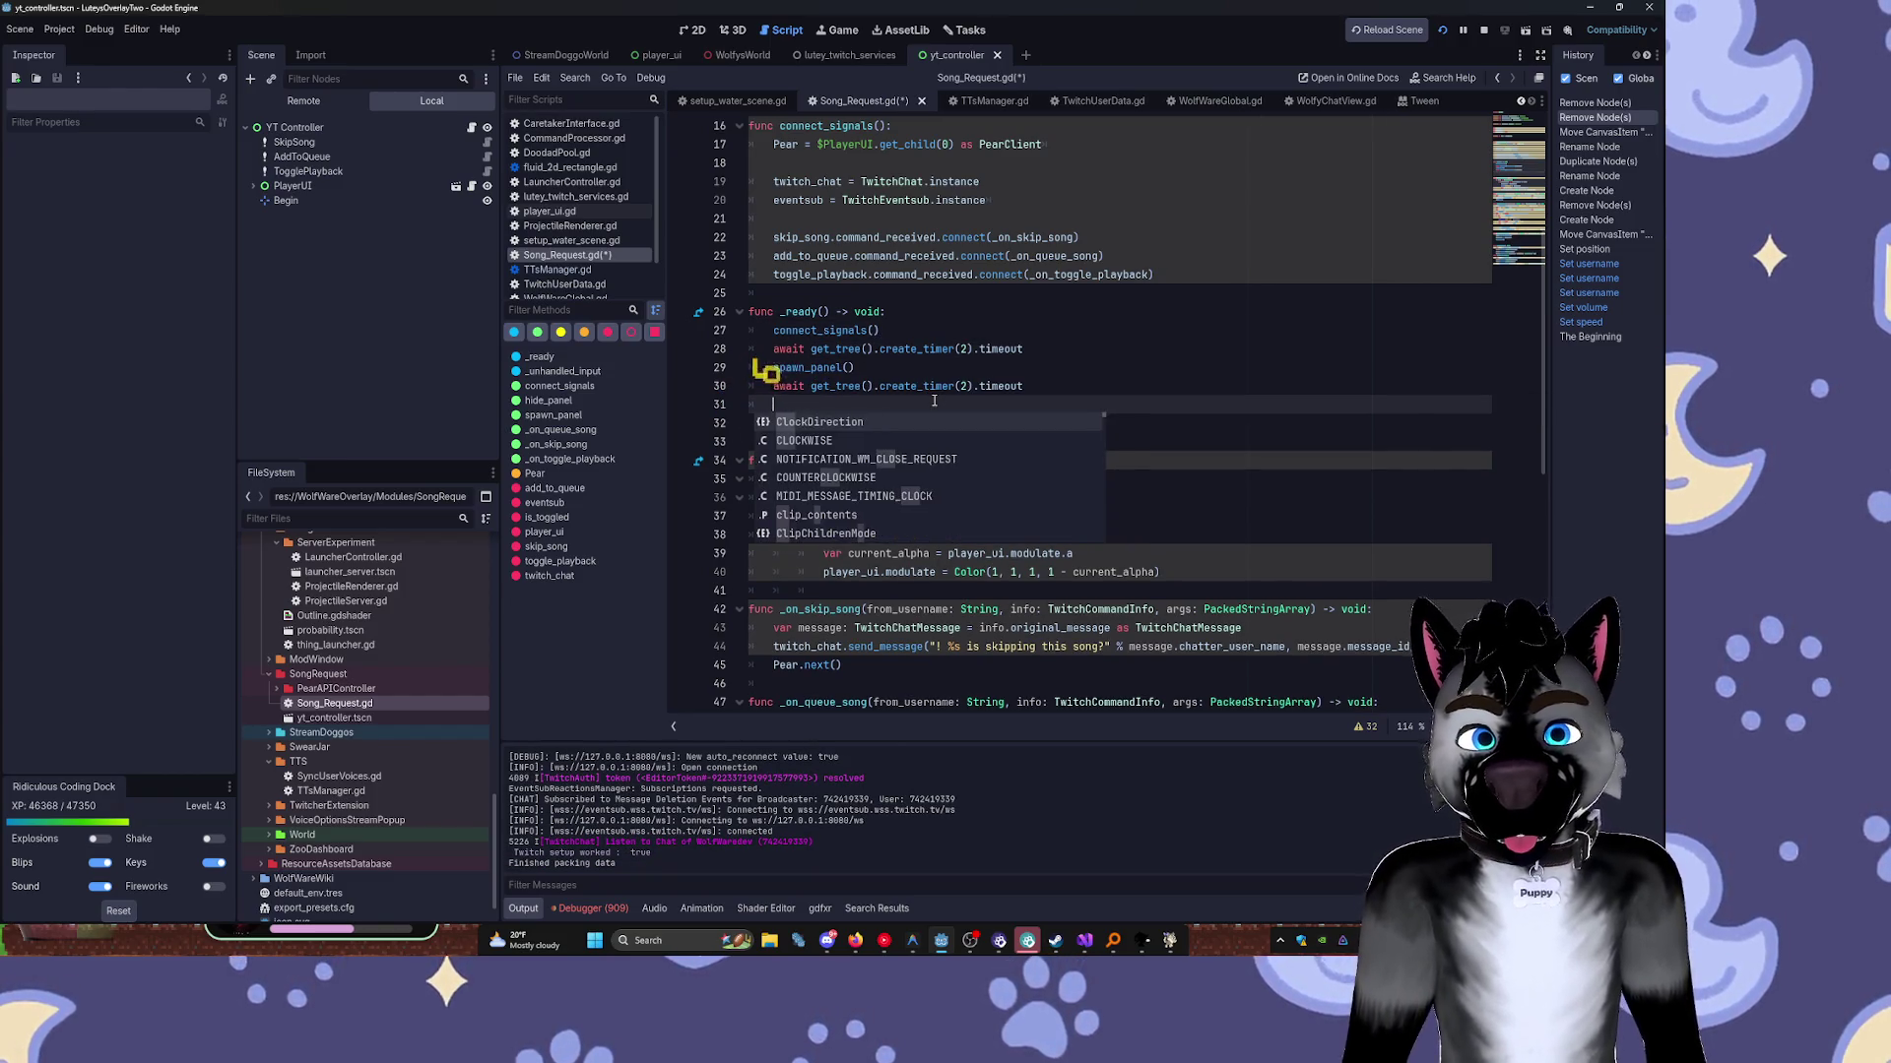
pyautogui.press('Tab')
# Save Song_Request.gd and relaunch the project with F5.
pyautogui.hotkey('ctrl', 's')
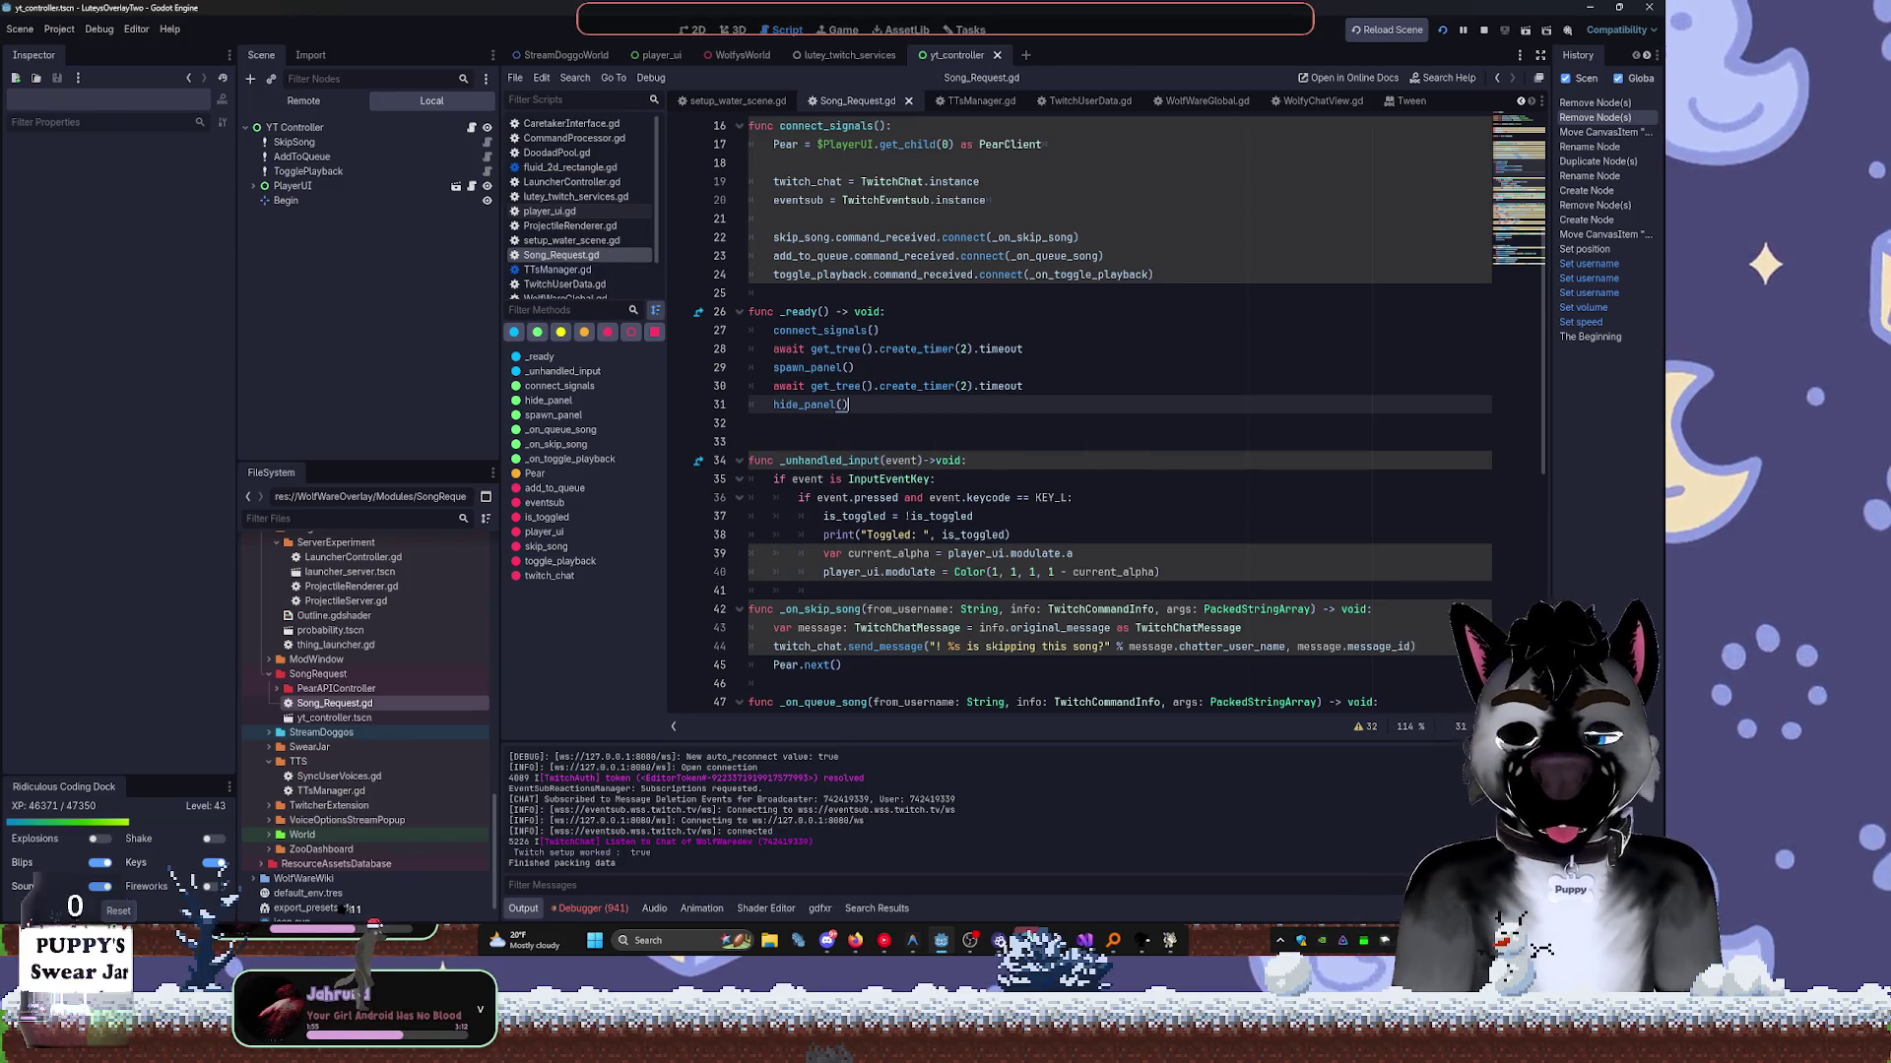
pyautogui.click(1153, 241)
pyautogui.press('F5')
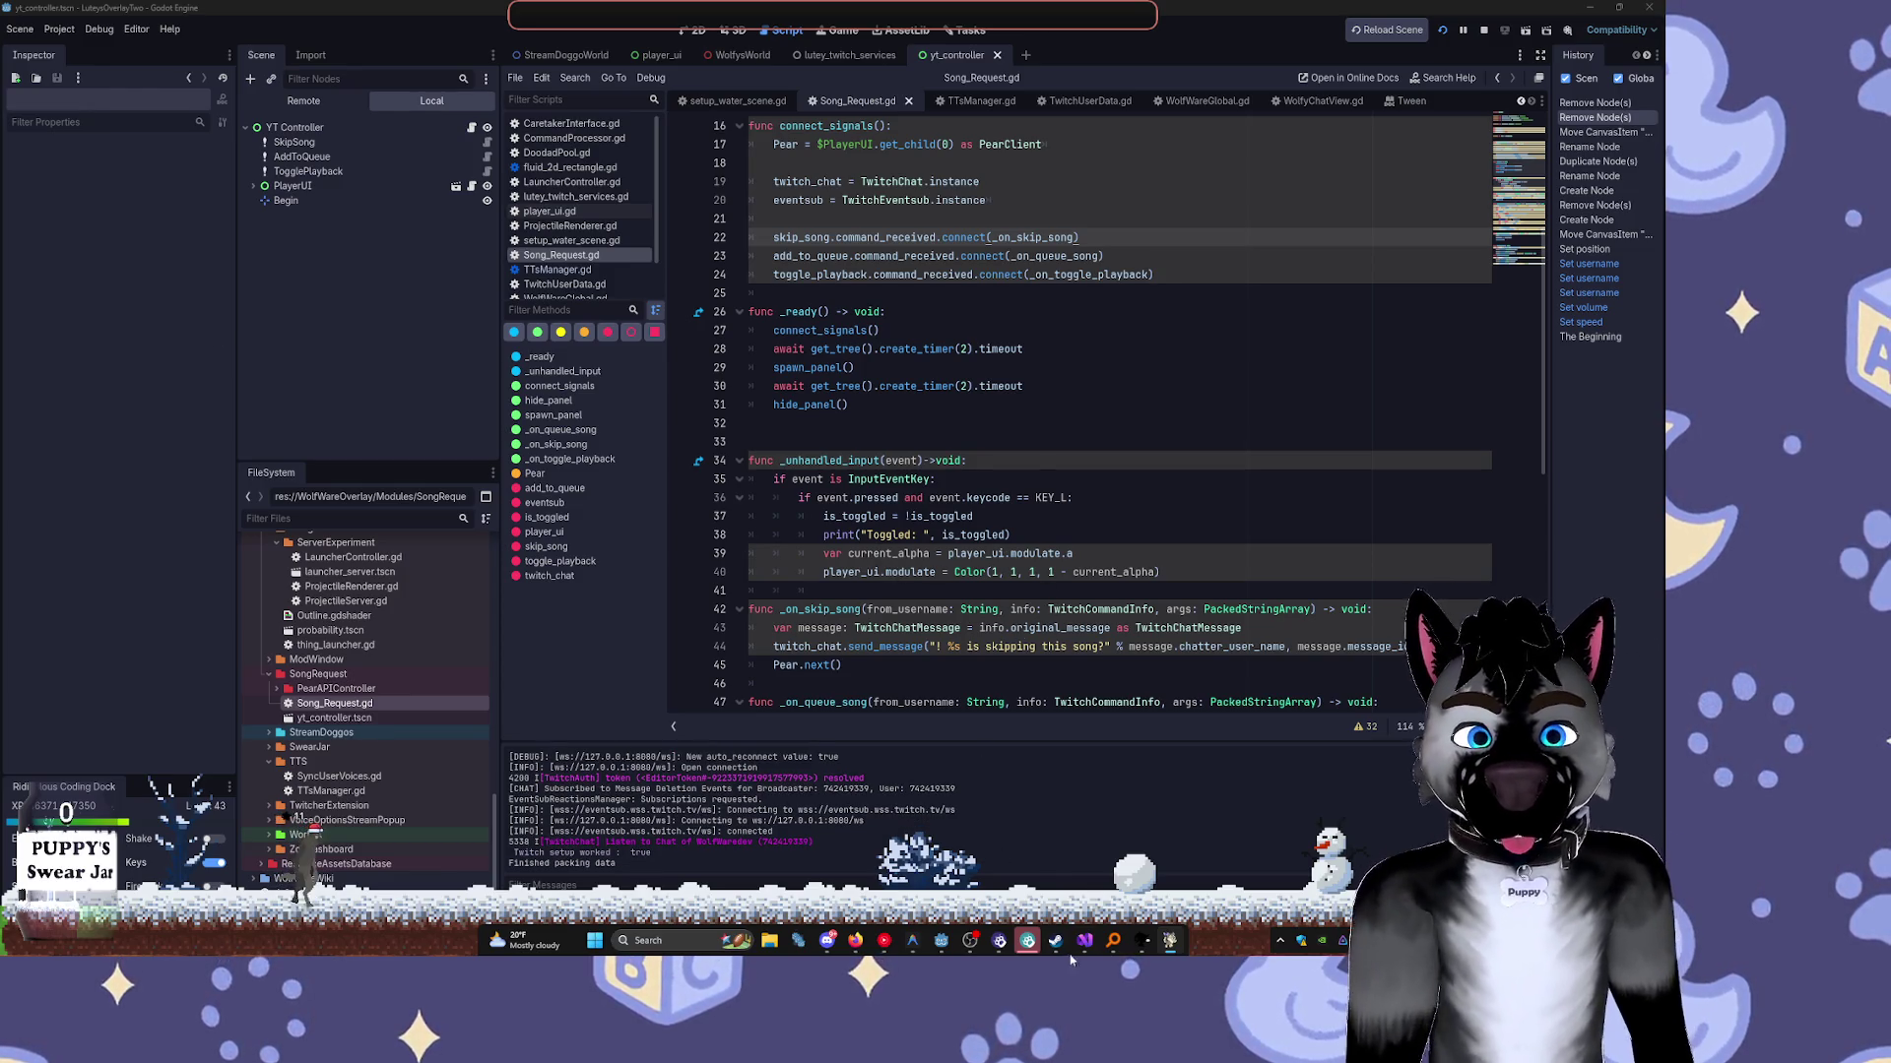
pyautogui.moveTo(913, 951)
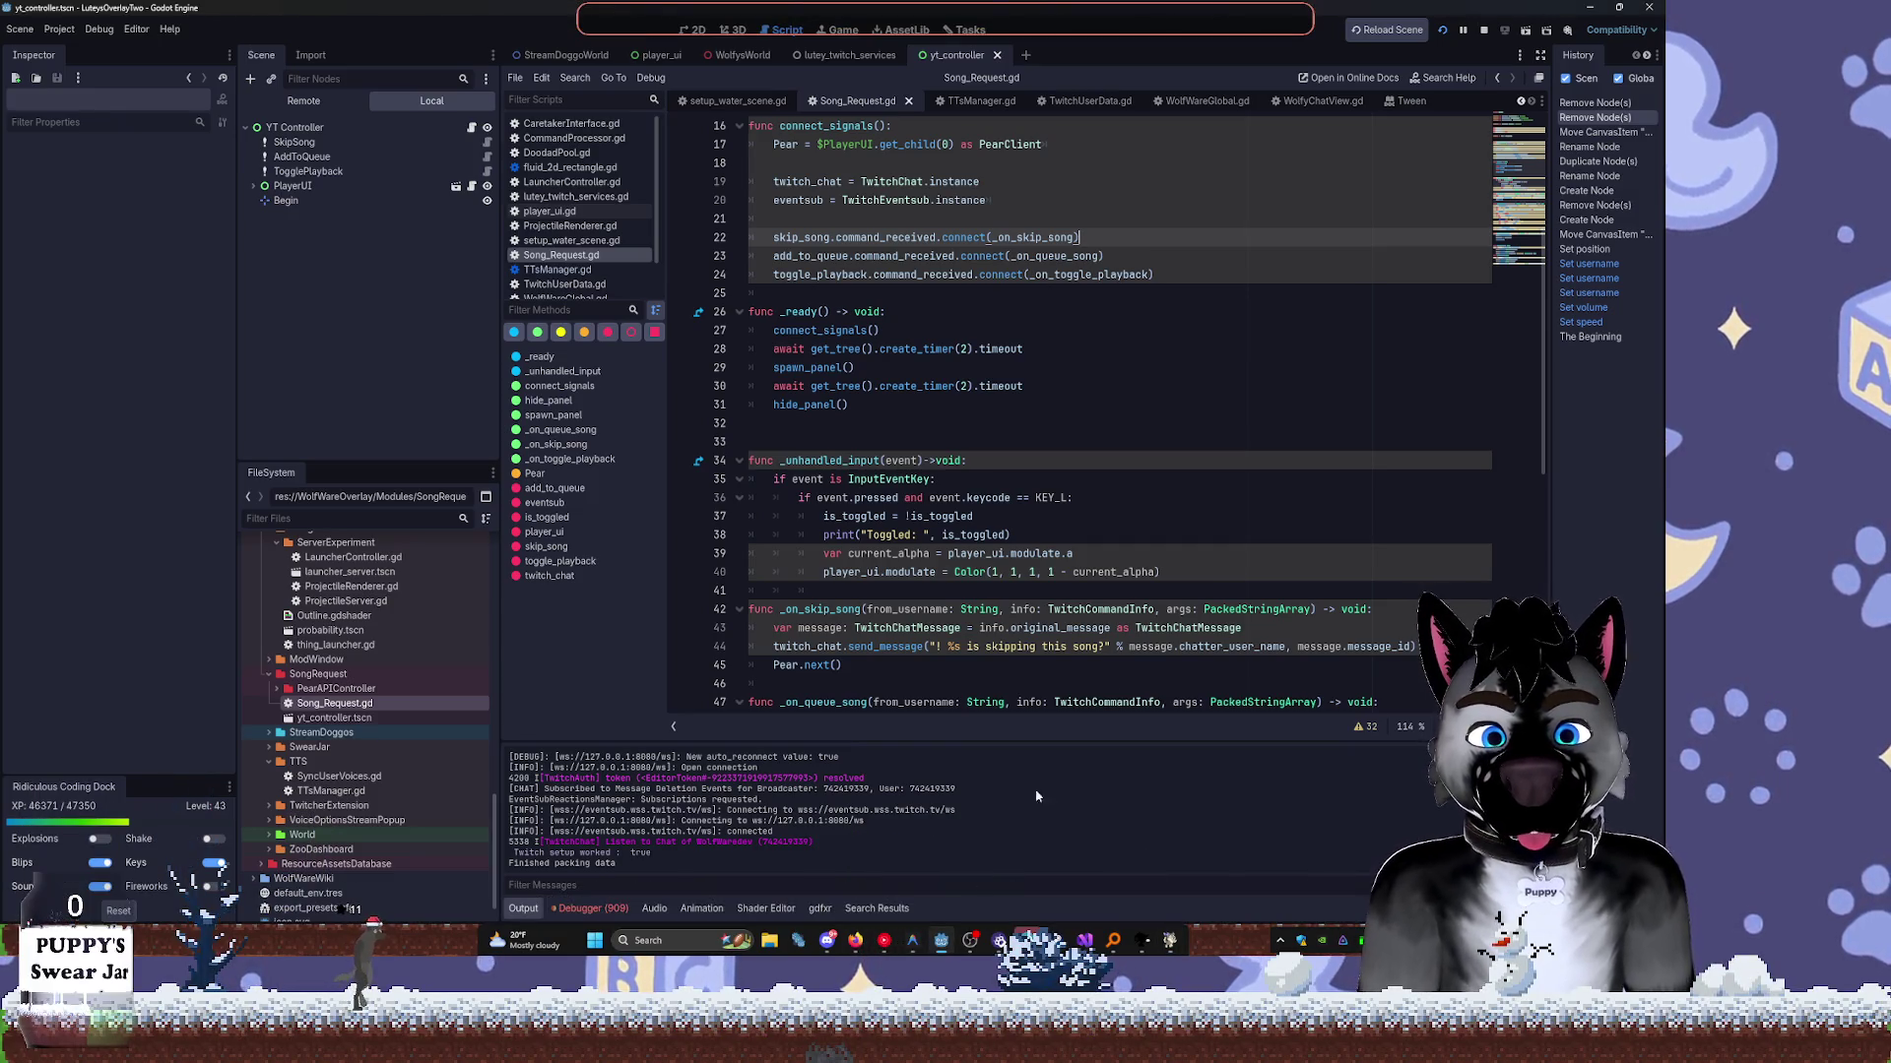
pyautogui.scroll(-4, 1199, 584)
pyautogui.scroll(-6, 1204, 486)
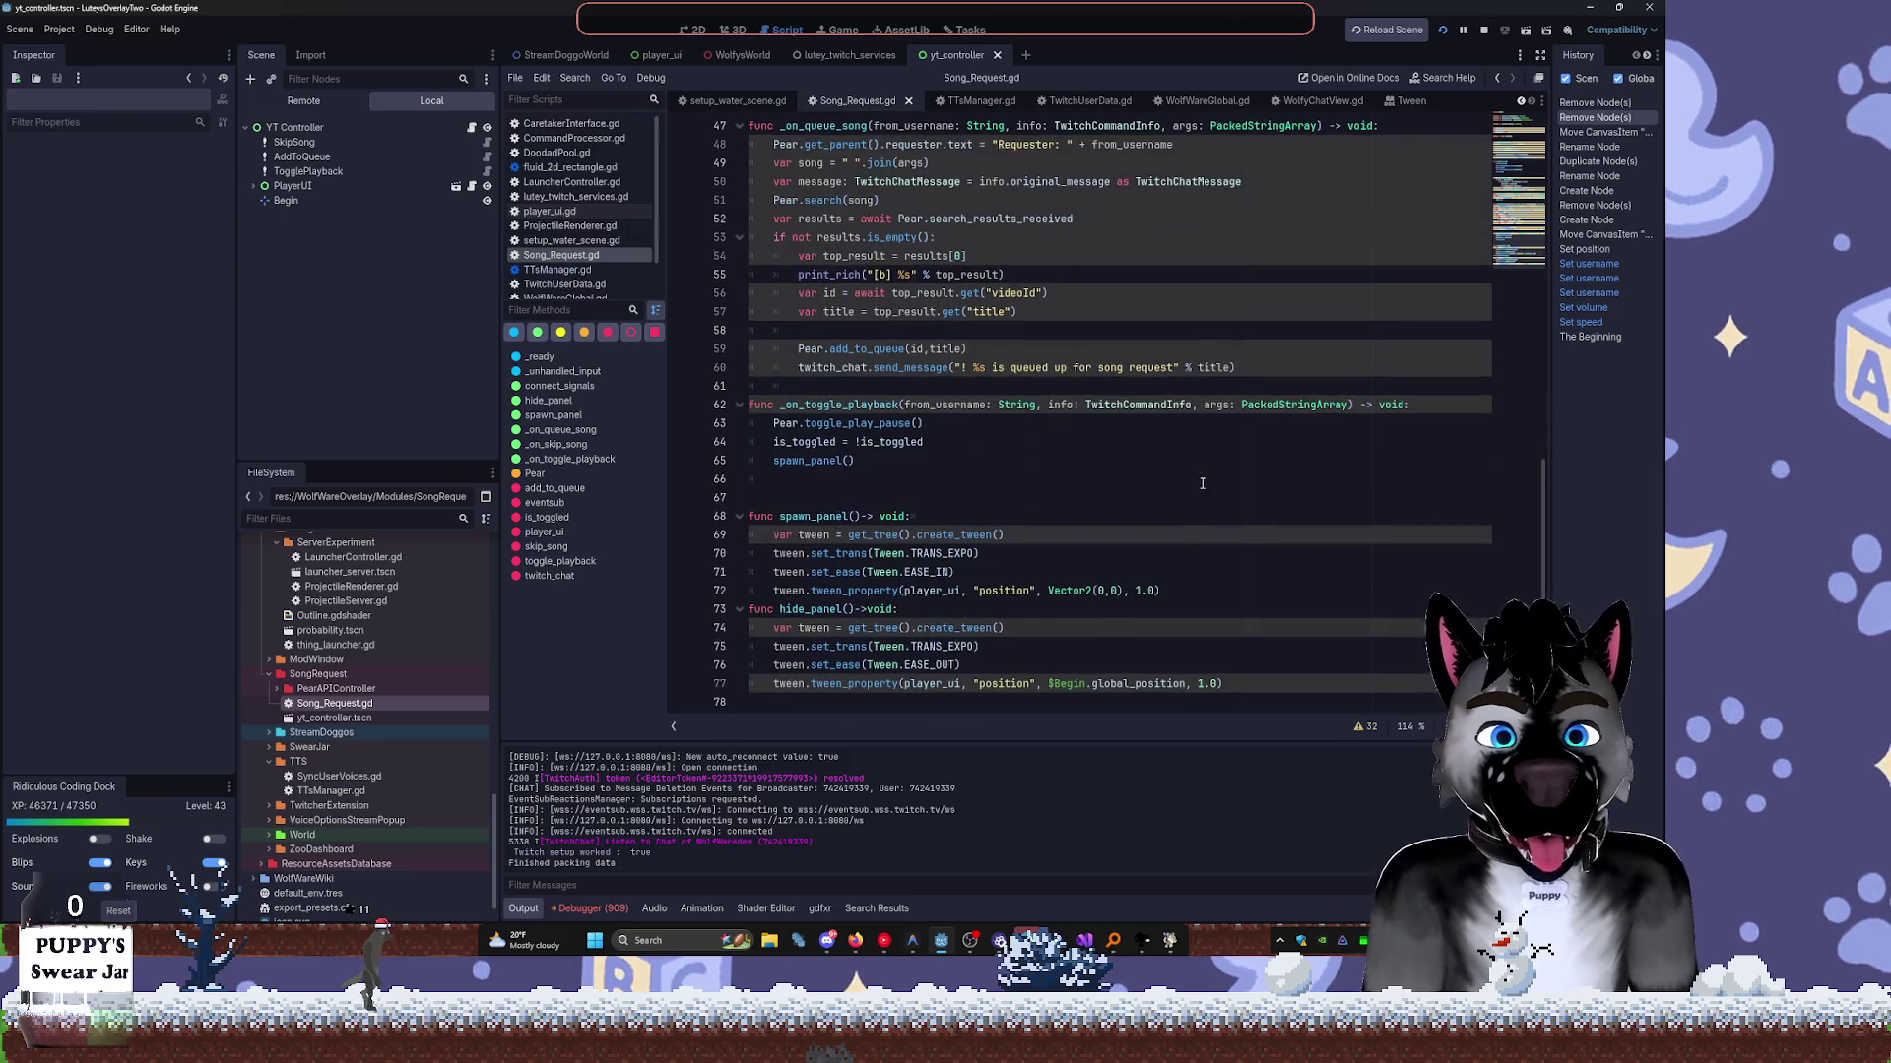
# Switch line 77's tween target to $Begin.position, test-run past the debugger error, then stop and relaunch.
pyautogui.click(1117, 684)
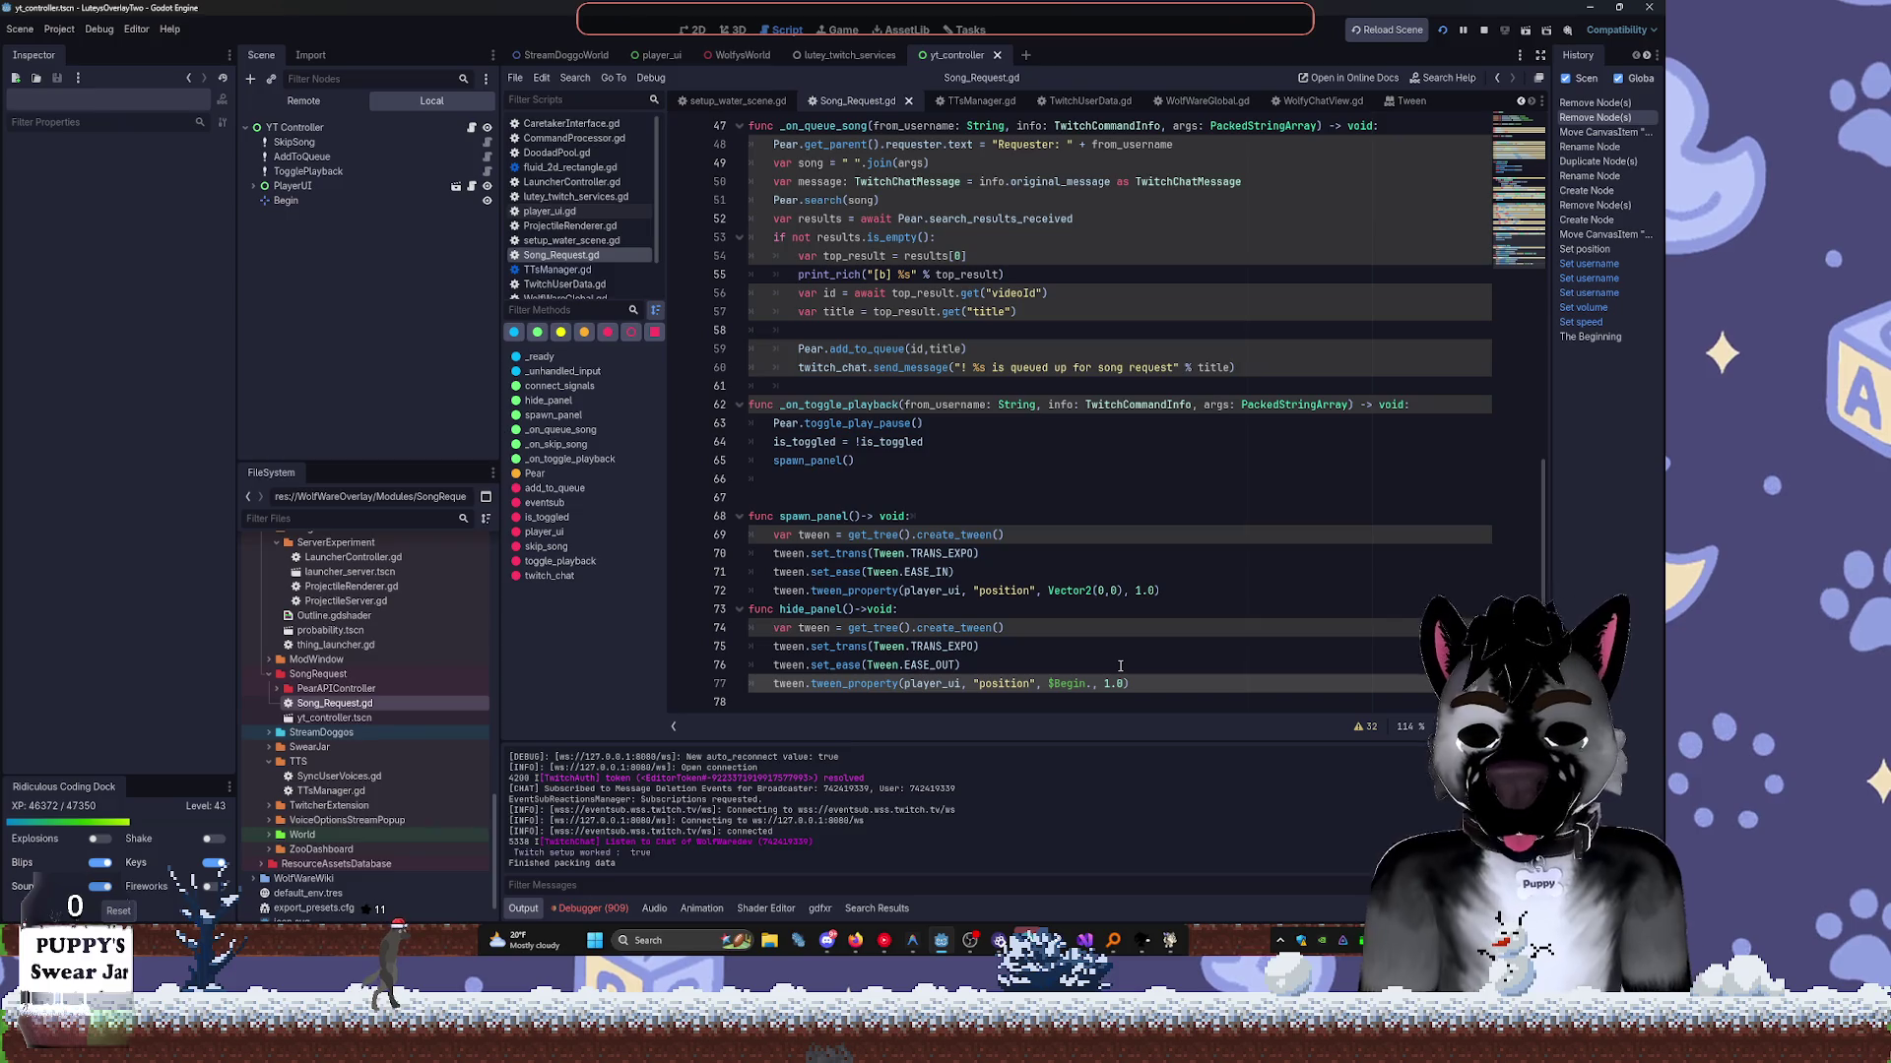
pyautogui.write('postion')
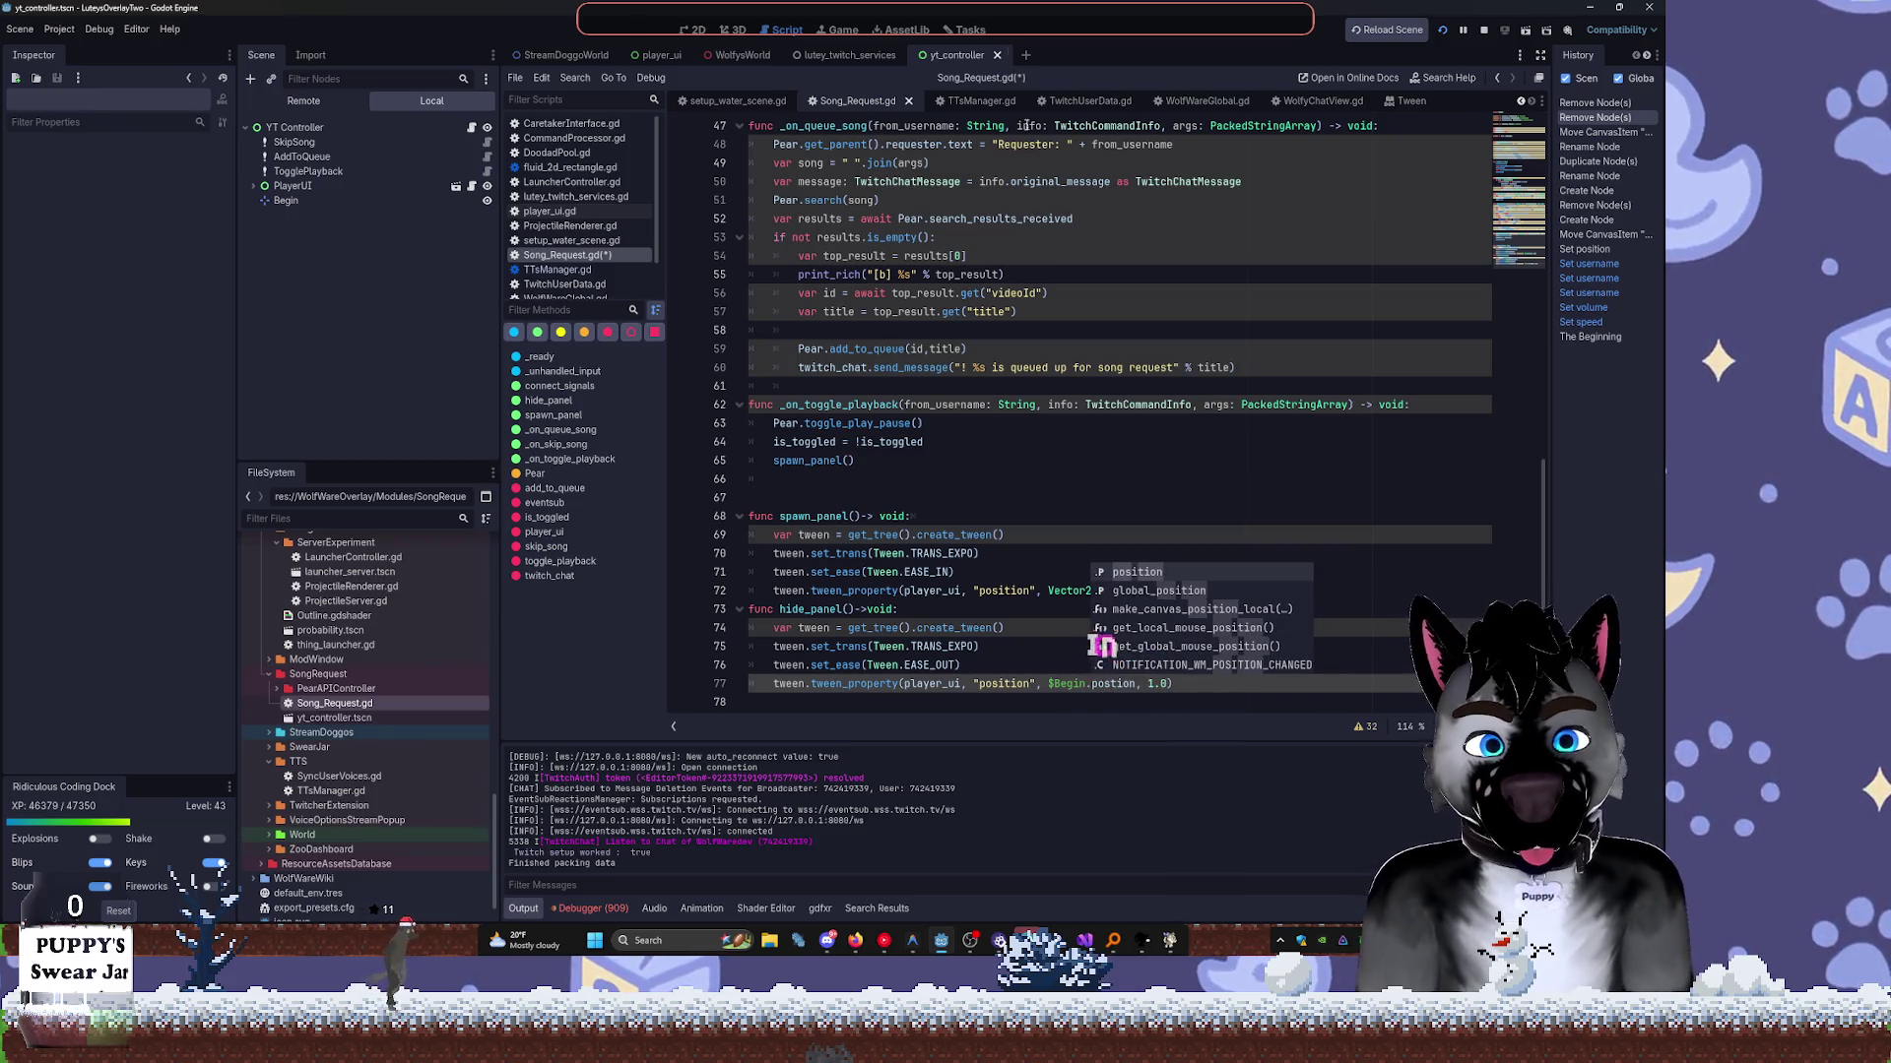
pyautogui.click(1442, 31)
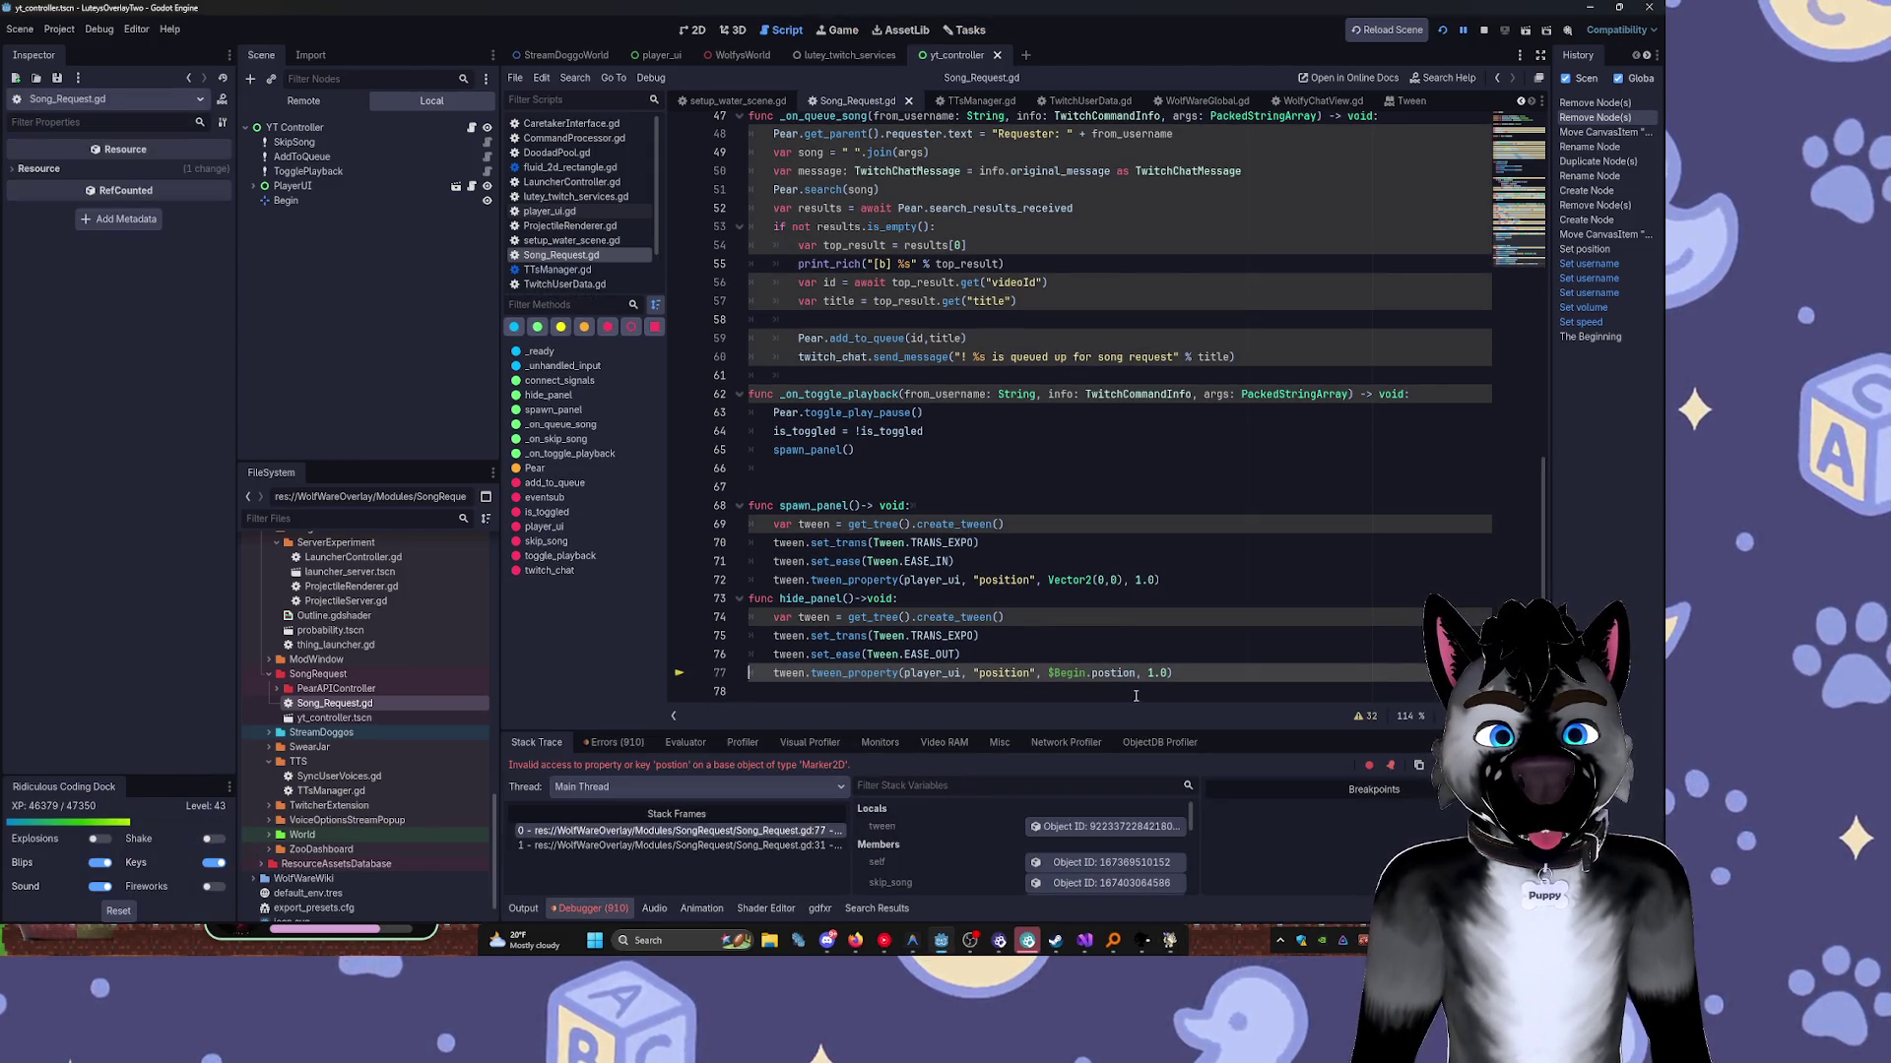
pyautogui.write('position')
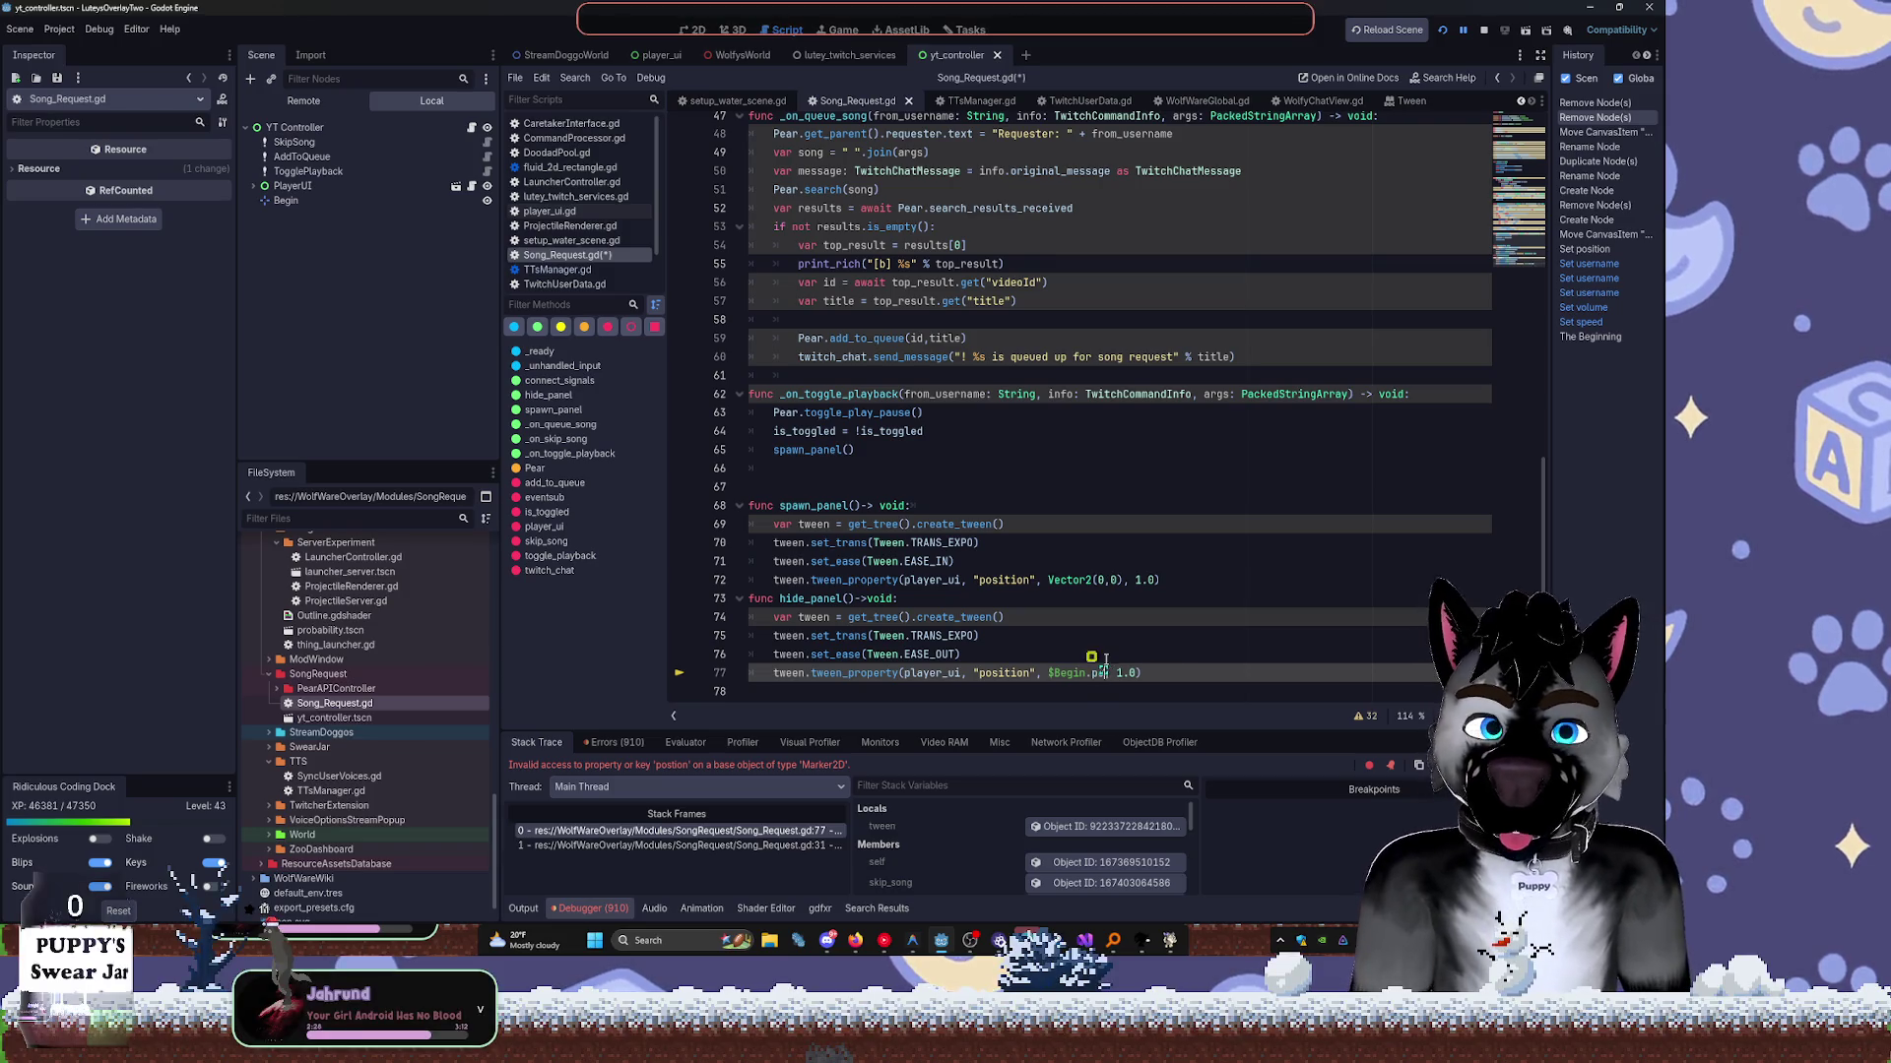
pyautogui.press('F12')
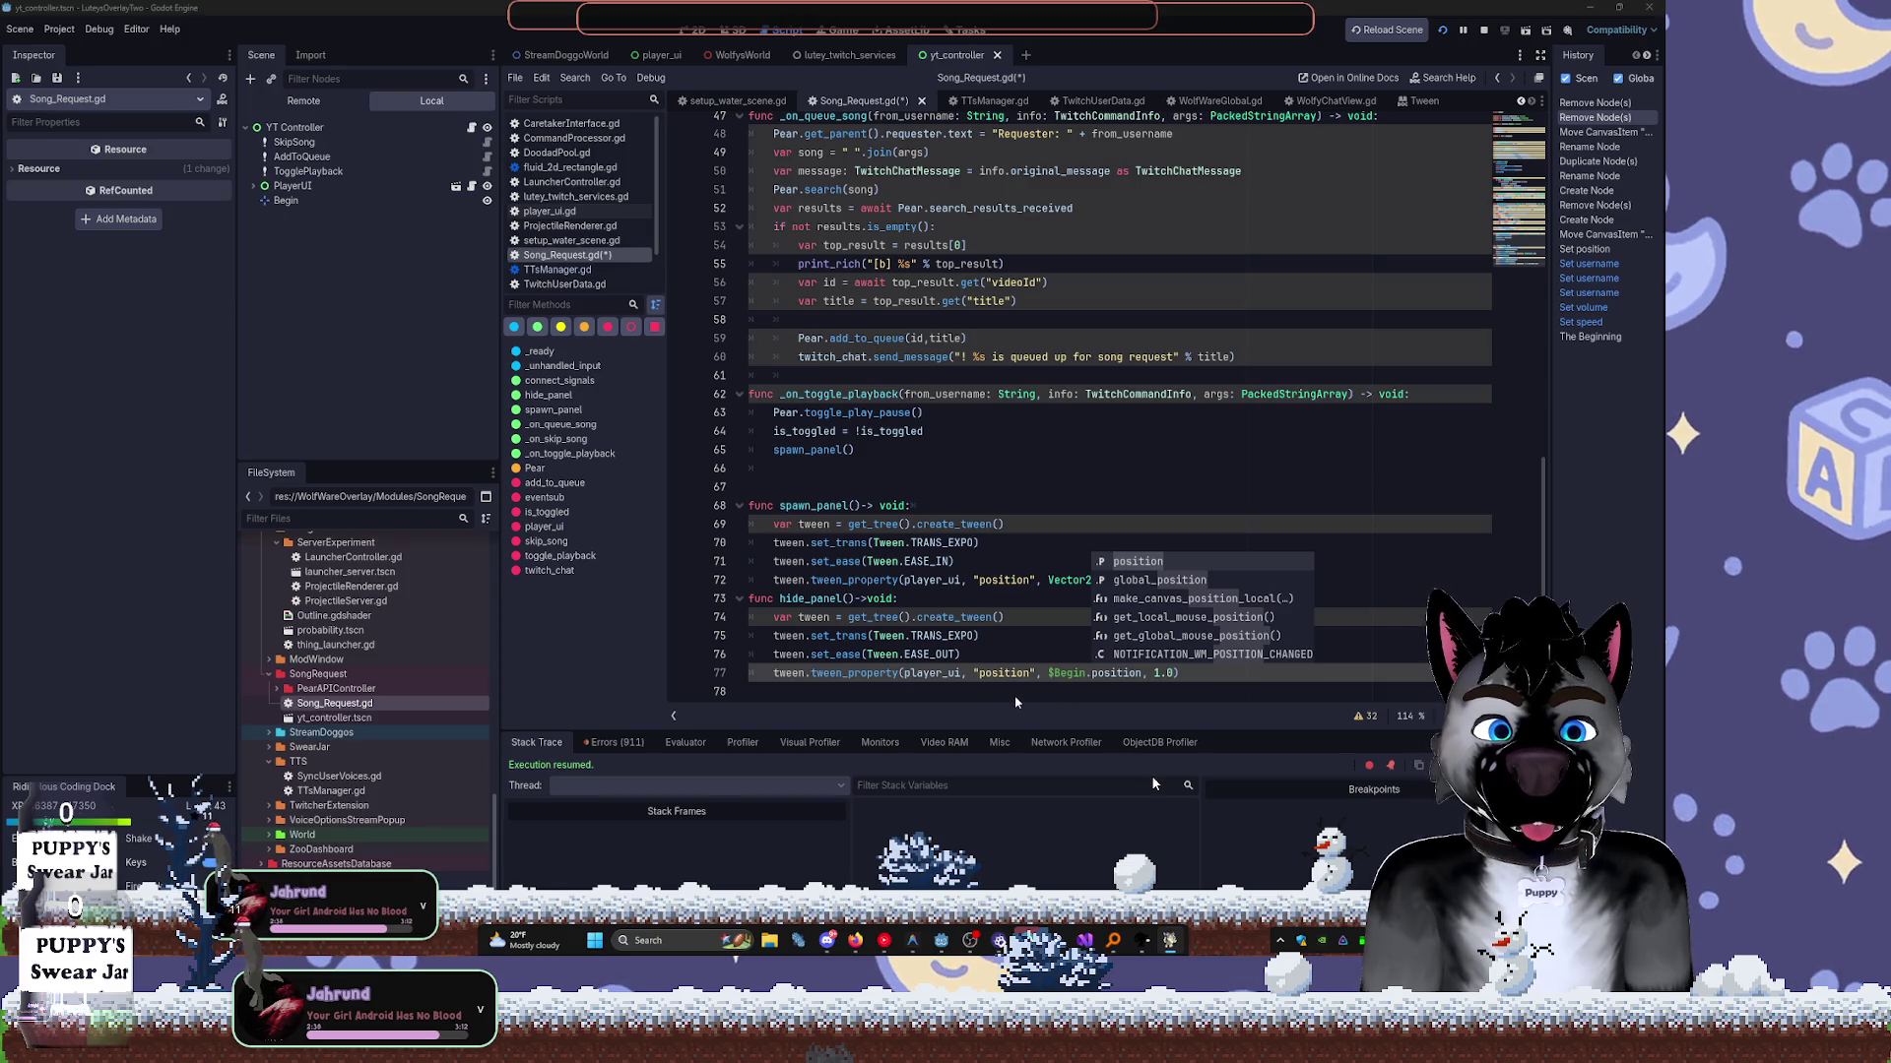
pyautogui.press('F8')
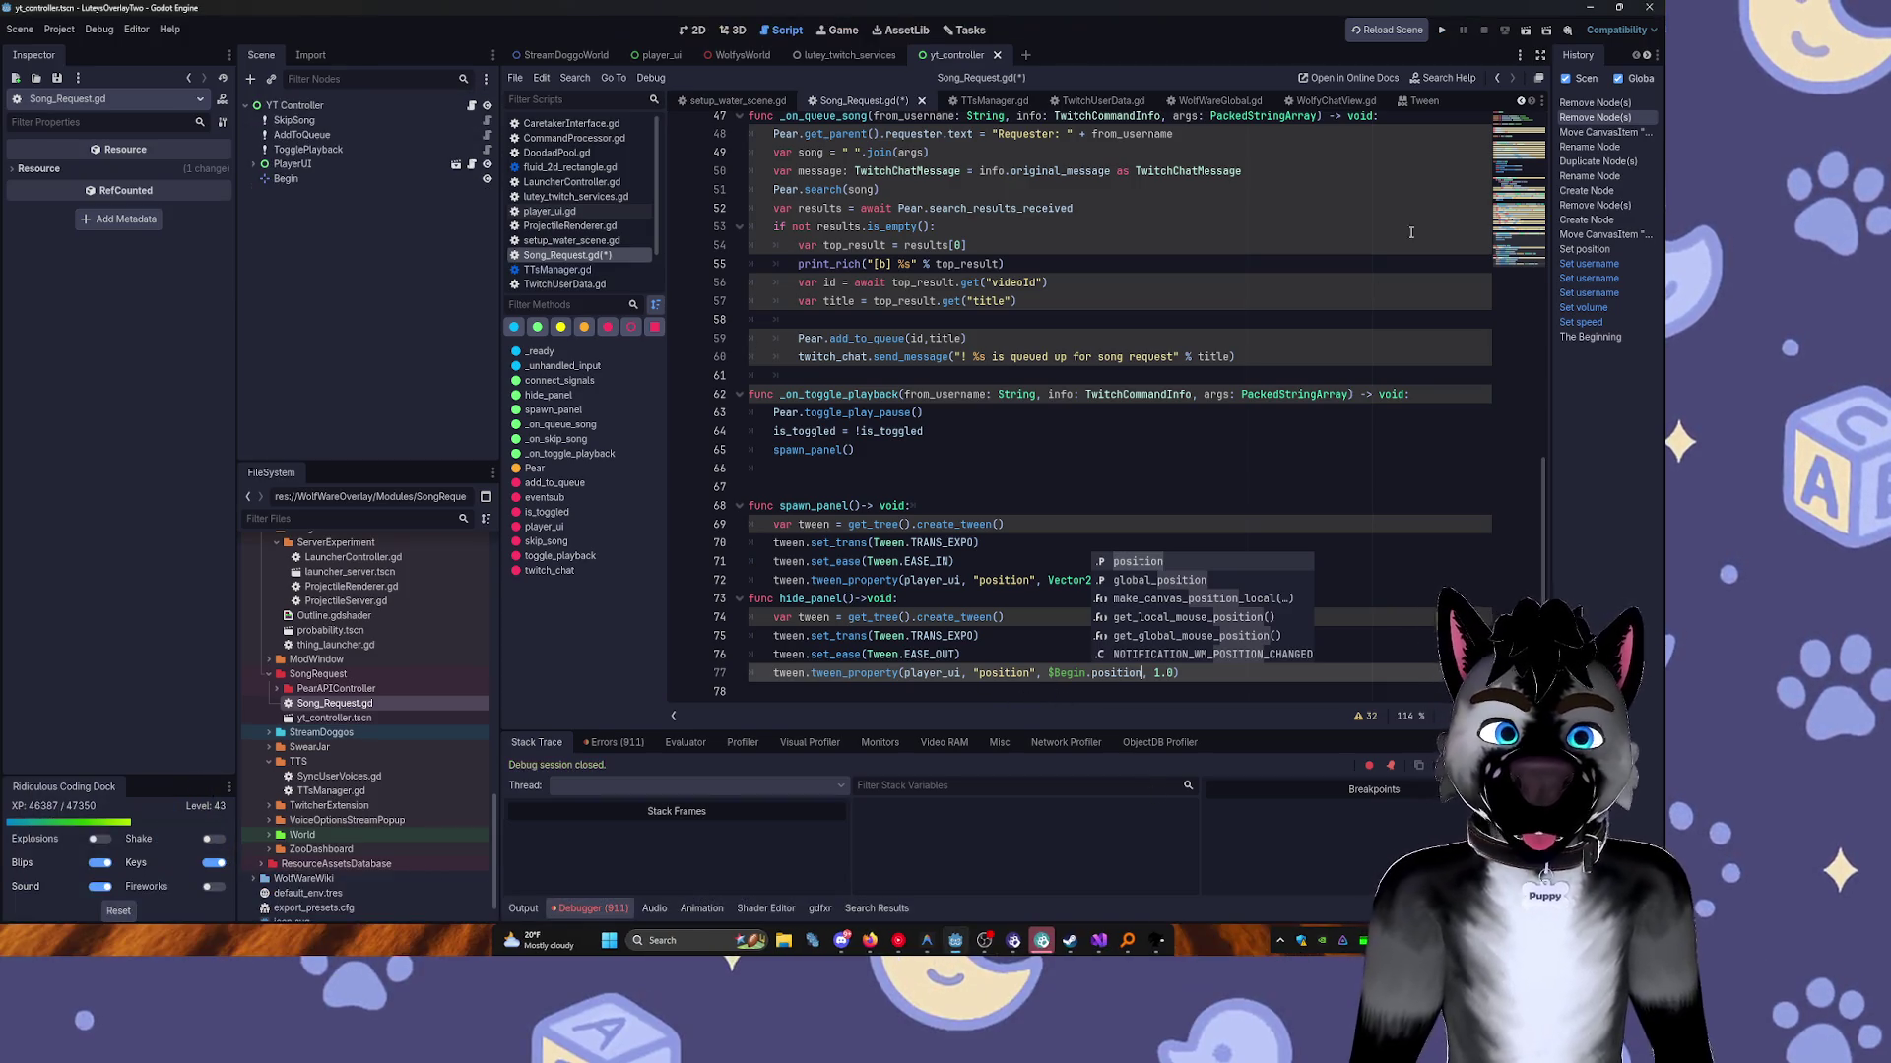
pyautogui.click(1445, 30)
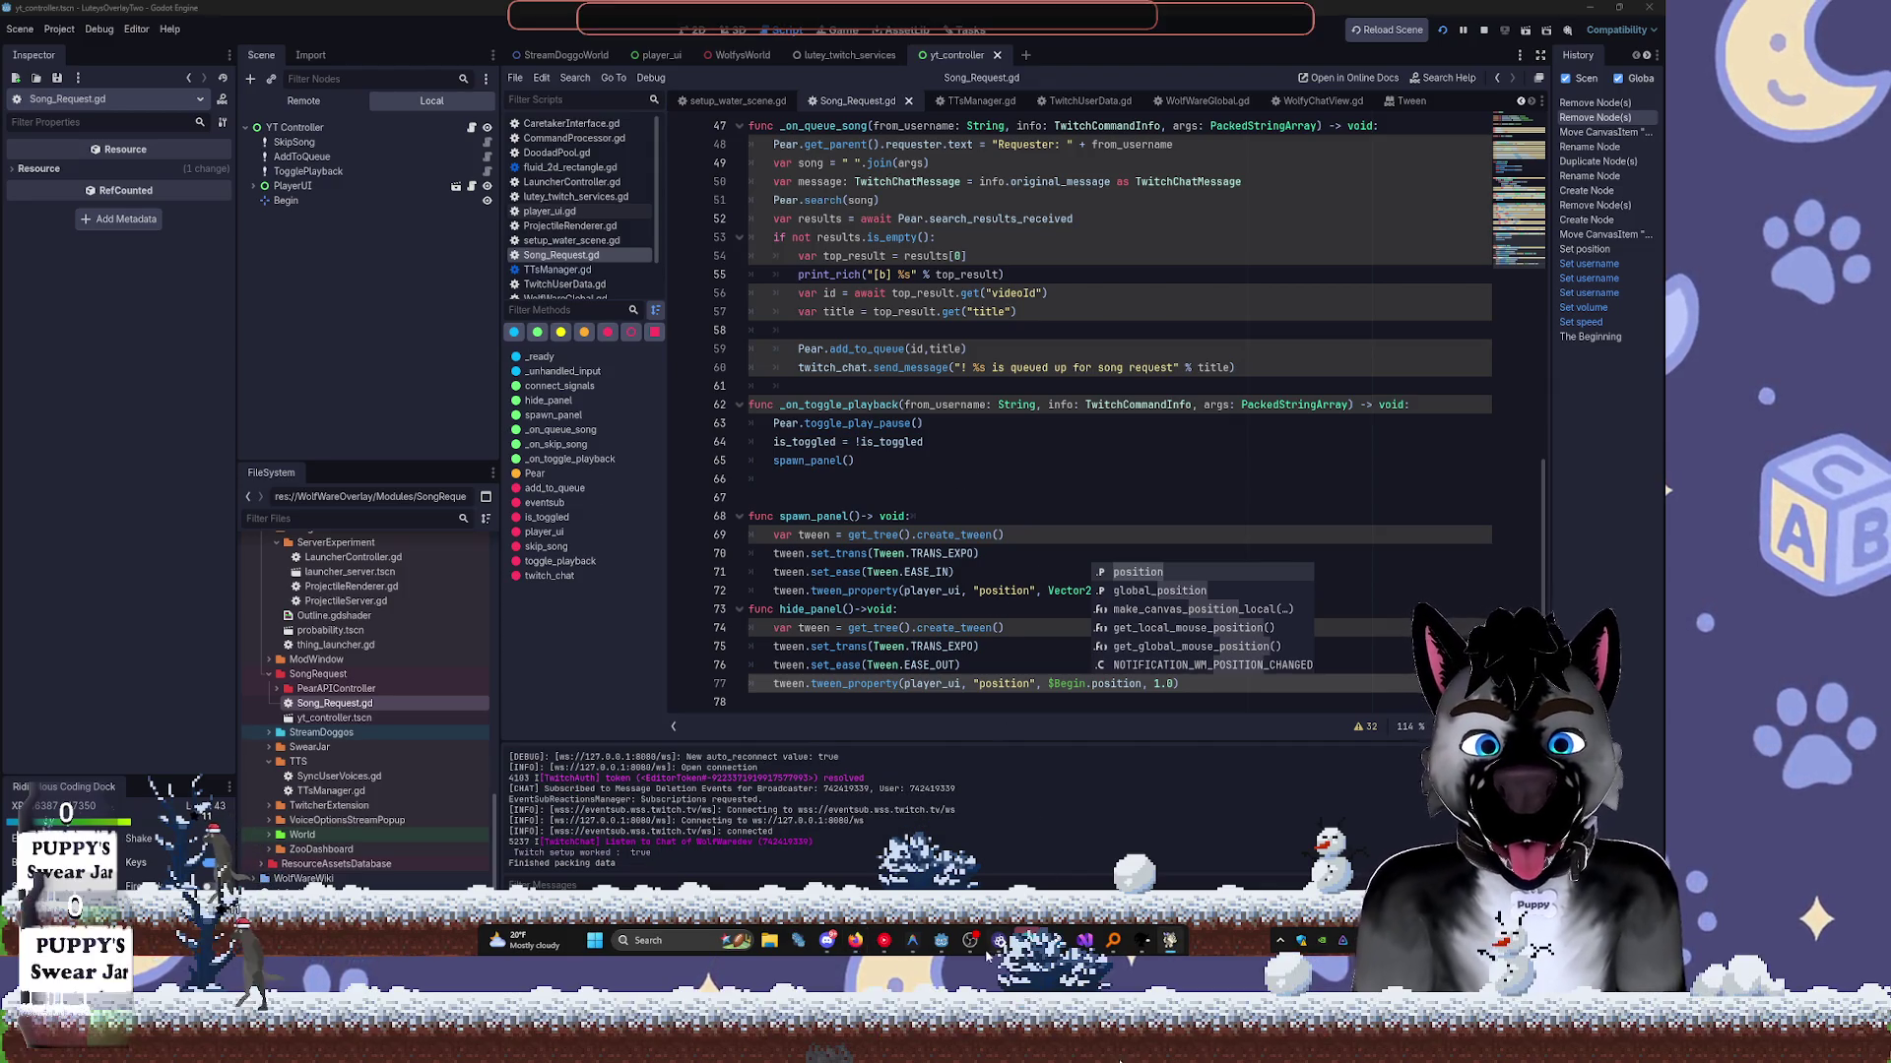
# Review the TRANS_EXPO transition and EASE_OUT easing used in hide_panel's tween.
pyautogui.doubleClick(941, 648)
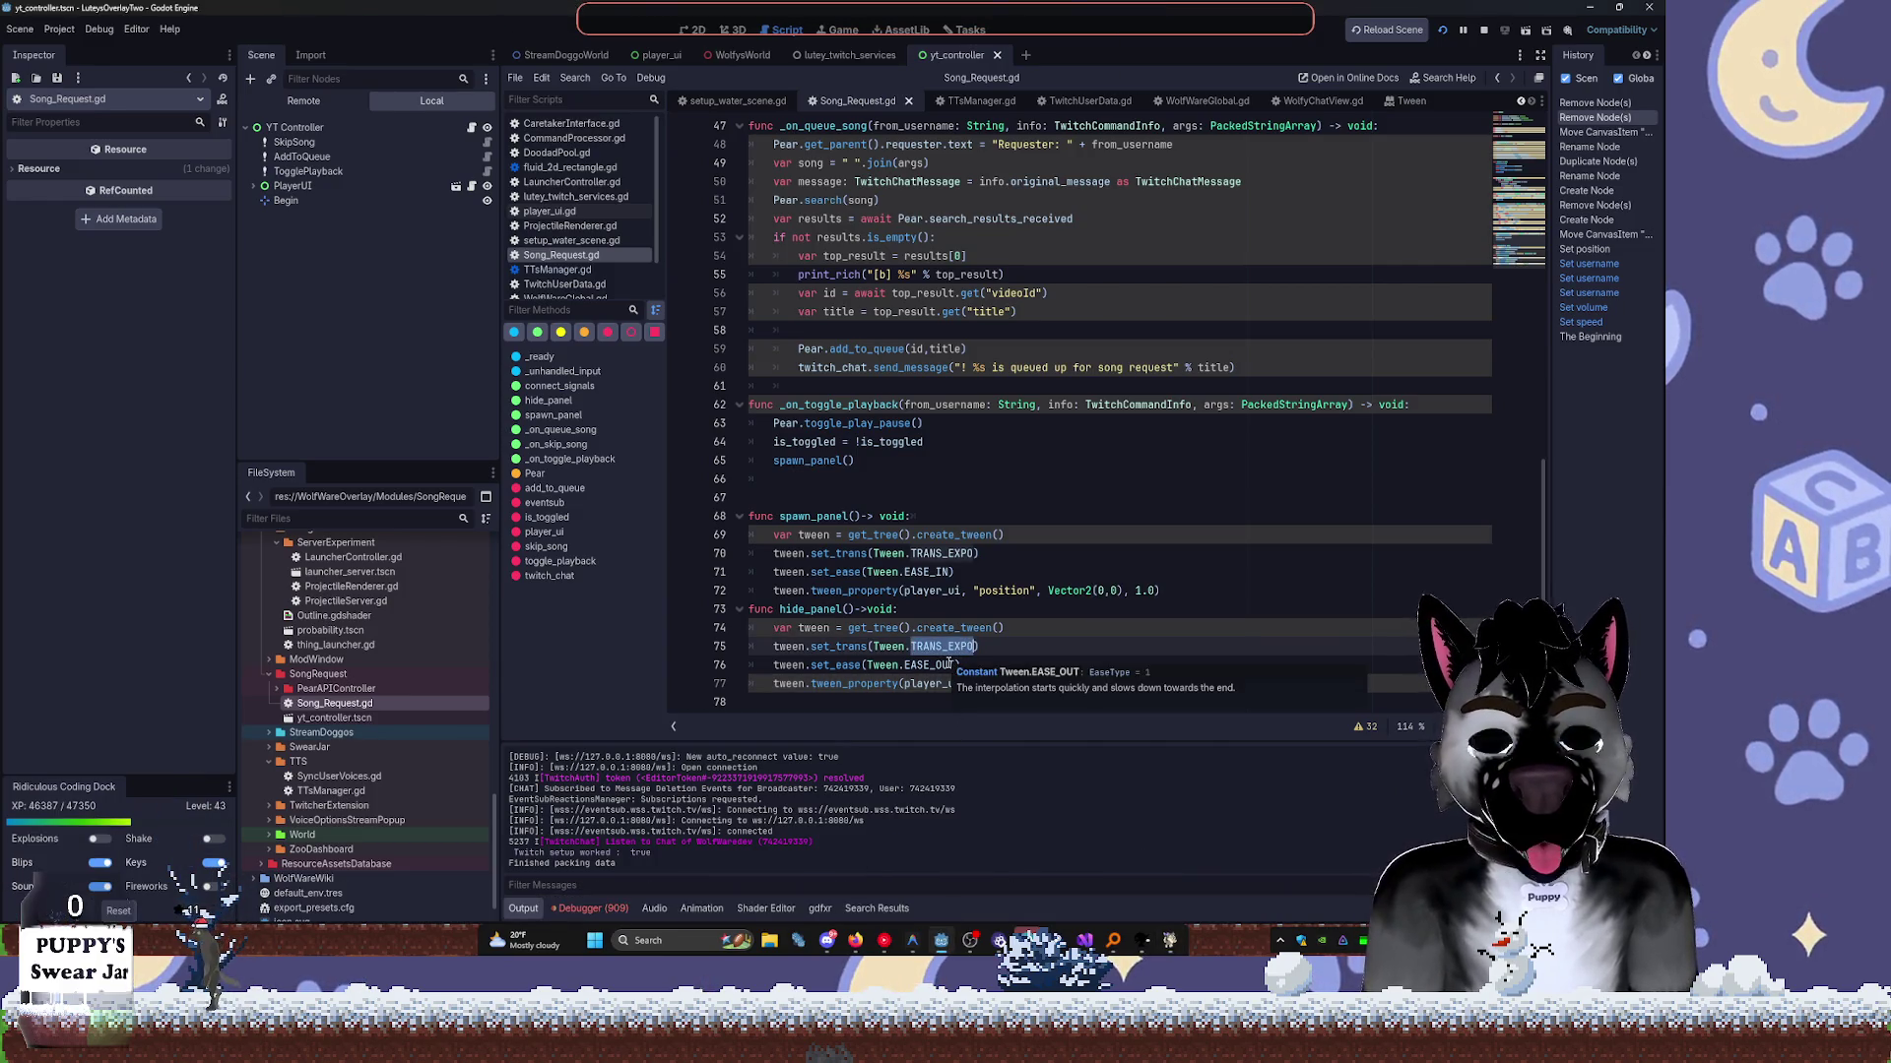
pyautogui.doubleClick(946, 665)
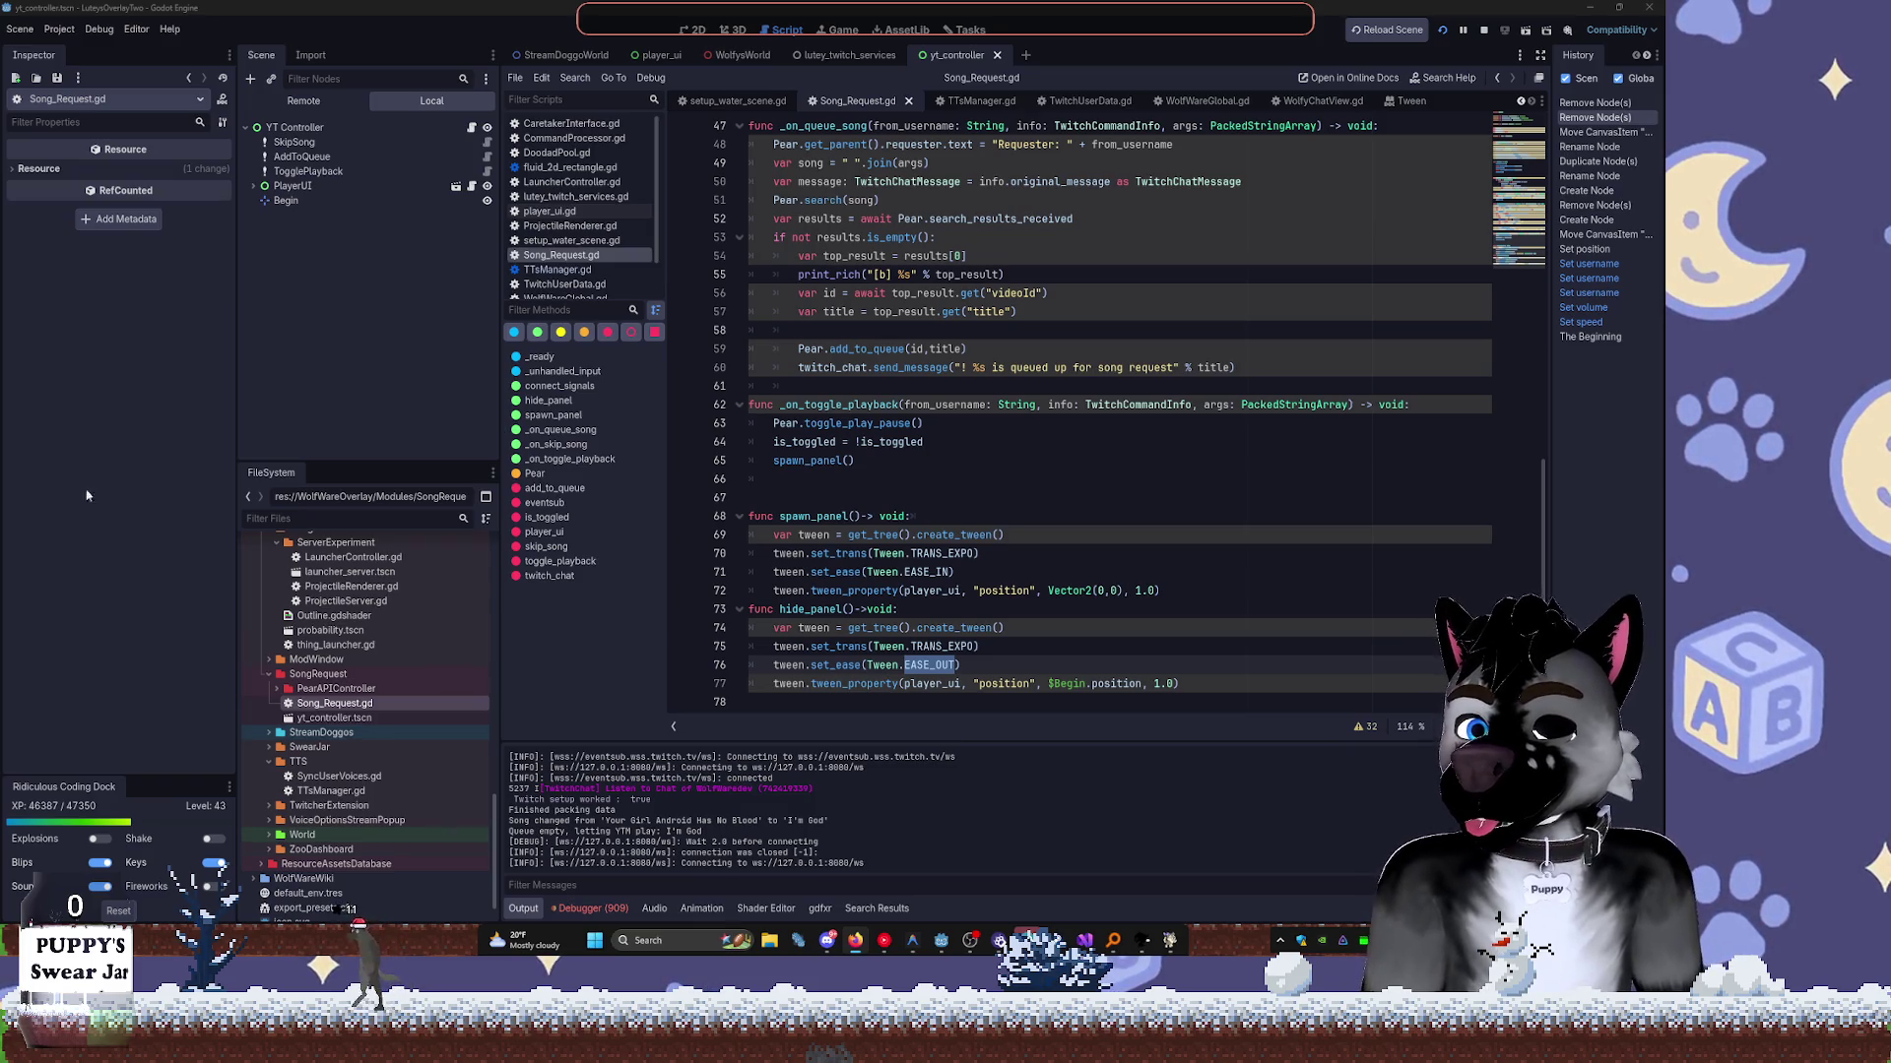
pyautogui.click(949, 647)
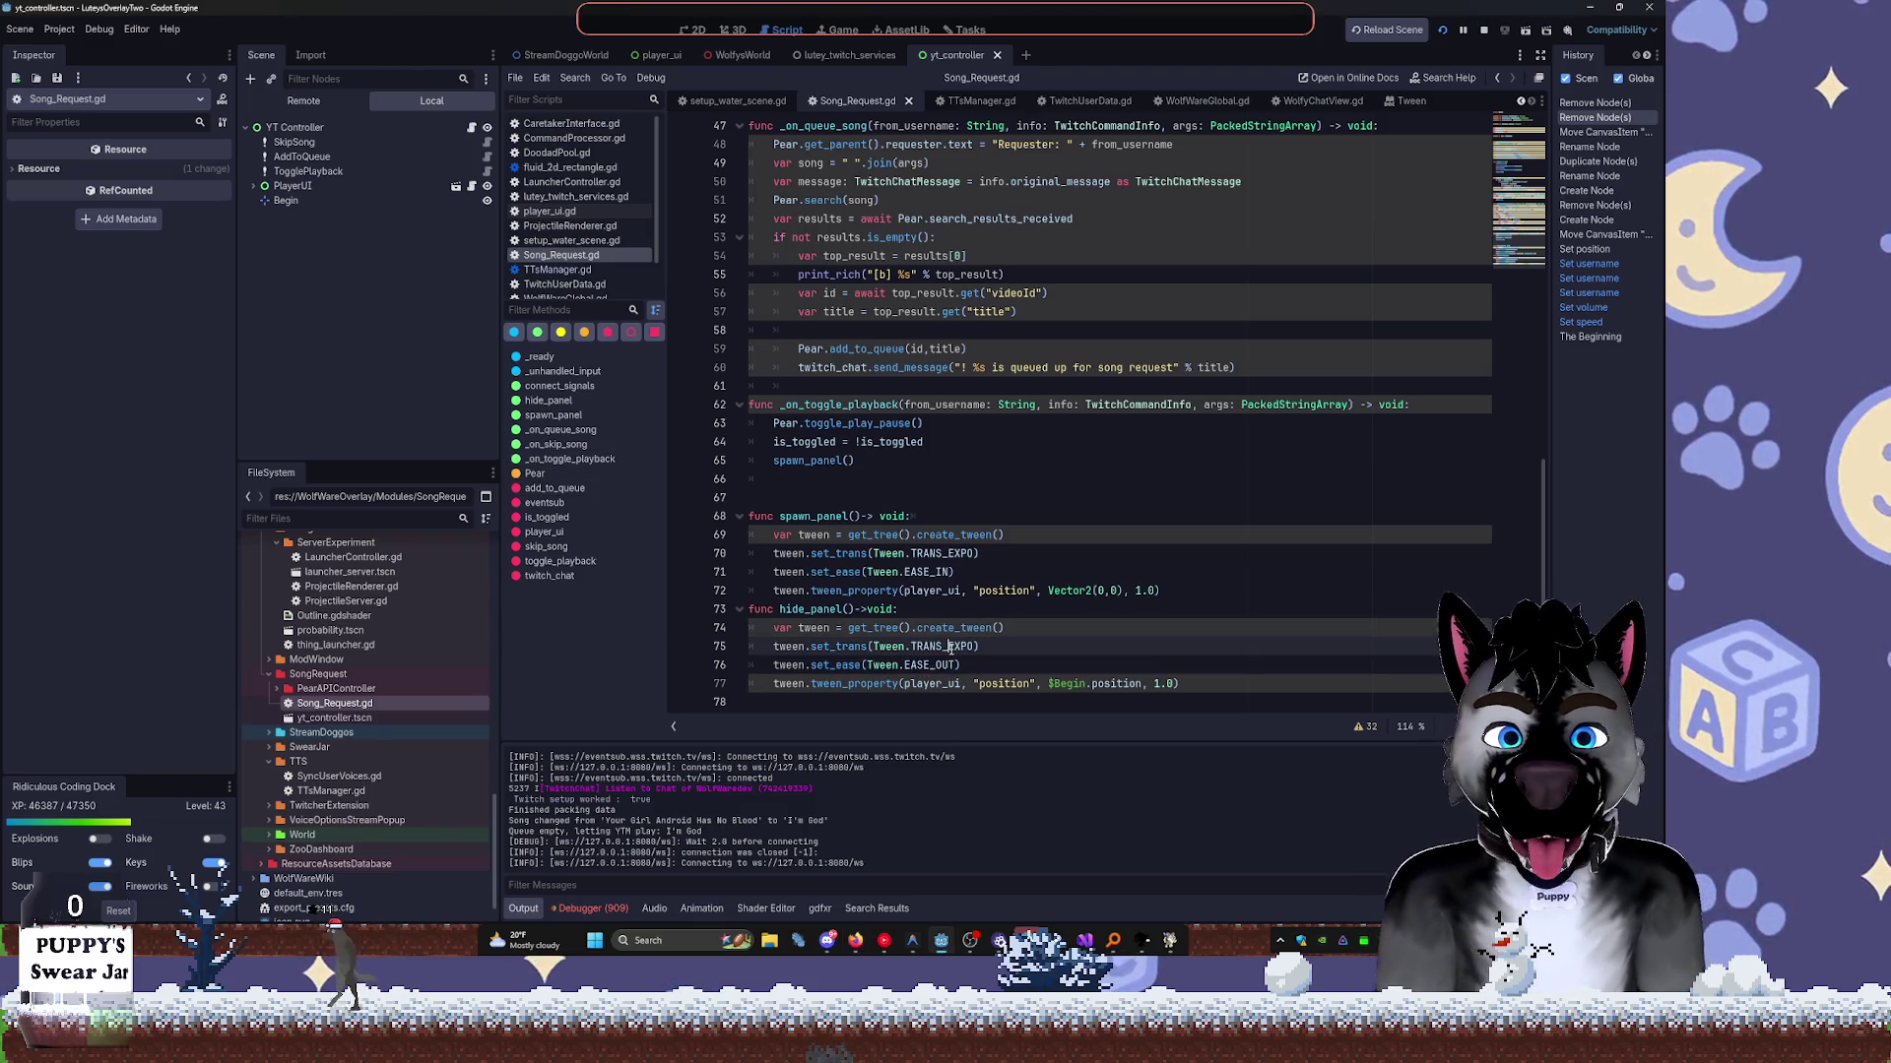
# Change hide_panel's tween to Tween.TRANS_CIRC with Tween.EASE_IN.
pyautogui.hotkey('shift', 'End')
pyautogui.write('C')
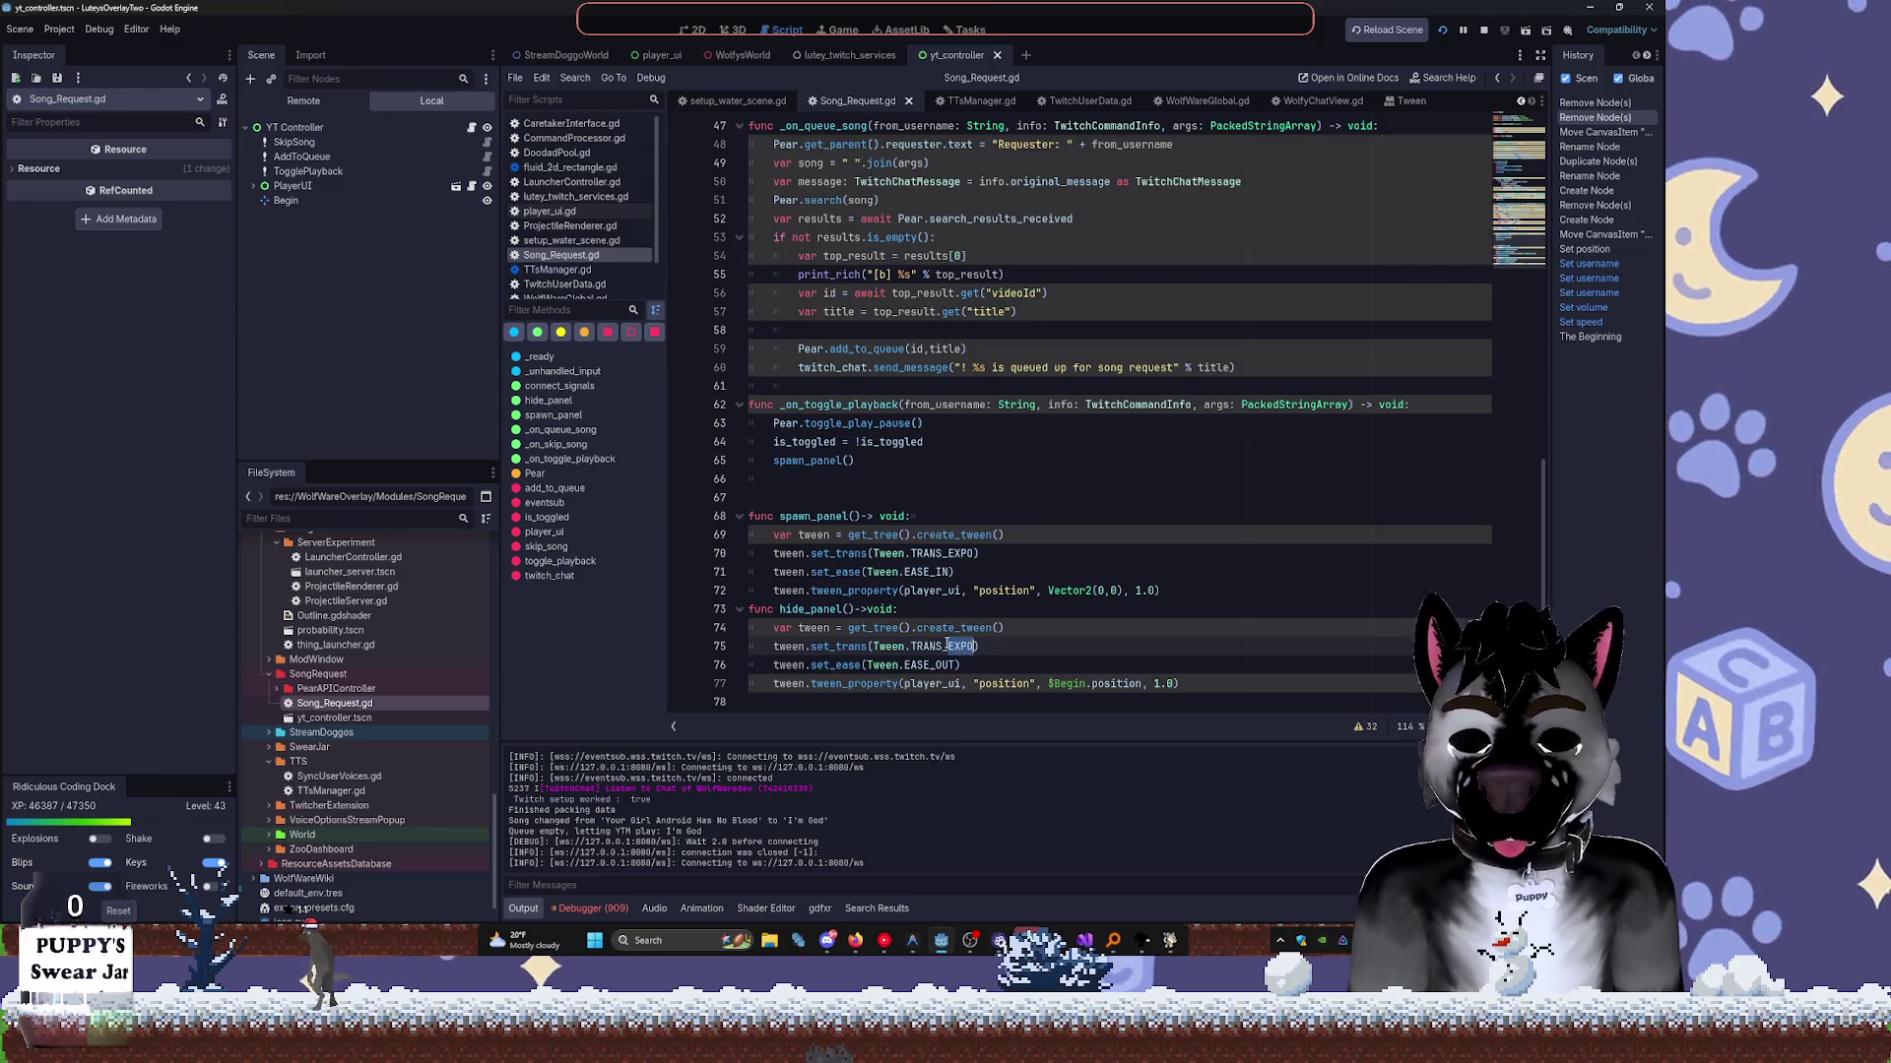
pyautogui.write('IRC')
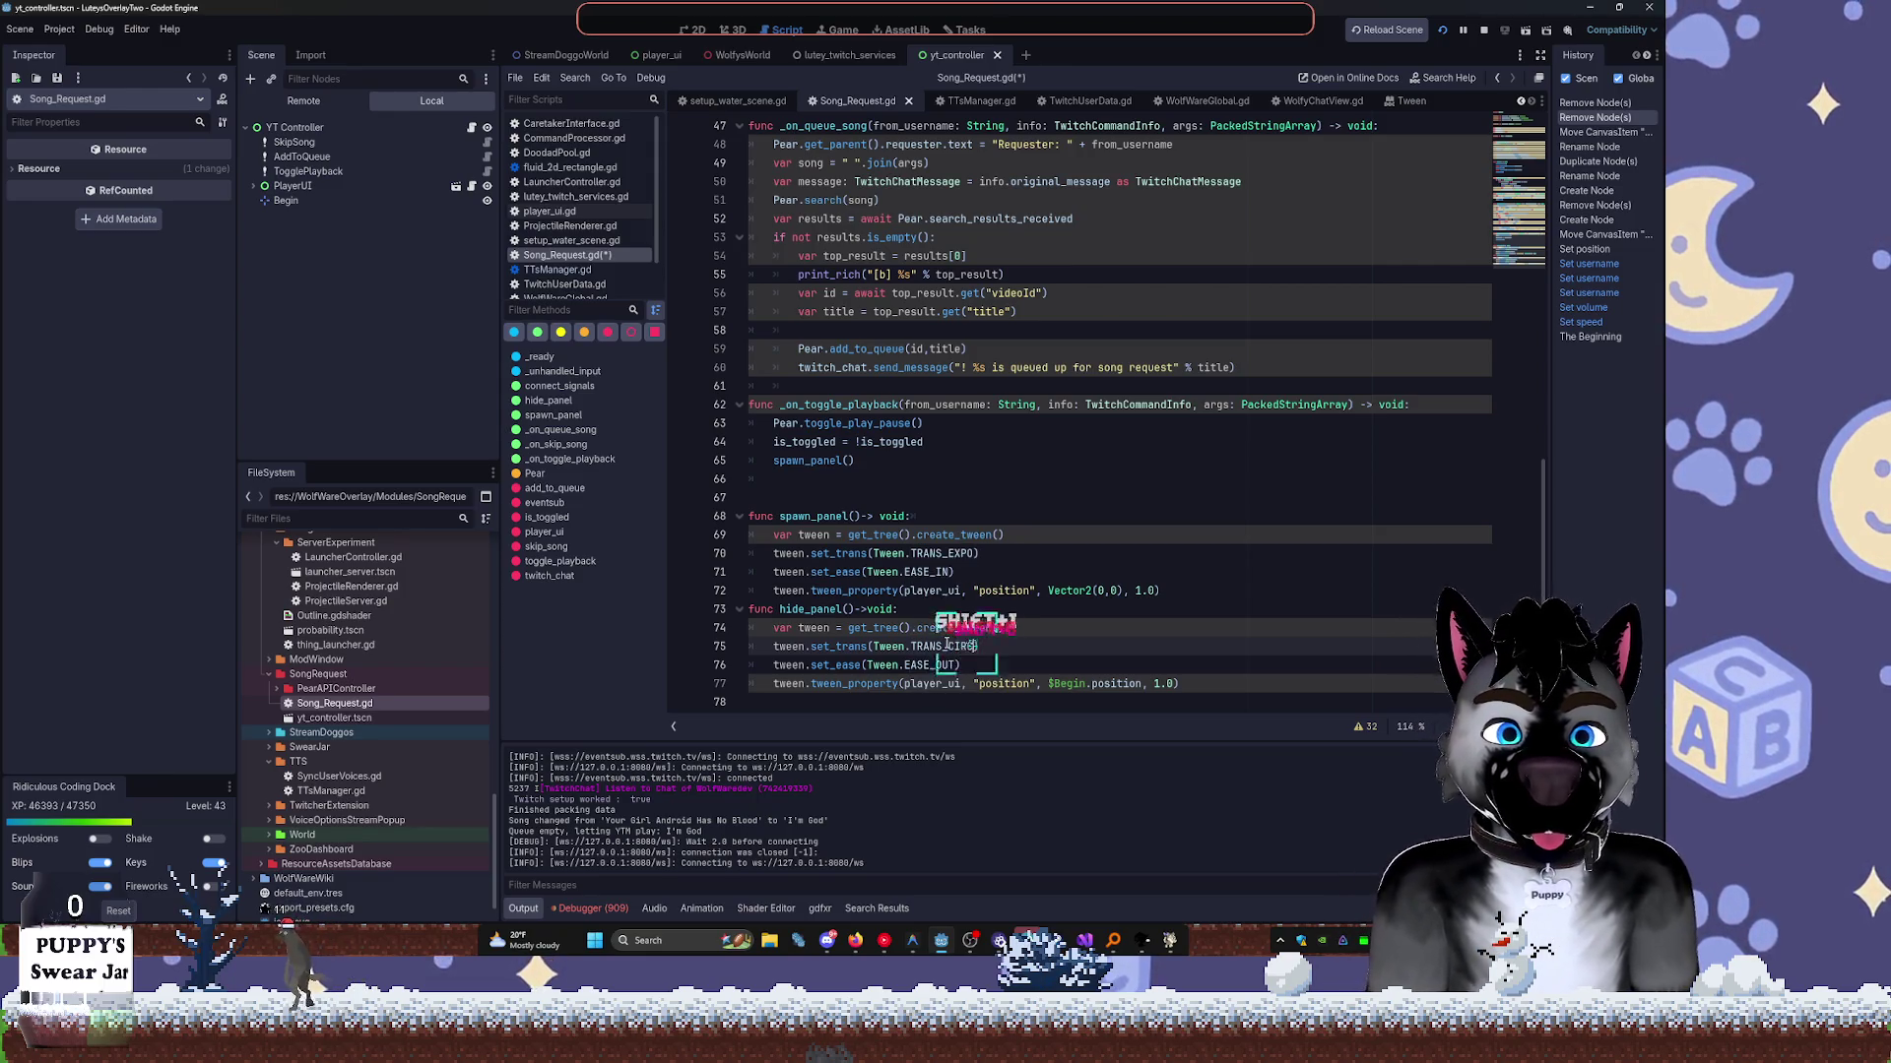
pyautogui.press('Down')
pyautogui.press('Left')
pyautogui.press('BackSpace')
pyautogui.press('BackSpace')
pyautogui.press('BackSpace')
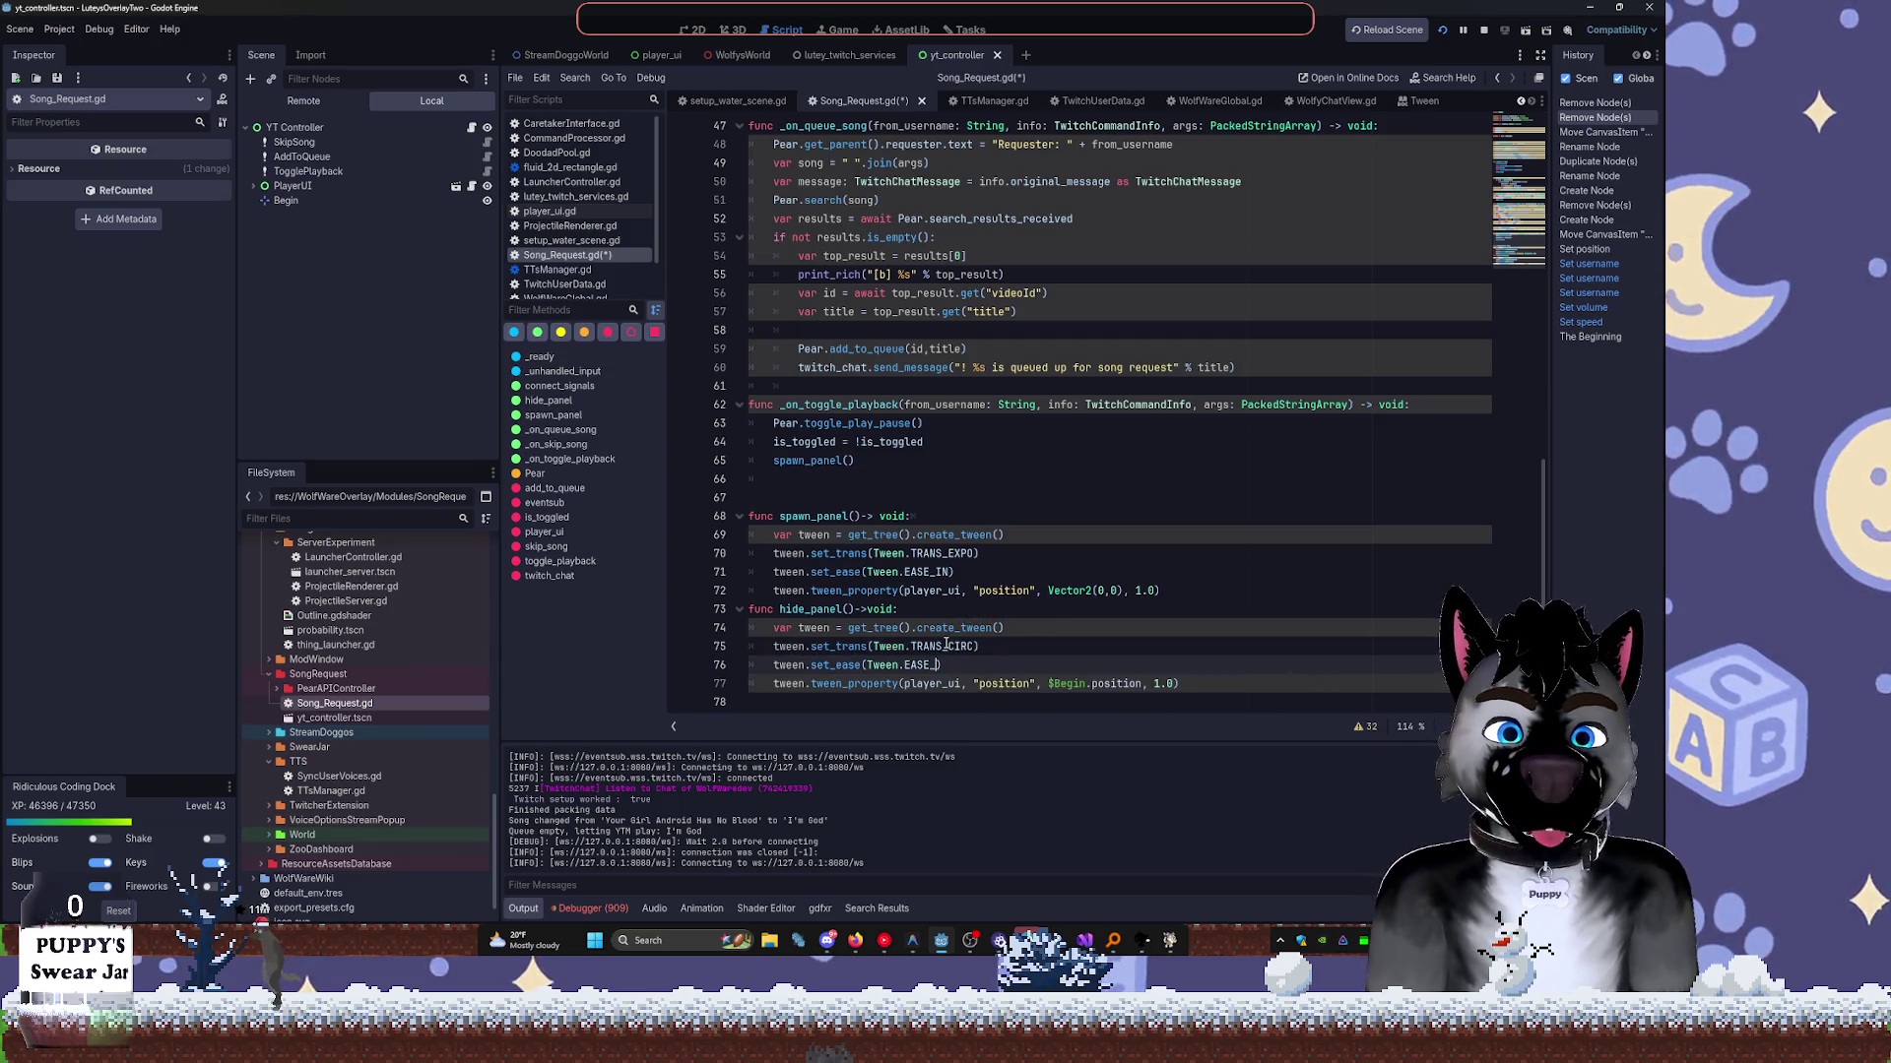
pyautogui.write('IN')
# Save Song_Request.gd and run the project to test the panel.
pyautogui.hotkey('ctrl', 's')
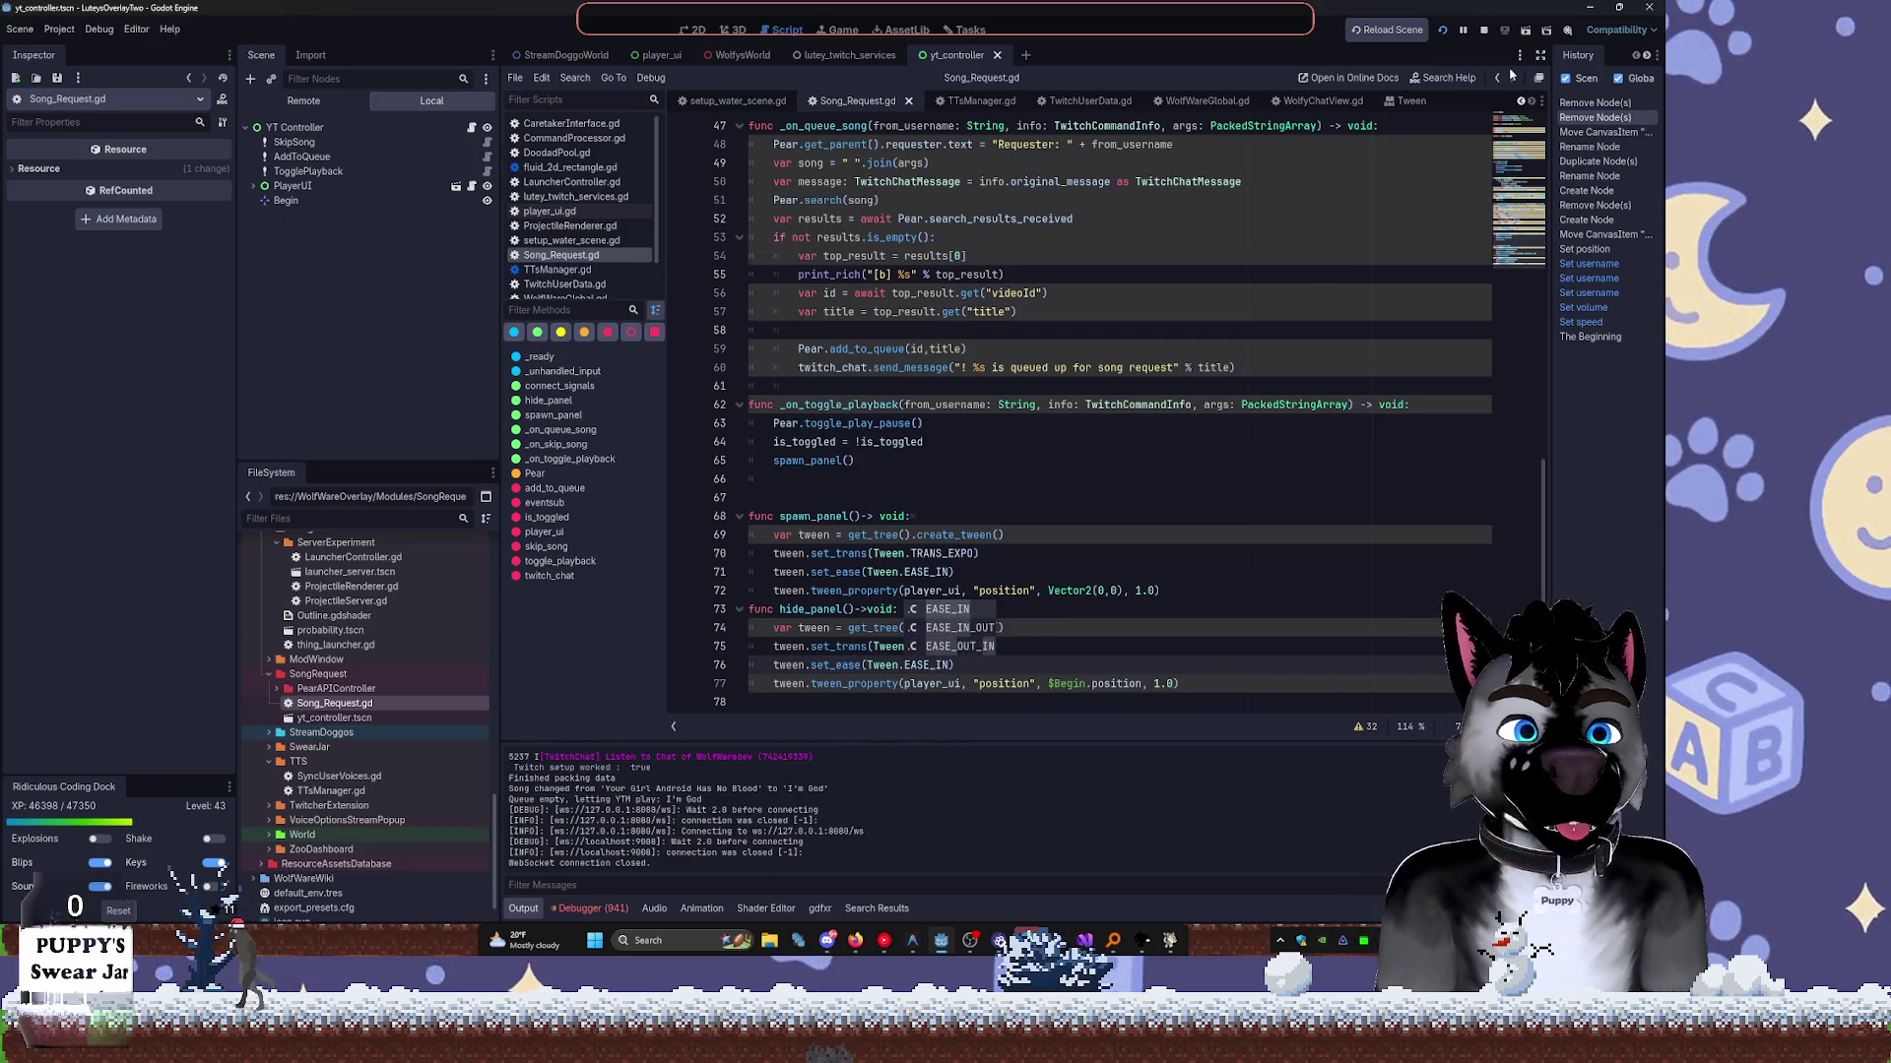
pyautogui.click(1444, 30)
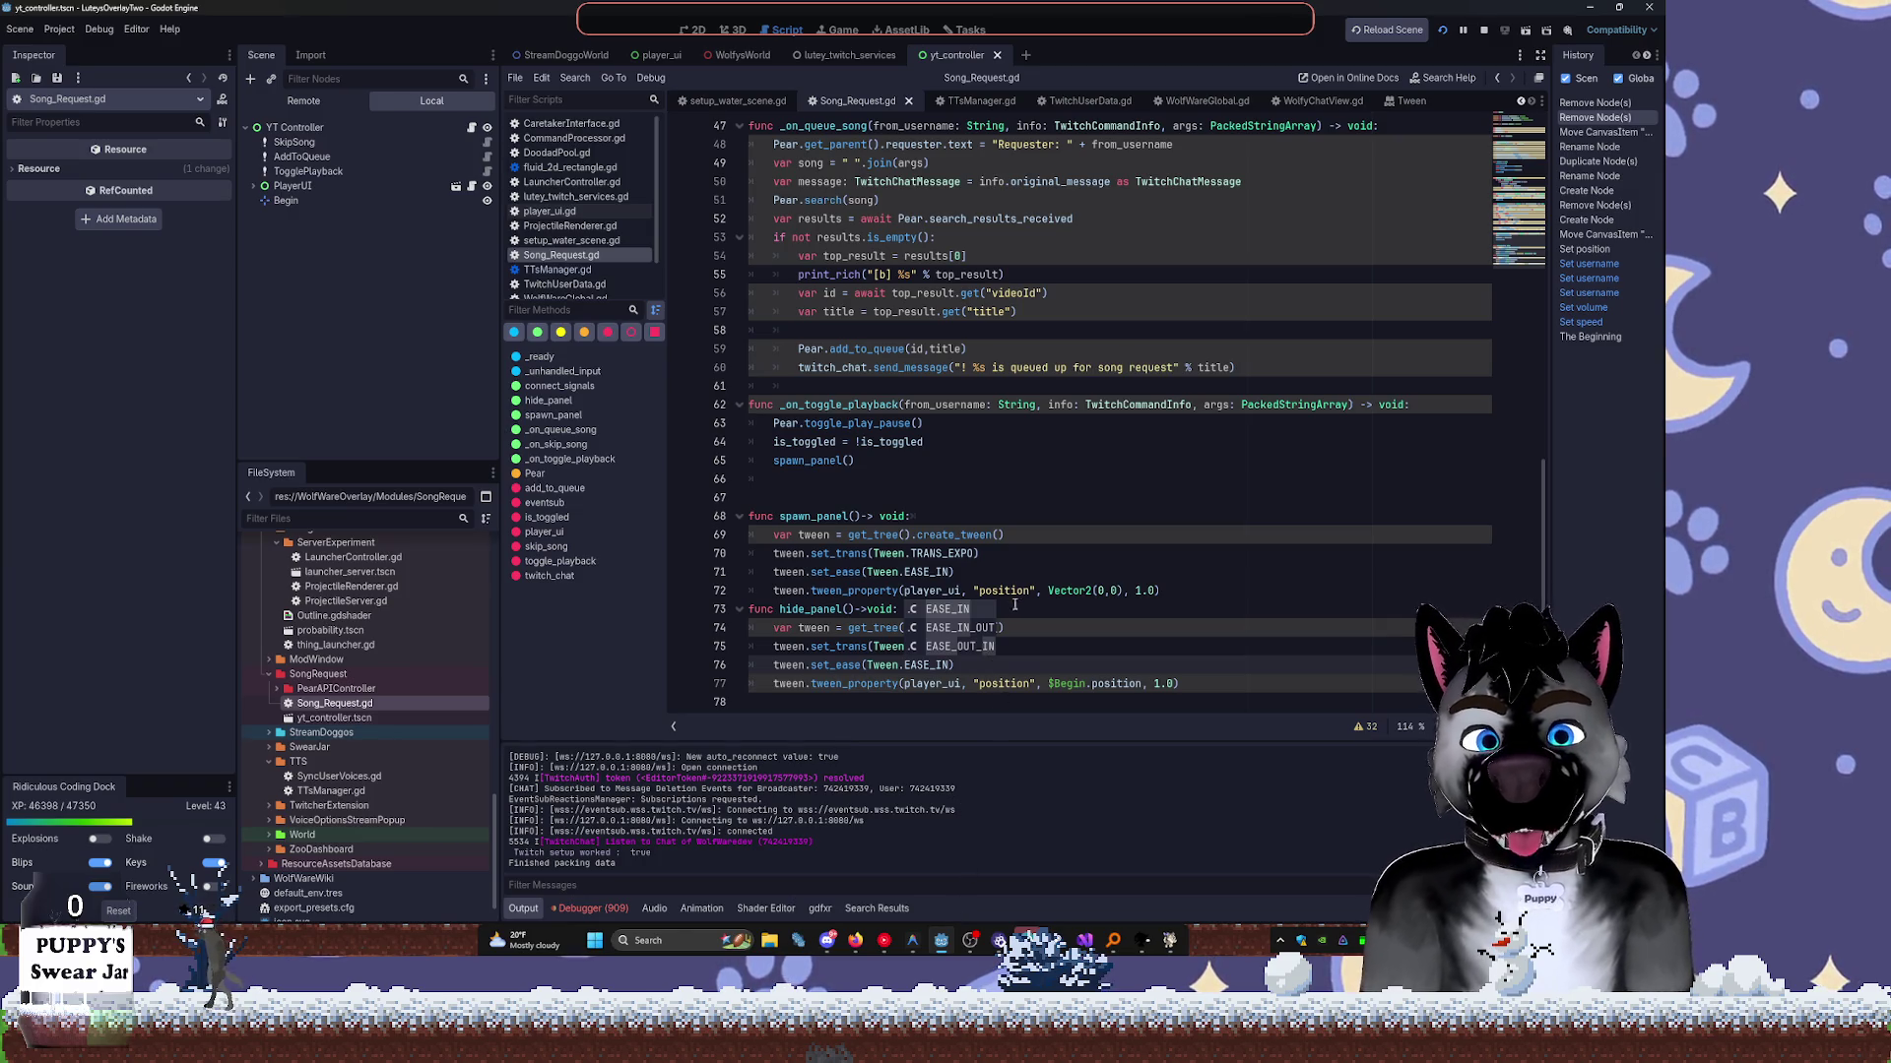
pyautogui.click(1095, 513)
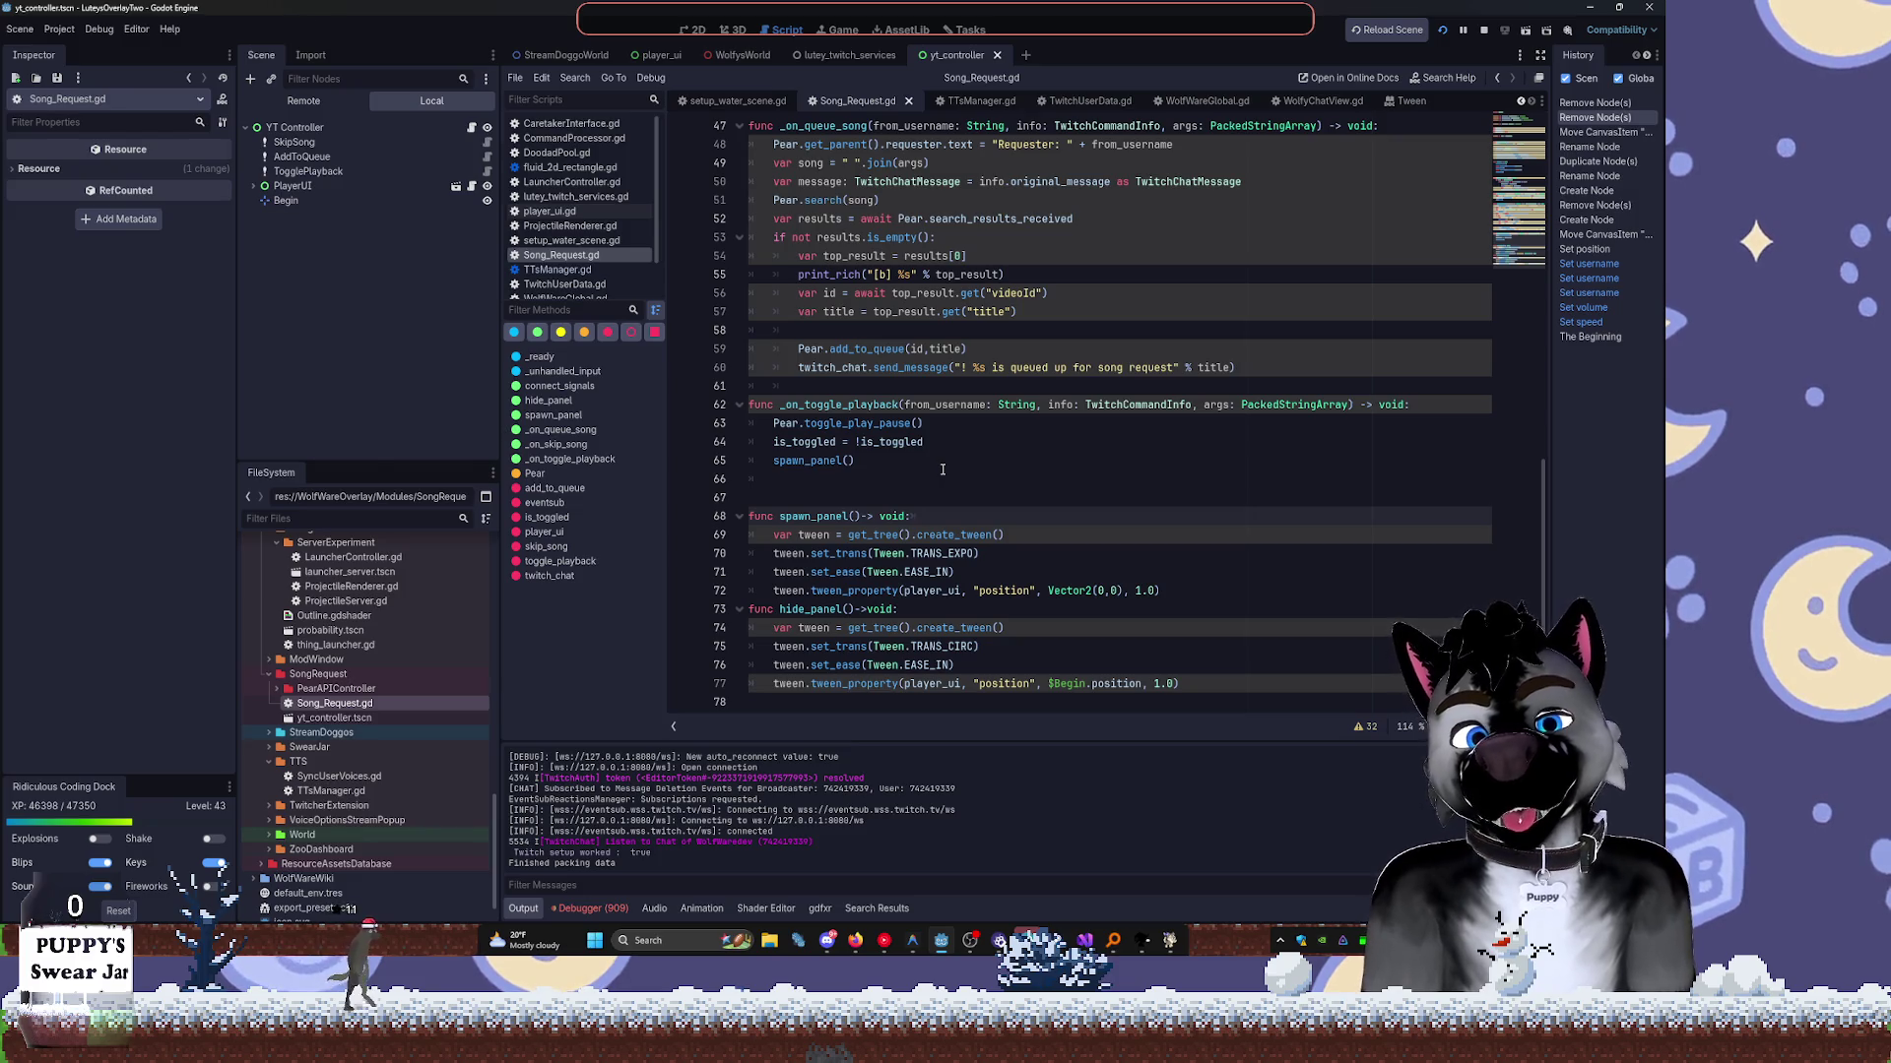
# Delete the spawn_panel() call from _on_toggle_playback.
pyautogui.moveTo(943, 473)
pyautogui.mouseDown()
pyautogui.moveTo(853, 443)
pyautogui.moveTo(773, 460)
pyautogui.mouseUp()
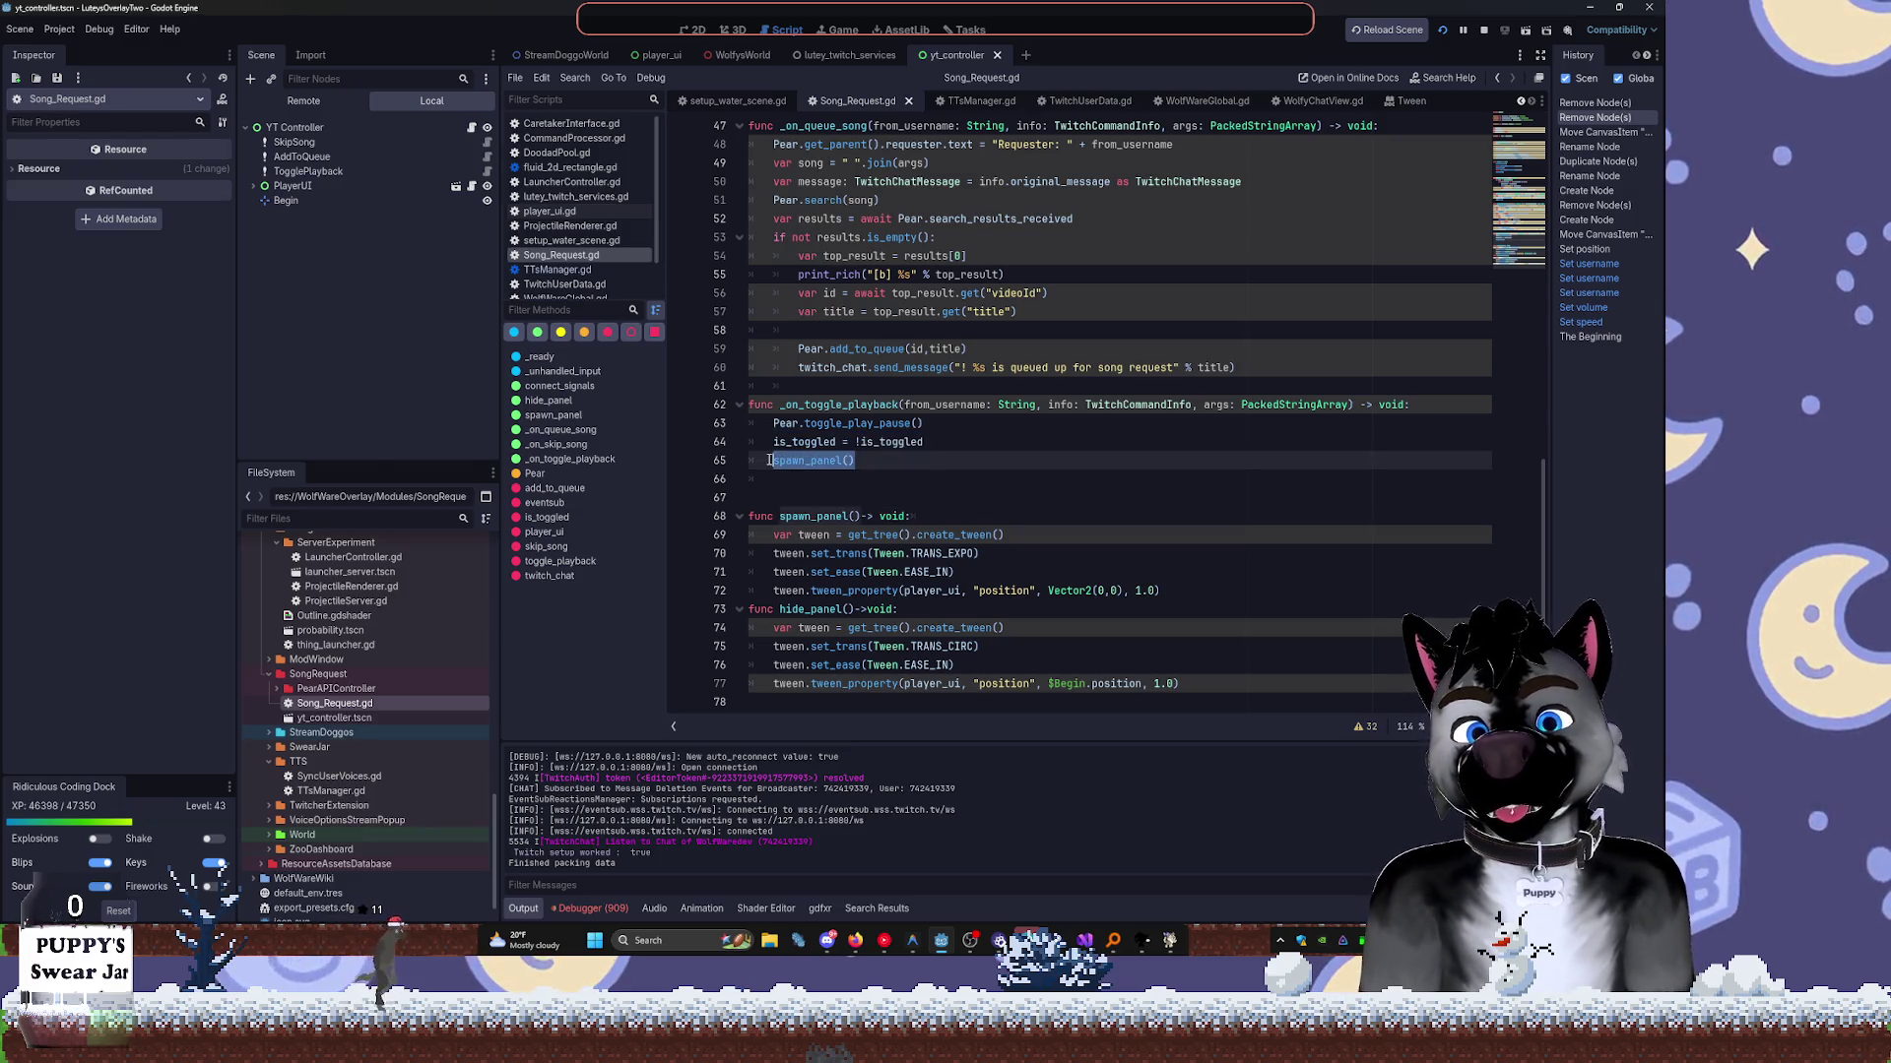
pyautogui.press('BackSpace')
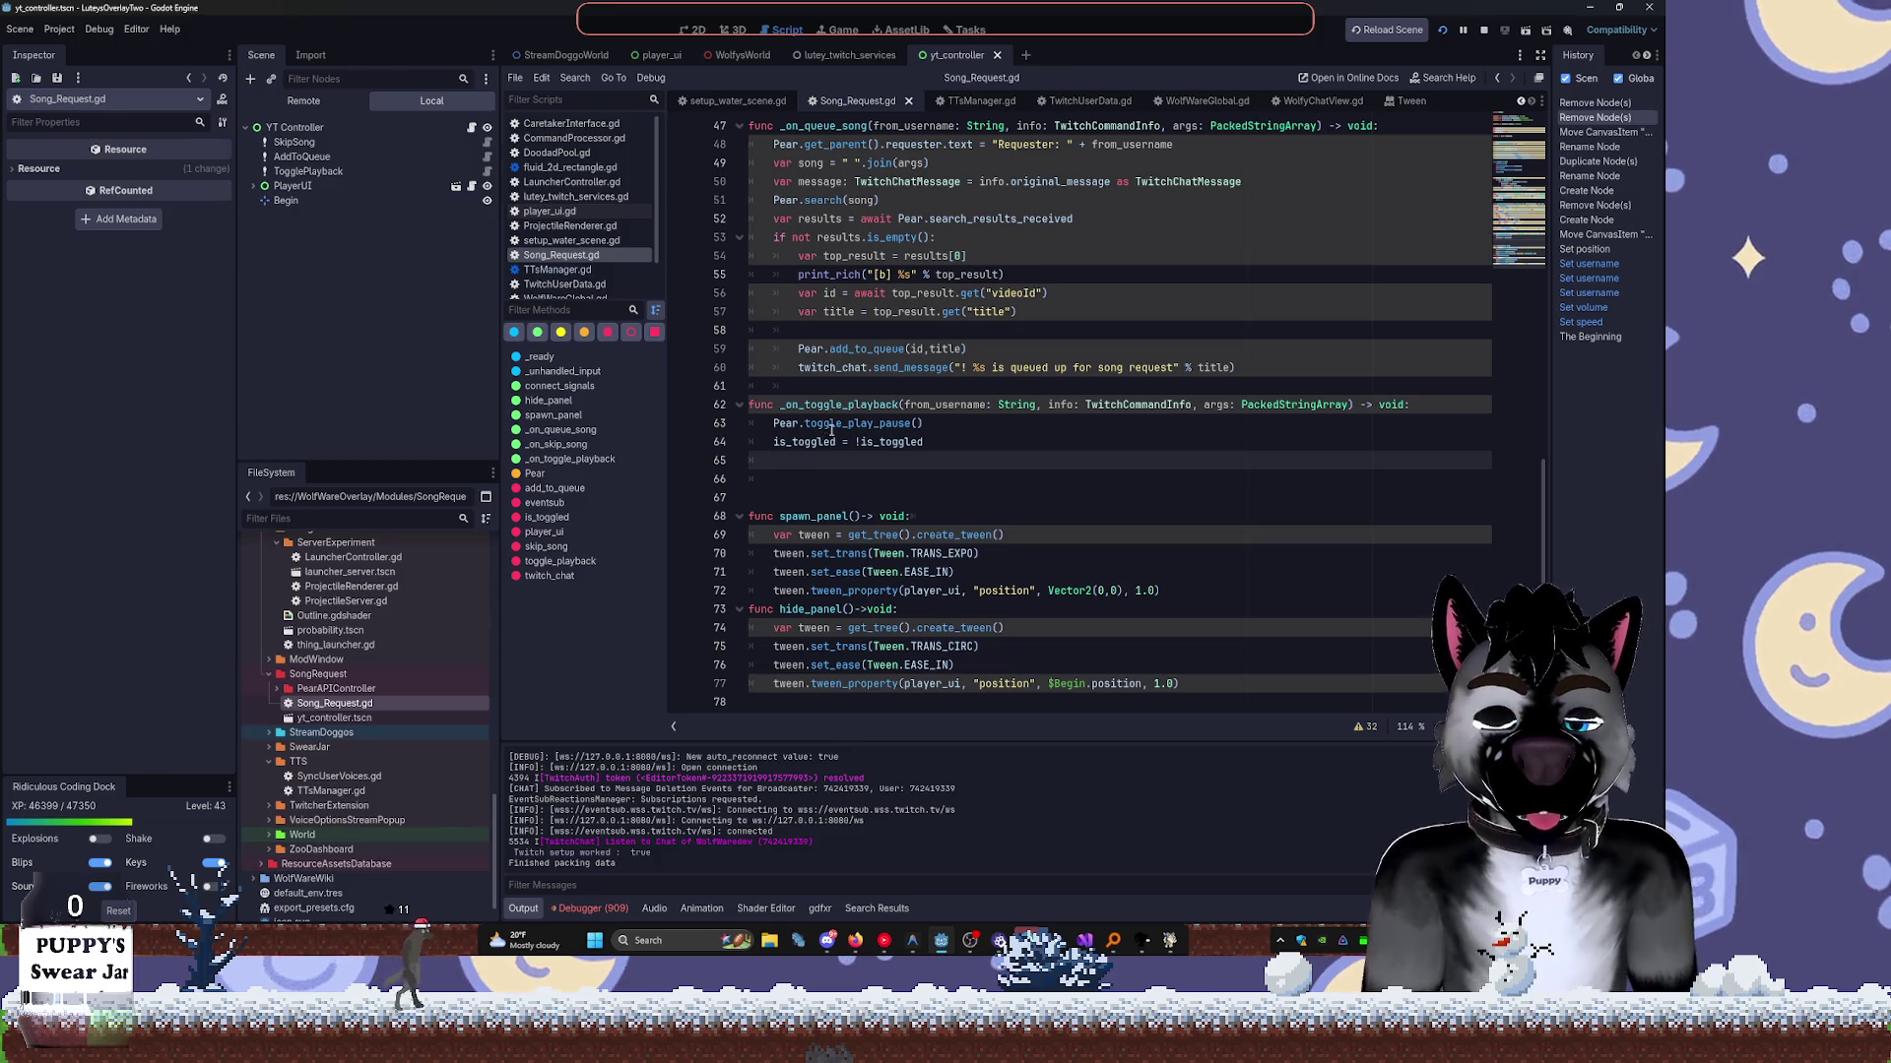
pyautogui.scroll(4, 886, 438)
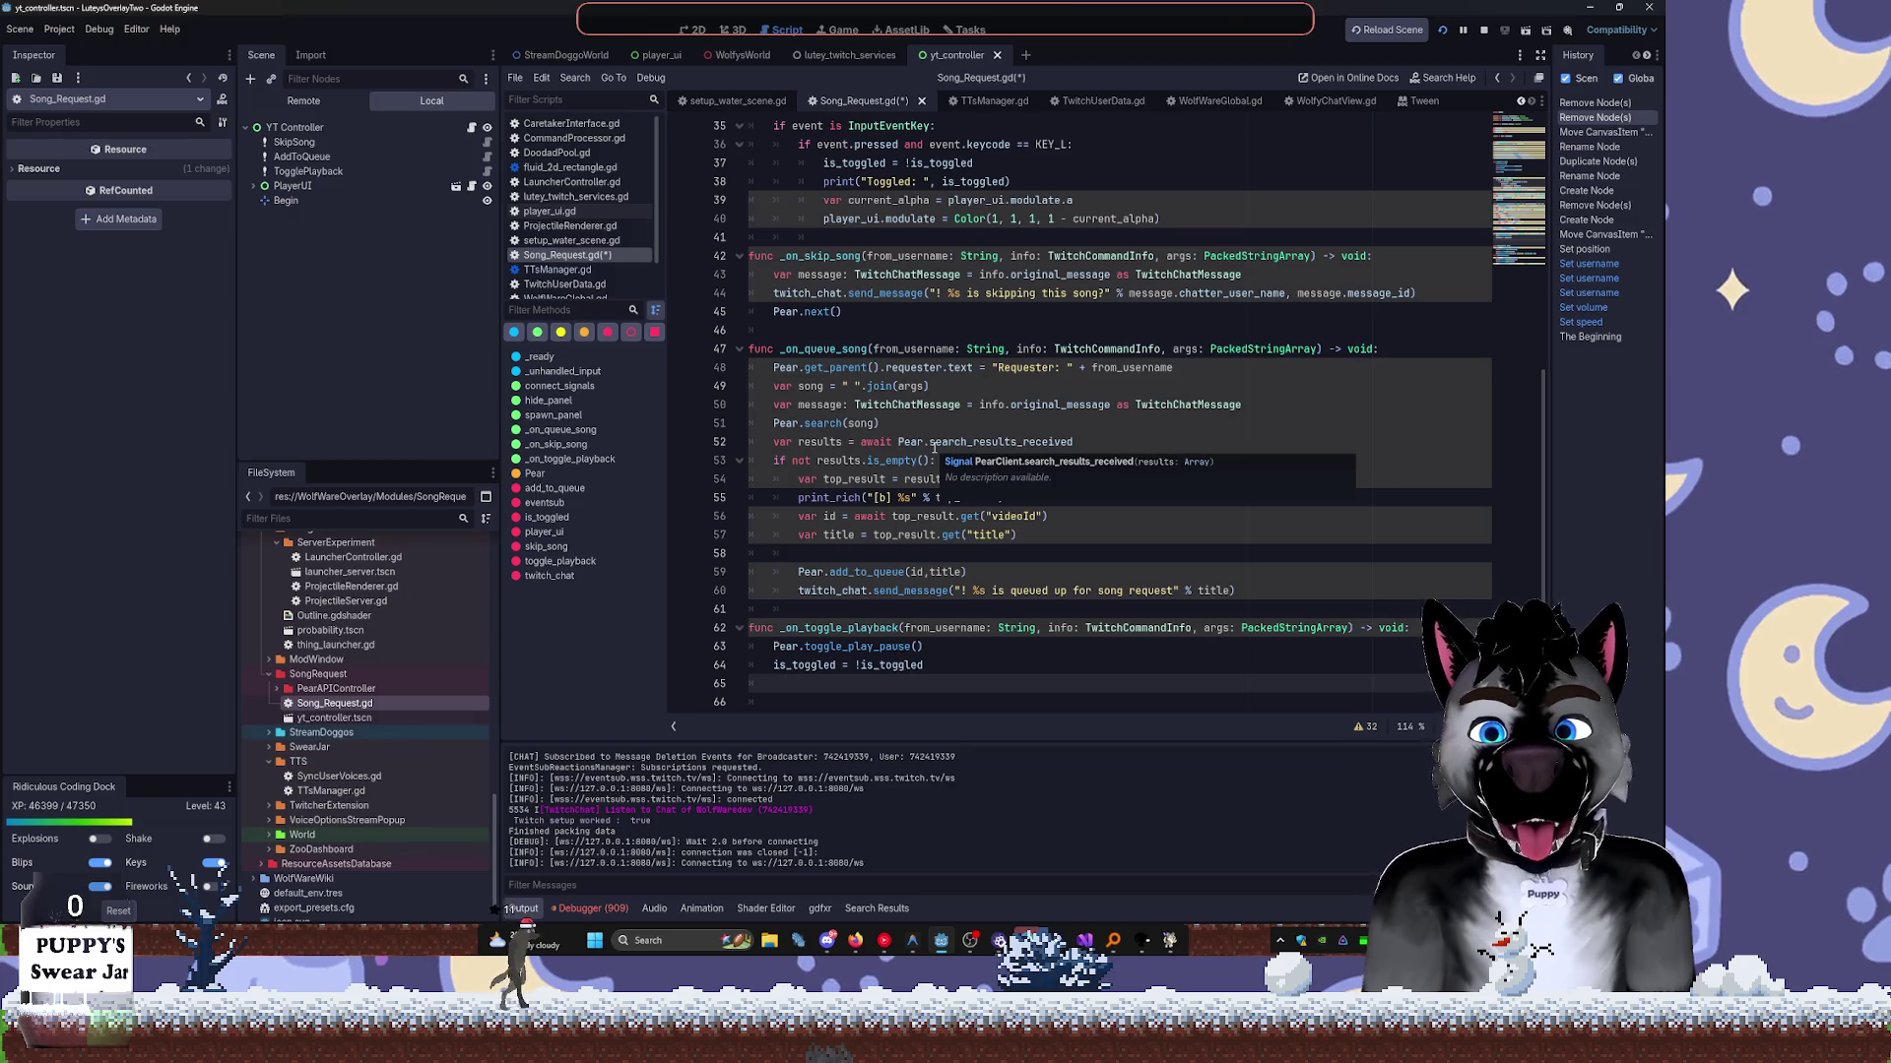
pyautogui.scroll(2, 933, 449)
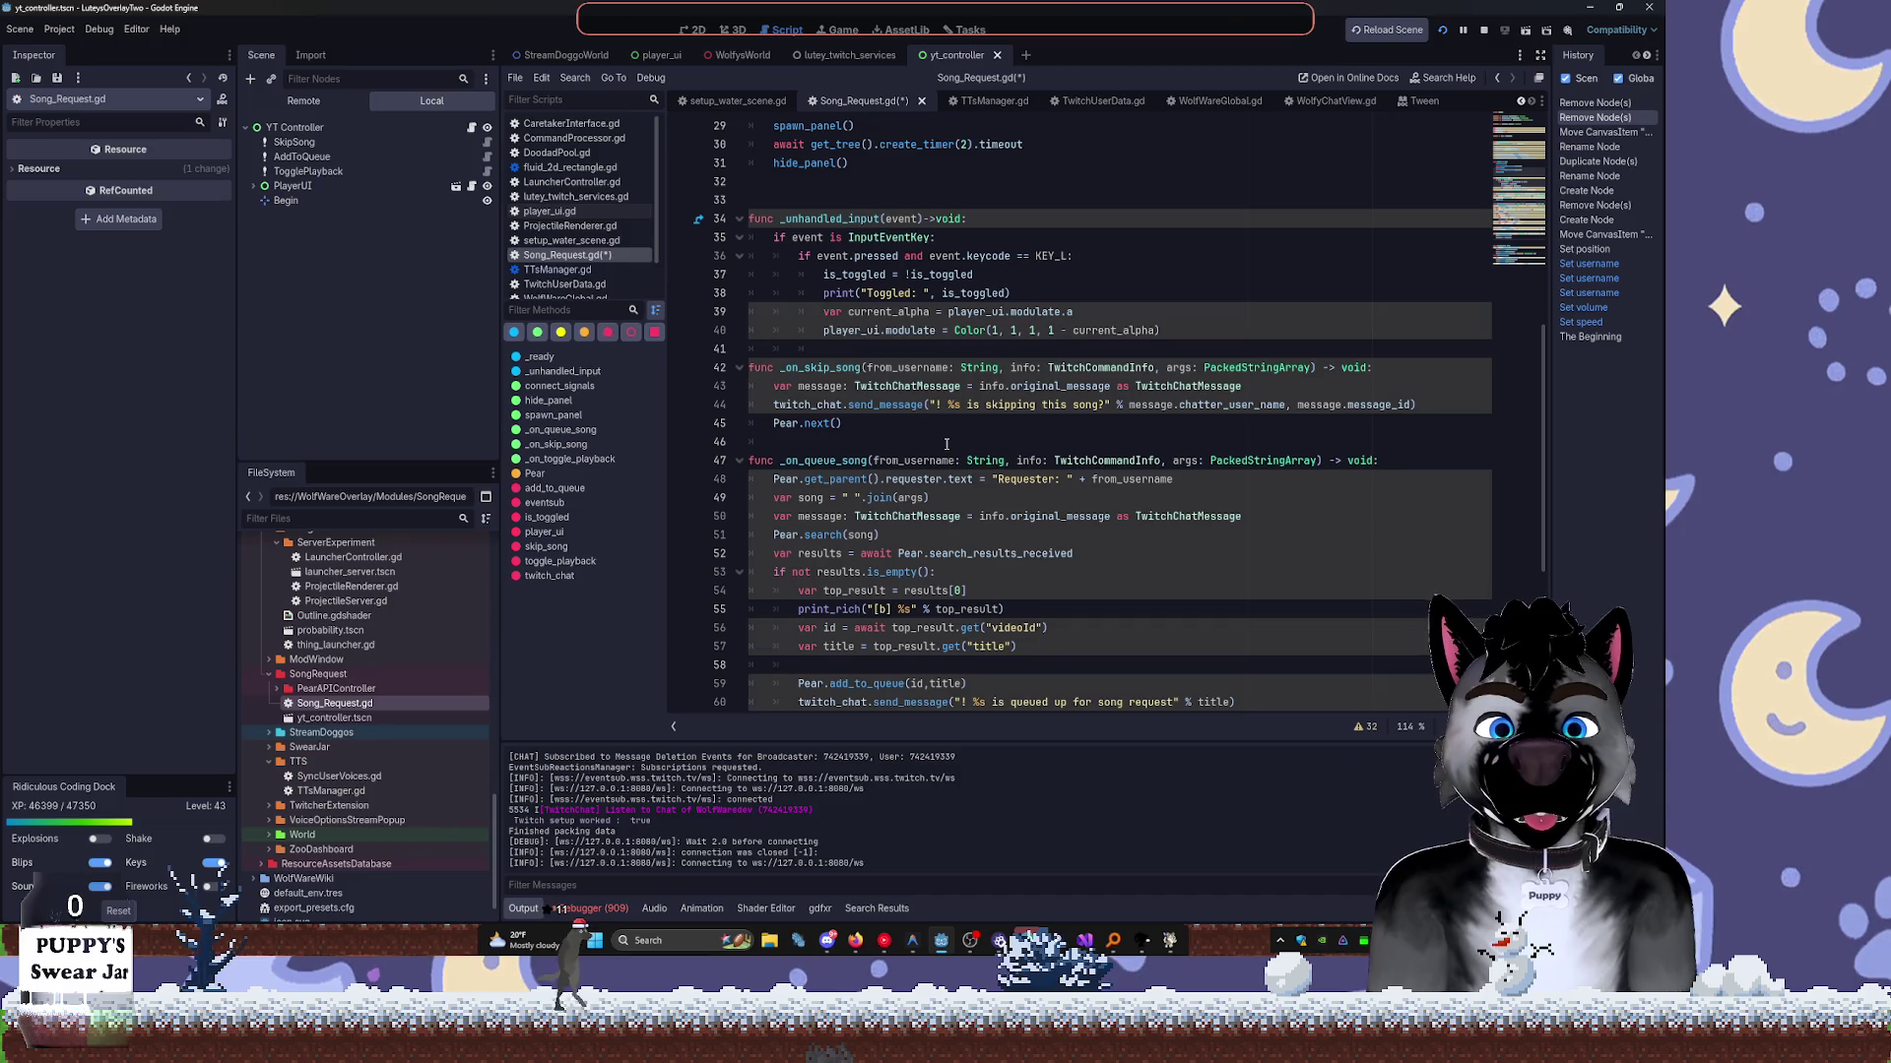
# Select the timer waits and panel calls on lines 28–31 in _ready.
pyautogui.scroll(2, 946, 444)
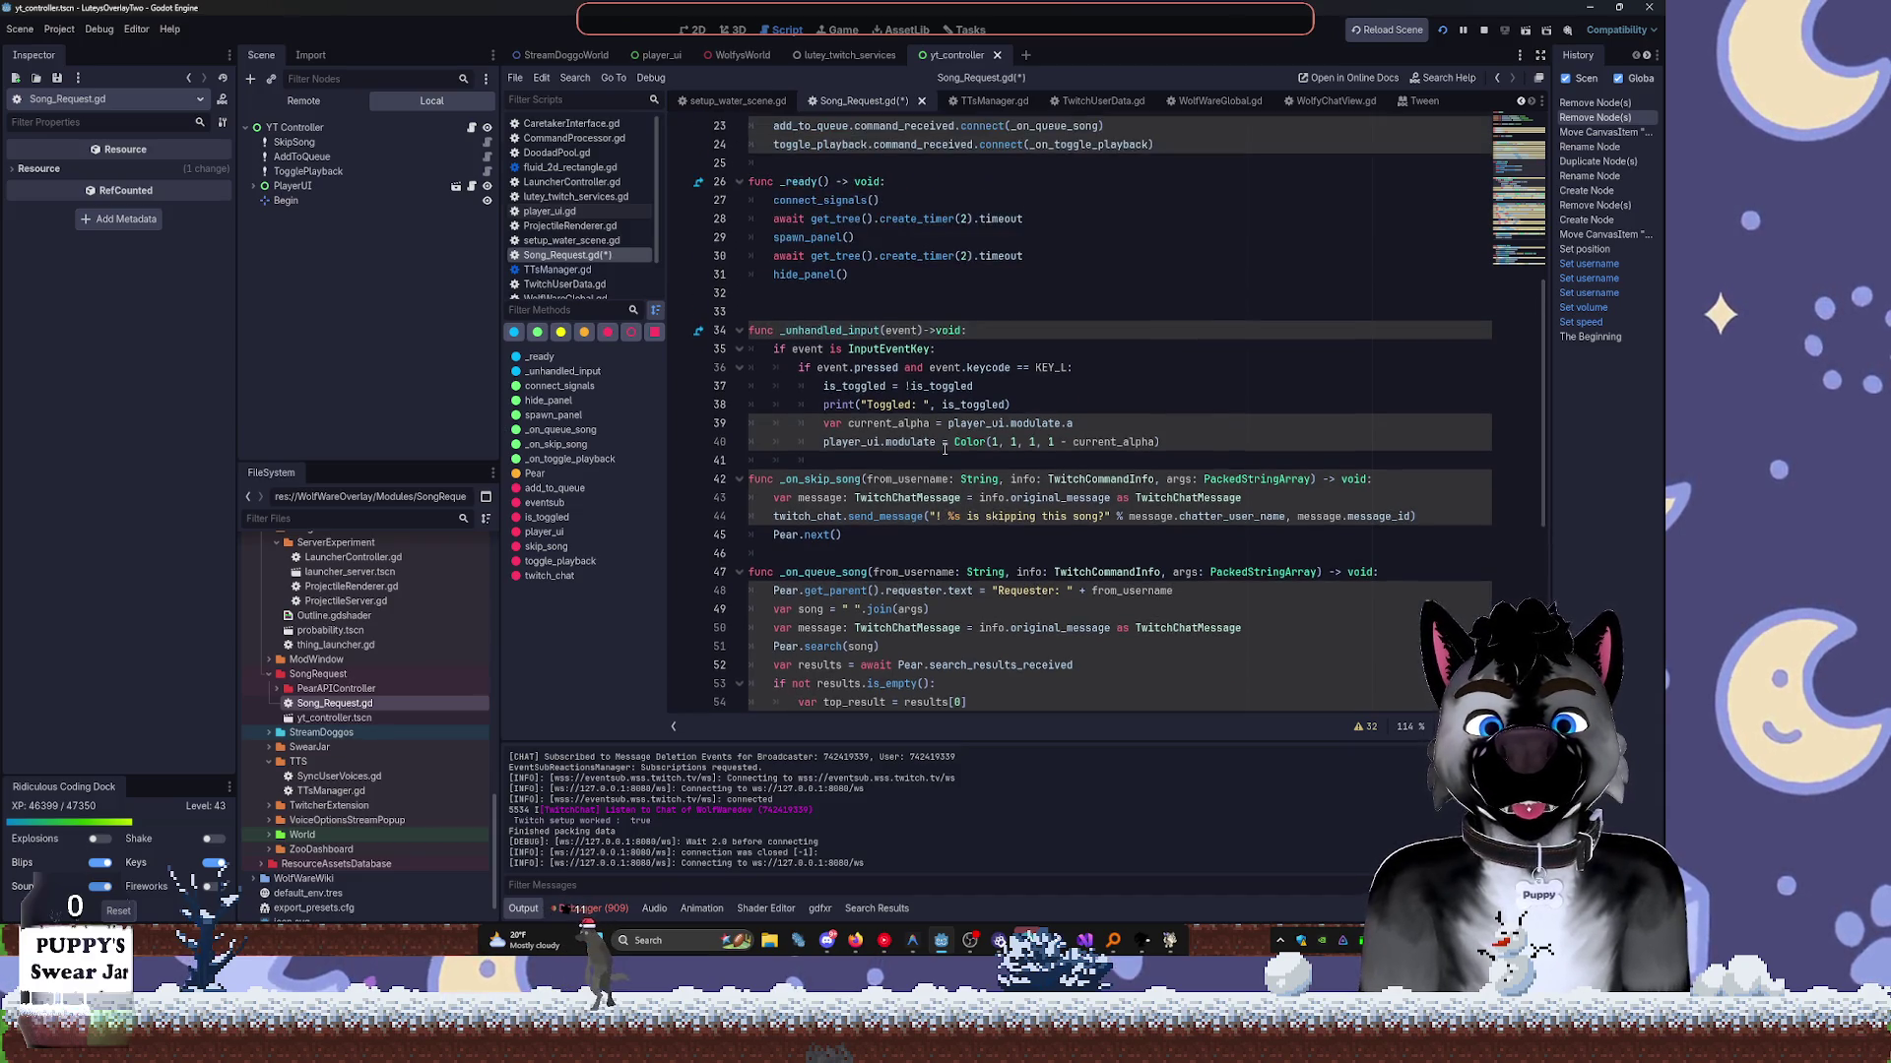
pyautogui.scroll(1, 944, 448)
pyautogui.rightClick(944, 453)
pyautogui.click(897, 386)
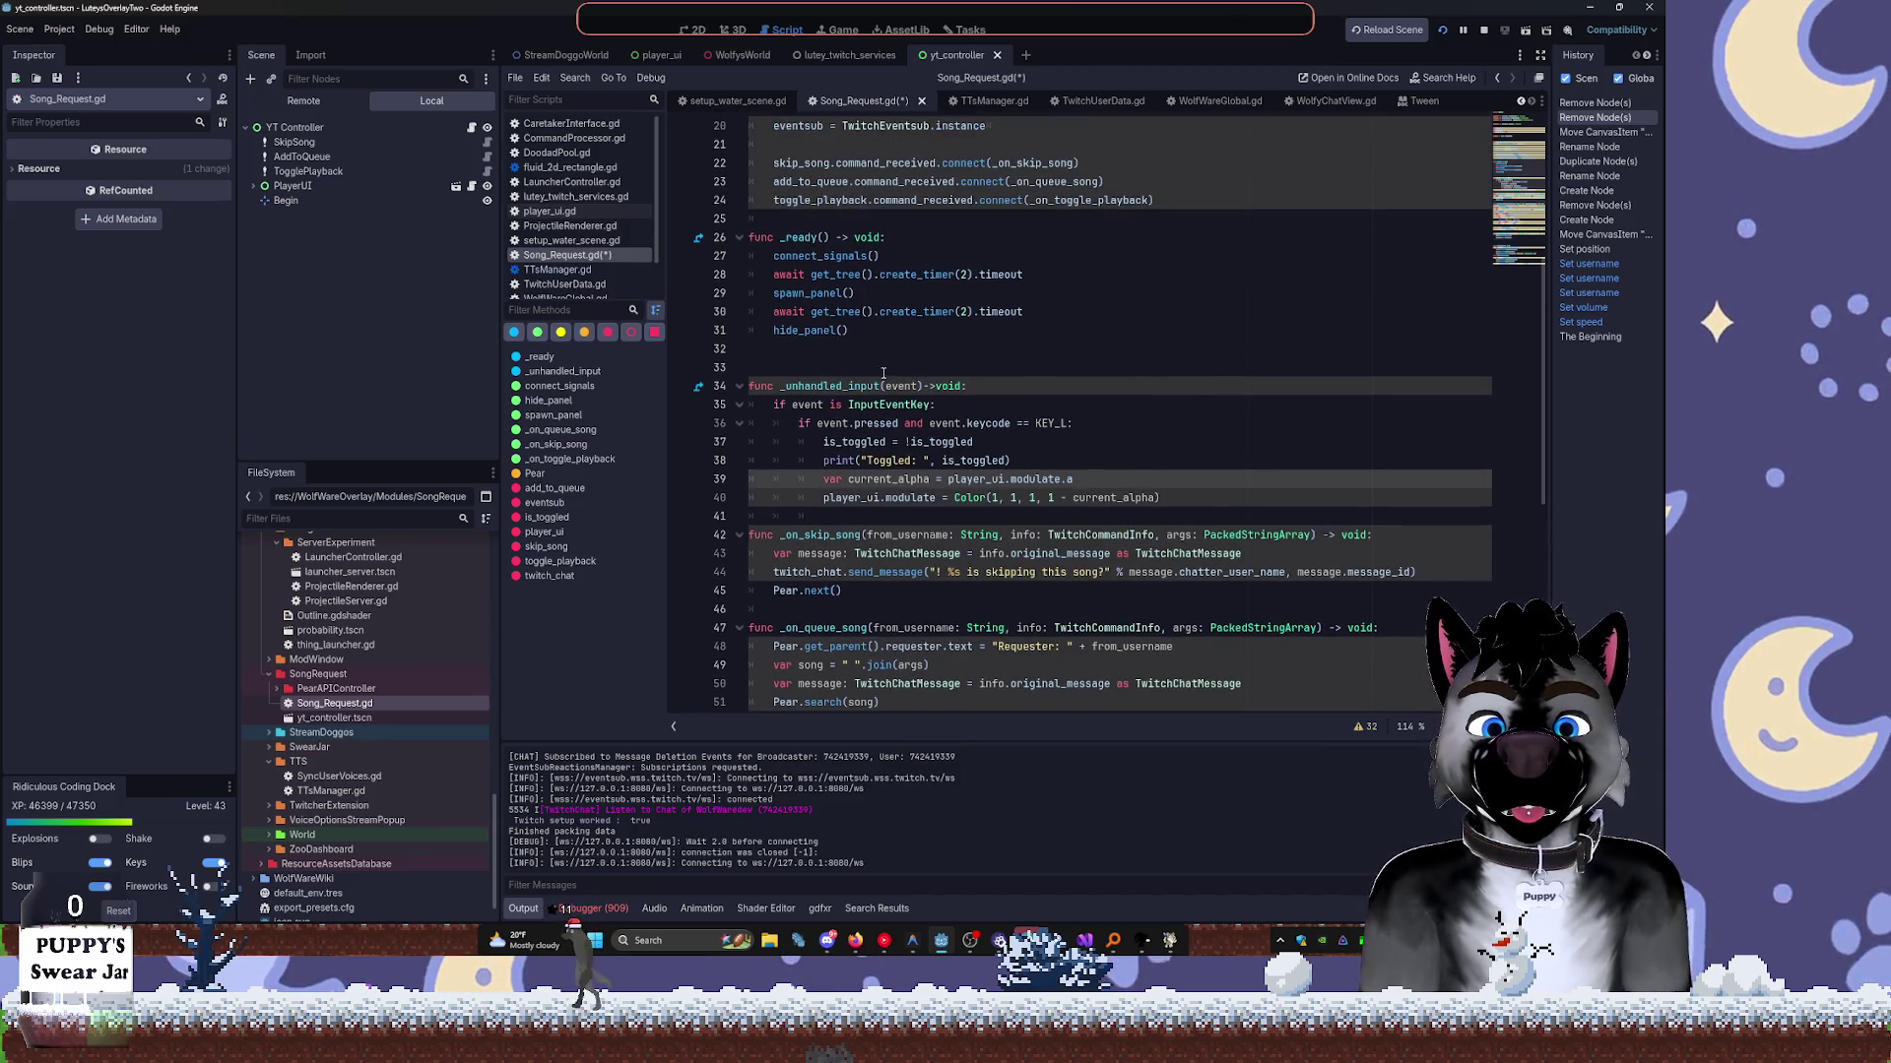
pyautogui.moveTo(866, 328)
pyautogui.mouseDown()
pyautogui.moveTo(778, 309)
pyautogui.moveTo(745, 274)
pyautogui.mouseUp()
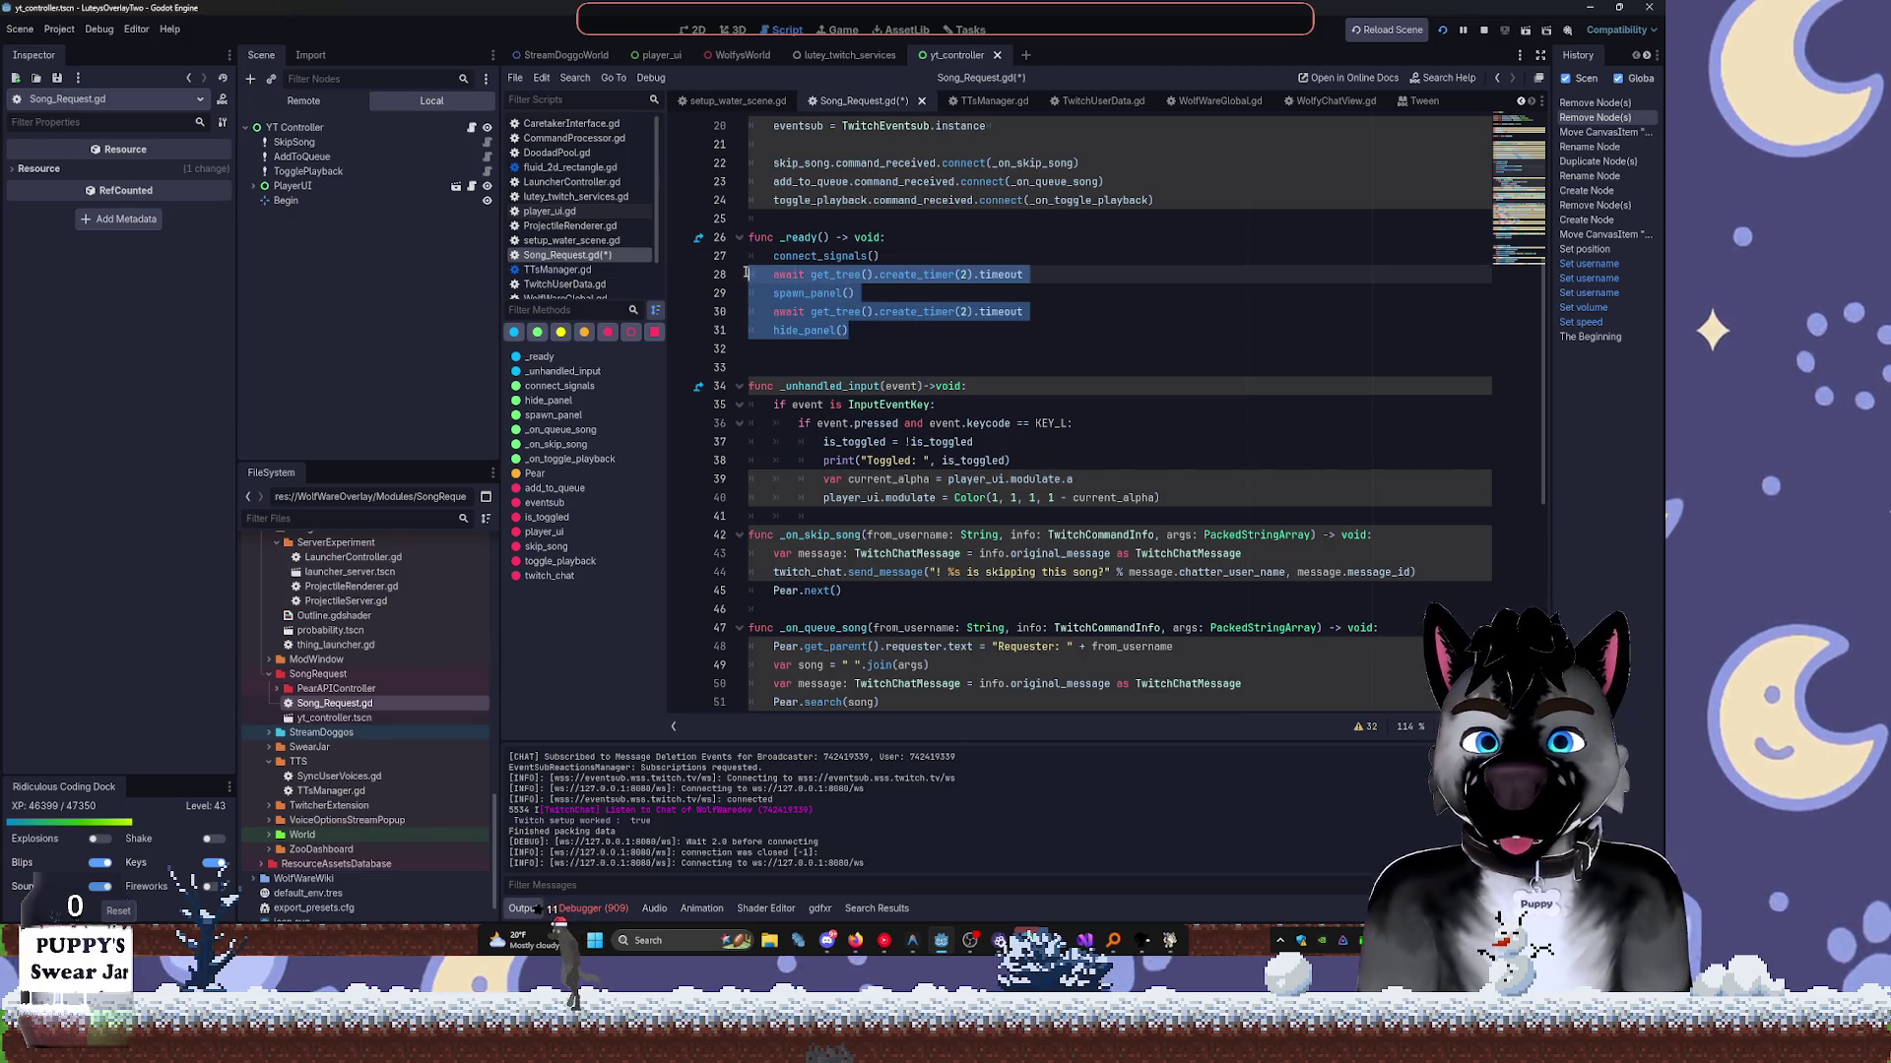
# Comment out the timer waits and spawn/hide calls in _ready with Ctrl+K, then switch to 2D view.
pyautogui.hotkey('ctrl', 'k')
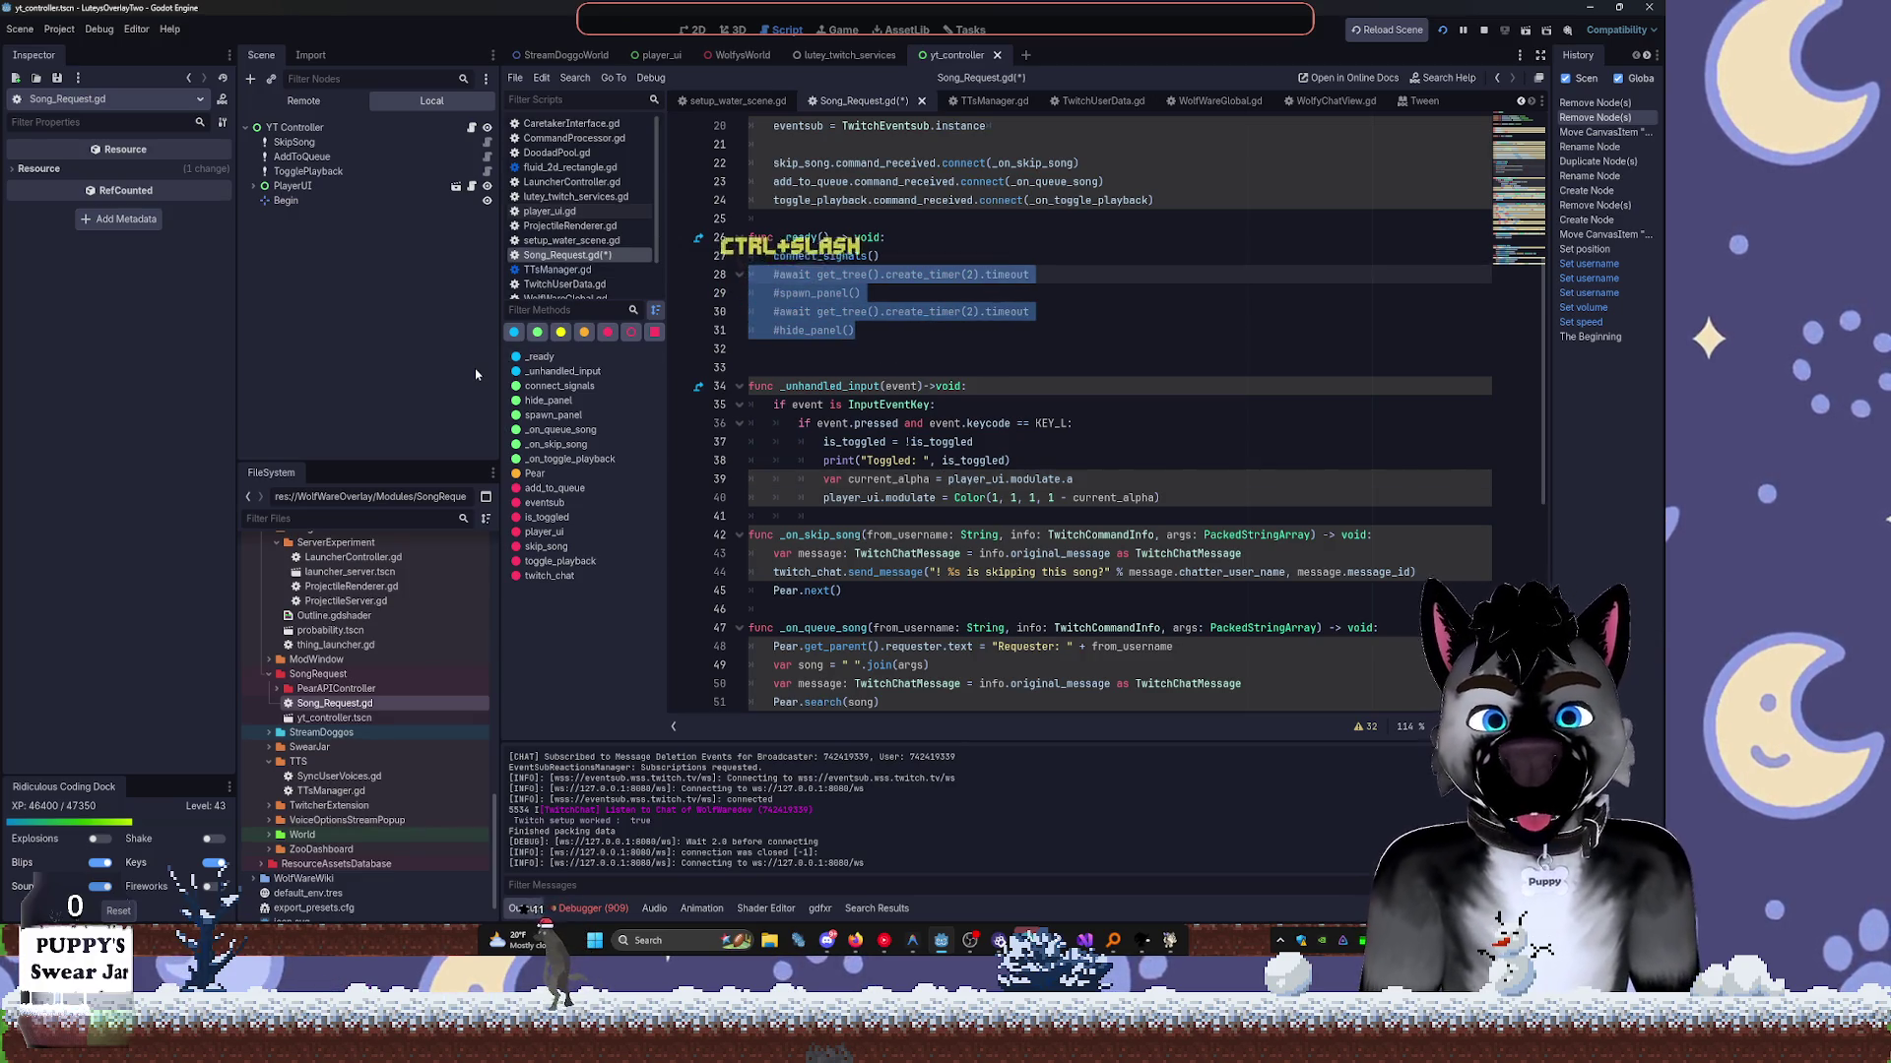
pyautogui.click(1201, 240)
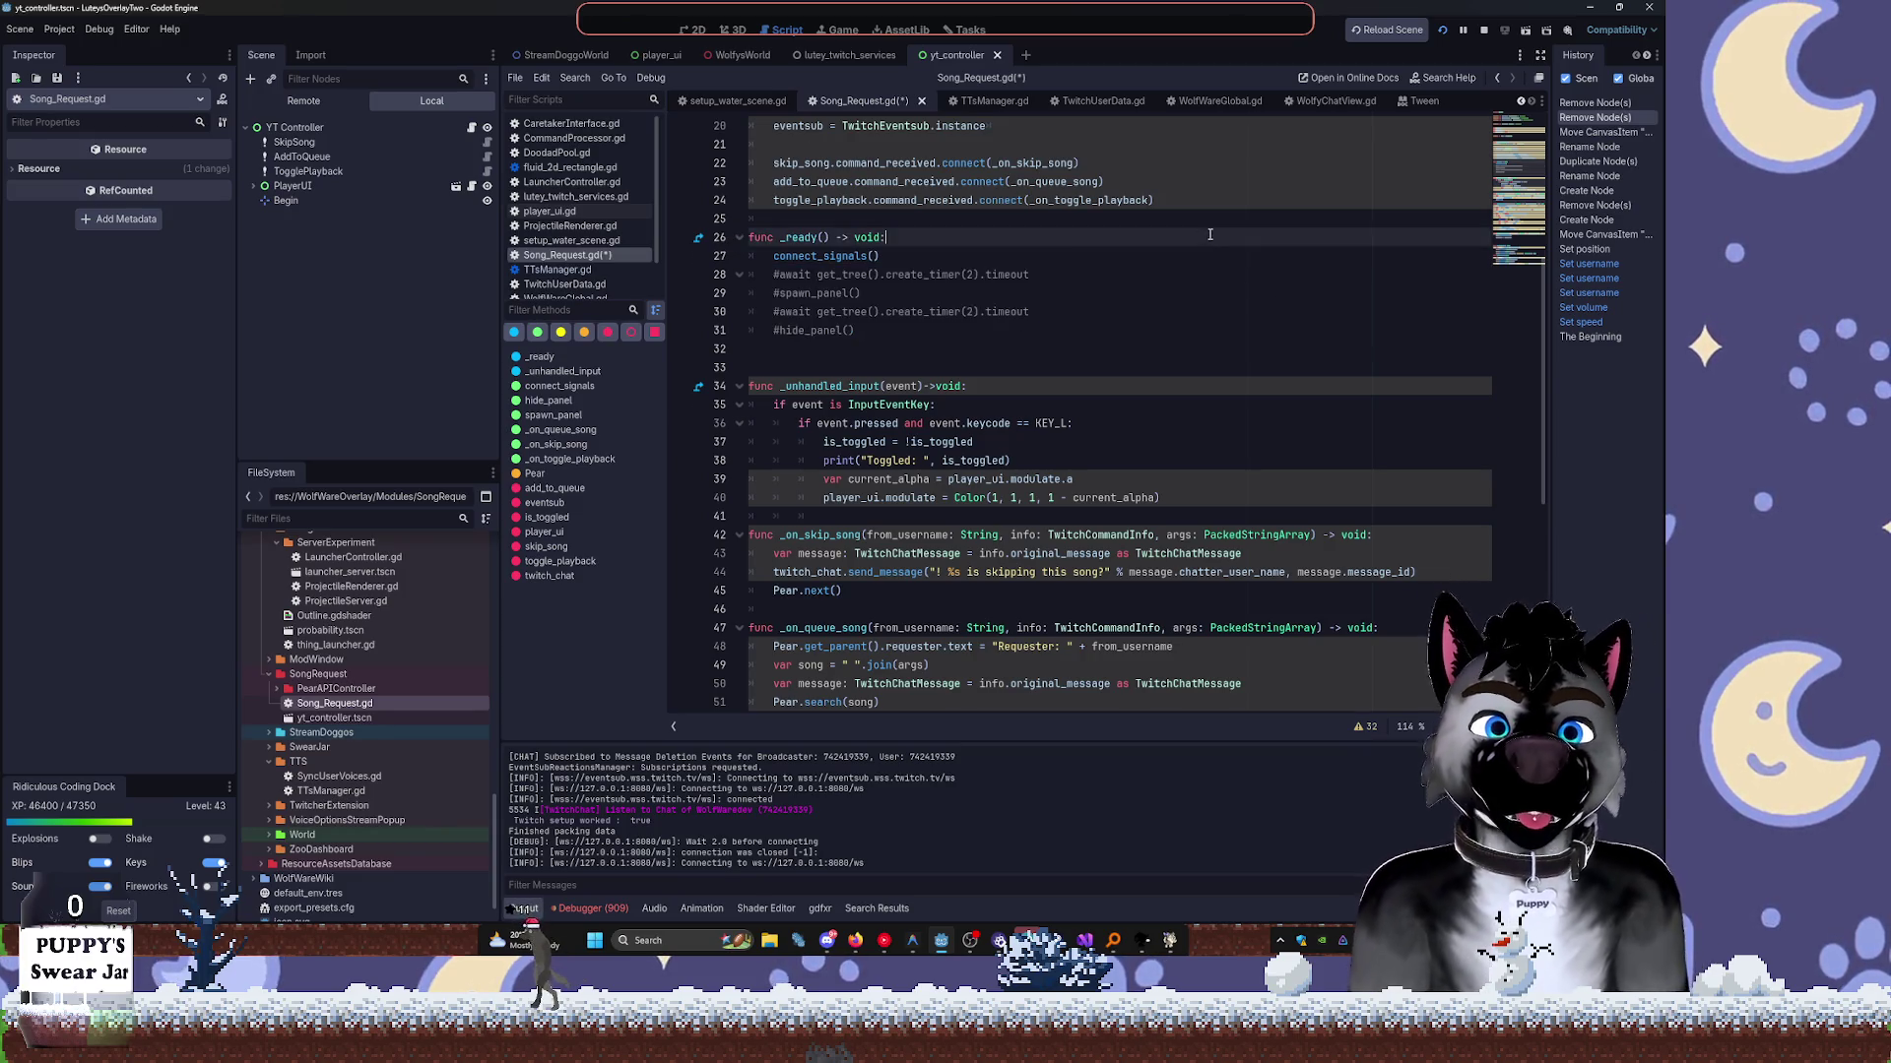
pyautogui.scroll(6, 1201, 245)
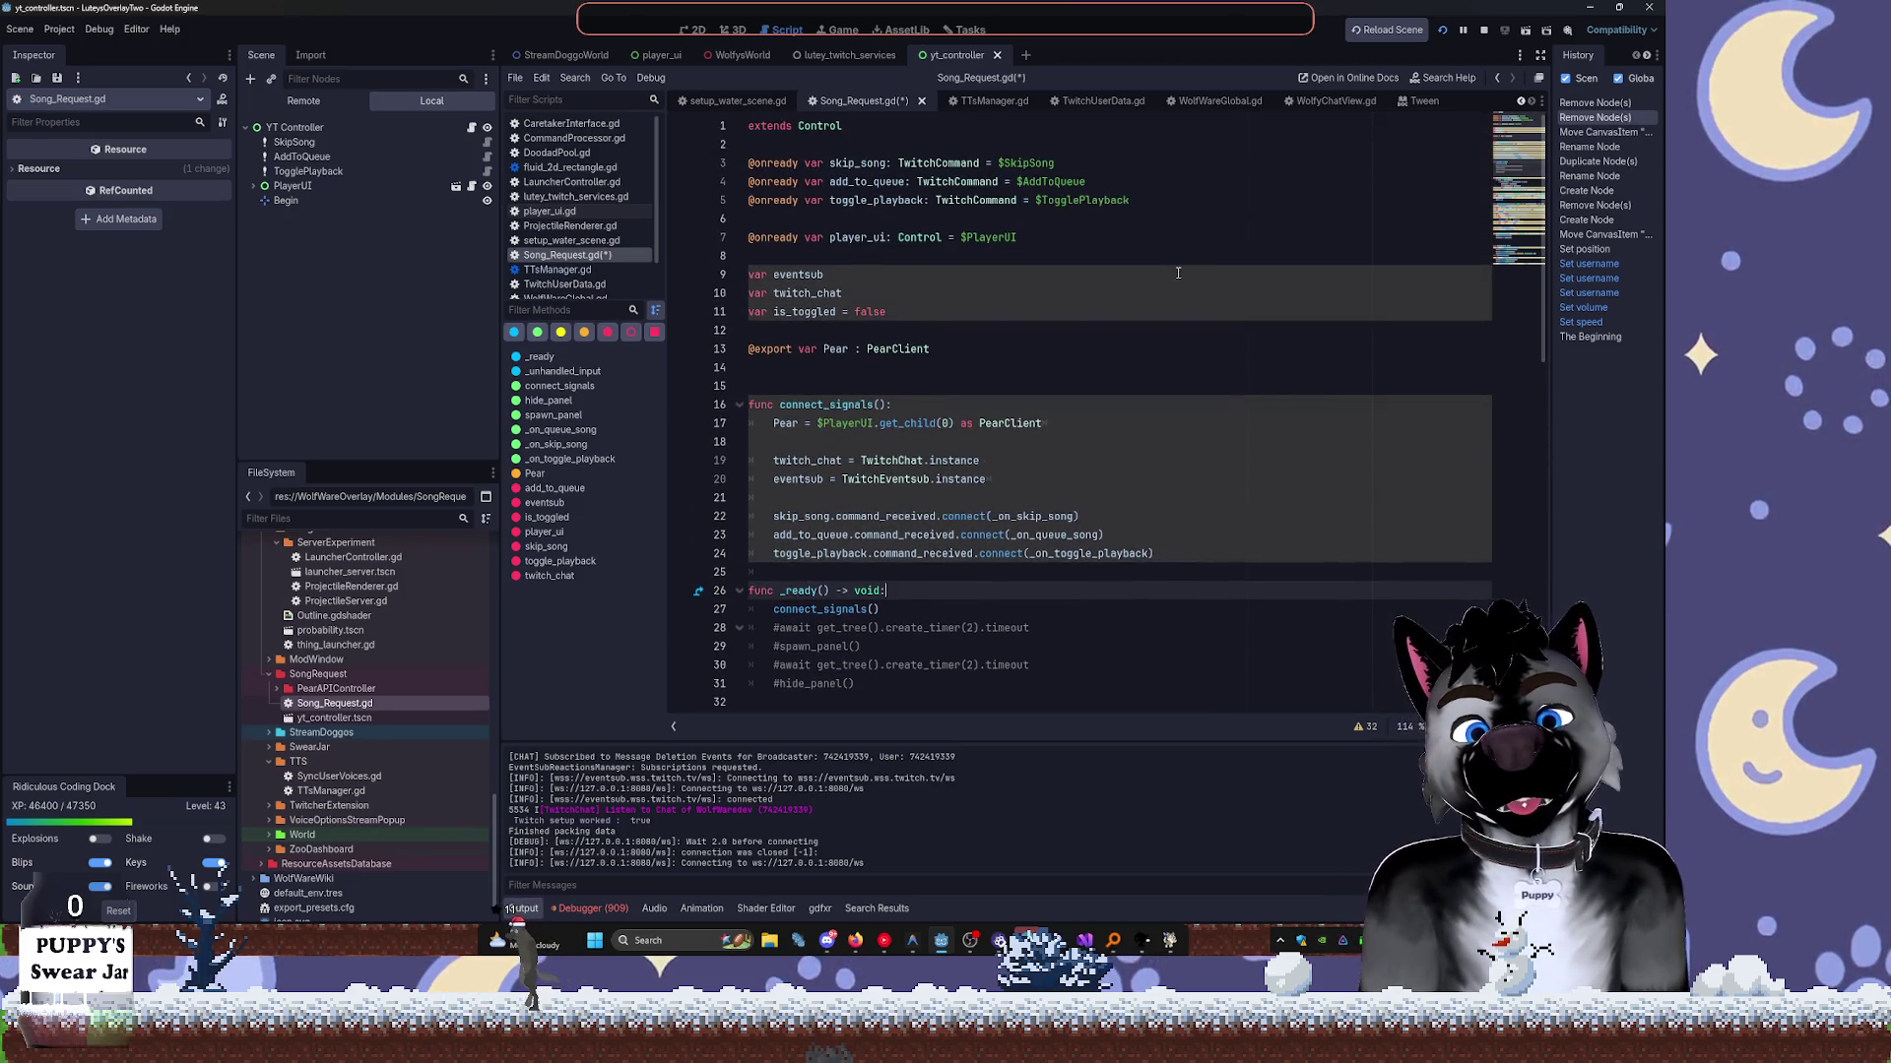
pyautogui.scroll(-5, 1169, 277)
pyautogui.scroll(4, 1039, 372)
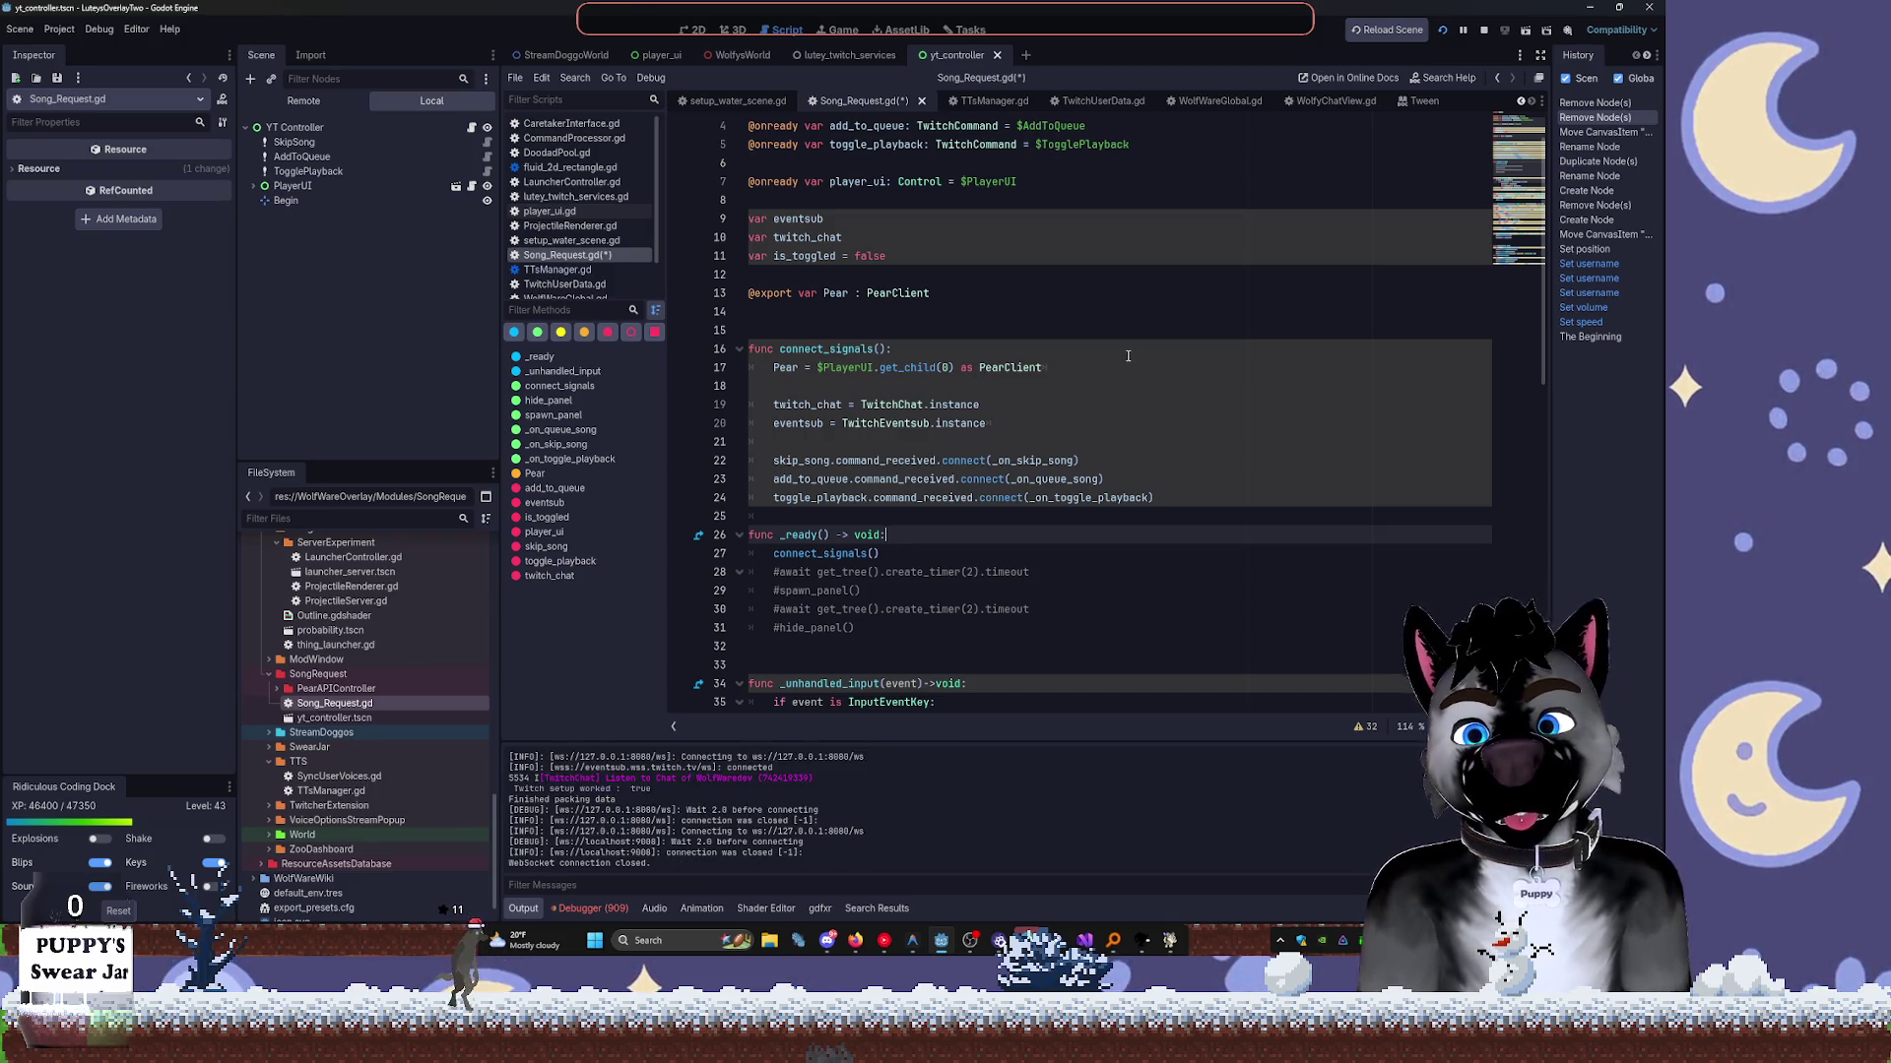
pyautogui.scroll(1, 1122, 359)
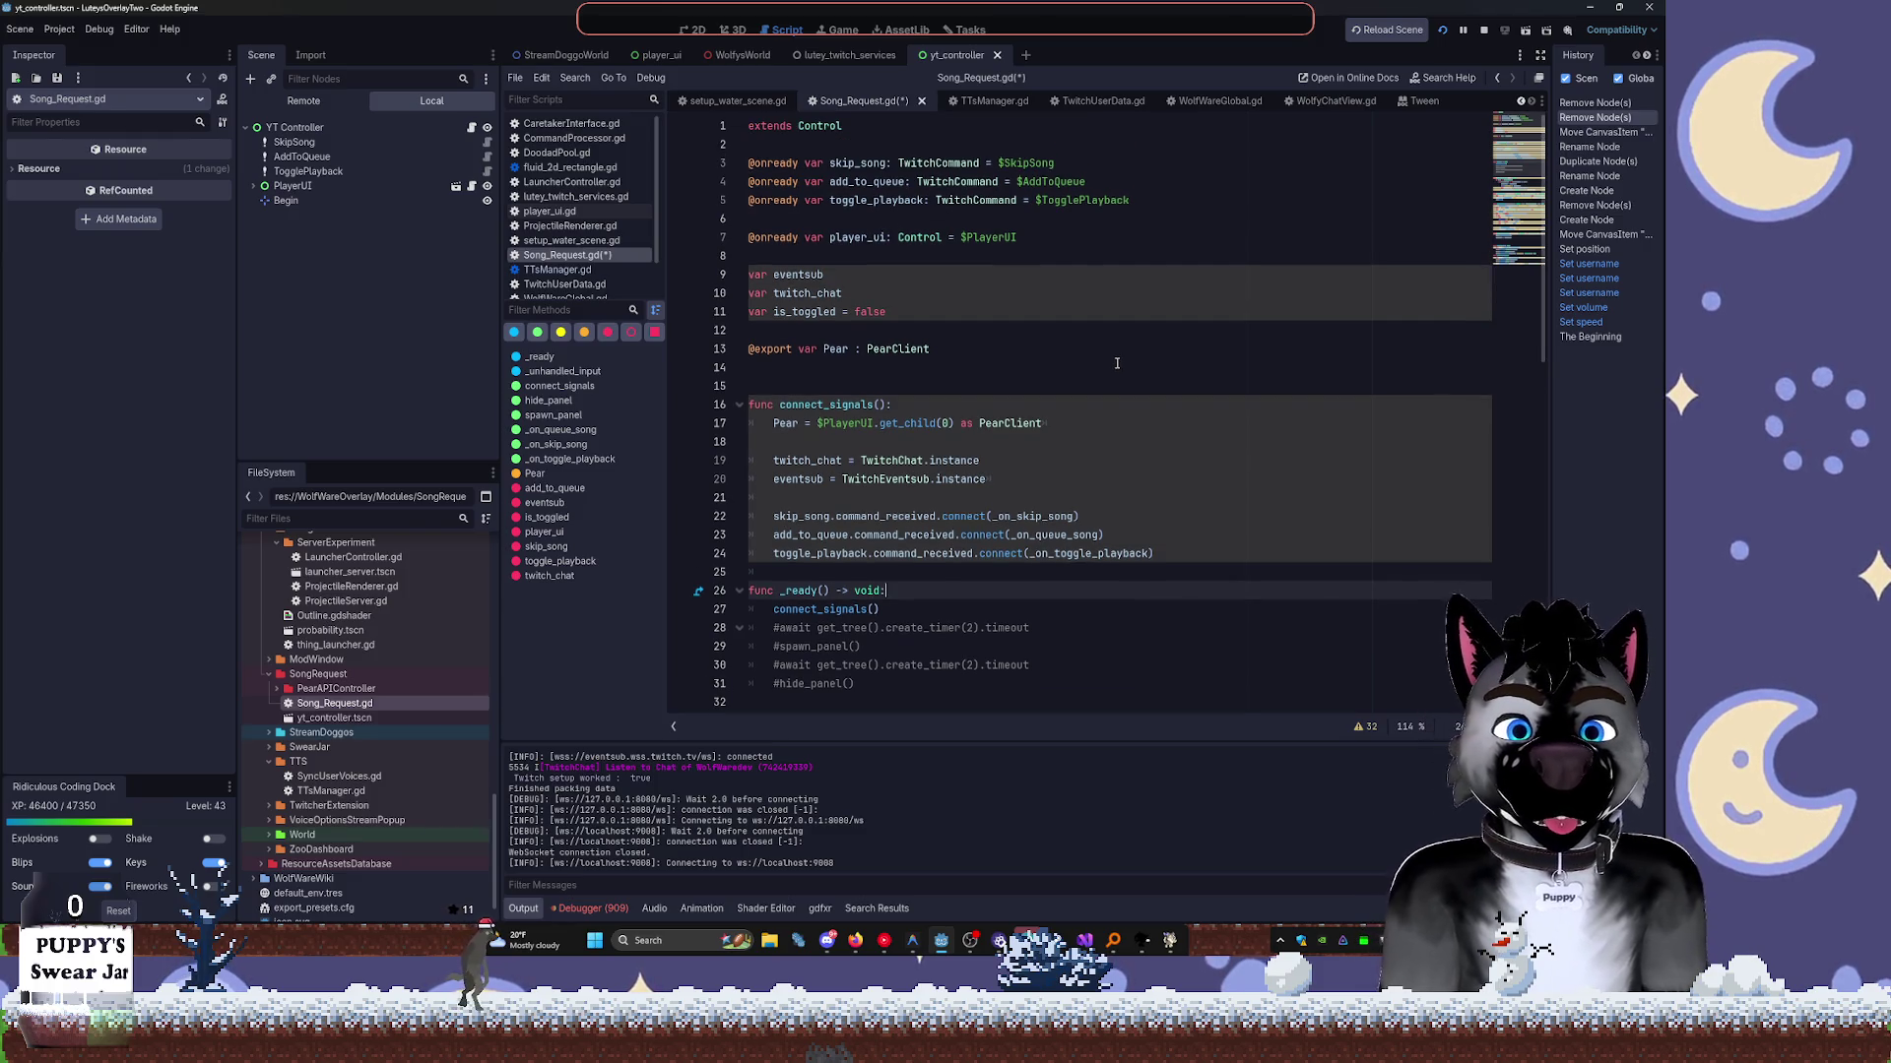
pyautogui.scroll(-15, 866, 351)
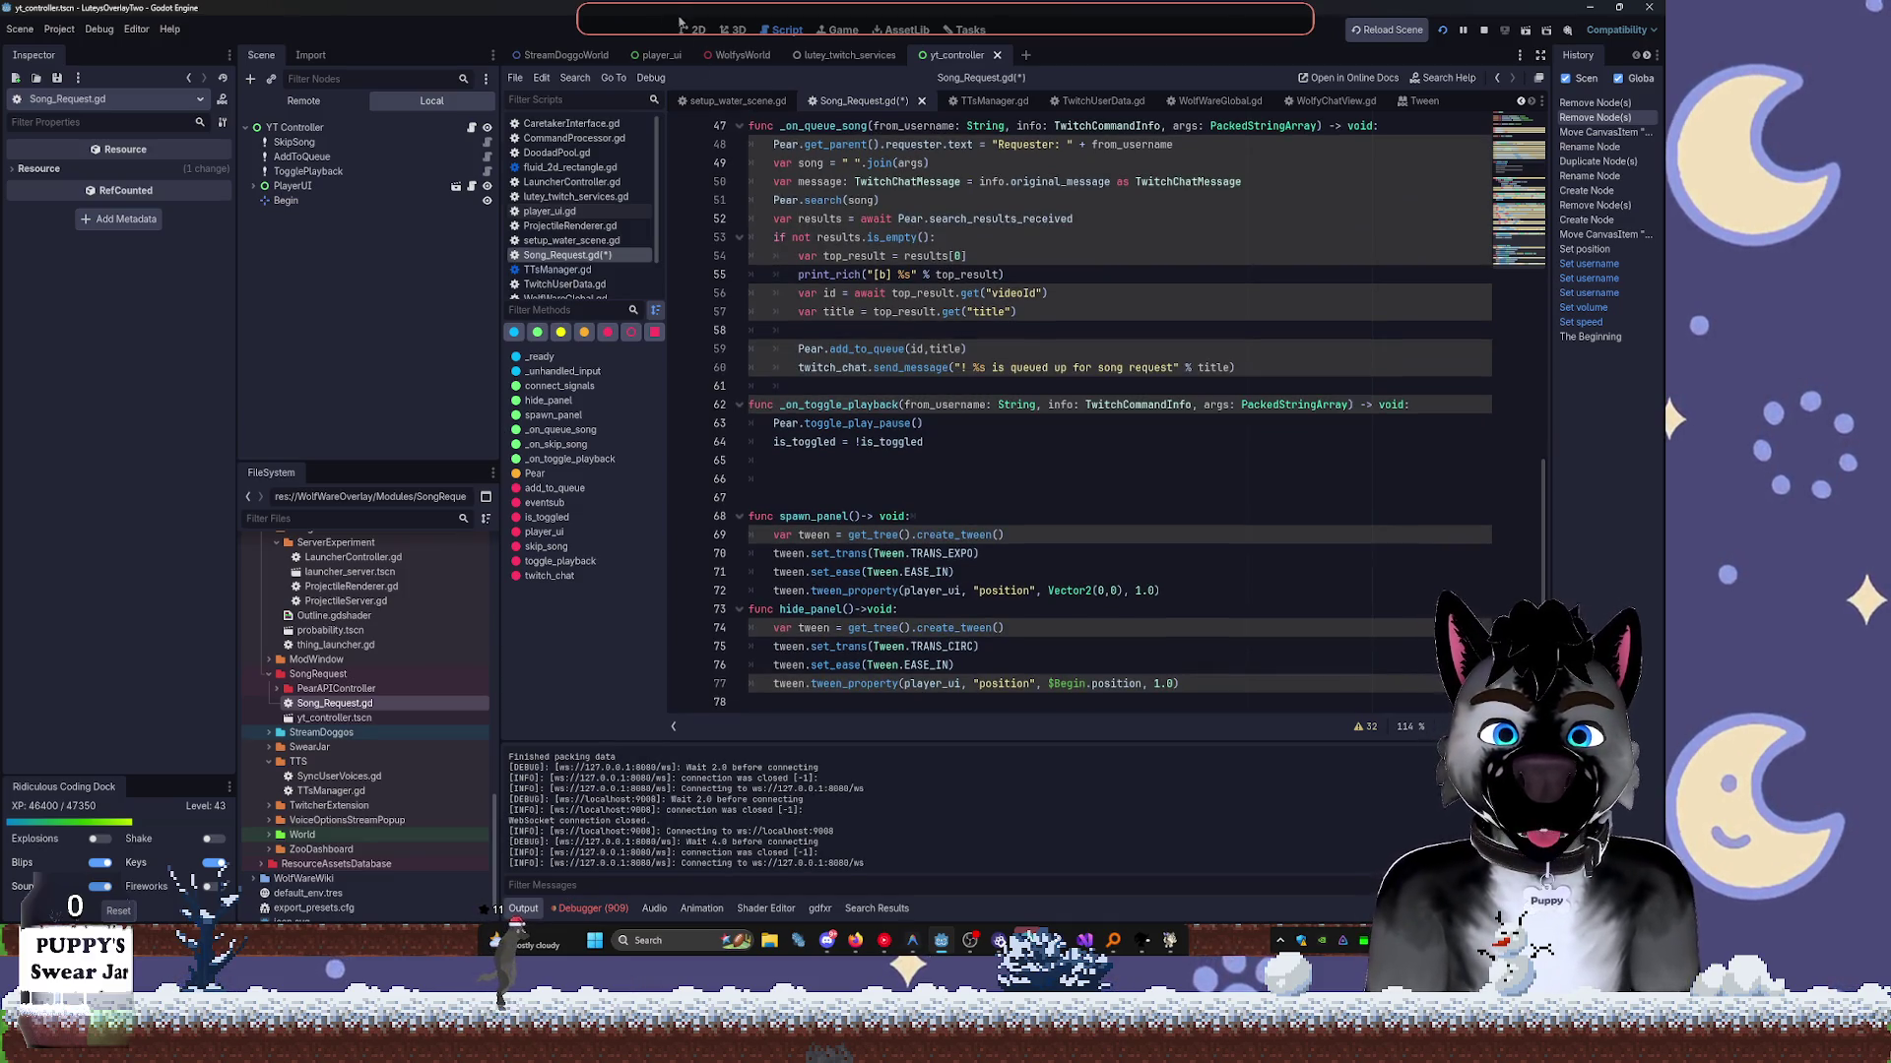
pyautogui.click(692, 29)
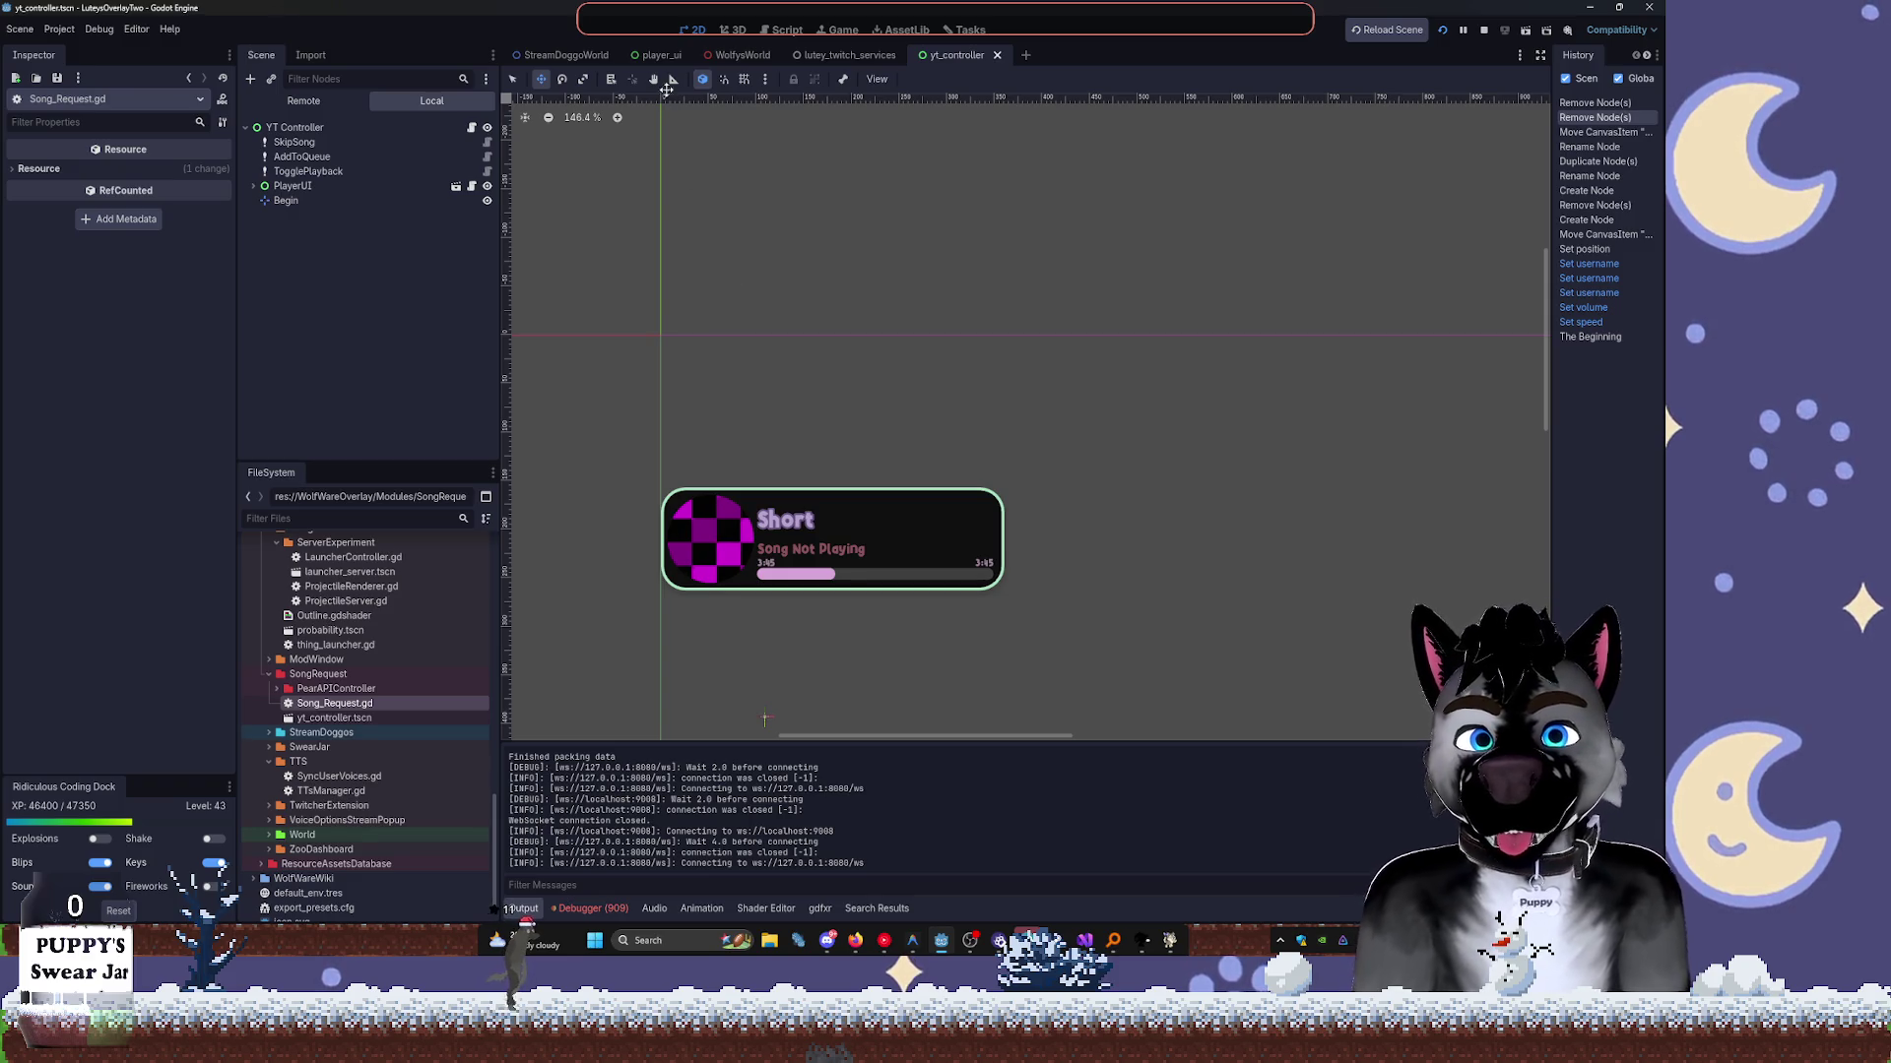
pyautogui.click(567, 55)
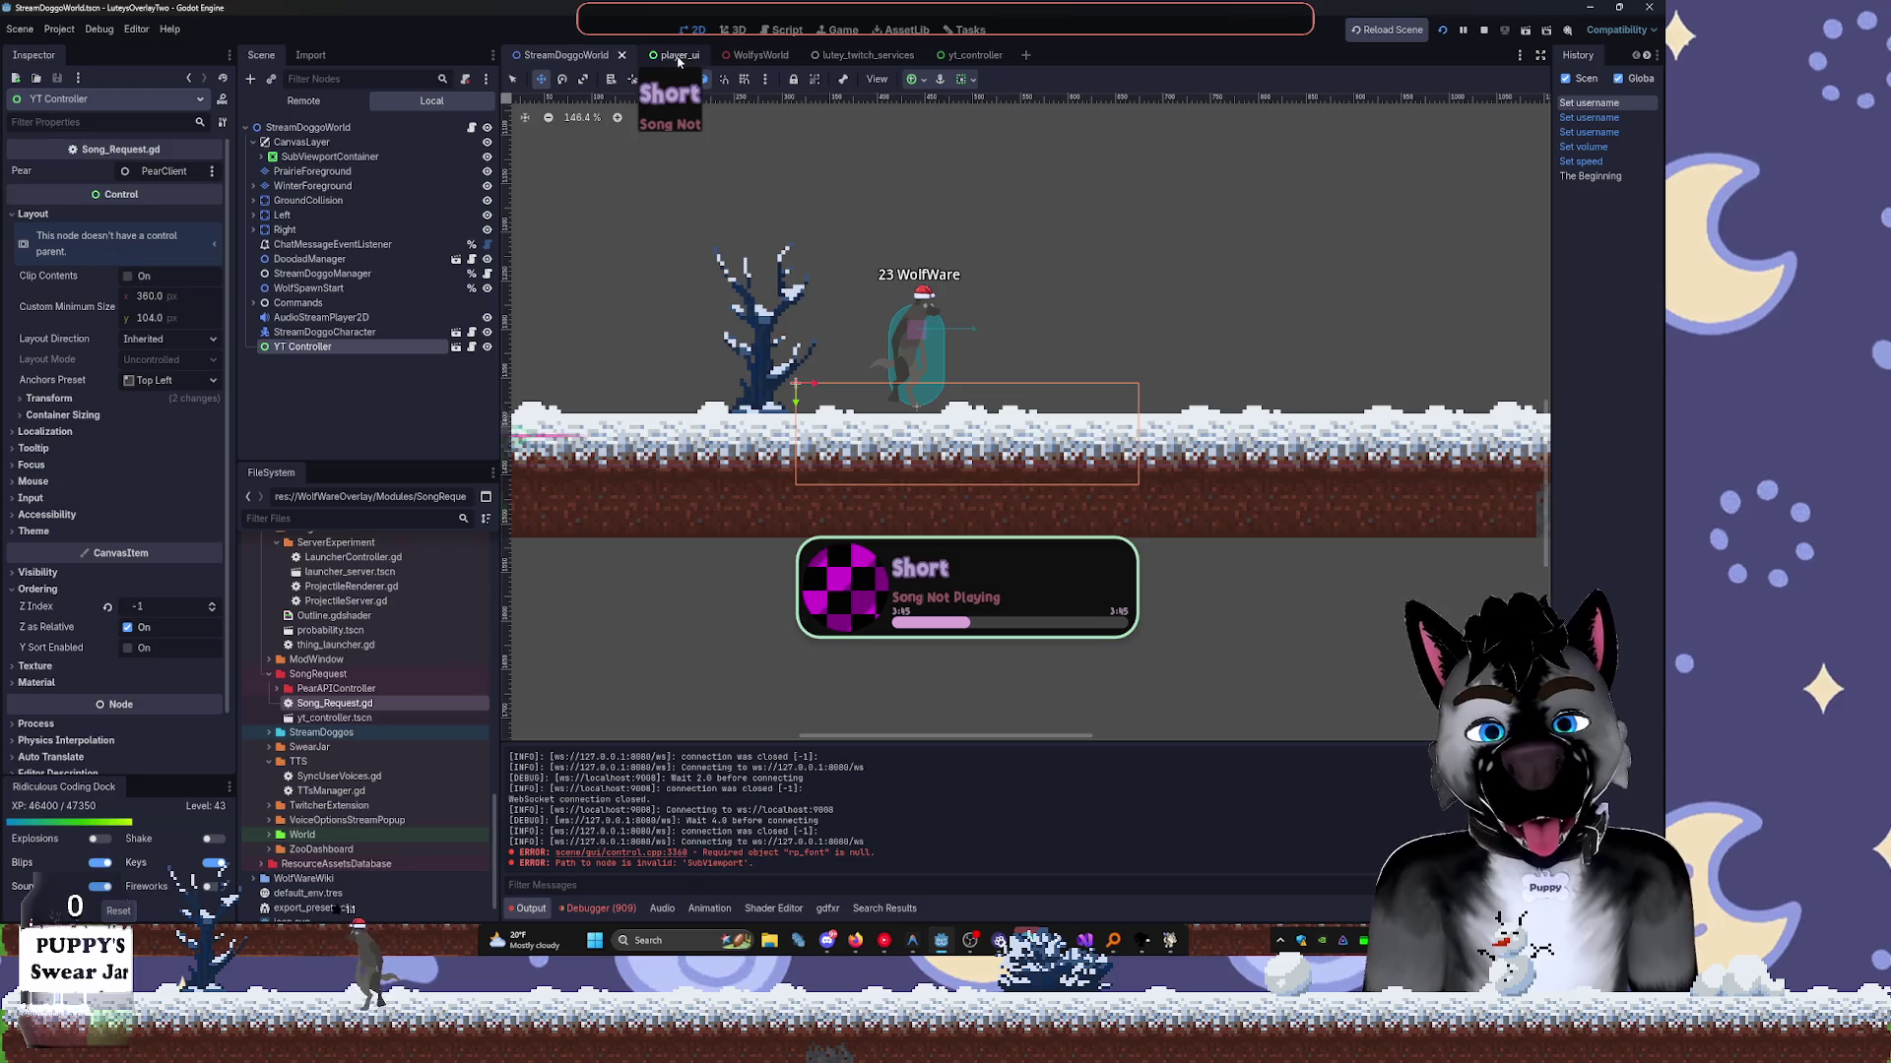
pyautogui.click(677, 60)
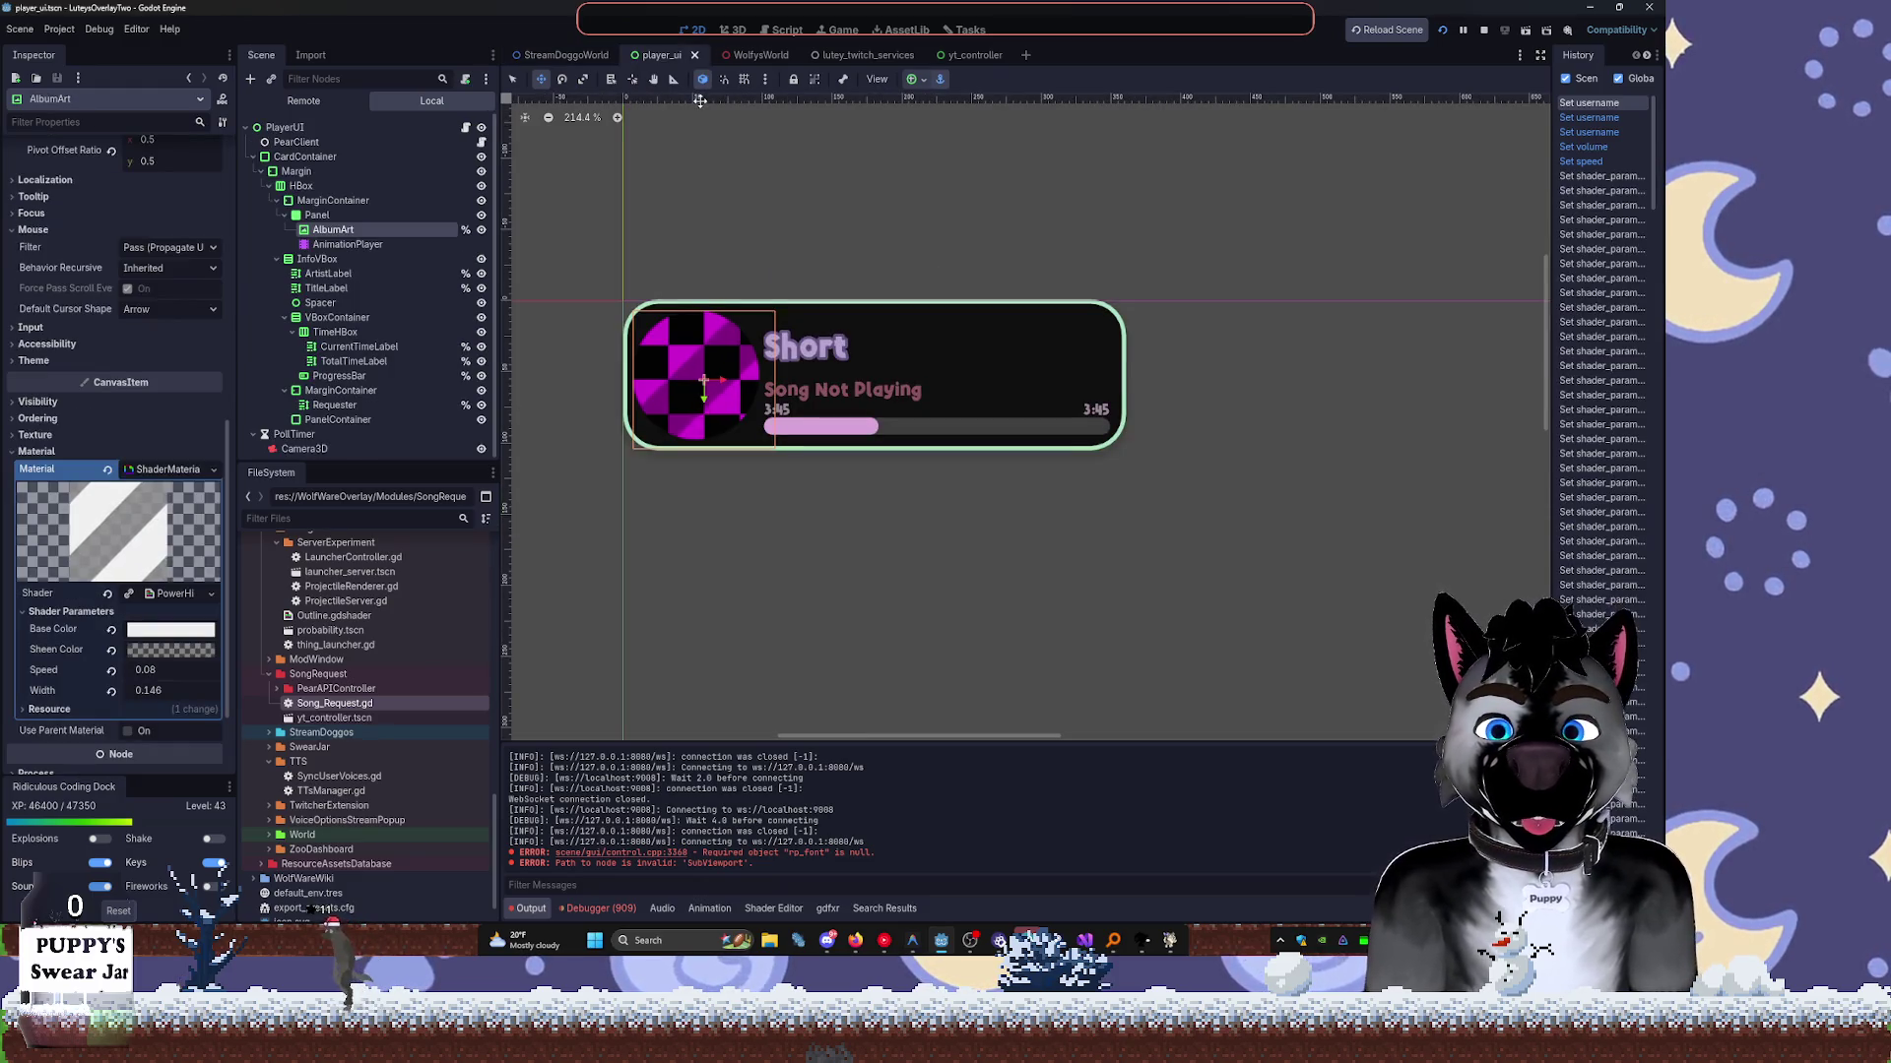
pyautogui.click(748, 57)
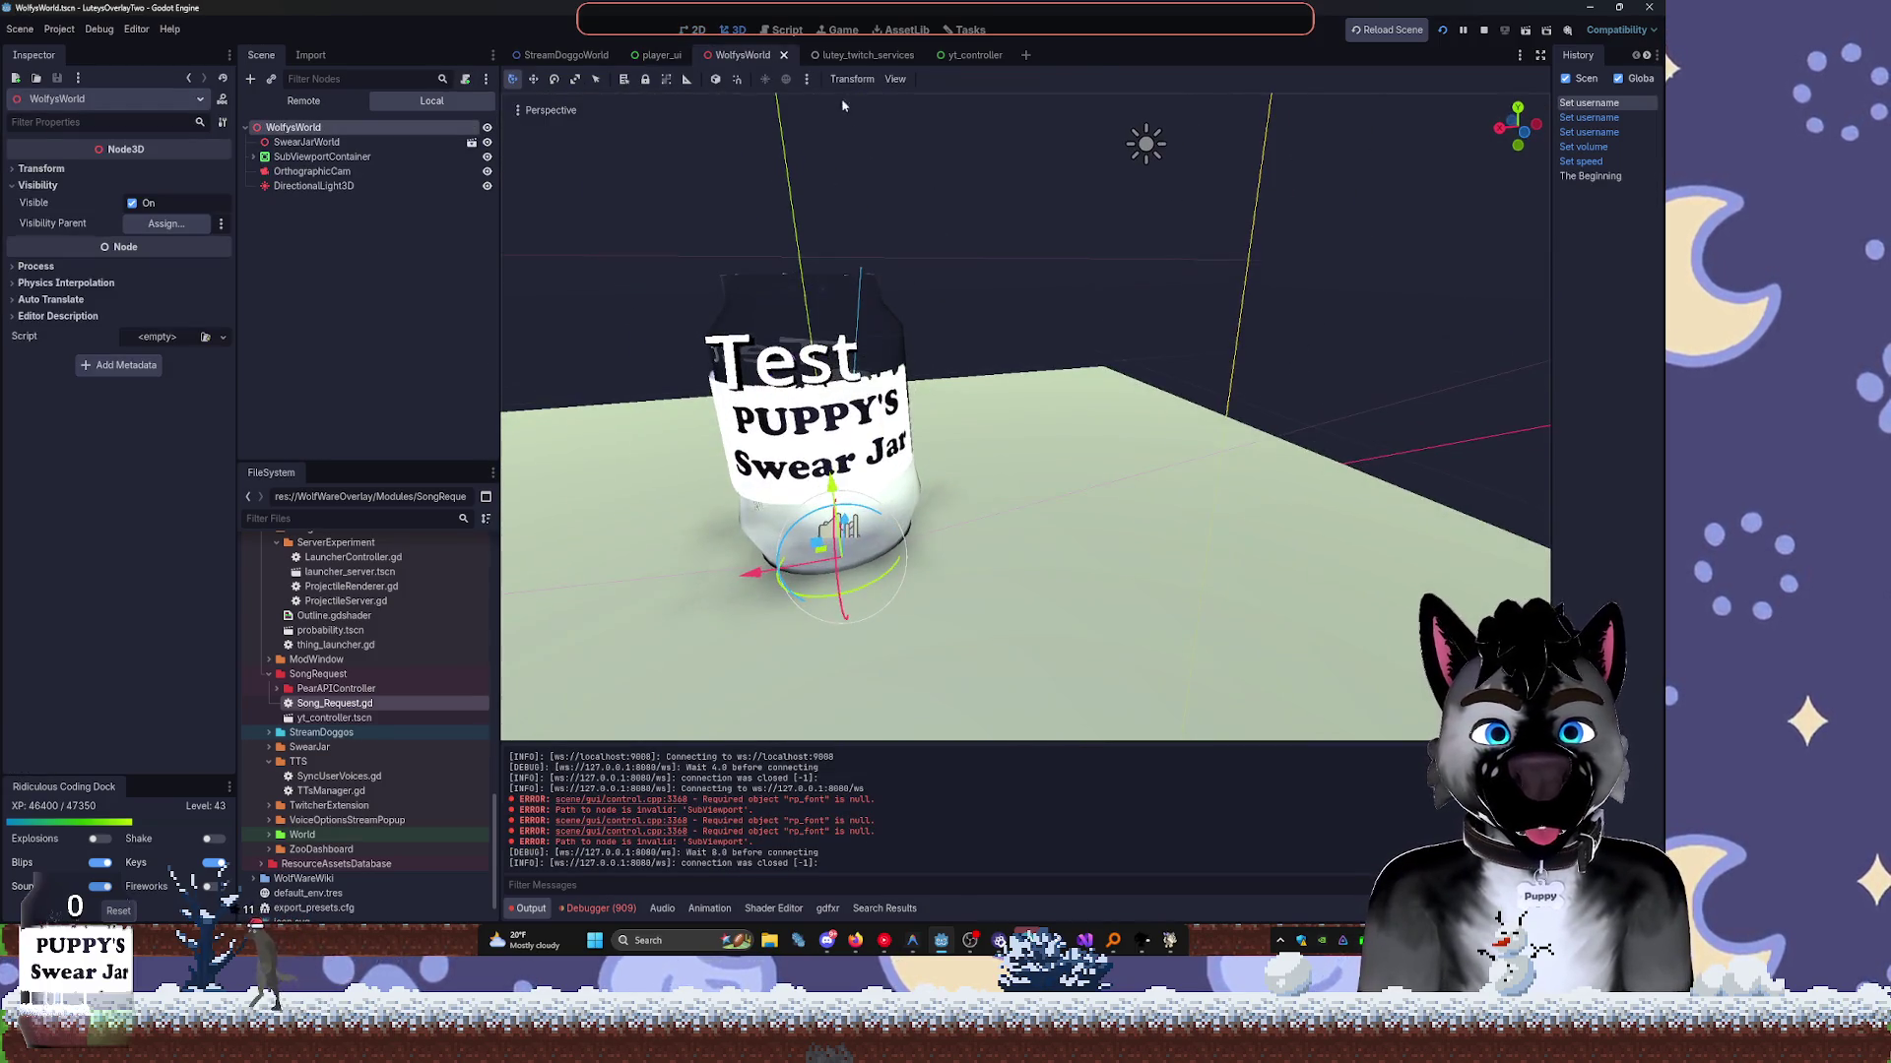
pyautogui.click(858, 56)
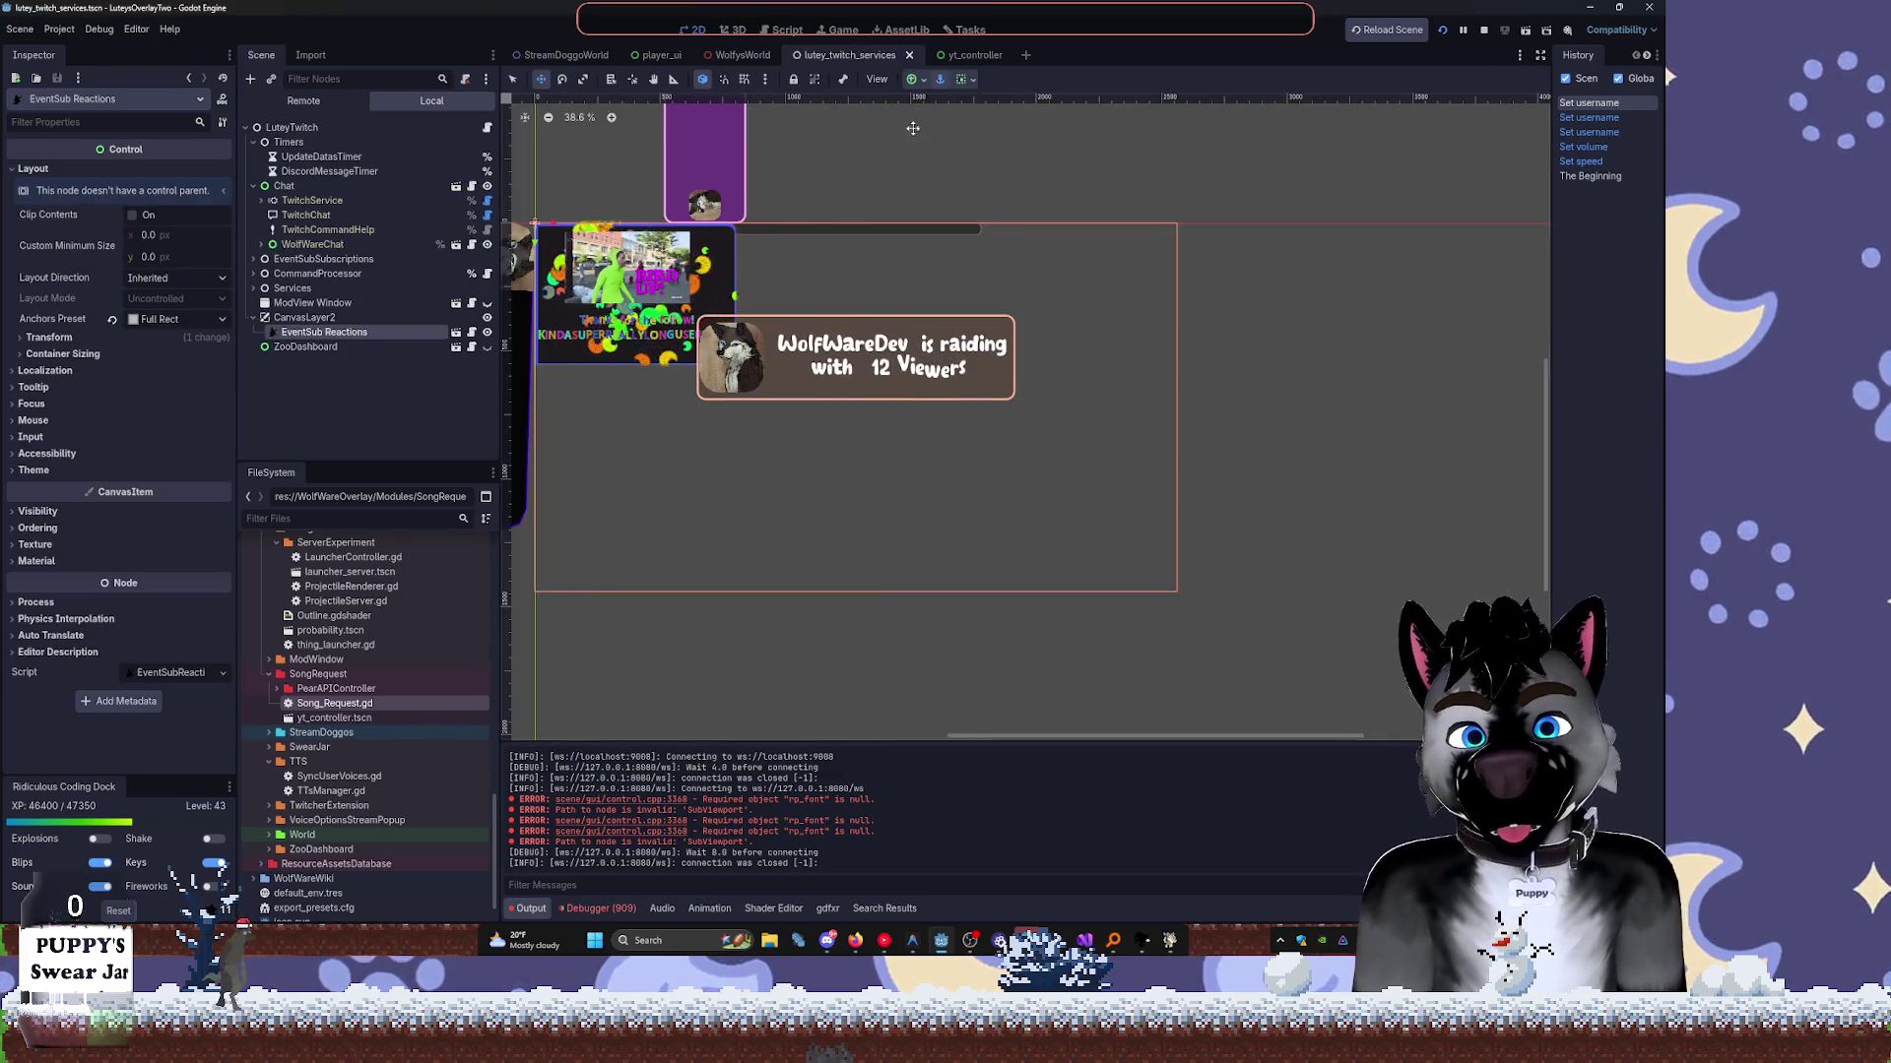
pyautogui.click(957, 56)
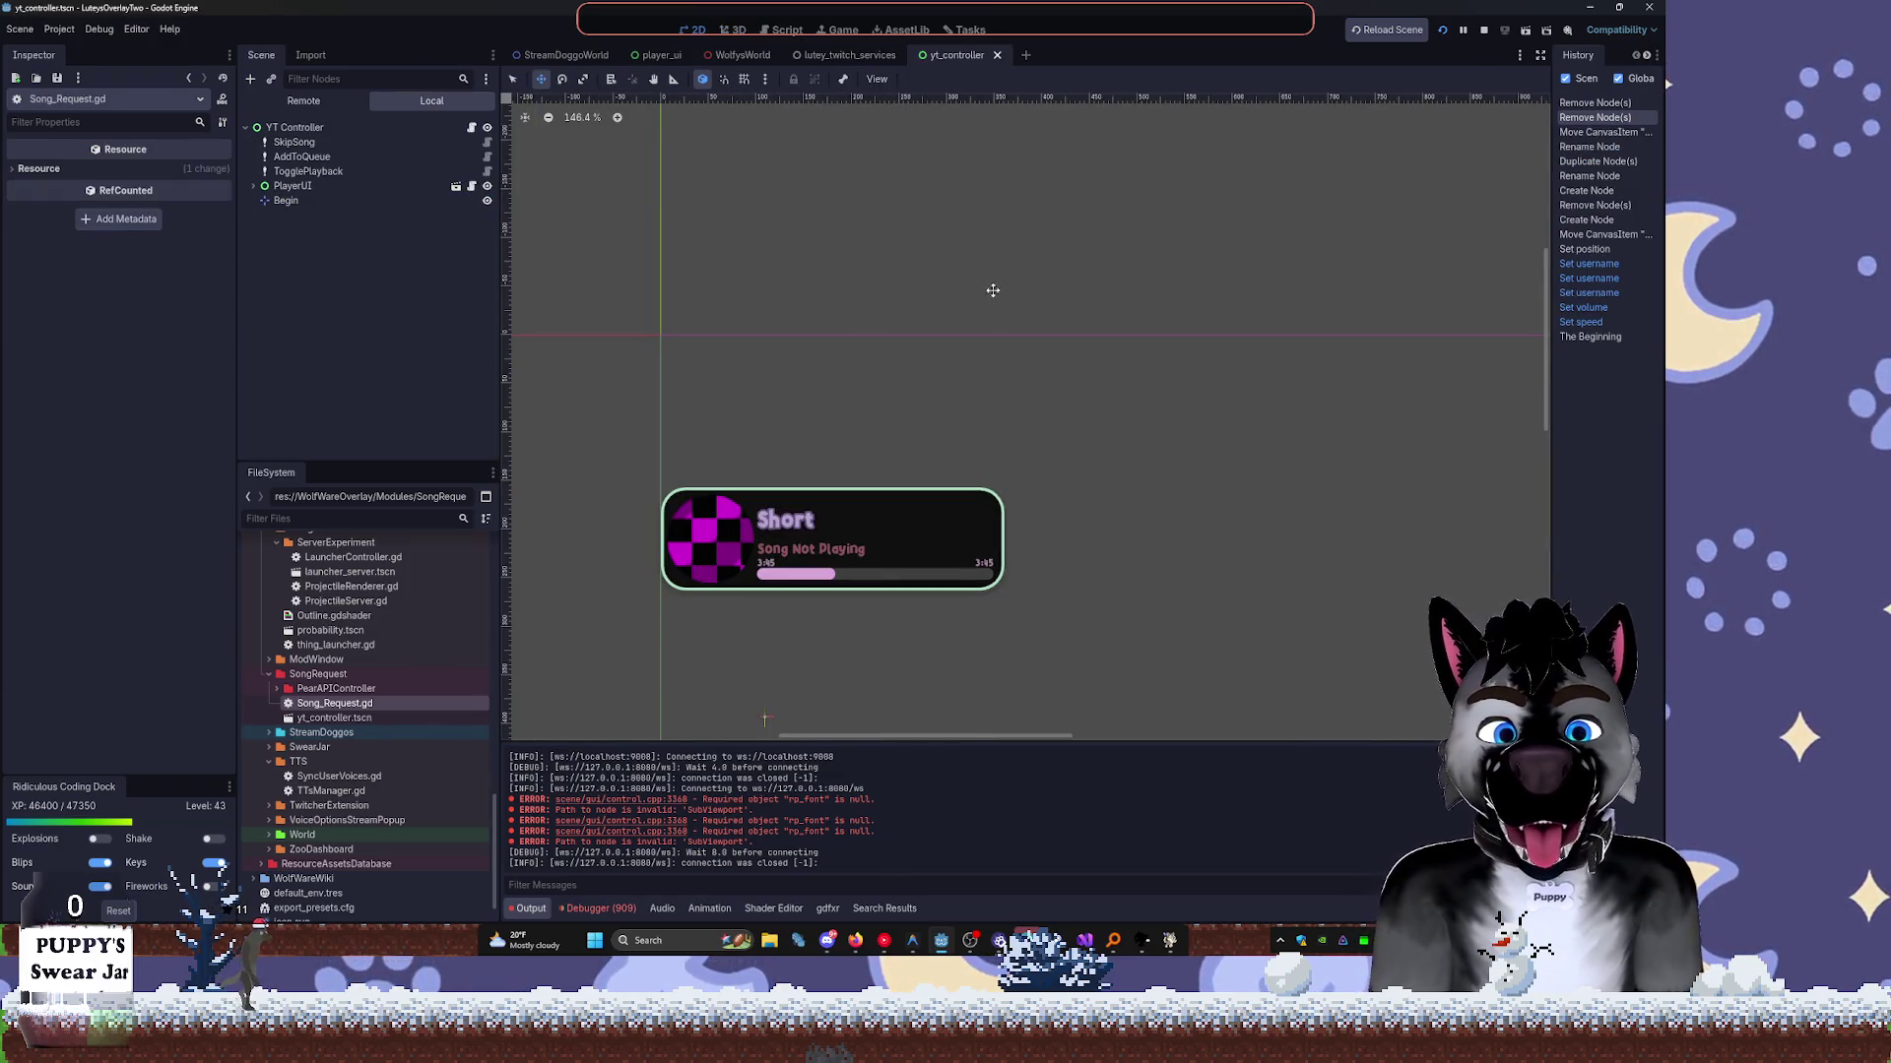
pyautogui.scroll(-3, 773, 394)
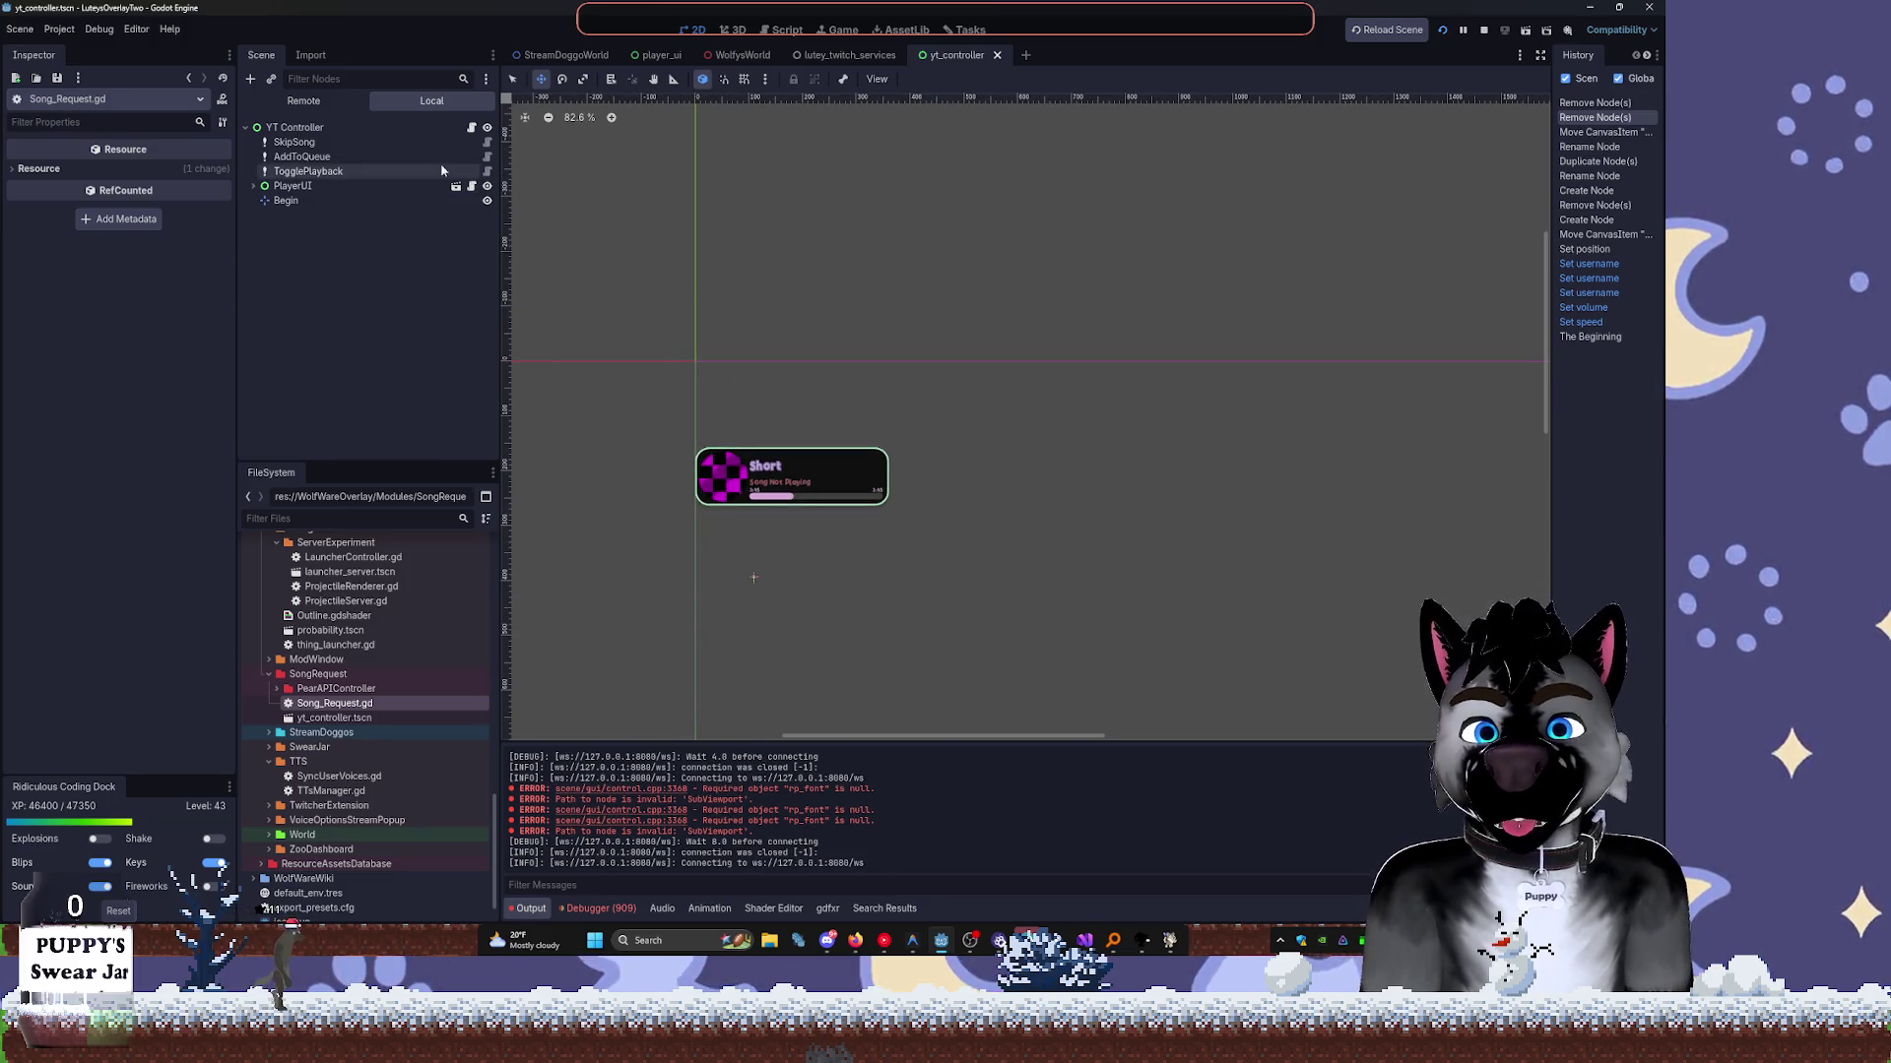
# Revert the YT Controller's Transform size to its default.
pyautogui.click(384, 127)
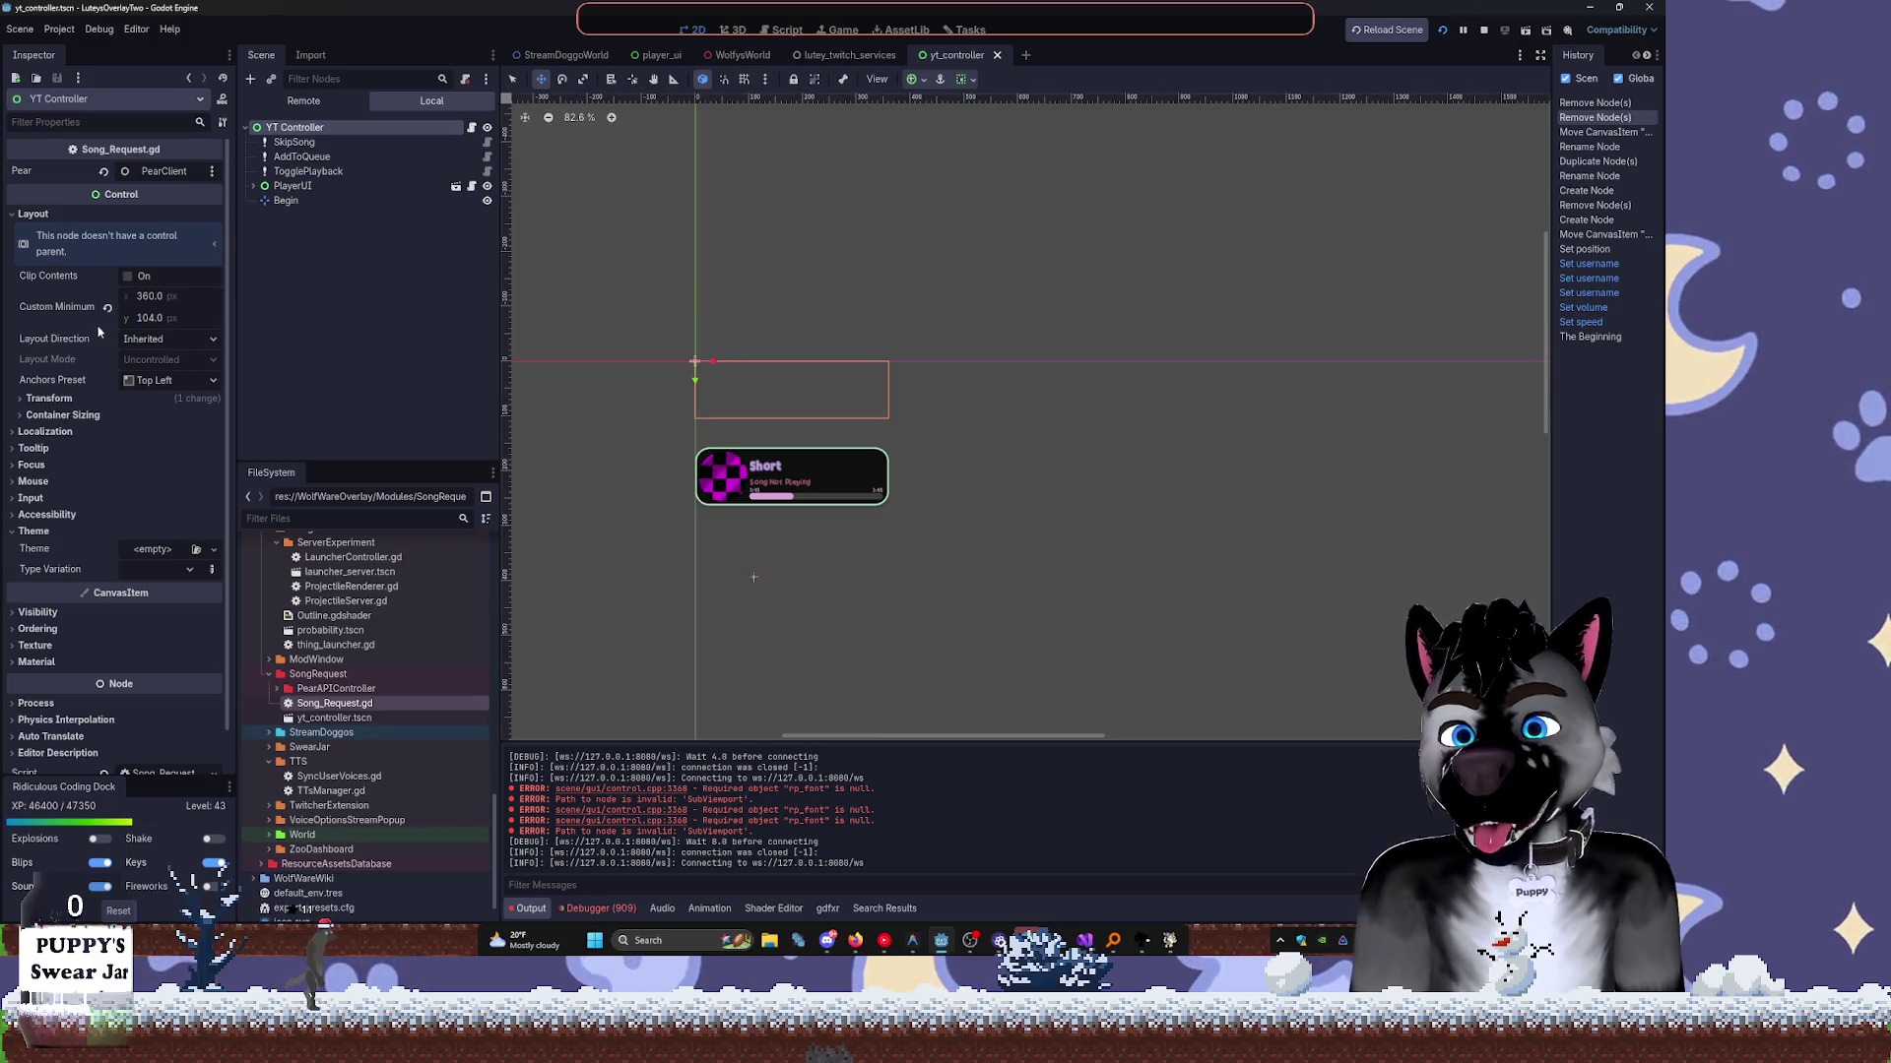
pyautogui.click(50, 399)
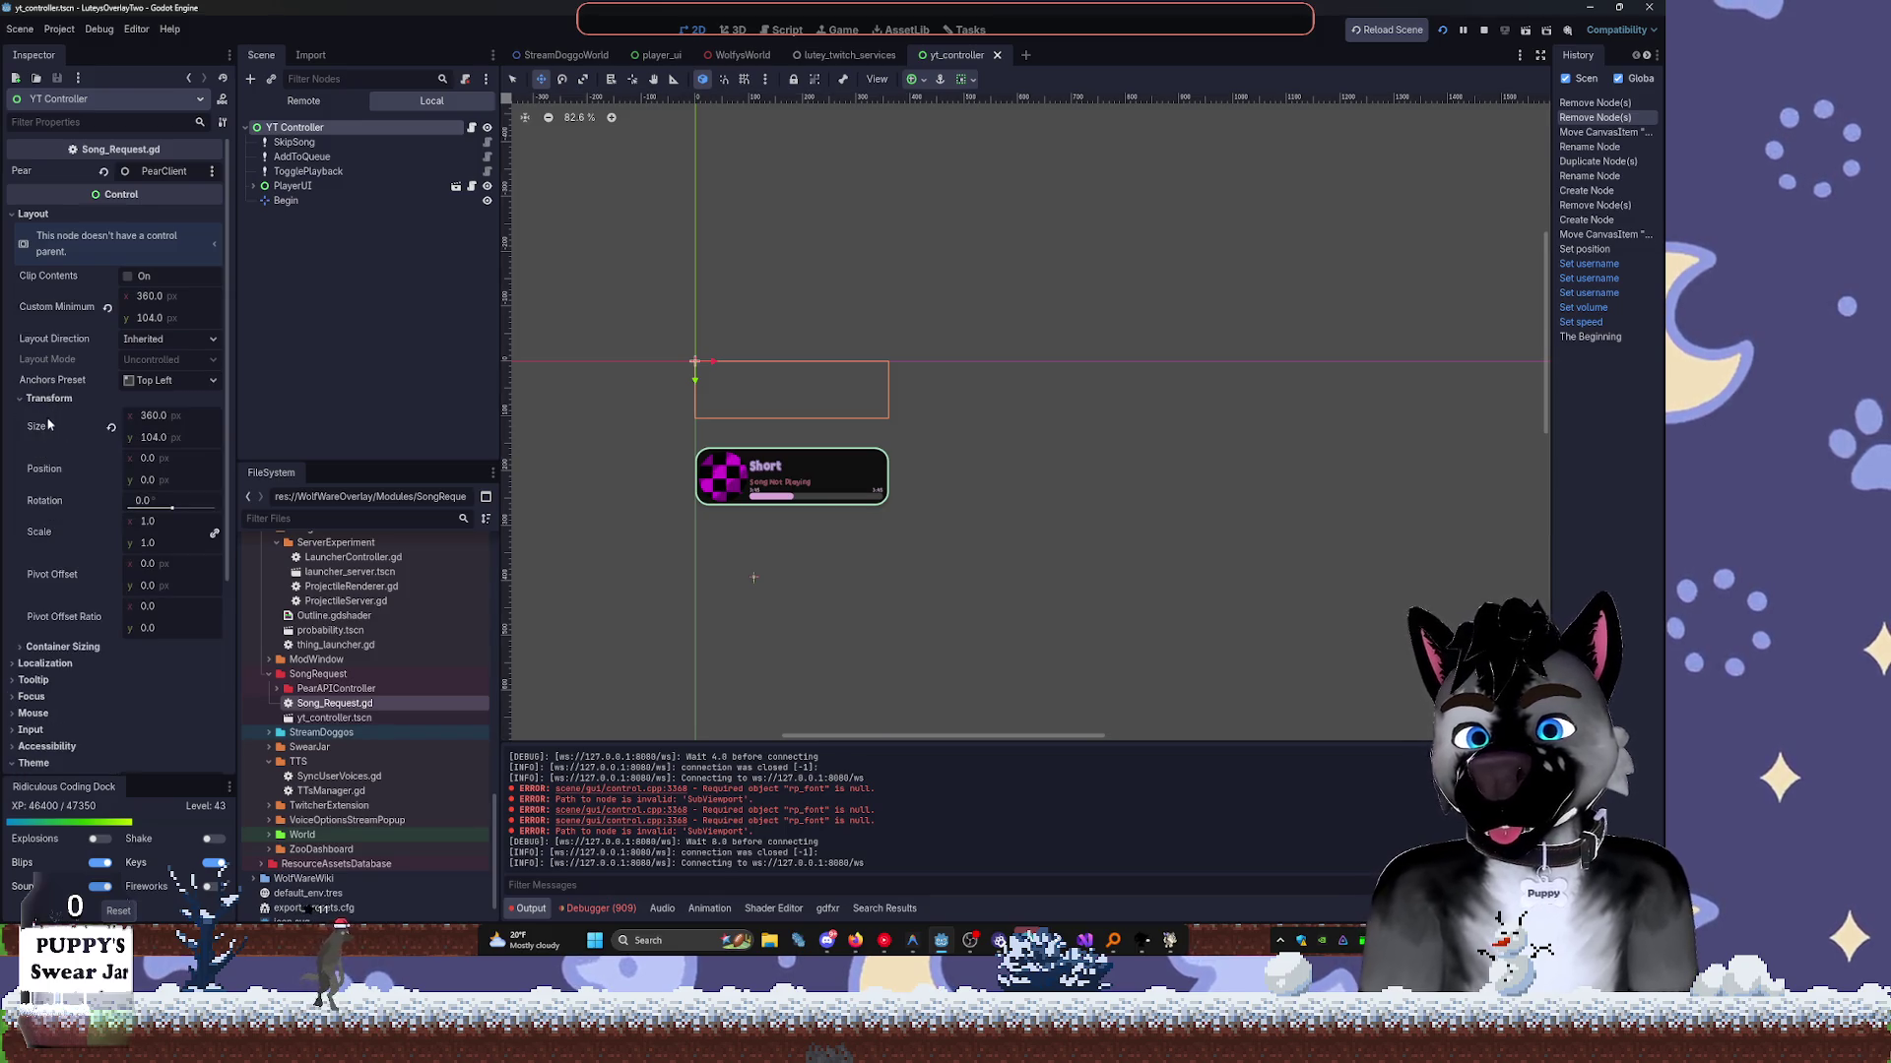
pyautogui.click(111, 429)
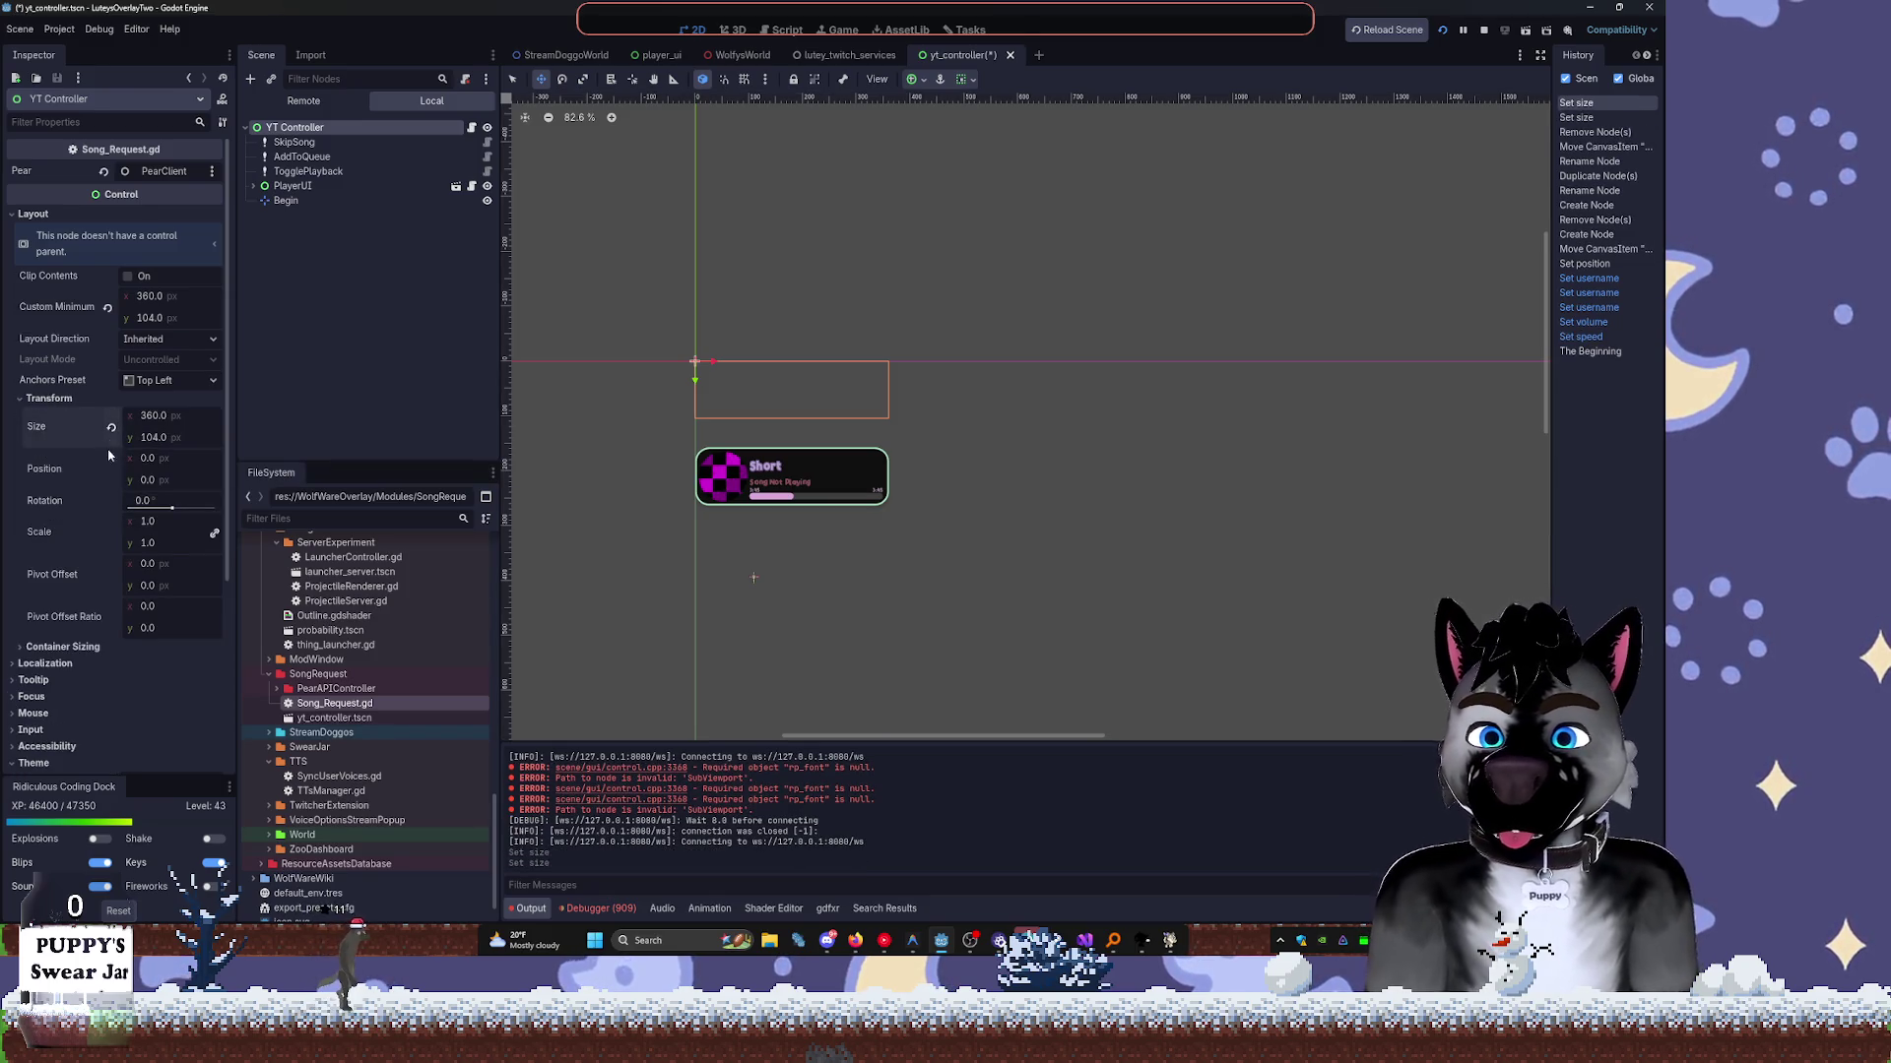
# Save the yt_controller scene and switch to the StreamDoggoWorld scene.
pyautogui.click(293, 185)
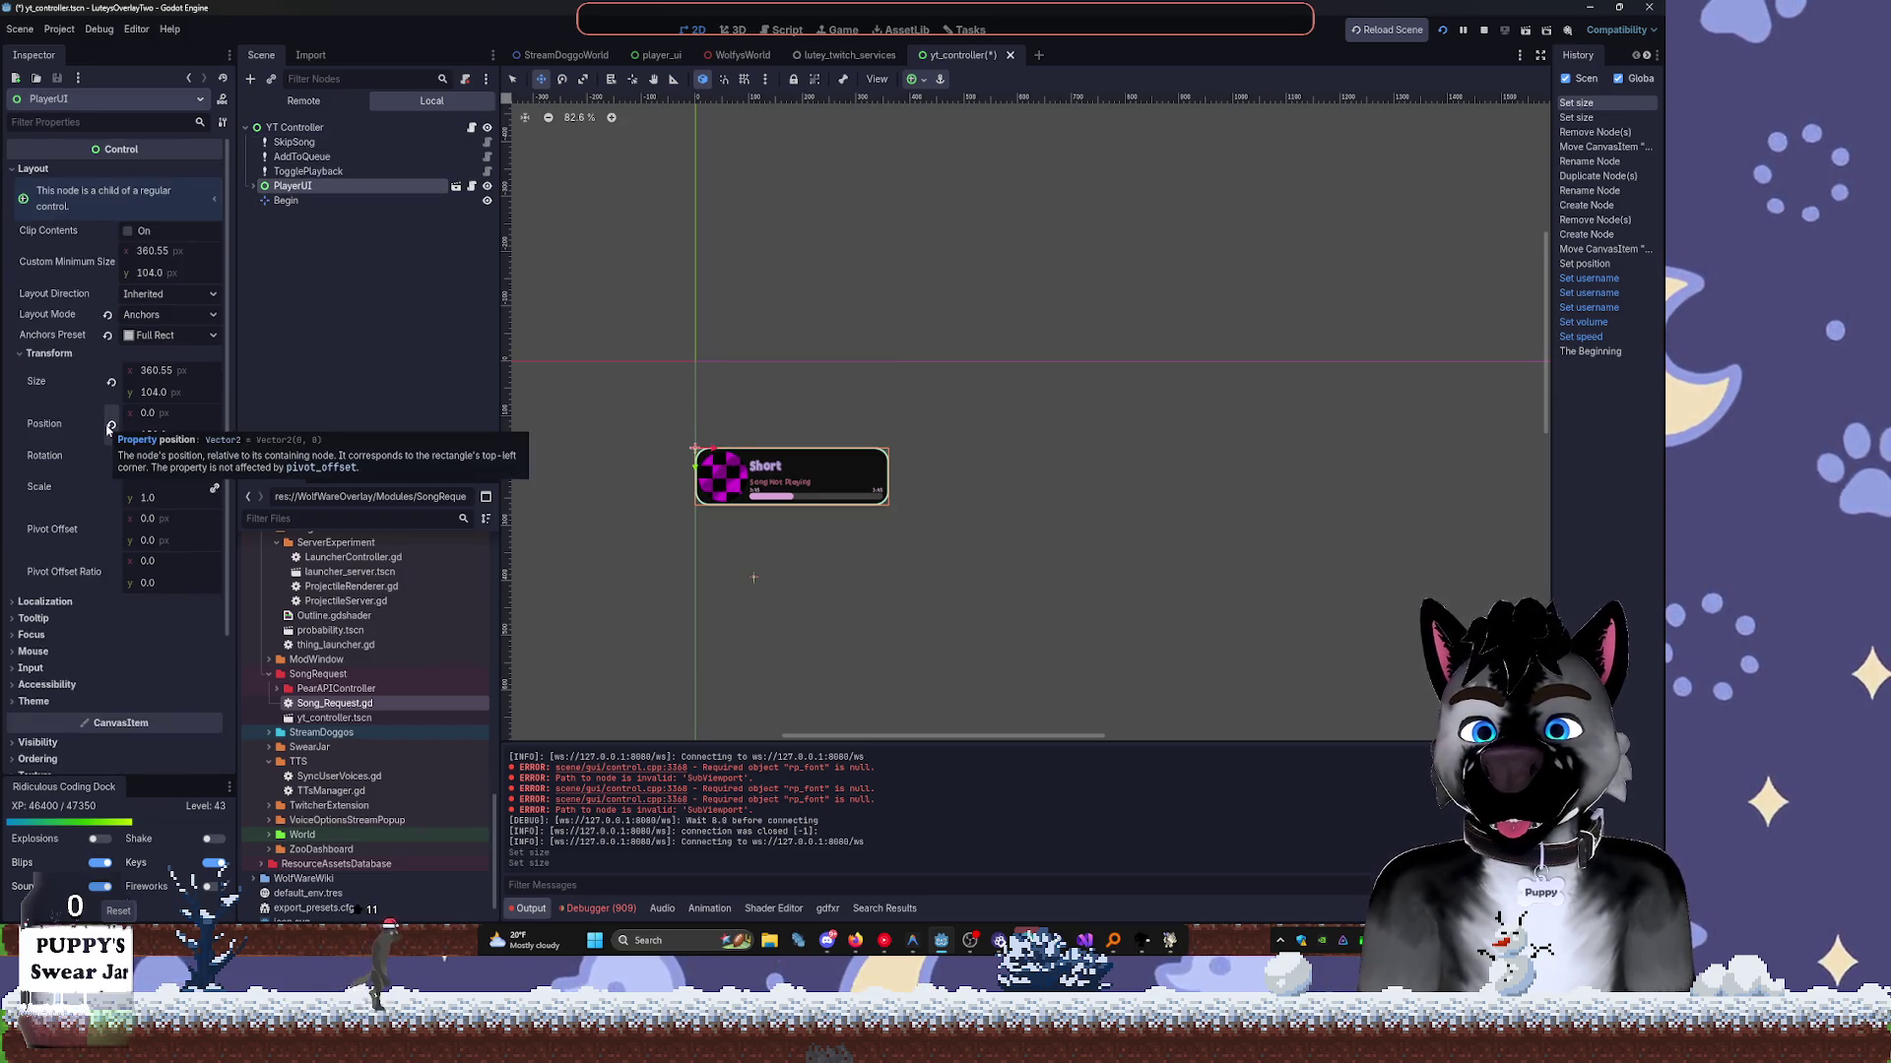
pyautogui.hotkey('ctrl', 's')
pyautogui.click(566, 56)
pyautogui.scroll(-3, 807, 295)
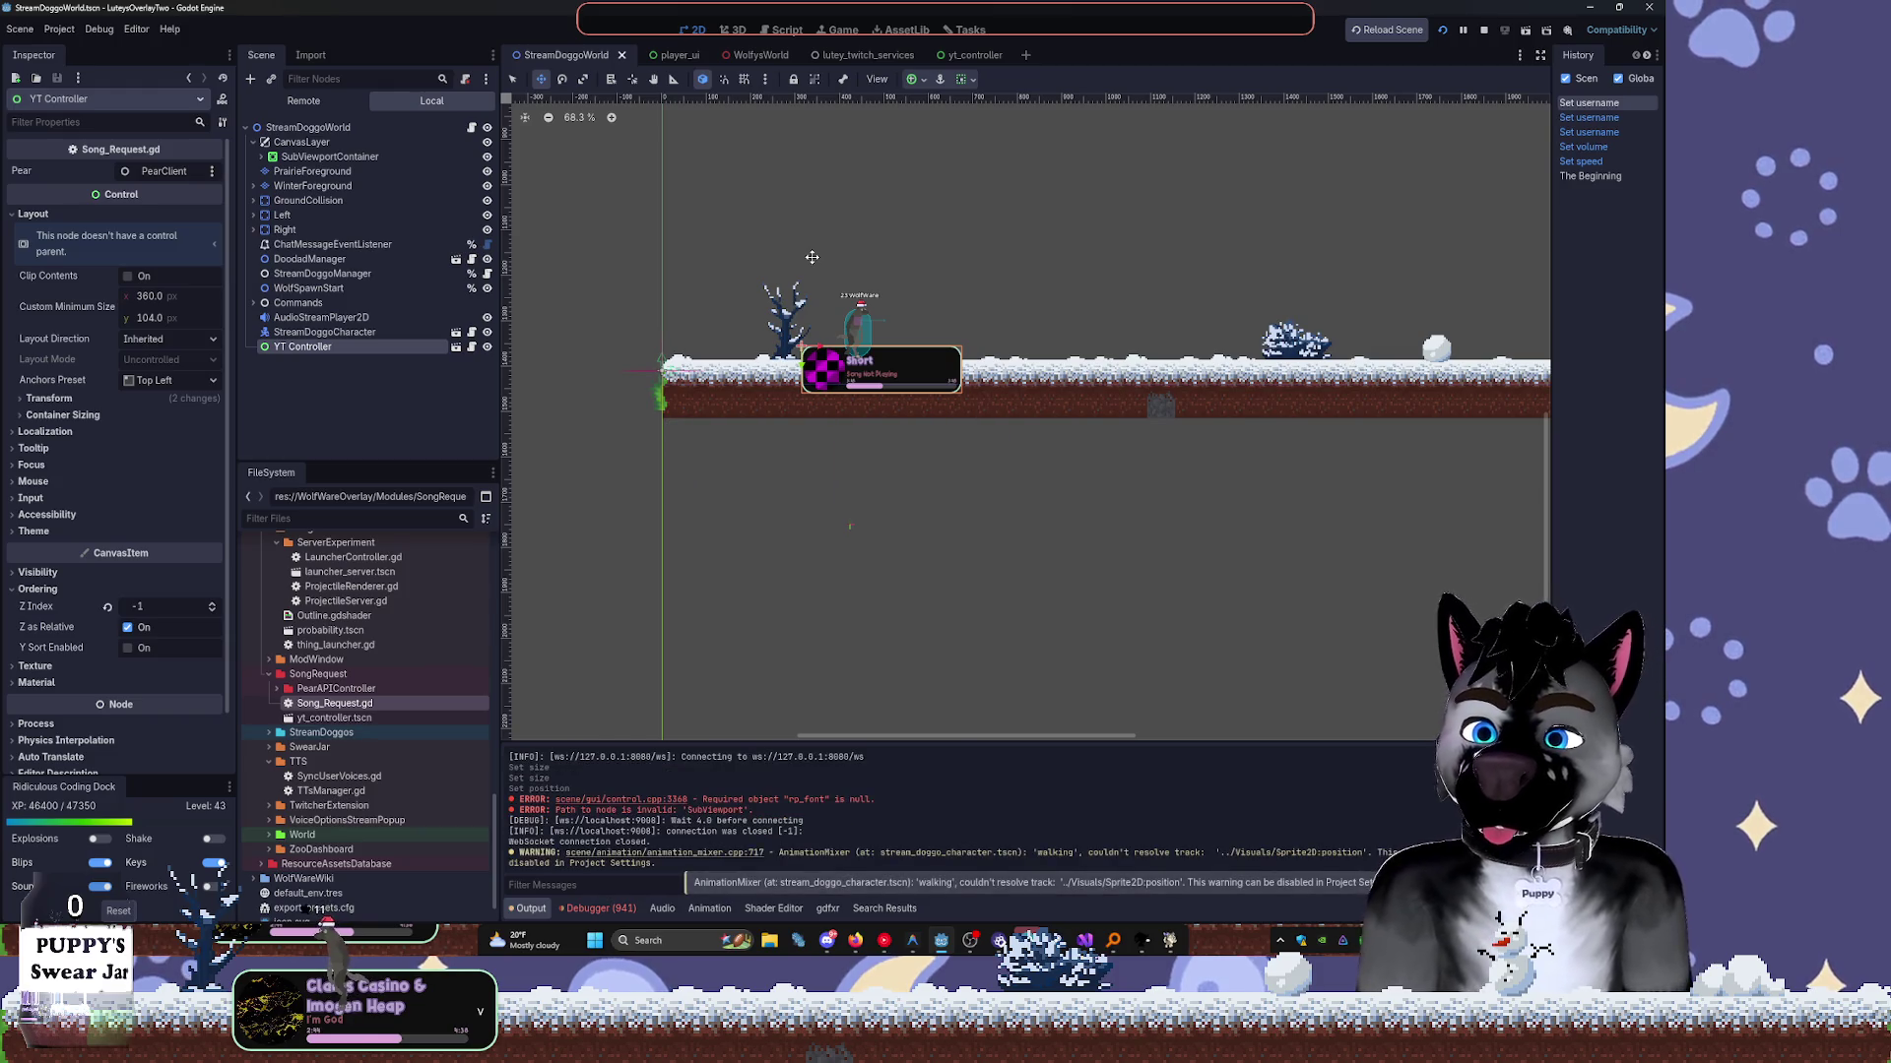
# Nudge the YT Controller panel down three pixels and save StreamDoggoWorld.
pyautogui.press('Down')
pyautogui.press('Down')
pyautogui.press('Down')
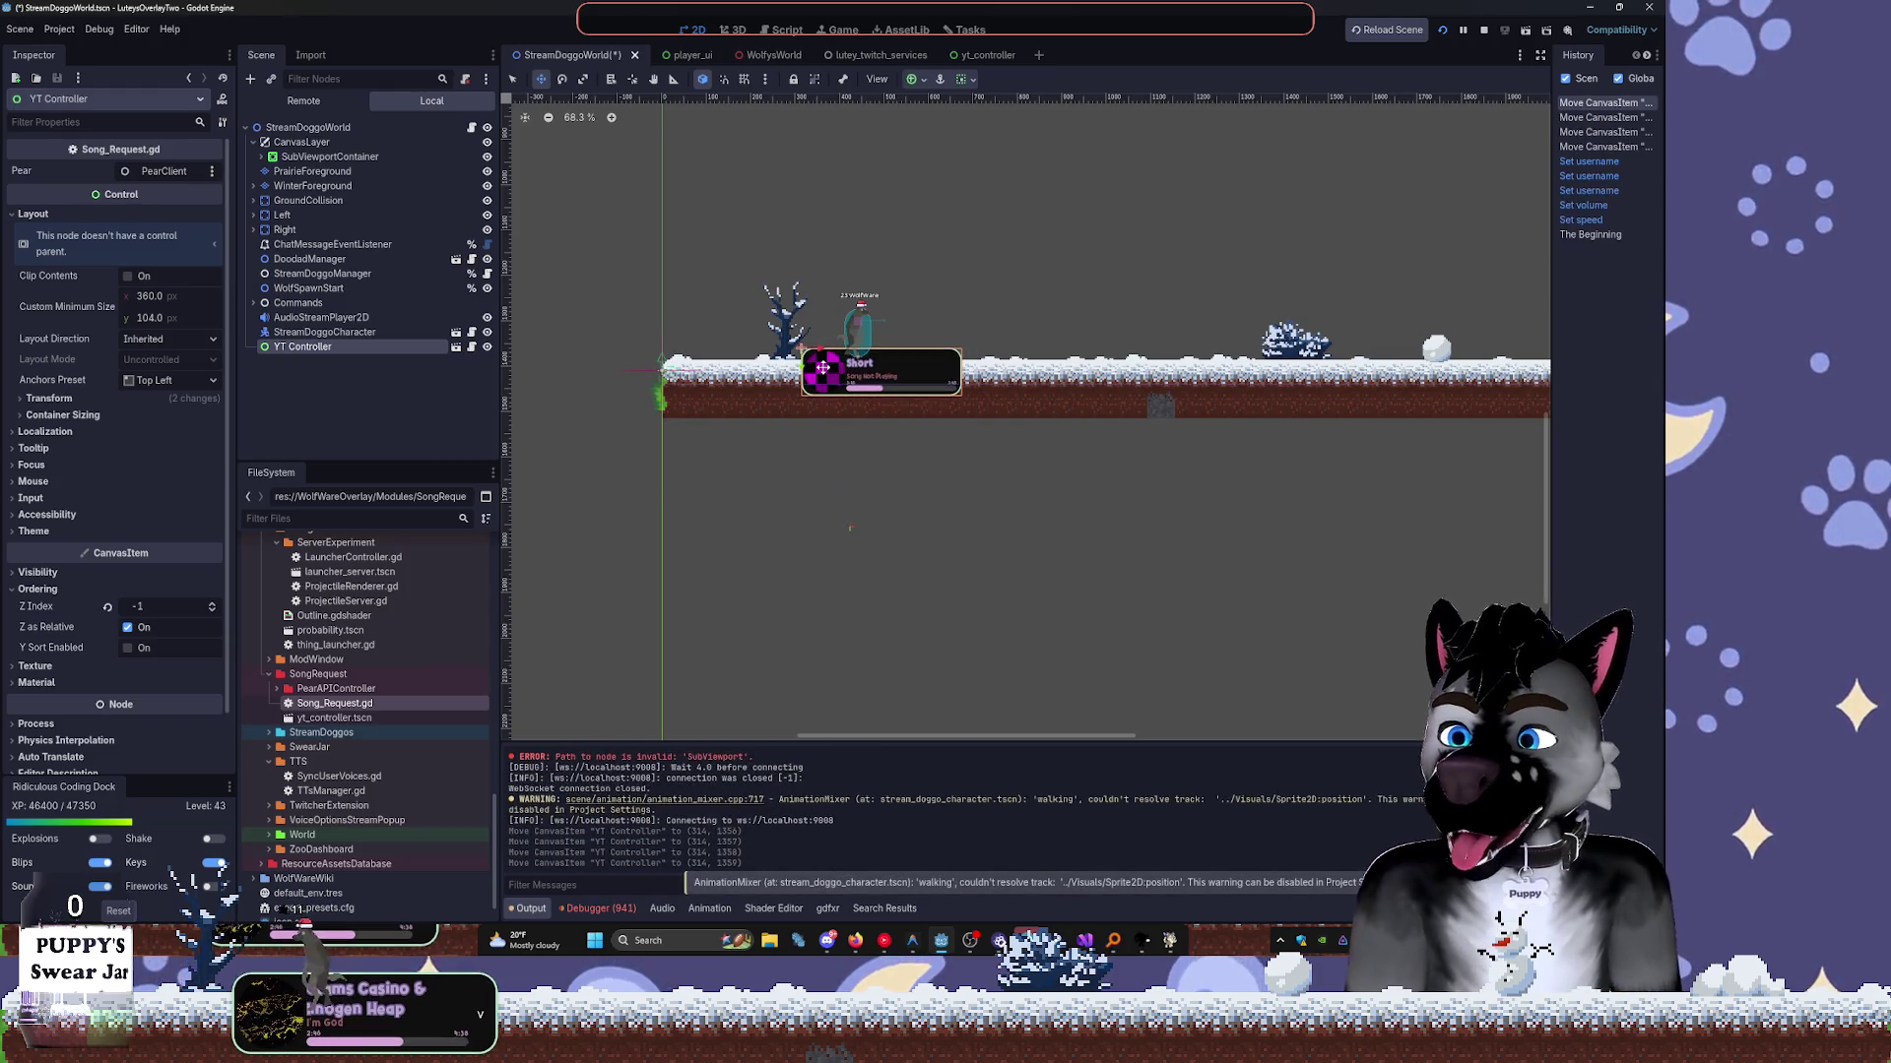
pyautogui.press('Down')
pyautogui.press('Down')
pyautogui.press('Down')
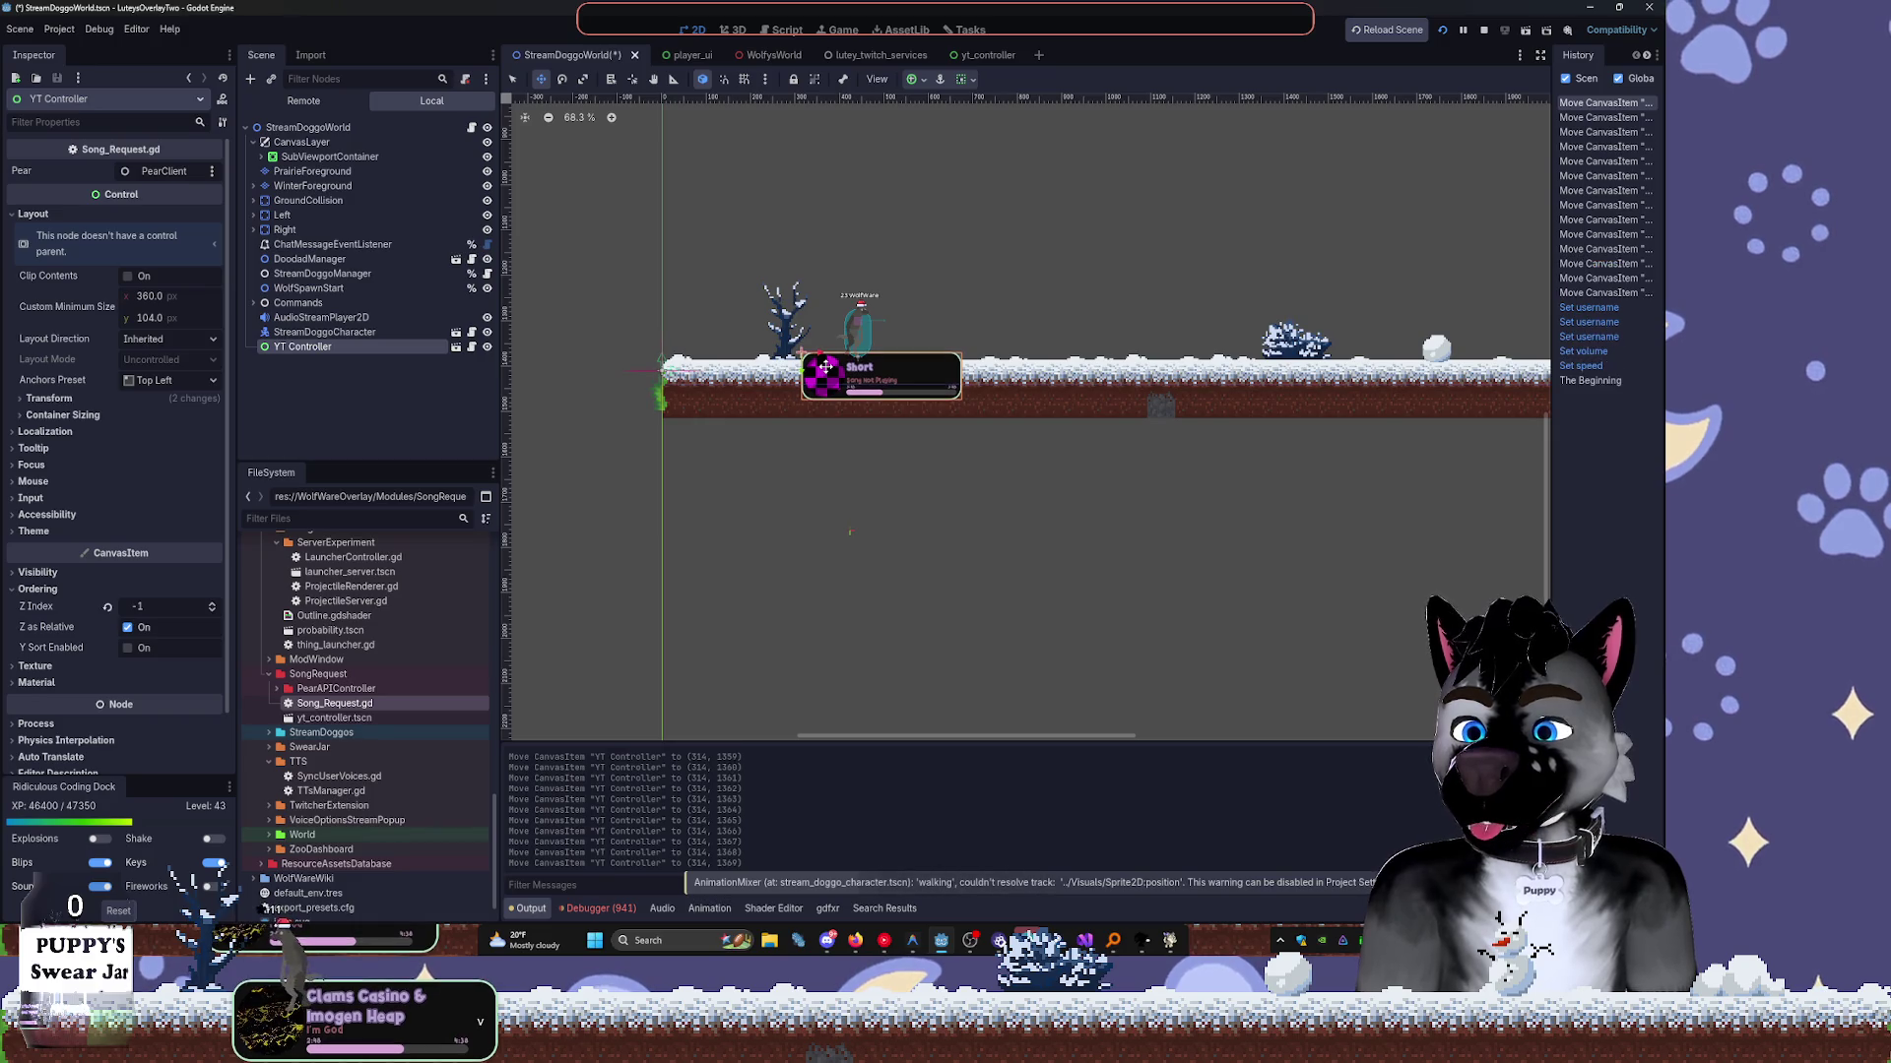
pyautogui.press('Down')
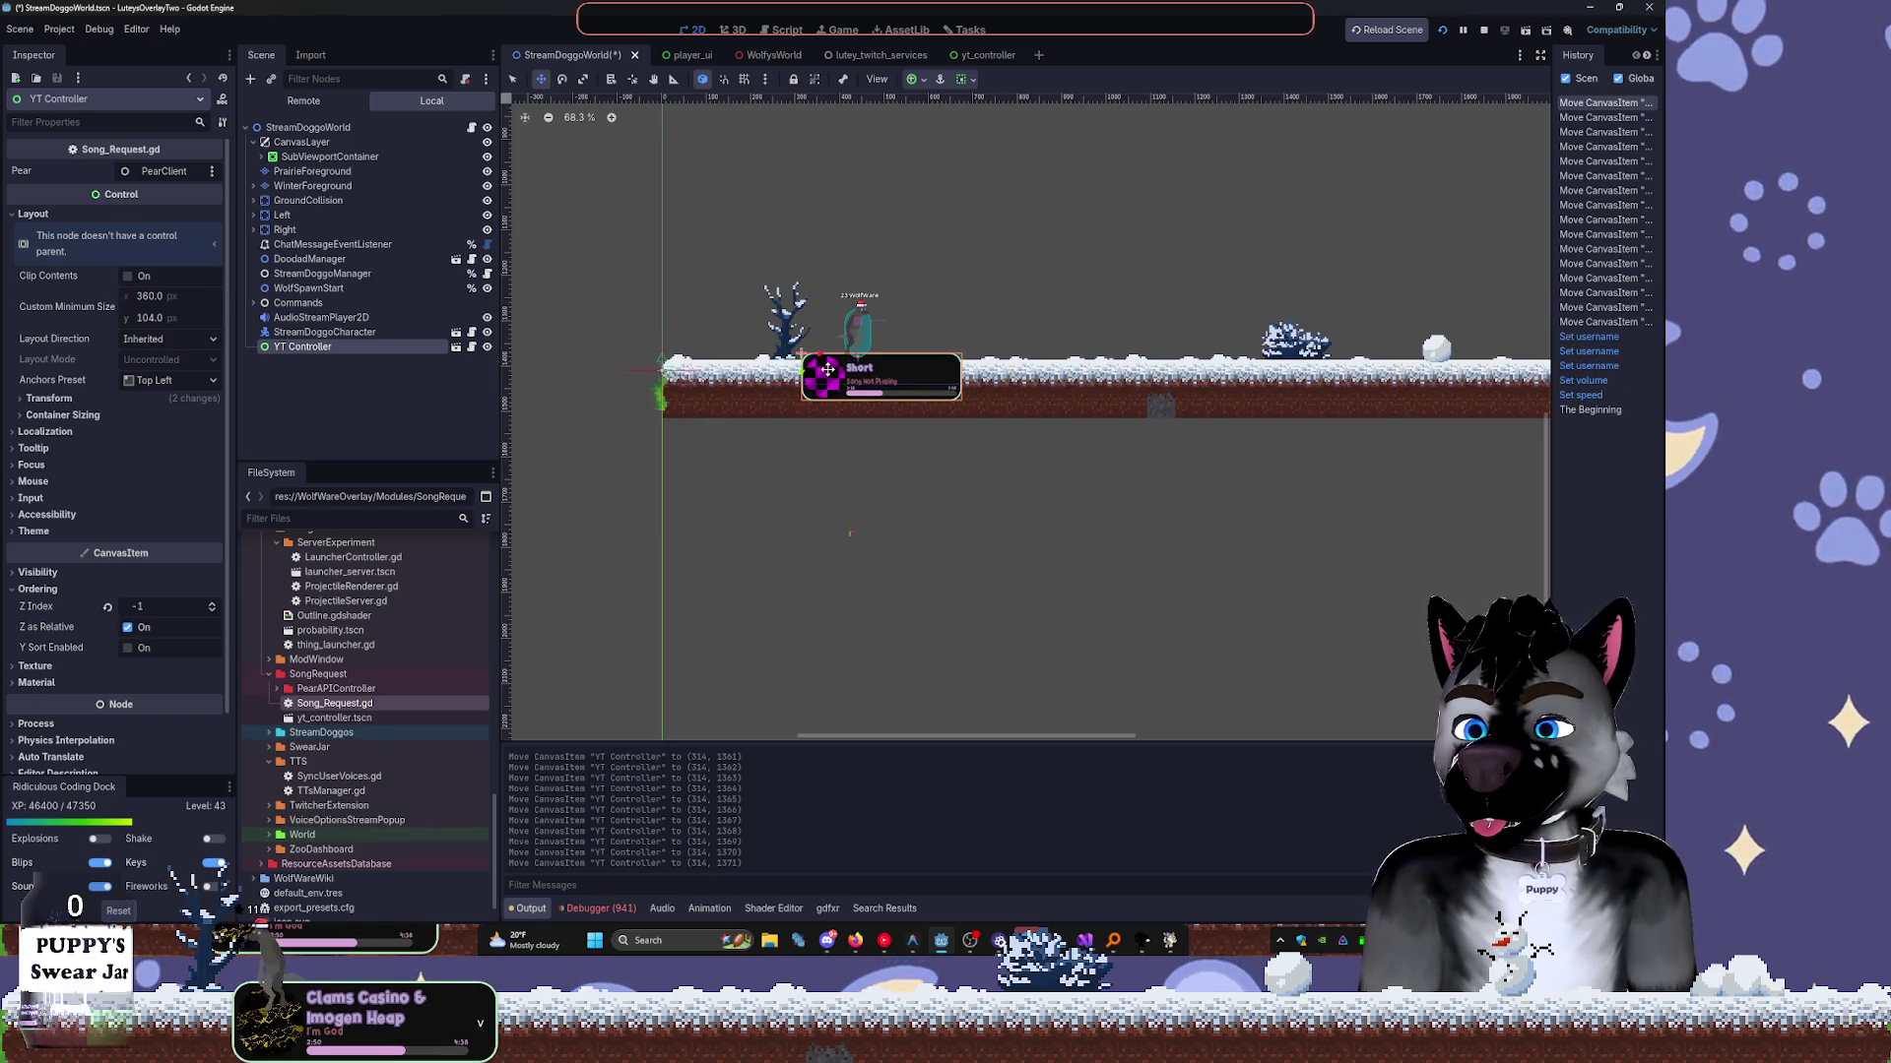
pyautogui.hotkey('ctrl', 's')
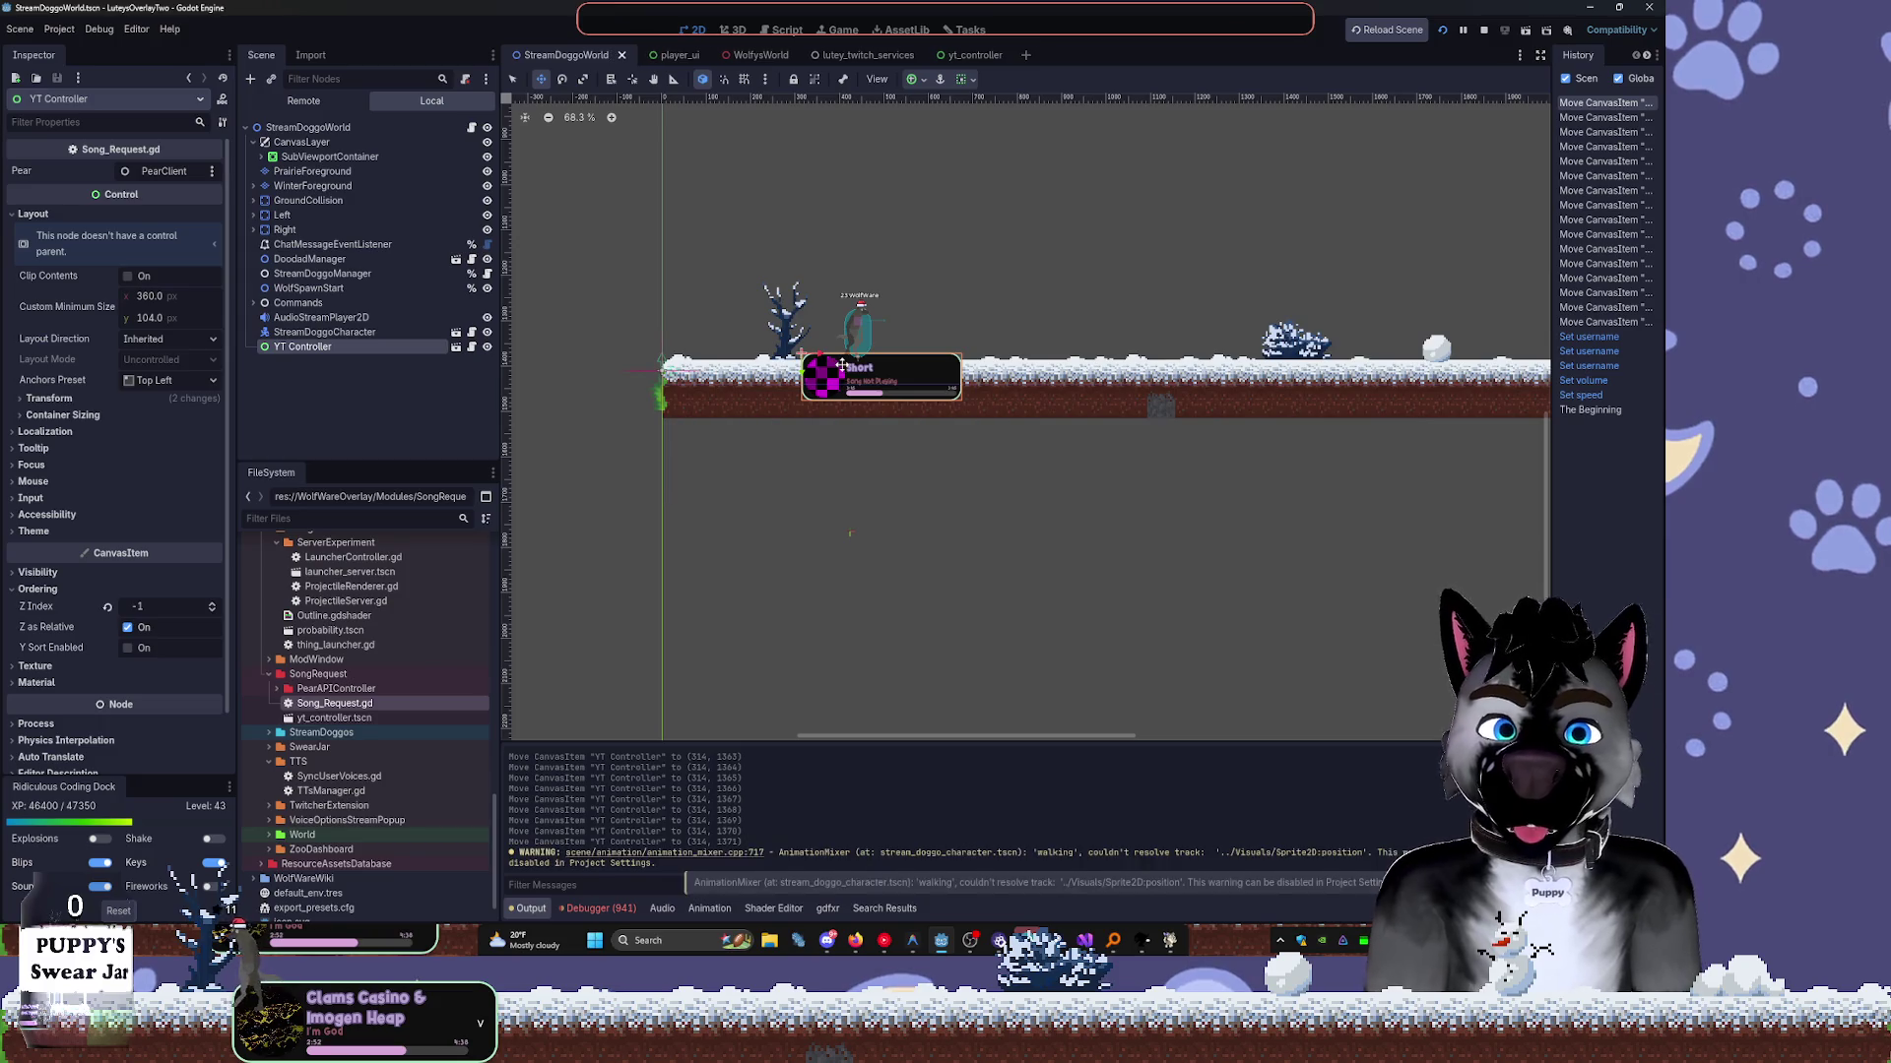
# Zoom in on the song panel, then return to the yt_controller scene.
pyautogui.scroll(4, 889, 345)
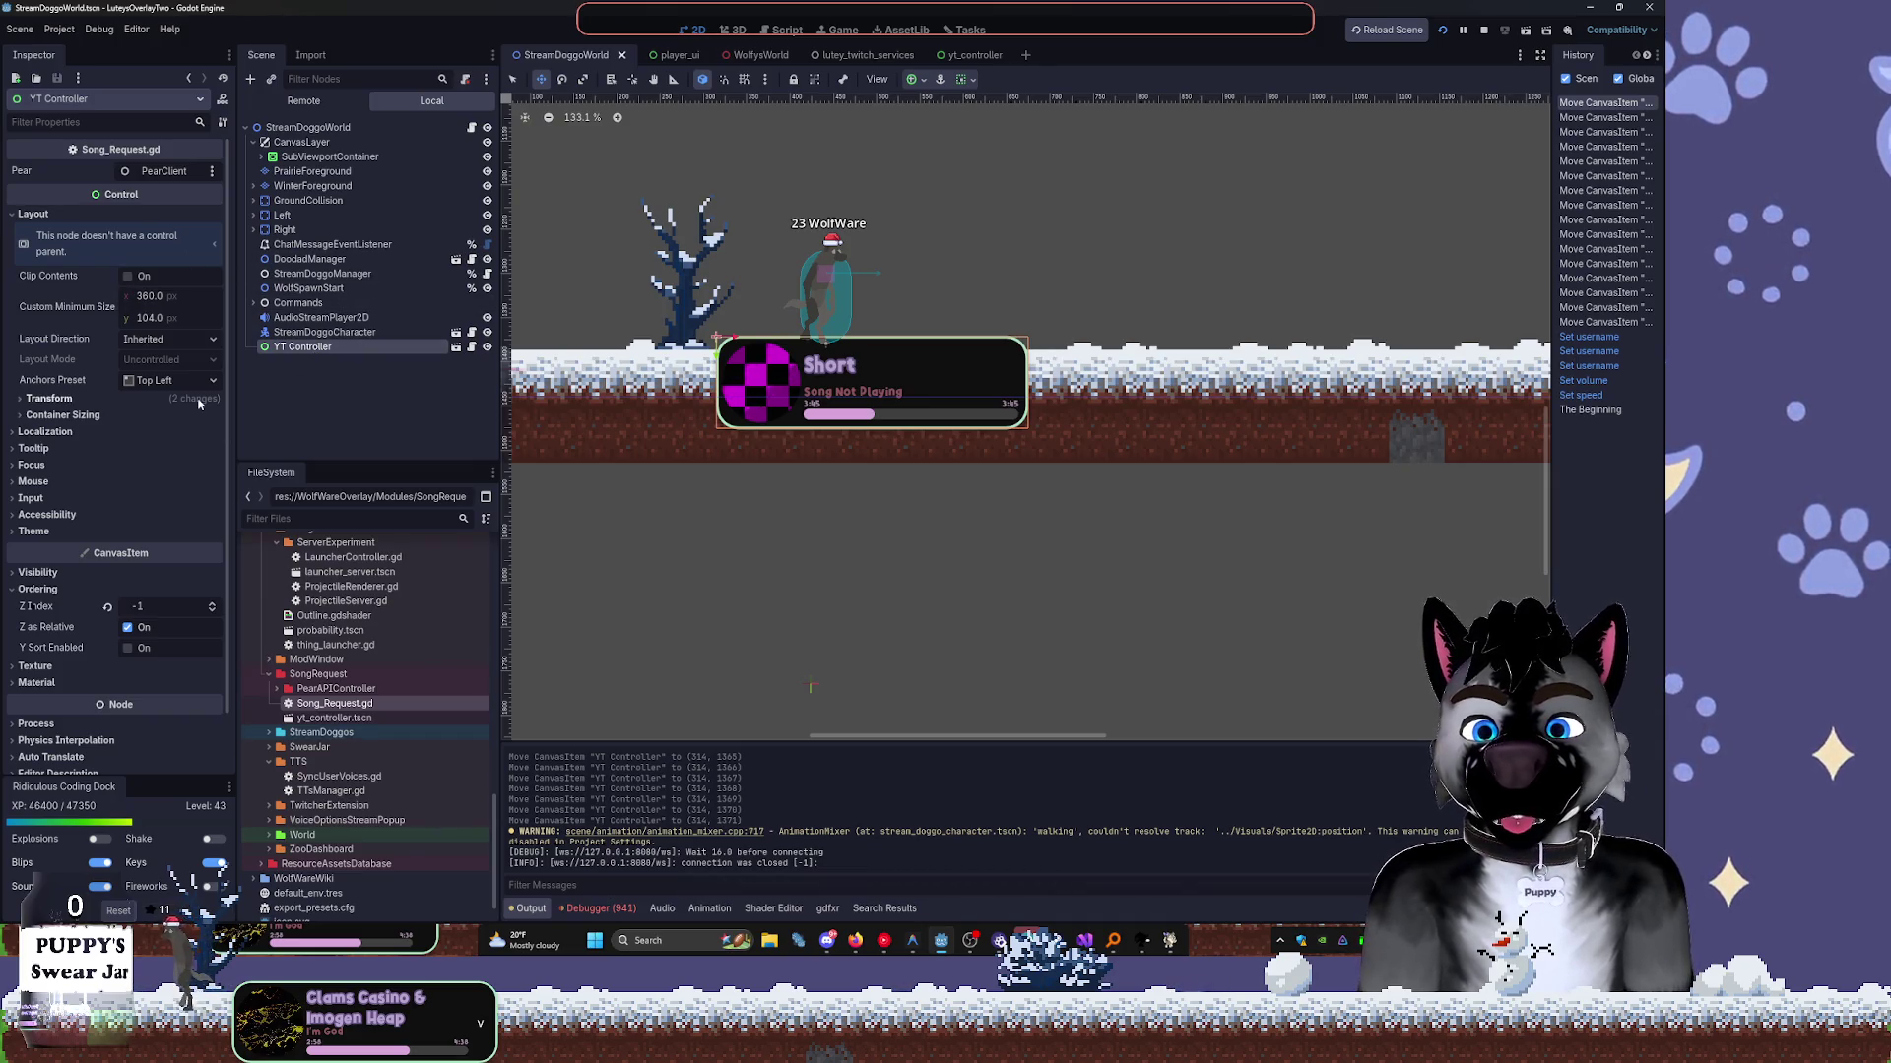
pyautogui.scroll(-1, 77, 665)
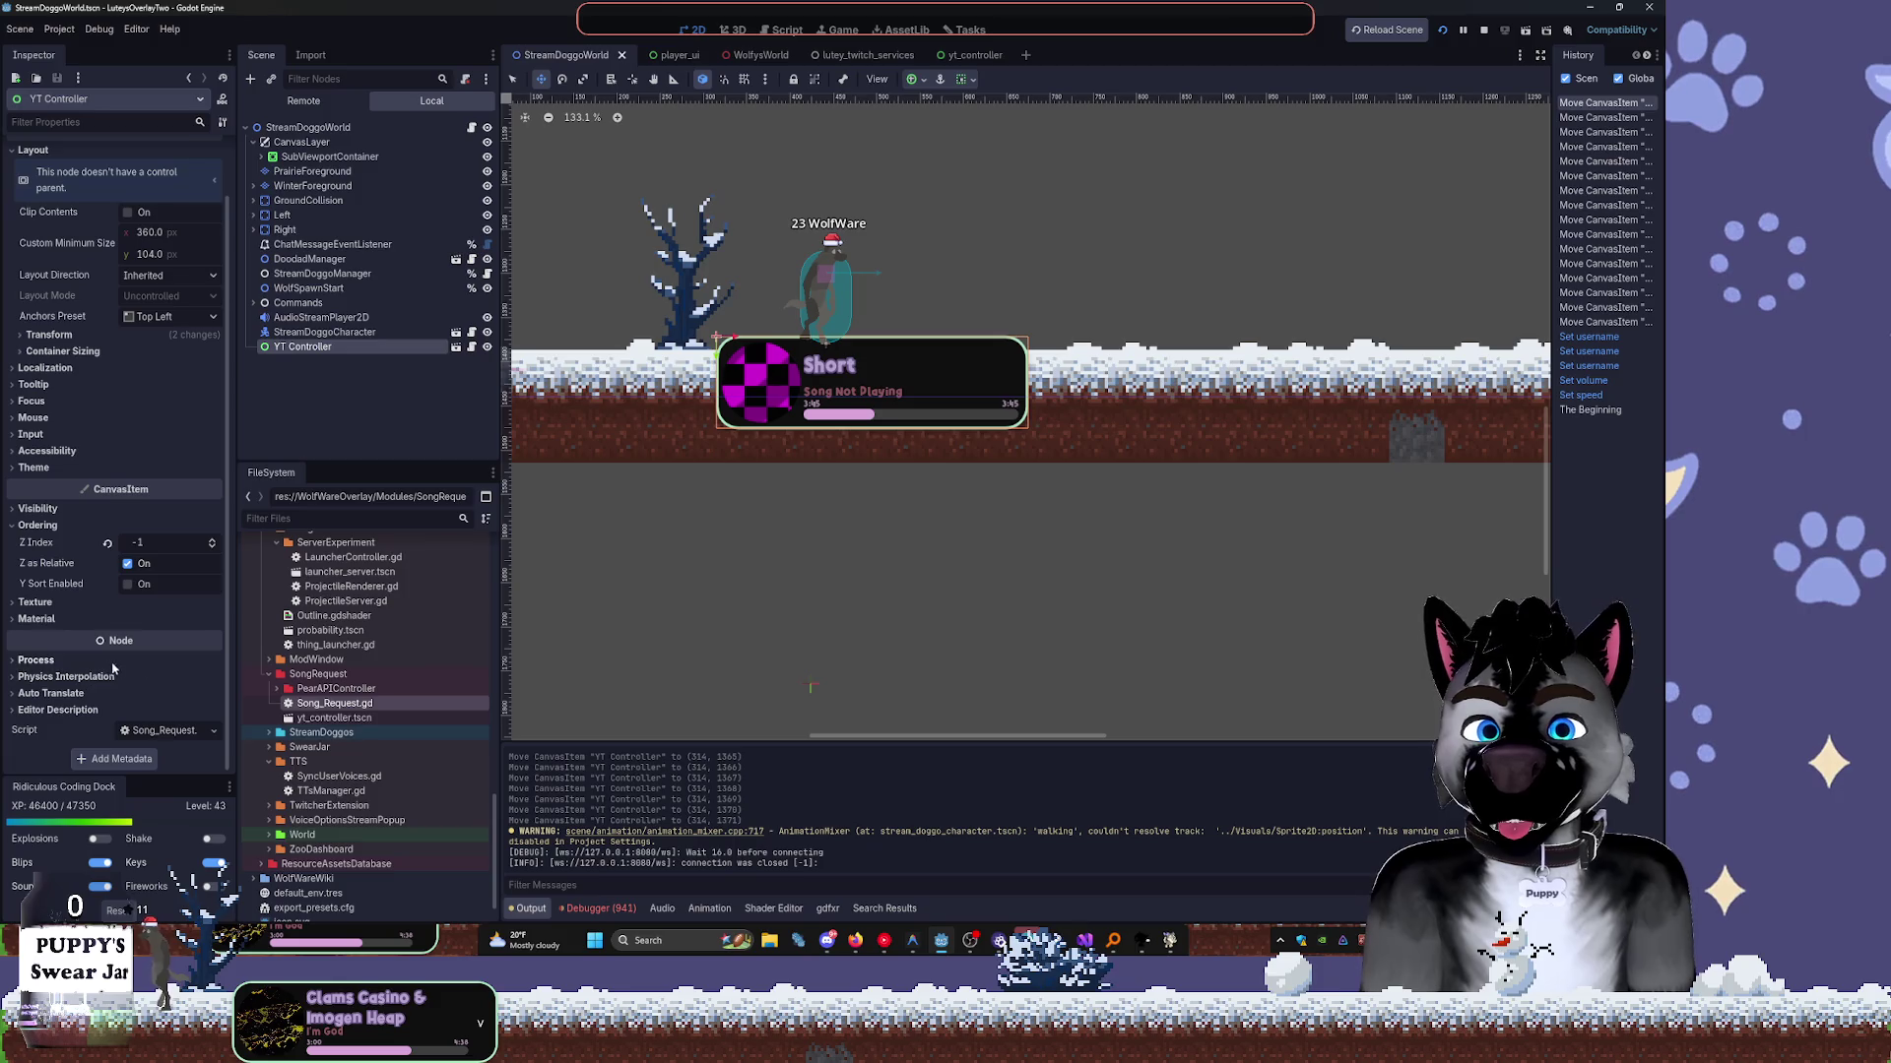
pyautogui.click(564, 81)
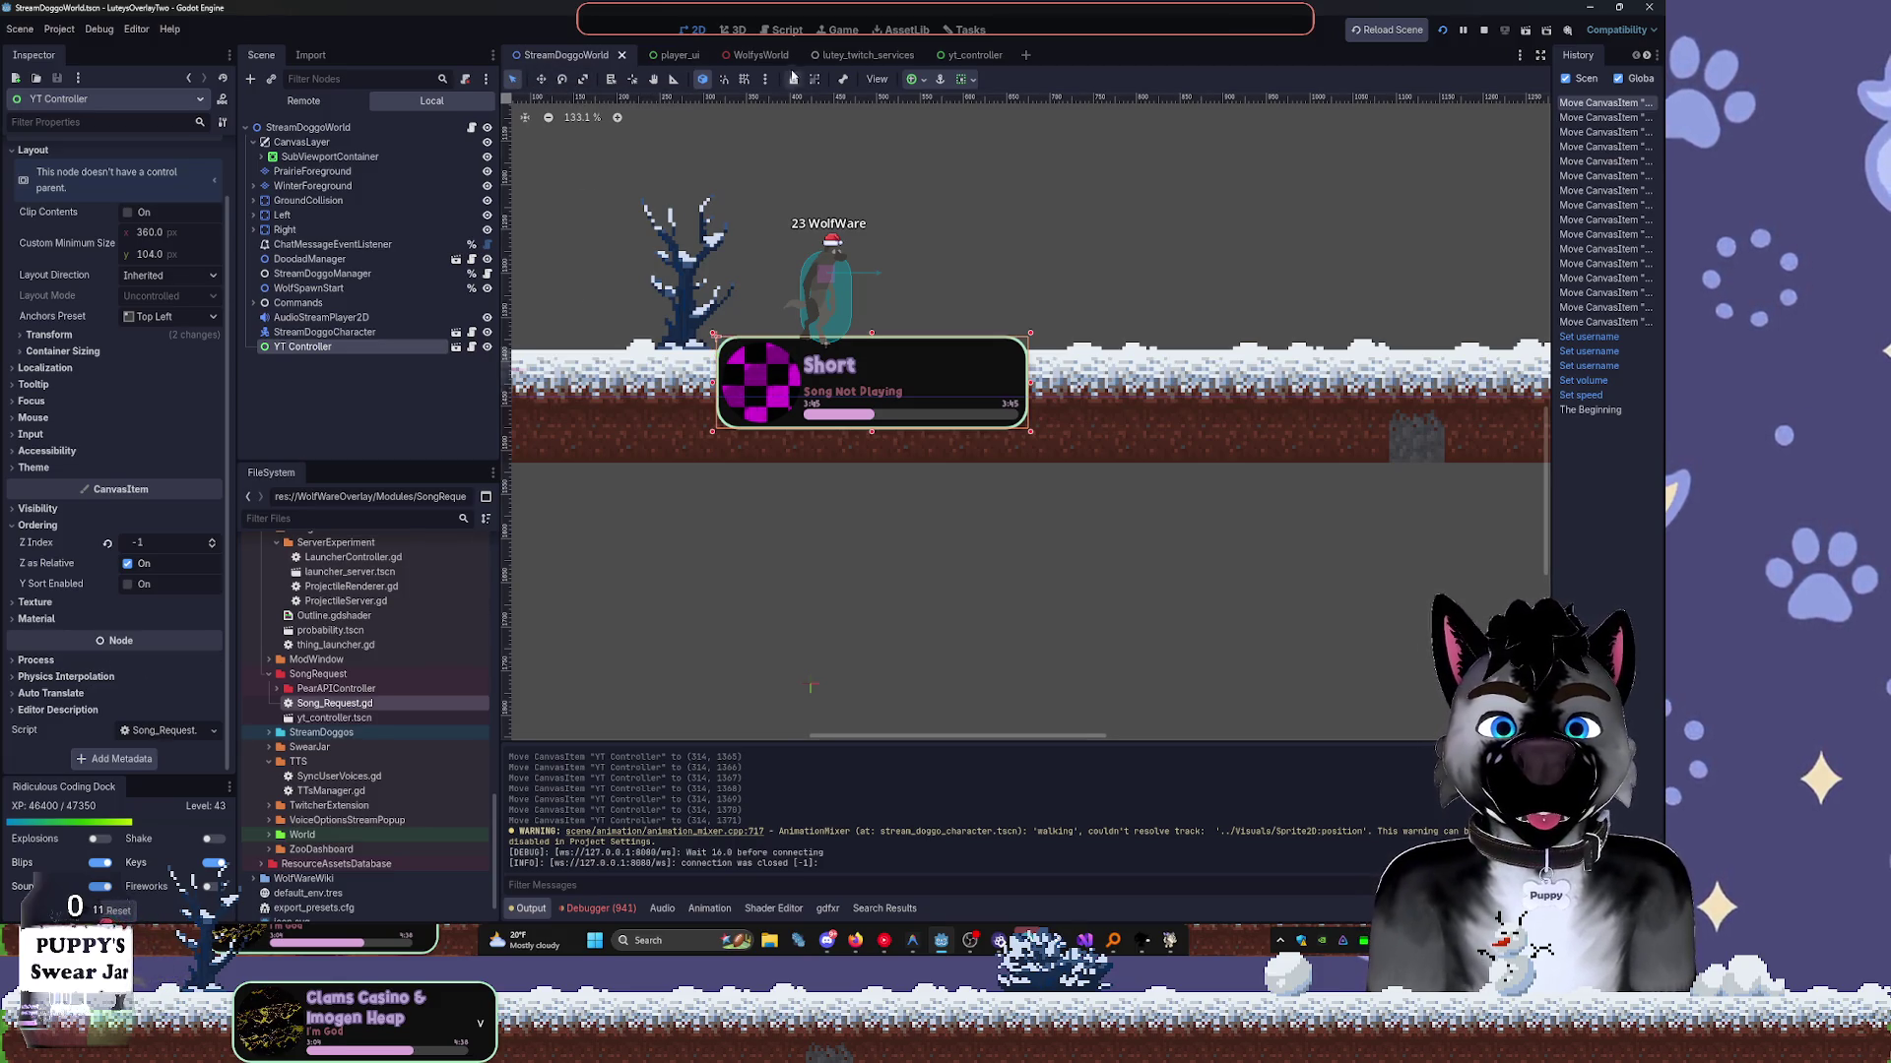
pyautogui.click(957, 55)
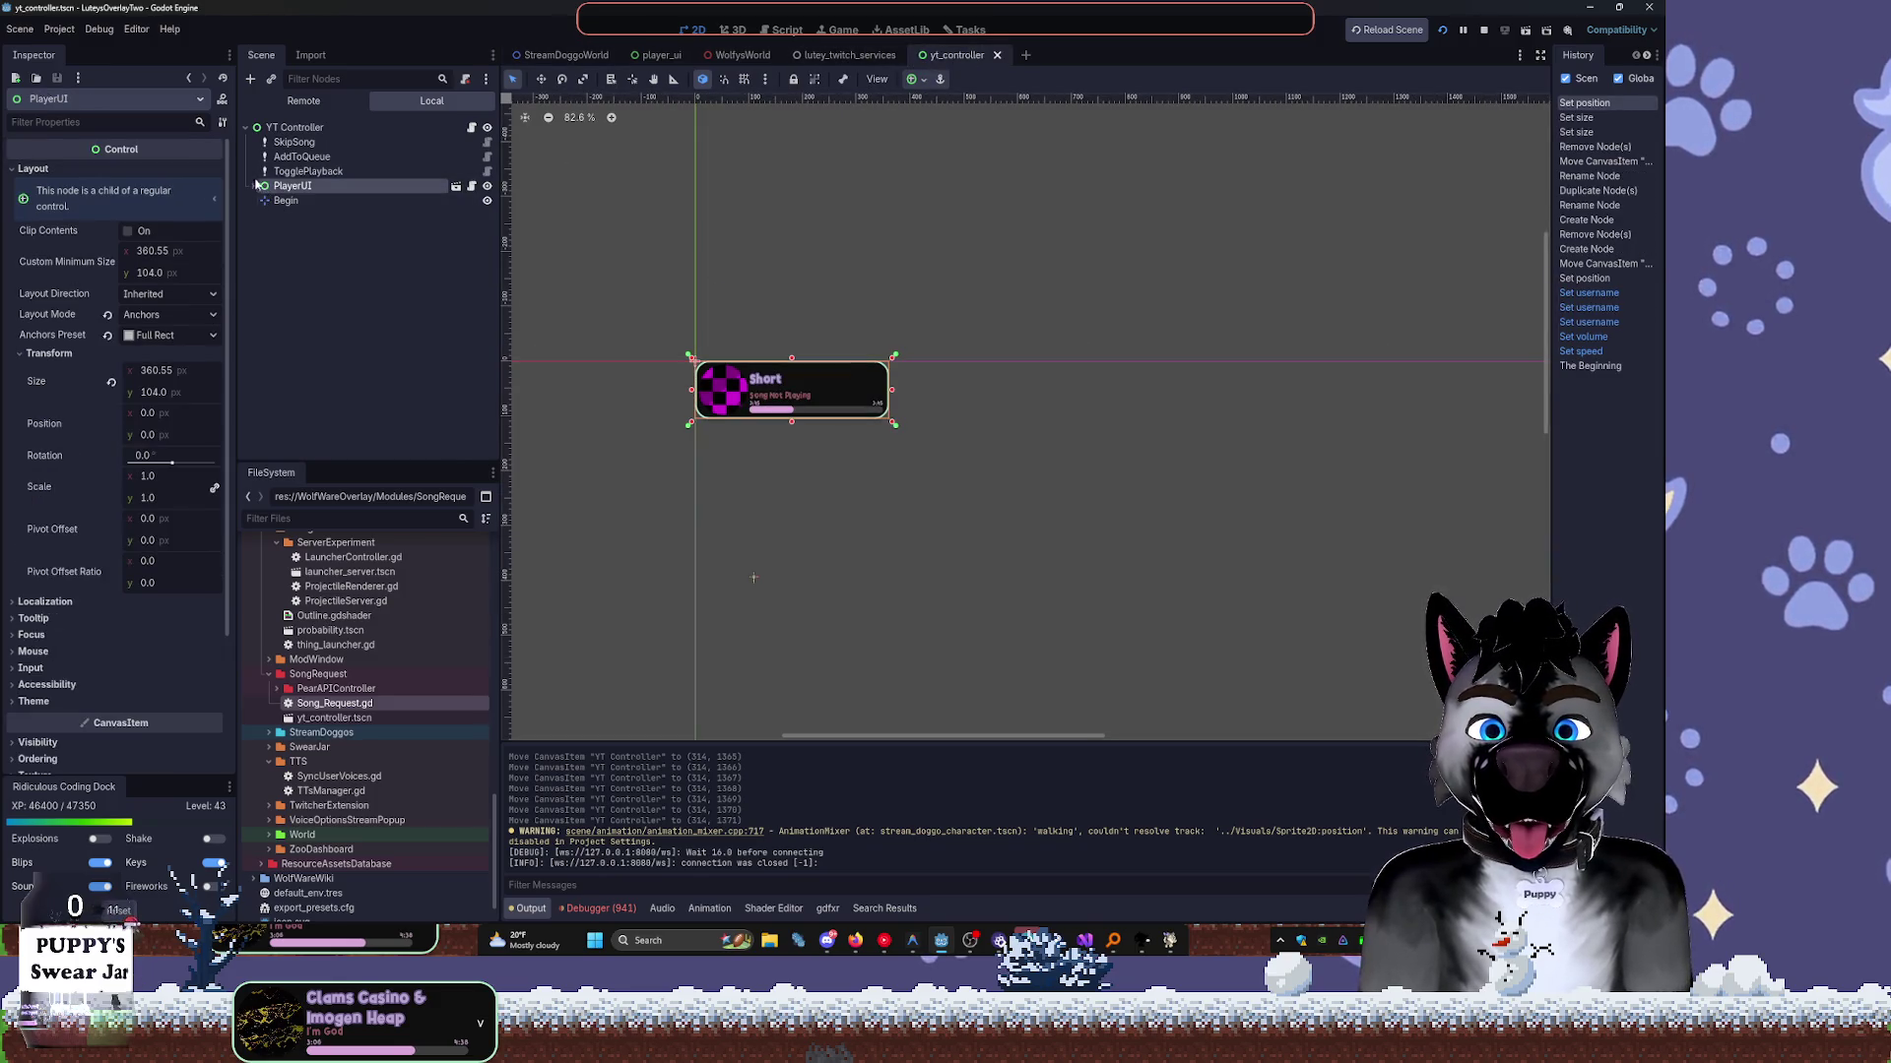
# Collapse PlayerUI and YT Controller in the Scene dock and open lutey_twitch_services.
pyautogui.click(257, 185)
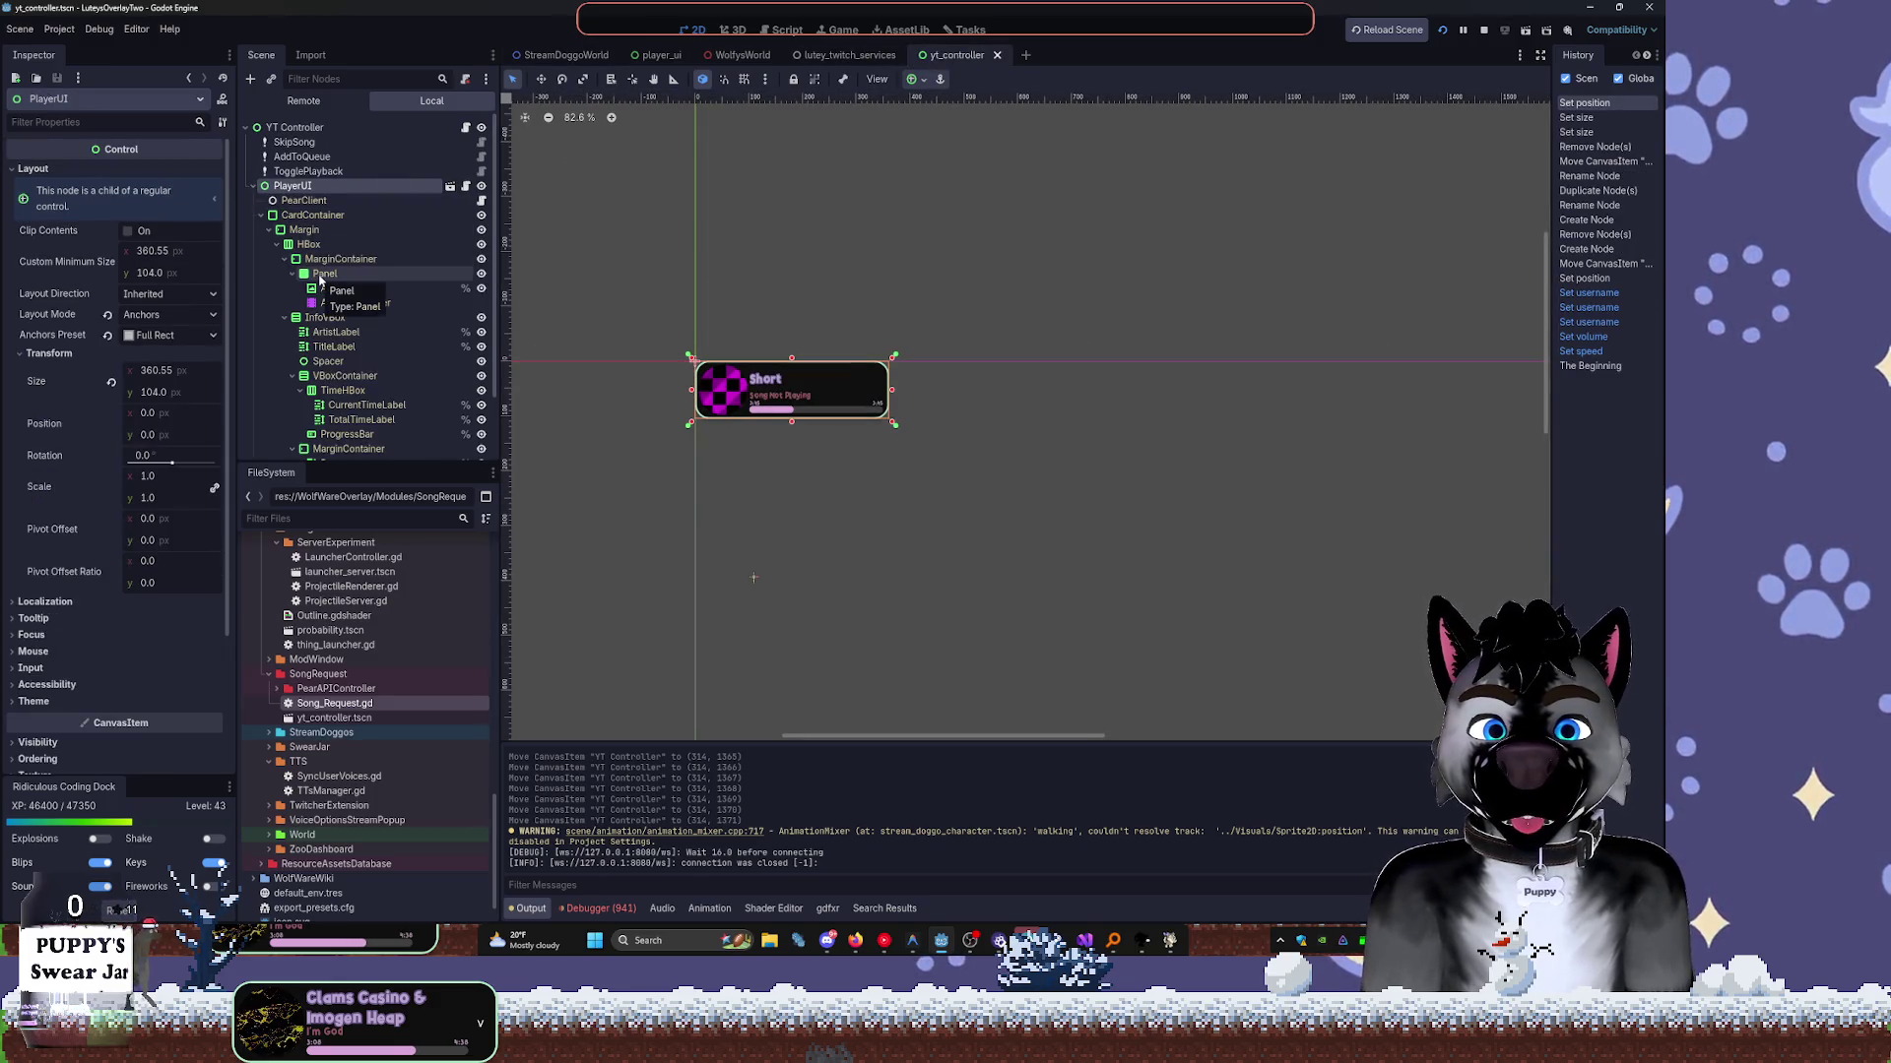
pyautogui.click(254, 186)
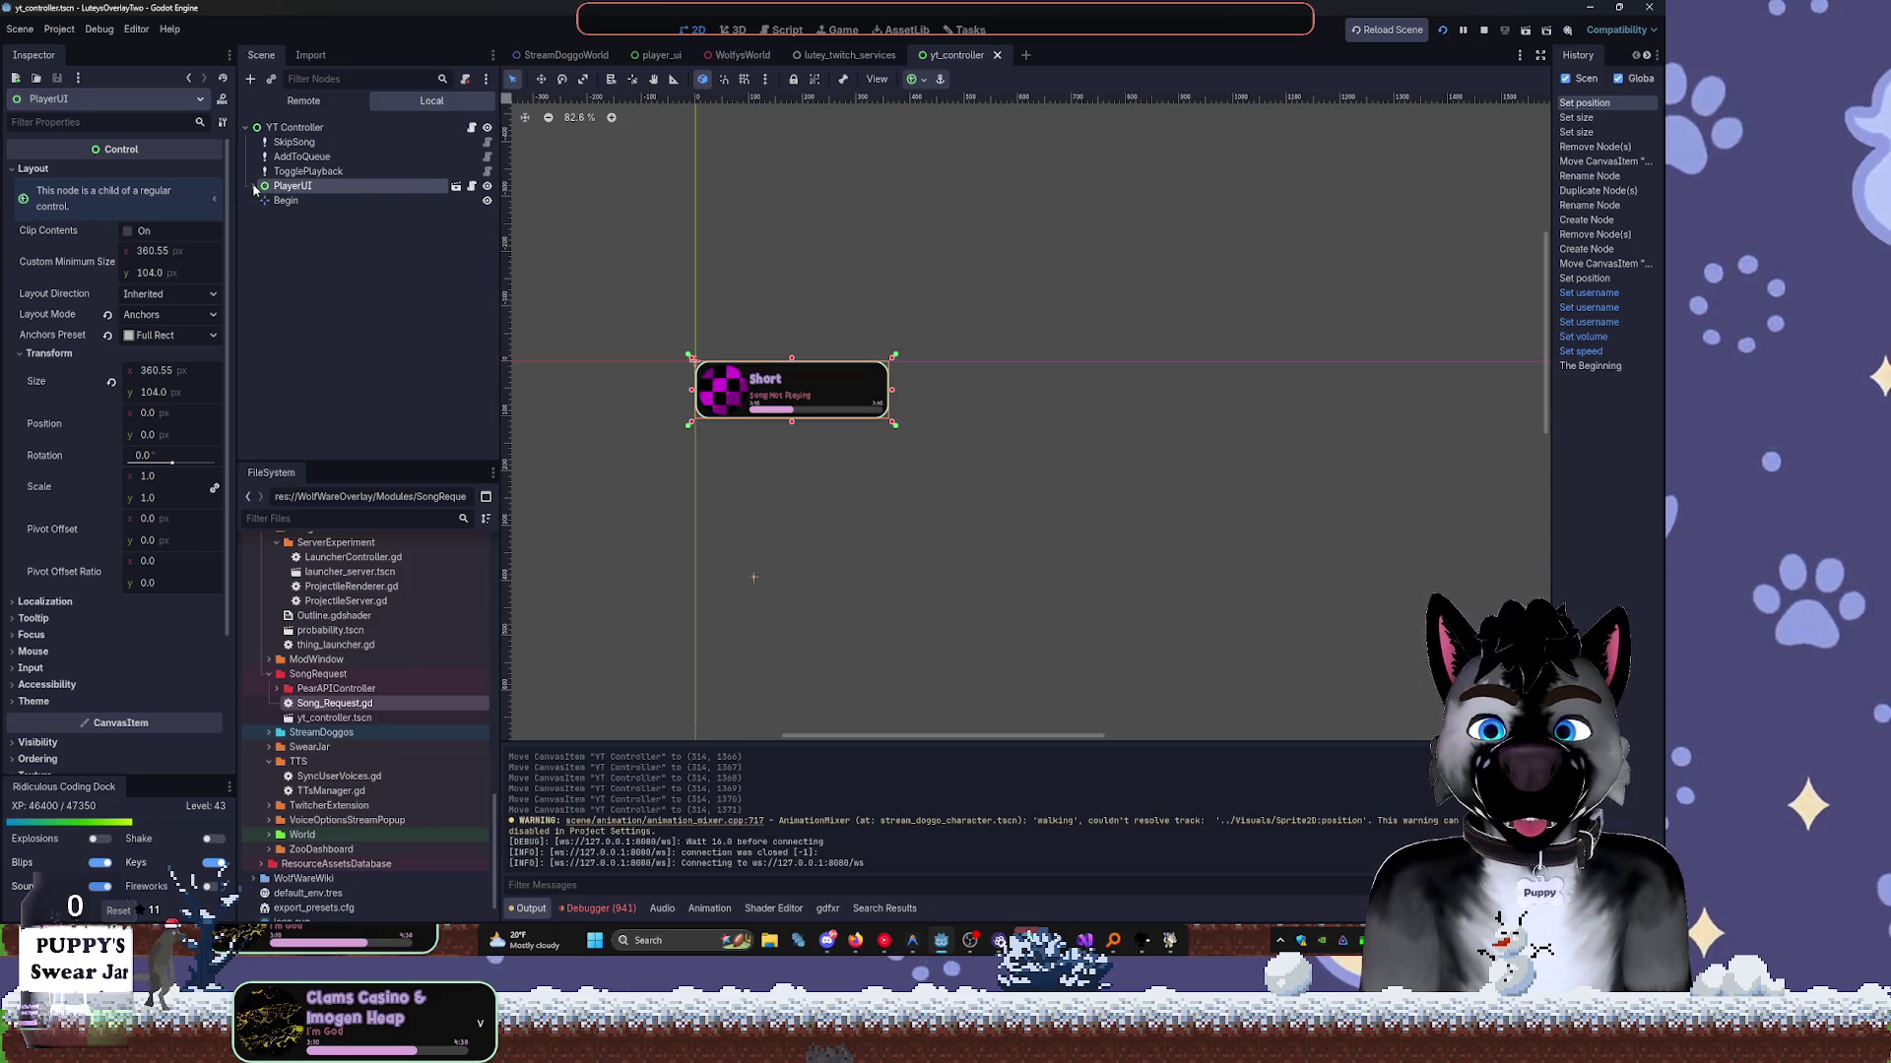
pyautogui.click(245, 128)
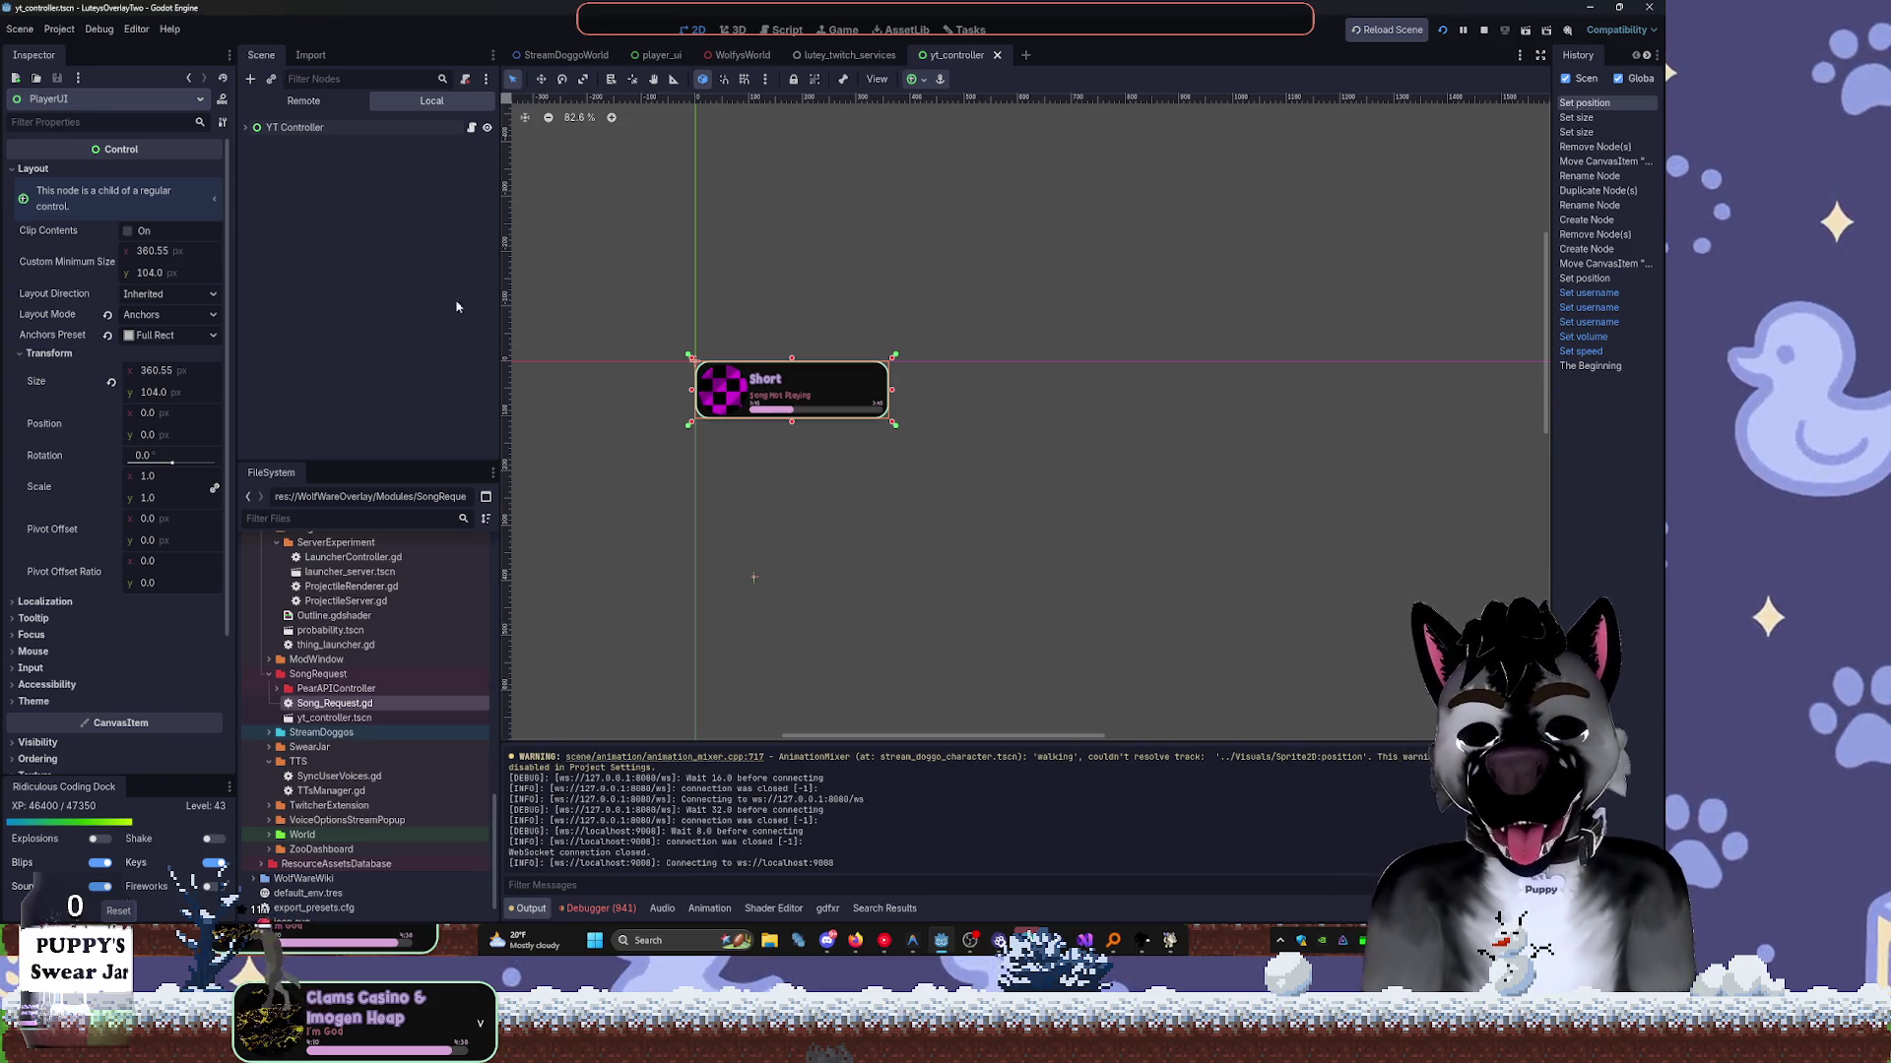
pyautogui.click(823, 54)
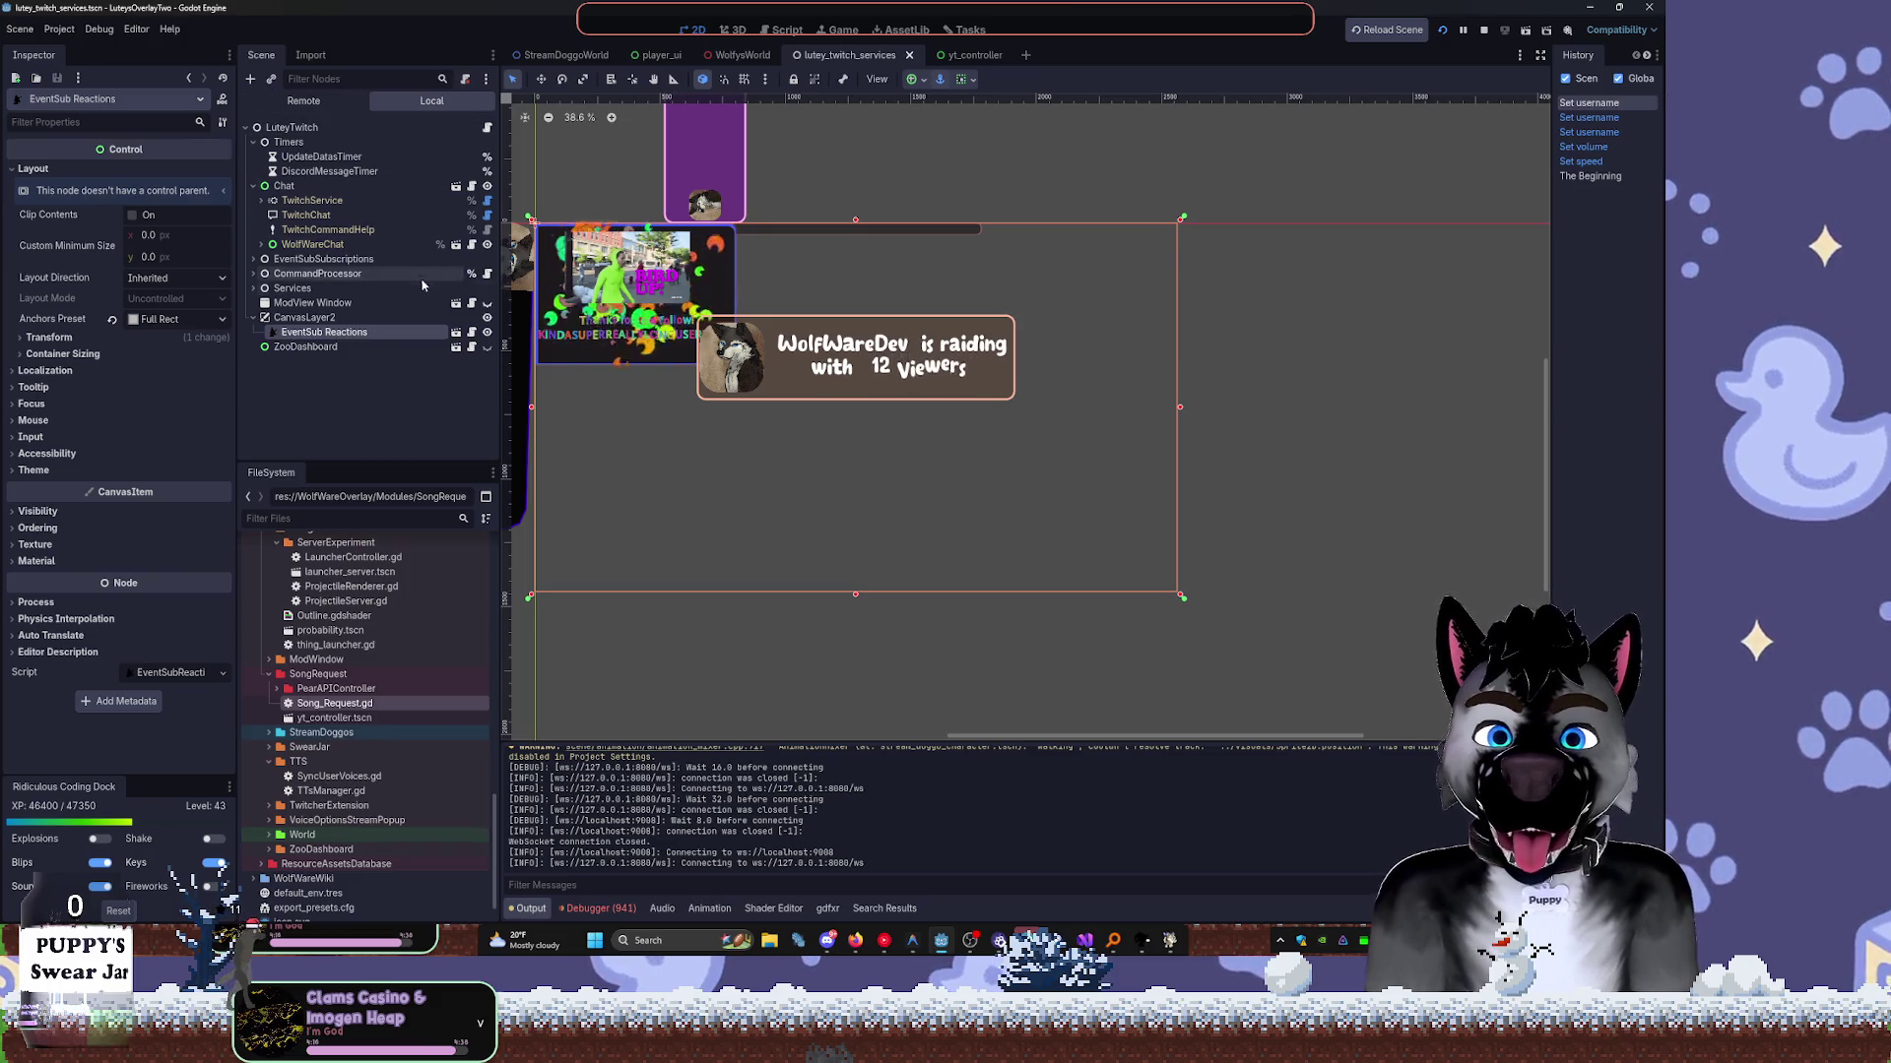
# Add a Todo task about sound clips for other EventSub listeners, then return to the 2D view.
pyautogui.click(899, 30)
pyautogui.click(965, 29)
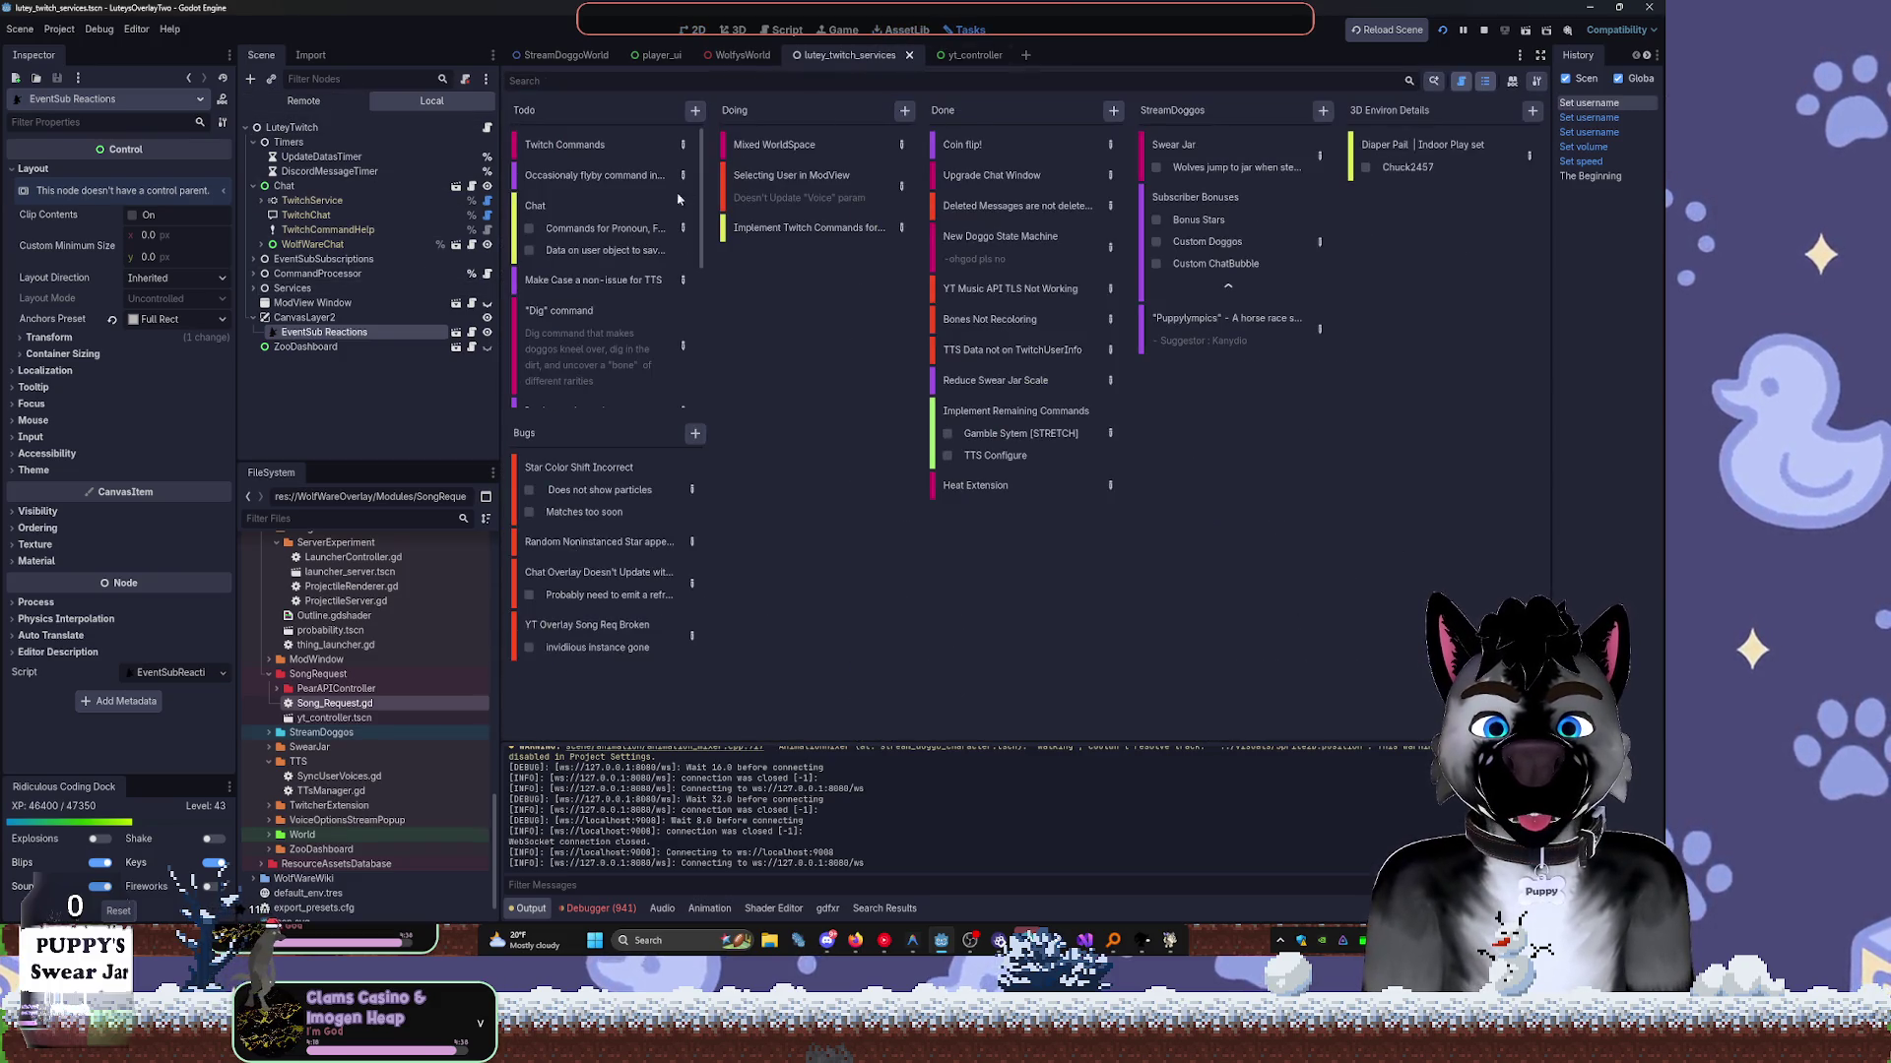
pyautogui.scroll(-5, 679, 290)
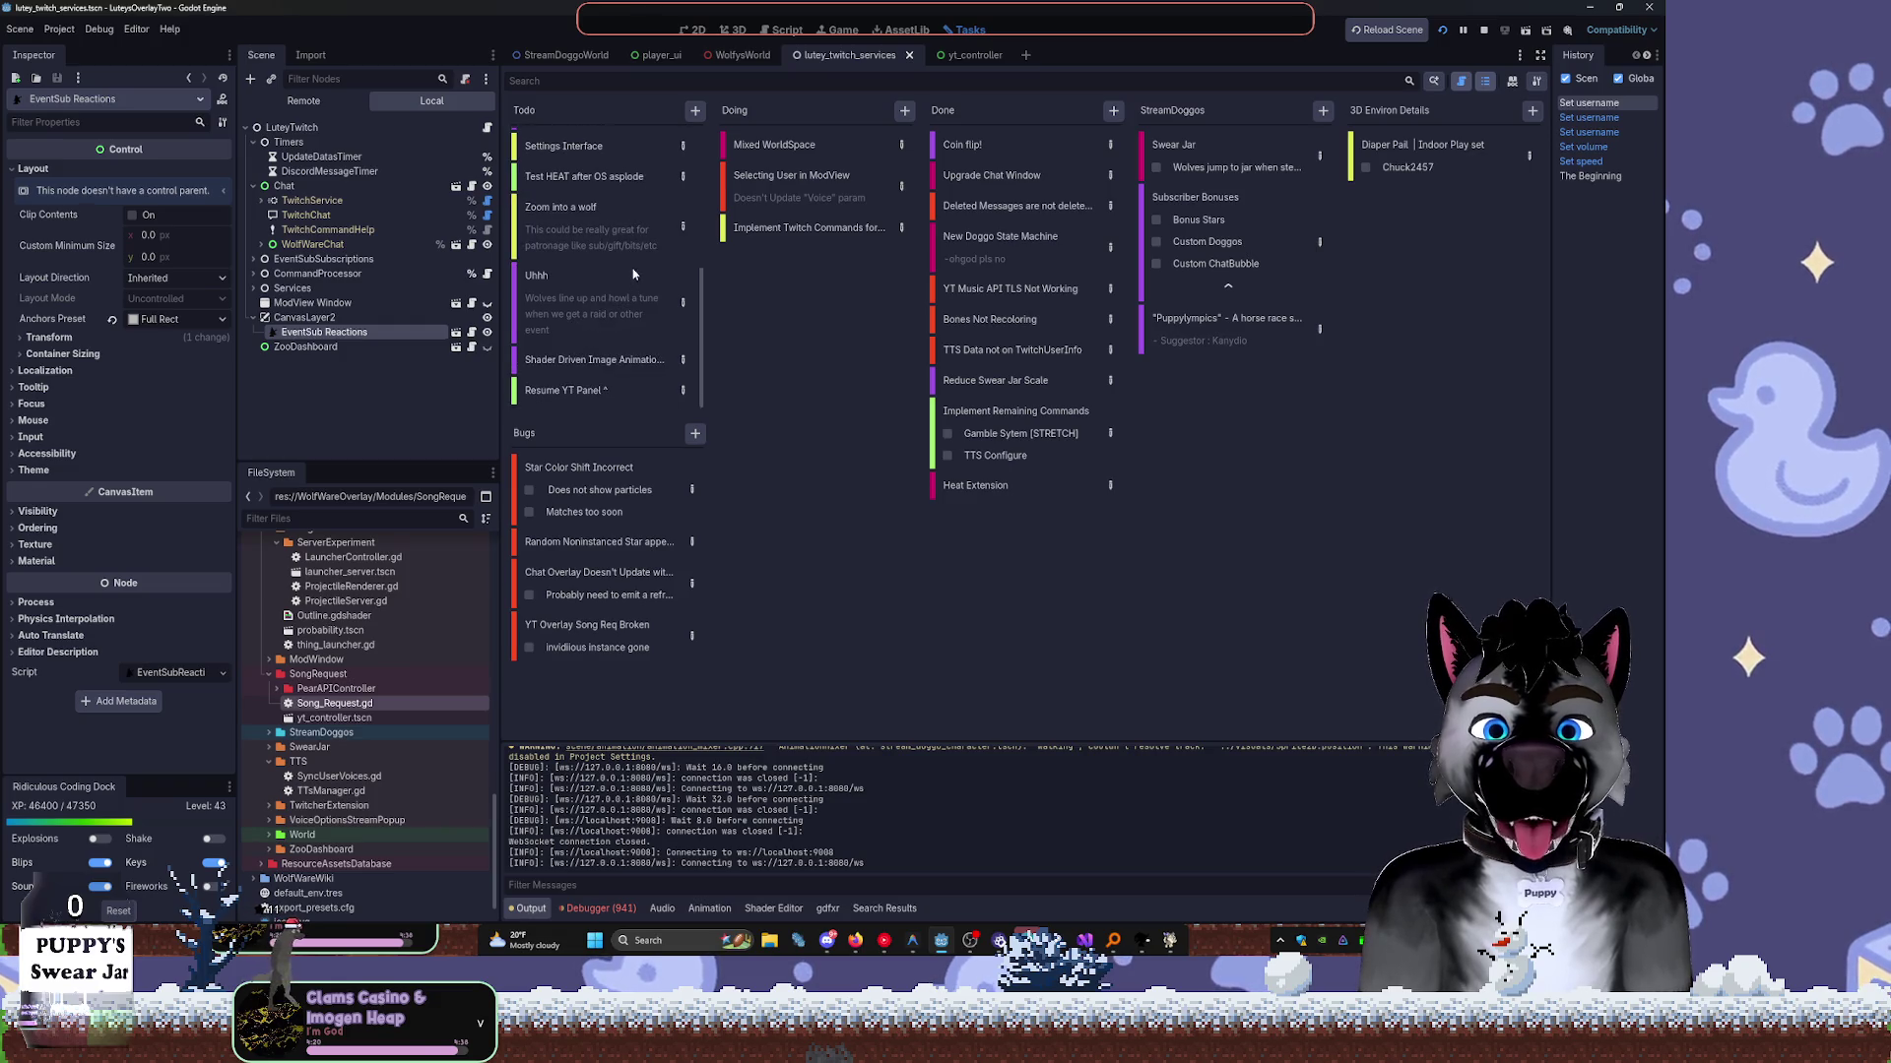
pyautogui.click(695, 110)
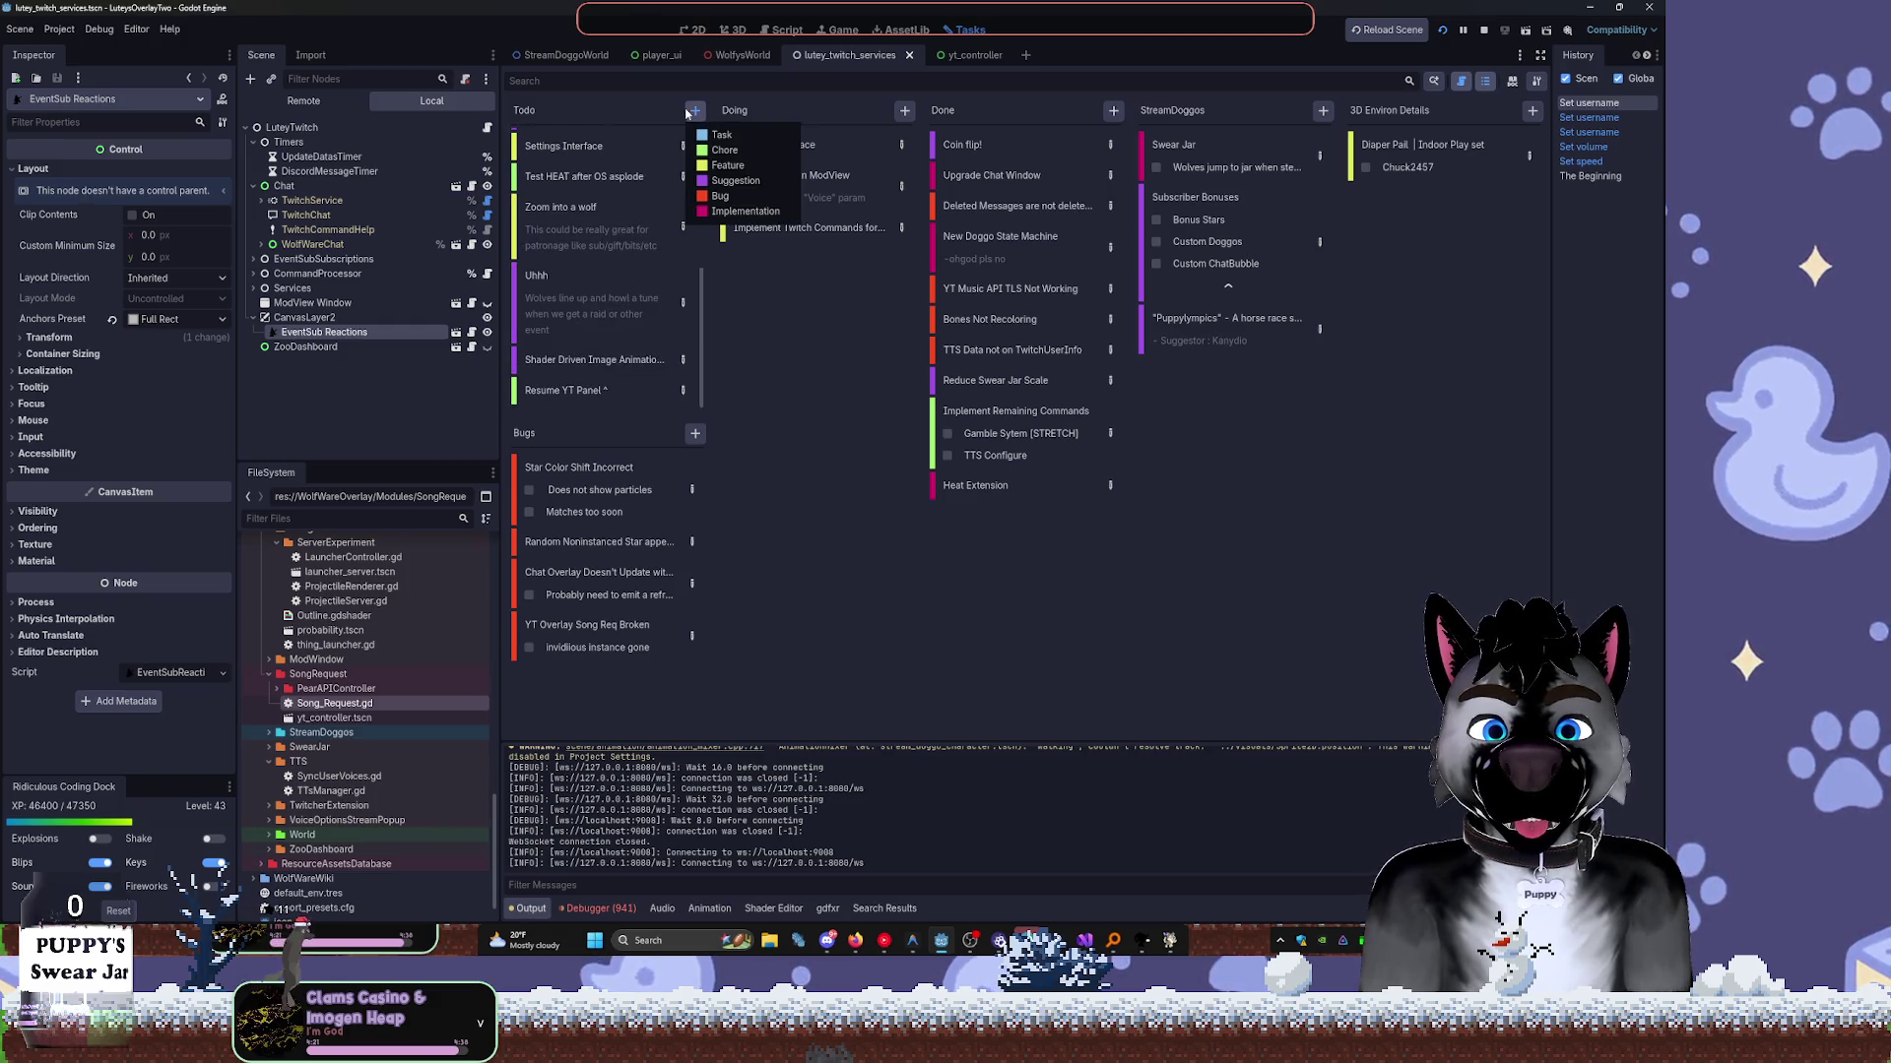
pyautogui.click(729, 150)
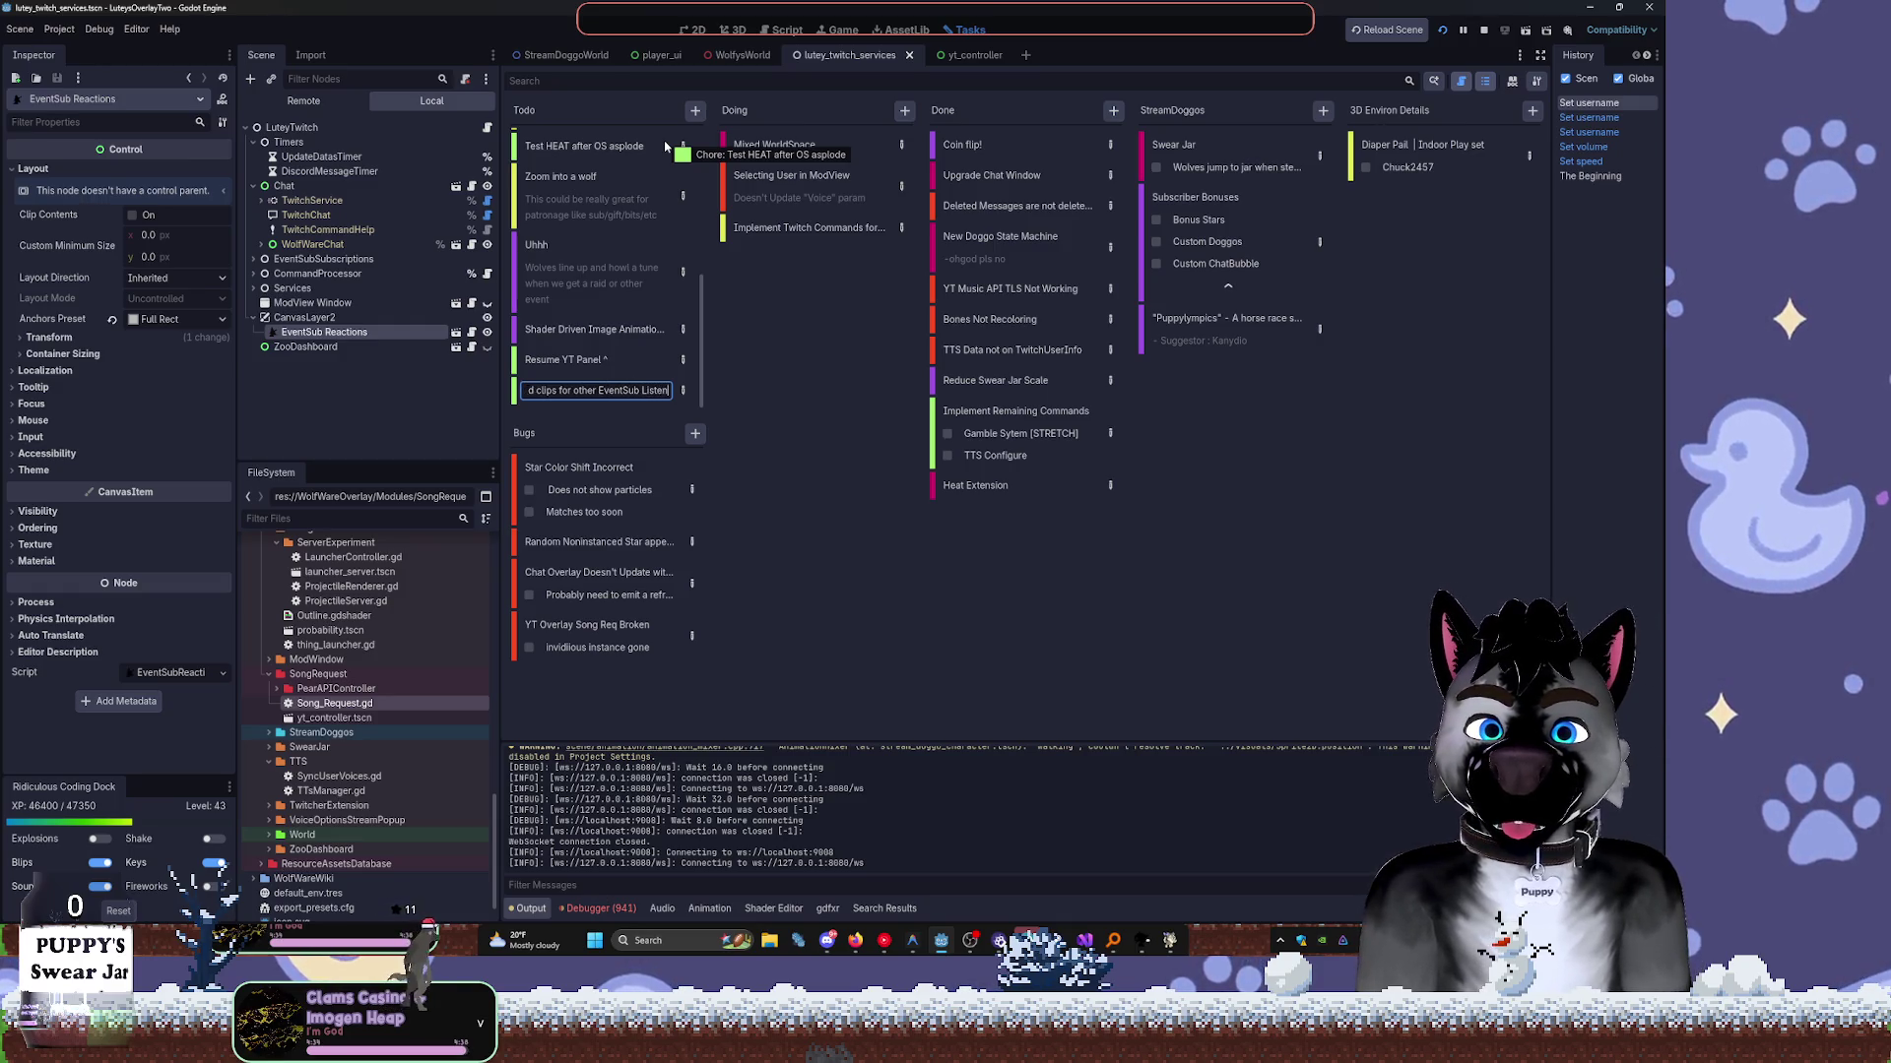
pyautogui.press('Return')
pyautogui.hotkey('ctrl', 'F1')
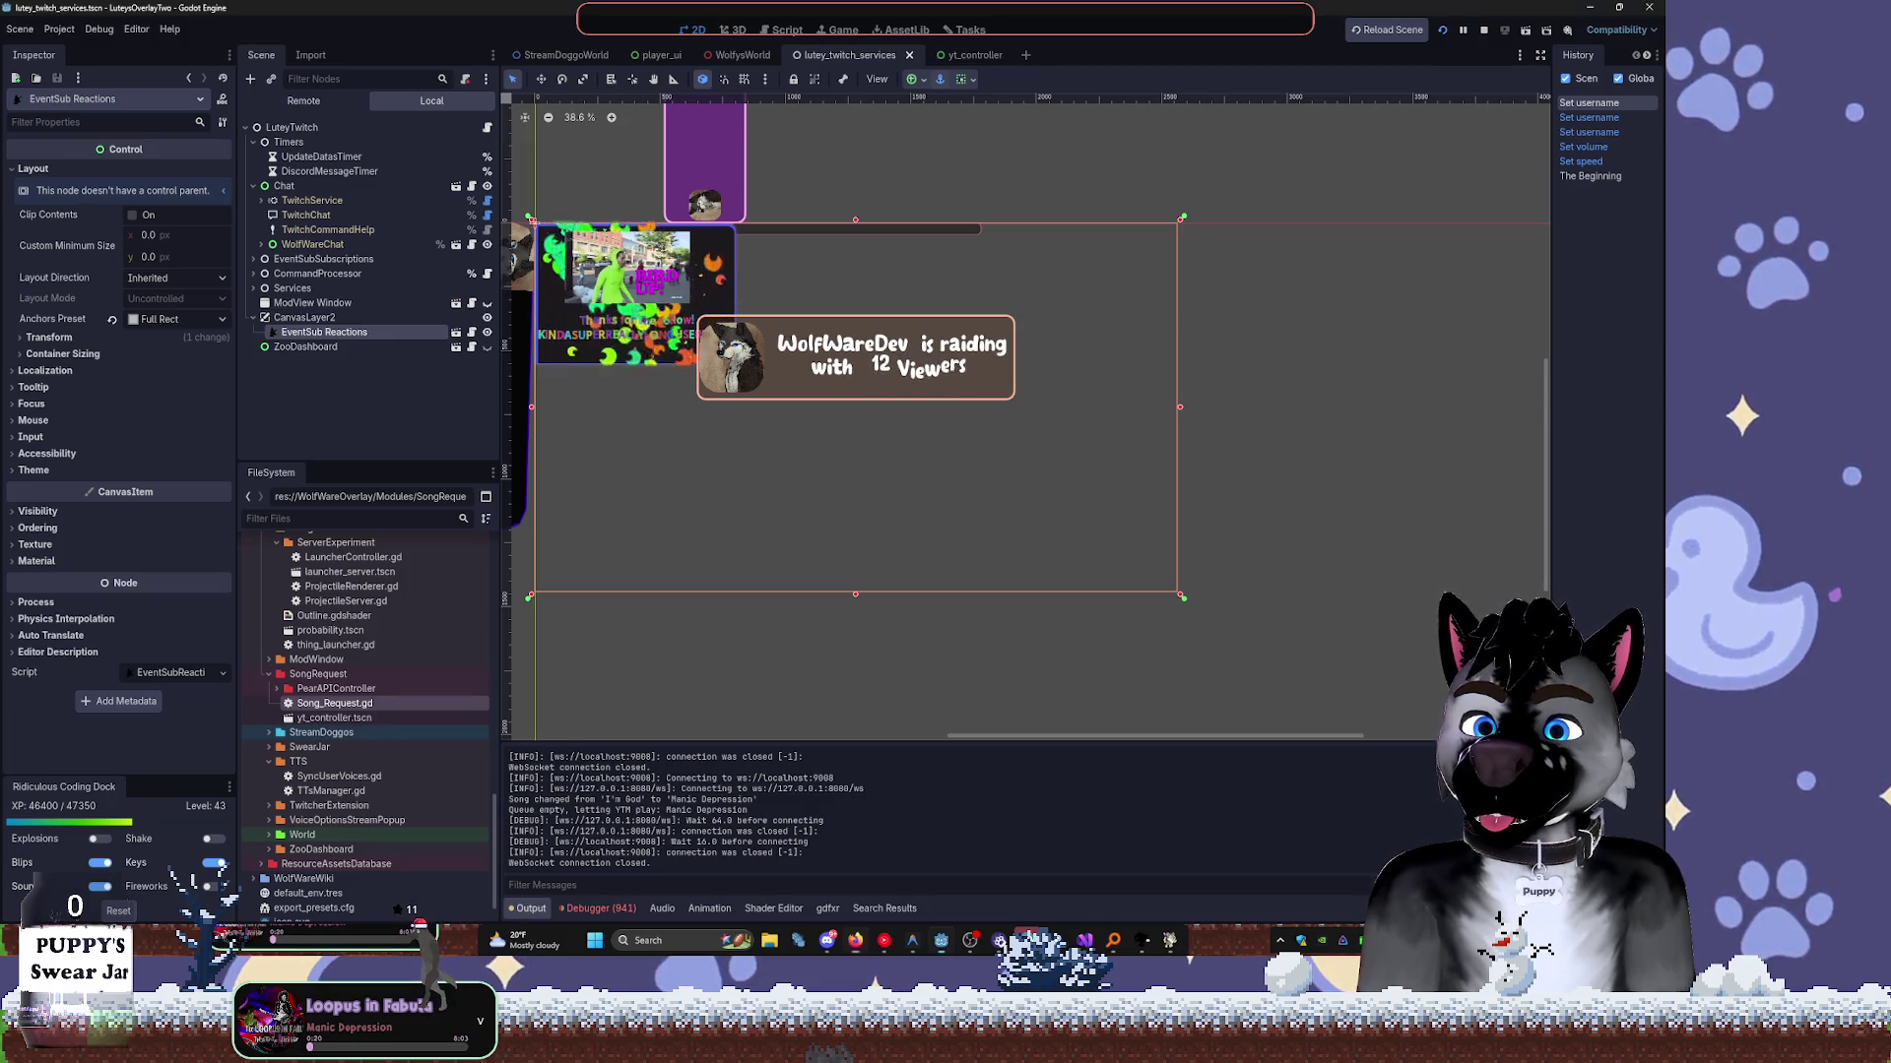
# Deselect the EventSub Reactions node and bring up Song_Request.gd with its spawn_panel and hide_panel tweens.
pyautogui.click(412, 368)
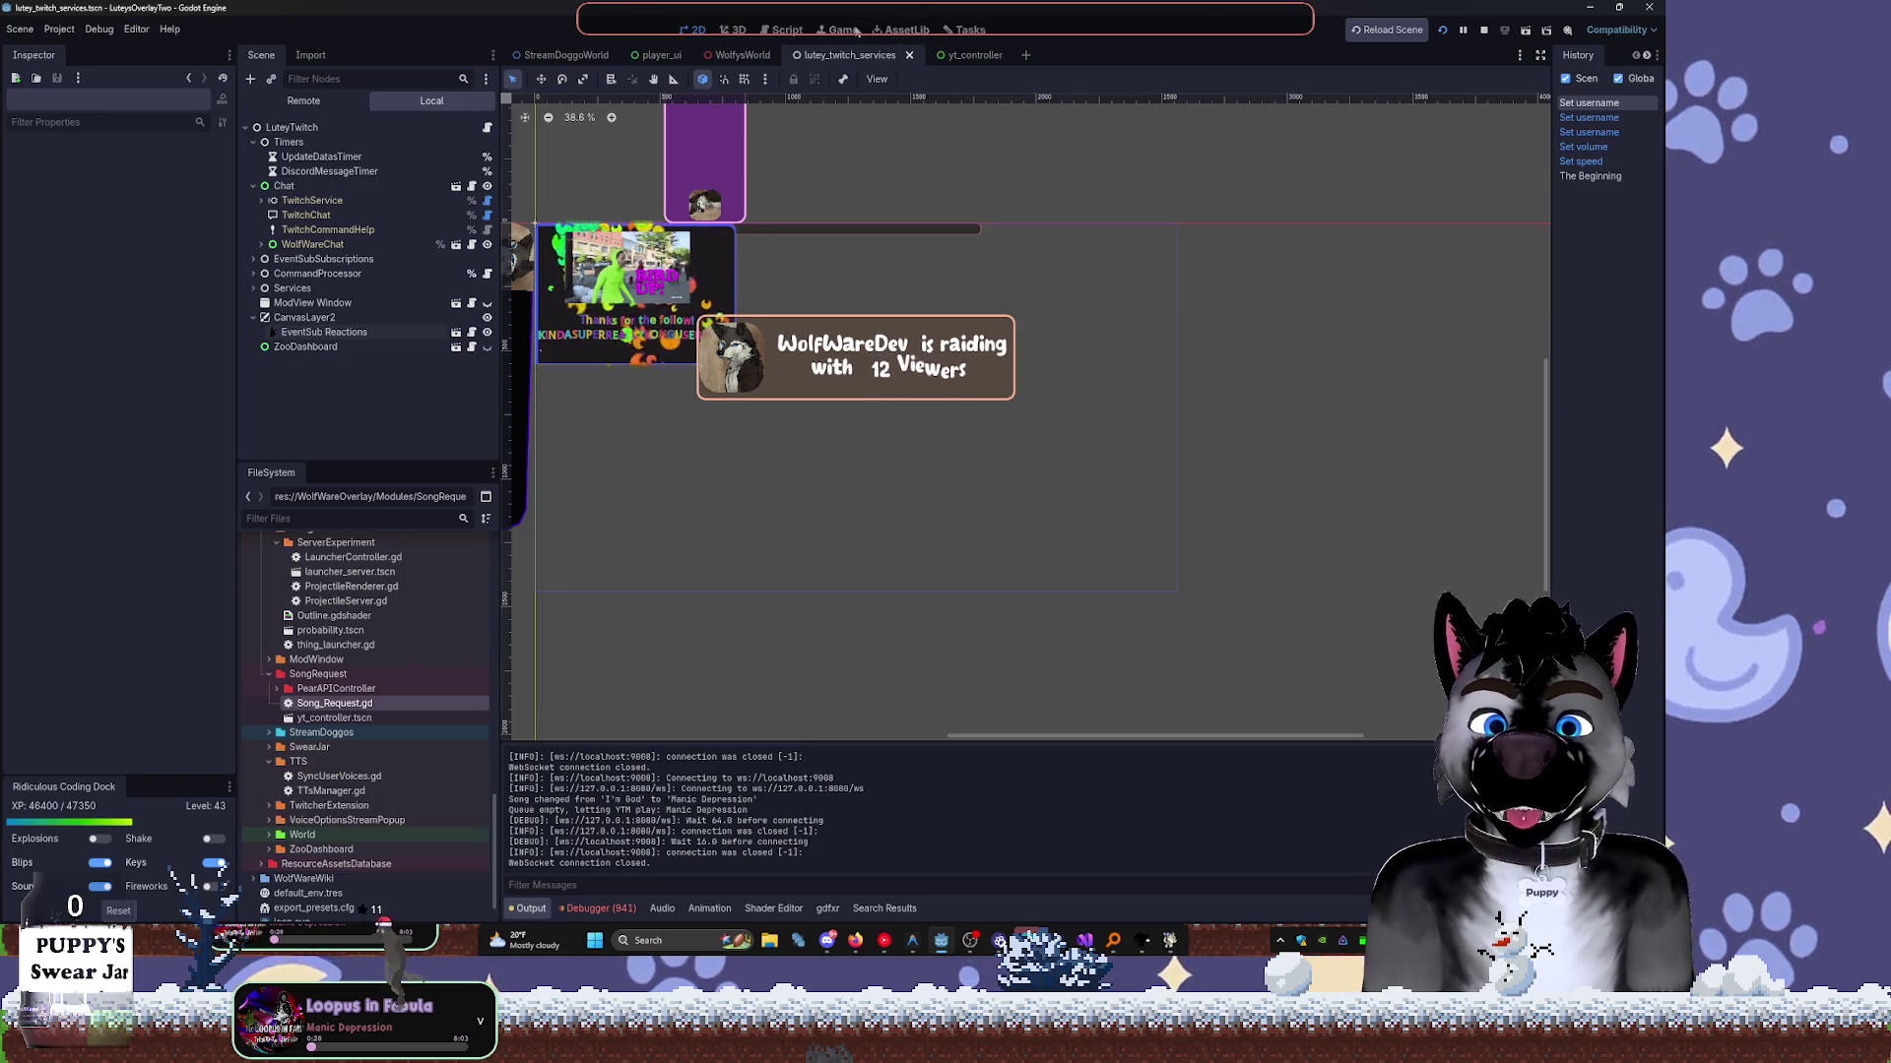
pyautogui.click(855, 30)
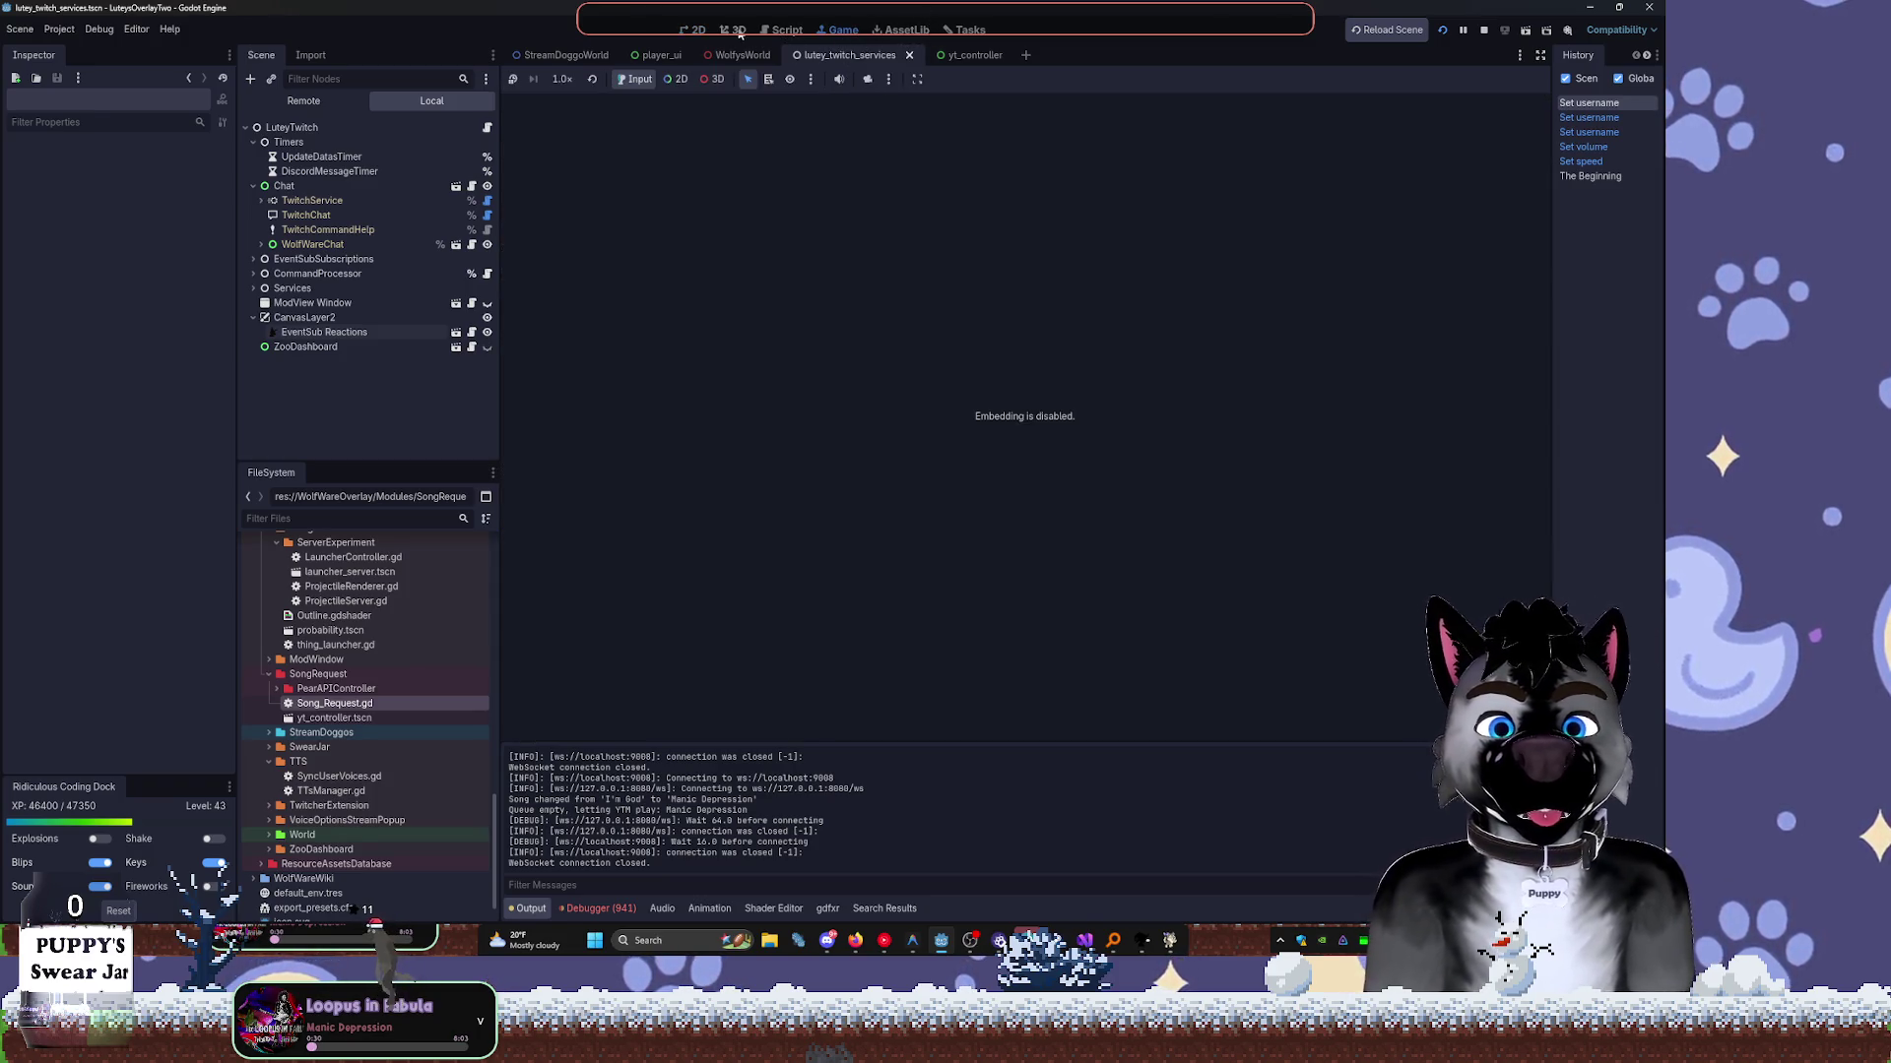
pyautogui.click(694, 30)
pyautogui.click(785, 30)
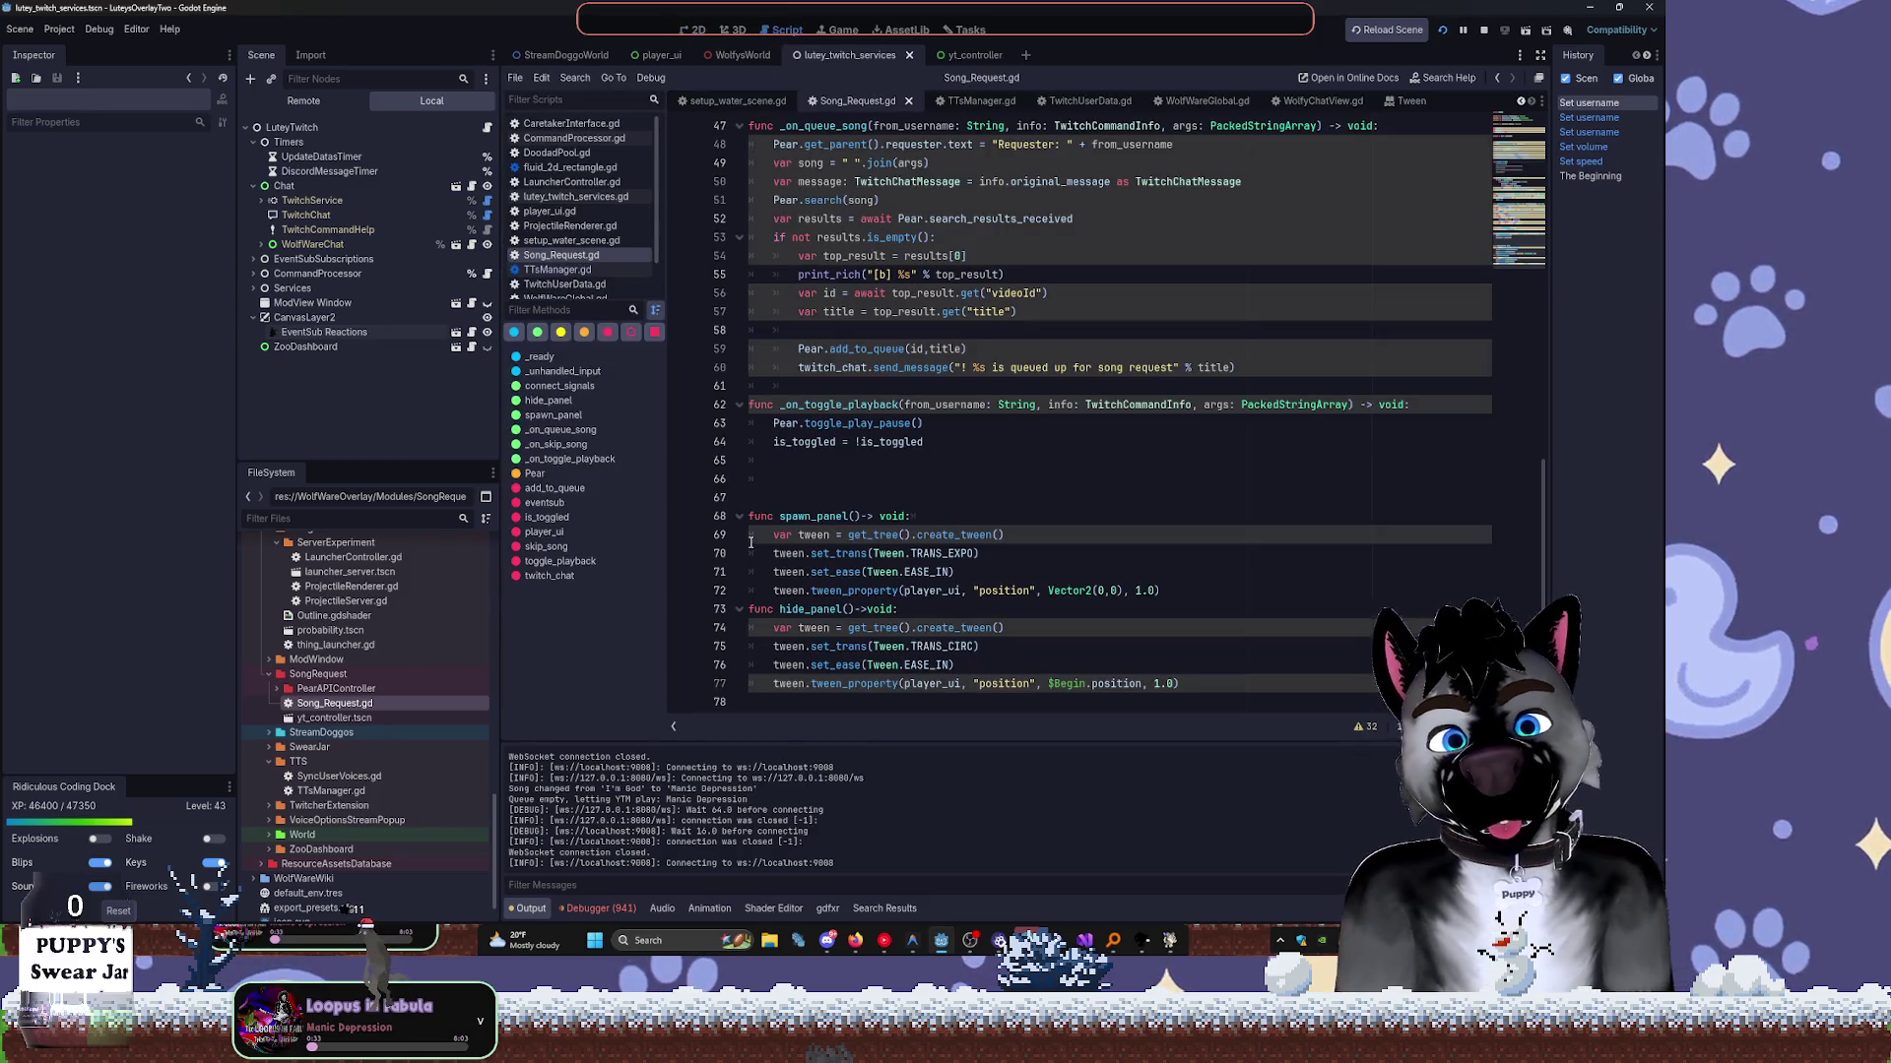
# Open the Chat node's script, scroll to its top, then view the LuteyTwitch node's script.
pyautogui.click(783, 460)
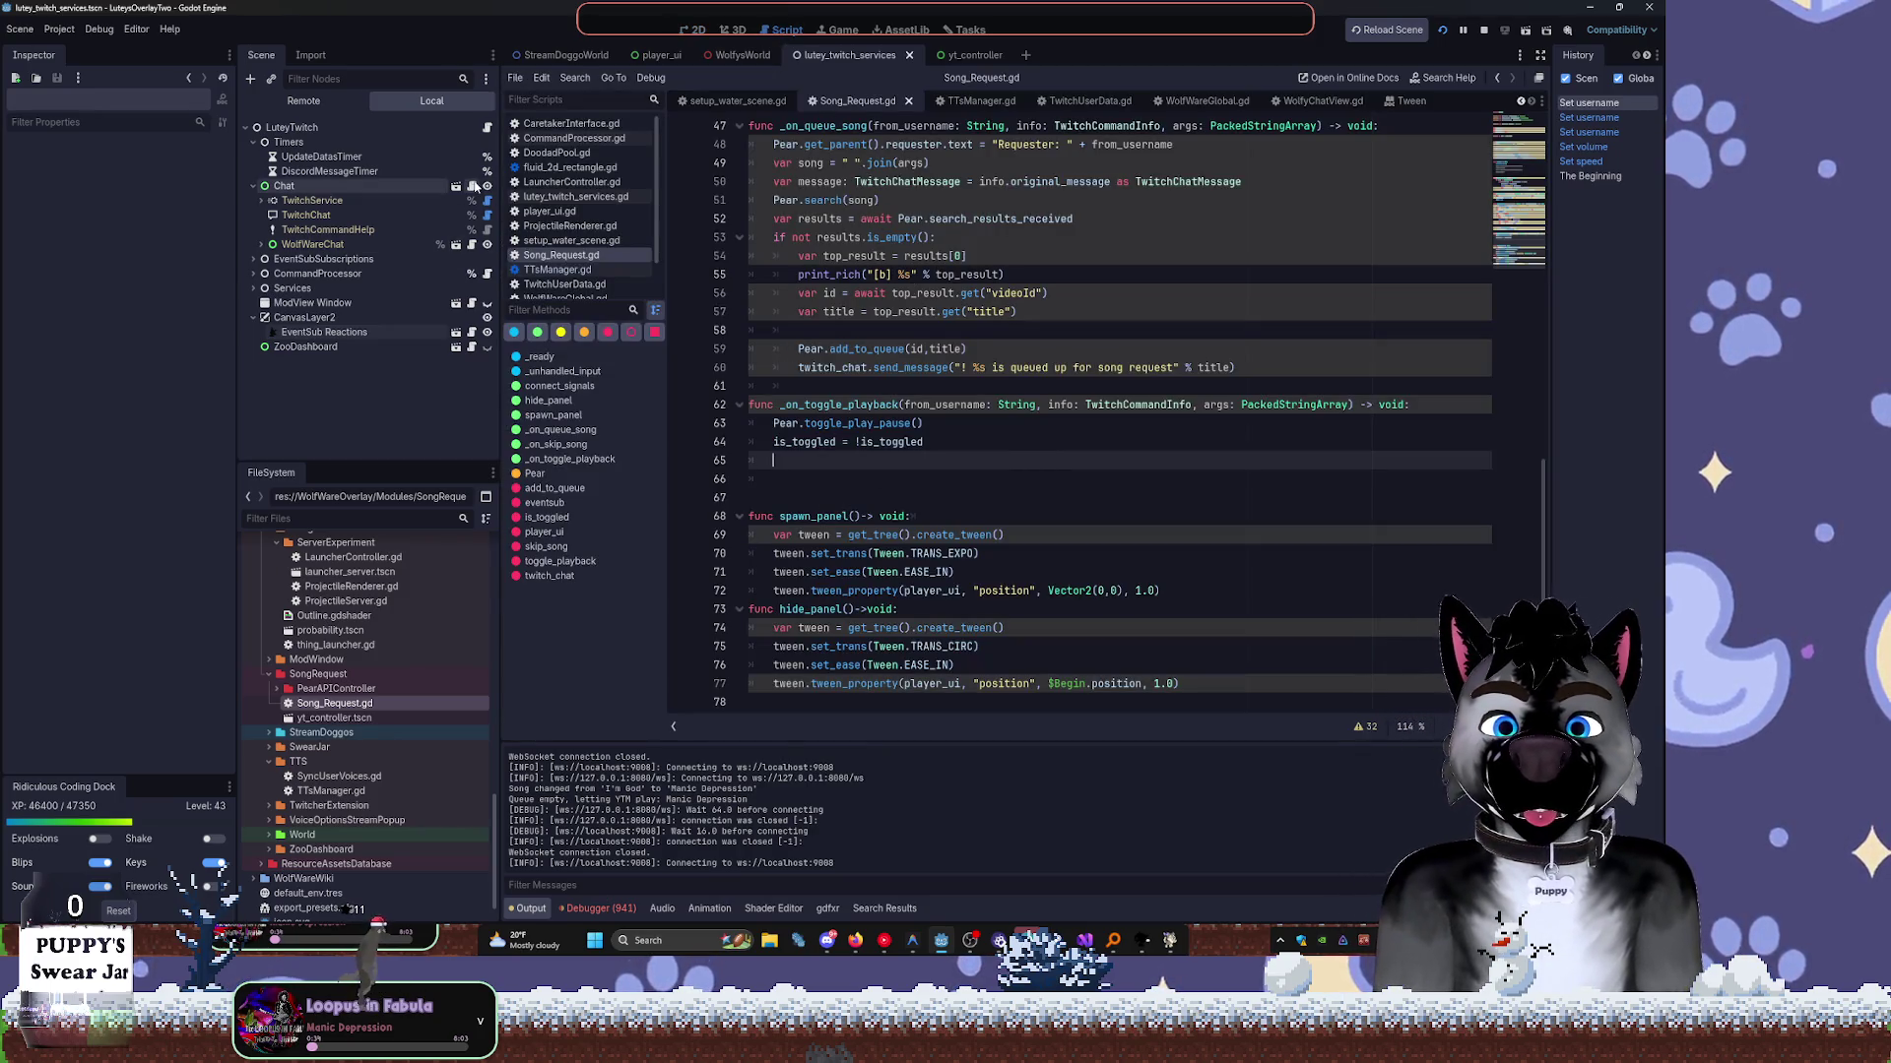
pyautogui.click(474, 188)
pyautogui.scroll(9, 1034, 272)
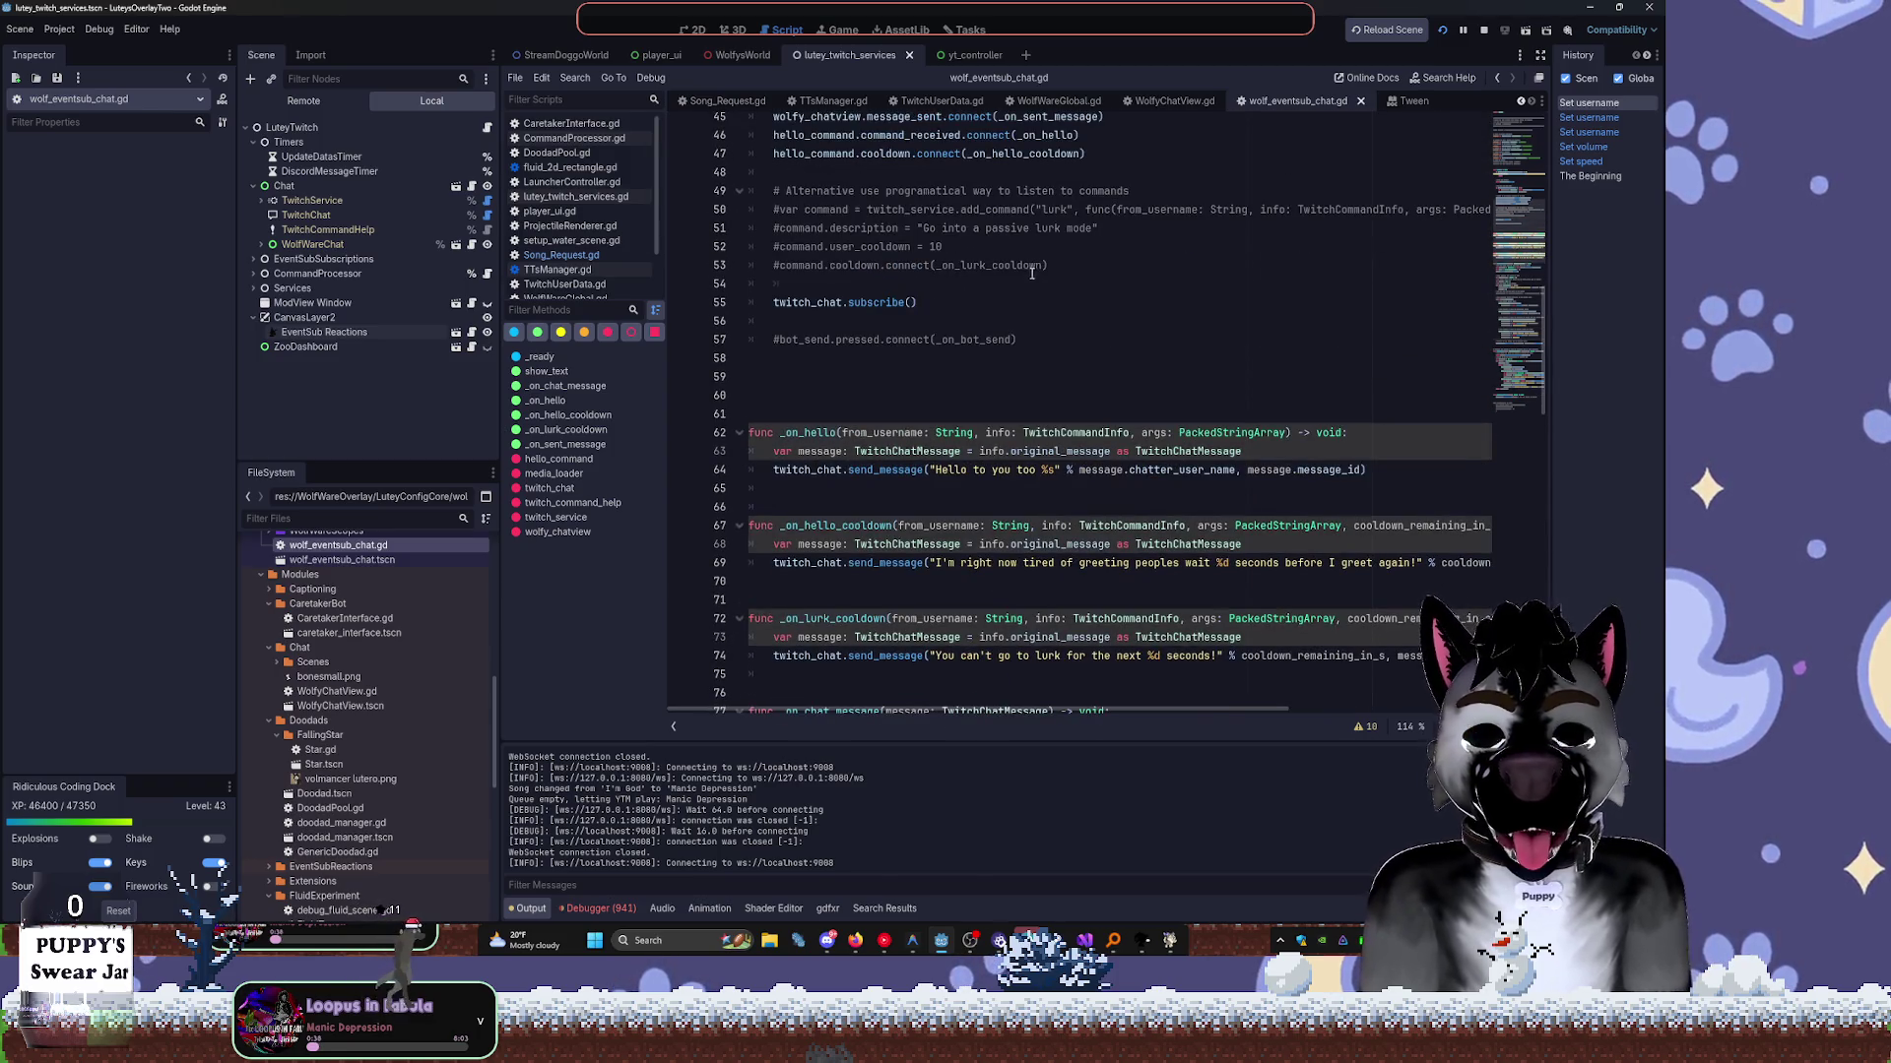
pyautogui.scroll(11, 1032, 272)
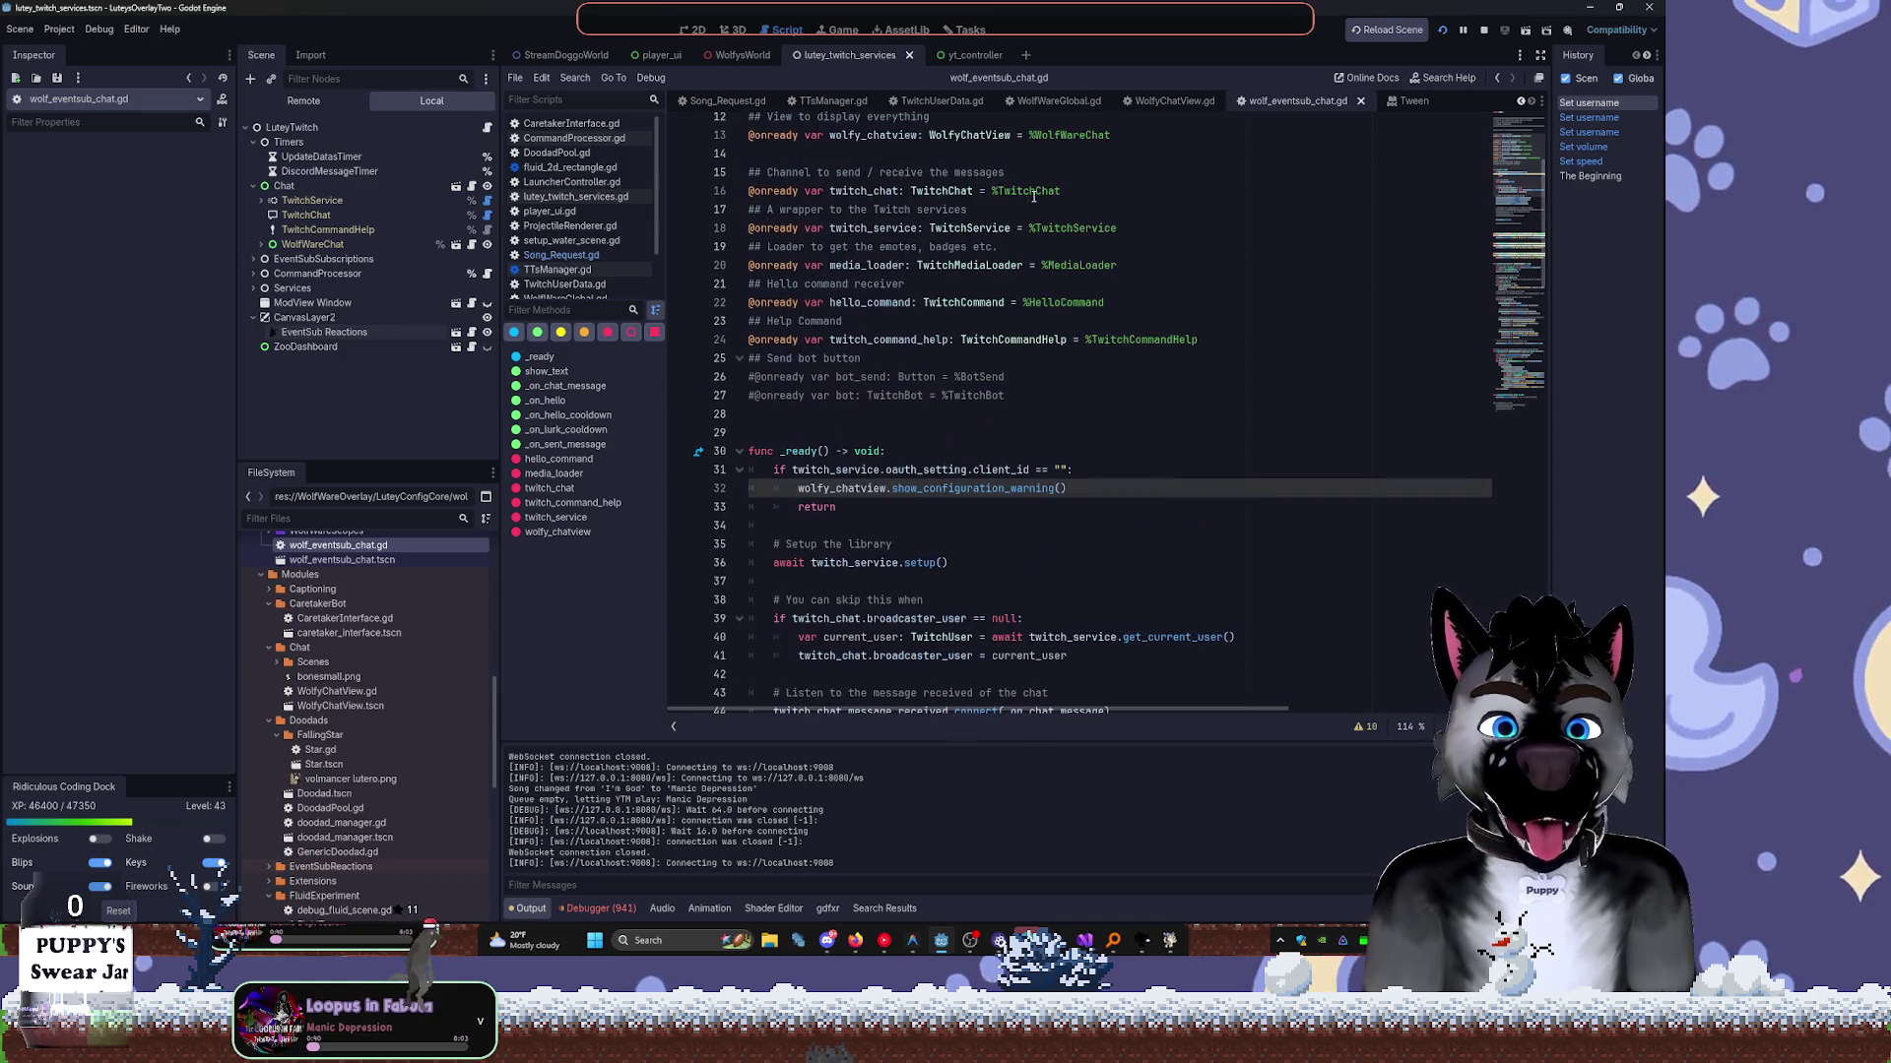
pyautogui.scroll(4, 1033, 196)
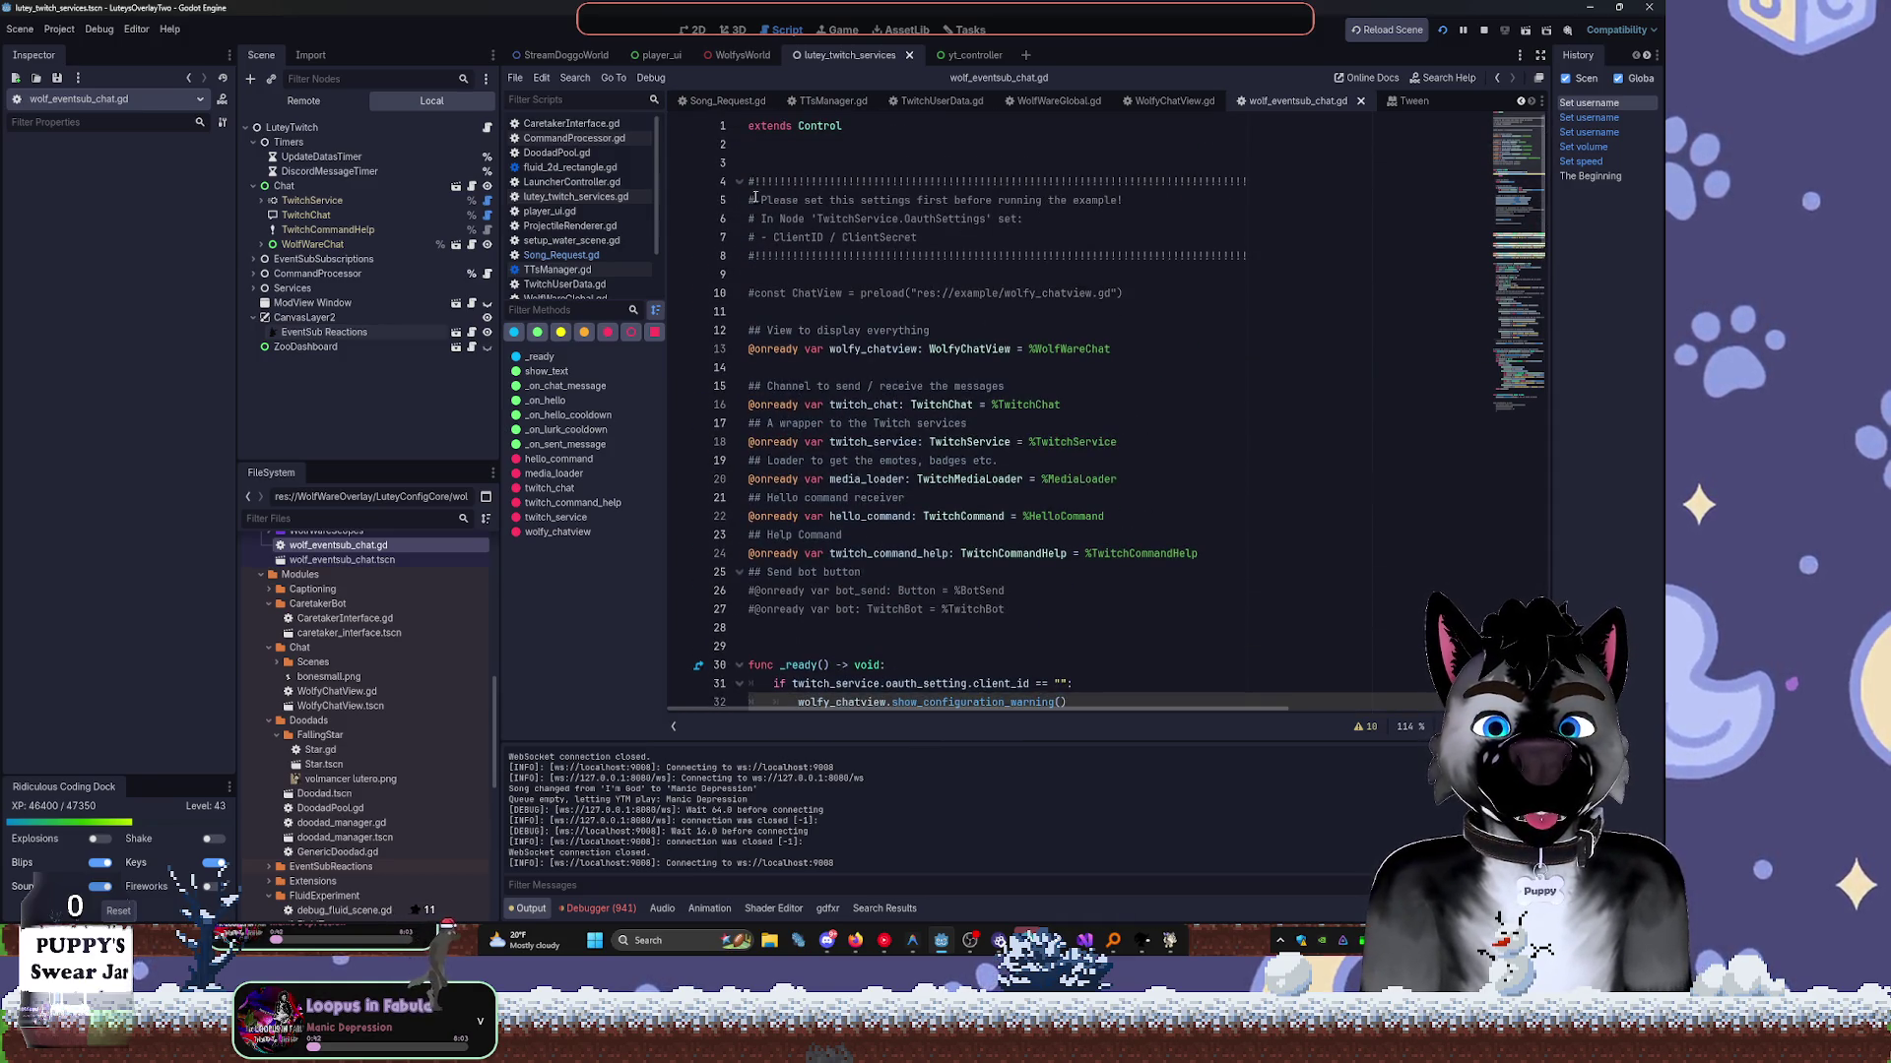
pyautogui.click(488, 130)
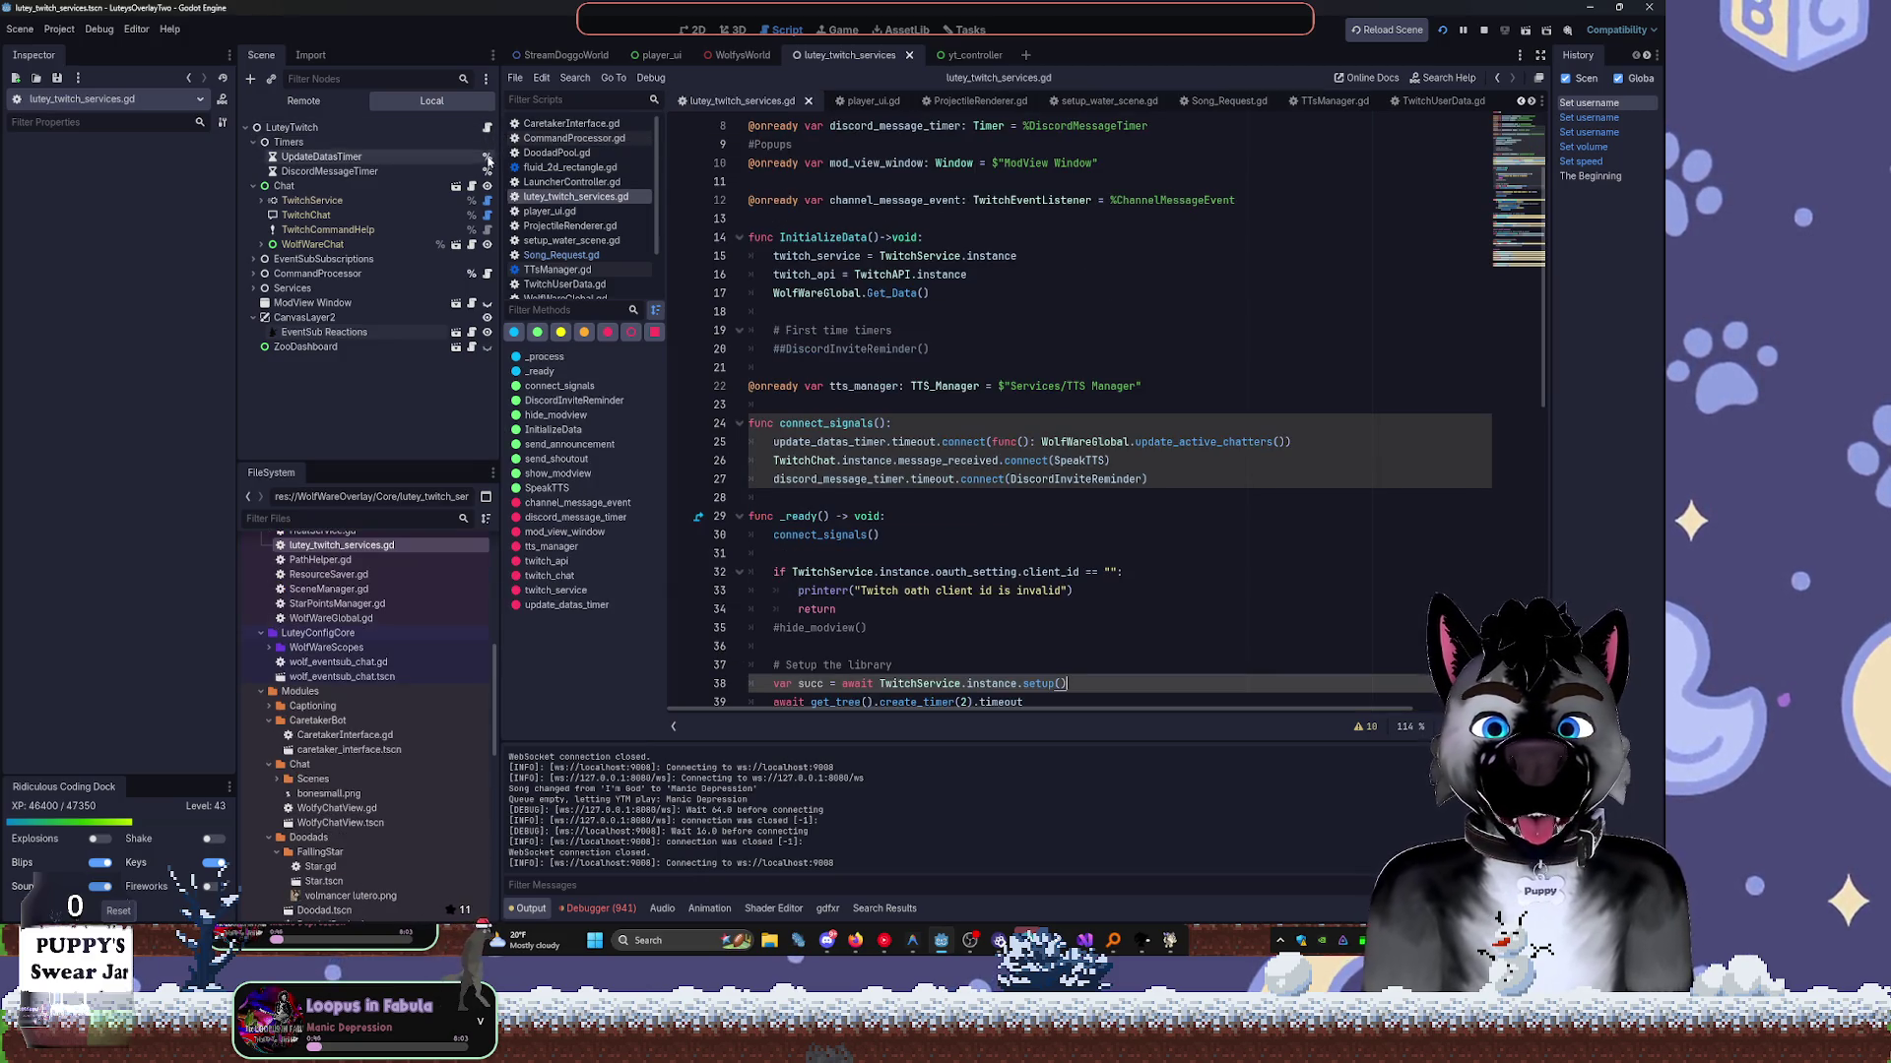
# Return to wolf_eventsub_chat.gd and browse to show_text() and the power-up shake message effect.
pyautogui.hotkey('alt', 'Left')
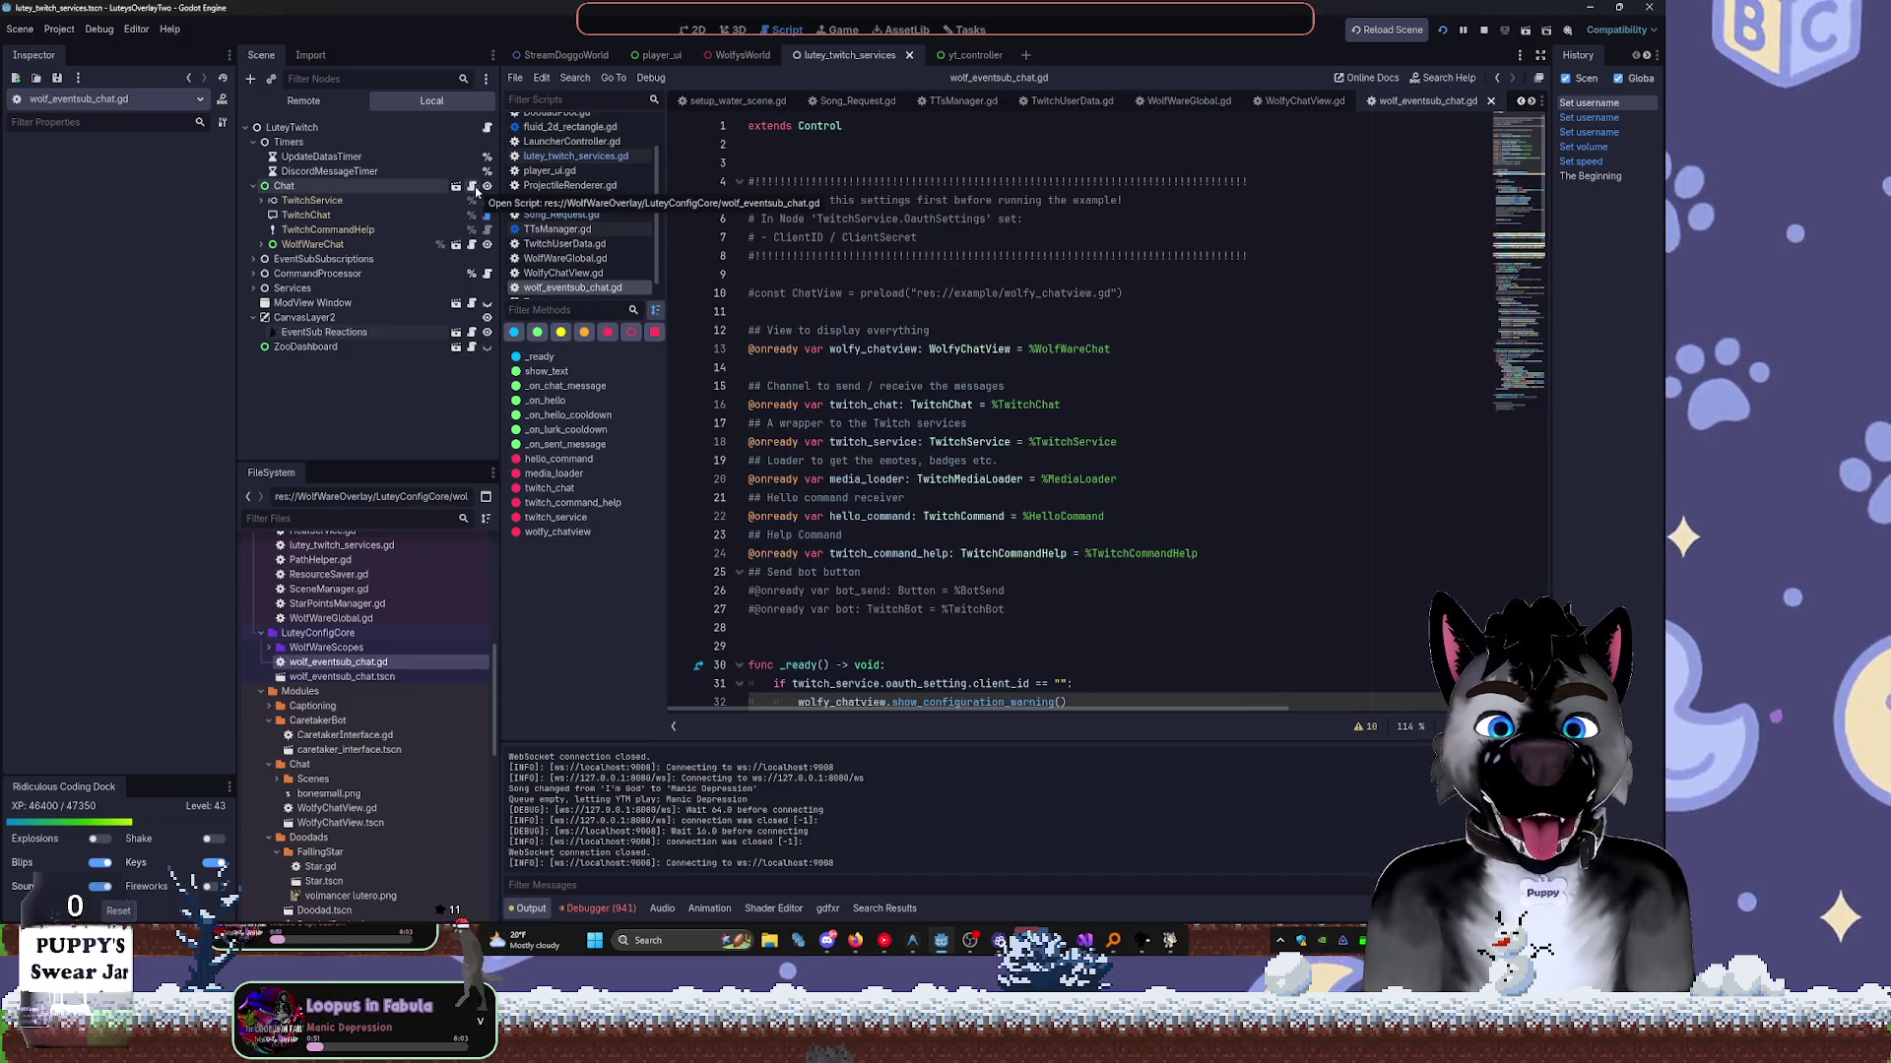
pyautogui.click(1527, 355)
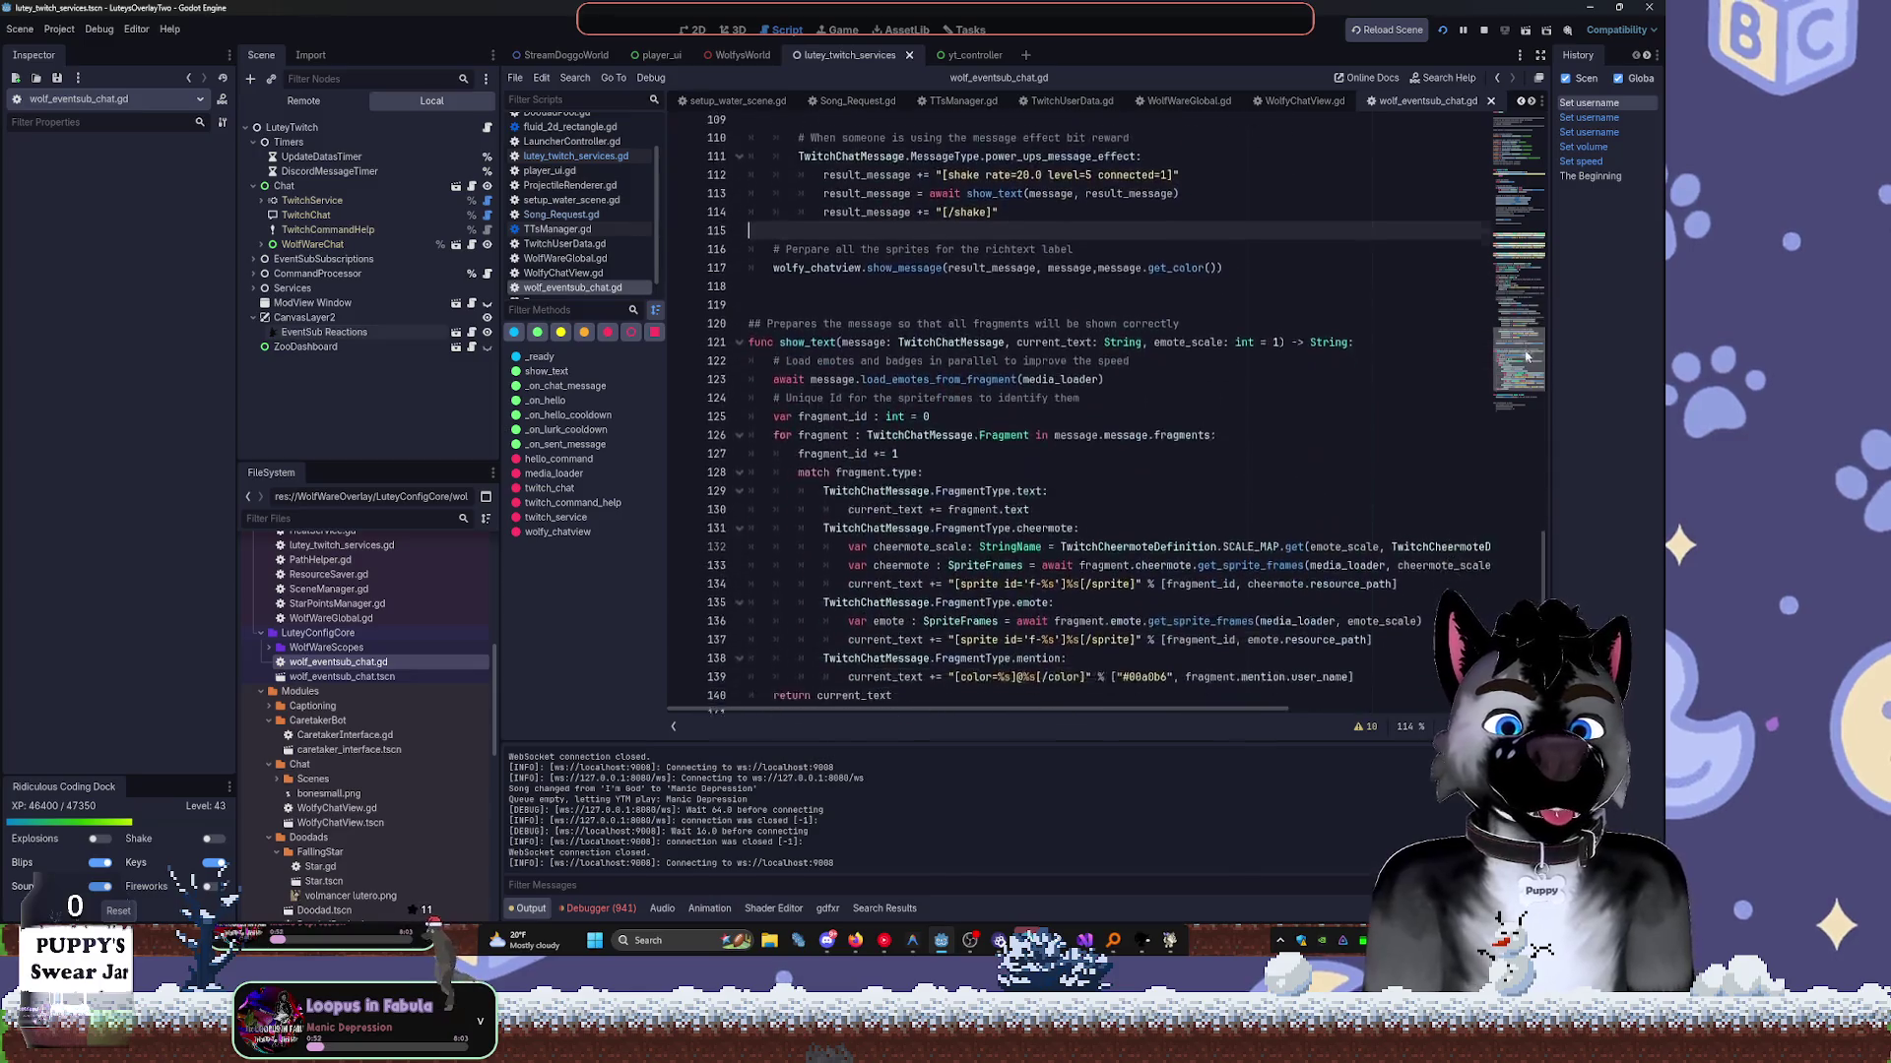
pyautogui.scroll(-4, 1526, 355)
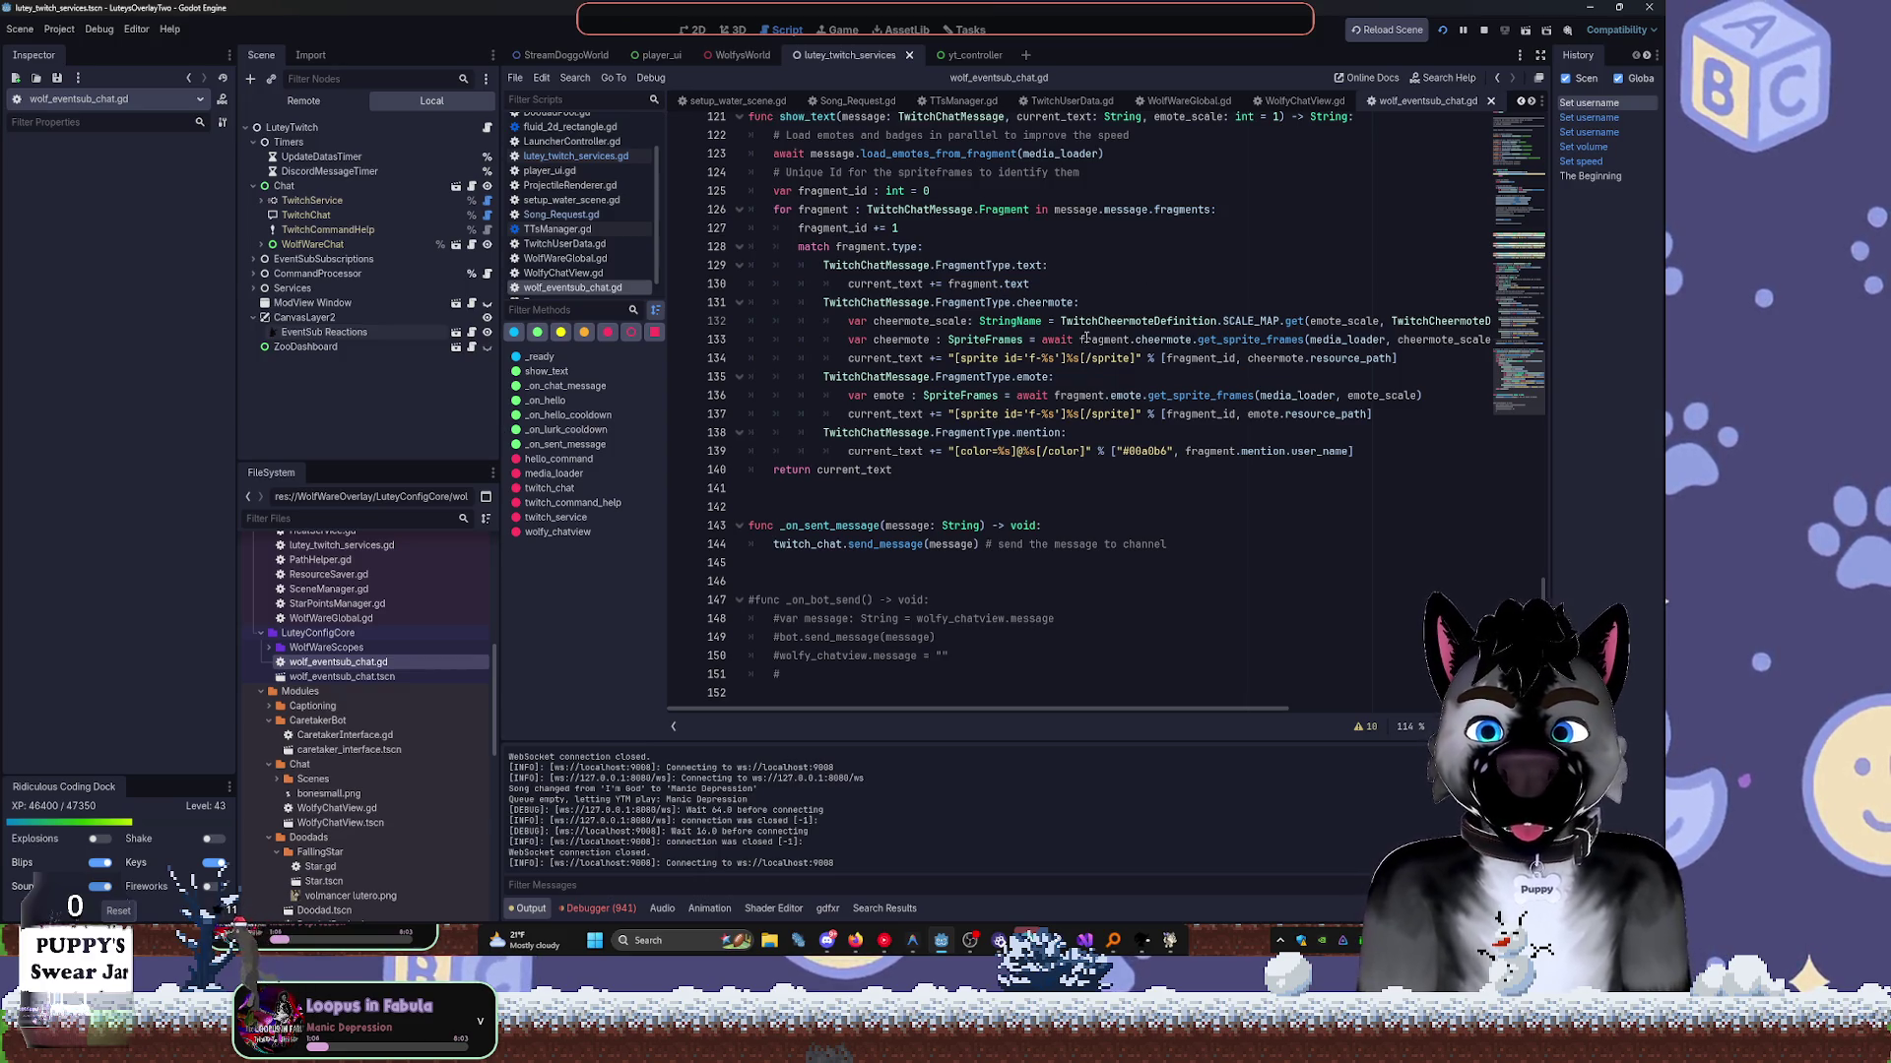
pyautogui.scroll(5, 1025, 364)
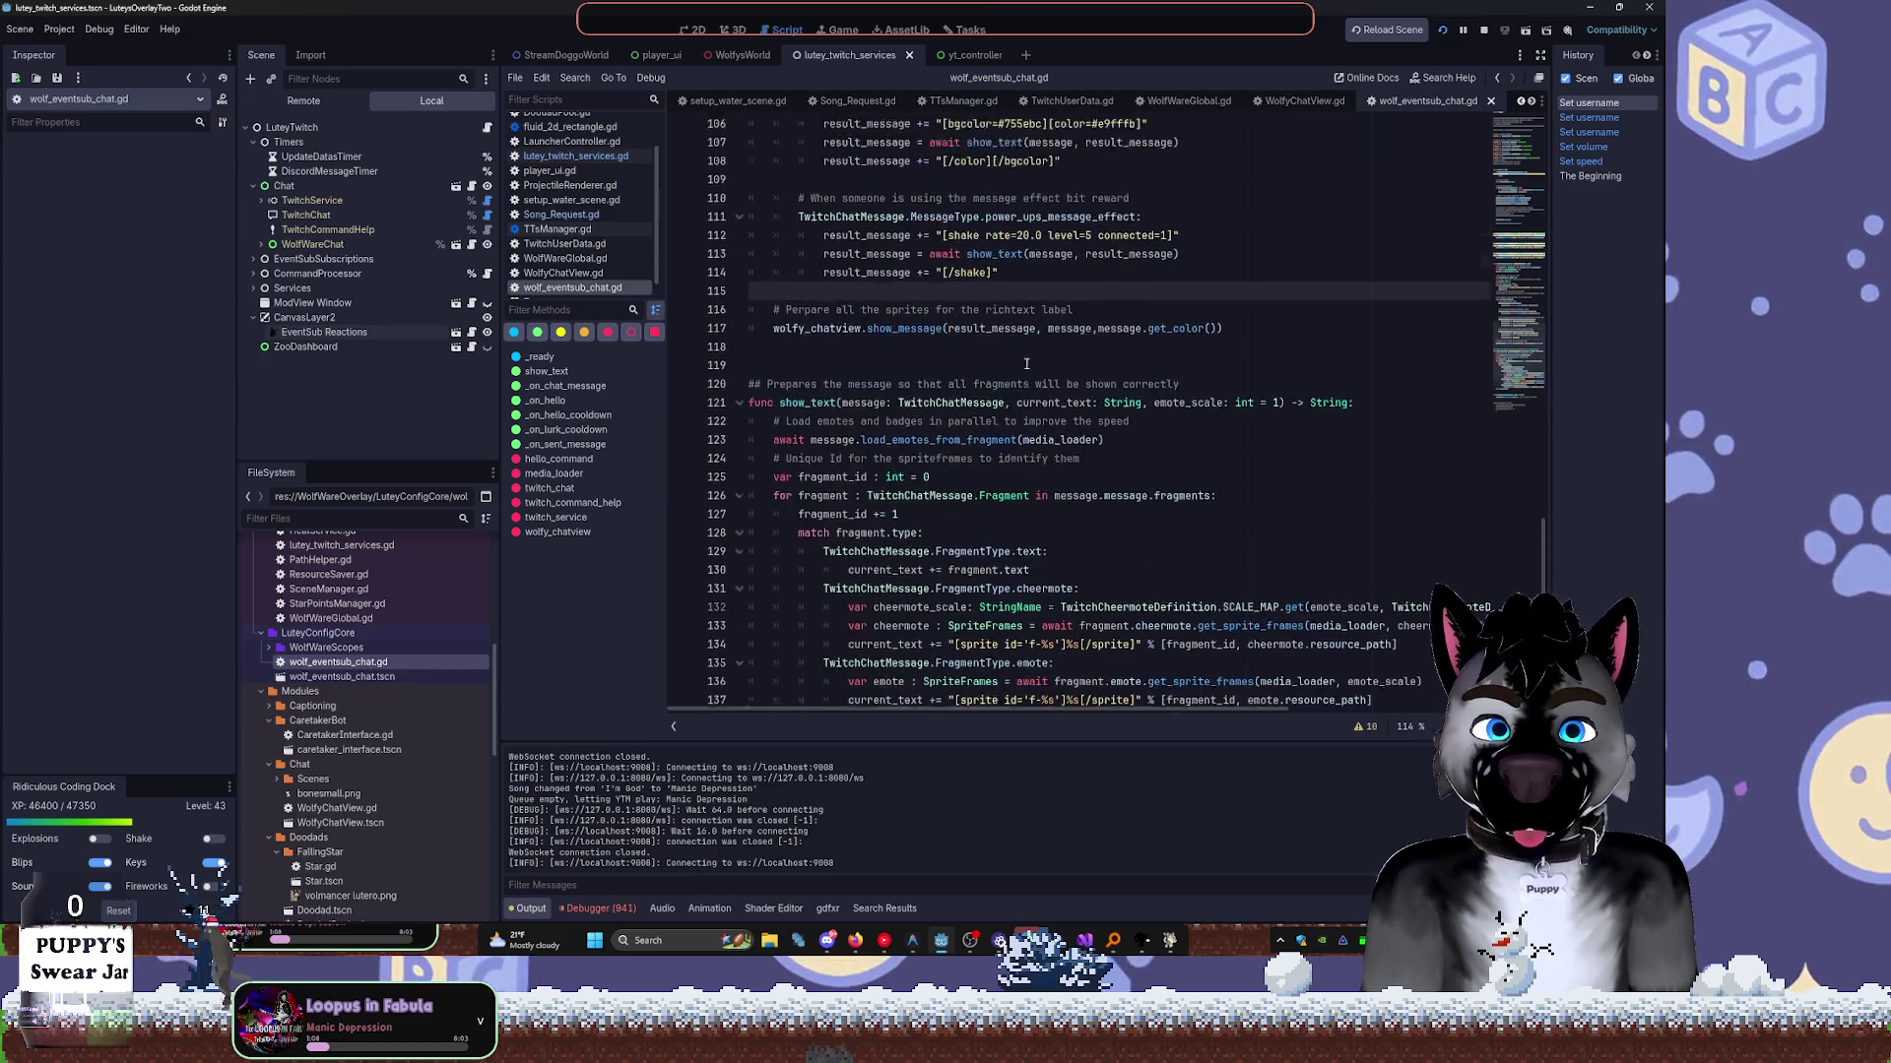
pyautogui.scroll(3, 1025, 363)
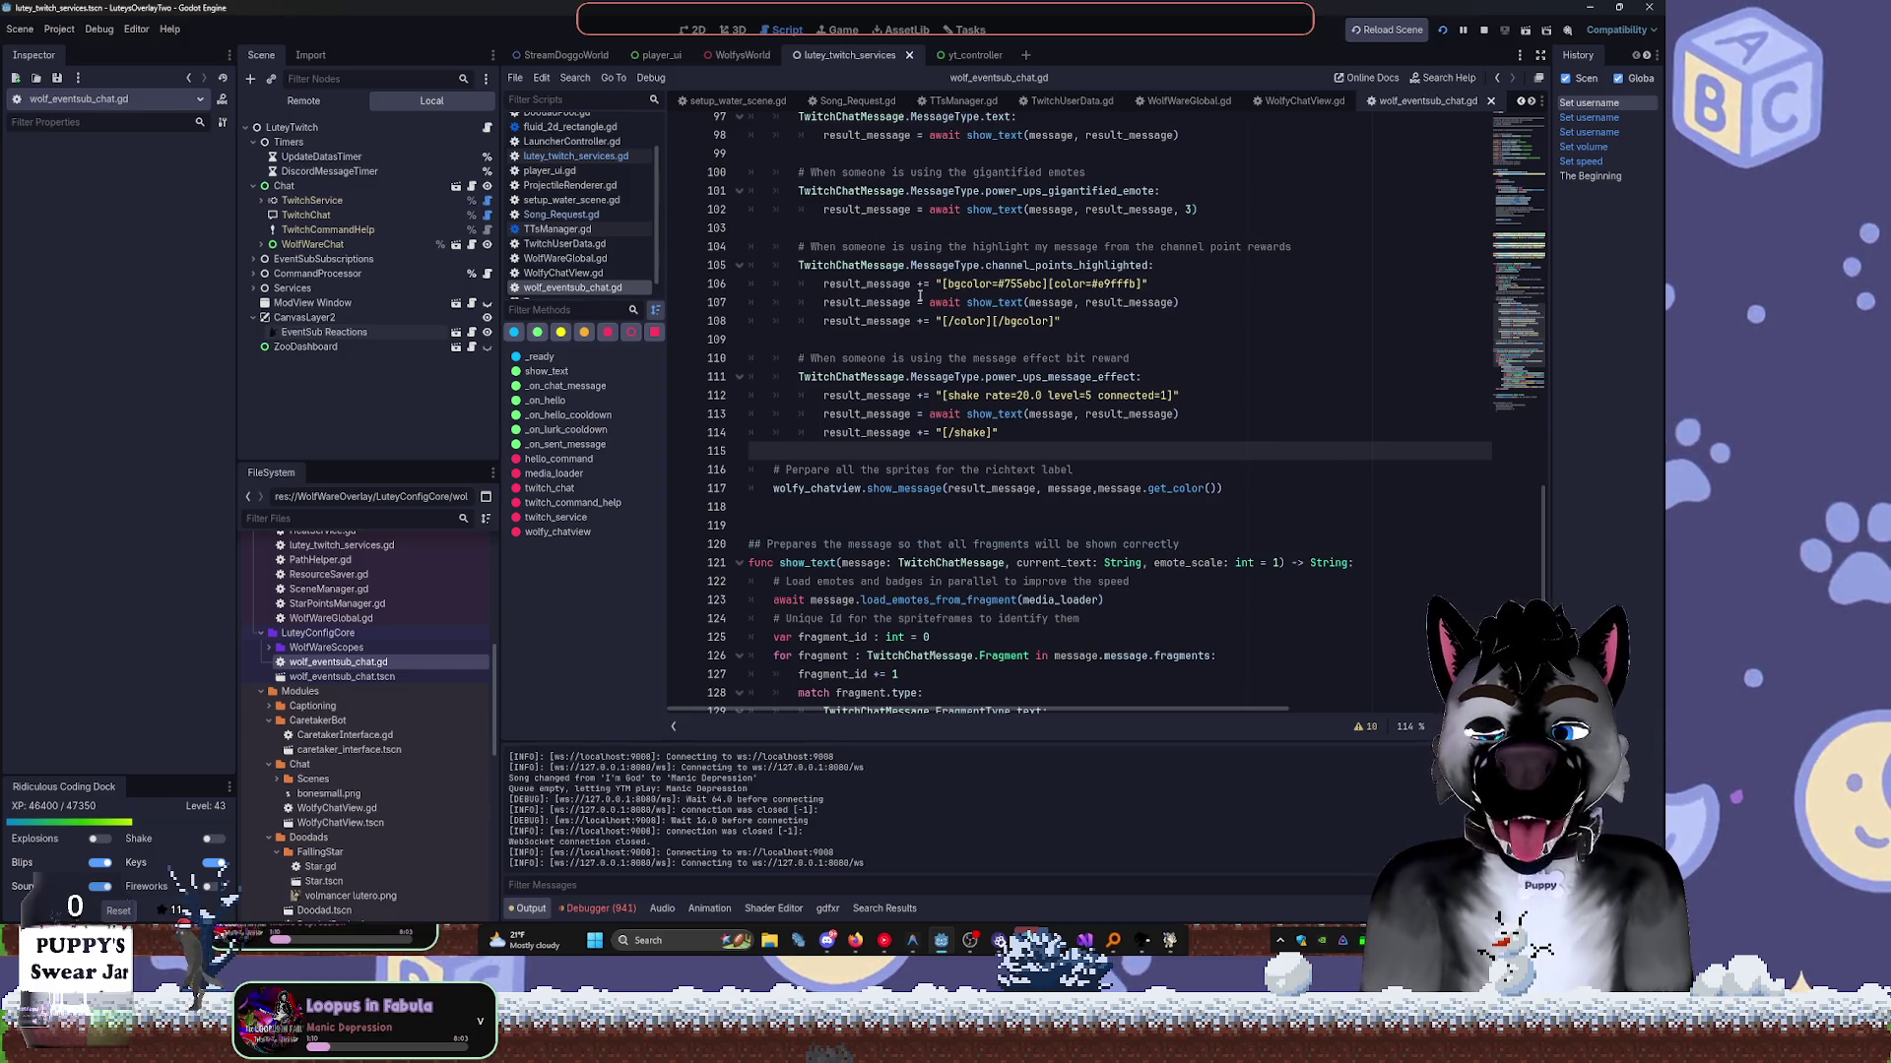